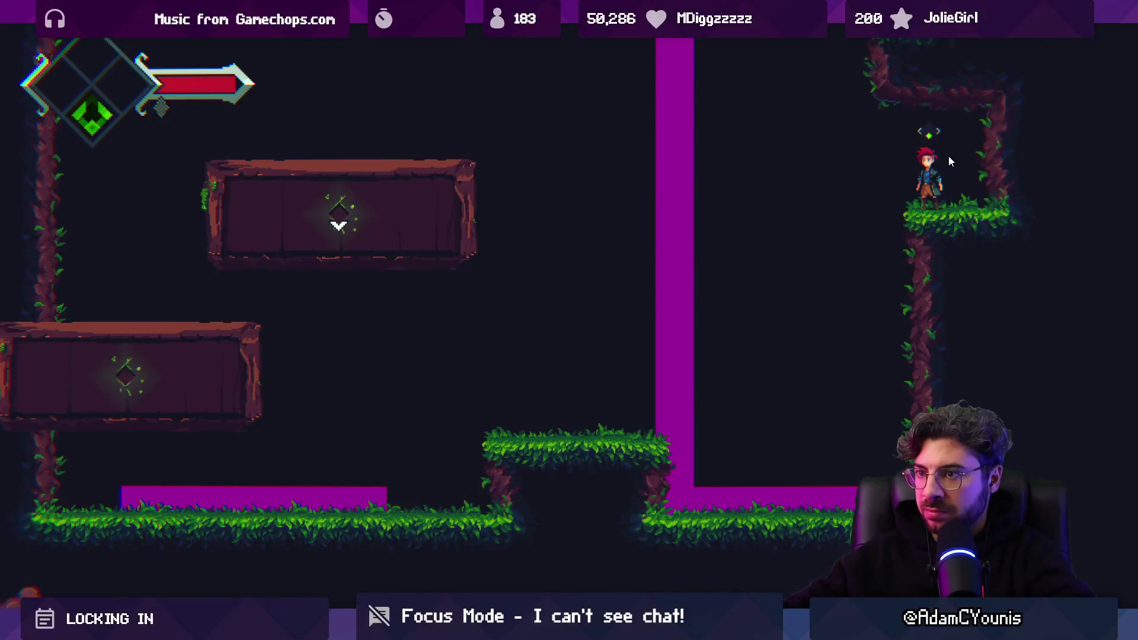
Move the character right to watch the magenta water spread, then leave full-screen Game view
{"action": "key", "text": "Right"}
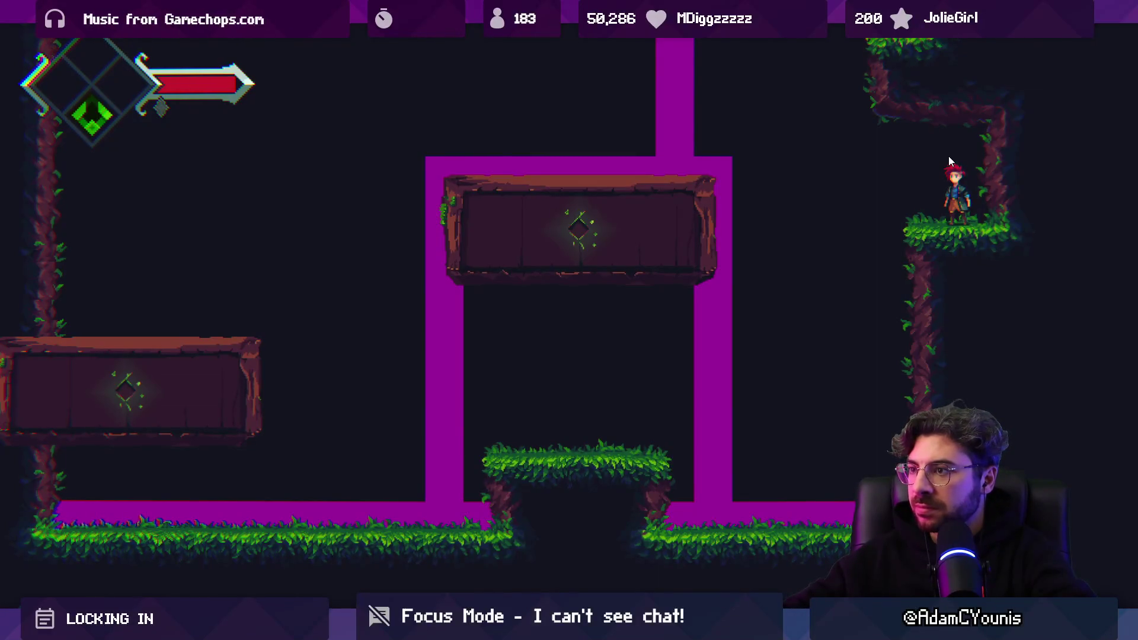
{"action": "key", "text": "shift+space"}
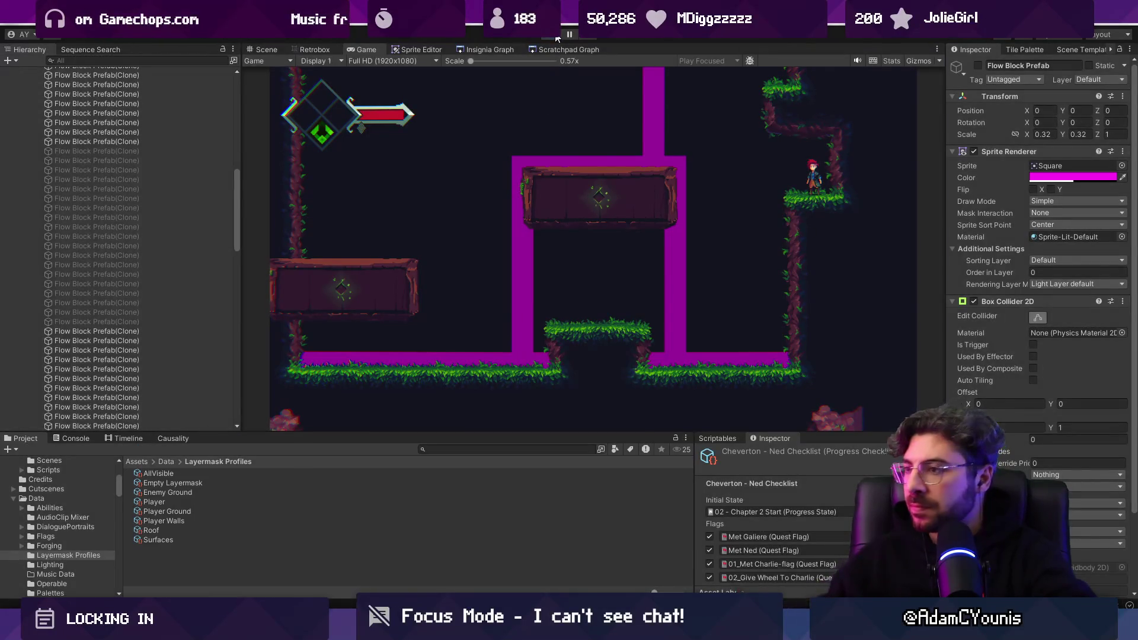
{"action": "left_click", "coordinate": [557, 38]}
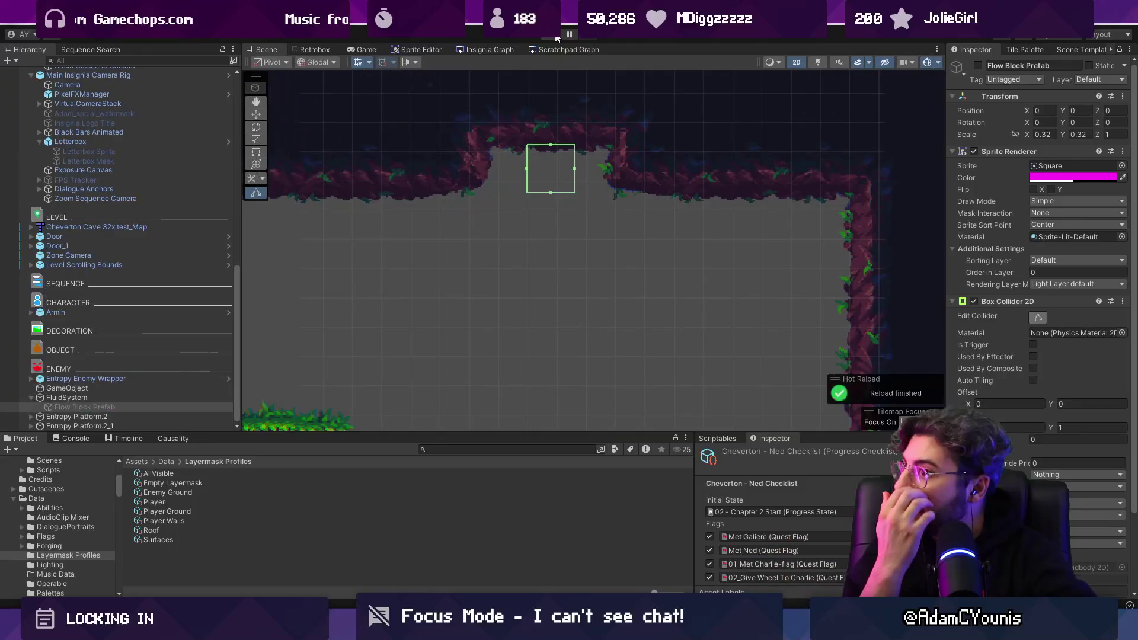
{"action": "scroll", "coordinate": [607, 212], "scroll_direction": "down", "scroll_amount": 5}
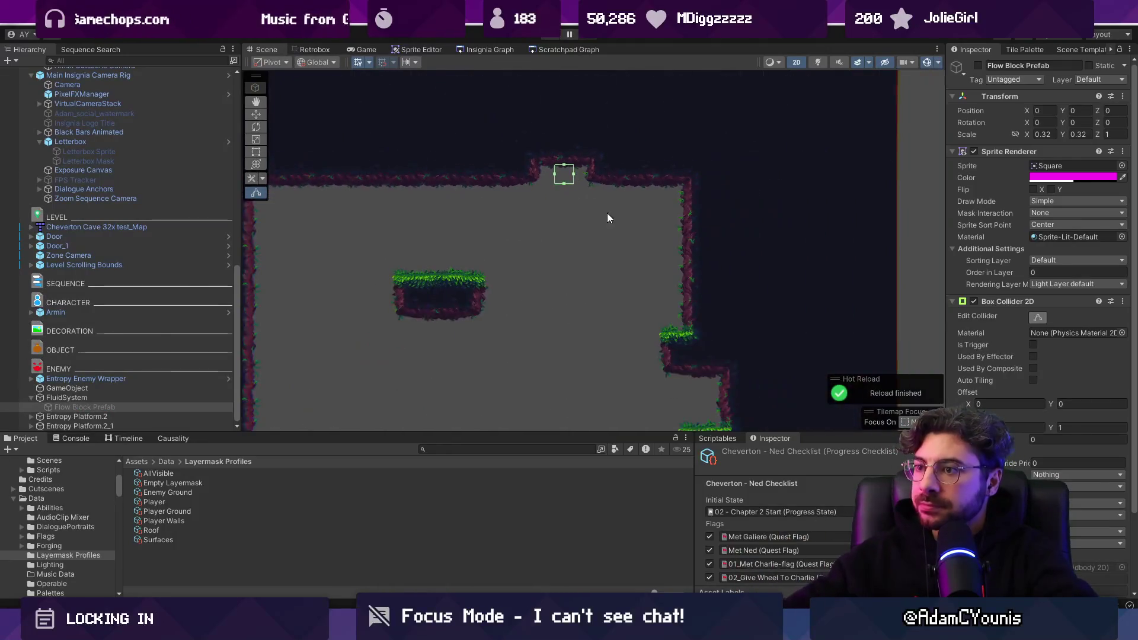
{"action": "scroll", "coordinate": [646, 216], "scroll_direction": "down", "scroll_amount": 3}
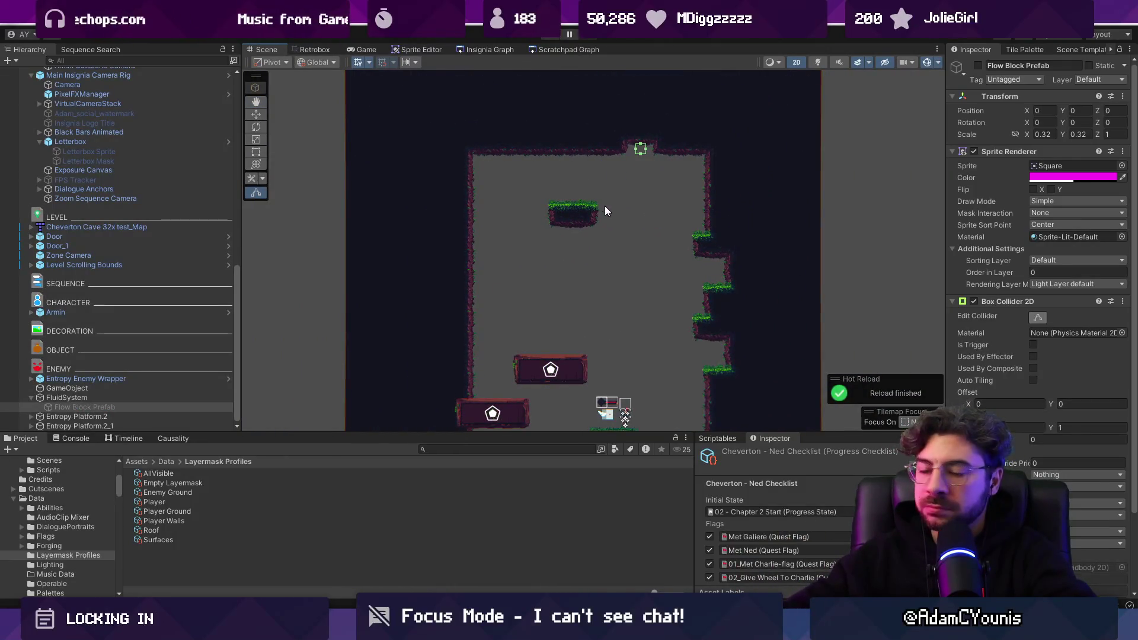
{"action": "scroll", "coordinate": [603, 209], "scroll_direction": "down", "scroll_amount": 2}
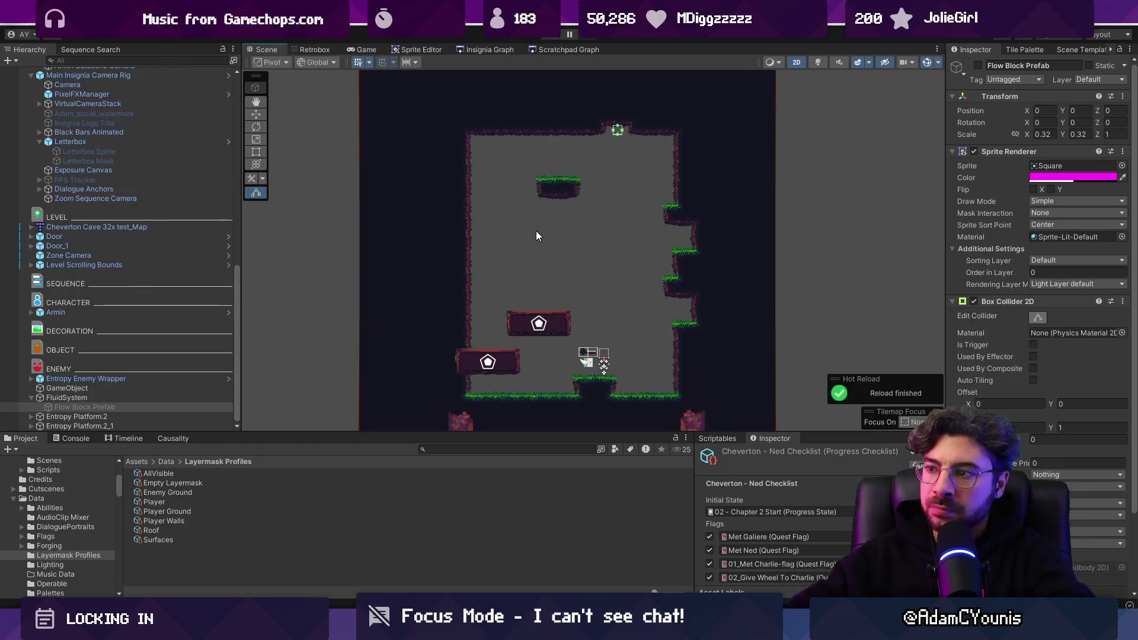
{"action": "scroll", "coordinate": [536, 236], "scroll_direction": "down", "scroll_amount": 2}
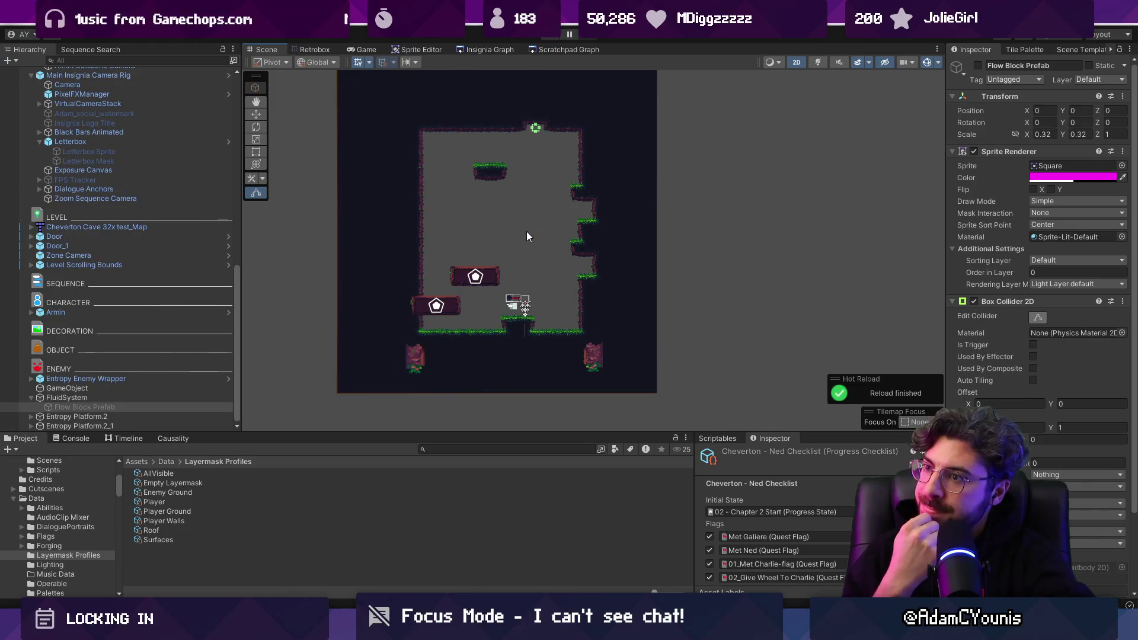
Shorten the collision task by deleting '/ reset criteria' from its text
{"action": "key", "text": "alt+Tab"}
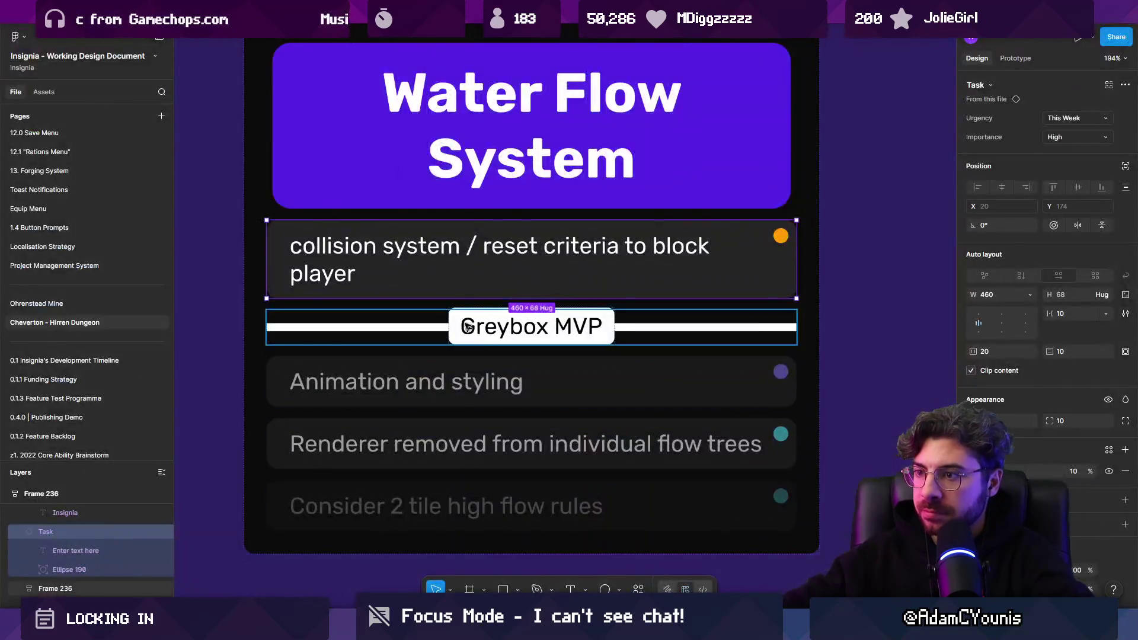
{"action": "double_click", "coordinate": [522, 247]}
{"action": "left_click", "coordinate": [522, 248]}
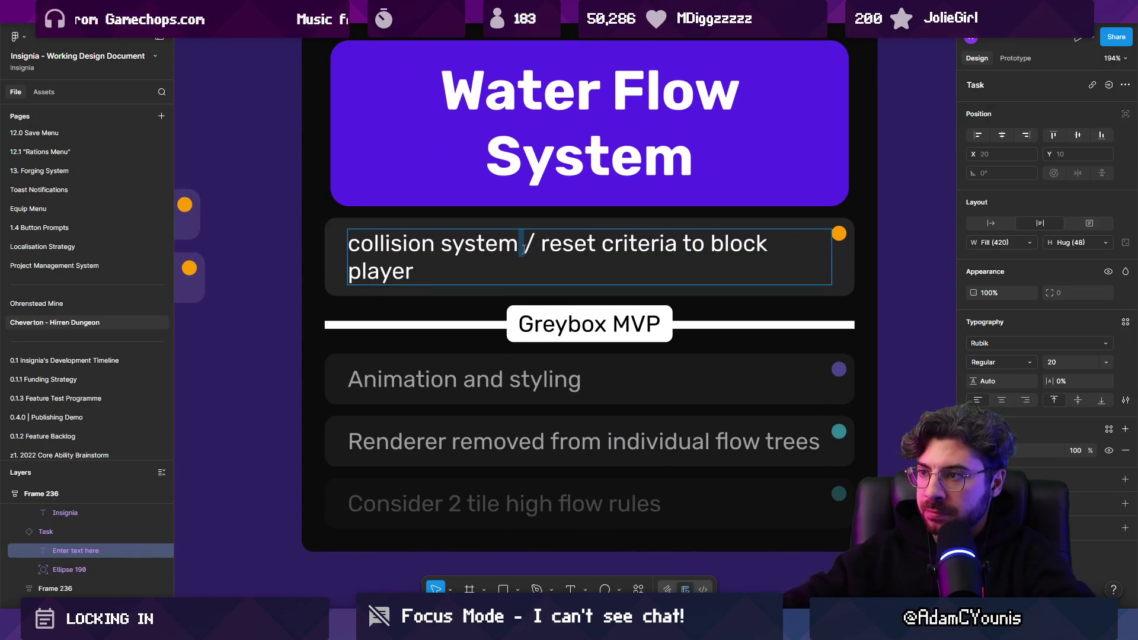
{"action": "left_click_drag", "start_coordinate": [524, 248], "coordinate": [657, 241]}
{"action": "key", "text": "BackSpace"}
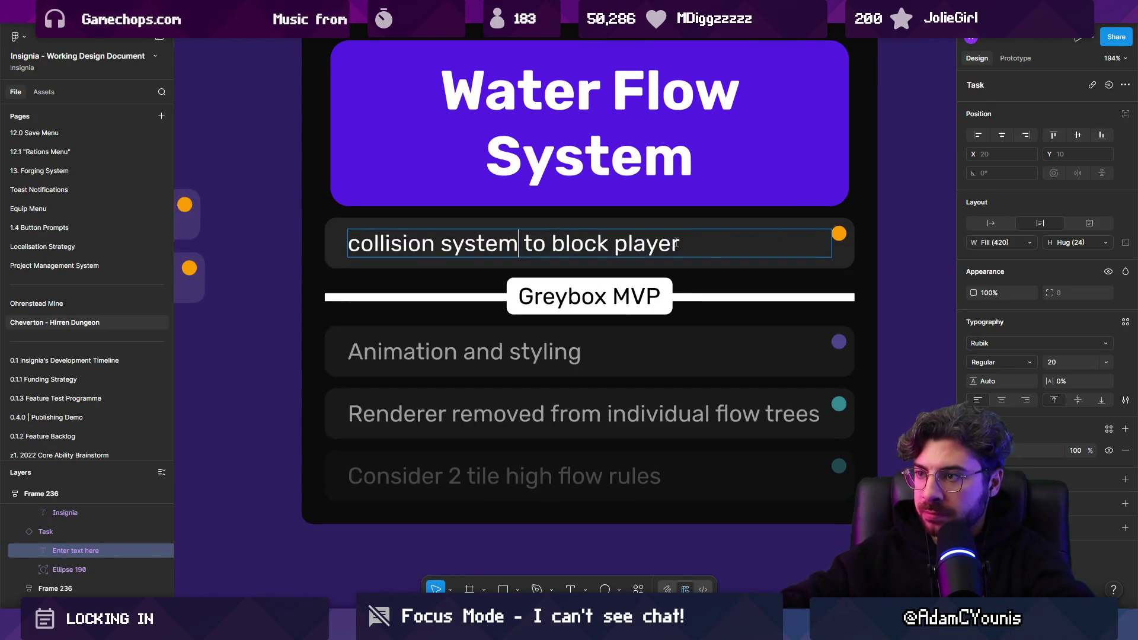
{"action": "key", "text": "Escape"}
Duplicate the collision task as 'Damage' and place it in Greybox MVP above Animation and styling
{"action": "key", "text": "Escape"}
{"action": "key", "text": "ctrl+d"}
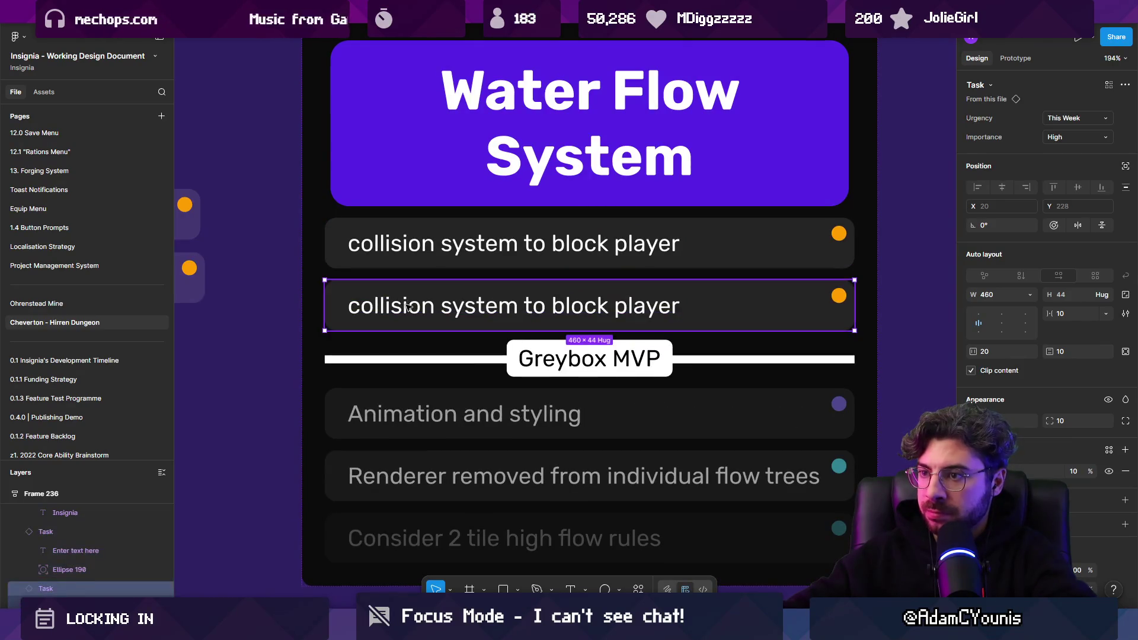
{"action": "double_click", "coordinate": [394, 296]}
{"action": "type", "text": "Damage"}
{"action": "key", "text": "Escape"}
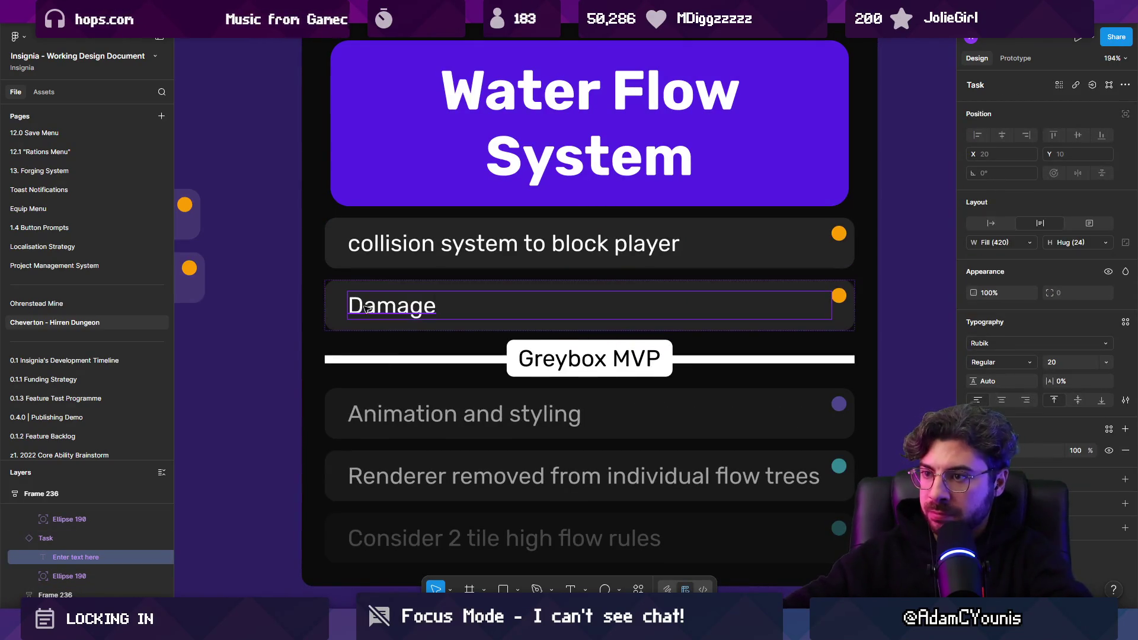
{"action": "key", "text": "Escape"}
{"action": "mouse_move", "coordinate": [342, 305]}
{"action": "left_mouse_down"}
{"action": "mouse_move", "coordinate": [340, 437]}
{"action": "mouse_move", "coordinate": [352, 412]}
{"action": "left_mouse_up"}
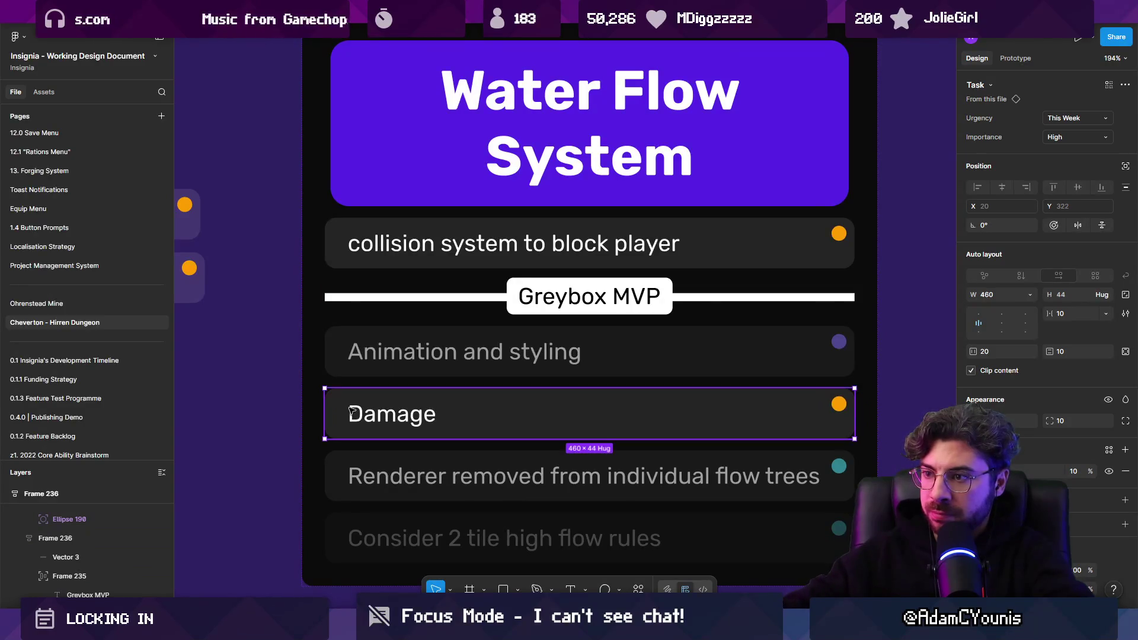
{"action": "key", "text": "Up"}
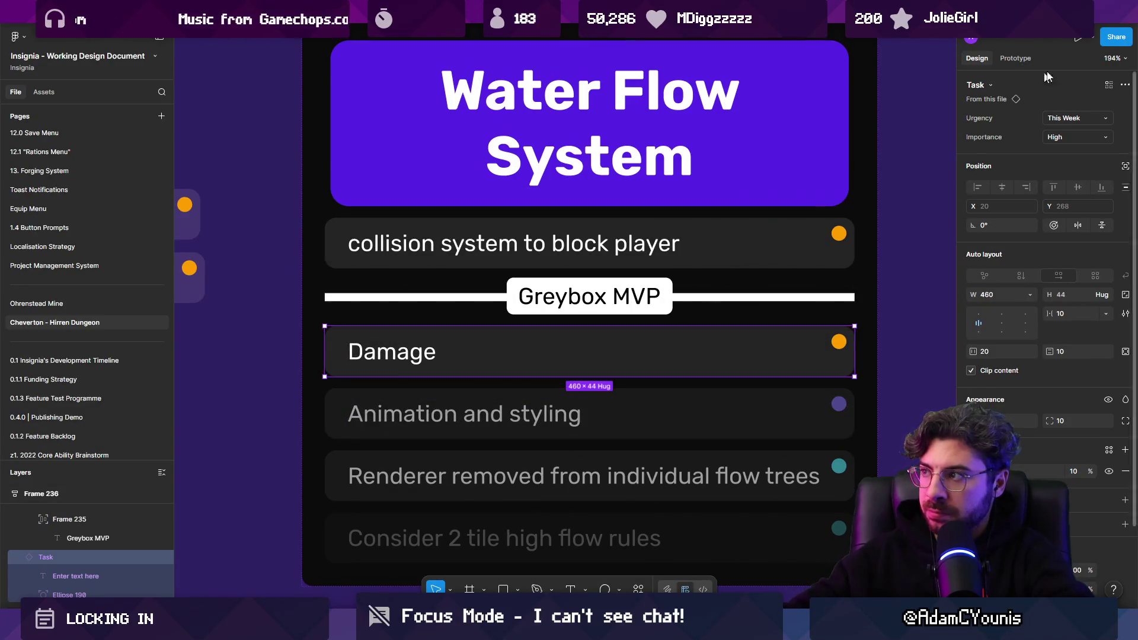
Set the Damage task's urgency to Ongoing
{"action": "left_click", "coordinate": [1074, 121]}
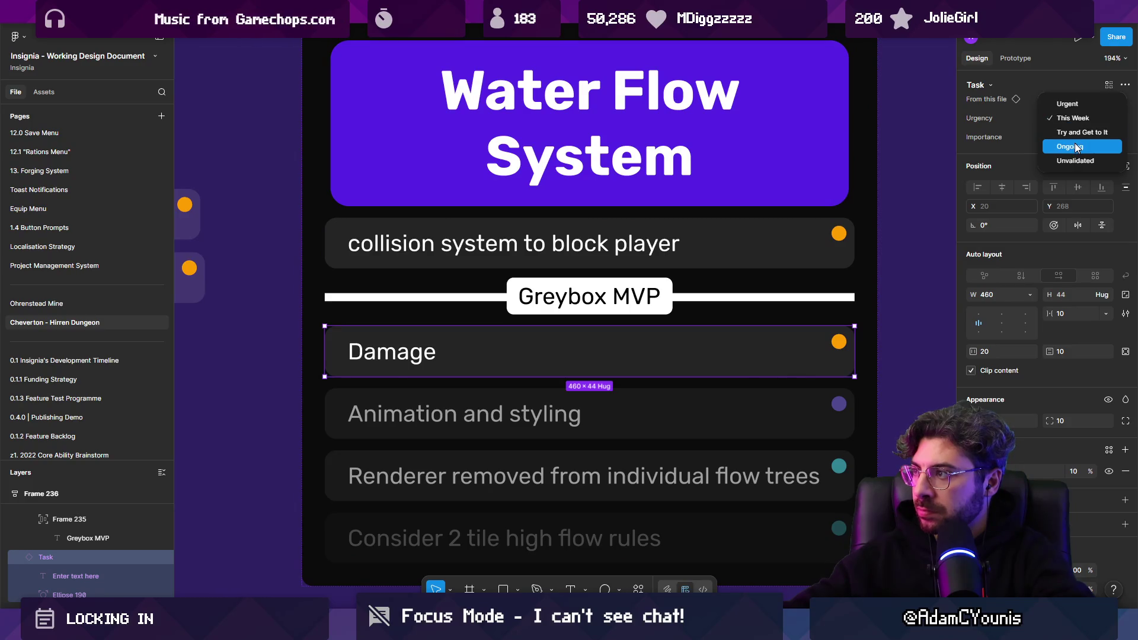
{"action": "left_click", "coordinate": [1077, 147]}
{"action": "left_click", "coordinate": [1074, 118]}
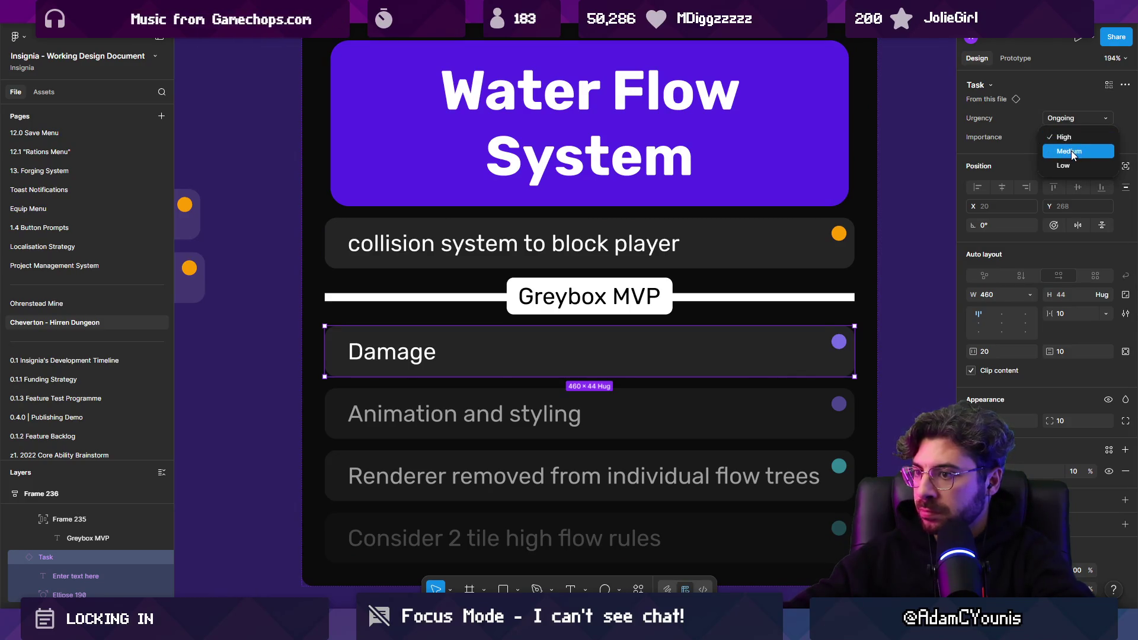
Move the collision task down beside the struck-through completed tasks
{"action": "left_click", "coordinate": [646, 246]}
{"action": "scroll", "coordinate": [642, 282], "scroll_direction": "down", "scroll_amount": 3, "text": "ctrl"}
{"action": "scroll", "coordinate": [641, 283], "scroll_direction": "down", "scroll_amount": 2, "text": "ctrl"}
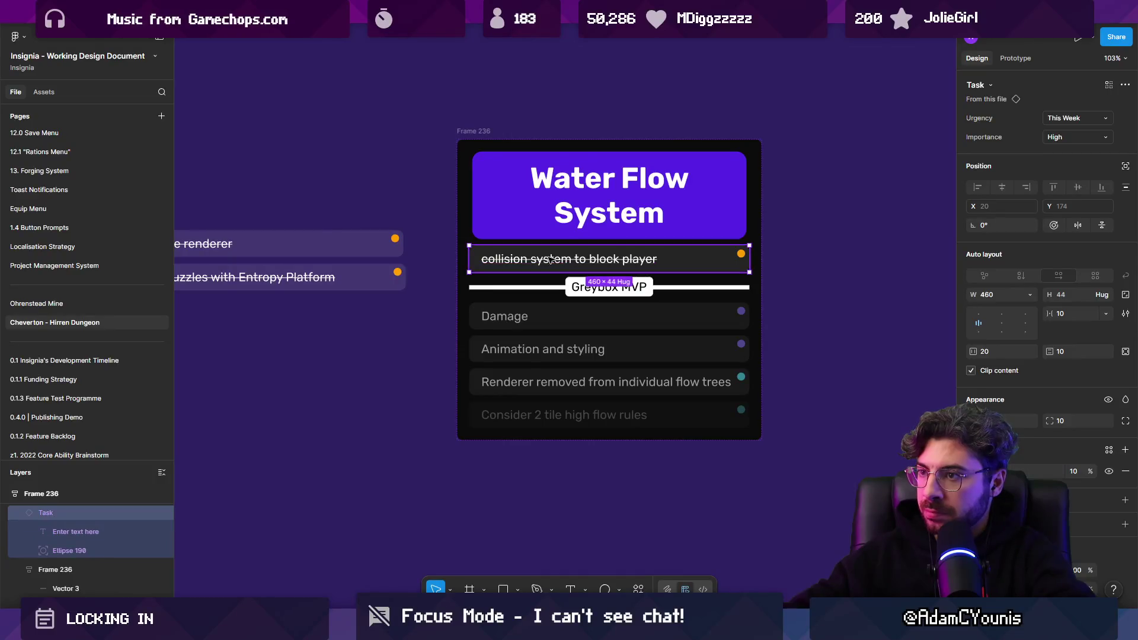
{"action": "left_click_drag", "start_coordinate": [623, 255], "coordinate": [259, 320]}
{"action": "key", "text": "alt+Tab"}
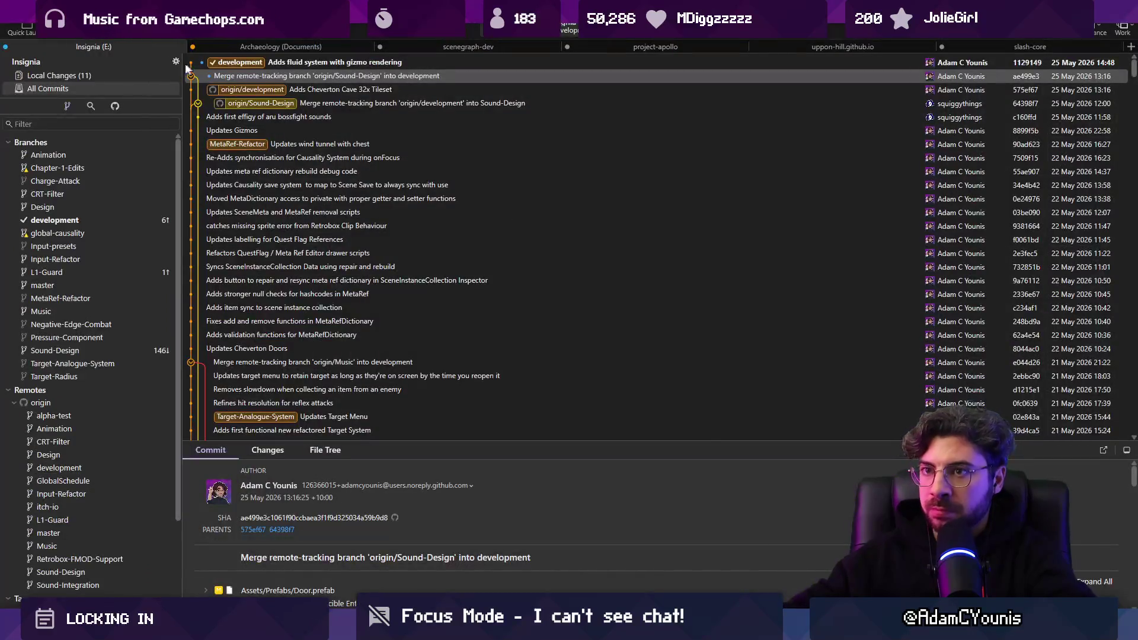
Stage all local changes and begin the commit subject with 'Adds'
{"action": "left_click", "coordinate": [148, 80]}
{"action": "left_click", "coordinate": [559, 58]}
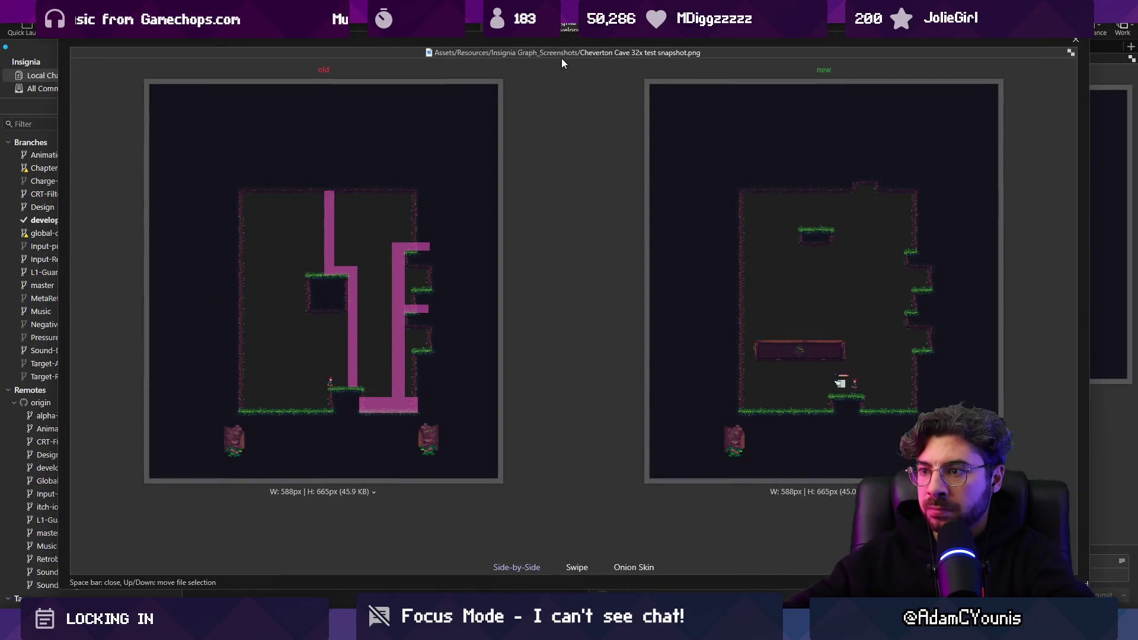
{"action": "left_click", "coordinate": [560, 58]}
{"action": "left_click", "coordinate": [557, 58]}
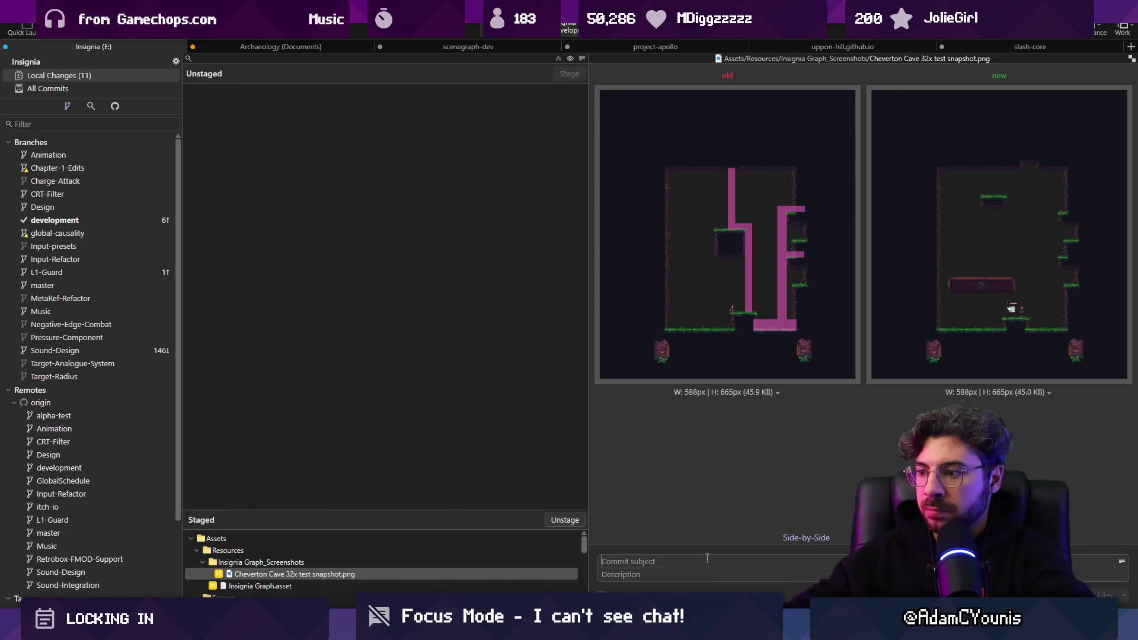
{"action": "type", "text": "Adds"}
Unstage and discard the render texture files from BackgroundFX through Torrent Water Texture
{"action": "left_click", "coordinate": [400, 539]}
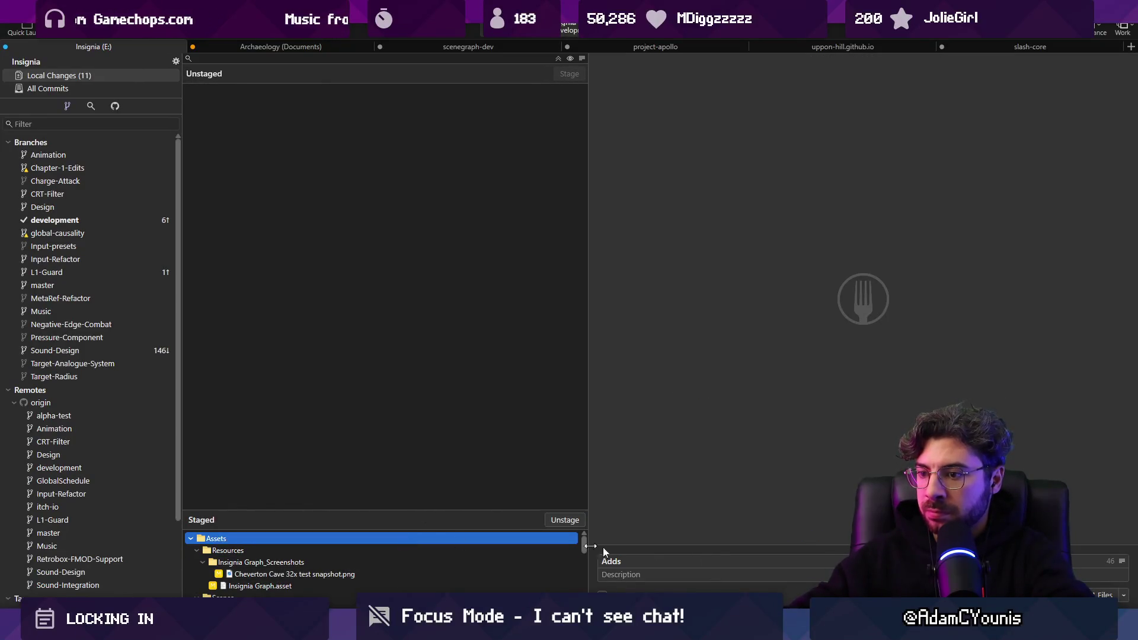
{"action": "mouse_move", "coordinate": [434, 513]}
{"action": "left_mouse_down"}
{"action": "mouse_move", "coordinate": [472, 300]}
{"action": "mouse_move", "coordinate": [489, 250]}
{"action": "mouse_move", "coordinate": [494, 260]}
{"action": "left_mouse_up"}
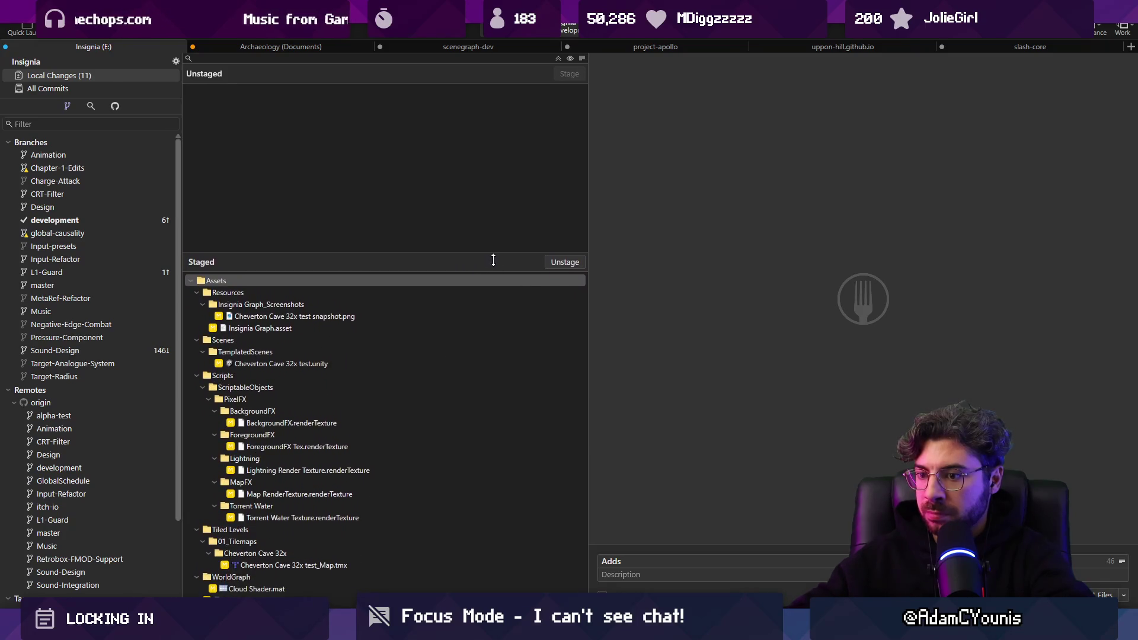
{"action": "left_click", "coordinate": [326, 423]}
{"action": "left_click", "coordinate": [333, 522], "text": "shift"}
{"action": "key", "text": "Home"}
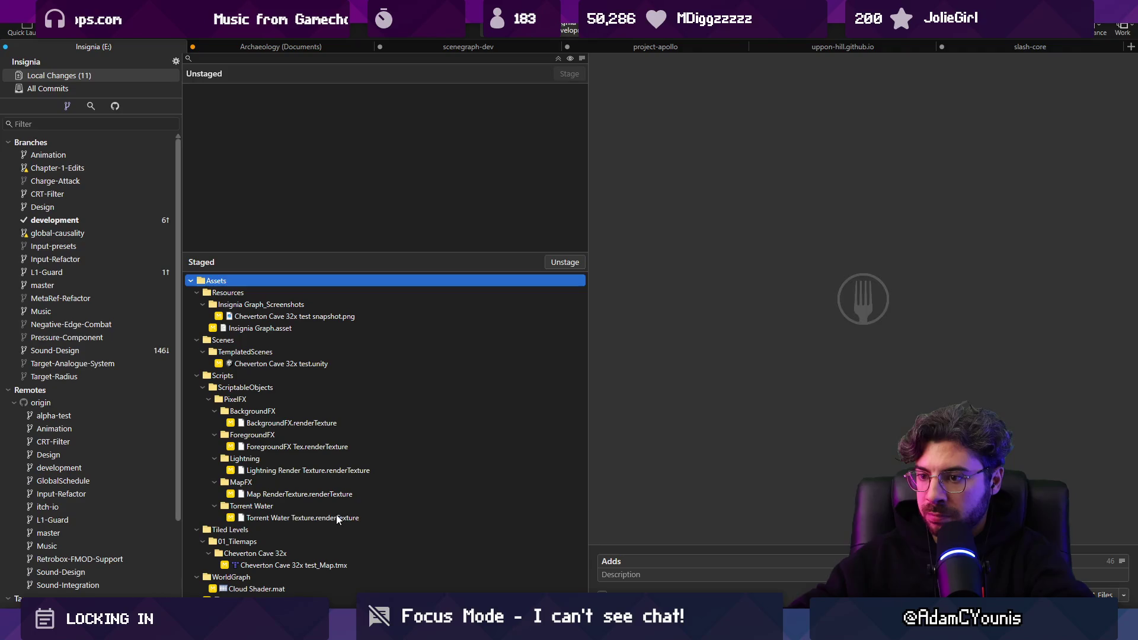
{"action": "left_click", "coordinate": [336, 518]}
{"action": "left_click", "coordinate": [341, 424], "text": "shift"}
{"action": "key", "text": "space"}
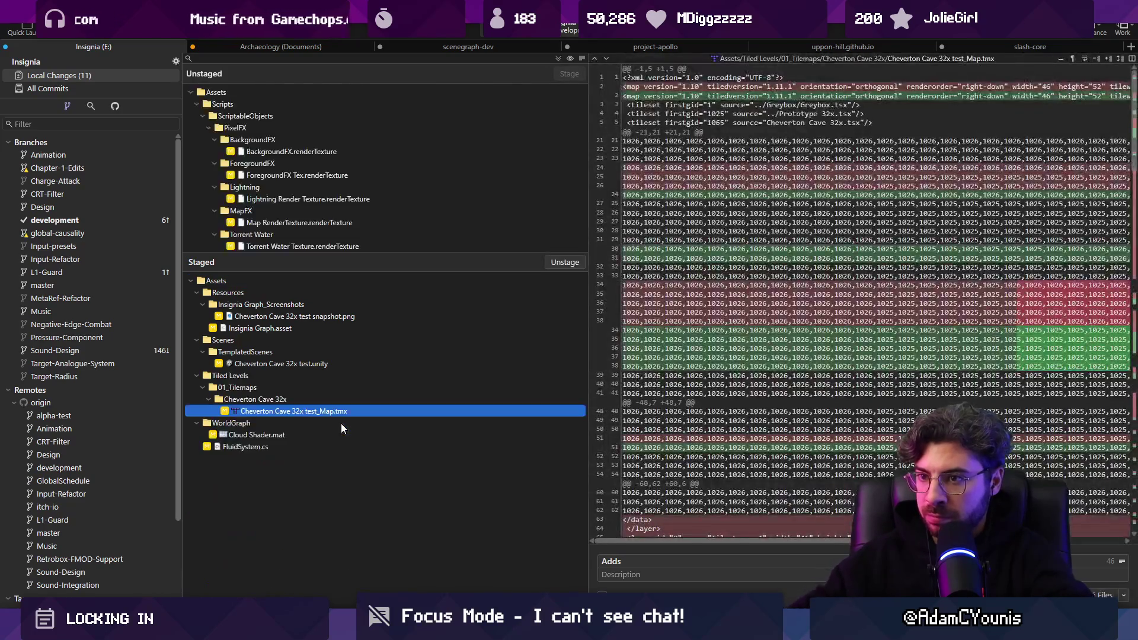
{"action": "left_click", "coordinate": [336, 155], "text": "shift"}
{"action": "key", "text": "Delete"}
{"action": "key", "text": "Return"}
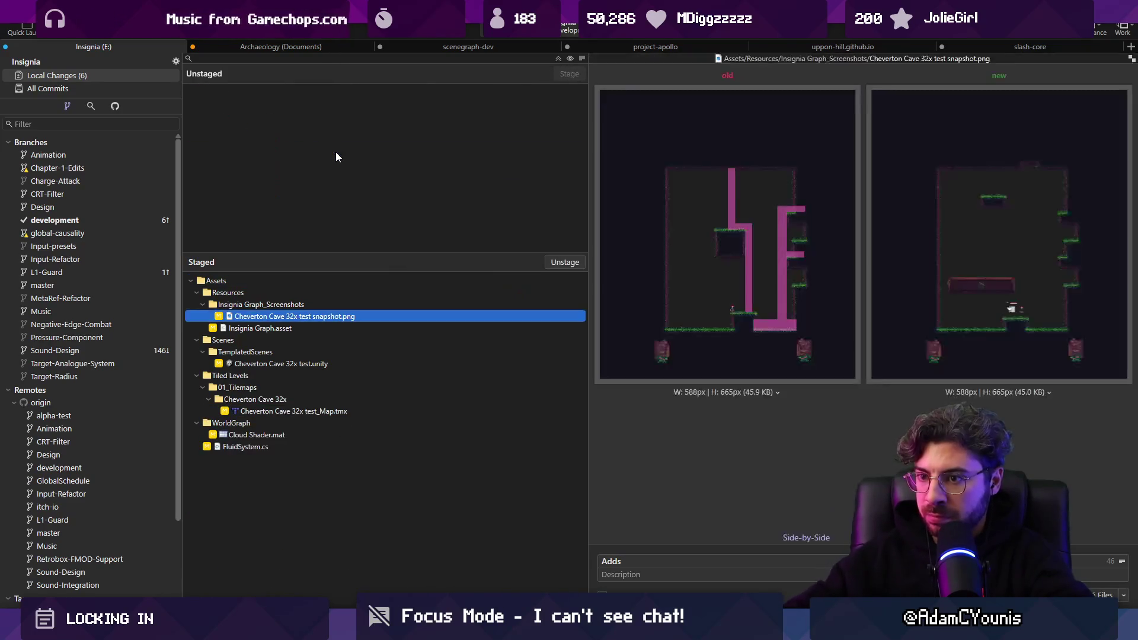
Unstage and discard the Cloud Shader.mat change
{"action": "left_click", "coordinate": [328, 434]}
{"action": "key", "text": "space"}
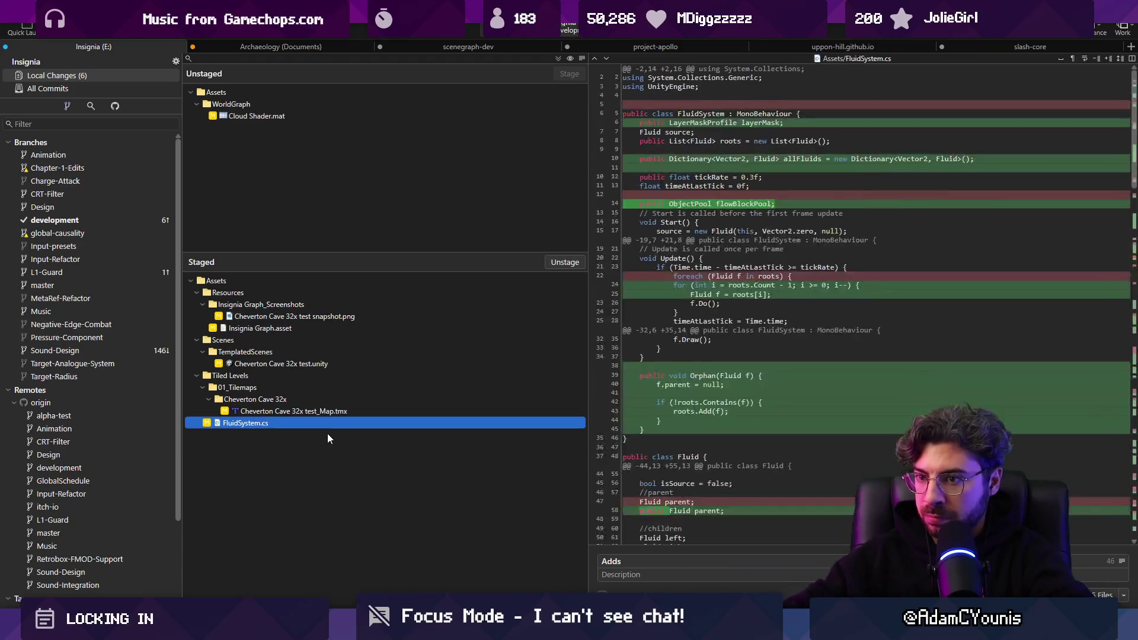
{"action": "left_click", "coordinate": [252, 115]}
{"action": "key", "text": "Delete"}
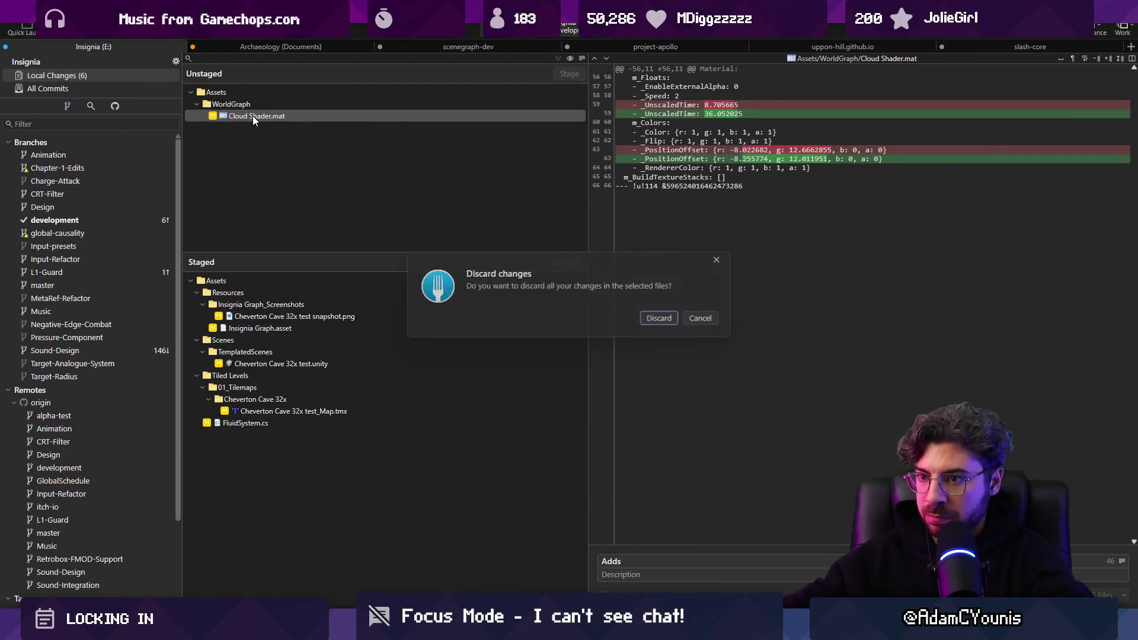
{"action": "key", "text": "Return"}
{"action": "left_click", "coordinate": [653, 559]}
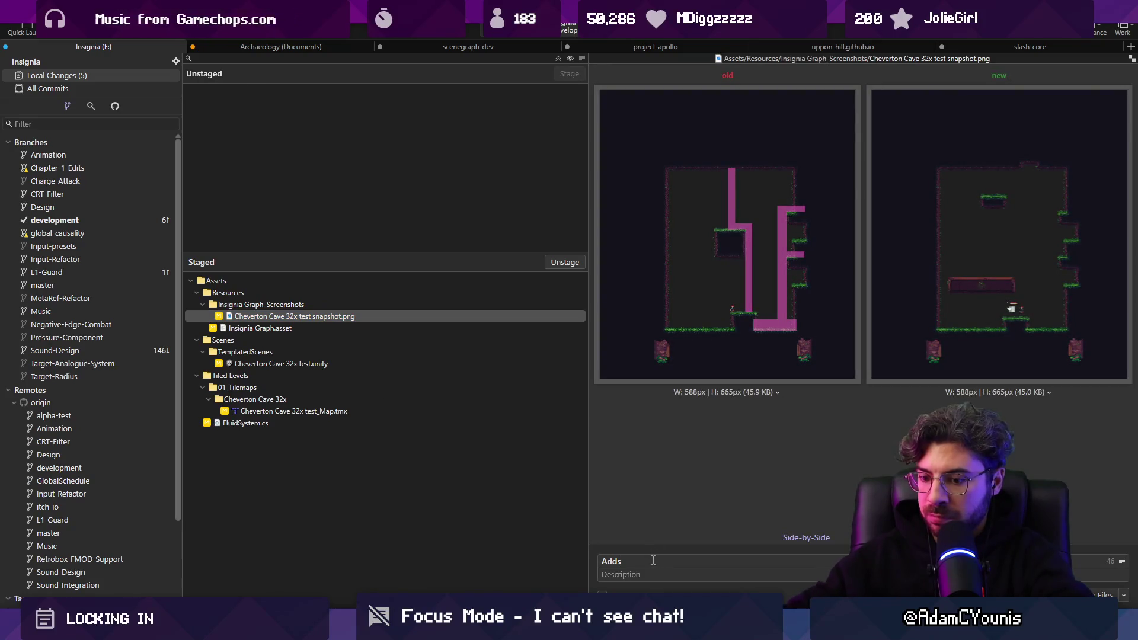
Write the commit subject 'Updates Fluid system with sprite renderer and collider, works with Entropy platforms'
{"action": "type", "text": "col"}
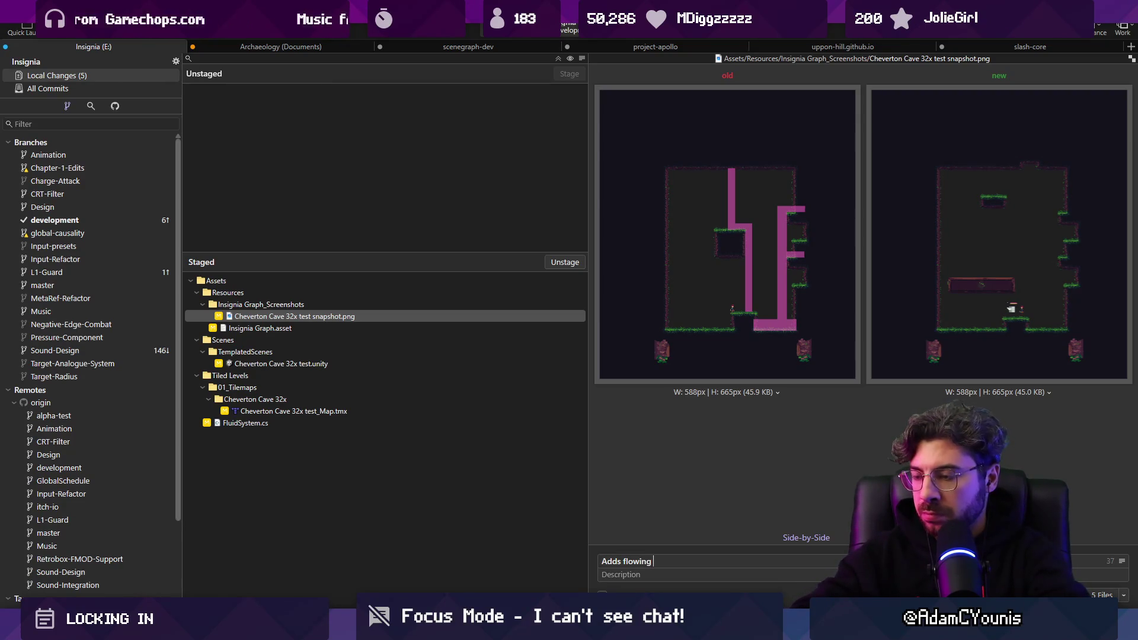
{"action": "key", "text": "ctrl+a"}
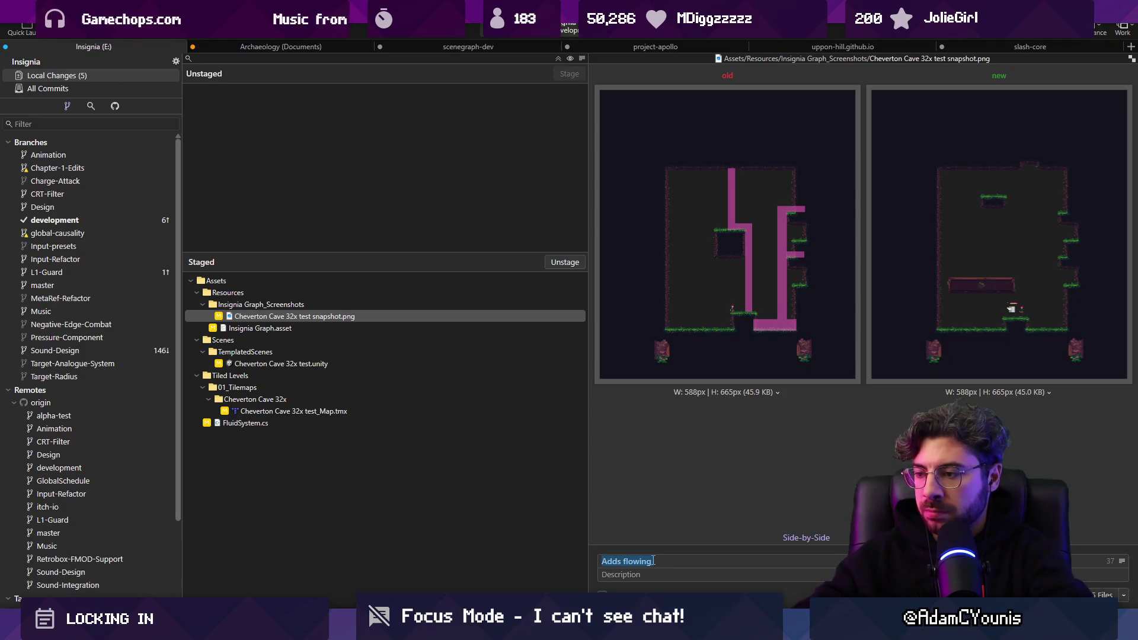
{"action": "type", "text": "Update"}
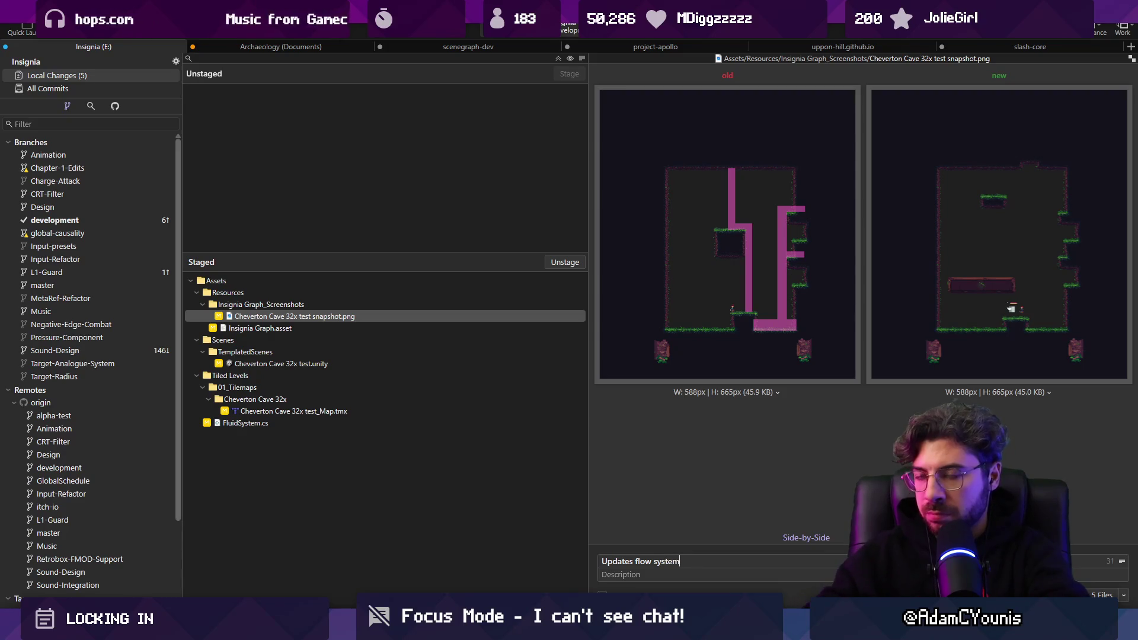
{"action": "left_click", "coordinate": [100, 90]}
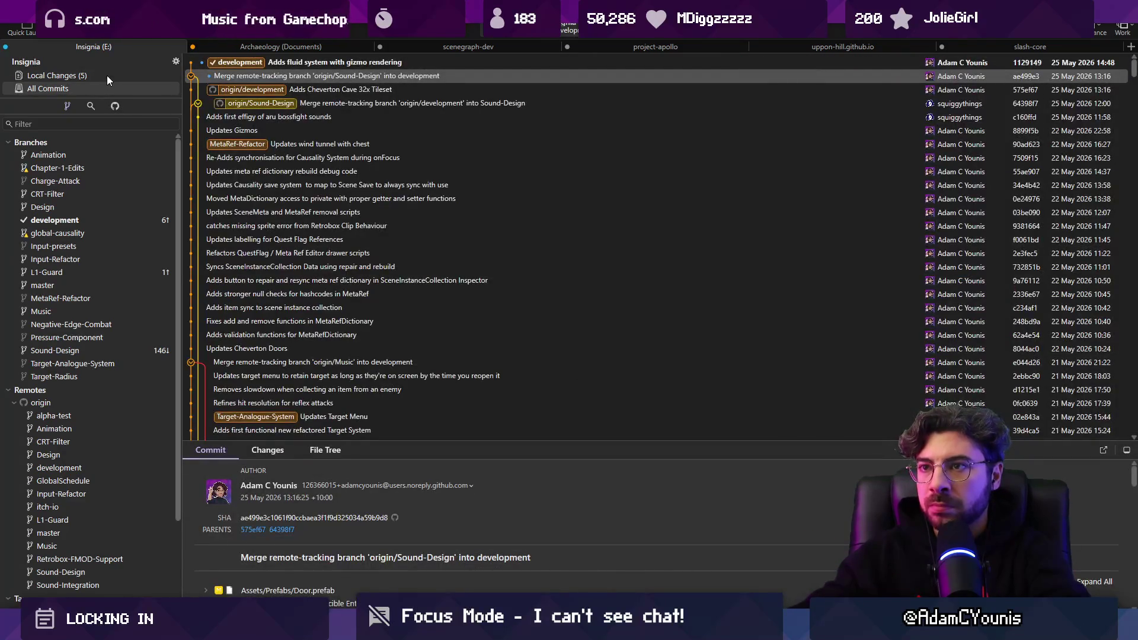
{"action": "left_click", "coordinate": [106, 76]}
{"action": "left_click", "coordinate": [645, 561]}
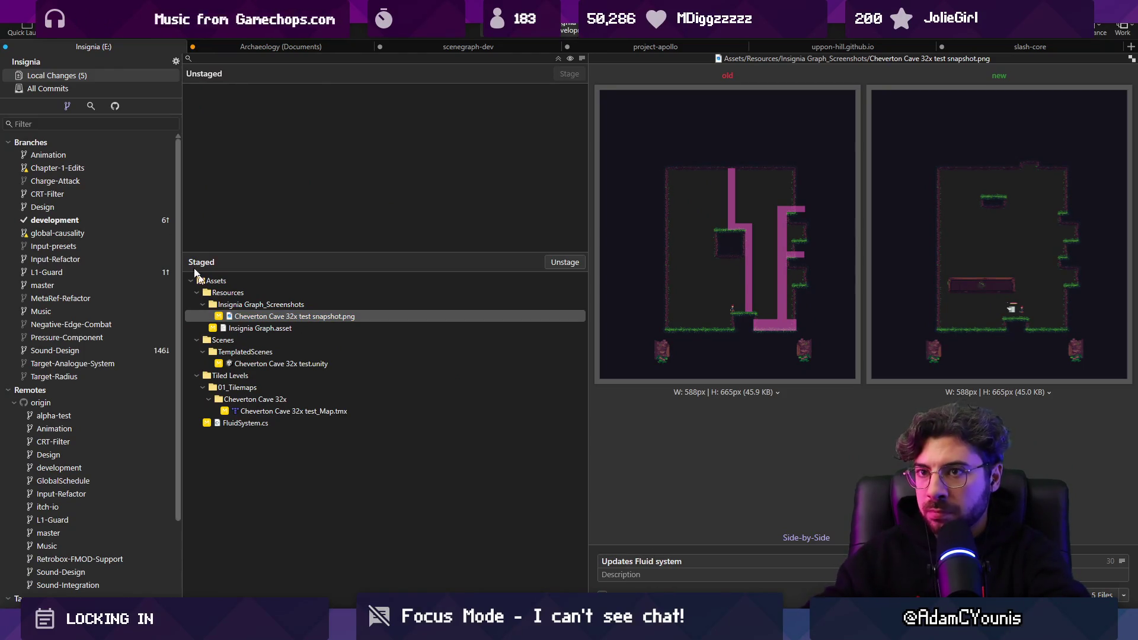
{"action": "left_click", "coordinate": [94, 89]}
{"action": "left_click", "coordinate": [103, 76]}
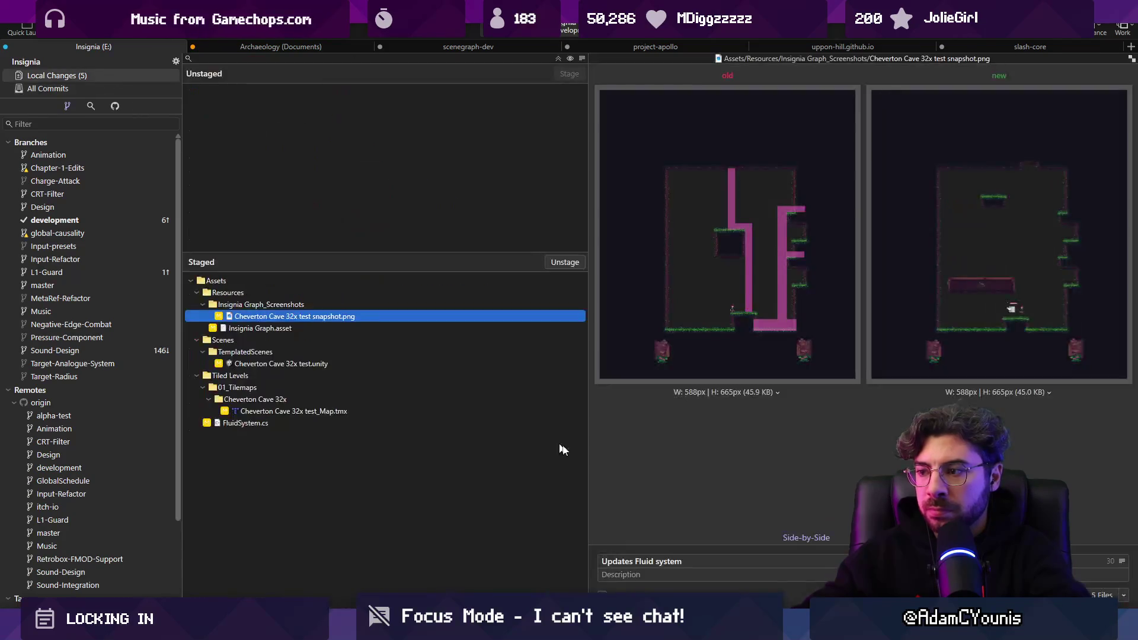
{"action": "left_click", "coordinate": [699, 562]}
{"action": "type", "text": "with sprite renderer and collider,"}
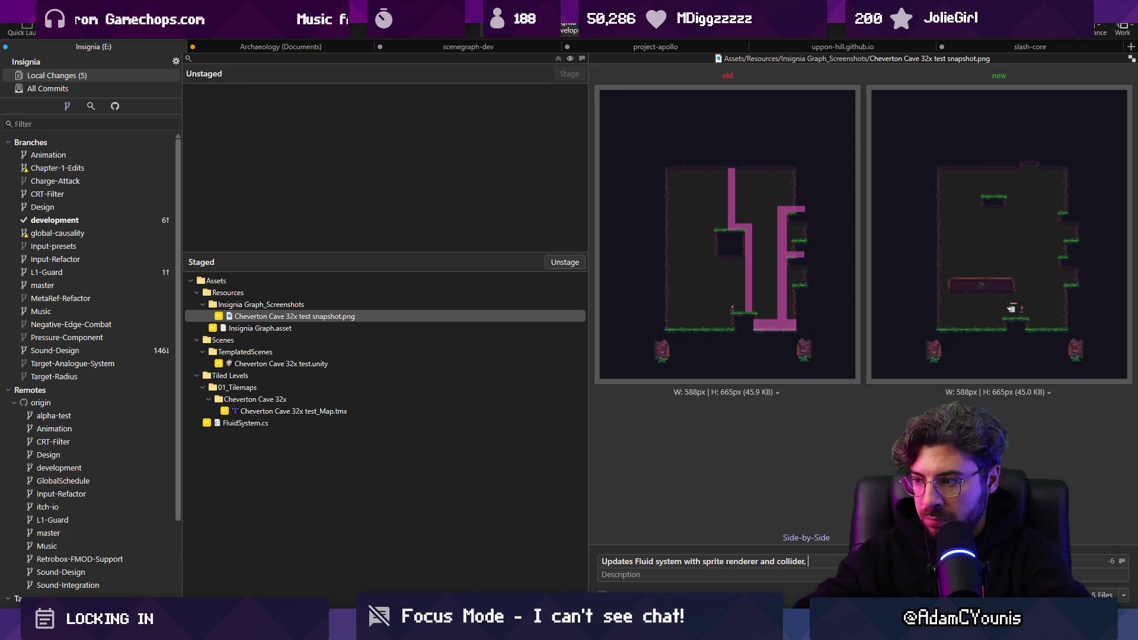
{"action": "type", "text": "works wi"}
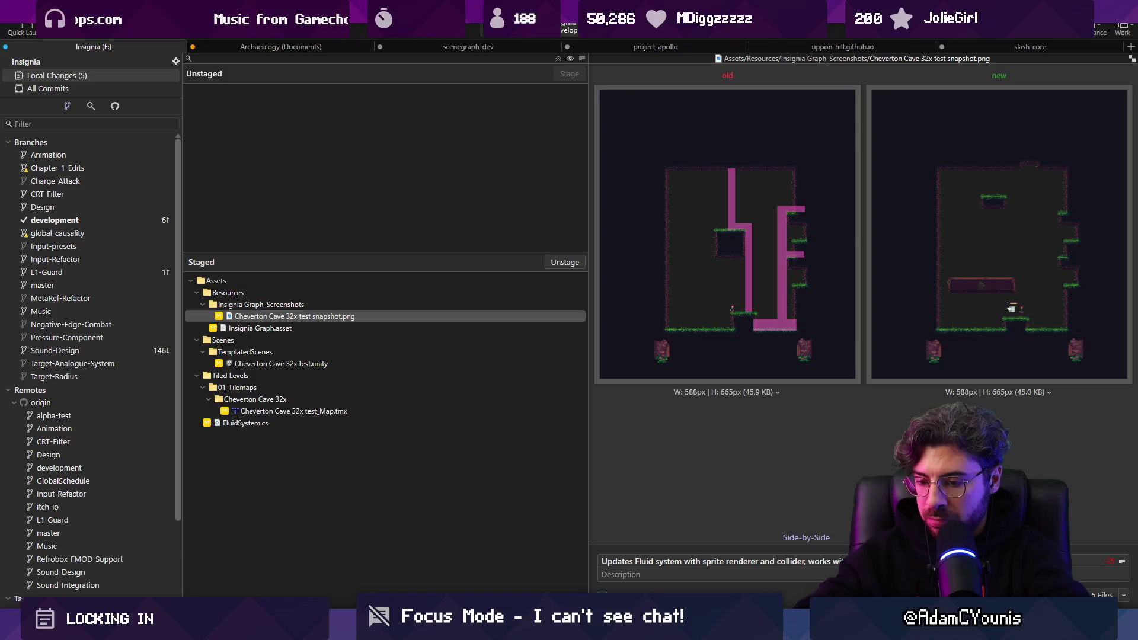
Commit the five staged changes, push to origin, and confirm in All Commits
{"action": "key", "text": "ctrl+Return"}
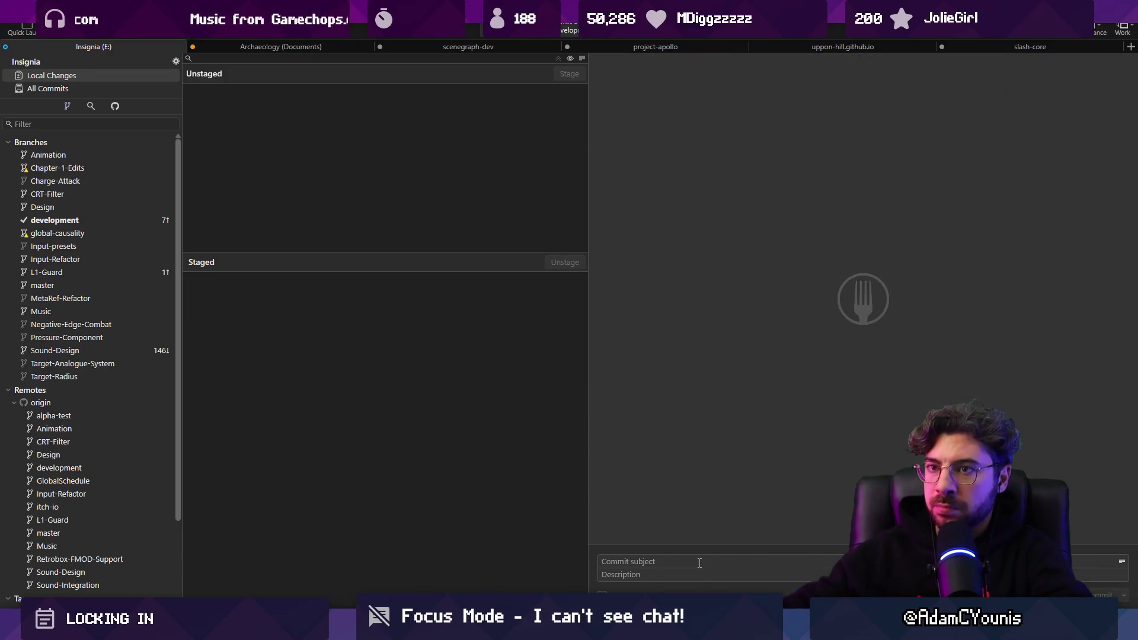
{"action": "left_click", "coordinate": [130, 36]}
{"action": "key", "text": "Return"}
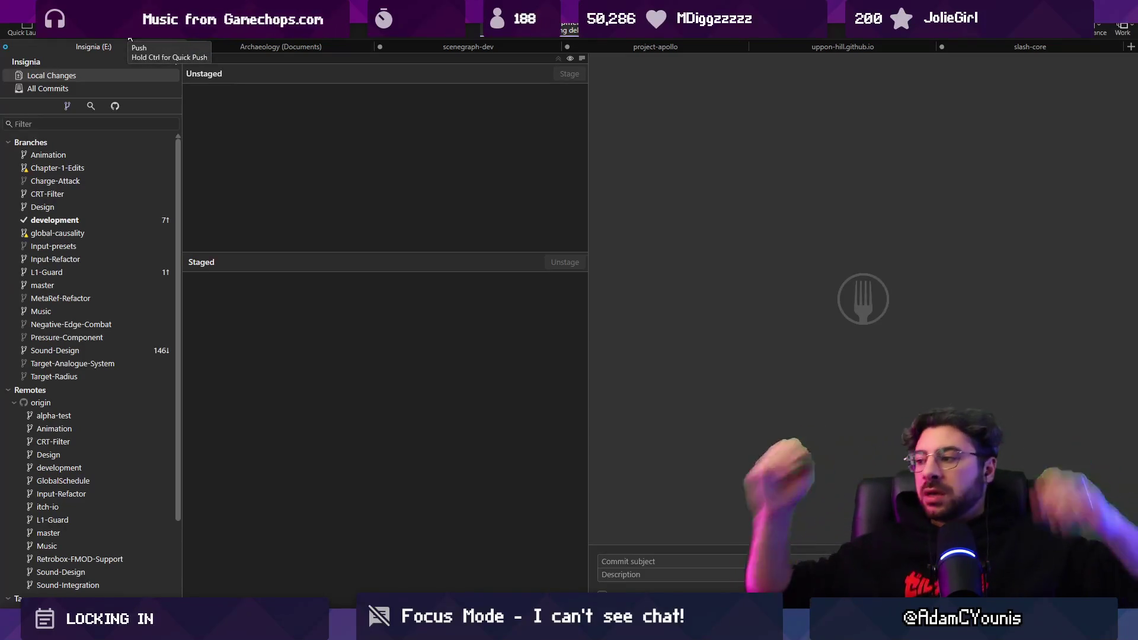
{"action": "left_click", "coordinate": [128, 90]}
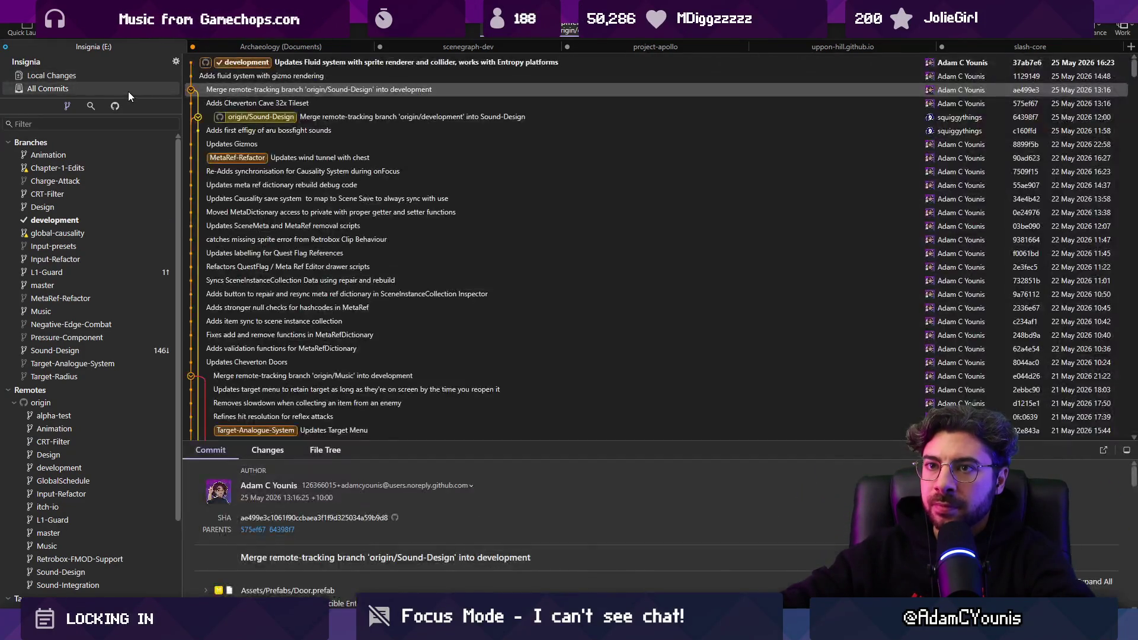
{"action": "left_click", "coordinate": [133, 82]}
{"action": "left_click", "coordinate": [134, 89]}
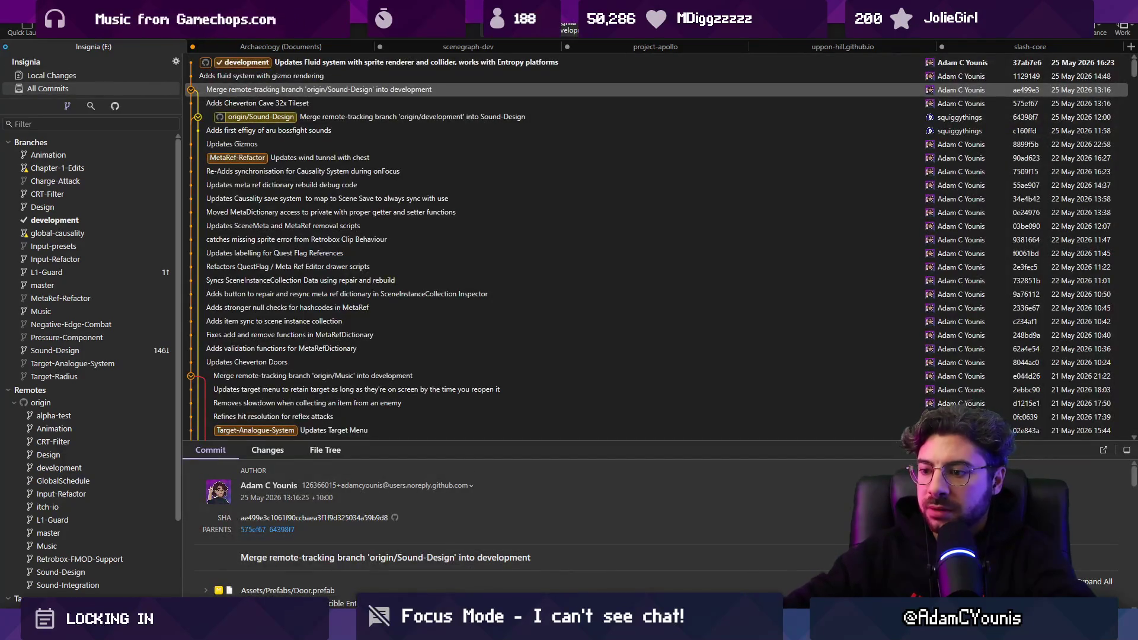
{"action": "key", "text": "alt+Tab"}
Move Entropy Platform.2_1 up against the right wall with Position Offset X -1, then play
{"action": "left_click", "coordinate": [485, 279]}
{"action": "scroll", "coordinate": [466, 297], "scroll_direction": "up", "scroll_amount": 4}
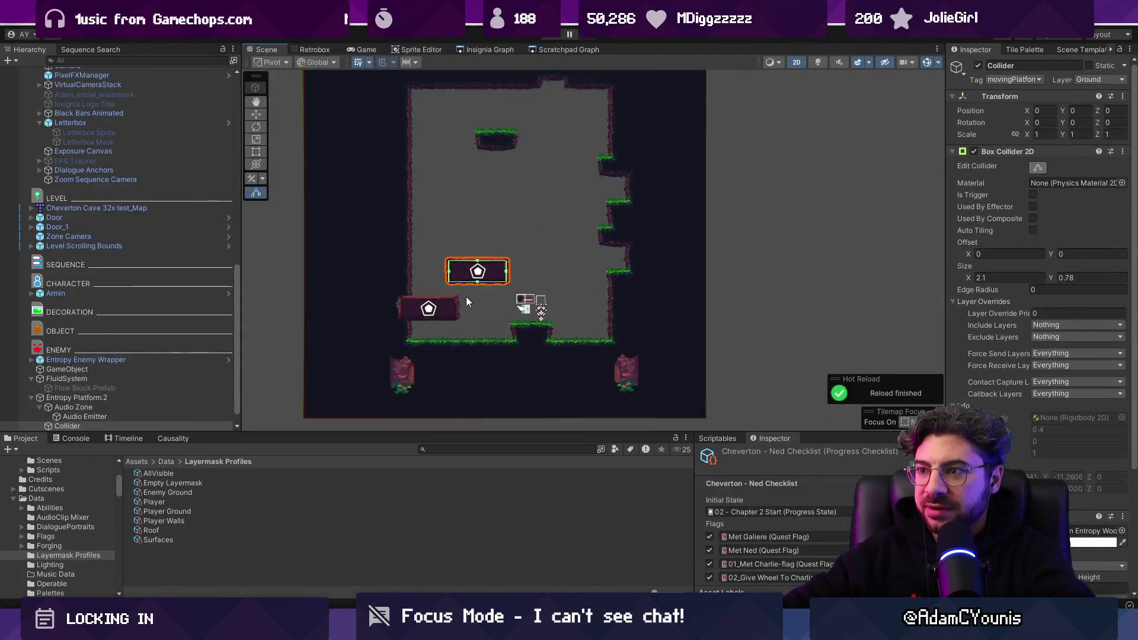
{"action": "left_click", "coordinate": [436, 318]}
{"action": "left_click", "coordinate": [133, 407]}
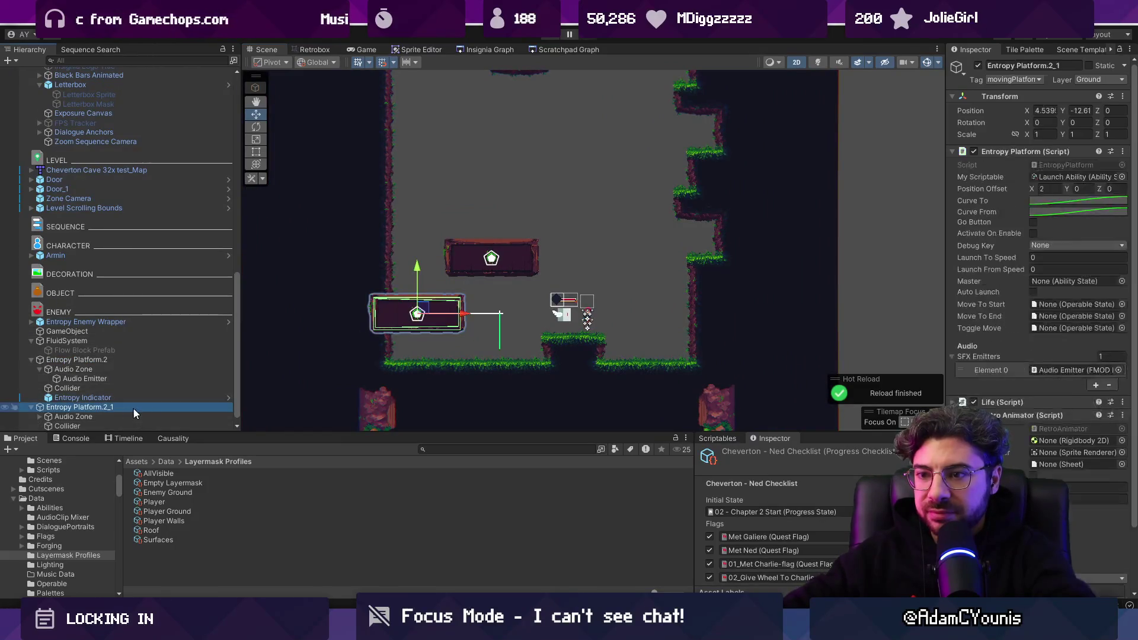
{"action": "scroll", "coordinate": [475, 314], "scroll_direction": "up", "scroll_amount": 1}
{"action": "scroll", "coordinate": [475, 318], "scroll_direction": "down", "scroll_amount": 1}
{"action": "left_click_drag", "start_coordinate": [337, 380], "coordinate": [548, 231]}
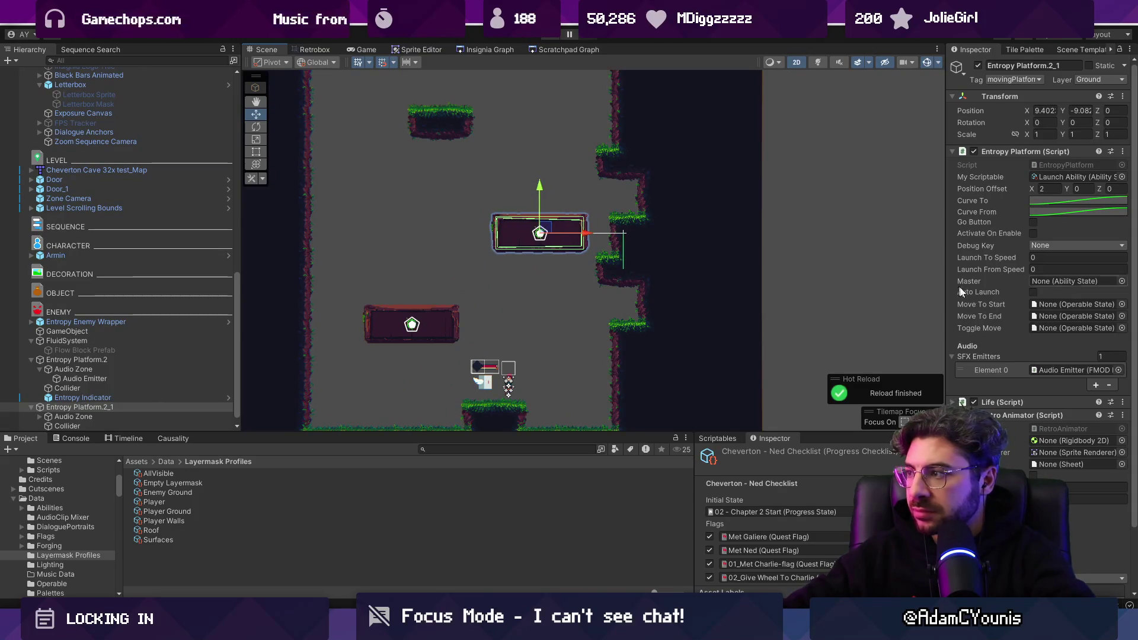
{"action": "type", "text": "-1"}
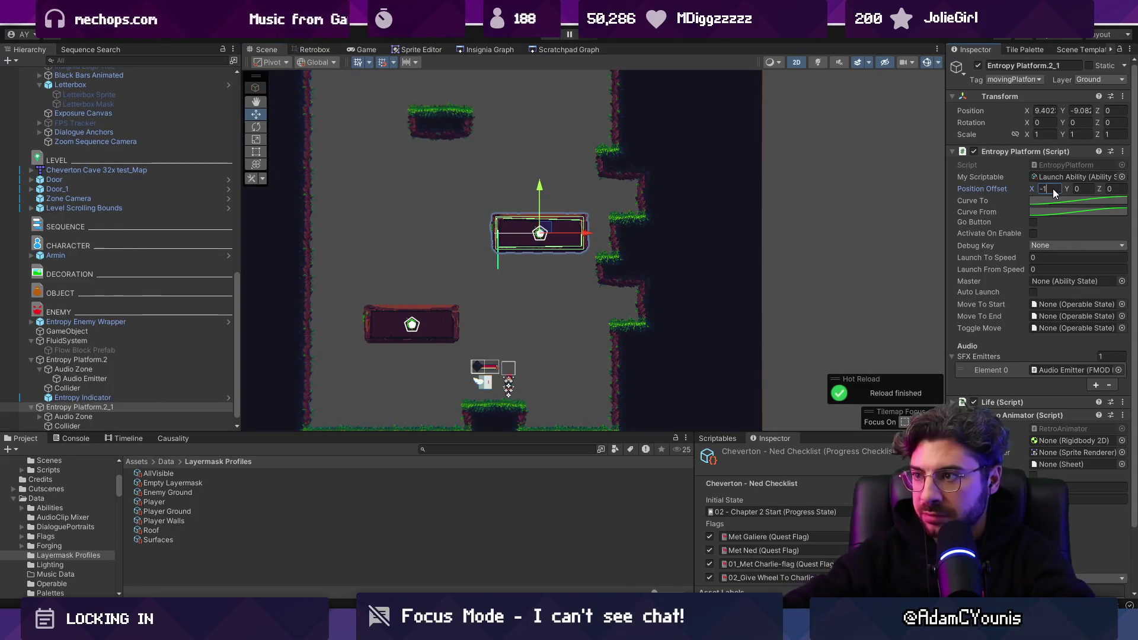
{"action": "left_click_drag", "start_coordinate": [579, 235], "coordinate": [667, 233]}
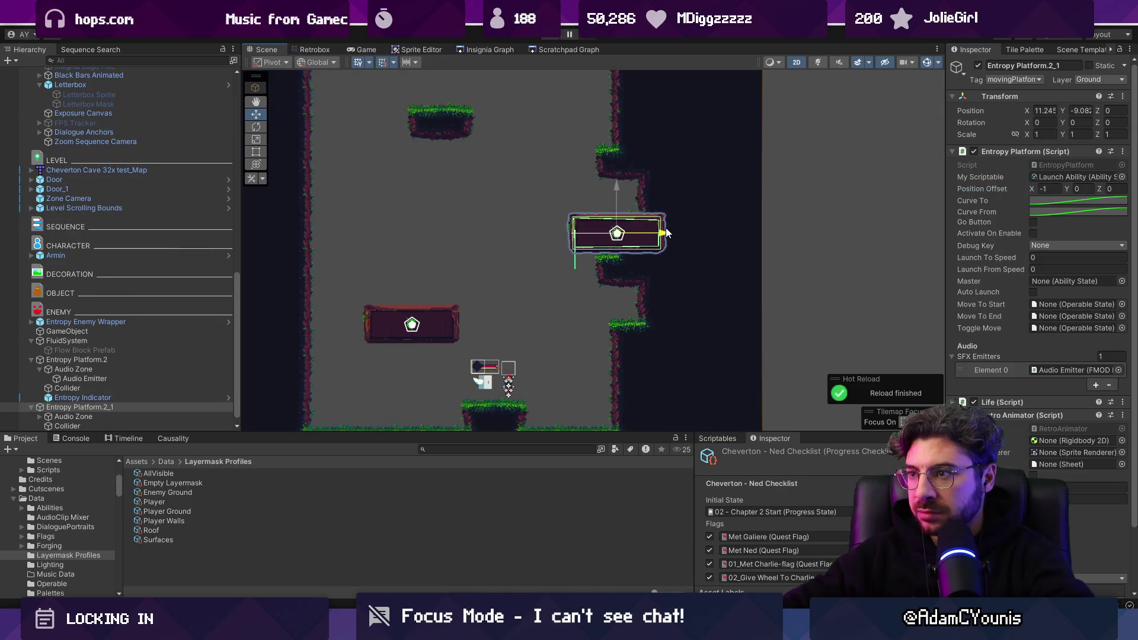
{"action": "left_click", "coordinate": [549, 37]}
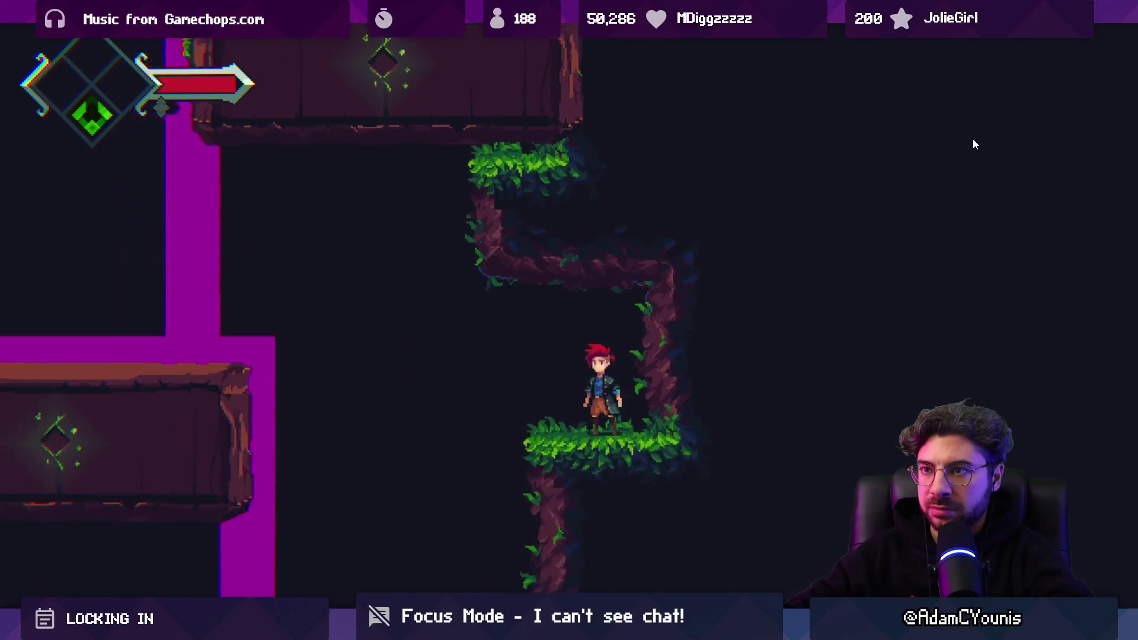
Slide the Entropy platform sideways in the Scene view mid-run, then resume the full-screen game
{"action": "key", "text": "shift+space"}
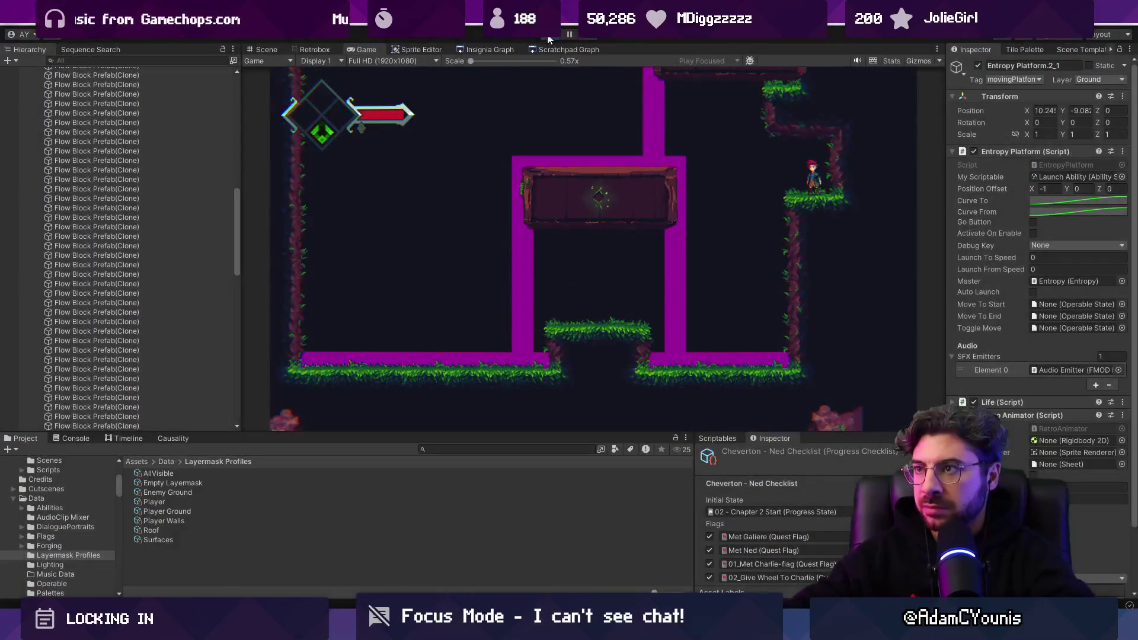
{"action": "key", "text": "ctrl+1"}
{"action": "left_click_drag", "start_coordinate": [659, 236], "coordinate": [647, 236]}
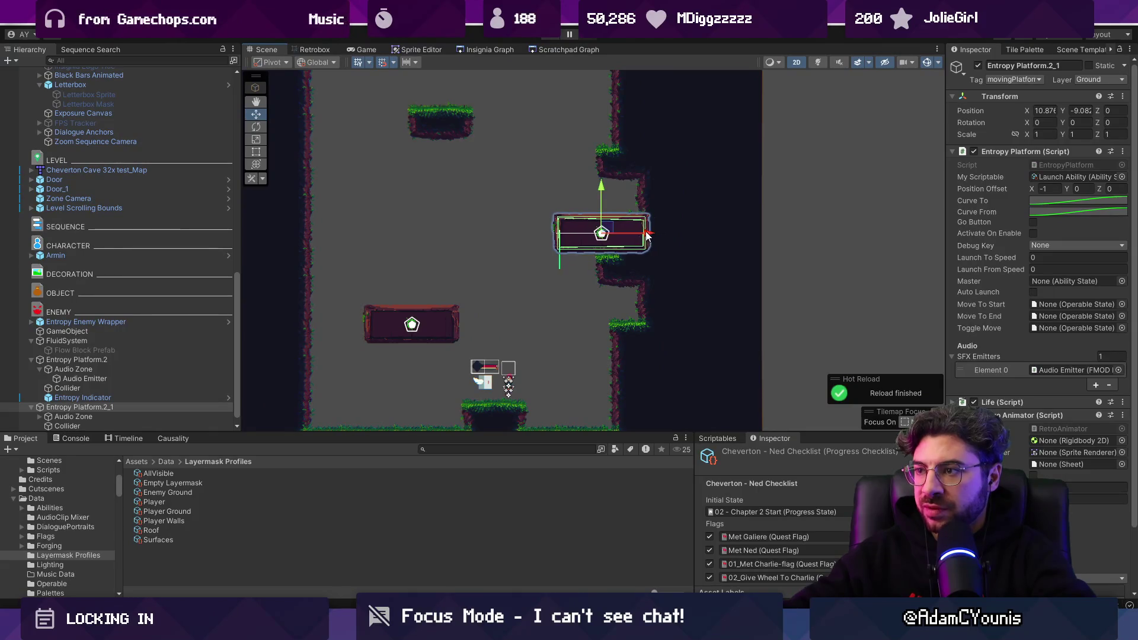
{"action": "scroll", "coordinate": [553, 249], "scroll_direction": "up", "scroll_amount": 2}
{"action": "scroll", "coordinate": [557, 249], "scroll_direction": "down", "scroll_amount": 2}
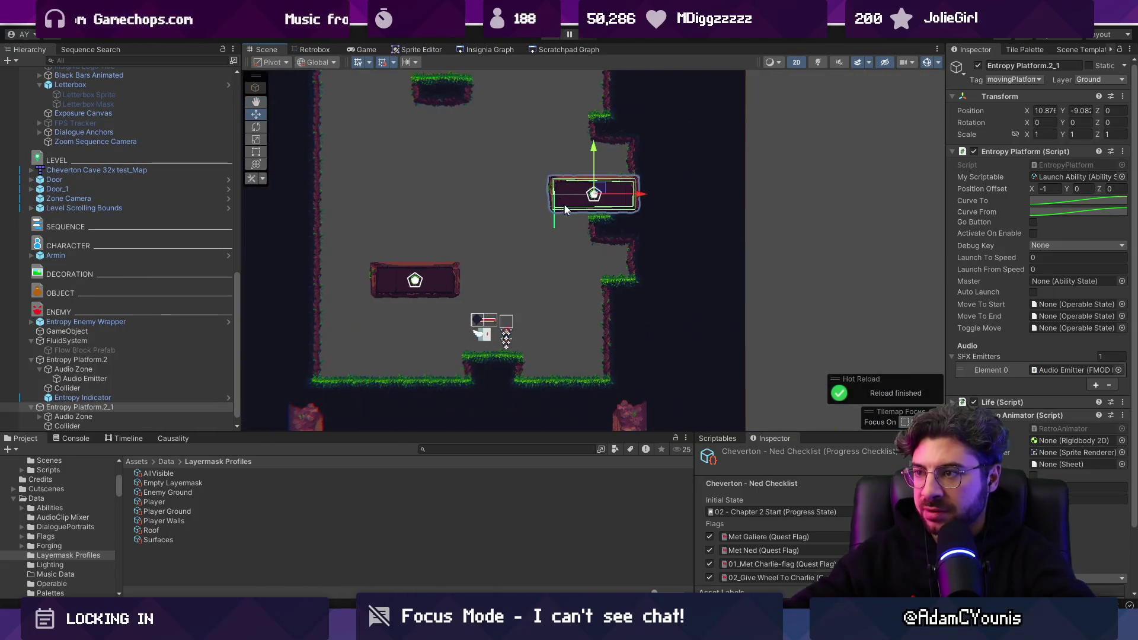
{"action": "key", "text": "ctrl+2"}
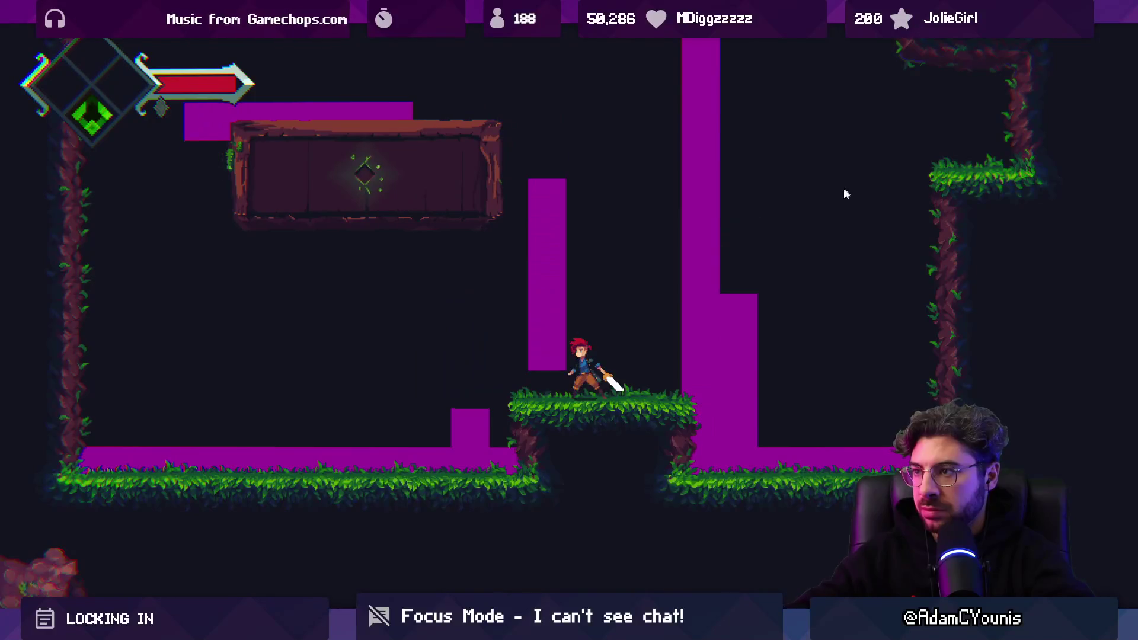
{"action": "left_click", "coordinate": [938, 153]}
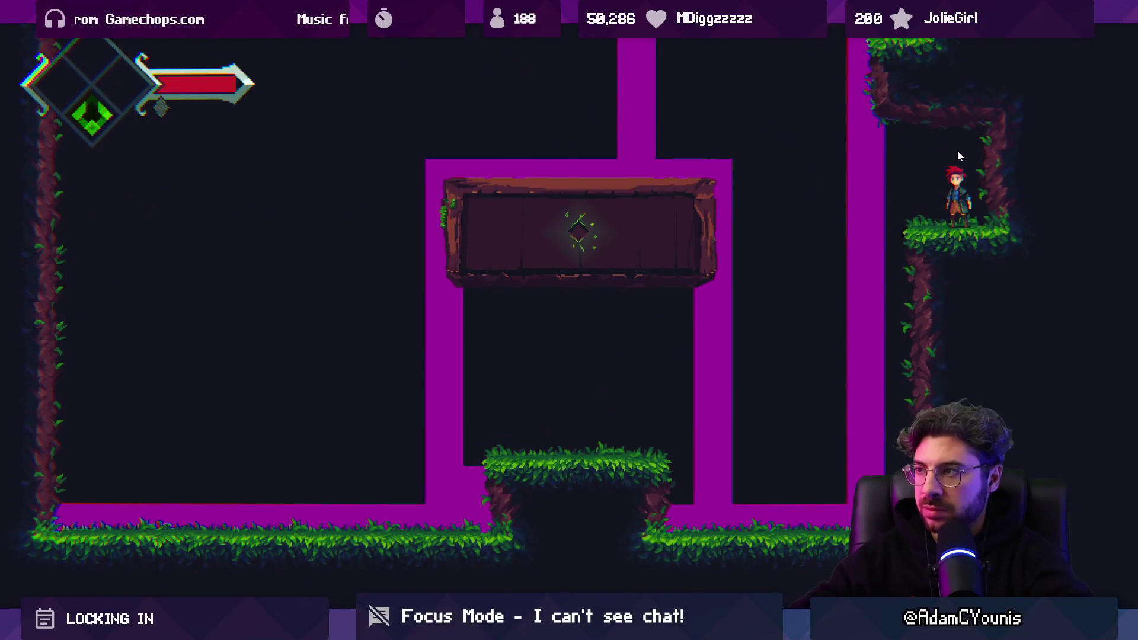
Stop play, undo a stray platform nudge, drag Position Offset X to -0.85, and replay
{"action": "key", "text": "shift+space"}
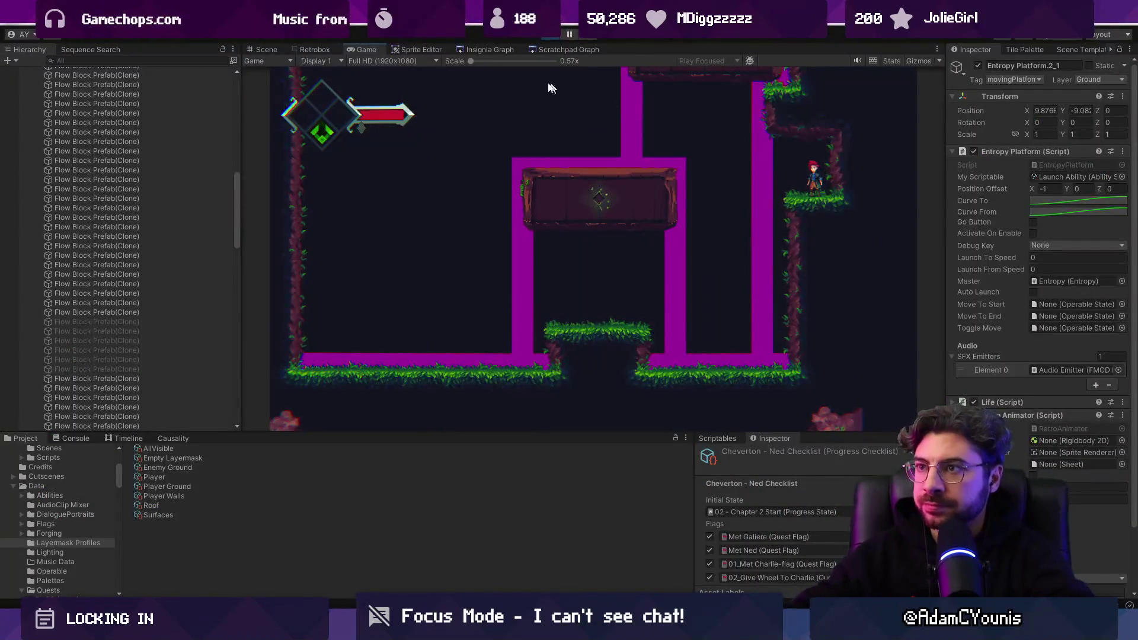
{"action": "left_click", "coordinate": [261, 49]}
{"action": "scroll", "coordinate": [577, 190], "scroll_direction": "up", "scroll_amount": 5}
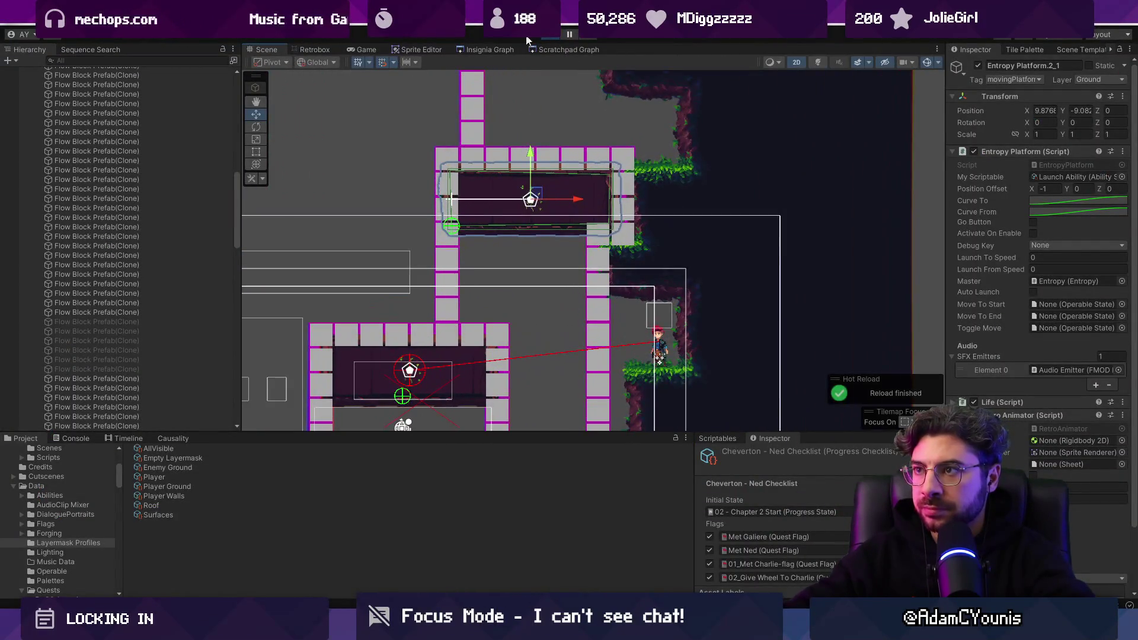
{"action": "key", "text": "ctrl+p"}
{"action": "scroll", "coordinate": [592, 195], "scroll_direction": "up", "scroll_amount": 5}
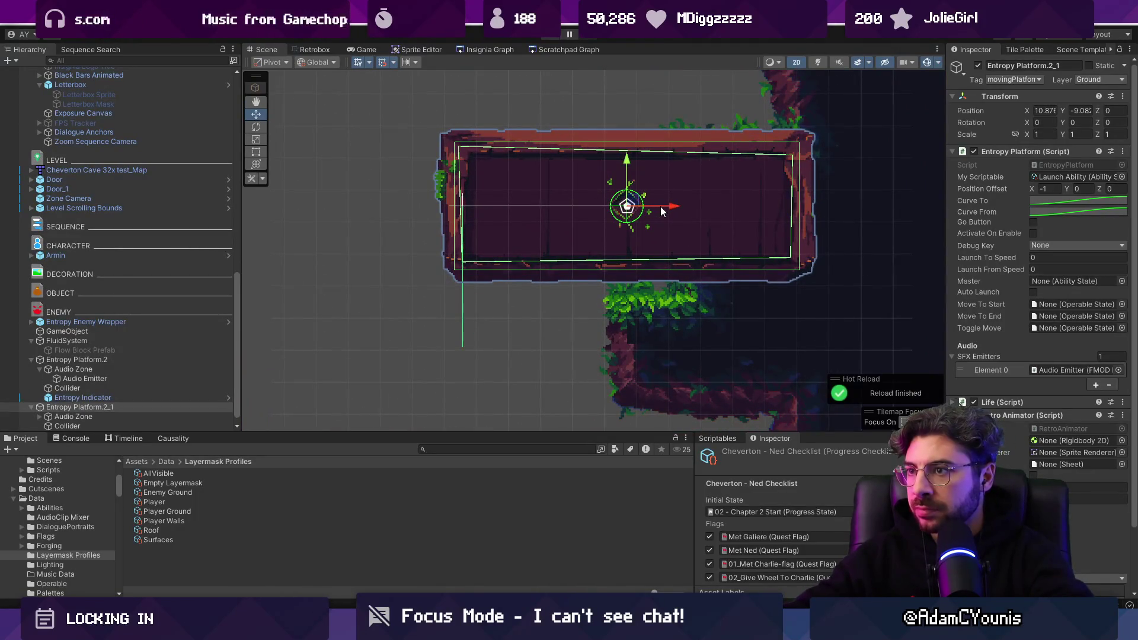
{"action": "left_click_drag", "start_coordinate": [665, 211], "coordinate": [683, 212]}
{"action": "key", "text": "ctrl+z"}
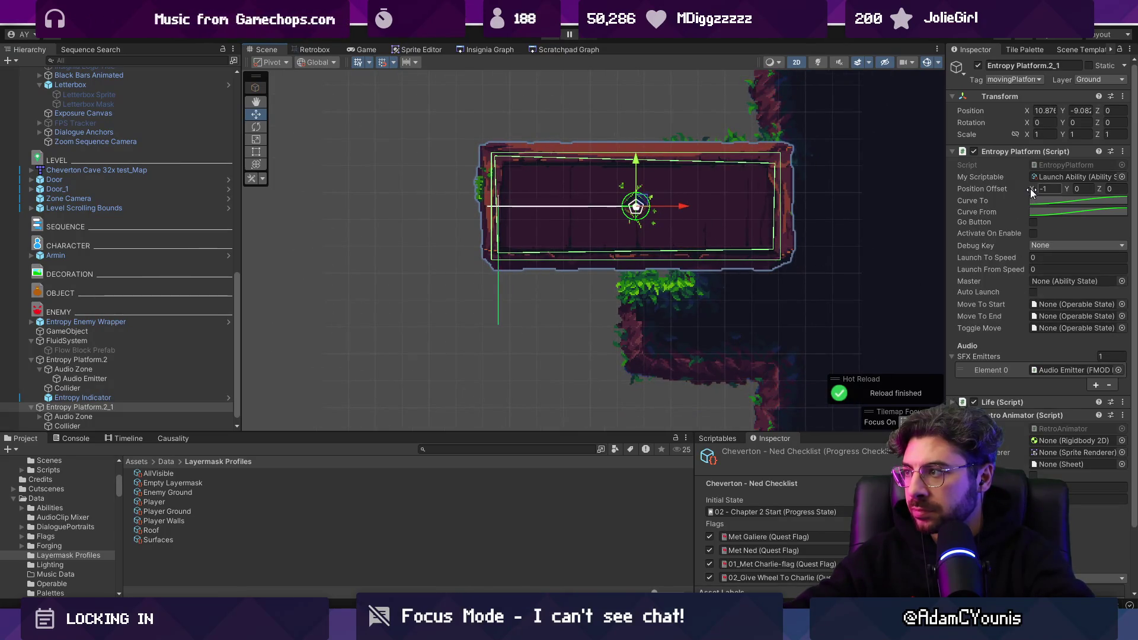
{"action": "left_click_drag", "start_coordinate": [1030, 188], "coordinate": [1041, 188]}
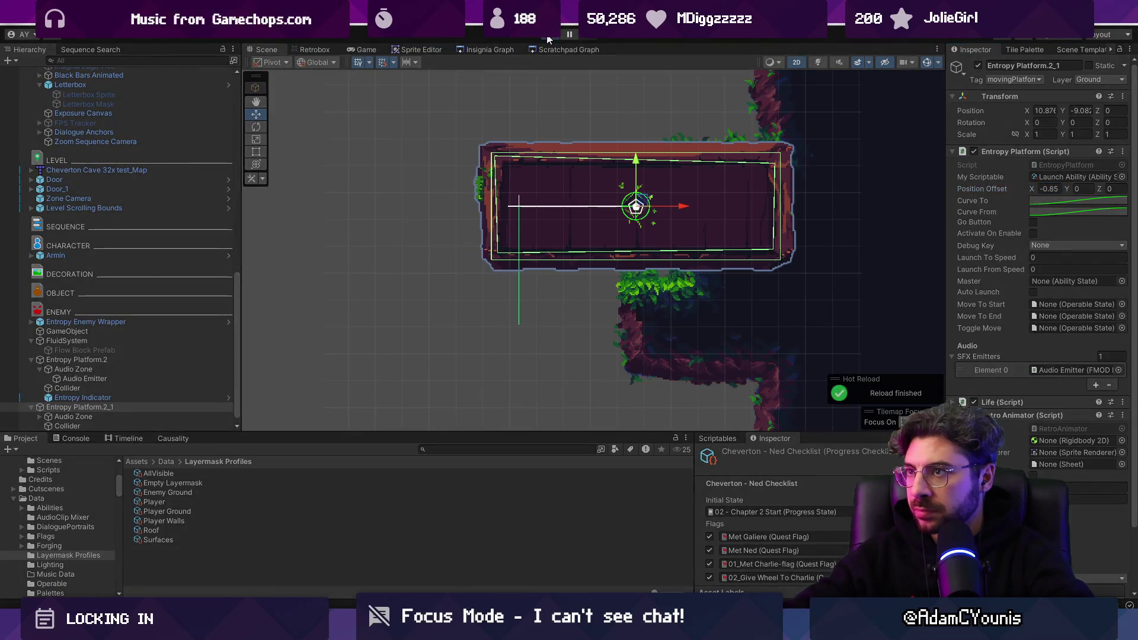
{"action": "left_click", "coordinate": [549, 39]}
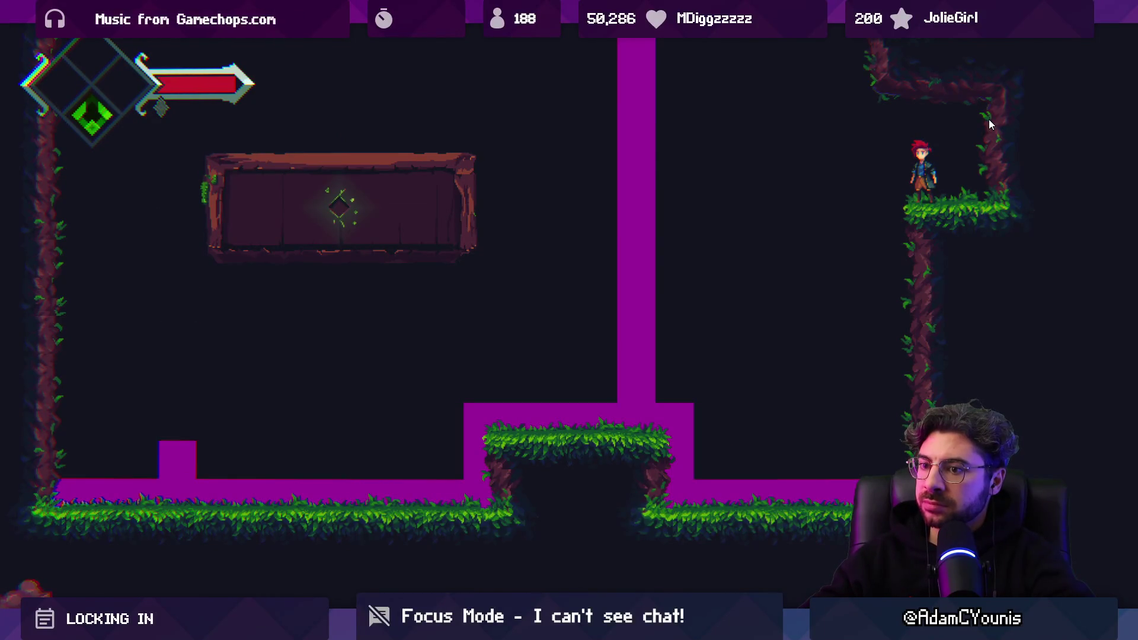
Jump the character onto the wooden platform, then leave full-screen Game view
{"action": "left_click", "coordinate": [379, 92]}
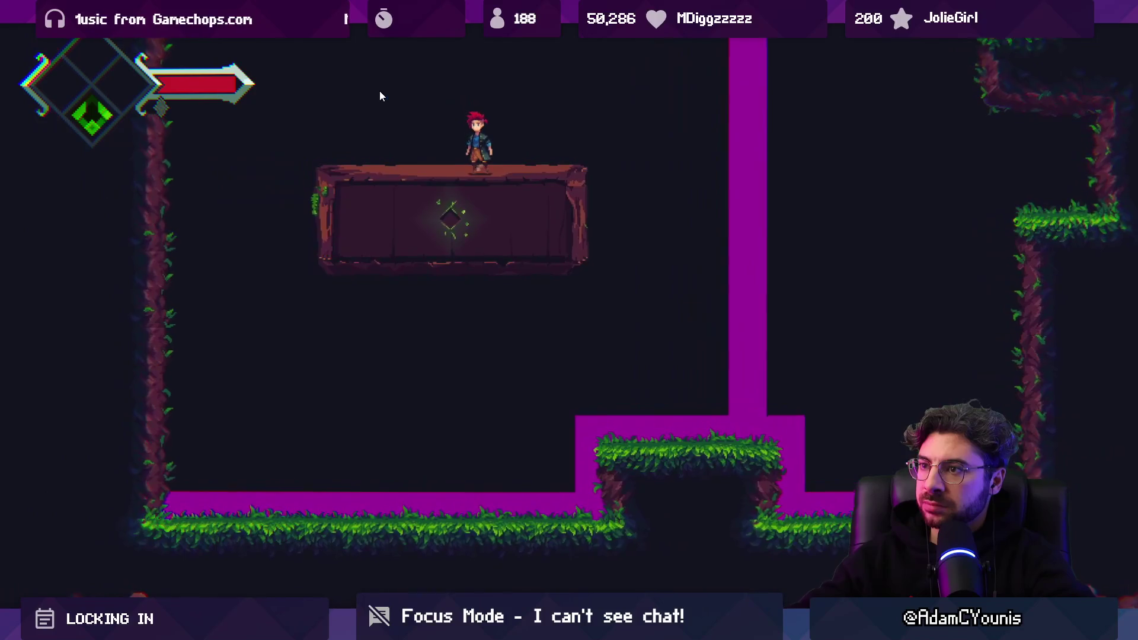
{"action": "key", "text": "space"}
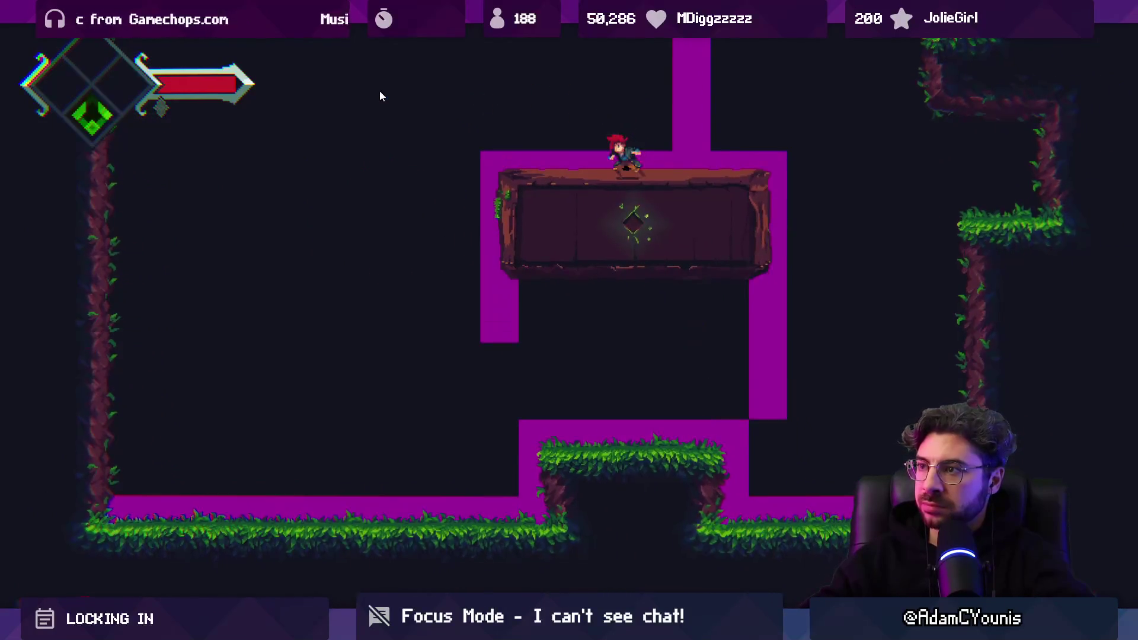
{"action": "key", "text": "shift+space"}
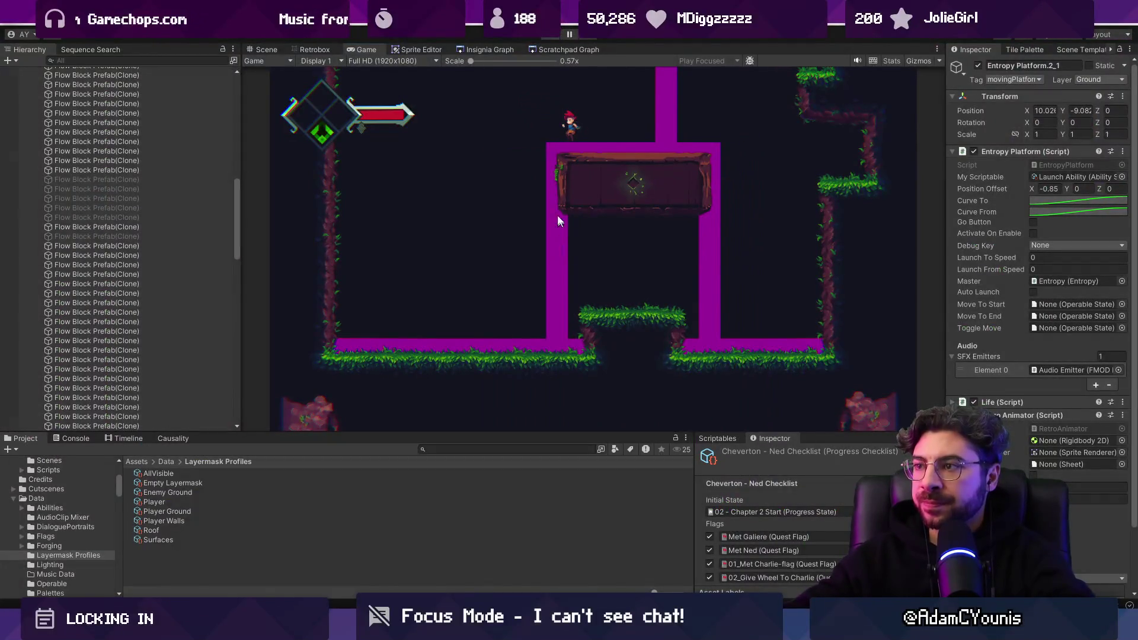
Select Entropy Platform.2's Collider with the Scale tool and check its 2.1 × 0.78 Box Collider 2D
{"action": "left_click", "coordinate": [558, 220]}
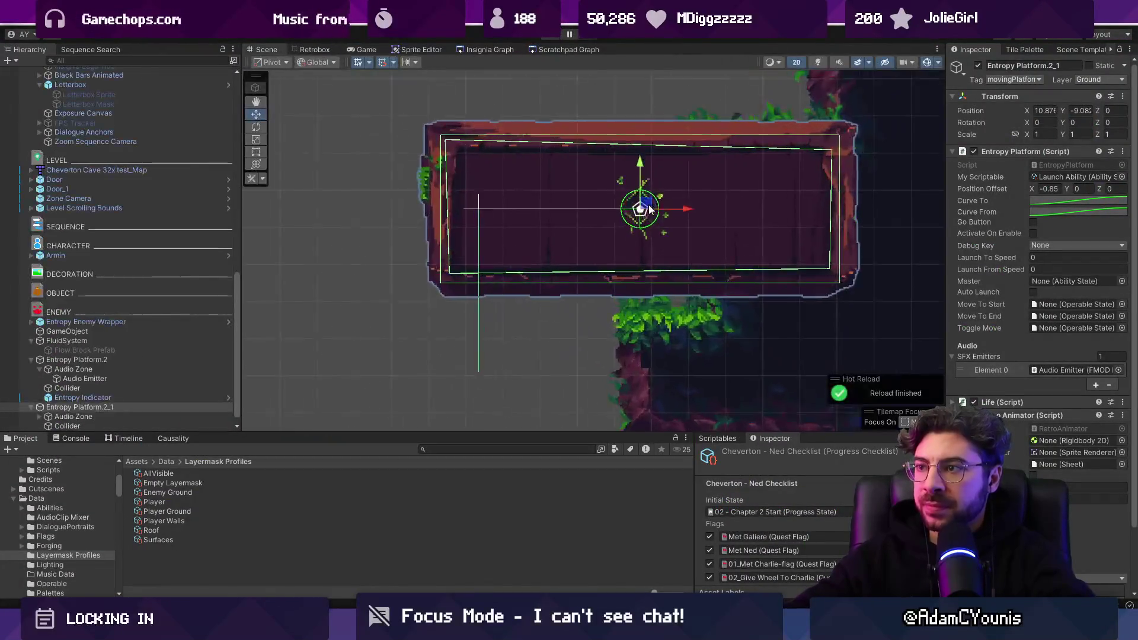
{"action": "scroll", "coordinate": [648, 203], "scroll_direction": "down", "scroll_amount": 2}
{"action": "scroll", "coordinate": [639, 294], "scroll_direction": "up", "scroll_amount": 5}
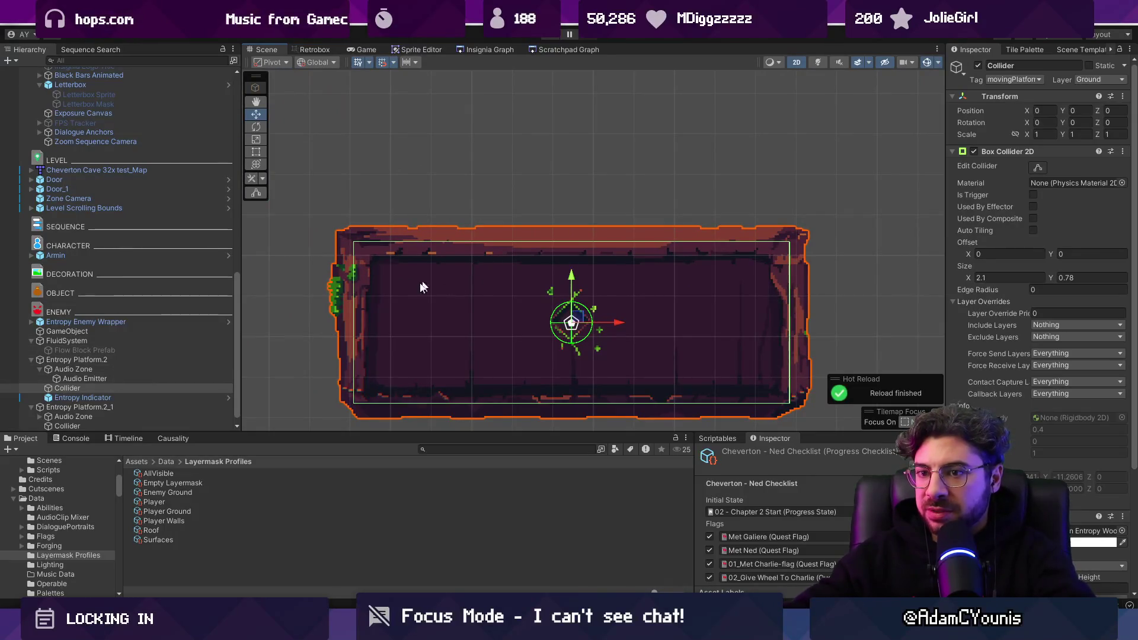
{"action": "left_click", "coordinate": [135, 370]}
{"action": "left_click", "coordinate": [139, 378]}
{"action": "left_click", "coordinate": [138, 388]}
{"action": "key", "text": "r"}
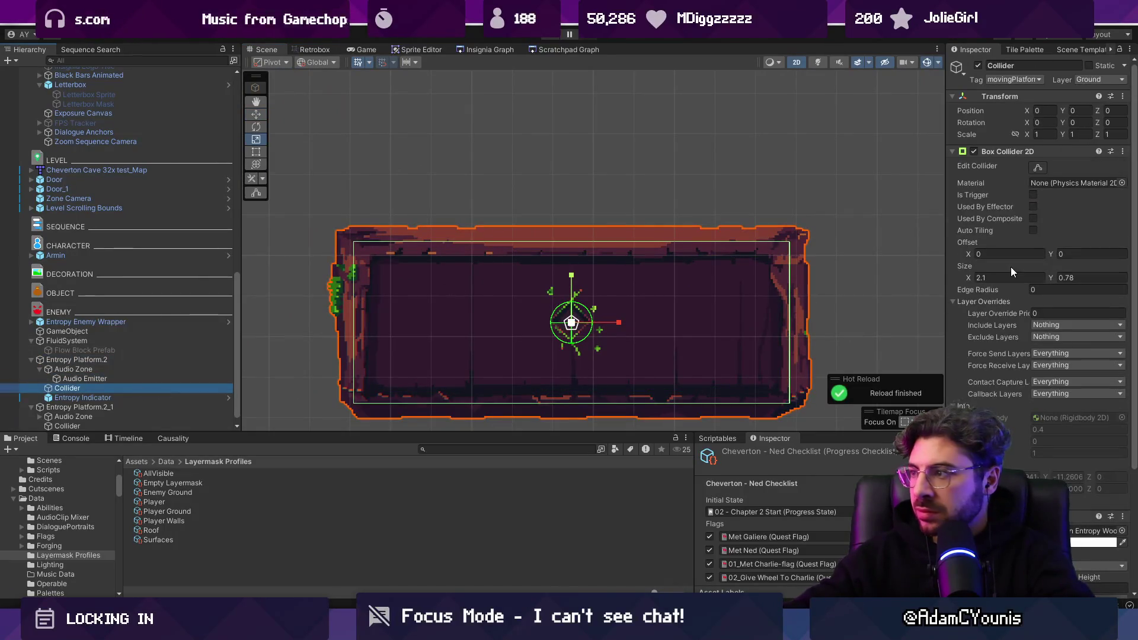
{"action": "scroll", "coordinate": [1015, 344], "scroll_direction": "down", "scroll_amount": 4}
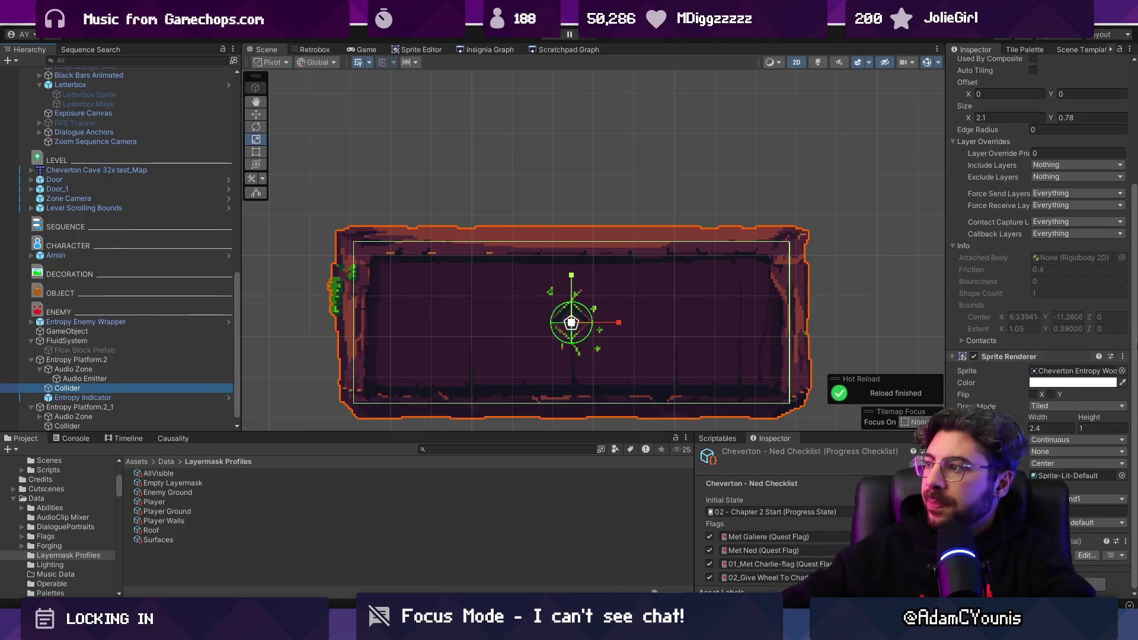
{"action": "scroll", "coordinate": [978, 277], "scroll_direction": "up", "scroll_amount": 5}
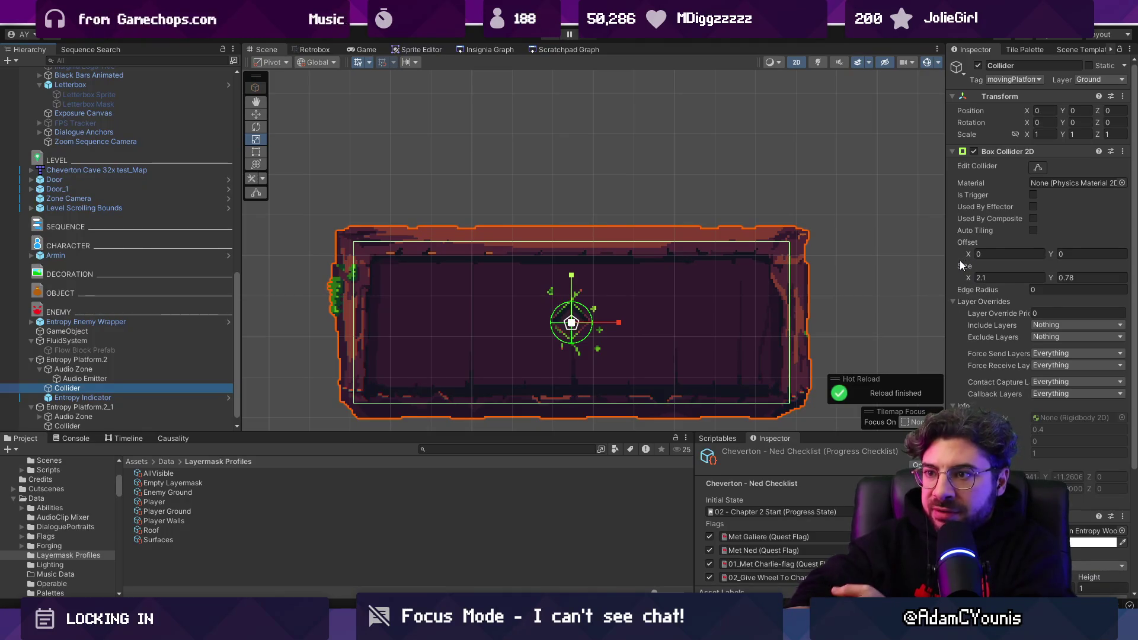
Switch from the scratchpad graph to the Insignia level graph and browse its level nodes
{"action": "left_click", "coordinate": [562, 50]}
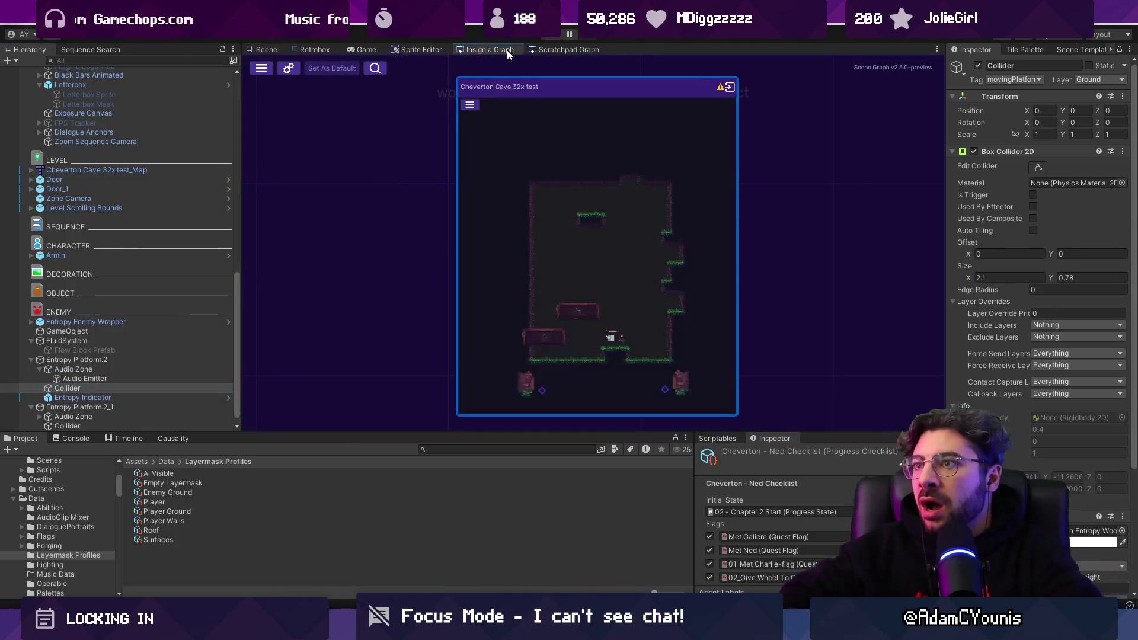
{"action": "left_click", "coordinate": [489, 51]}
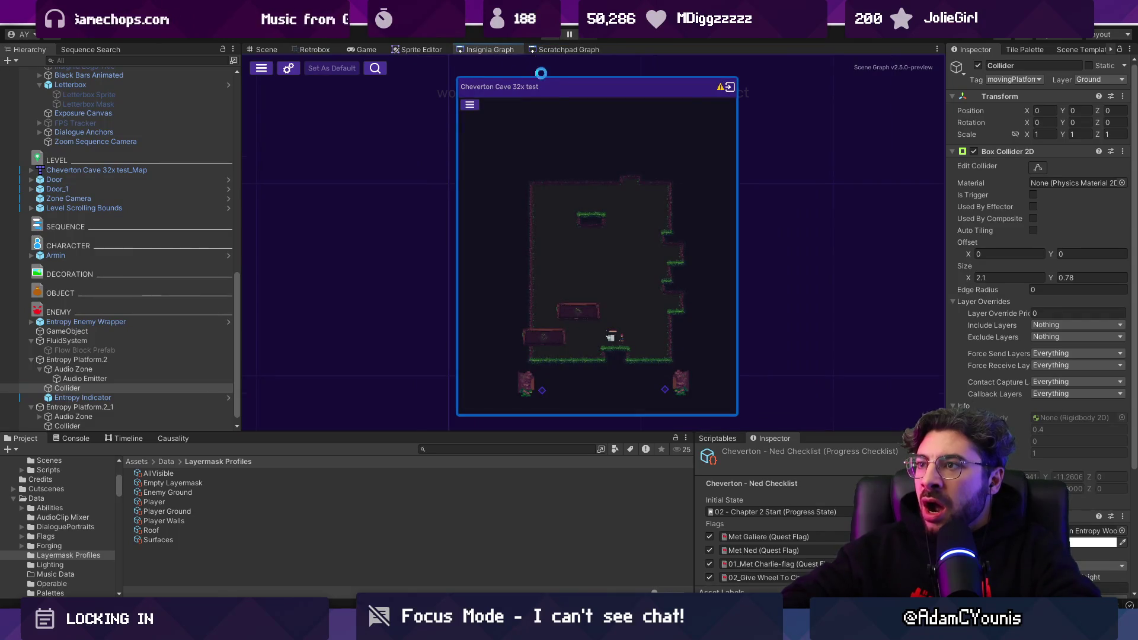
{"action": "left_click", "coordinate": [567, 50]}
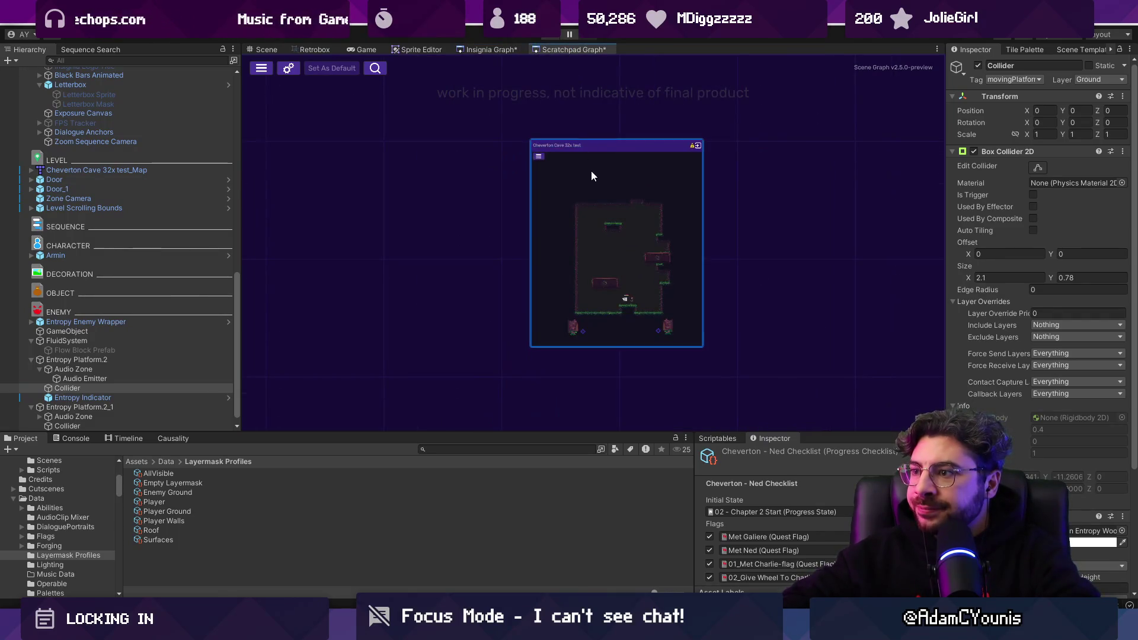
{"action": "left_click", "coordinate": [501, 49]}
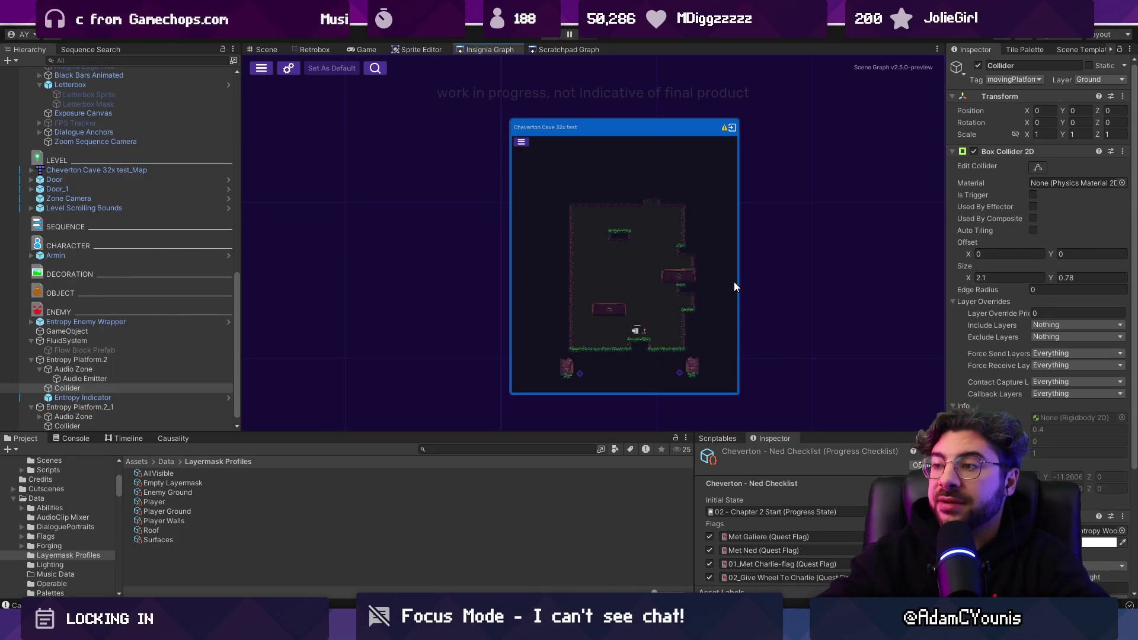
{"action": "scroll", "coordinate": [733, 282], "scroll_direction": "down", "scroll_amount": 5}
{"action": "scroll", "coordinate": [484, 242], "scroll_direction": "up", "scroll_amount": 4}
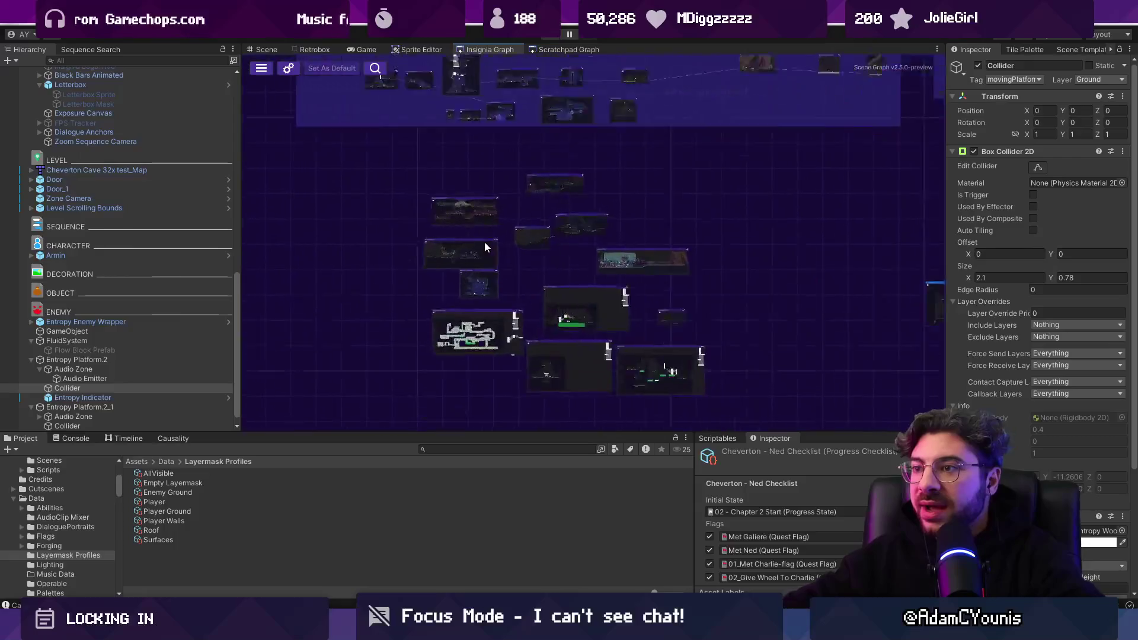
{"action": "scroll", "coordinate": [502, 362], "scroll_direction": "down", "scroll_amount": 2}
{"action": "scroll", "coordinate": [559, 366], "scroll_direction": "down", "scroll_amount": 2}
{"action": "scroll", "coordinate": [588, 261], "scroll_direction": "up", "scroll_amount": 6}
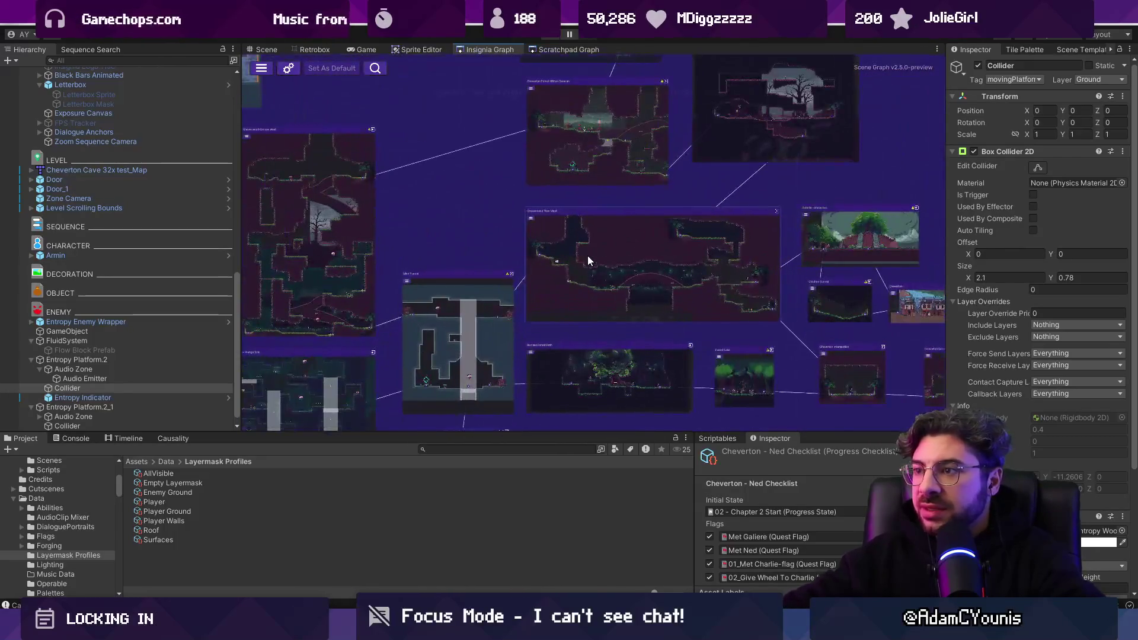
{"action": "scroll", "coordinate": [652, 281], "scroll_direction": "up", "scroll_amount": 5}
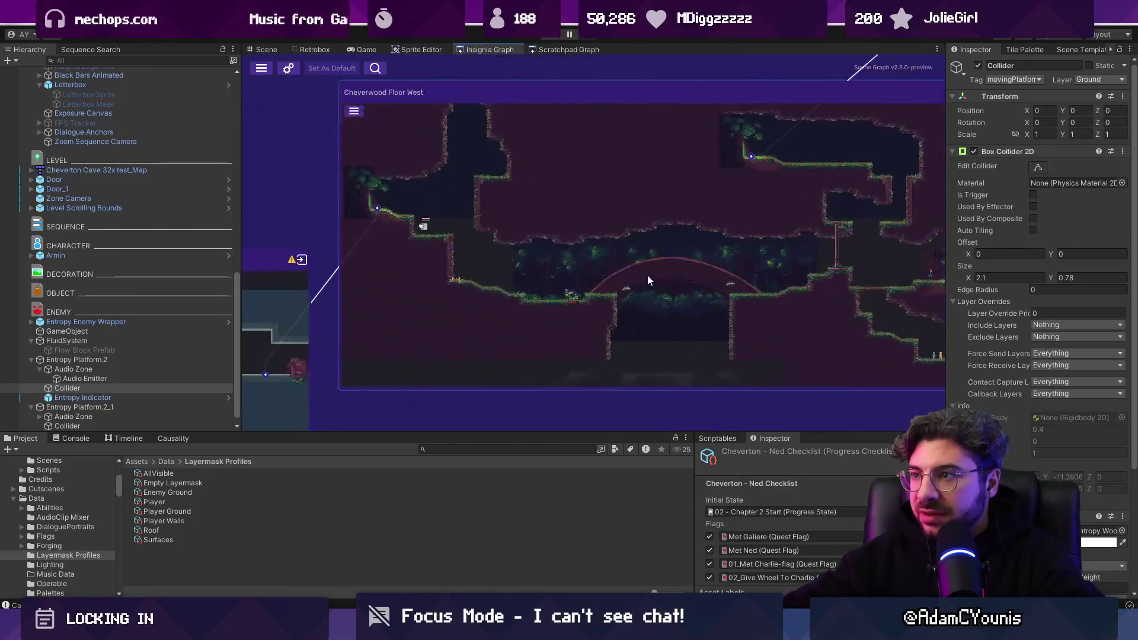
Open the Cheverton Forest Hithen Caravan level and select its curved wooden Closed Sprite Shape
{"action": "left_click_drag", "start_coordinate": [652, 161], "coordinate": [656, 164]}
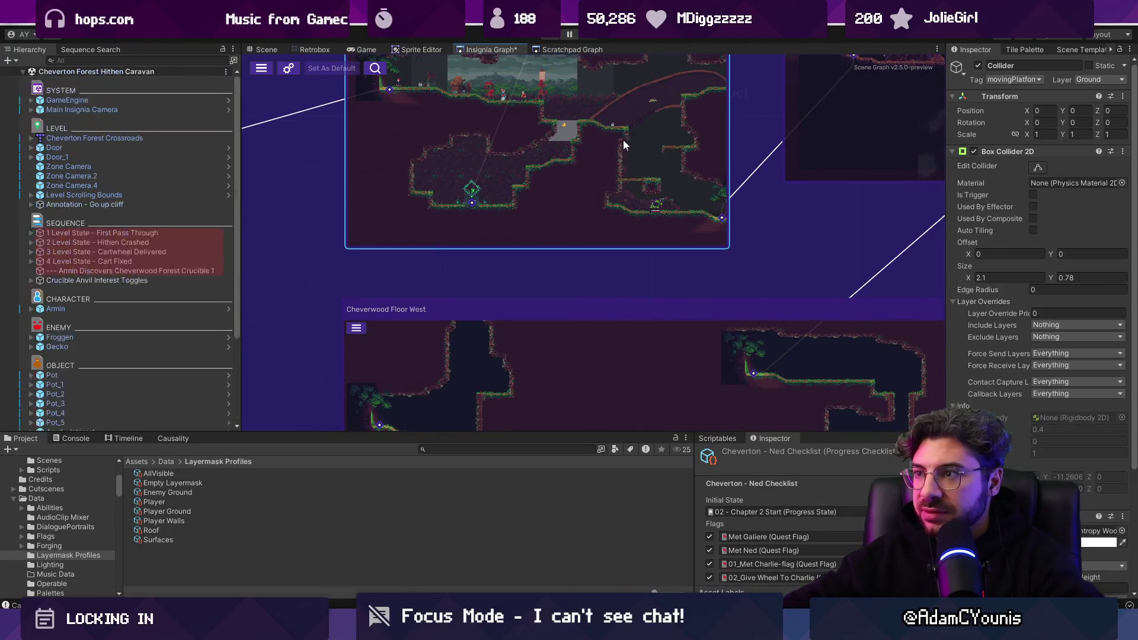
{"action": "scroll", "coordinate": [623, 221], "scroll_direction": "down", "scroll_amount": 3}
{"action": "scroll", "coordinate": [622, 221], "scroll_direction": "up", "scroll_amount": 5}
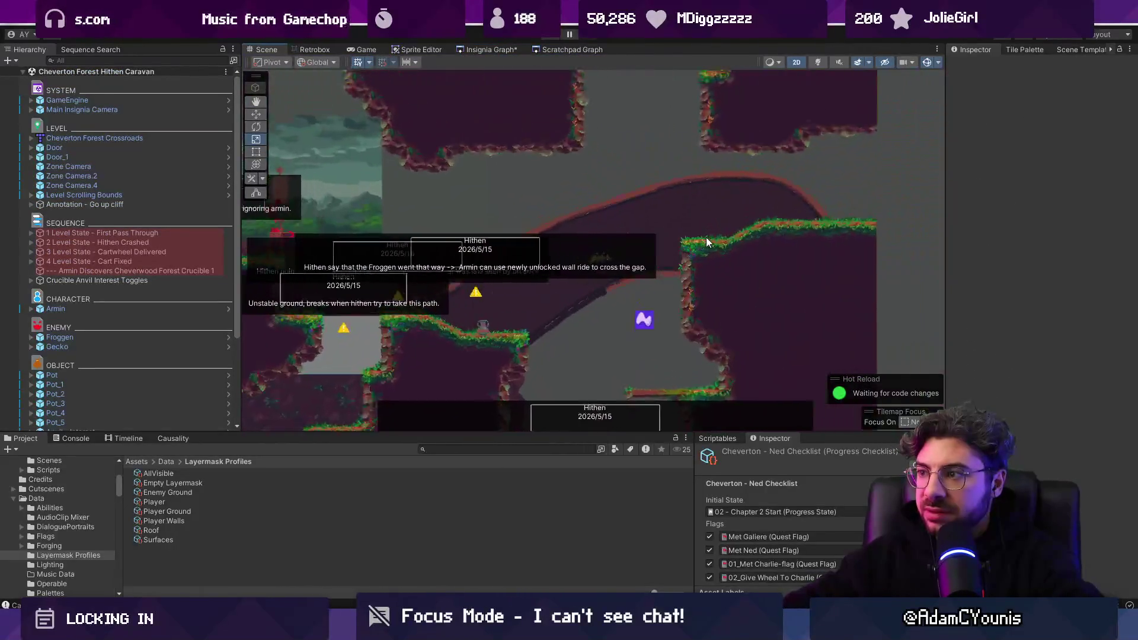
{"action": "left_click", "coordinate": [646, 197]}
{"action": "left_click", "coordinate": [641, 200]}
{"action": "left_click", "coordinate": [641, 200]}
{"action": "left_click", "coordinate": [640, 206]}
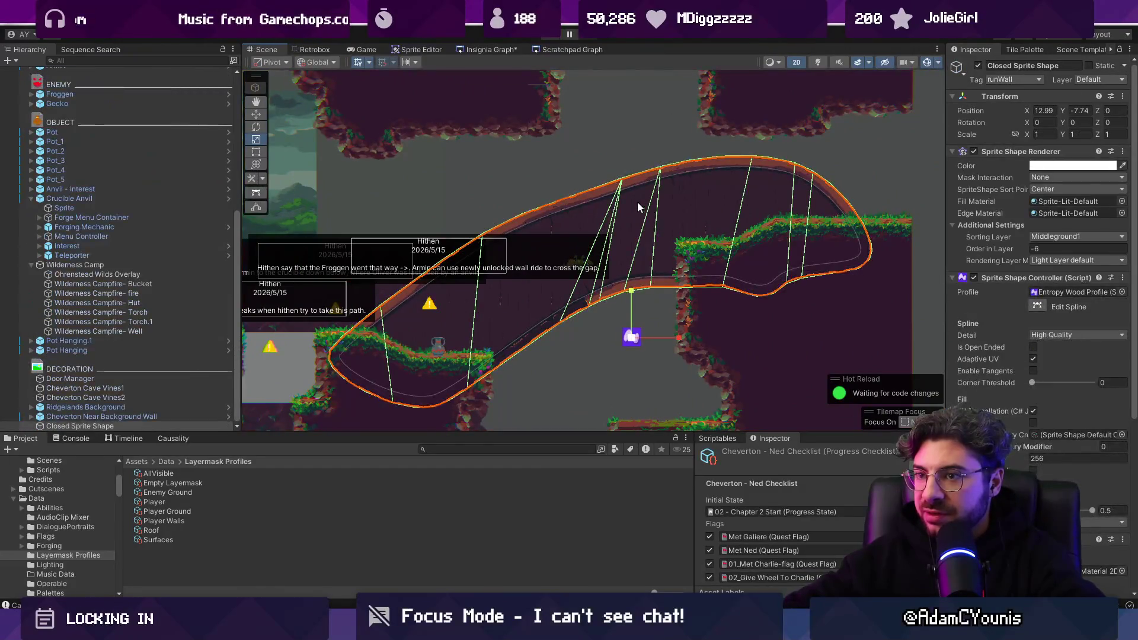
{"action": "left_click", "coordinate": [80, 425]}
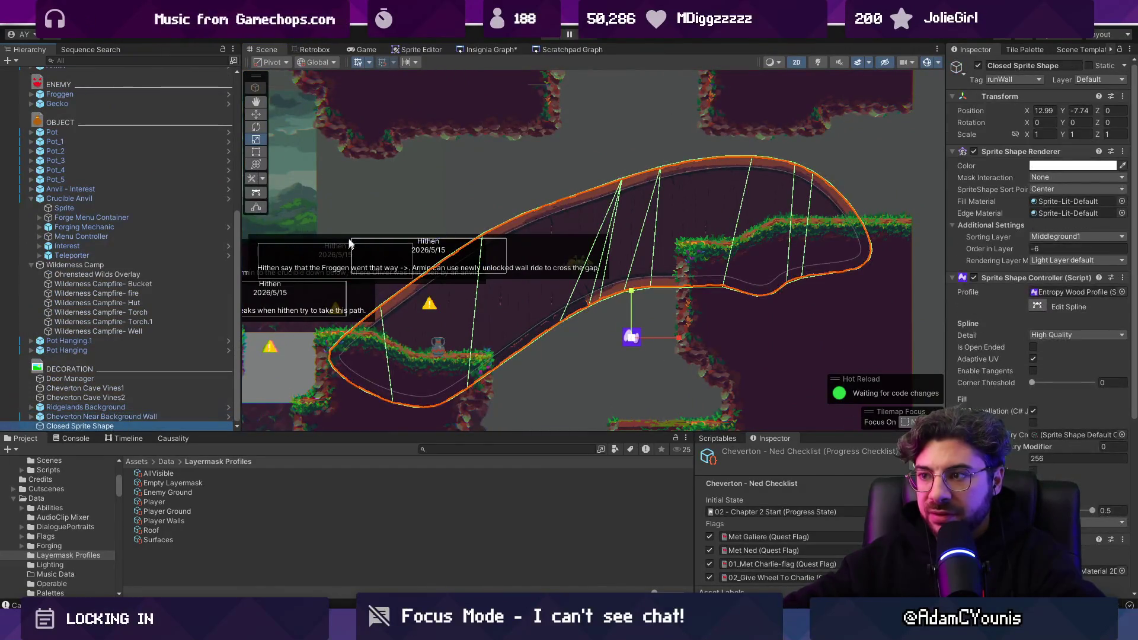
Return through the Insignia graph to the Cheverton Cave 32x test scene
{"action": "left_click", "coordinate": [486, 49]}
{"action": "scroll", "coordinate": [587, 240], "scroll_direction": "down", "scroll_amount": 5}
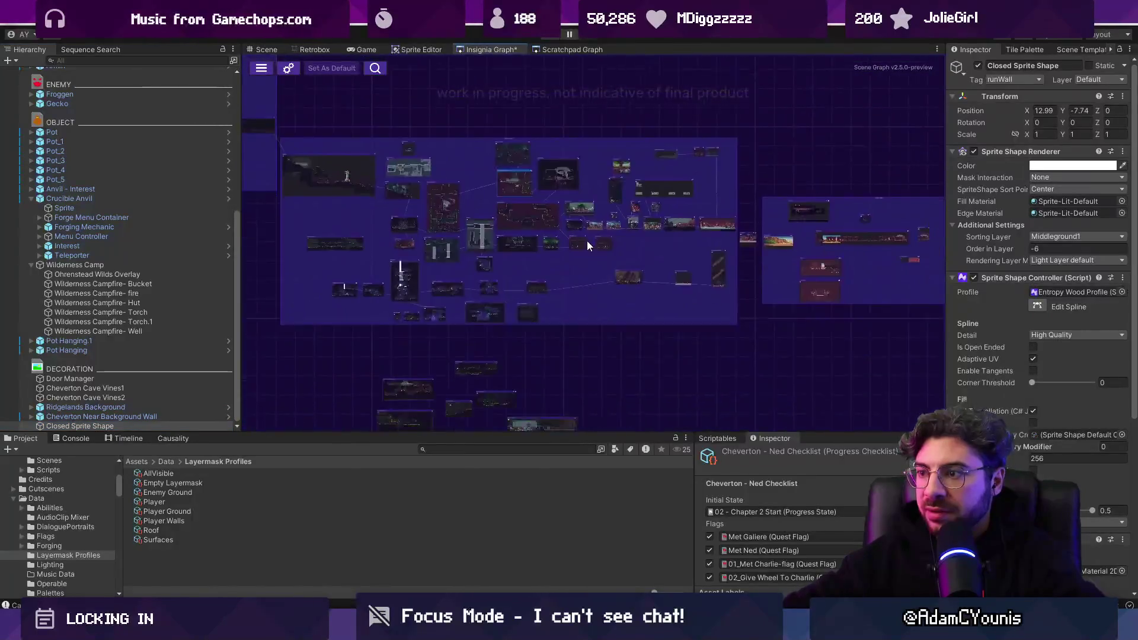
{"action": "scroll", "coordinate": [510, 286], "scroll_direction": "up", "scroll_amount": 2}
{"action": "scroll", "coordinate": [512, 290], "scroll_direction": "down", "scroll_amount": 4}
{"action": "scroll", "coordinate": [542, 233], "scroll_direction": "up", "scroll_amount": 6}
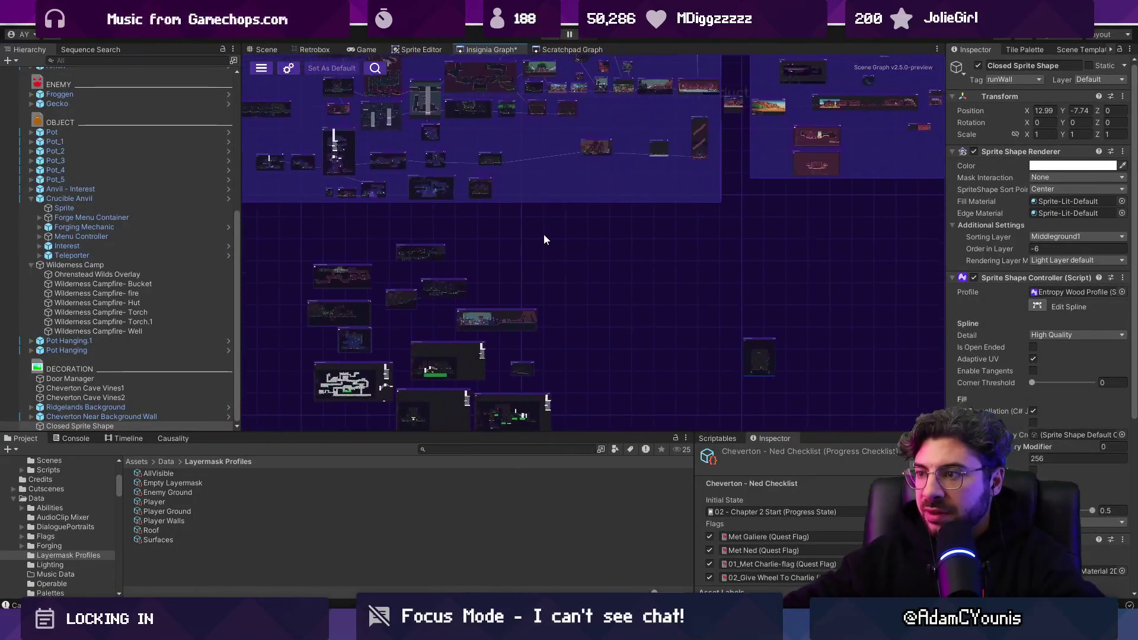
{"action": "scroll", "coordinate": [647, 332], "scroll_direction": "up", "scroll_amount": 4}
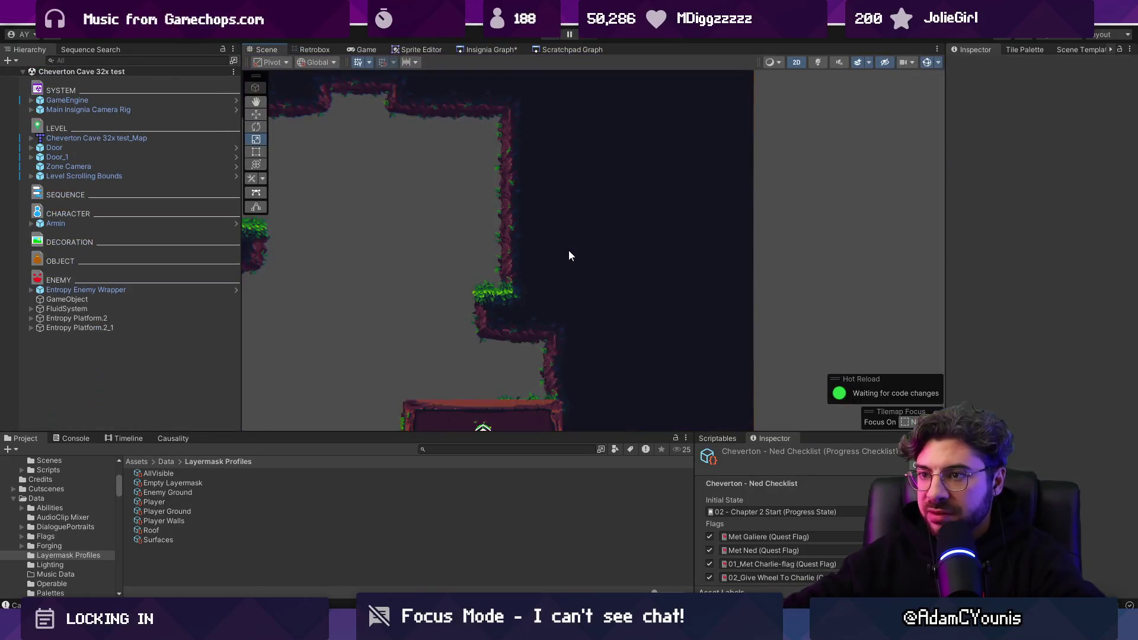
Paste the Closed Sprite Shape into the cave scene and drag it toward the platform
{"action": "key", "text": "ctrl+v"}
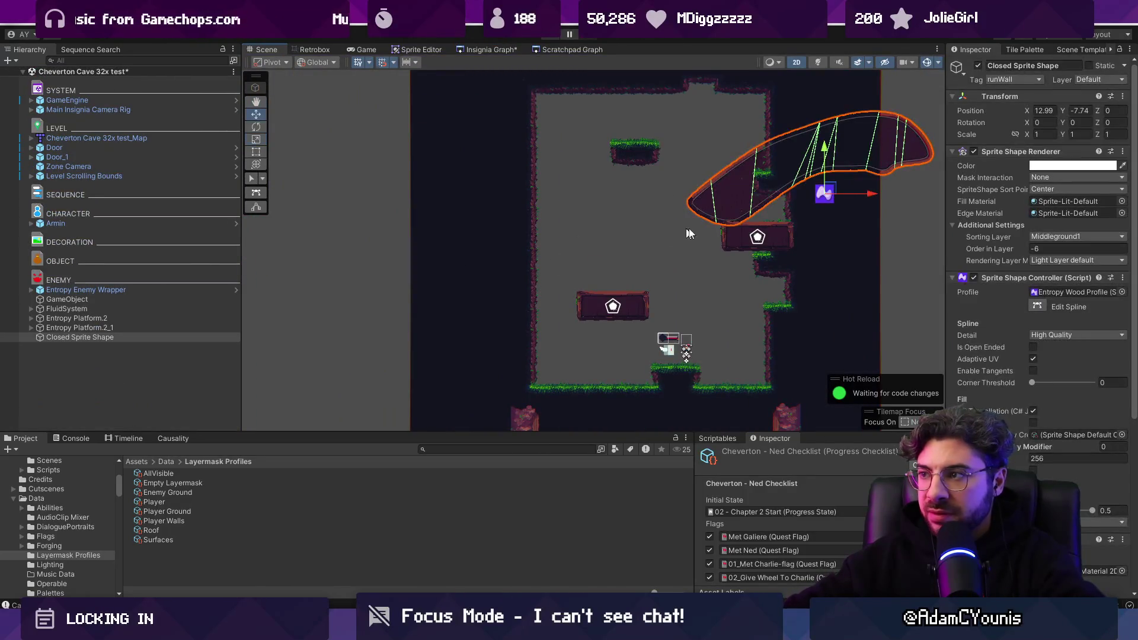
{"action": "mouse_move", "coordinate": [827, 194]}
{"action": "left_mouse_down"}
{"action": "mouse_move", "coordinate": [610, 274]}
{"action": "mouse_move", "coordinate": [615, 297]}
{"action": "mouse_move", "coordinate": [661, 322]}
{"action": "mouse_move", "coordinate": [609, 285]}
{"action": "left_mouse_up"}
{"action": "key", "text": "f"}
{"action": "key", "text": "t"}
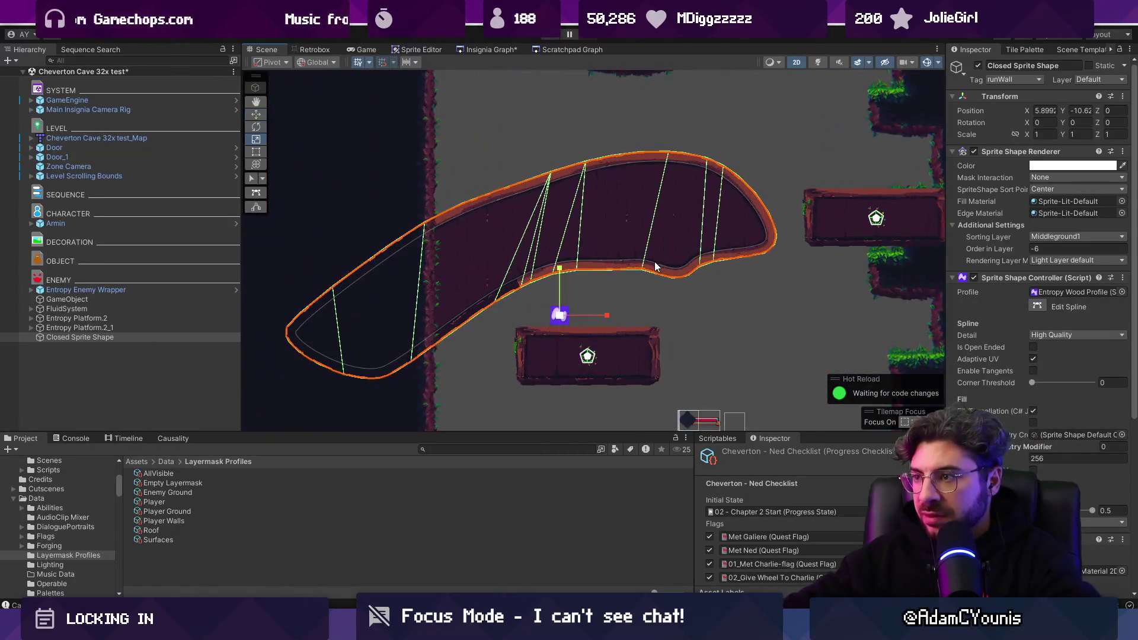
{"action": "left_click", "coordinate": [640, 362]}
{"action": "key", "text": "y"}
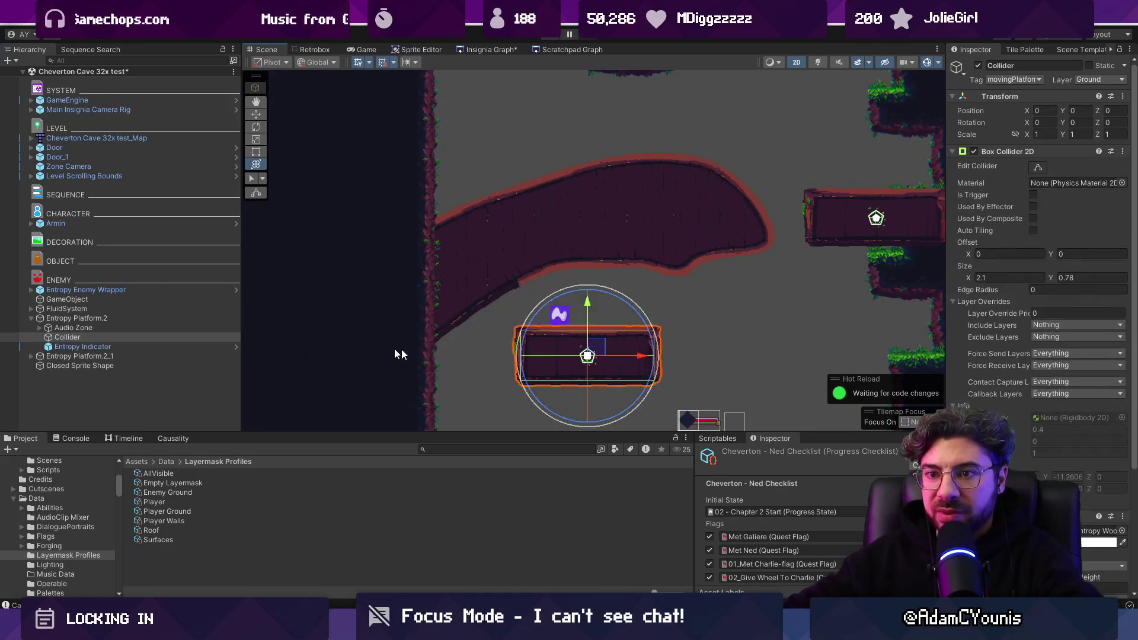
{"action": "left_click", "coordinate": [557, 240]}
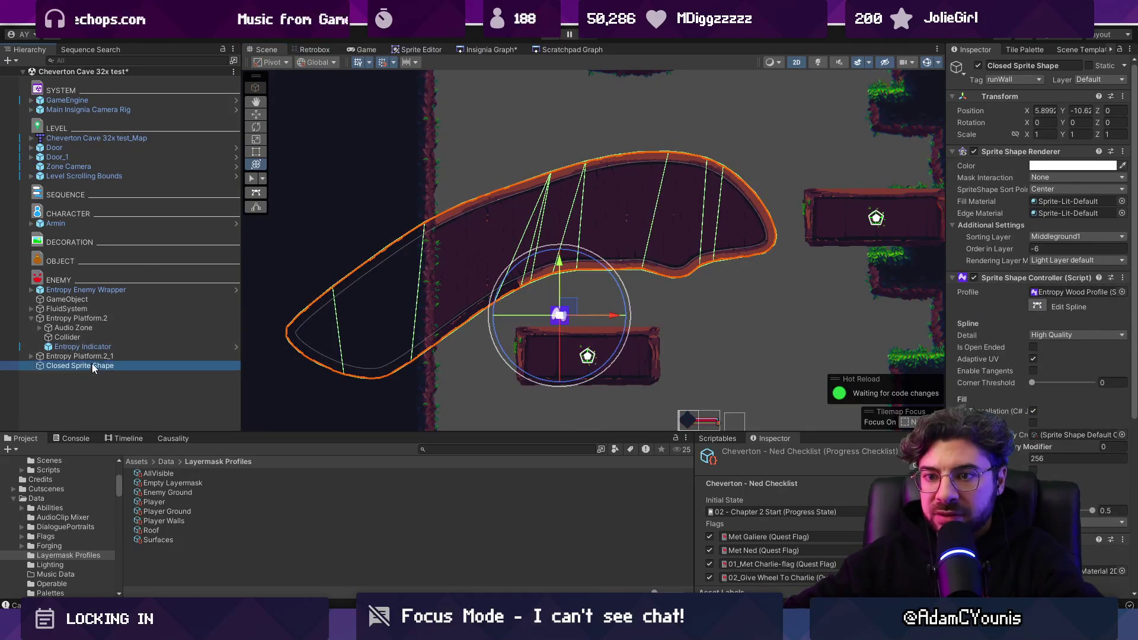
Parent the Closed Sprite Shape under Entropy Platform.2 and delete the platform's old Collider
{"action": "left_click_drag", "start_coordinate": [100, 347], "coordinate": [99, 343]}
{"action": "left_click", "coordinate": [97, 335]}
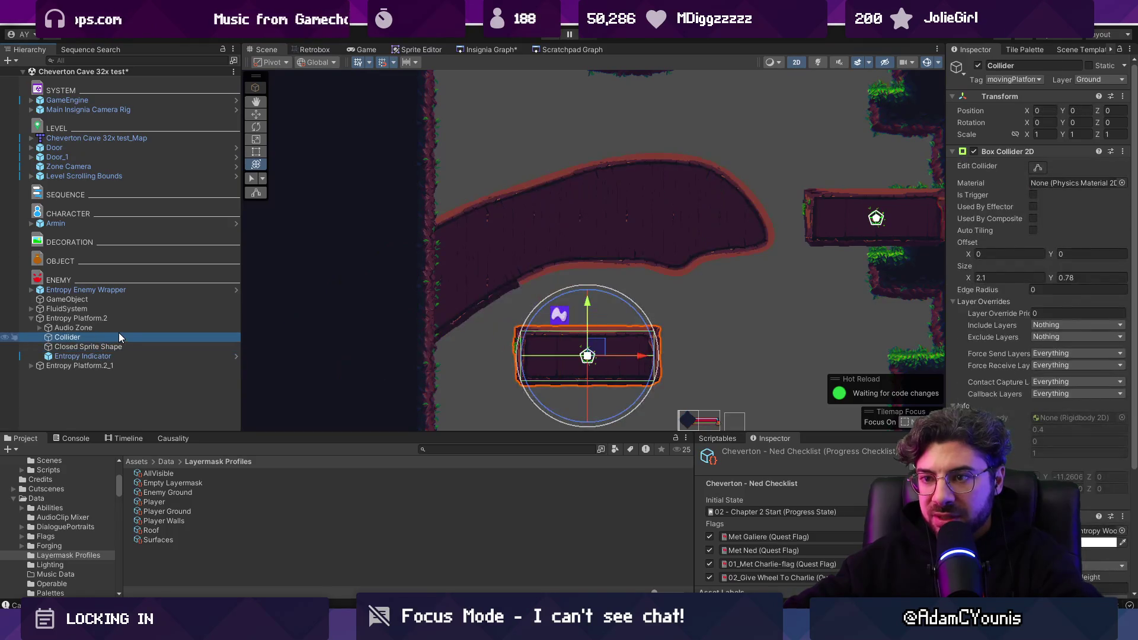
{"action": "key", "text": "Delete"}
{"action": "left_click", "coordinate": [118, 337]}
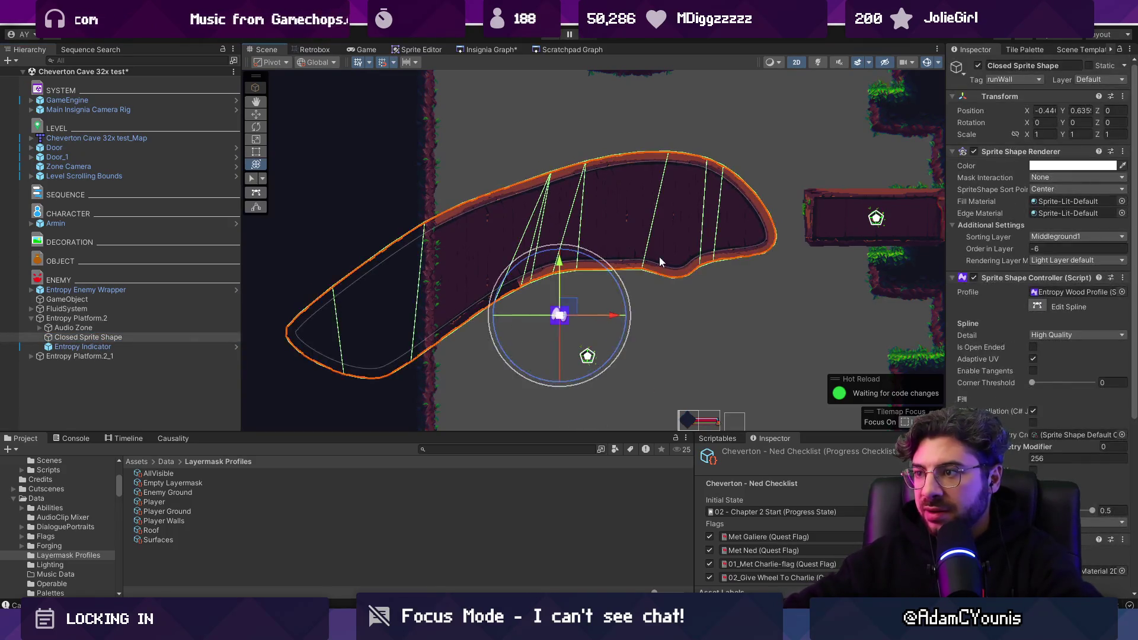
Reset the Closed Sprite Shape's position to 0, 0
{"action": "mouse_move", "coordinate": [563, 279]}
{"action": "left_mouse_down"}
{"action": "mouse_move", "coordinate": [443, 251]}
{"action": "mouse_move", "coordinate": [441, 292]}
{"action": "mouse_move", "coordinate": [580, 351]}
{"action": "mouse_move", "coordinate": [569, 358]}
{"action": "left_mouse_up"}
{"action": "key", "text": "w"}
{"action": "key", "text": "ctrl+z"}
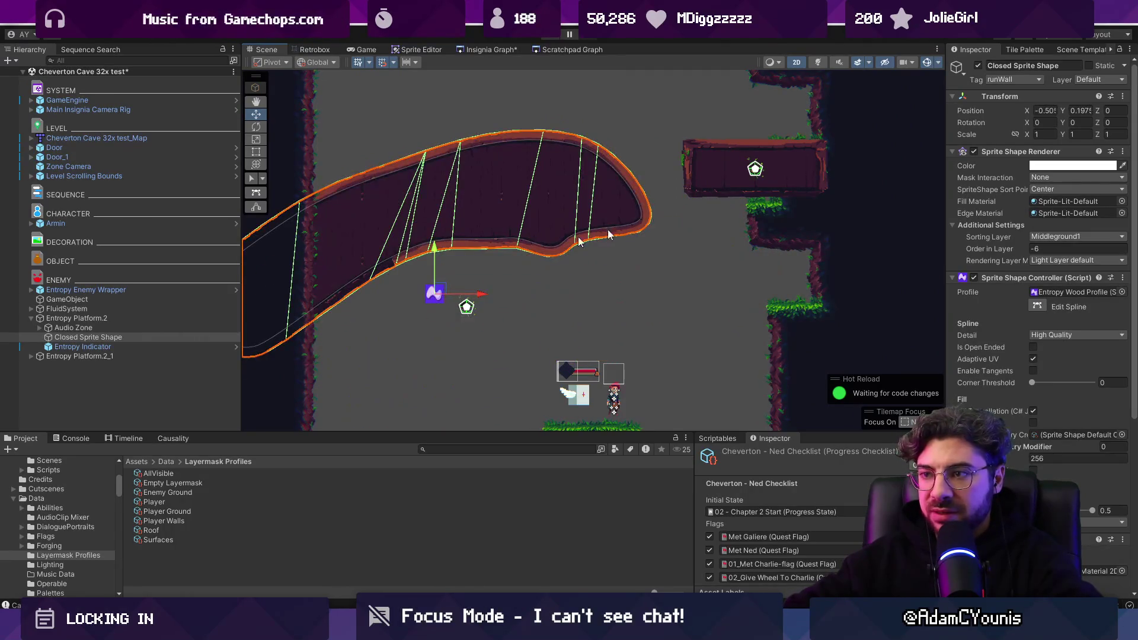
{"action": "type", "text": "0"}
{"action": "key", "text": "Tab"}
{"action": "type", "text": "0"}
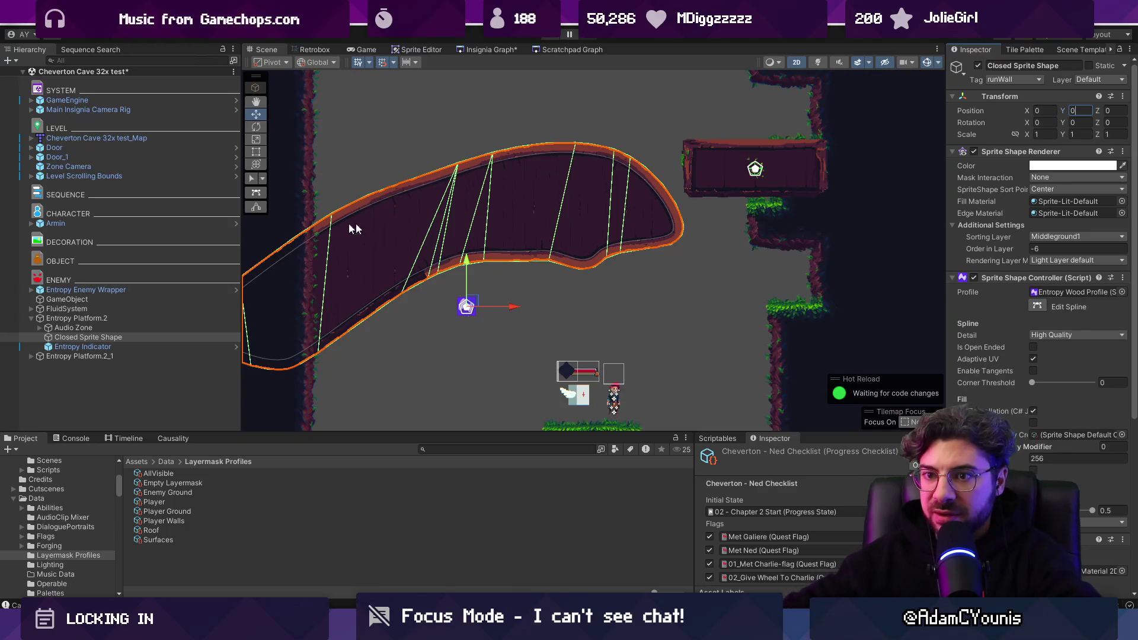
Lower the shape onto the platform, nudge it slightly left, and run the game to test it
{"action": "left_click", "coordinate": [104, 320]}
{"action": "left_click", "coordinate": [87, 329]}
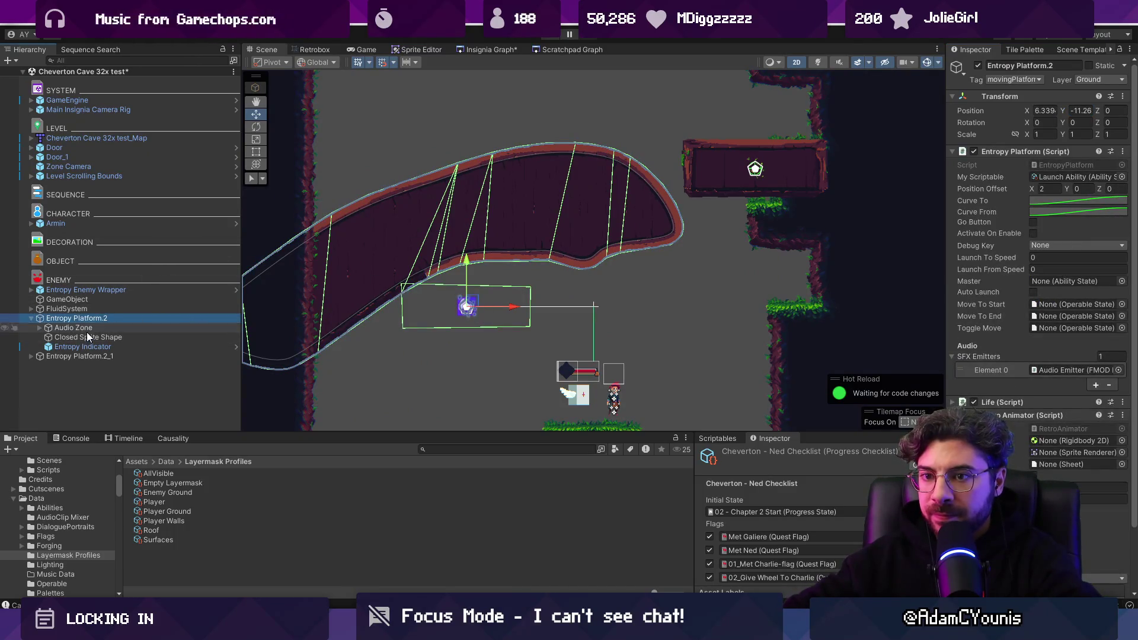
{"action": "left_click", "coordinate": [92, 337]}
{"action": "left_click", "coordinate": [95, 347]}
{"action": "left_click", "coordinate": [95, 337]}
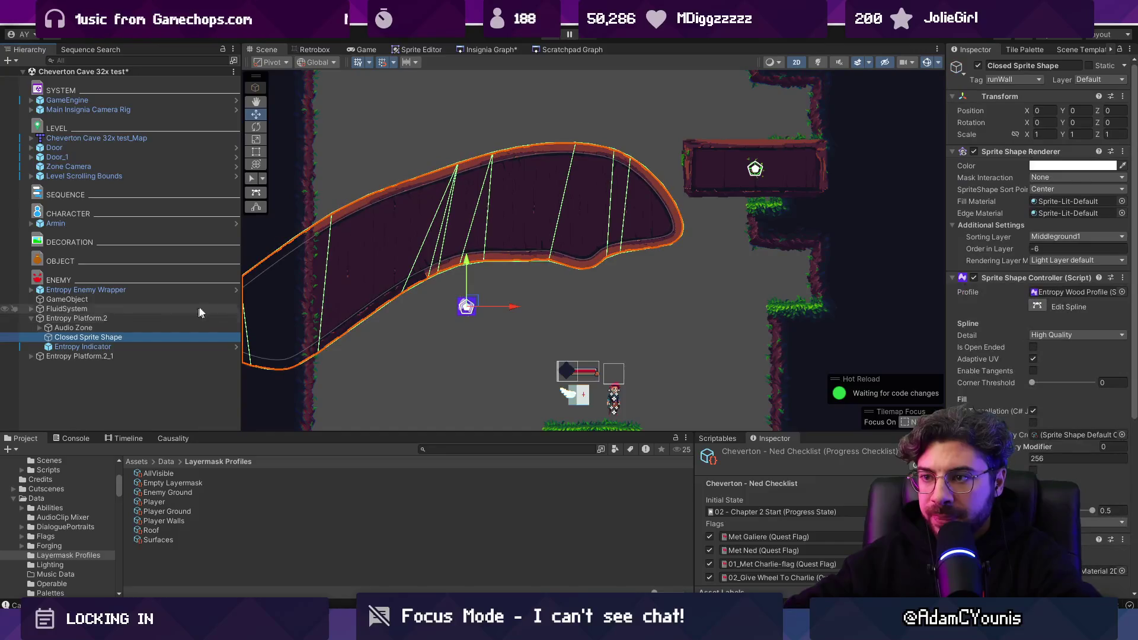
{"action": "mouse_move", "coordinate": [462, 259]}
{"action": "left_mouse_down"}
{"action": "mouse_move", "coordinate": [464, 353]}
{"action": "mouse_move", "coordinate": [462, 253]}
{"action": "left_mouse_up"}
{"action": "key", "text": "w"}
{"action": "left_click_drag", "start_coordinate": [493, 327], "coordinate": [490, 327]}
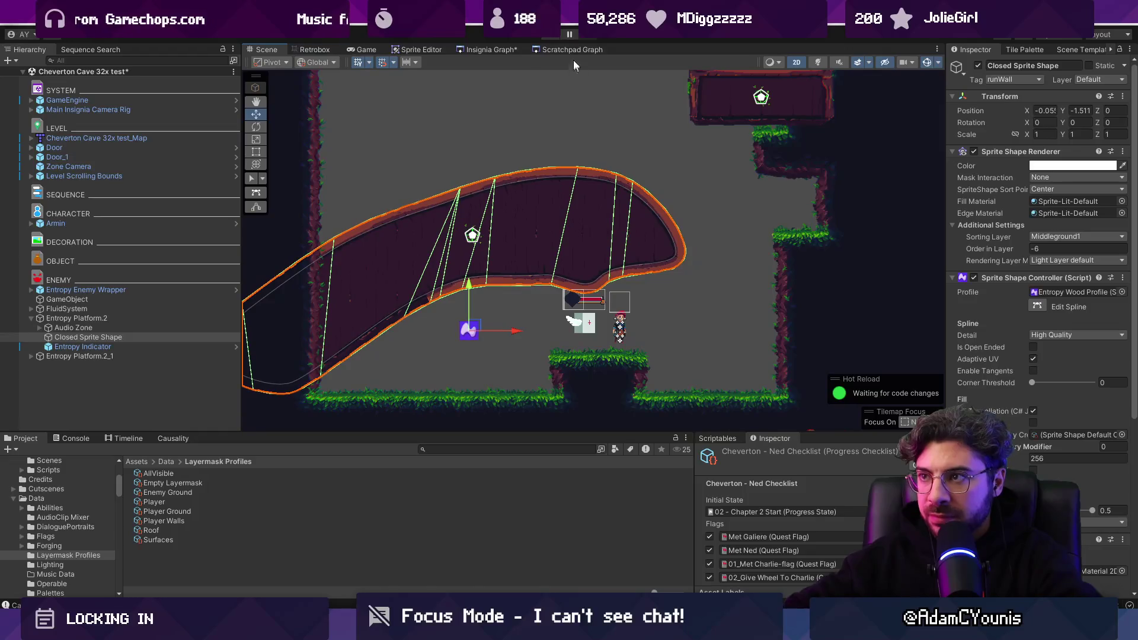
{"action": "key", "text": "ctrl+p"}
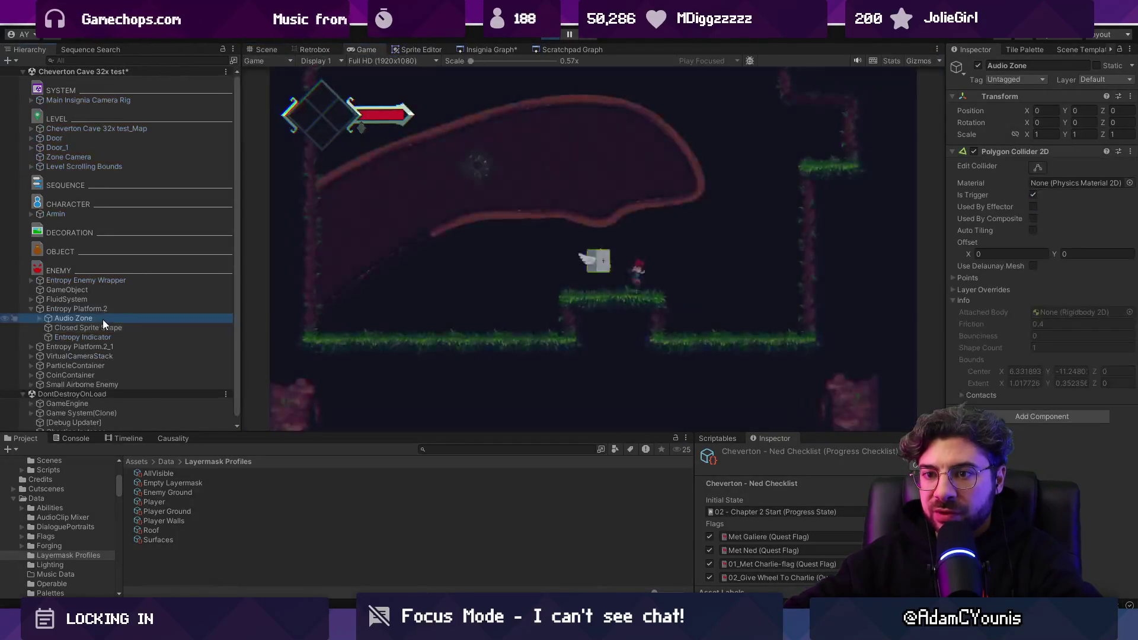
{"action": "left_click", "coordinate": [152, 308]}
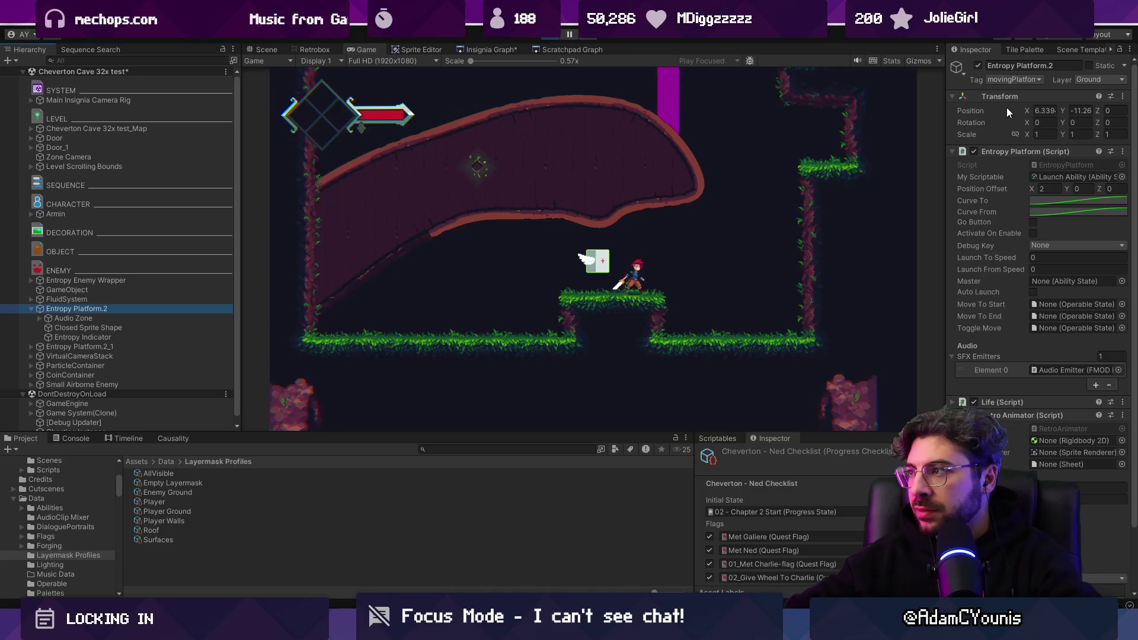
Stop the game, place a Gecko prefab on the curved rock, and play again
{"action": "left_click", "coordinate": [581, 261]}
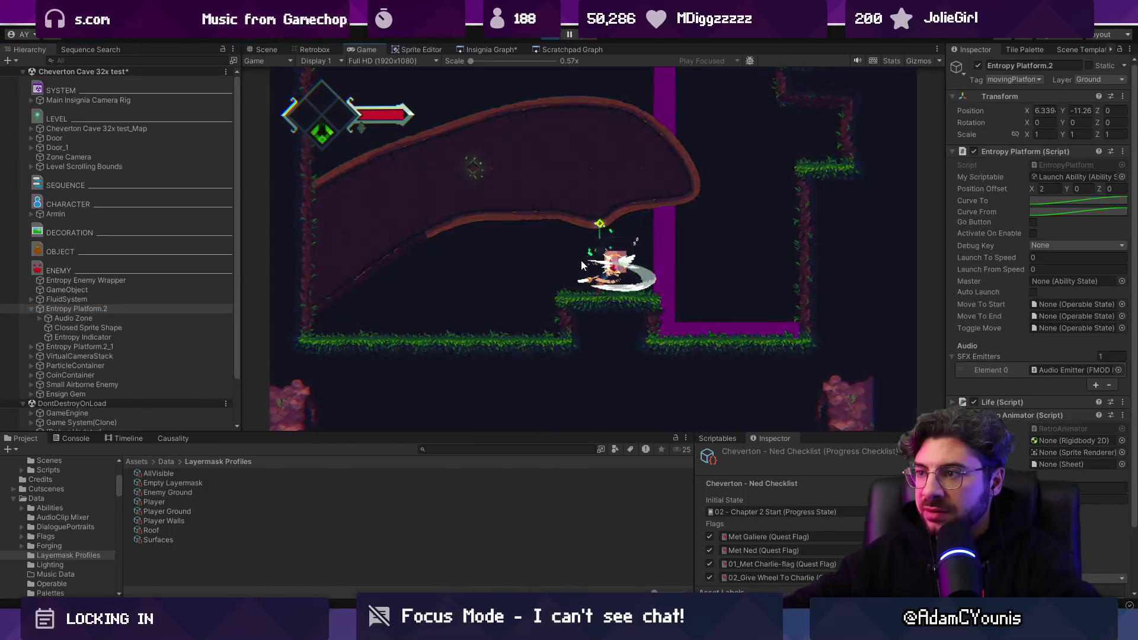
{"action": "left_click", "coordinate": [556, 36]}
{"action": "type", "text": "gecko"}
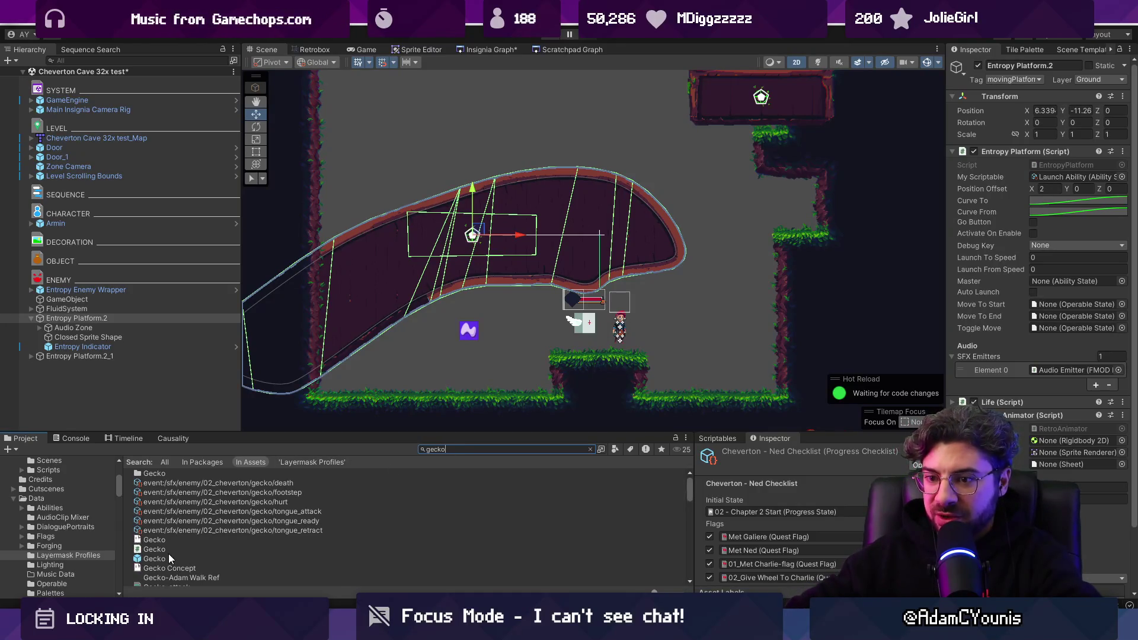
{"action": "left_click_drag", "start_coordinate": [169, 558], "coordinate": [438, 304]}
{"action": "left_click_drag", "start_coordinate": [491, 253], "coordinate": [489, 250]}
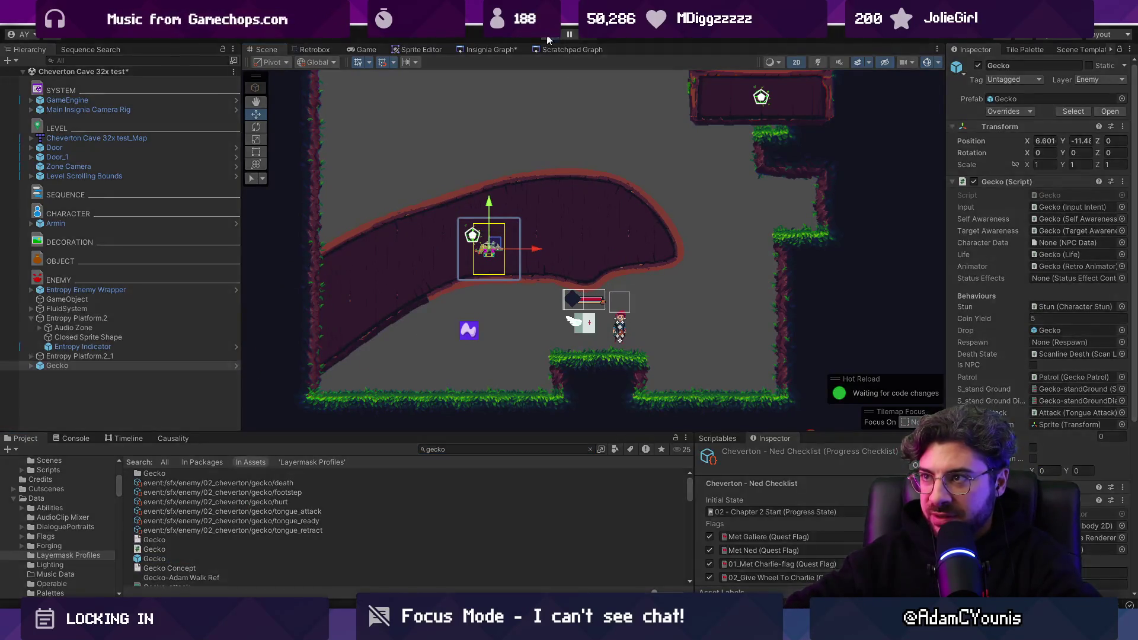
{"action": "left_click", "coordinate": [547, 39]}
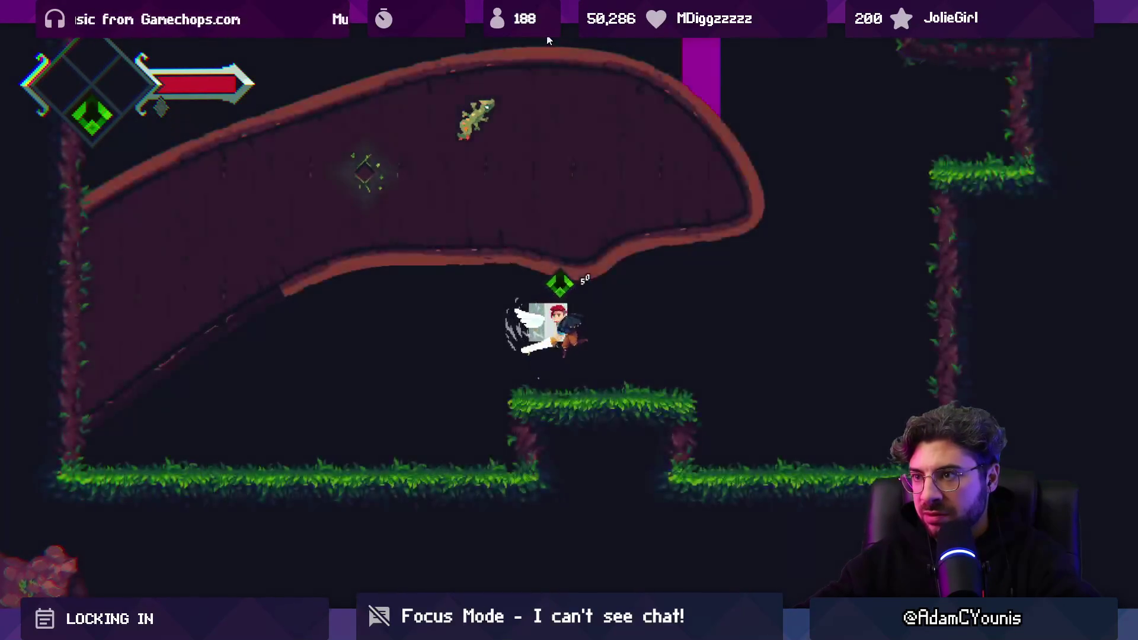
Jump into the cave, strike the gecko with the sword, and dash along the slope
{"action": "key", "text": "space"}
{"action": "key", "text": "x"}
{"action": "key", "text": "x"}
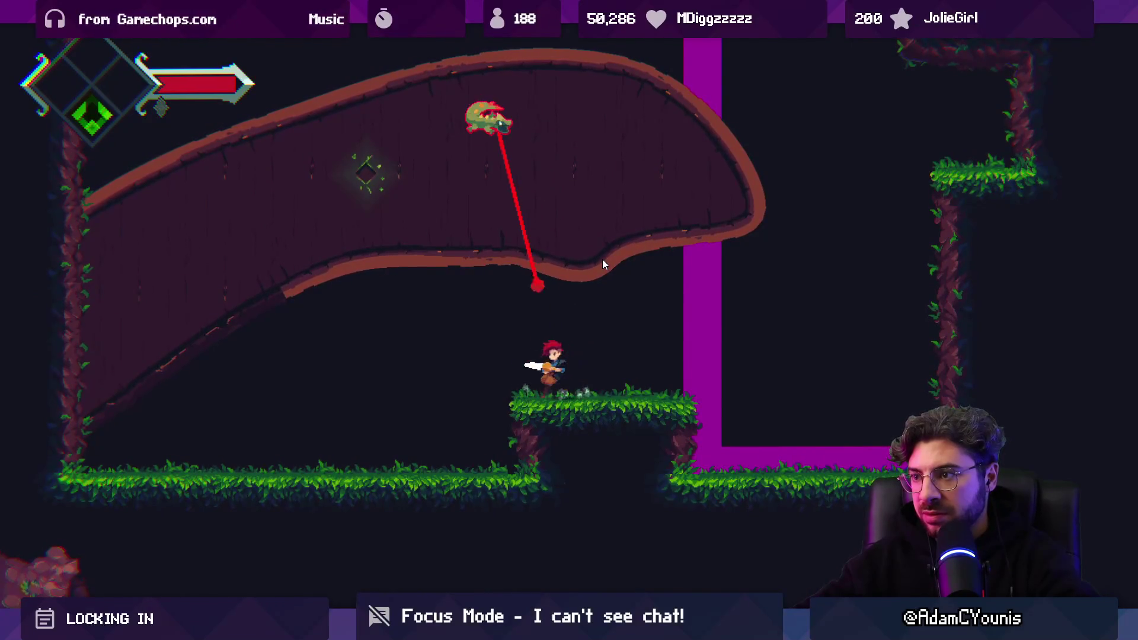
{"action": "key", "text": "Left"}
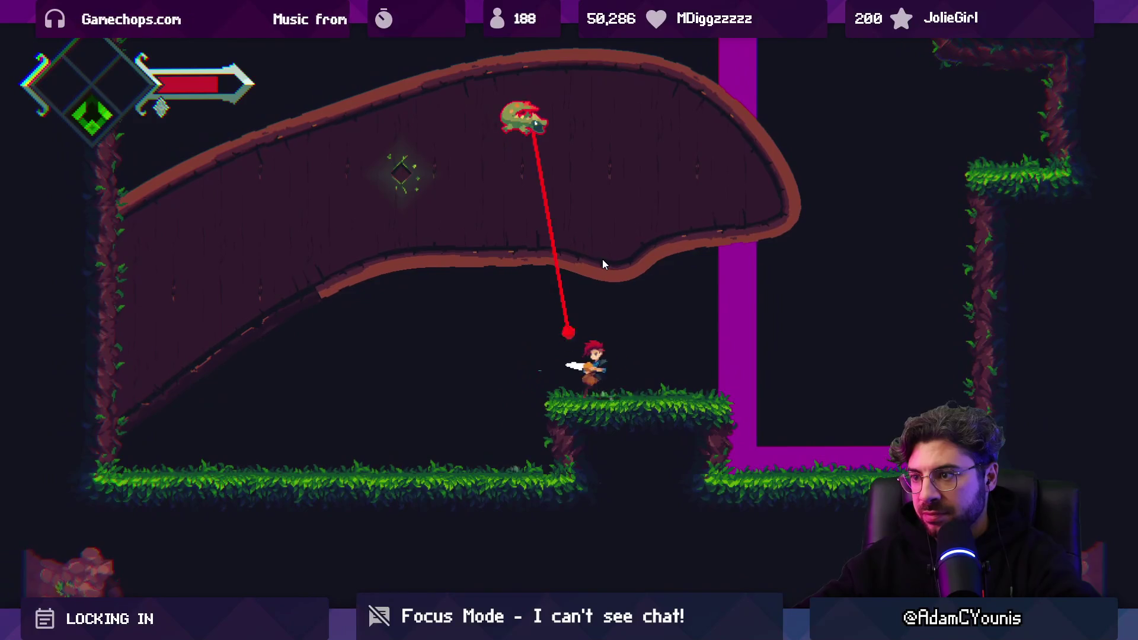
{"action": "key", "text": "x"}
{"action": "key", "text": "x"}
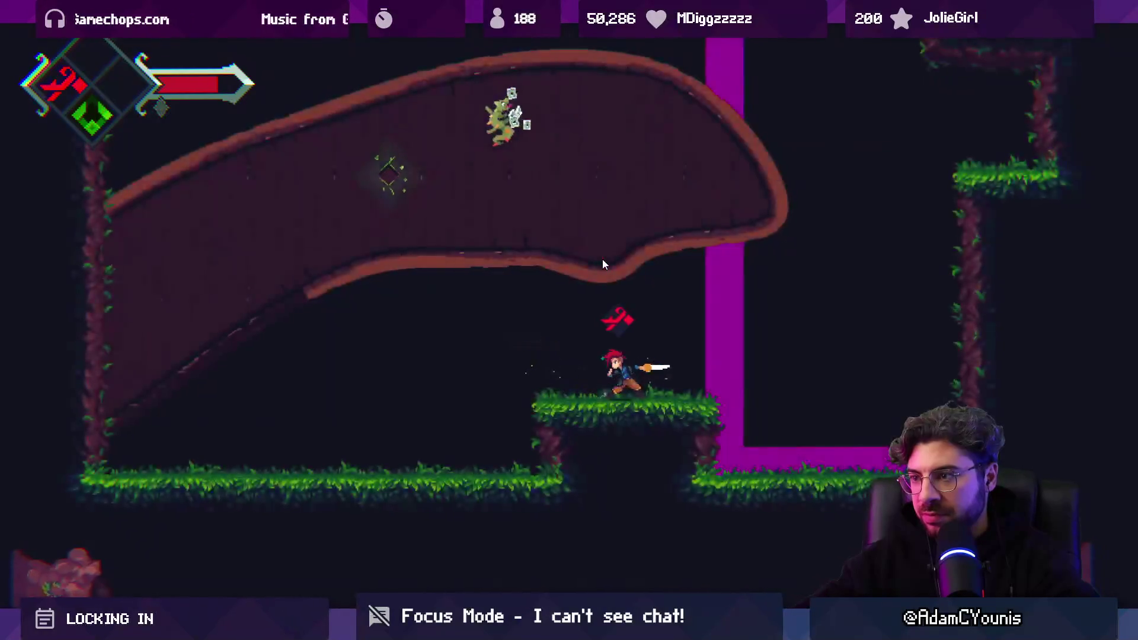
{"action": "key", "text": "Left"}
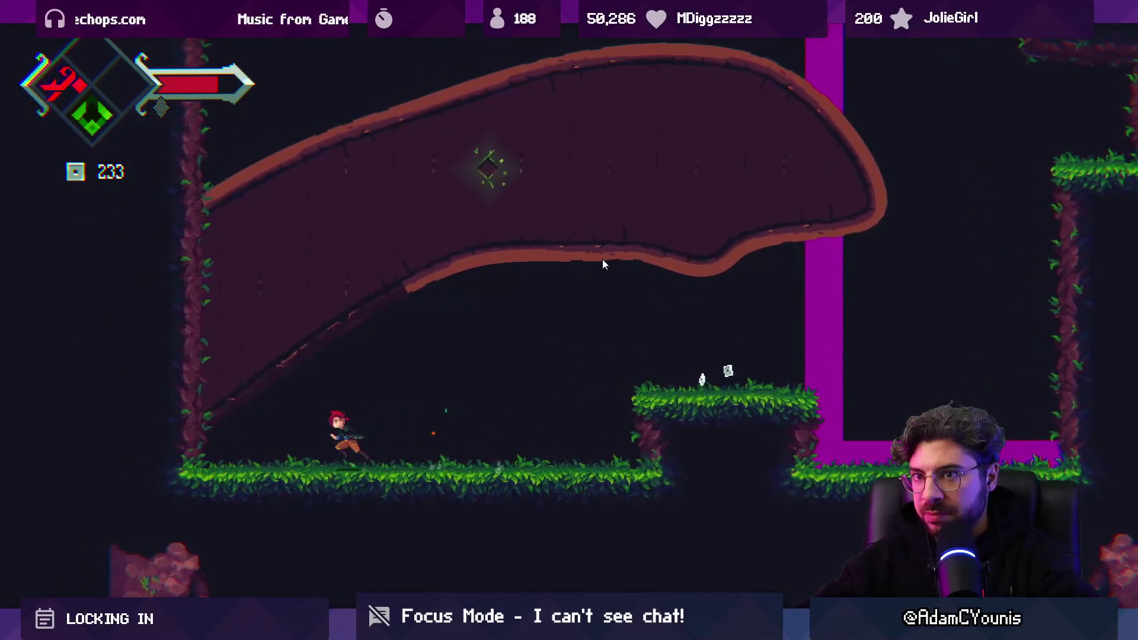
{"action": "key", "text": "c"}
{"action": "key", "text": "Right"}
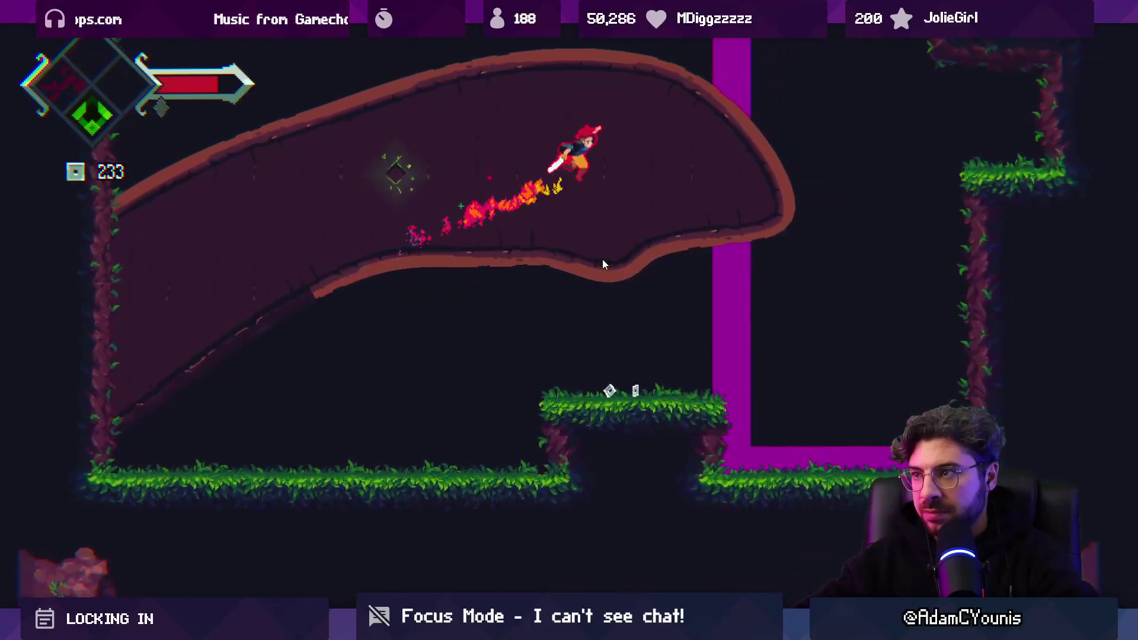
{"action": "key", "text": "Left"}
{"action": "key", "text": "z"}
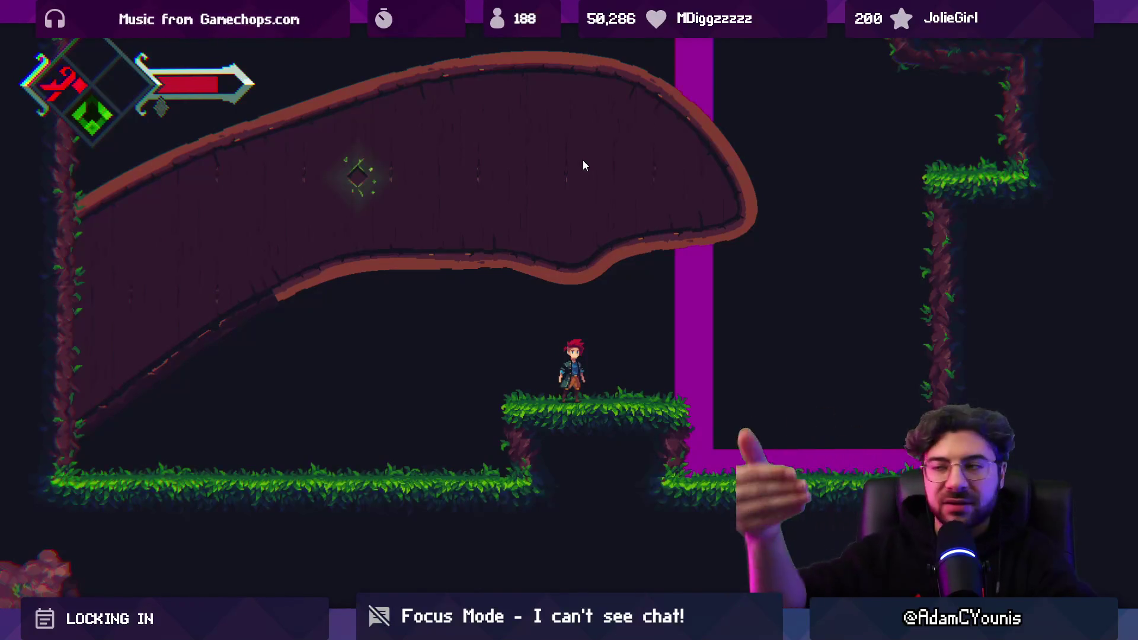
{"action": "key", "text": "Right"}
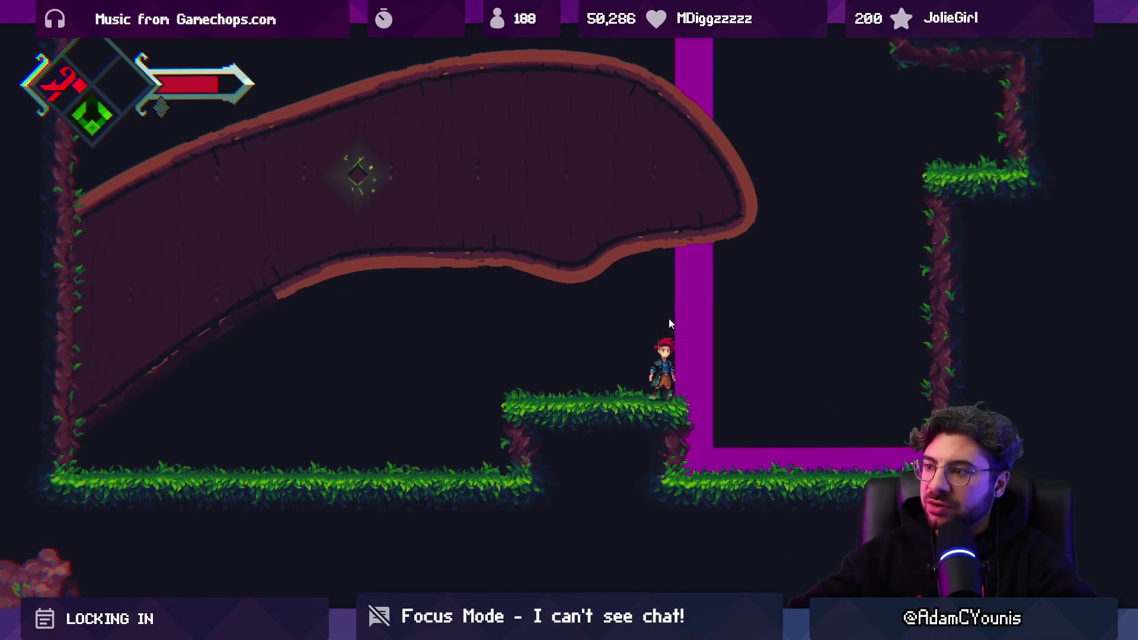
{"action": "key", "text": "Left"}
{"action": "key", "text": "space"}
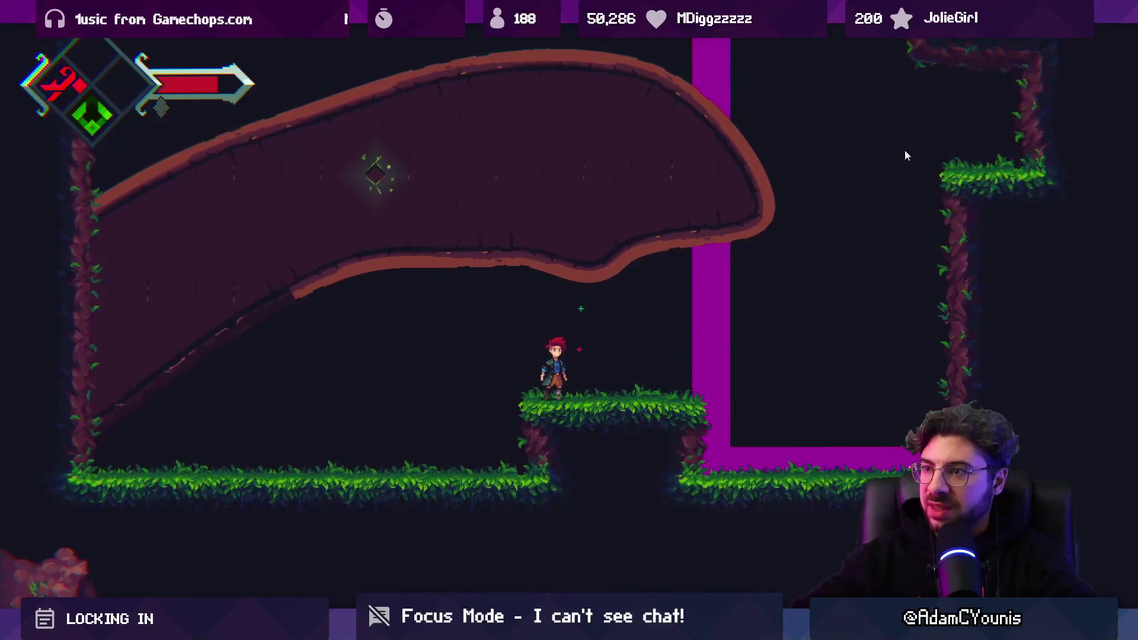
Teleport to the upper-right ledge, then run, drop and sword-dash back toward the left wall
{"action": "left_click", "coordinate": [912, 151]}
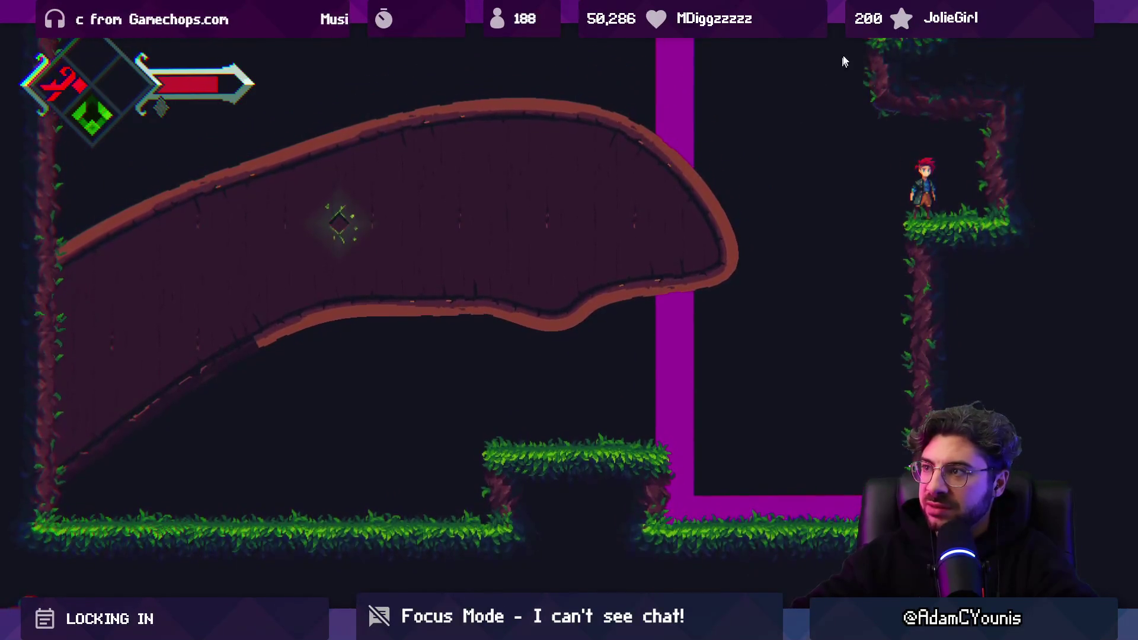
{"action": "key", "text": "Left"}
{"action": "key", "text": "space"}
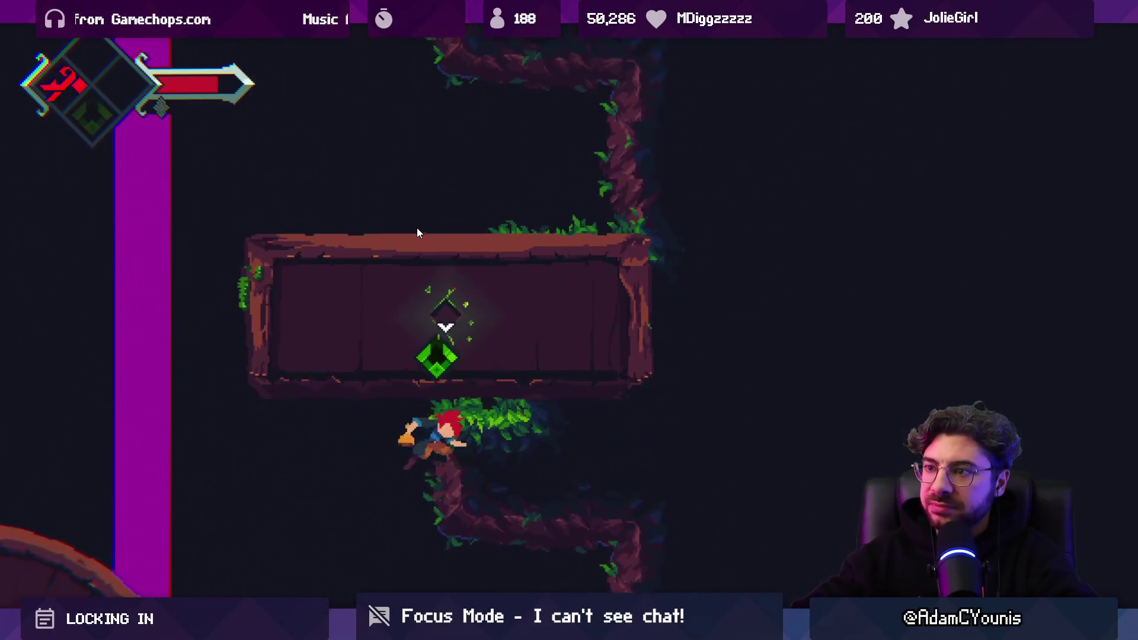
{"action": "key", "text": "Left"}
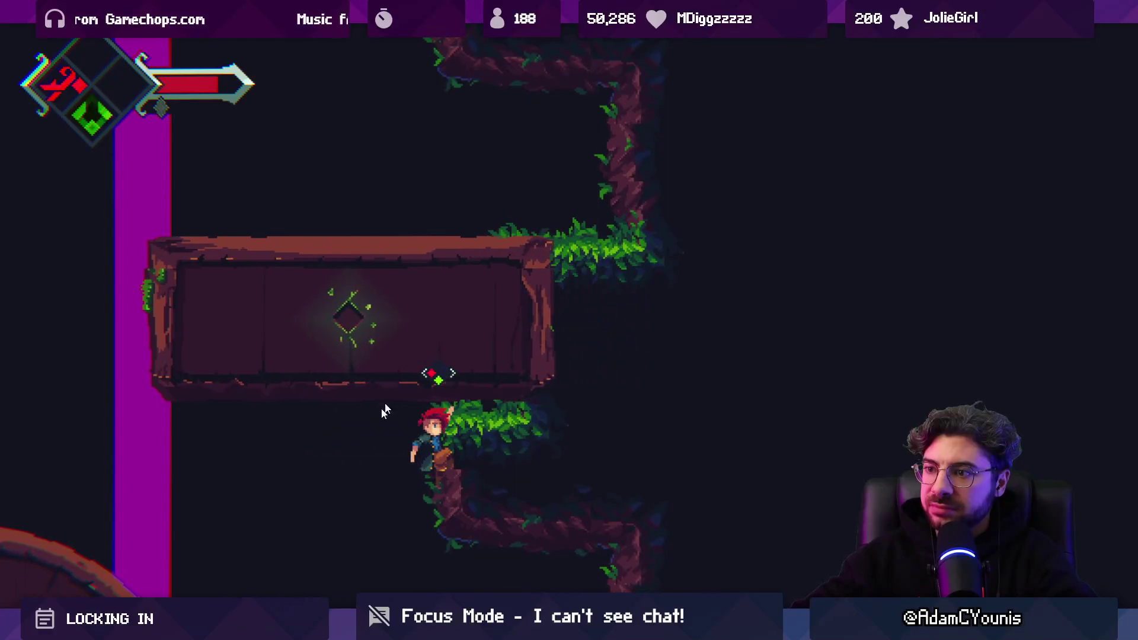
{"action": "key", "text": "Right"}
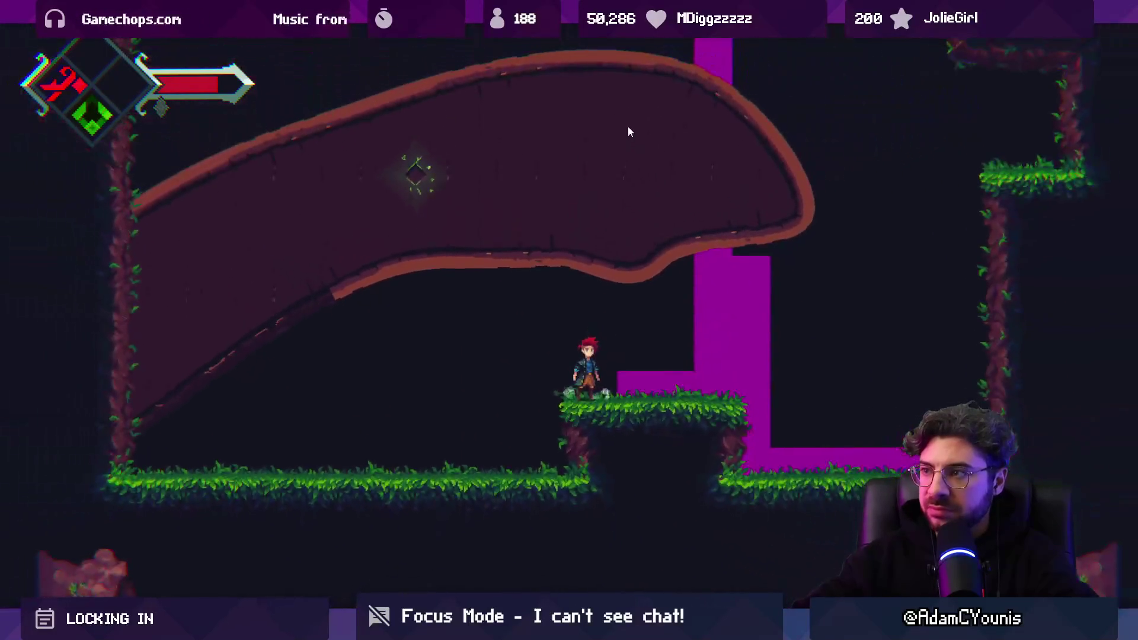
{"action": "key", "text": "space"}
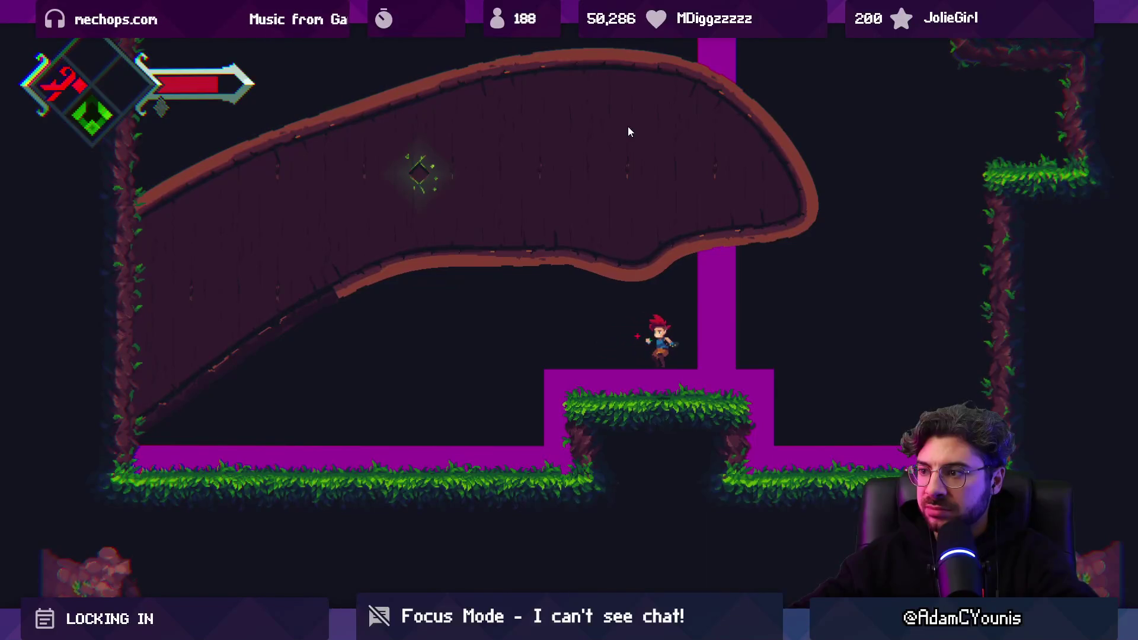
{"action": "key", "text": "Left"}
{"action": "key", "text": "space"}
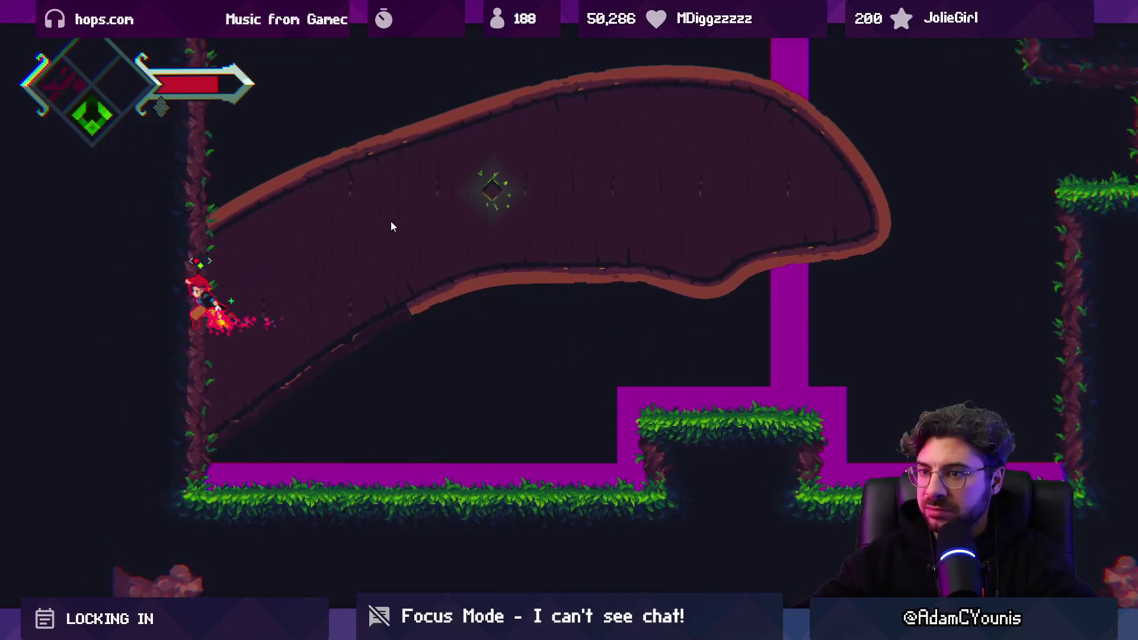
{"action": "key", "text": "space"}
{"action": "key", "text": "Right"}
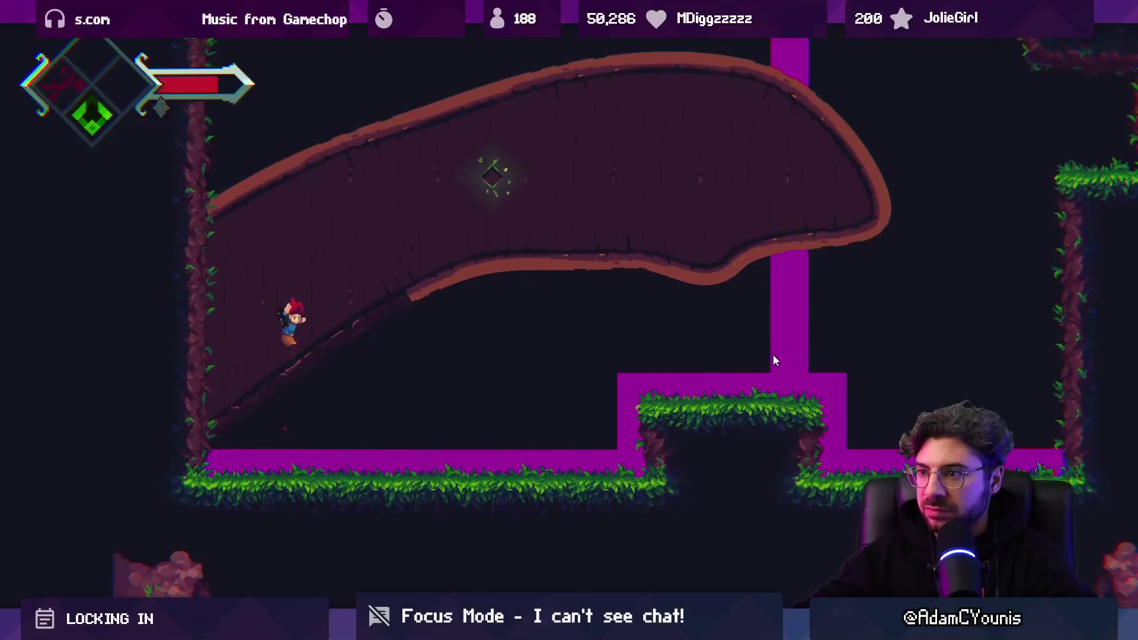
Return to the upper-right ledge, slash and dash along the curved rock, then restore the editor layout
{"action": "left_click", "coordinate": [881, 131]}
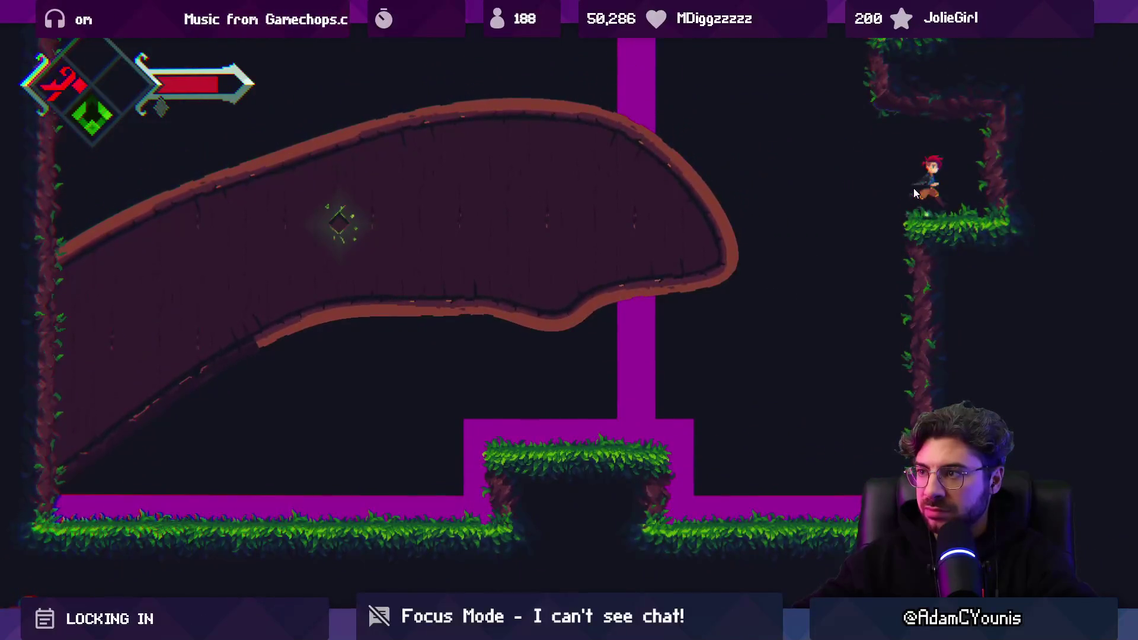
{"action": "key", "text": "Left"}
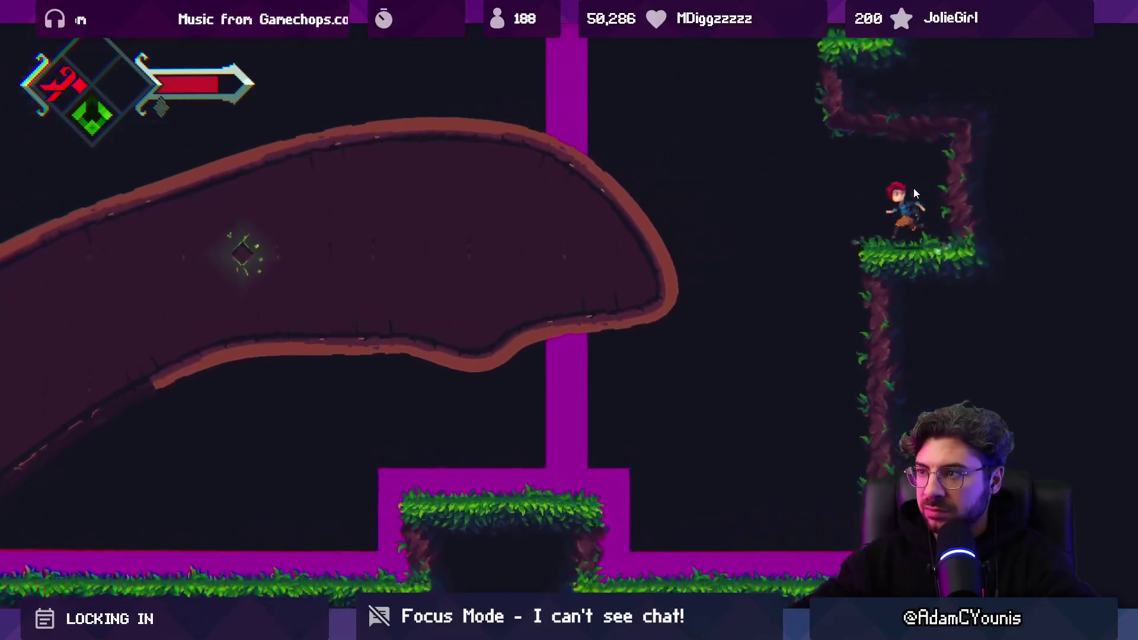
{"action": "key", "text": "space"}
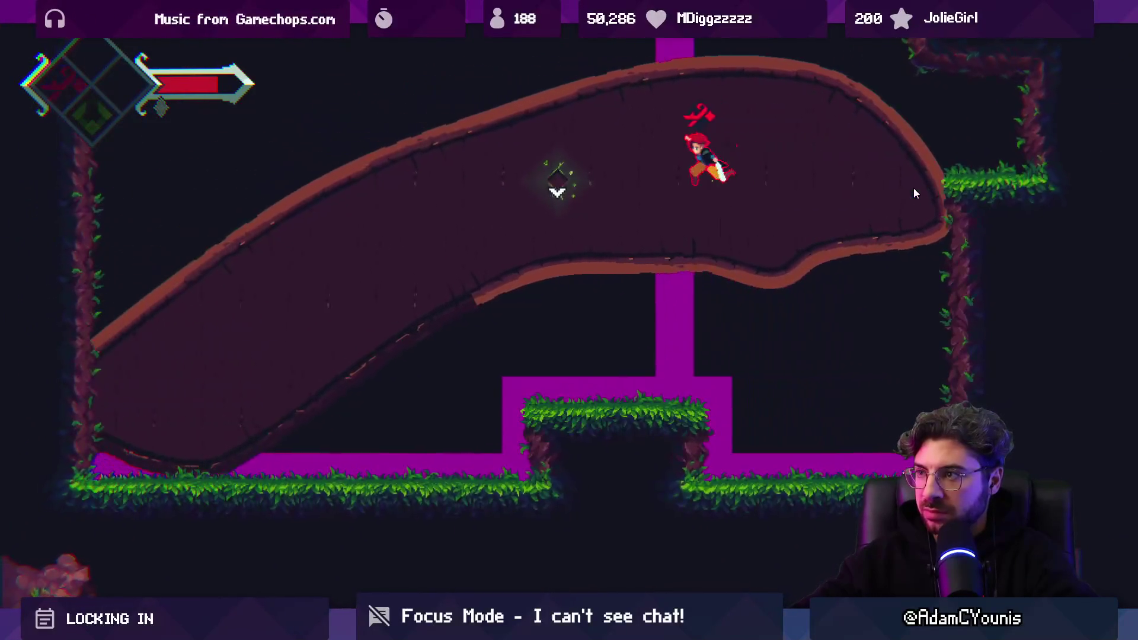
{"action": "left_click", "coordinate": [905, 147]}
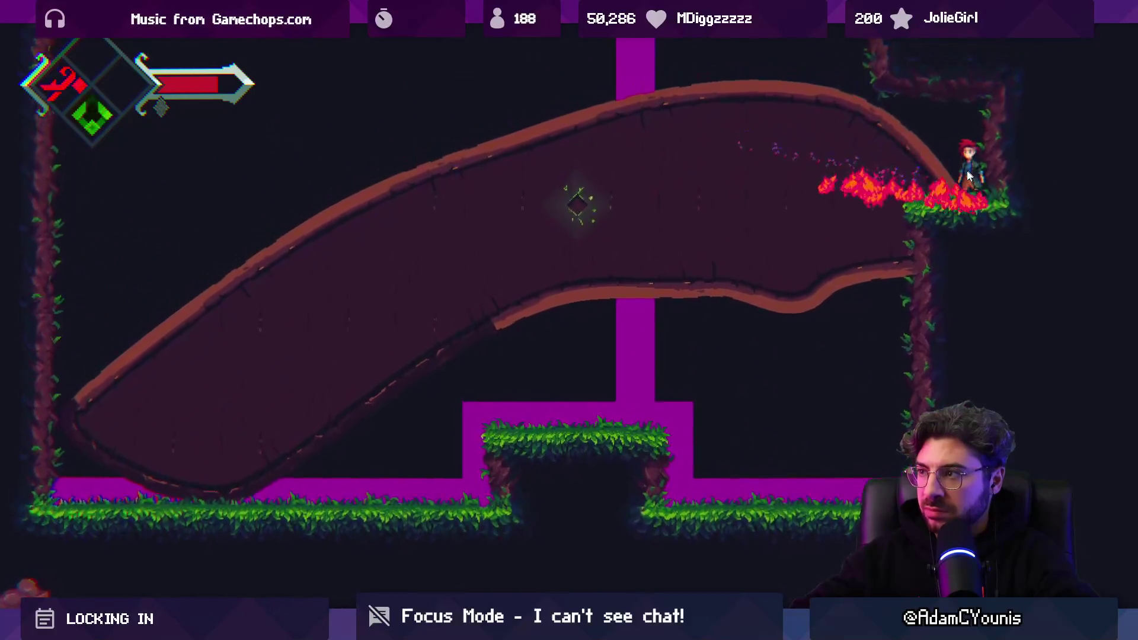
{"action": "key", "text": "Left"}
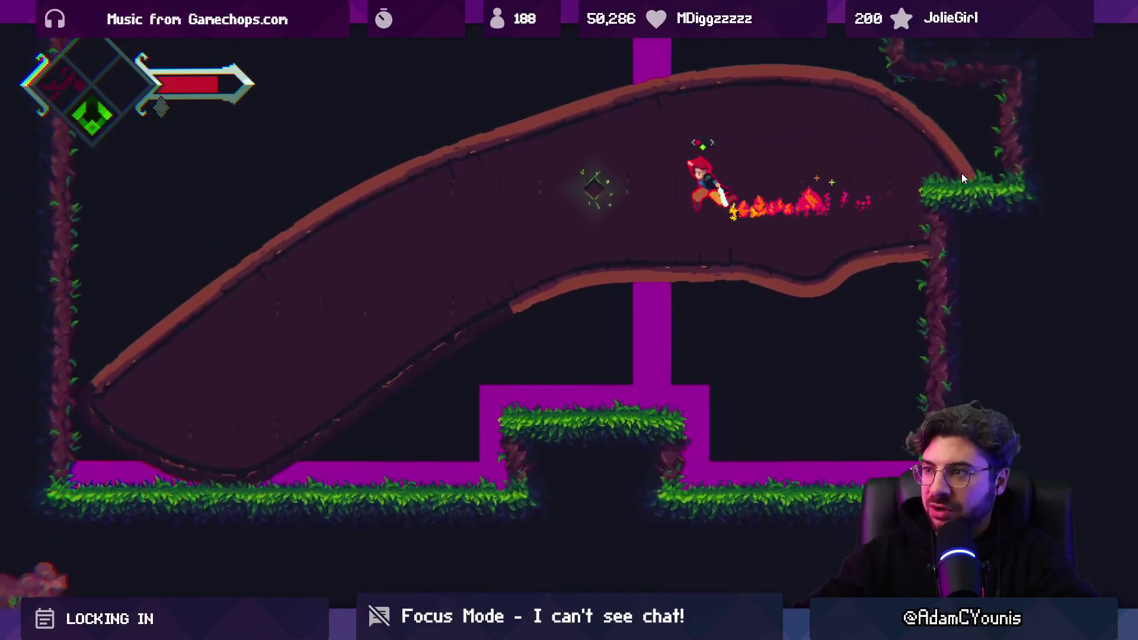
{"action": "left_click", "coordinate": [581, 197]}
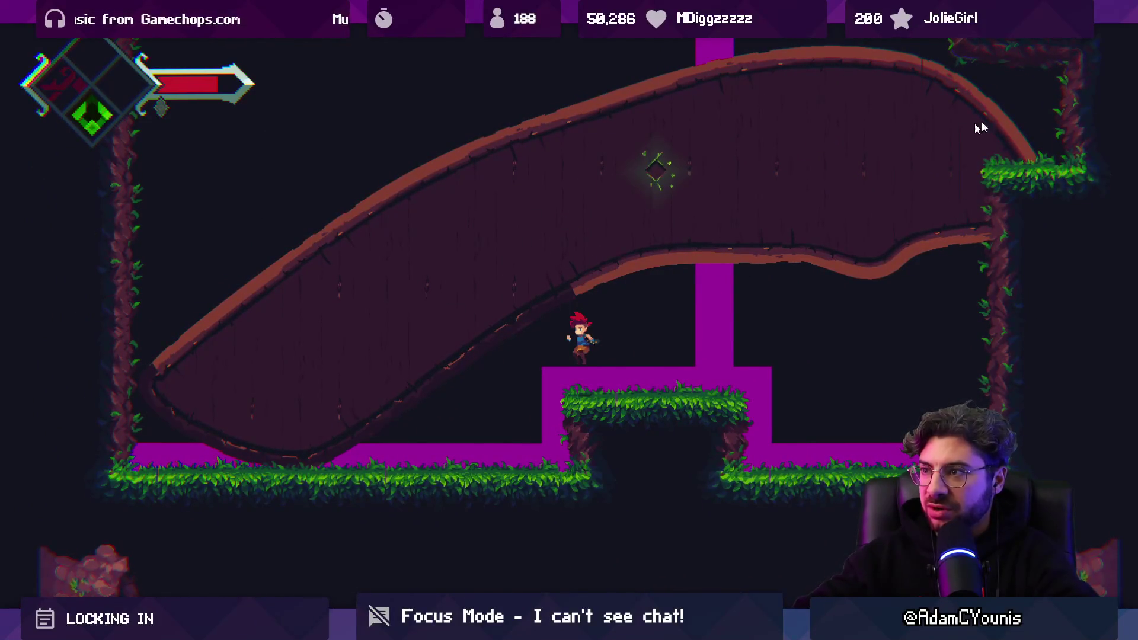
{"action": "key", "text": "Right"}
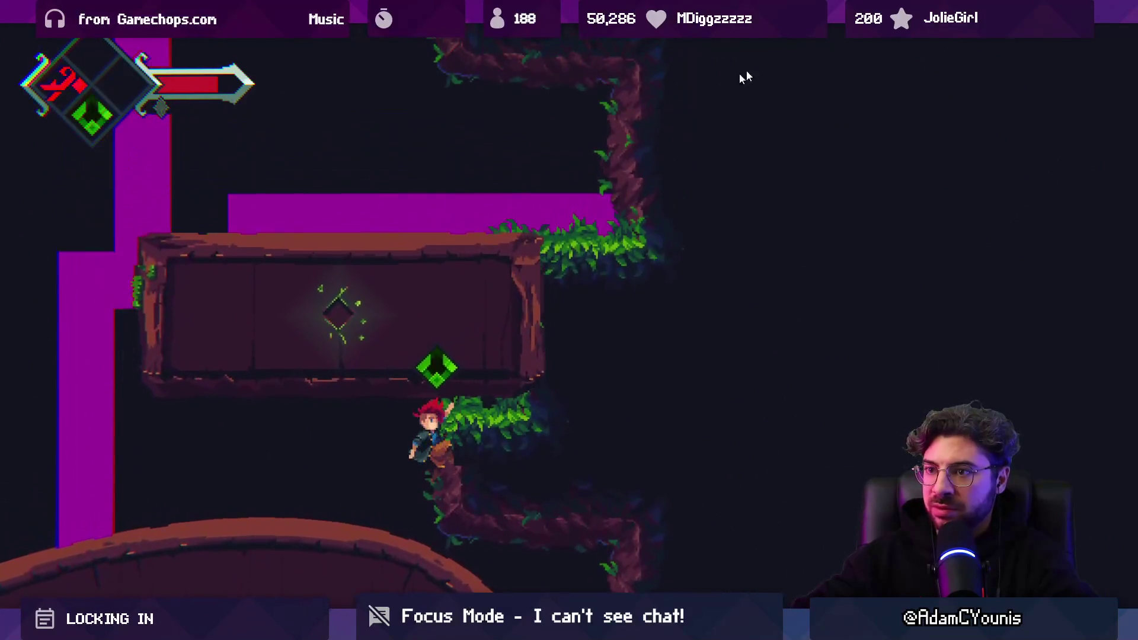
{"action": "key", "text": "Right"}
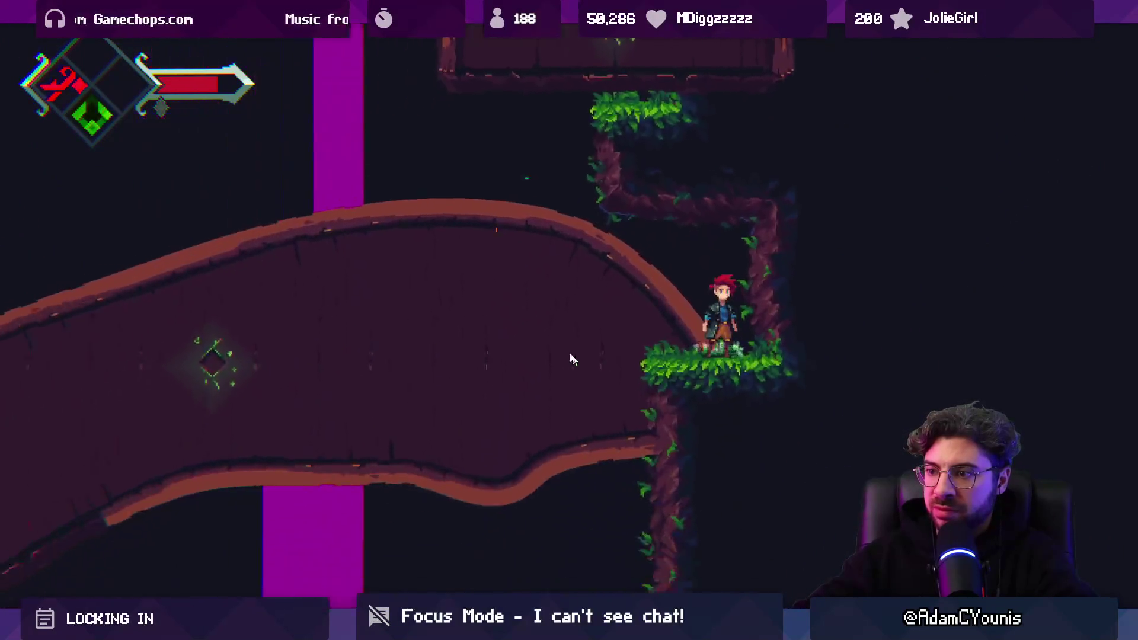
{"action": "key", "text": "shift+space"}
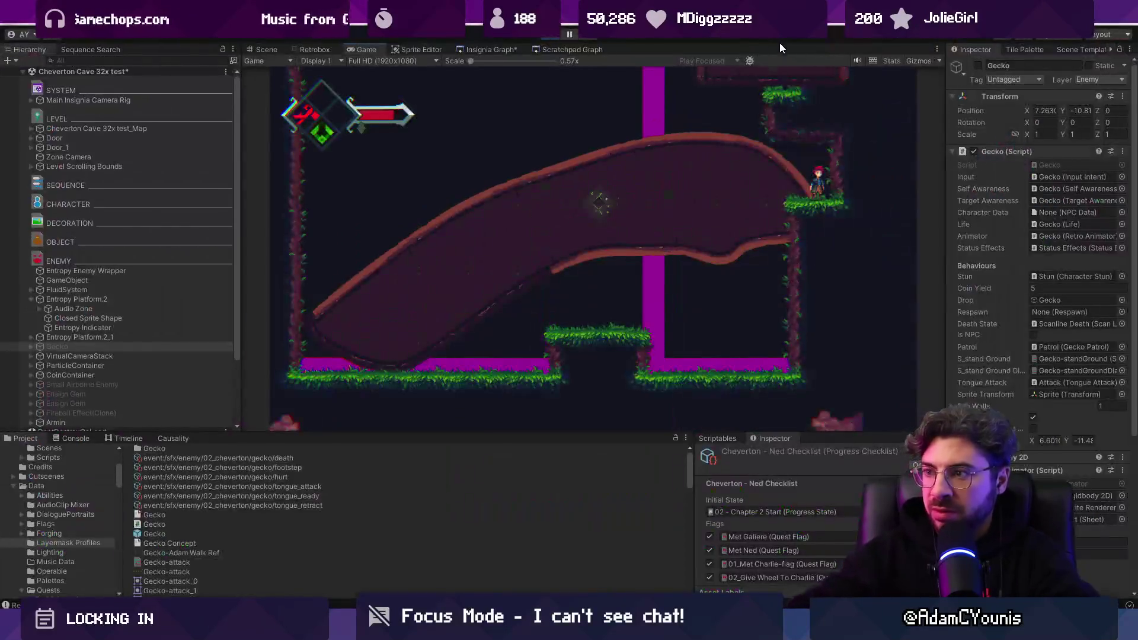
Stop the game and duplicate the floating platform's Collider as Collider_1
{"action": "left_click", "coordinate": [553, 35]}
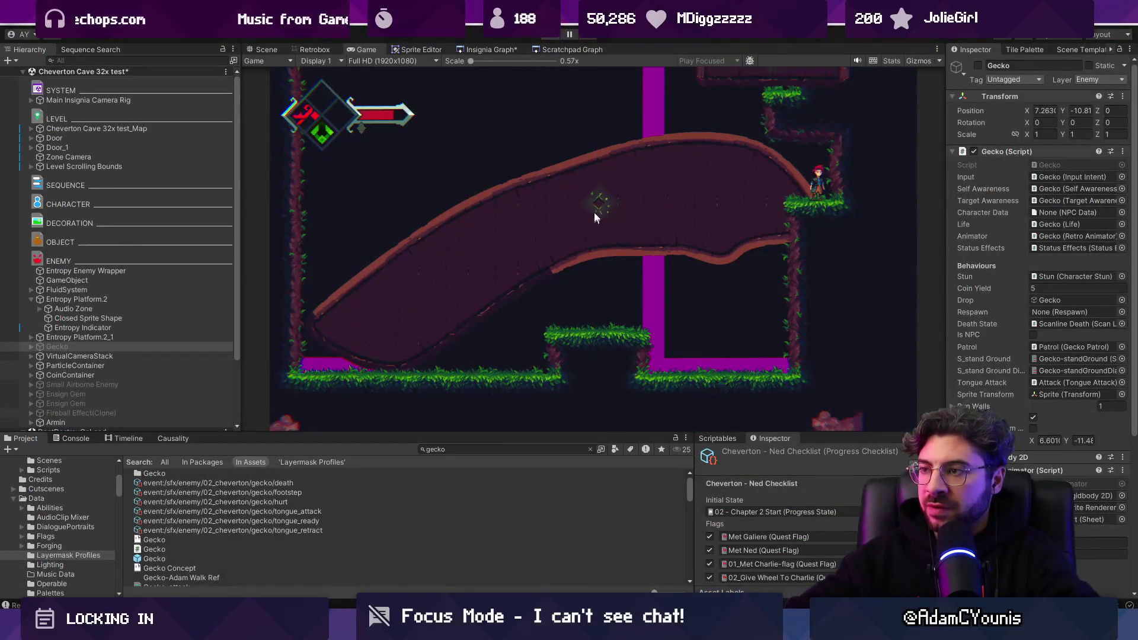
{"action": "mouse_move", "coordinate": [693, 120]}
{"action": "left_mouse_down"}
{"action": "mouse_move", "coordinate": [634, 230]}
{"action": "mouse_move", "coordinate": [572, 282]}
{"action": "left_mouse_up"}
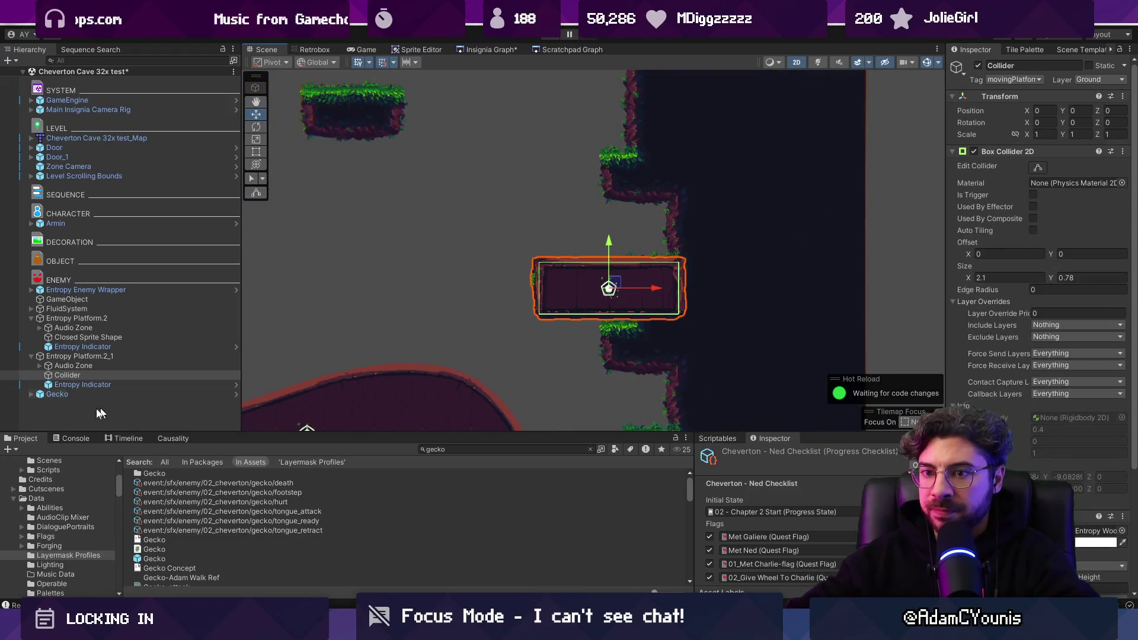
{"action": "left_click", "coordinate": [61, 375]}
{"action": "key", "text": "ctrl+d"}
Resize Collider_1 to about 0.88 by 1.19 so it covers the platform block
{"action": "key", "text": "e"}
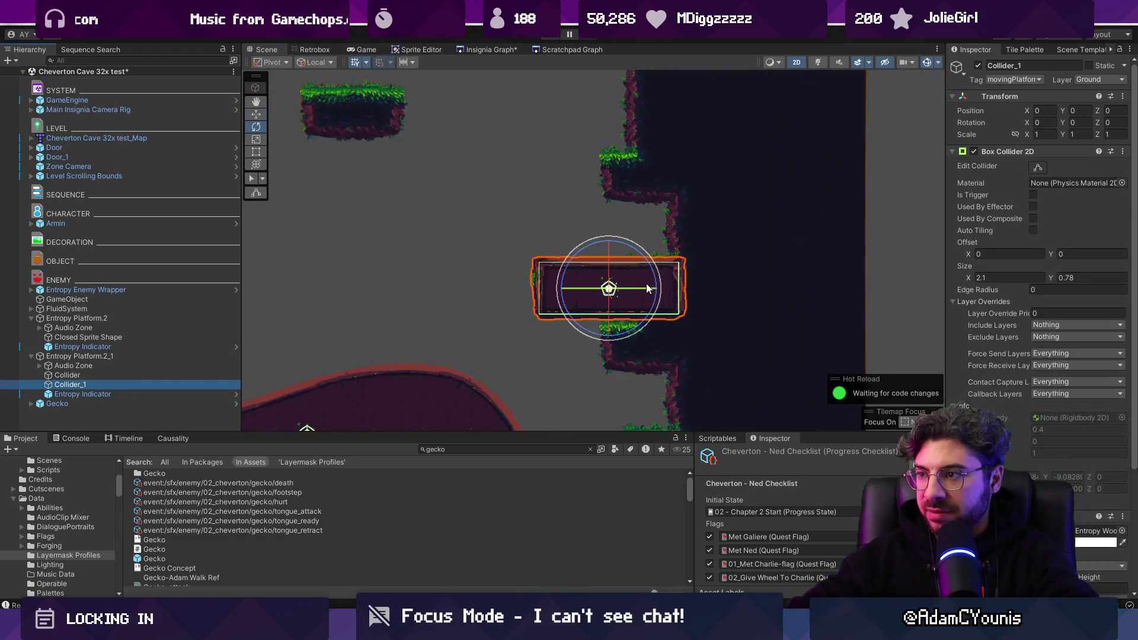
{"action": "key", "text": "t"}
{"action": "mouse_move", "coordinate": [686, 288]}
{"action": "left_mouse_down"}
{"action": "mouse_move", "coordinate": [606, 271]}
{"action": "mouse_move", "coordinate": [560, 226]}
{"action": "left_mouse_up"}
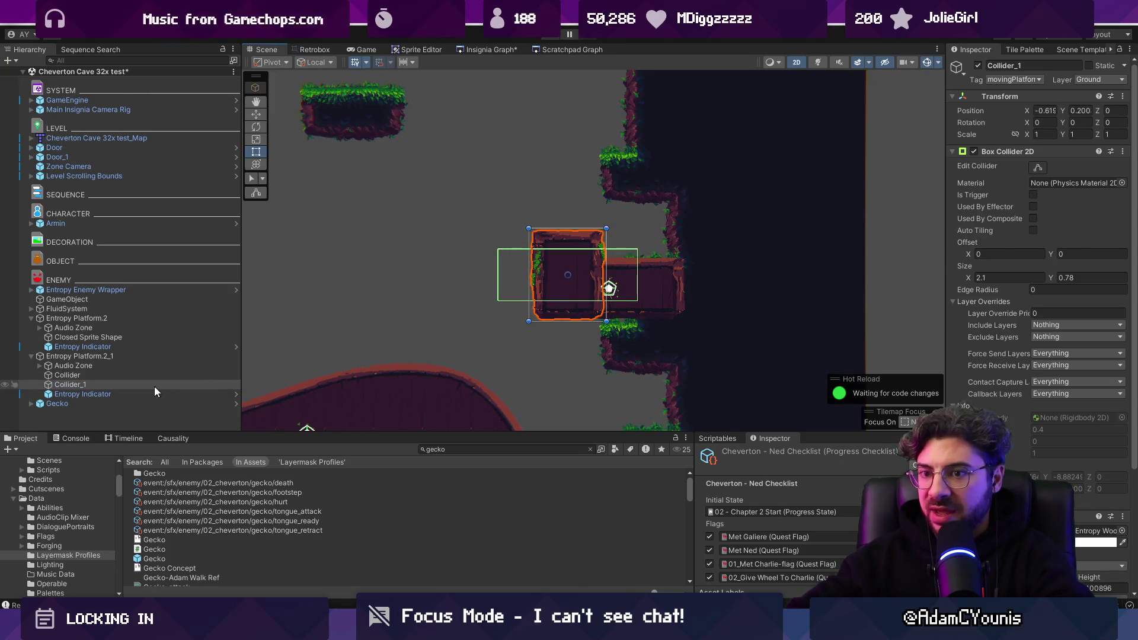
{"action": "scroll", "coordinate": [987, 398], "scroll_direction": "down", "scroll_amount": 3}
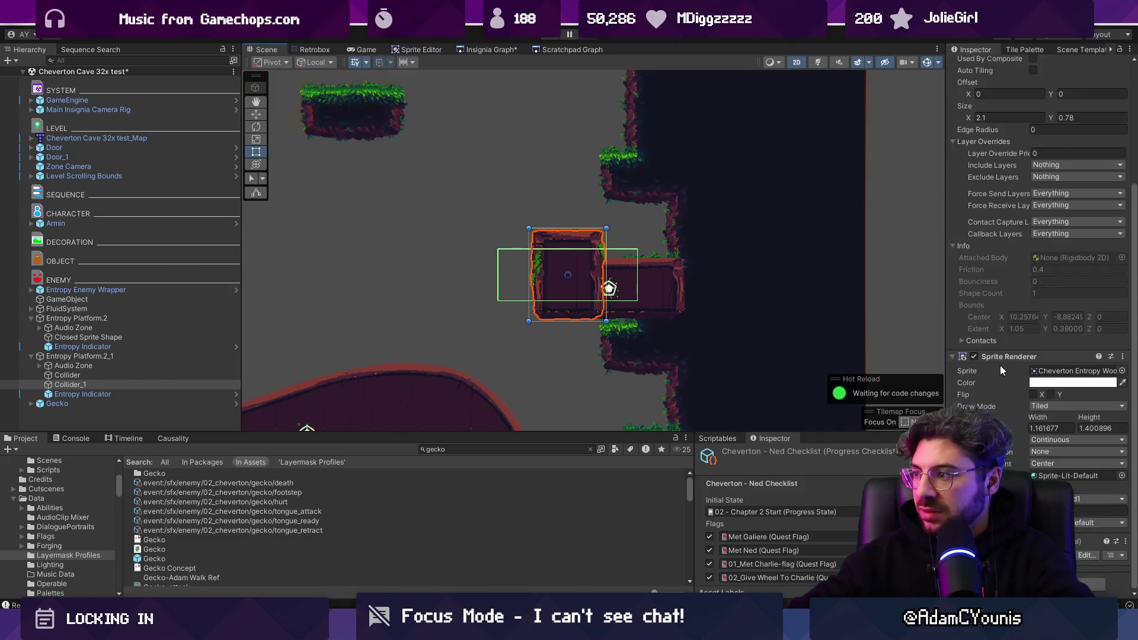
{"action": "scroll", "coordinate": [1001, 365], "scroll_direction": "up", "scroll_amount": 3}
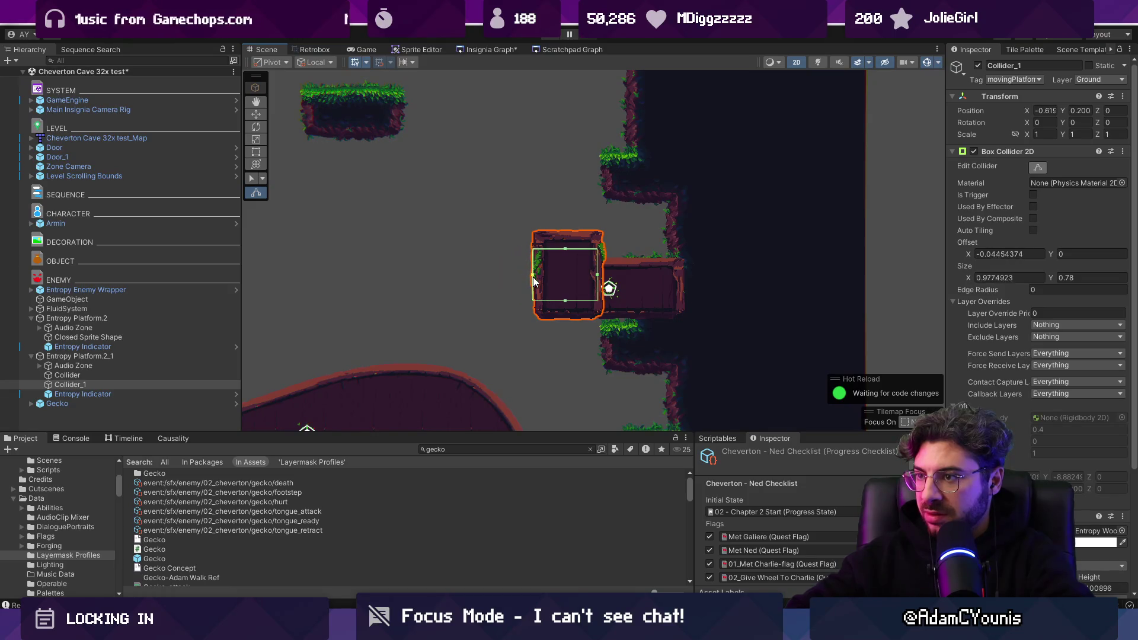
{"action": "left_click_drag", "start_coordinate": [567, 304], "coordinate": [569, 322]}
{"action": "key", "text": "shift+c"}
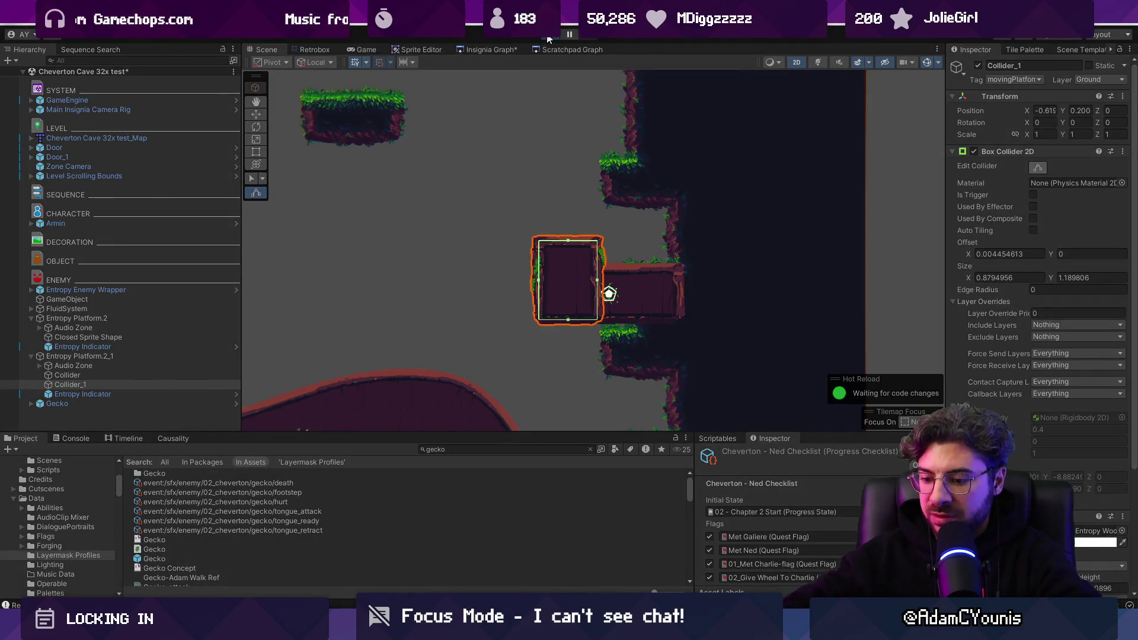
Playtest the level: run right, swing the sword and jump onto the upper-right ledge
{"action": "left_click", "coordinate": [549, 36]}
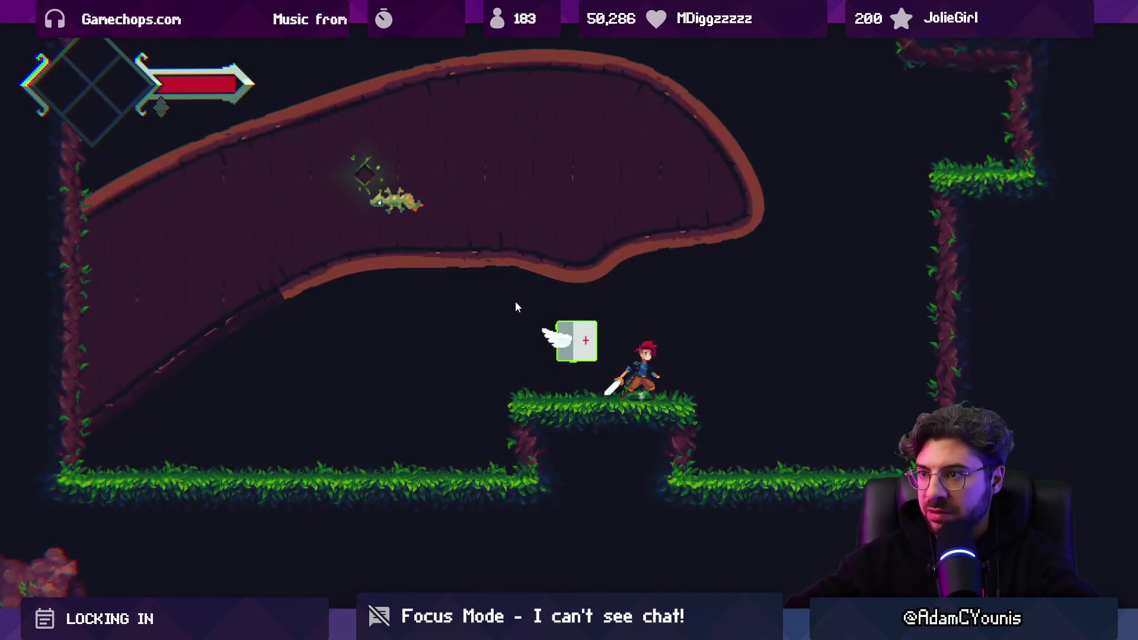
{"action": "key", "text": "Right"}
{"action": "key", "text": "space"}
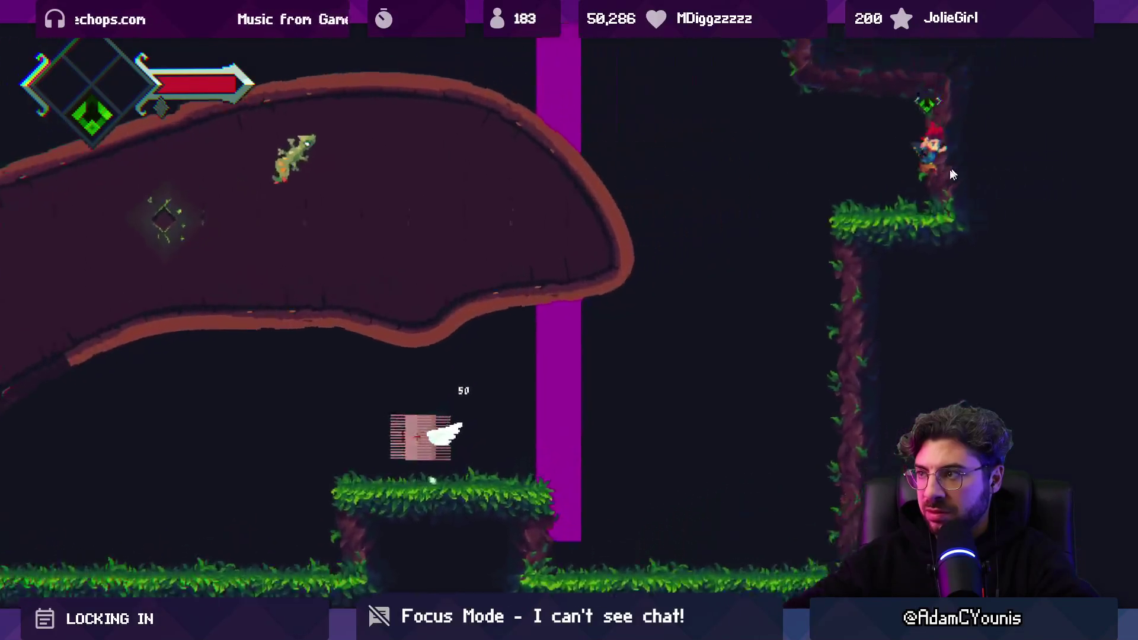
{"action": "key", "text": "x"}
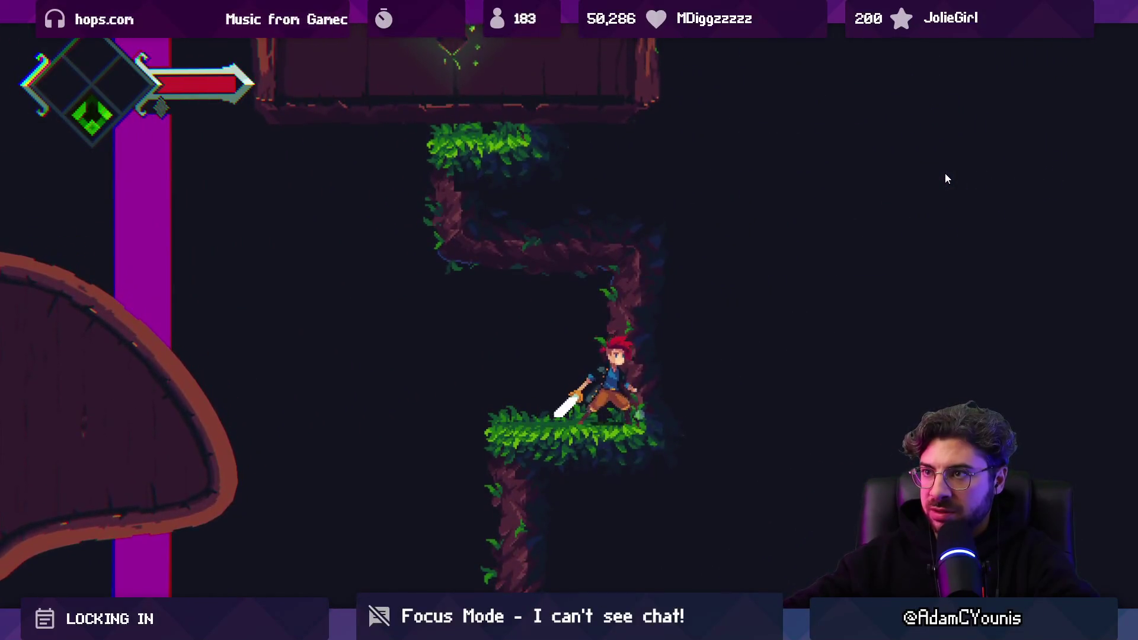
{"action": "key", "text": "space"}
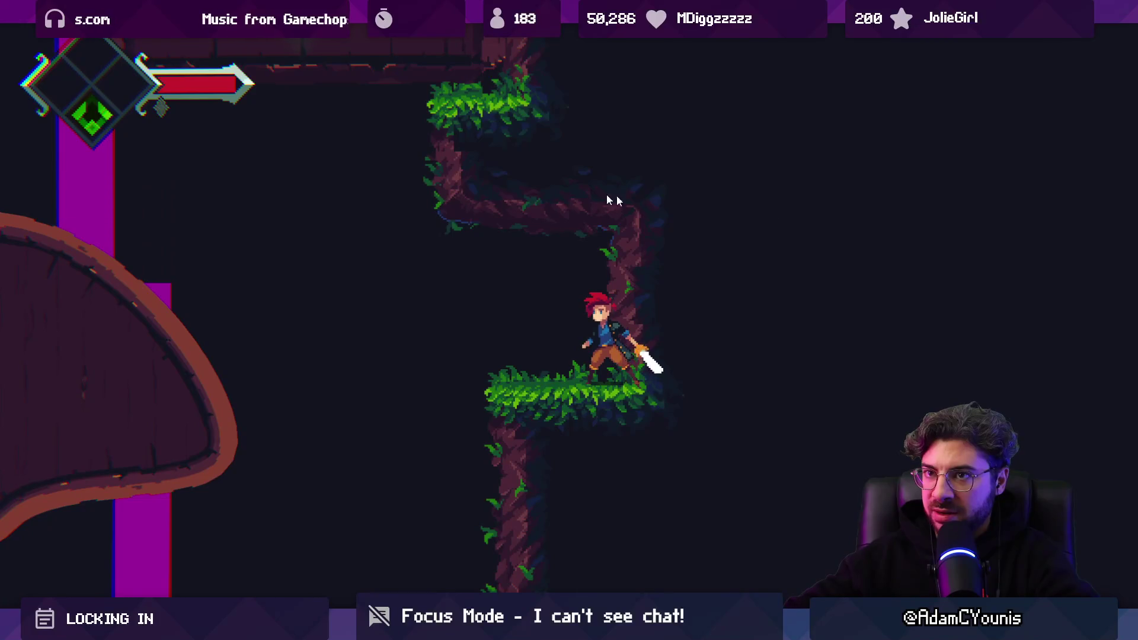
{"action": "key", "text": "shift+space"}
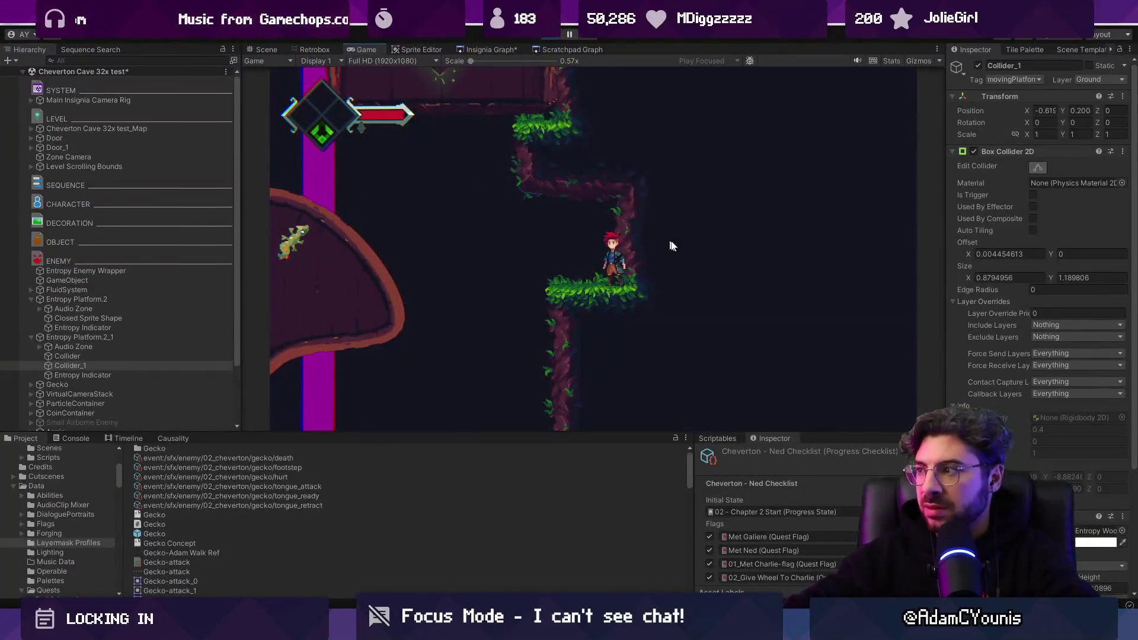
Set Entropy Platform.2_1's Position Offset X to -1.7, passing through -1.21 and -1.5
{"action": "left_click", "coordinate": [141, 336]}
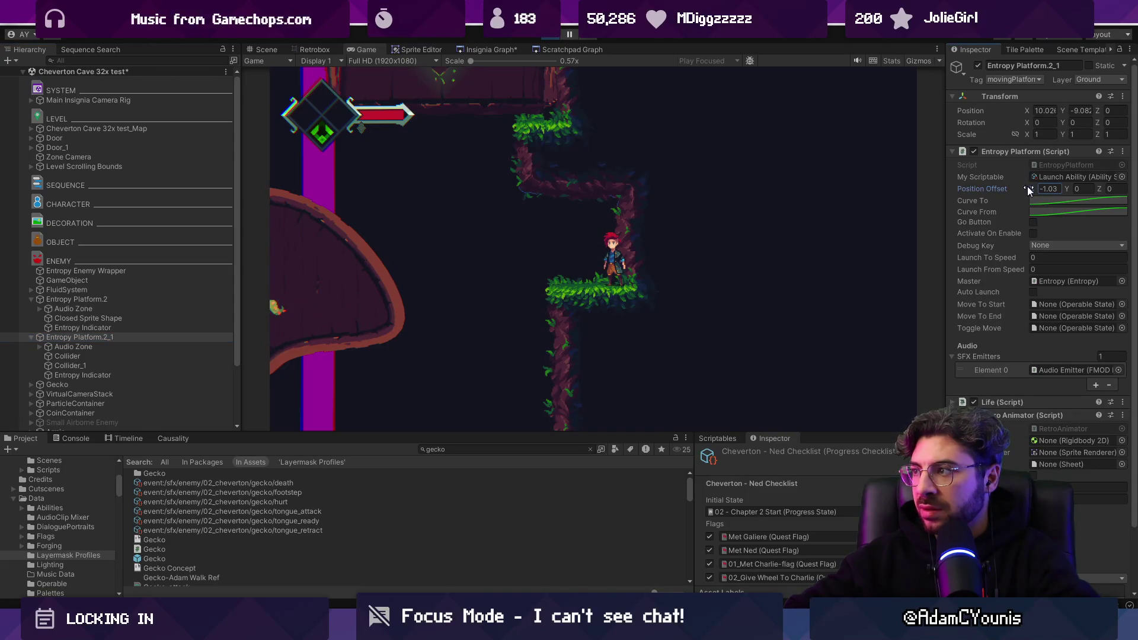
{"action": "left_click_drag", "start_coordinate": [1025, 190], "coordinate": [1023, 189]}
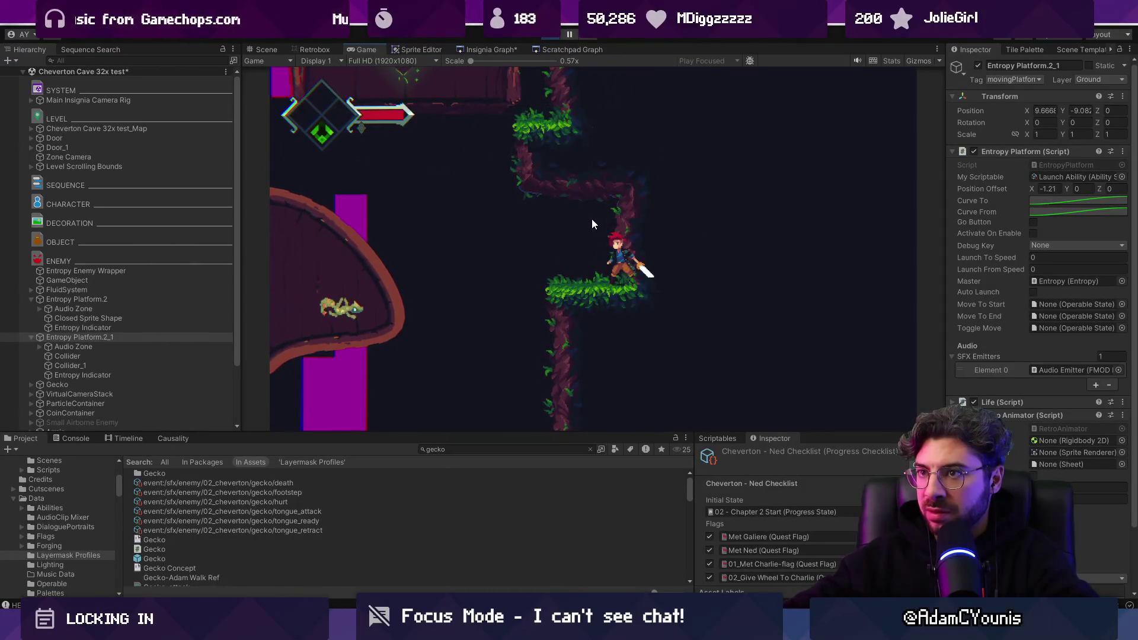
{"action": "left_click", "coordinate": [1056, 189]}
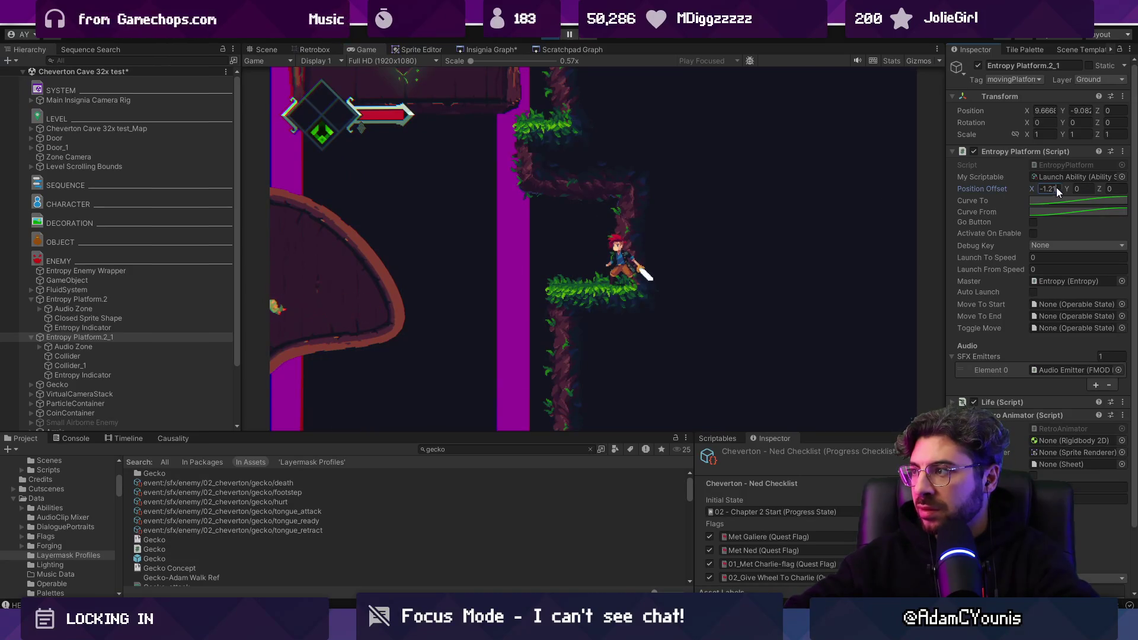
{"action": "type", "text": "-1.5"}
{"action": "left_click", "coordinate": [660, 225]}
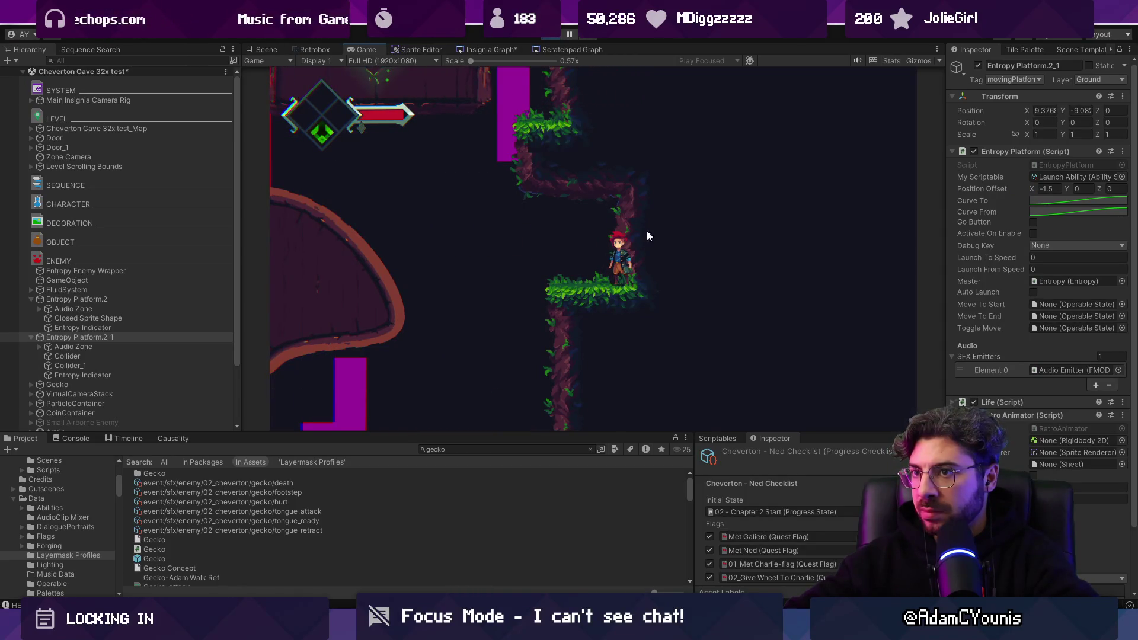
{"action": "left_click", "coordinate": [1054, 188]}
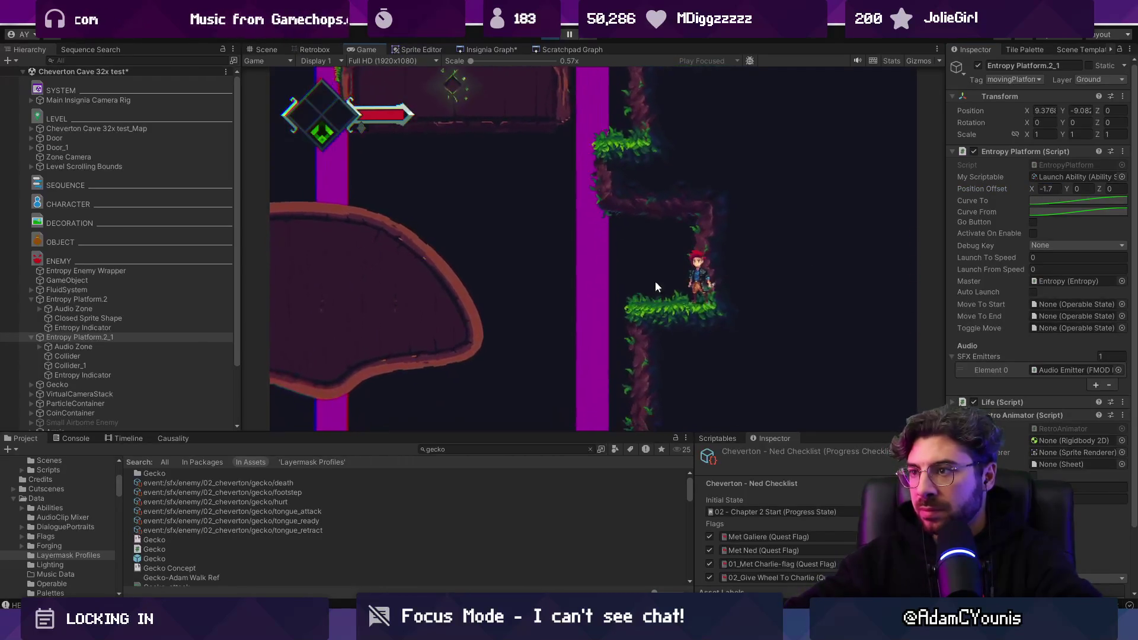
{"action": "left_click", "coordinate": [651, 256]}
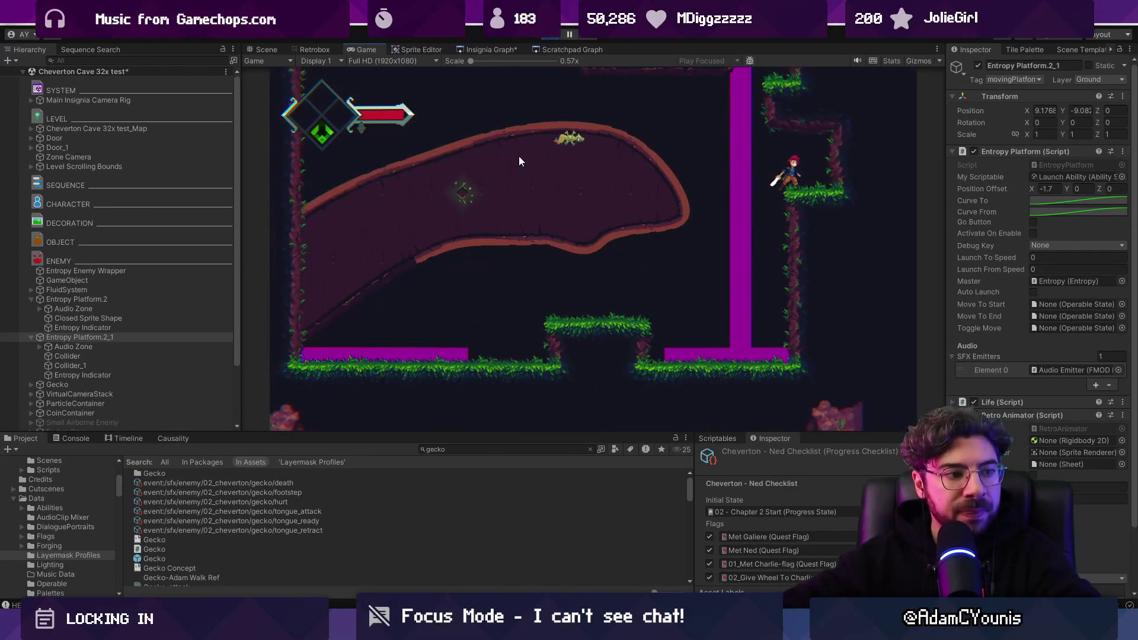
Maximize the running game view, then return it to the editor layout
{"action": "key", "text": "shift+space"}
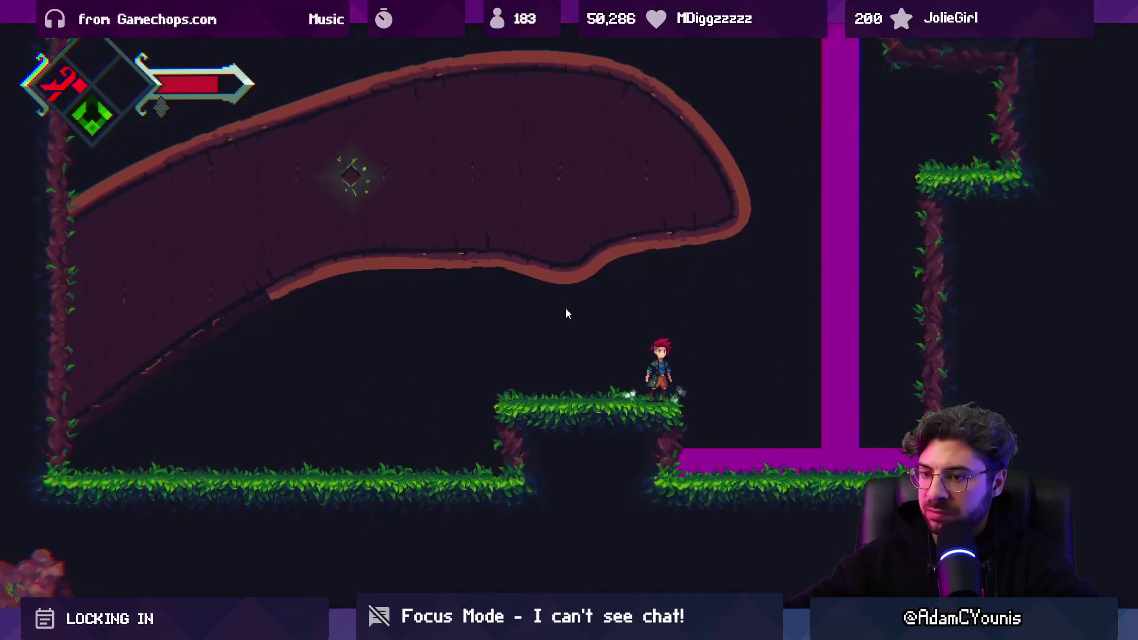
{"action": "key", "text": "shift+space"}
Stop the playtest and frame the Closed Sprite Shape rock slab in the Scene view
{"action": "left_click", "coordinate": [550, 37]}
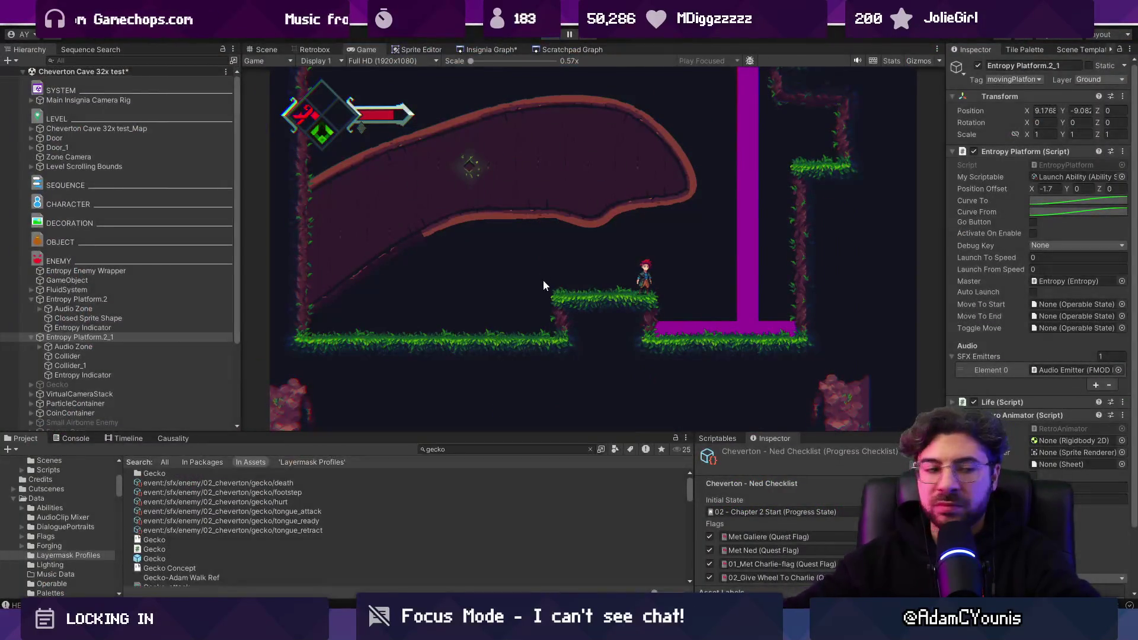
{"action": "scroll", "coordinate": [525, 284], "scroll_direction": "down", "scroll_amount": 5}
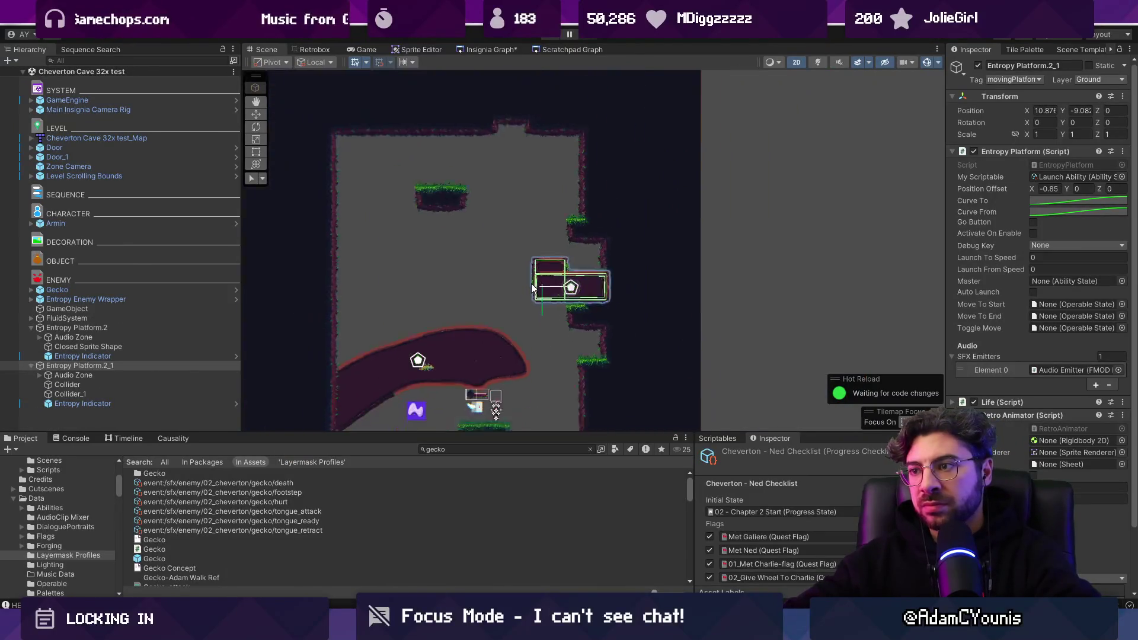
{"action": "scroll", "coordinate": [499, 287], "scroll_direction": "up", "scroll_amount": 4}
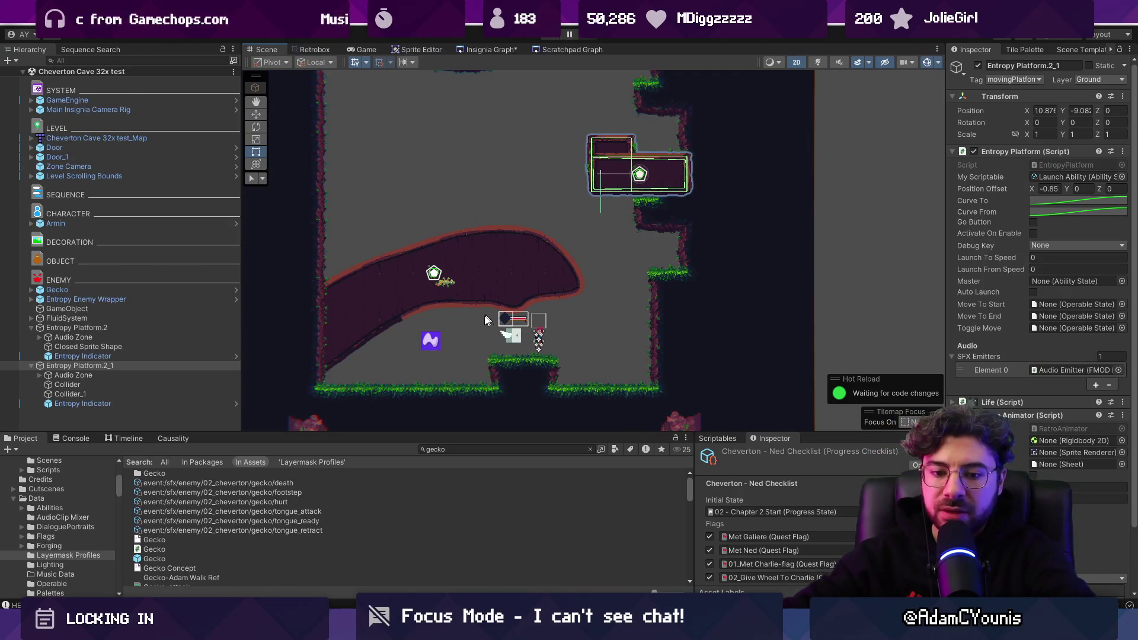
{"action": "scroll", "coordinate": [485, 320], "scroll_direction": "down", "scroll_amount": 4}
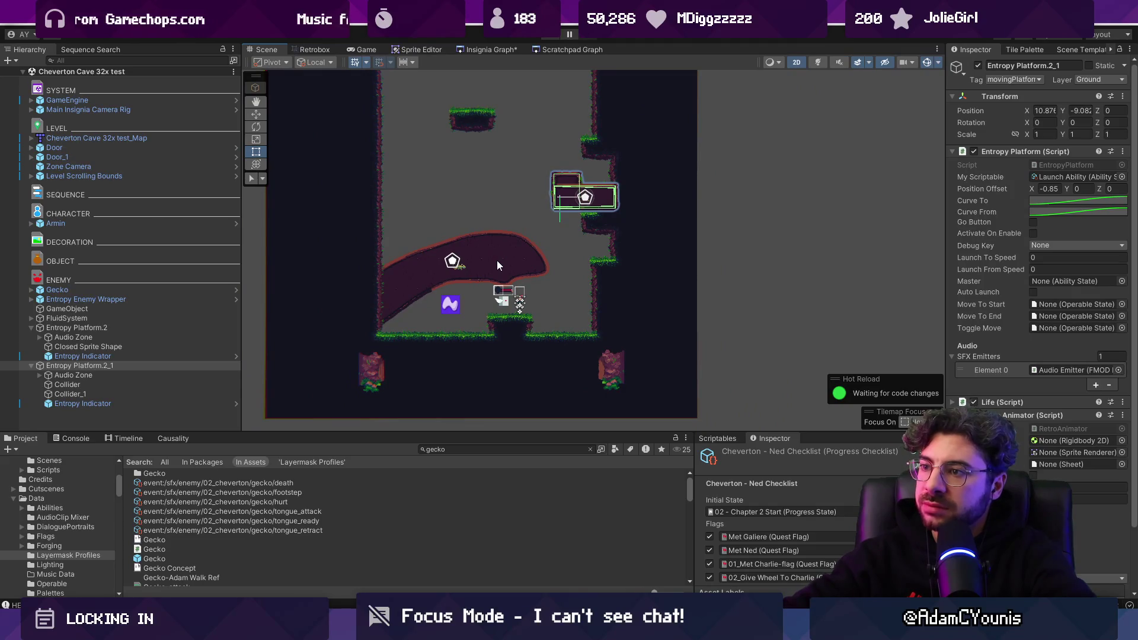
{"action": "left_click", "coordinate": [497, 261]}
{"action": "key", "text": "f"}
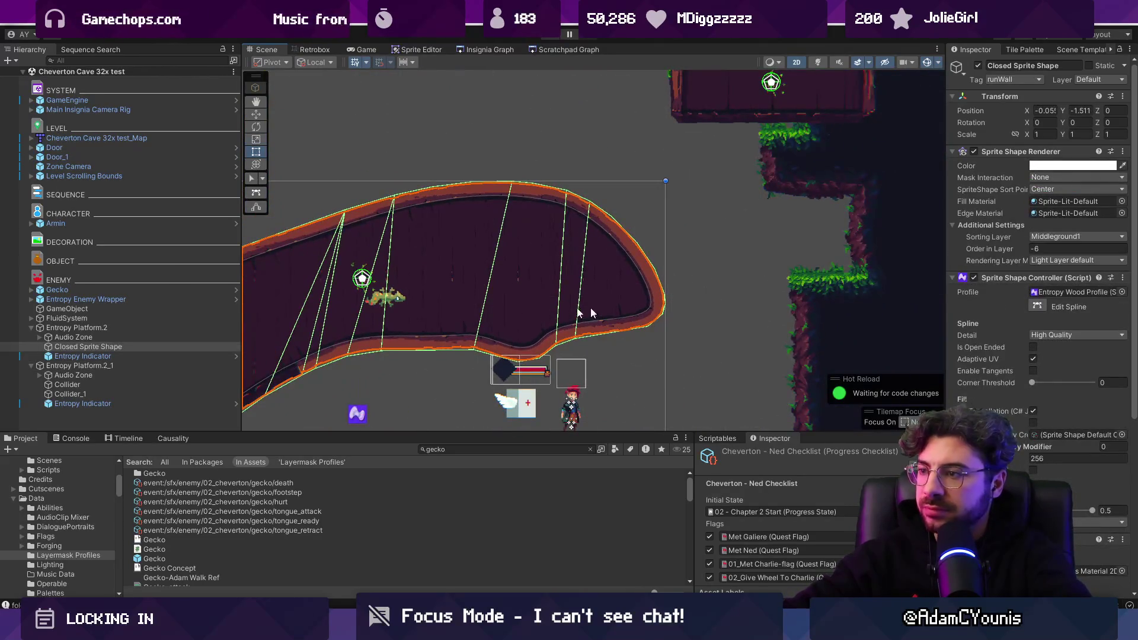
Edit the slab's spline, moving outline points and adding one on the right edge
{"action": "key", "text": "u"}
{"action": "left_click_drag", "start_coordinate": [545, 344], "coordinate": [561, 346]}
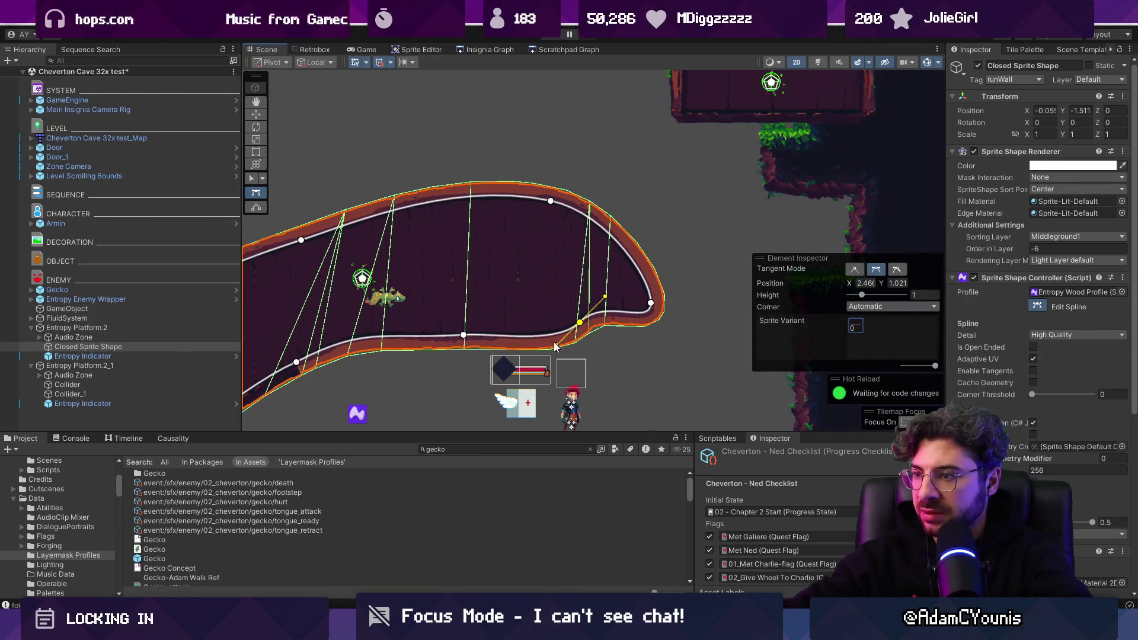
{"action": "left_click", "coordinate": [604, 208]}
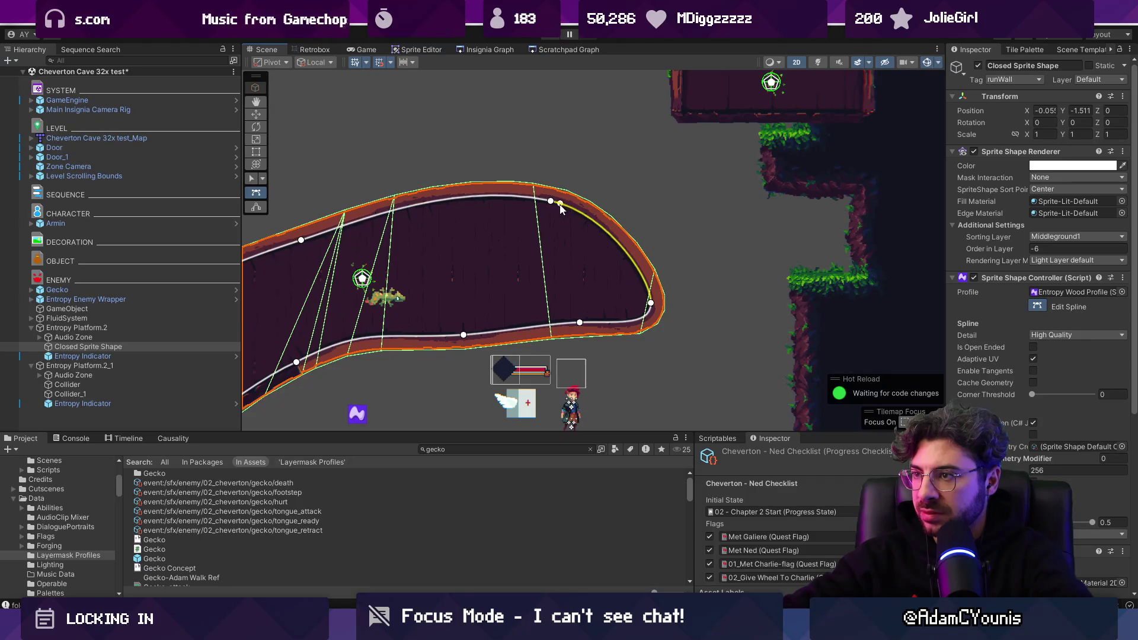
{"action": "left_click_drag", "start_coordinate": [559, 204], "coordinate": [624, 209]}
{"action": "scroll", "coordinate": [550, 265], "scroll_direction": "down", "scroll_amount": 2}
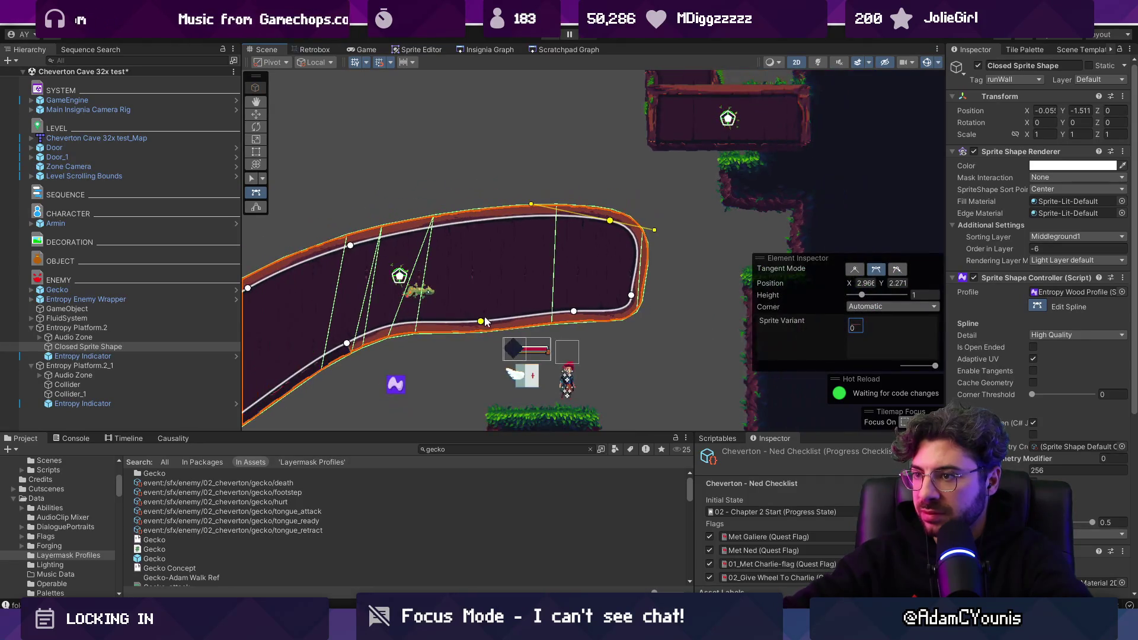
{"action": "left_click", "coordinate": [480, 321]}
{"action": "scroll", "coordinate": [485, 321], "scroll_direction": "down", "scroll_amount": 3}
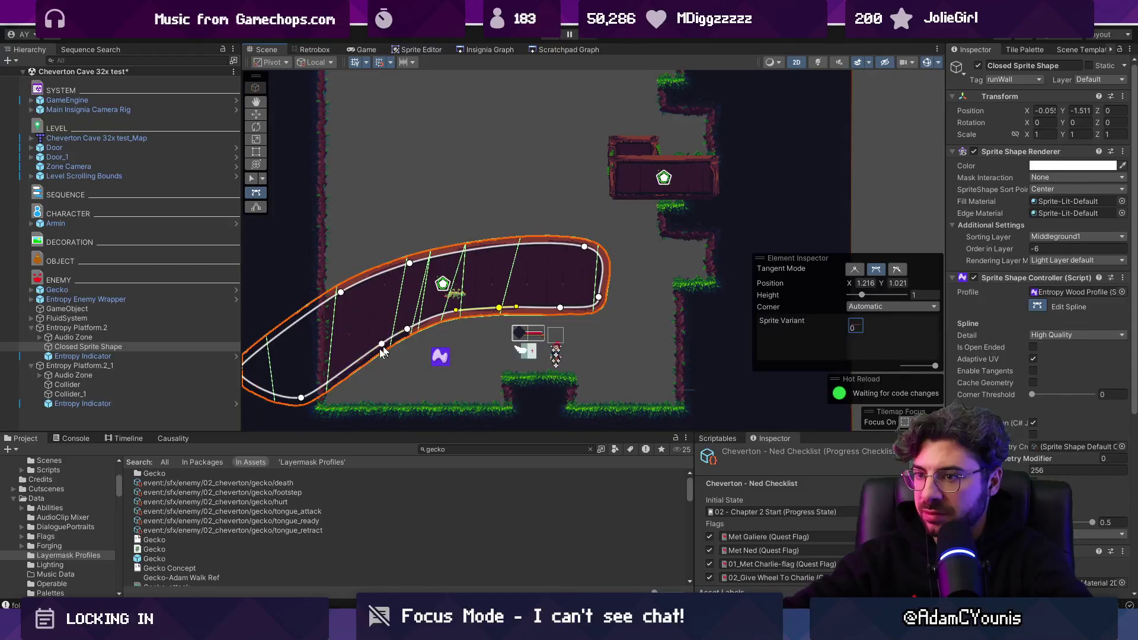
{"action": "mouse_move", "coordinate": [382, 352]}
{"action": "left_mouse_down"}
{"action": "mouse_move", "coordinate": [456, 331]}
{"action": "mouse_move", "coordinate": [394, 329]}
{"action": "left_mouse_up"}
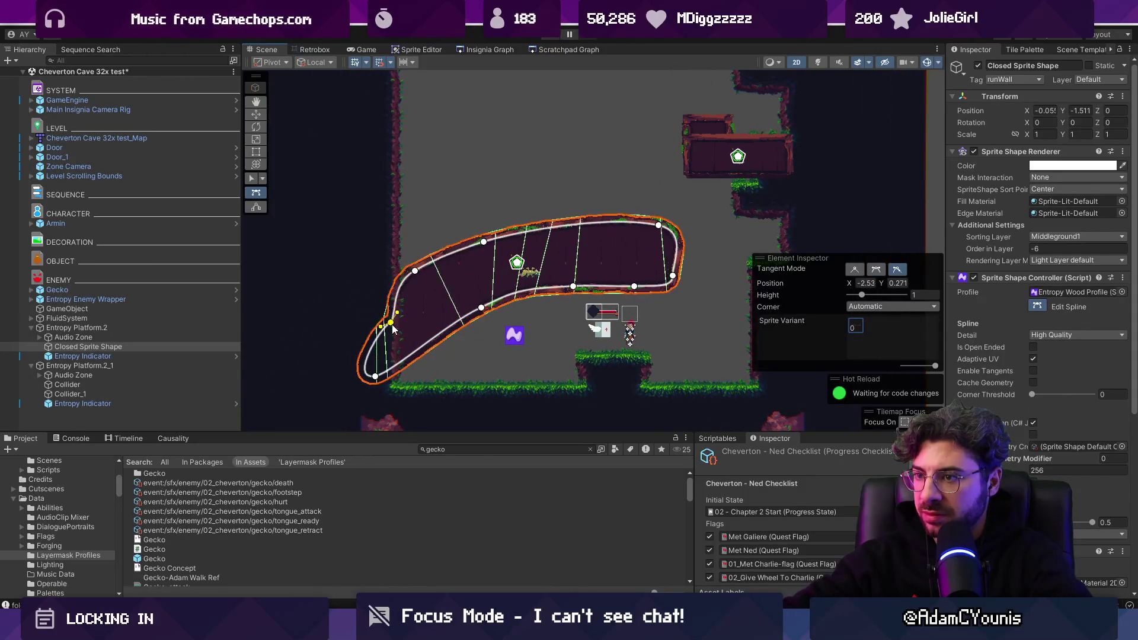
Rework the left end by deleting the pointed tip and adjusting the upper and lower points
{"action": "left_click_drag", "start_coordinate": [374, 382], "coordinate": [424, 331]}
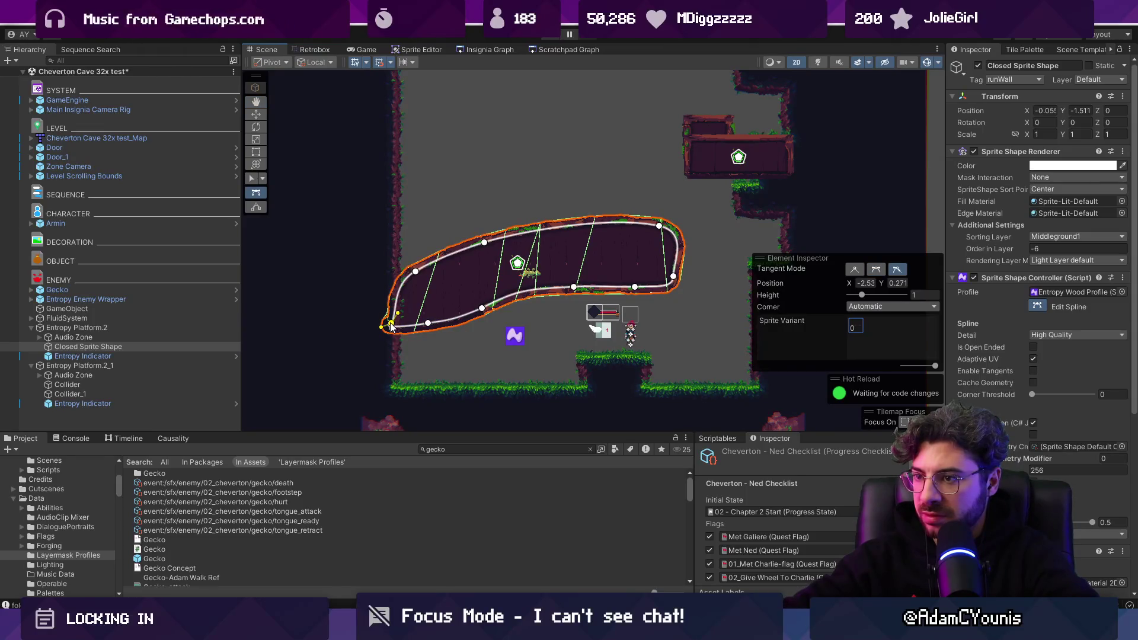
{"action": "scroll", "coordinate": [393, 326], "scroll_direction": "up", "scroll_amount": 2}
{"action": "key", "text": "Delete"}
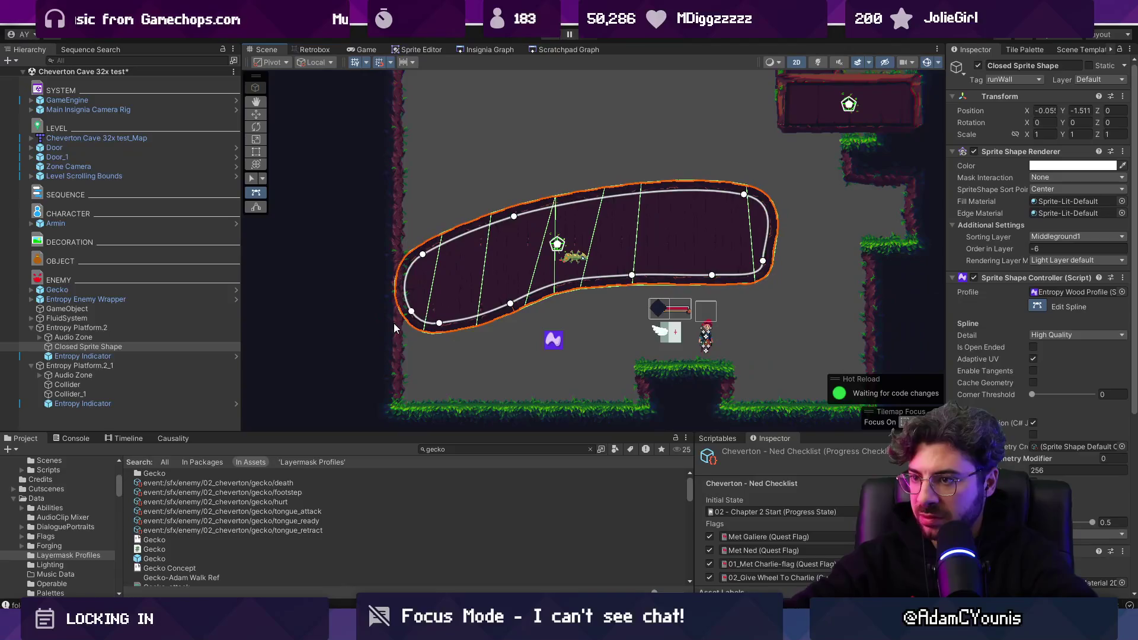
{"action": "mouse_move", "coordinate": [416, 264]}
{"action": "left_mouse_down"}
{"action": "mouse_move", "coordinate": [423, 246]}
{"action": "mouse_move", "coordinate": [424, 275]}
{"action": "left_mouse_up"}
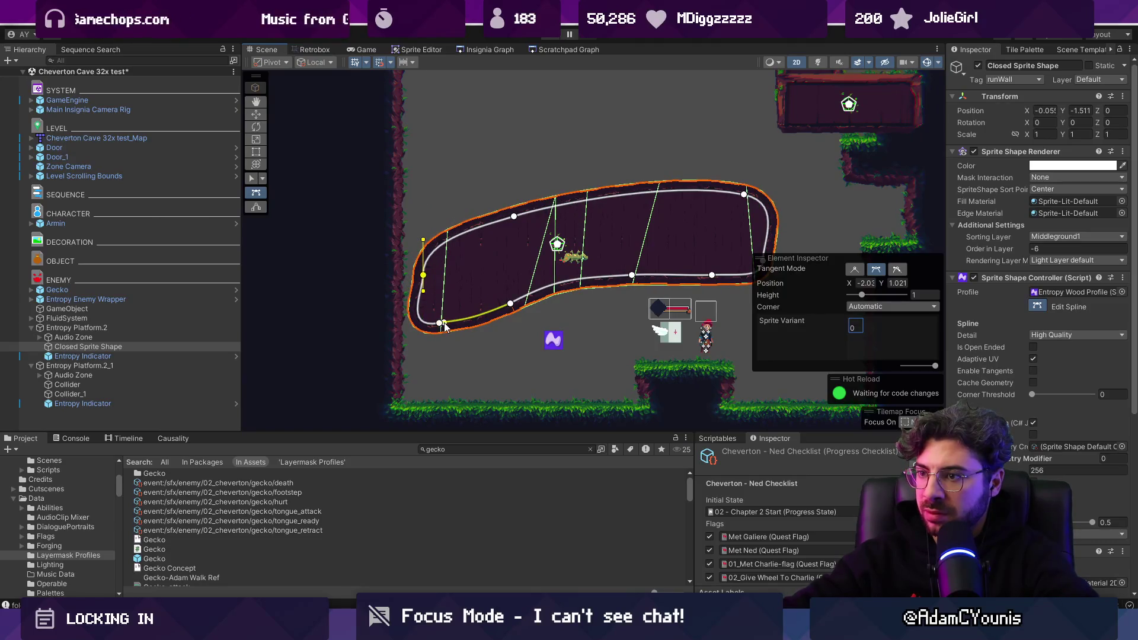
{"action": "mouse_move", "coordinate": [444, 327]}
{"action": "left_mouse_down"}
{"action": "mouse_move", "coordinate": [411, 354]}
{"action": "mouse_move", "coordinate": [419, 358]}
{"action": "left_mouse_up"}
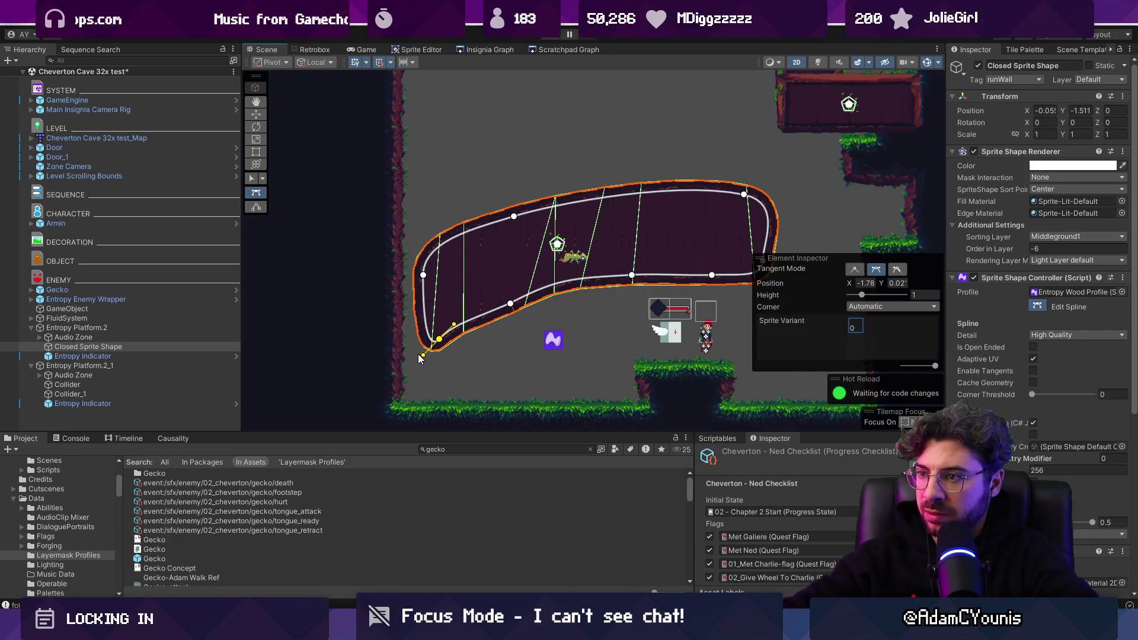
{"action": "key", "text": "w"}
{"action": "scroll", "coordinate": [453, 282], "scroll_direction": "down", "scroll_amount": 2}
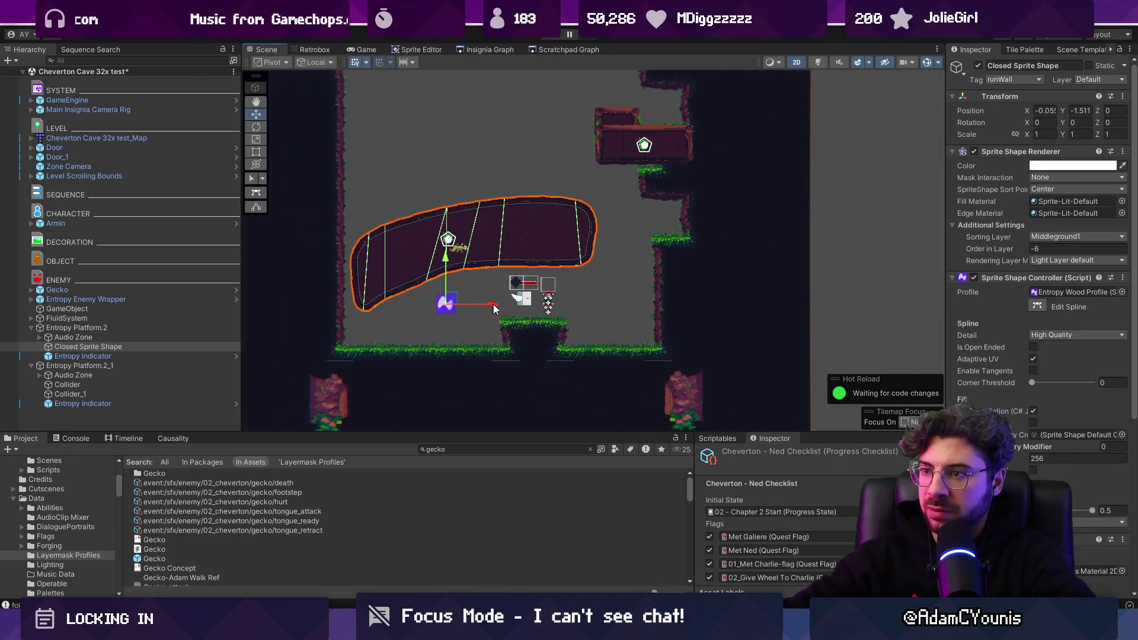
{"action": "left_click", "coordinate": [869, 270]}
Save the scene, shift the curved cave platform left, and save again
{"action": "scroll", "coordinate": [626, 257], "scroll_direction": "up", "scroll_amount": 3}
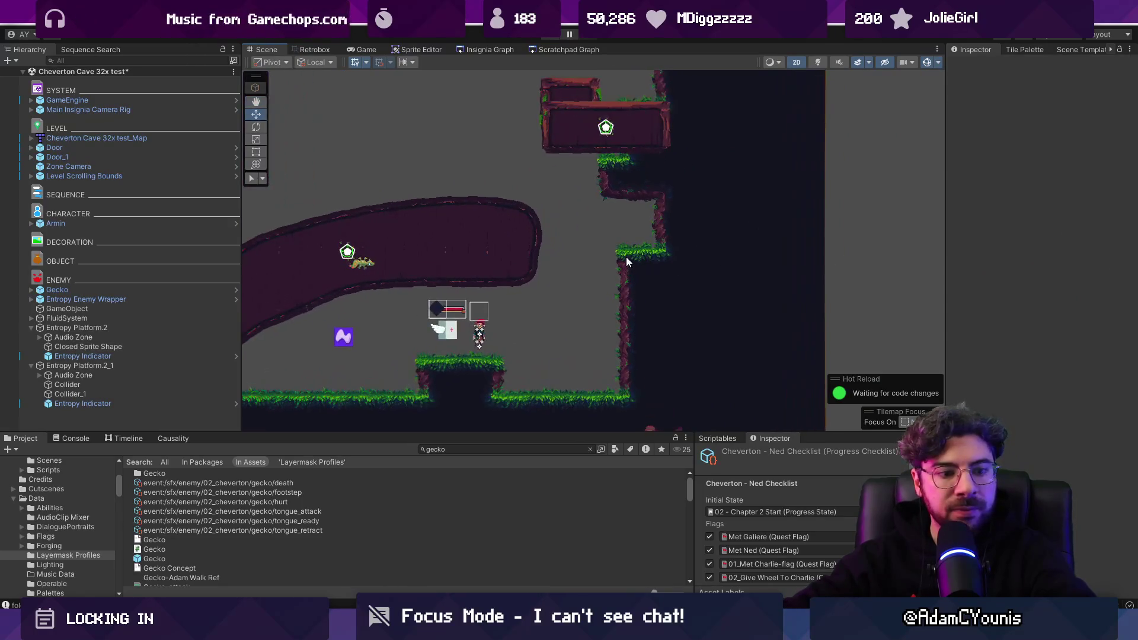
{"action": "key", "text": "ctrl+s"}
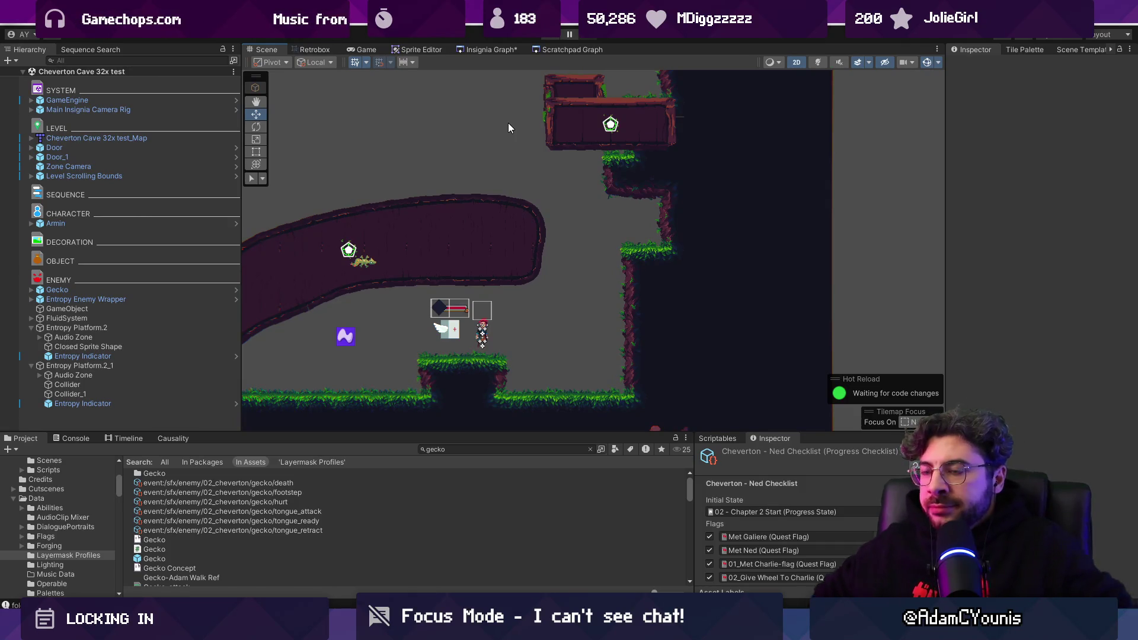
{"action": "scroll", "coordinate": [534, 237], "scroll_direction": "down", "scroll_amount": 3}
{"action": "scroll", "coordinate": [534, 243], "scroll_direction": "up", "scroll_amount": 3}
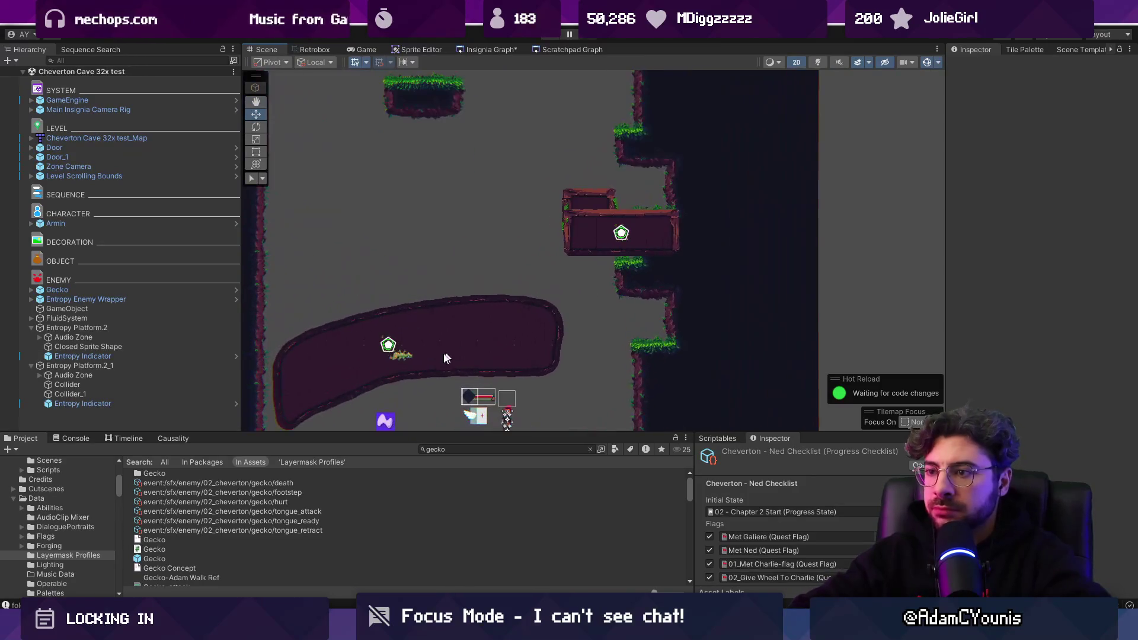
{"action": "left_click", "coordinate": [456, 329]}
{"action": "left_click_drag", "start_coordinate": [462, 385], "coordinate": [429, 385]}
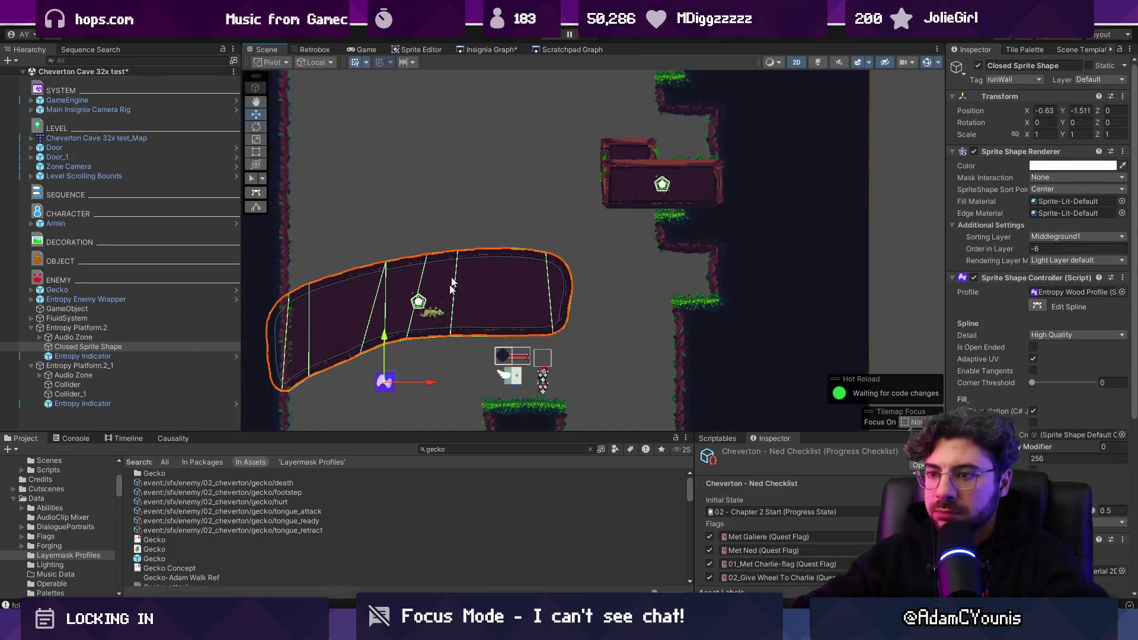
{"action": "key", "text": "ctrl+s"}
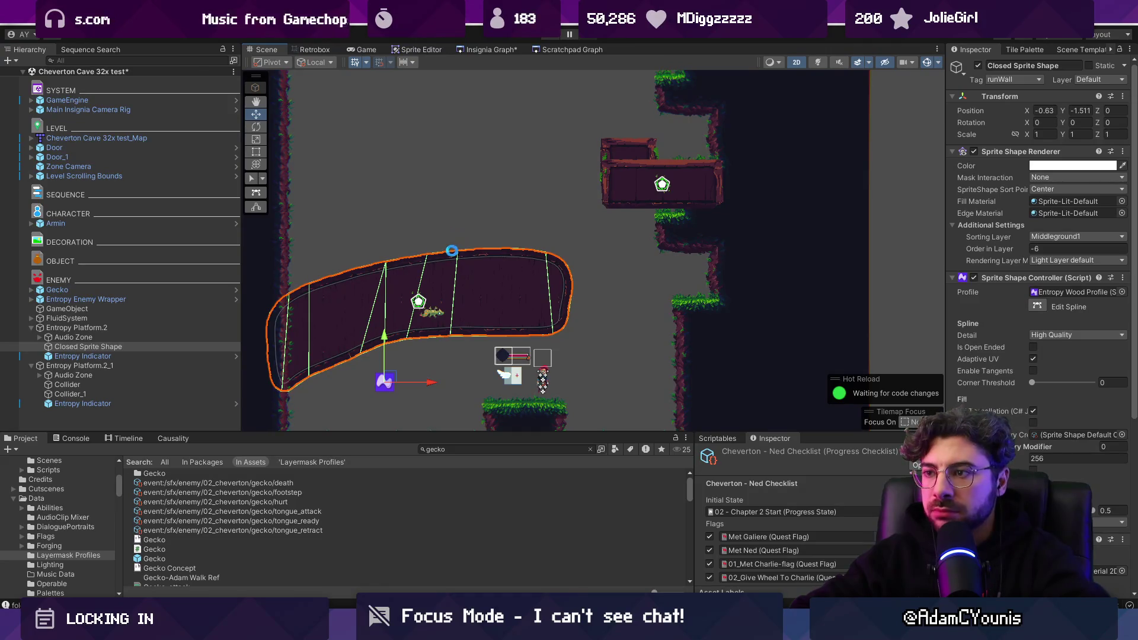
Reshape the platform's lower-left edge by dragging its outline points to smooth the curve
{"action": "scroll", "coordinate": [349, 323], "scroll_direction": "up", "scroll_amount": 2}
{"action": "scroll", "coordinate": [350, 323], "scroll_direction": "up", "scroll_amount": 2}
{"action": "left_click_drag", "start_coordinate": [355, 316], "coordinate": [474, 268]}
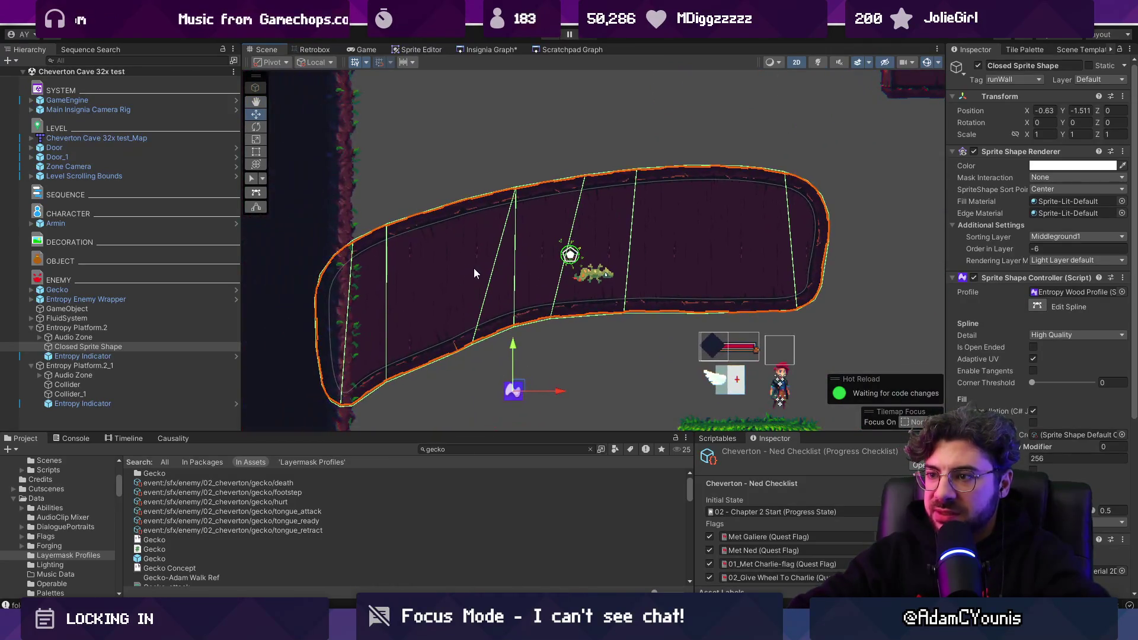
{"action": "key", "text": "e"}
{"action": "key", "text": "r"}
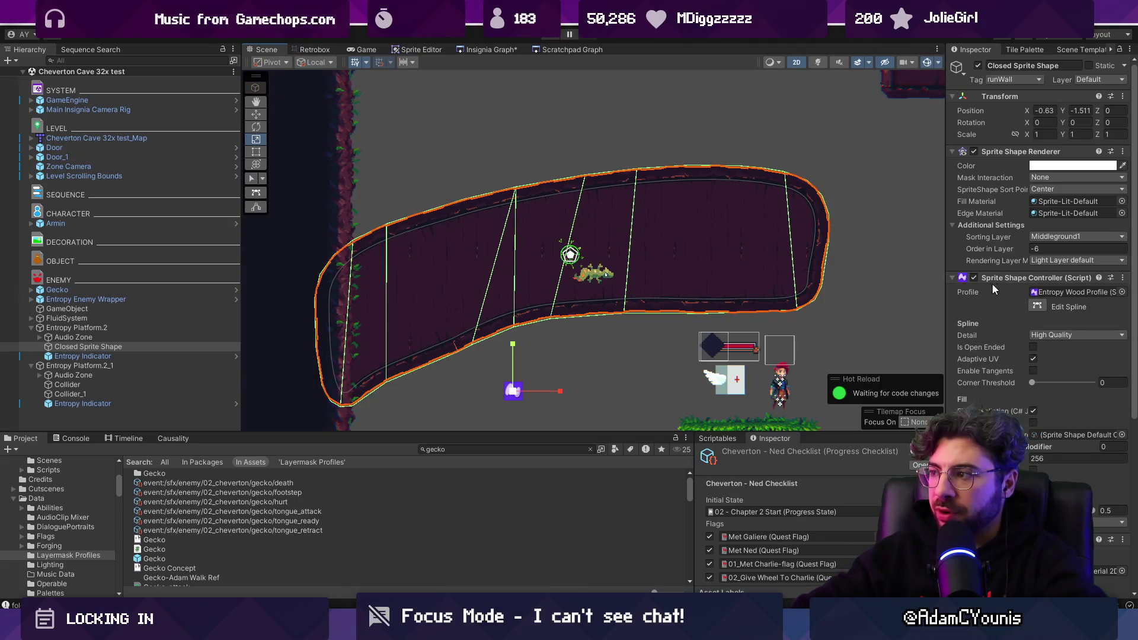
{"action": "left_click", "coordinate": [1037, 306]}
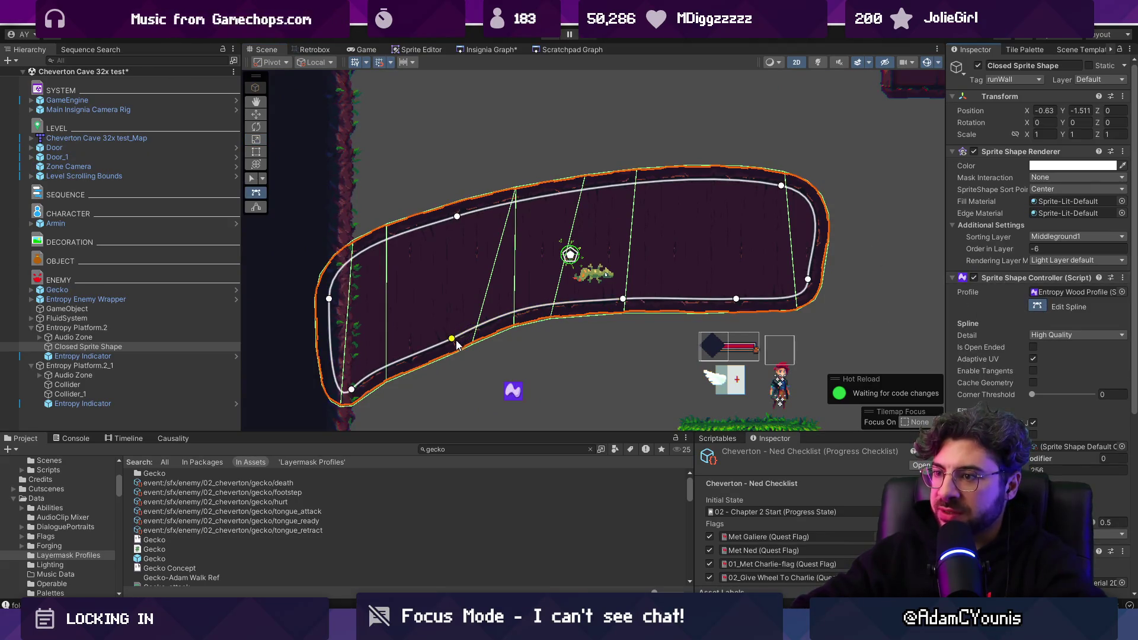
{"action": "mouse_move", "coordinate": [456, 345]}
{"action": "left_mouse_down"}
{"action": "mouse_move", "coordinate": [444, 261]}
{"action": "mouse_move", "coordinate": [450, 367]}
{"action": "mouse_move", "coordinate": [628, 309]}
{"action": "mouse_move", "coordinate": [315, 139]}
{"action": "mouse_move", "coordinate": [474, 374]}
{"action": "mouse_move", "coordinate": [450, 330]}
{"action": "left_mouse_up"}
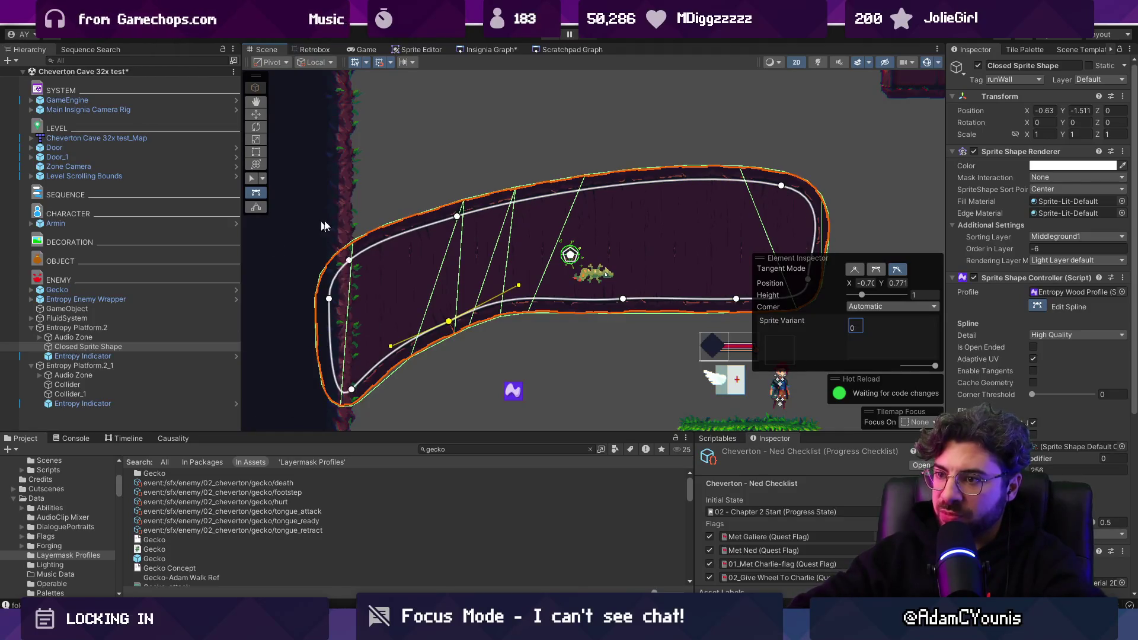
{"action": "left_click_drag", "start_coordinate": [452, 320], "coordinate": [473, 321]}
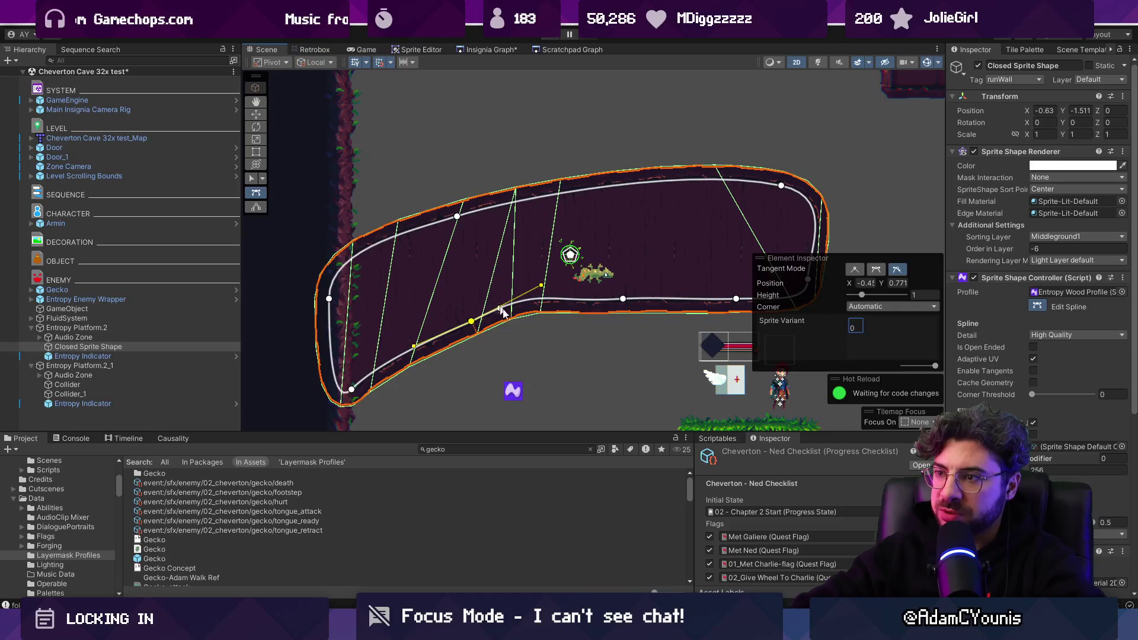
{"action": "left_click", "coordinate": [525, 358]}
{"action": "left_click", "coordinate": [602, 379]}
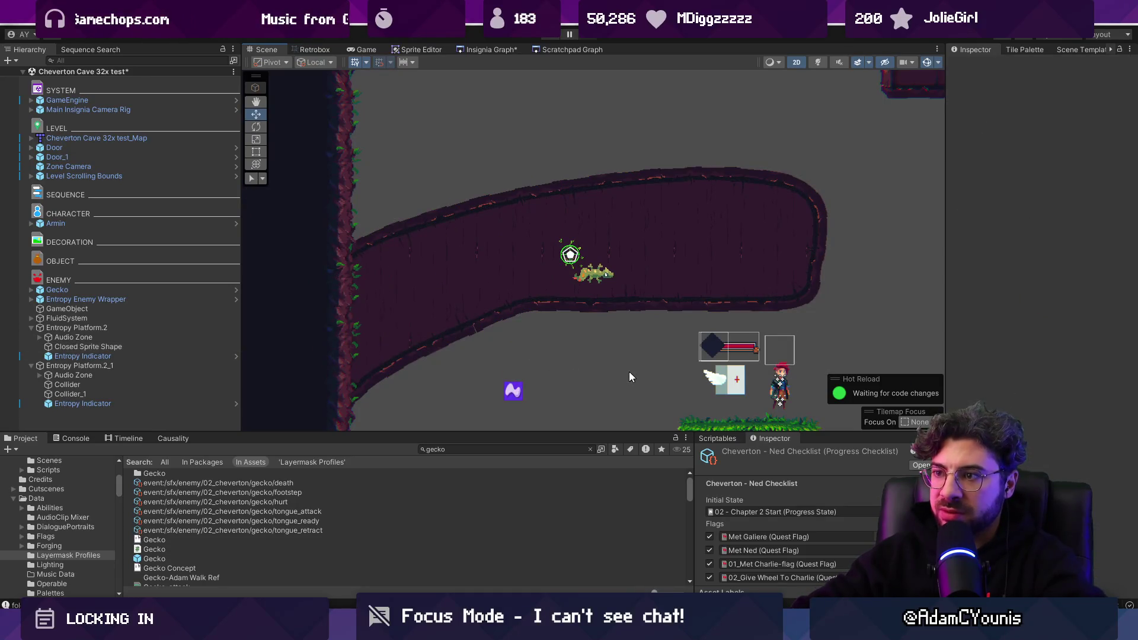
Toggle the platform's outline open and closed again, then switch to the Fork Git client
{"action": "left_click_drag", "start_coordinate": [629, 377], "coordinate": [503, 352]}
{"action": "scroll", "coordinate": [504, 352], "scroll_direction": "down", "scroll_amount": 4}
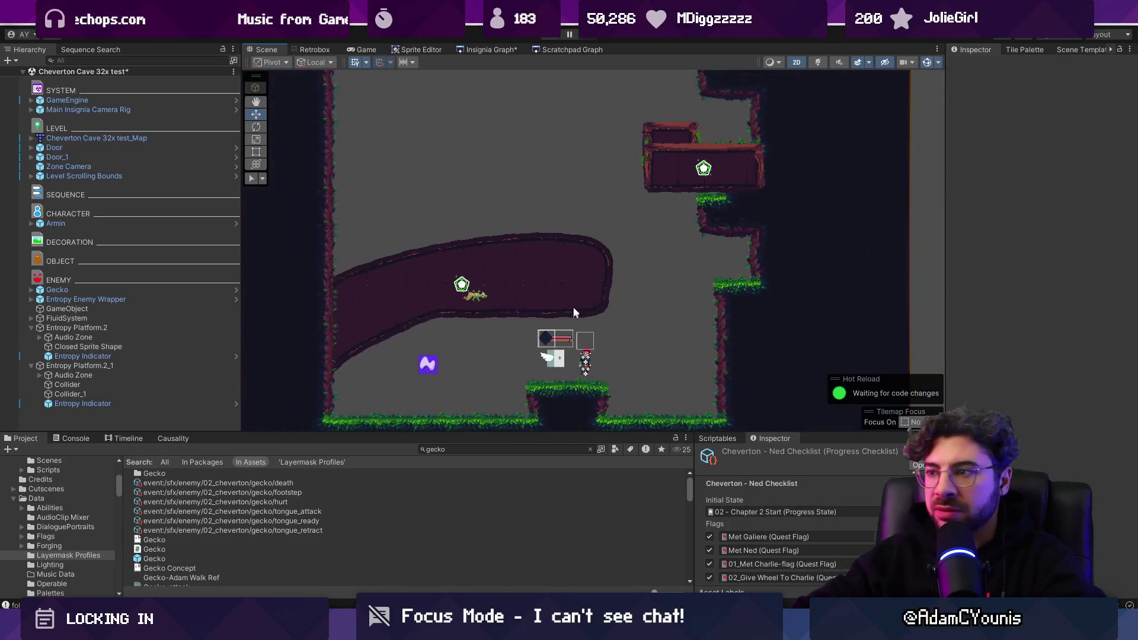
{"action": "left_click", "coordinate": [574, 313]}
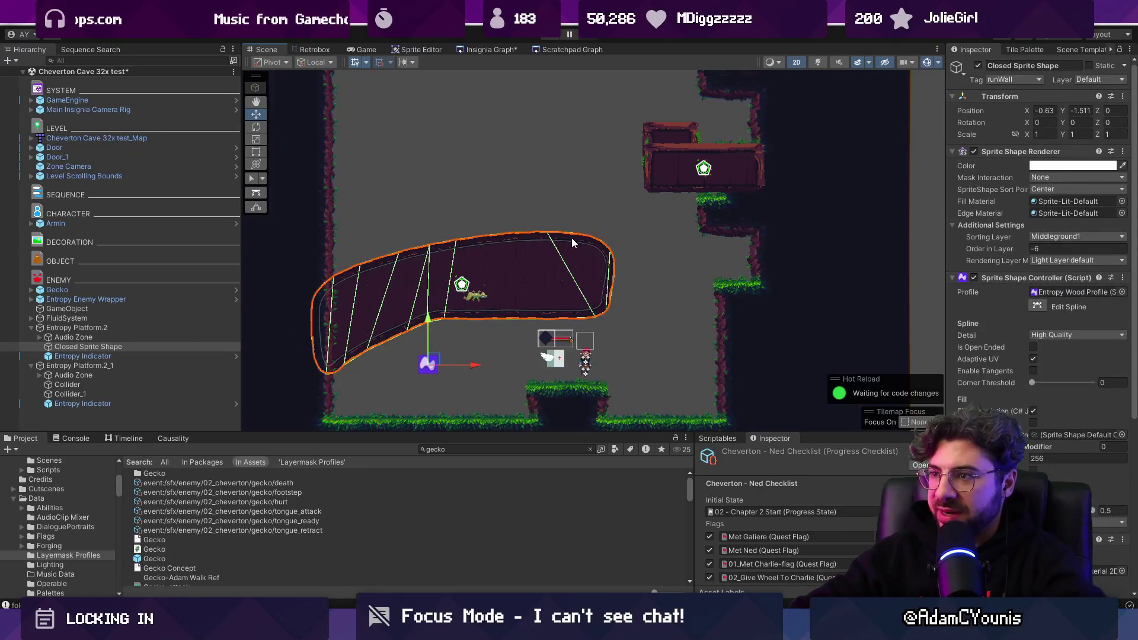
{"action": "scroll", "coordinate": [571, 237], "scroll_direction": "up", "scroll_amount": 3}
{"action": "left_click", "coordinate": [1032, 350]}
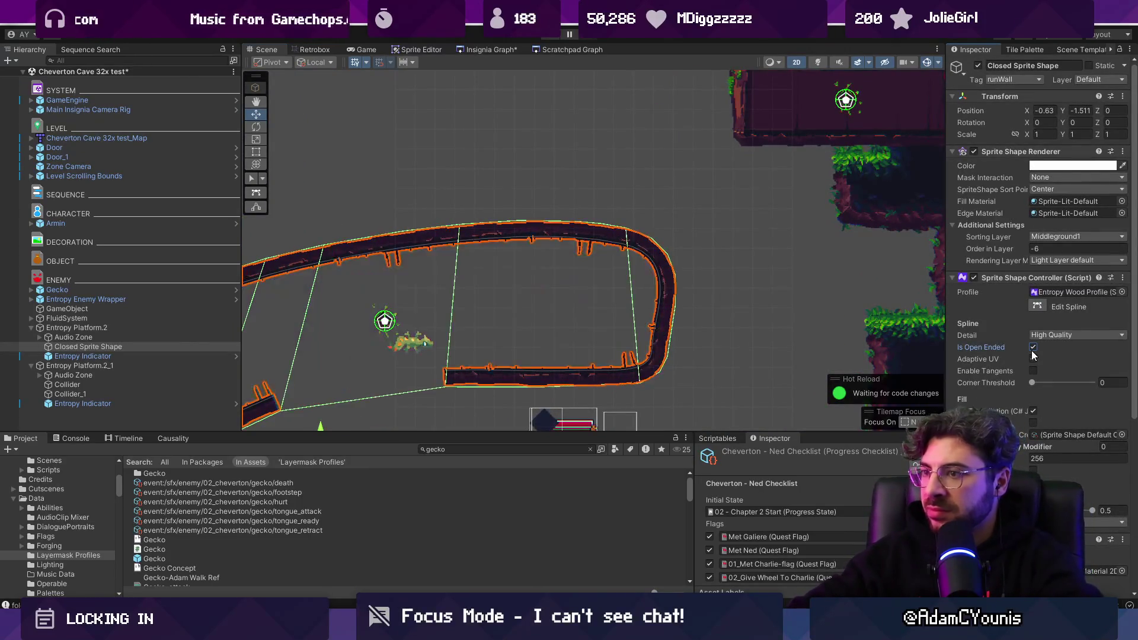
{"action": "left_click", "coordinate": [1032, 350]}
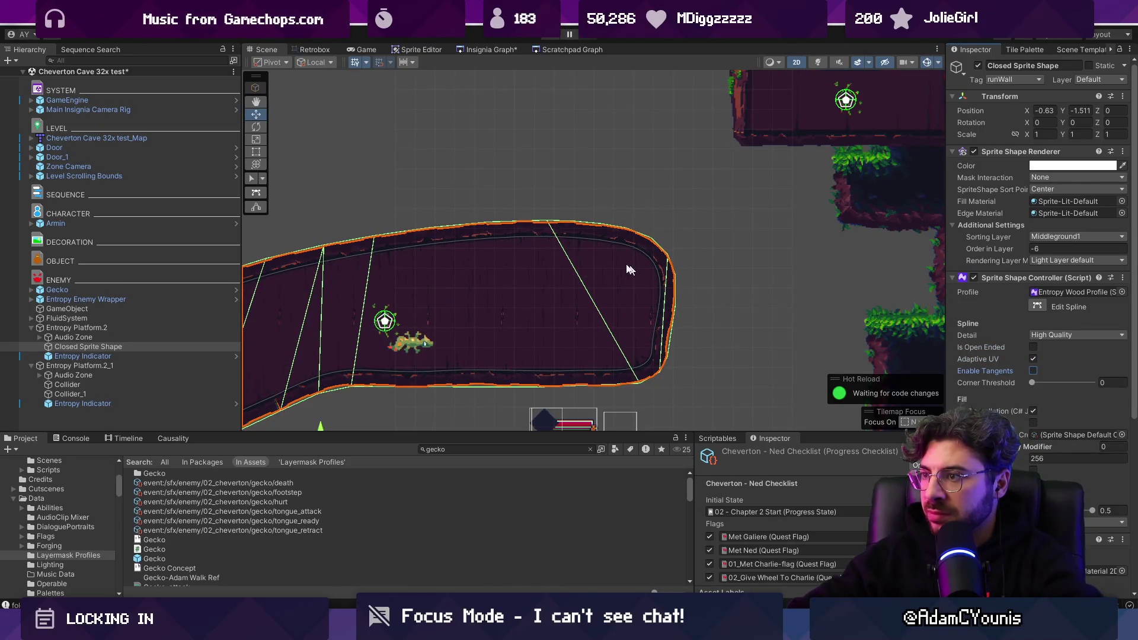
{"action": "scroll", "coordinate": [629, 269], "scroll_direction": "down", "scroll_amount": 2}
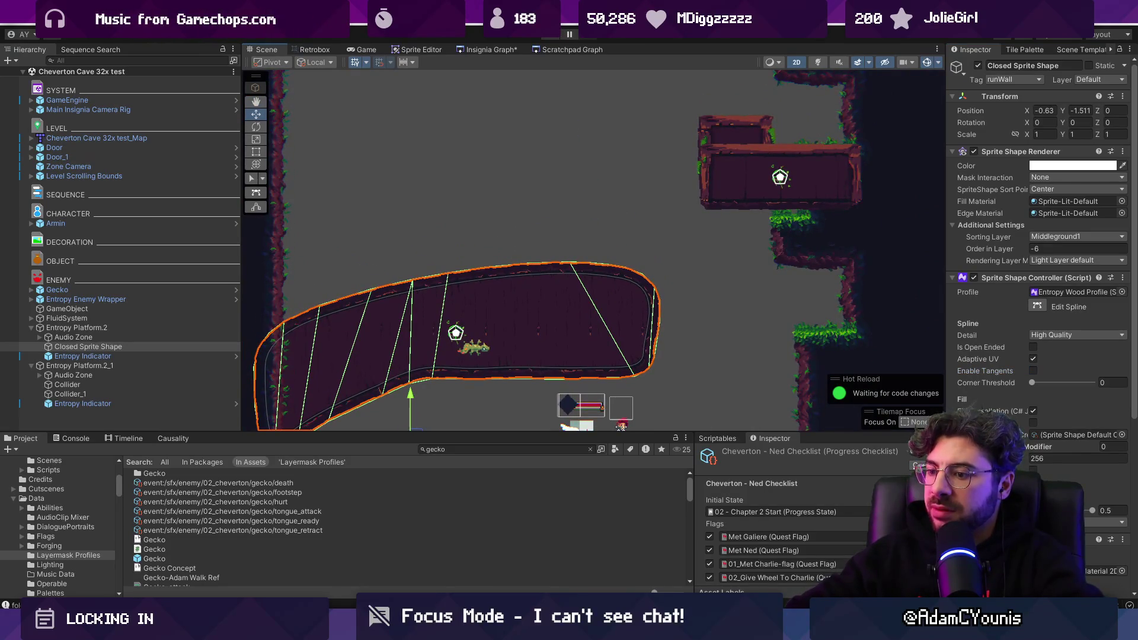
{"action": "key", "text": "alt+Tab"}
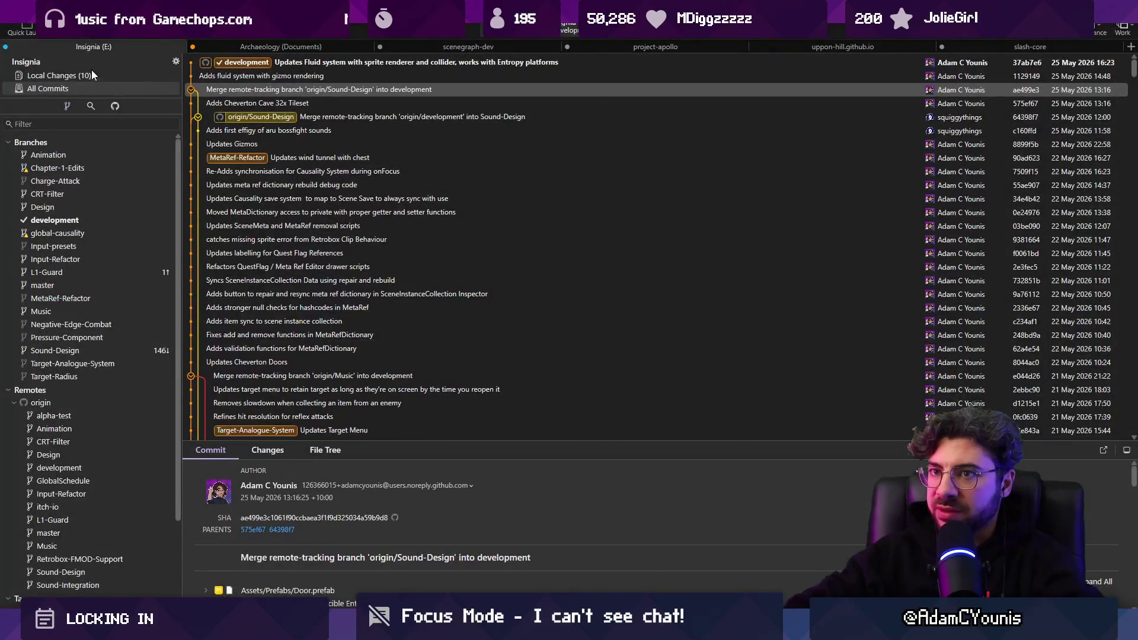
Discard the render texture changes and the Cloud Shader.mat change in Fork's local changes
{"action": "left_click", "coordinate": [91, 74]}
{"action": "left_click", "coordinate": [348, 222]}
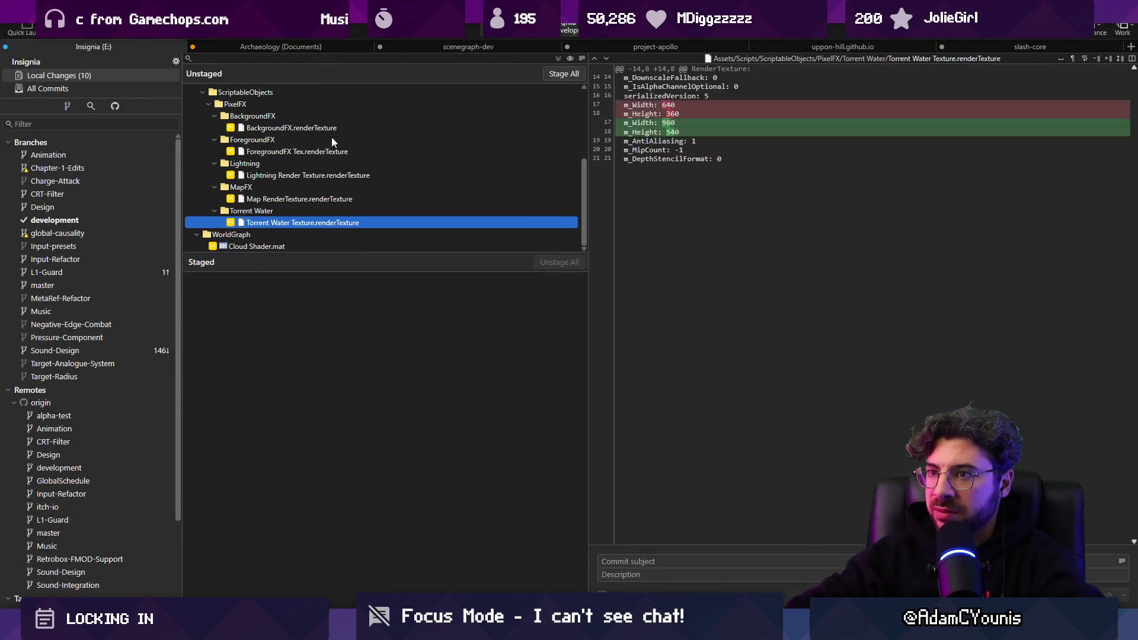
{"action": "left_click", "coordinate": [329, 131], "text": "shift"}
{"action": "key", "text": "Delete"}
{"action": "key", "text": "Return"}
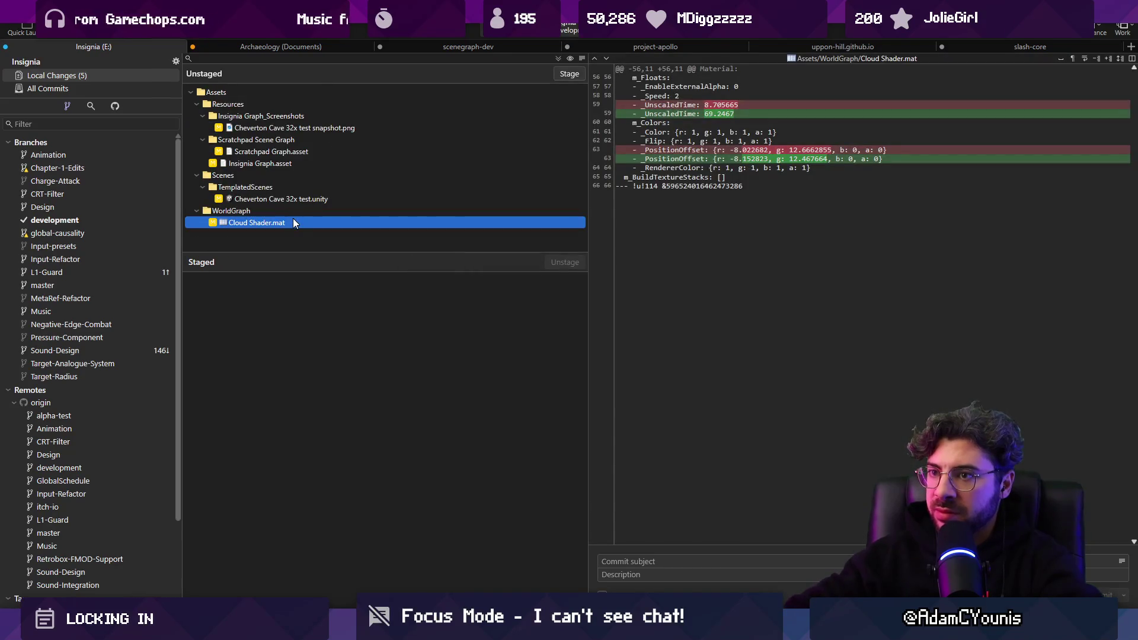
{"action": "key", "text": "Delete"}
{"action": "key", "text": "Return"}
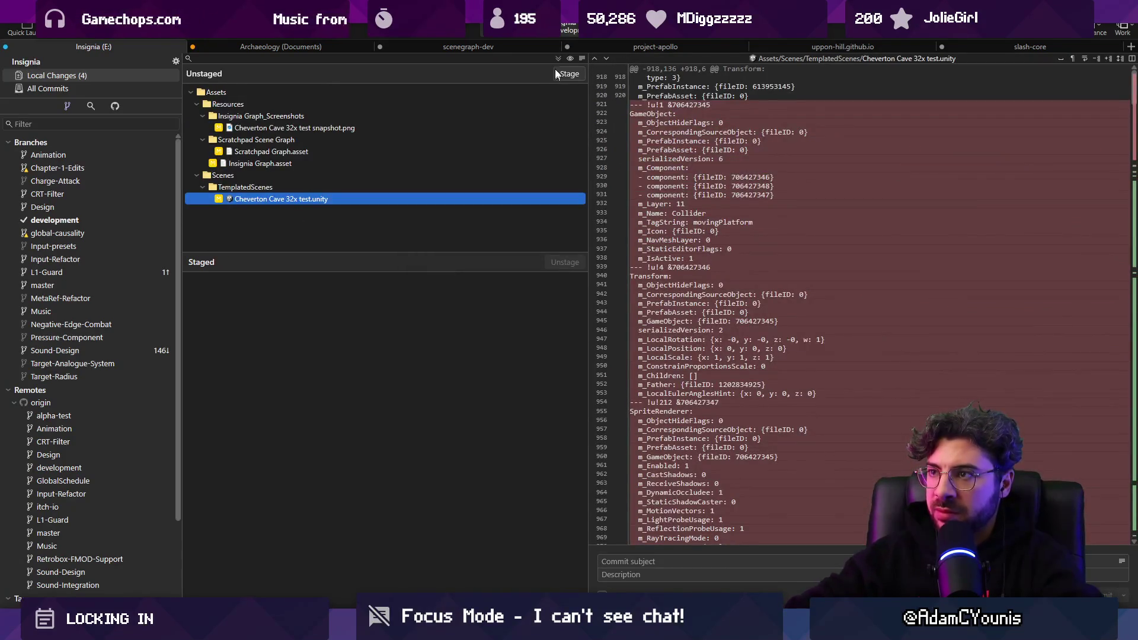
Stage the remaining scene, graph and snapshot changes and commit them as 'Adds wall run test to…'
{"action": "left_click", "coordinate": [557, 74]}
{"action": "left_click", "coordinate": [696, 561]}
{"action": "type", "text": "Adds wall run test to"}
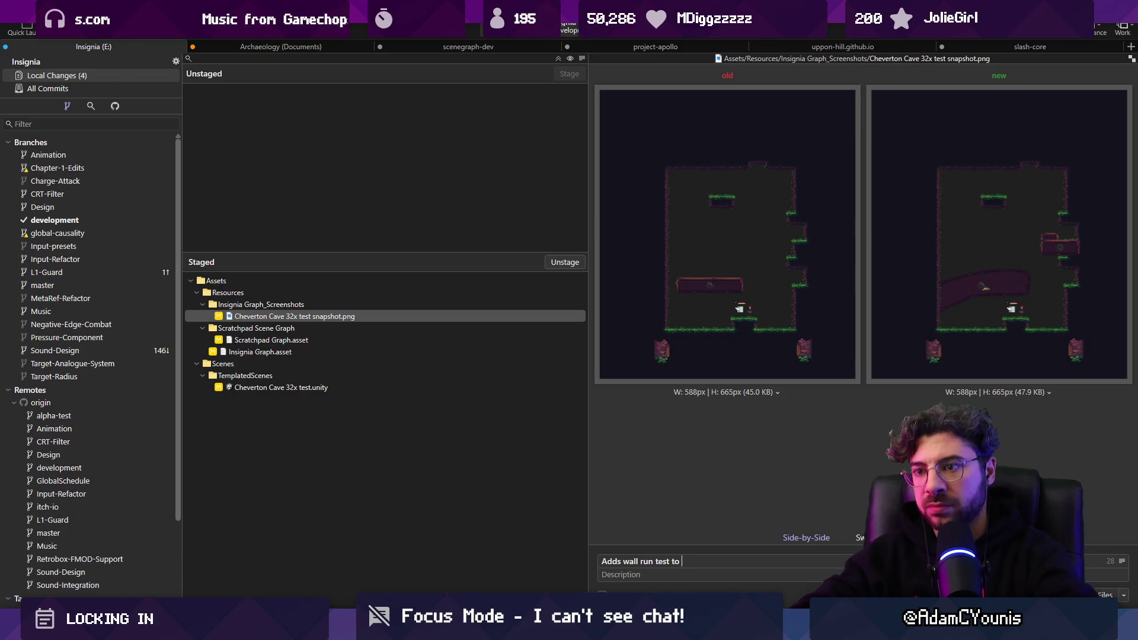
{"action": "type", "text": "C"}
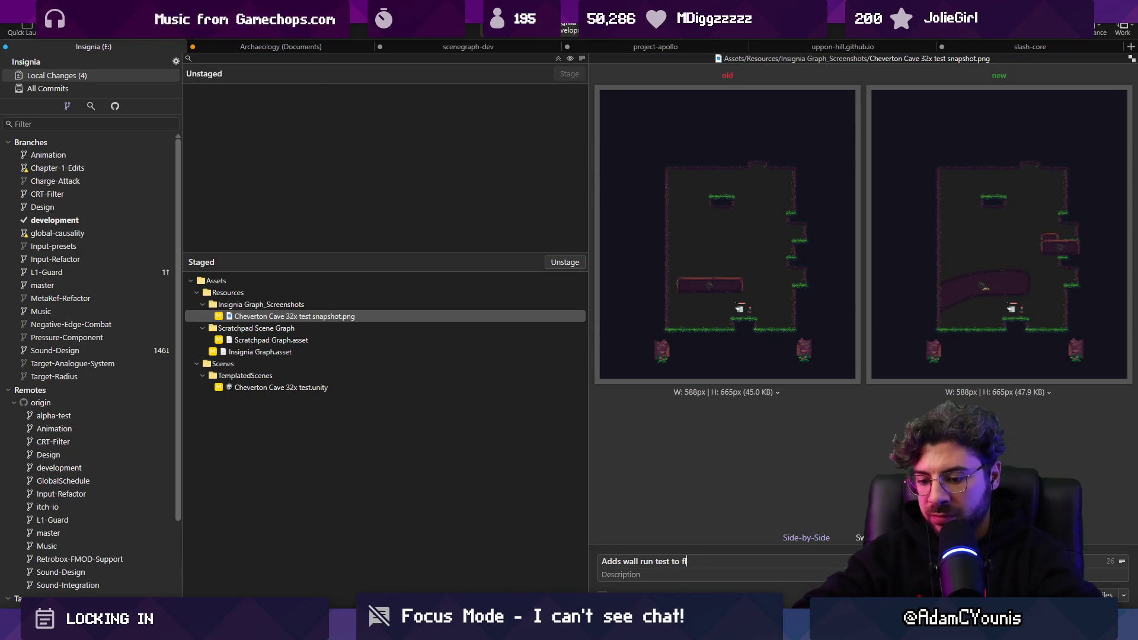
{"action": "key", "text": "ctrl+Return"}
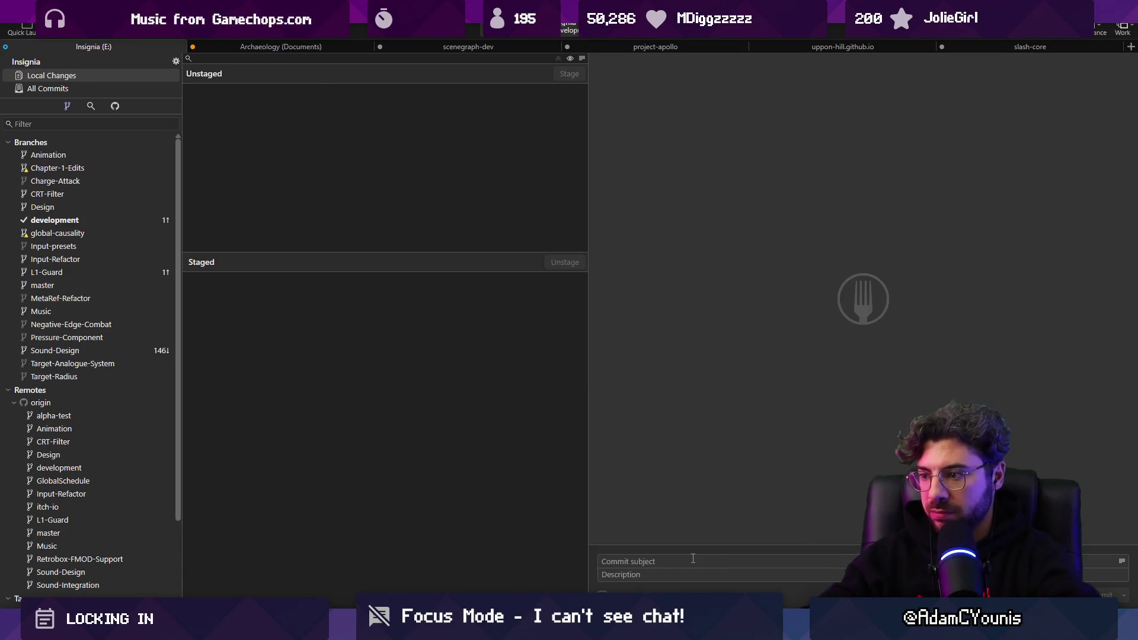
{"action": "key", "text": "alt+Tab"}
Recheck the curved Closed Sprite Shape platform in the Scene view, then switch to Figma
{"action": "scroll", "coordinate": [486, 263], "scroll_direction": "down", "scroll_amount": 3}
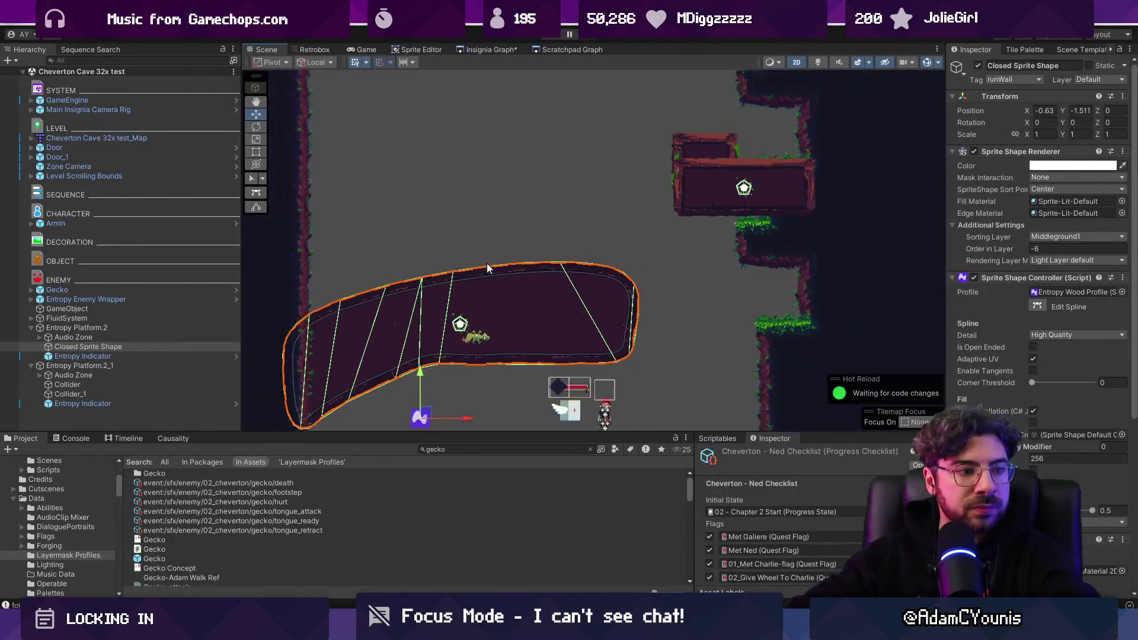
{"action": "left_click", "coordinate": [454, 243]}
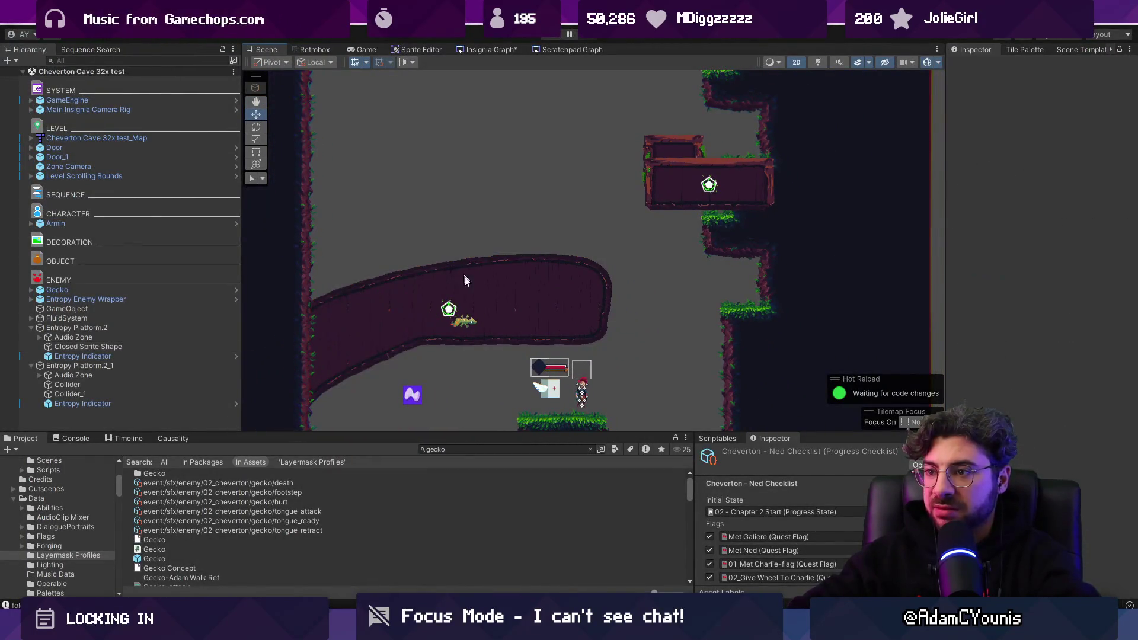
{"action": "left_click", "coordinate": [493, 304]}
{"action": "scroll", "coordinate": [414, 294], "scroll_direction": "up", "scroll_amount": 5}
{"action": "scroll", "coordinate": [386, 265], "scroll_direction": "down", "scroll_amount": 2}
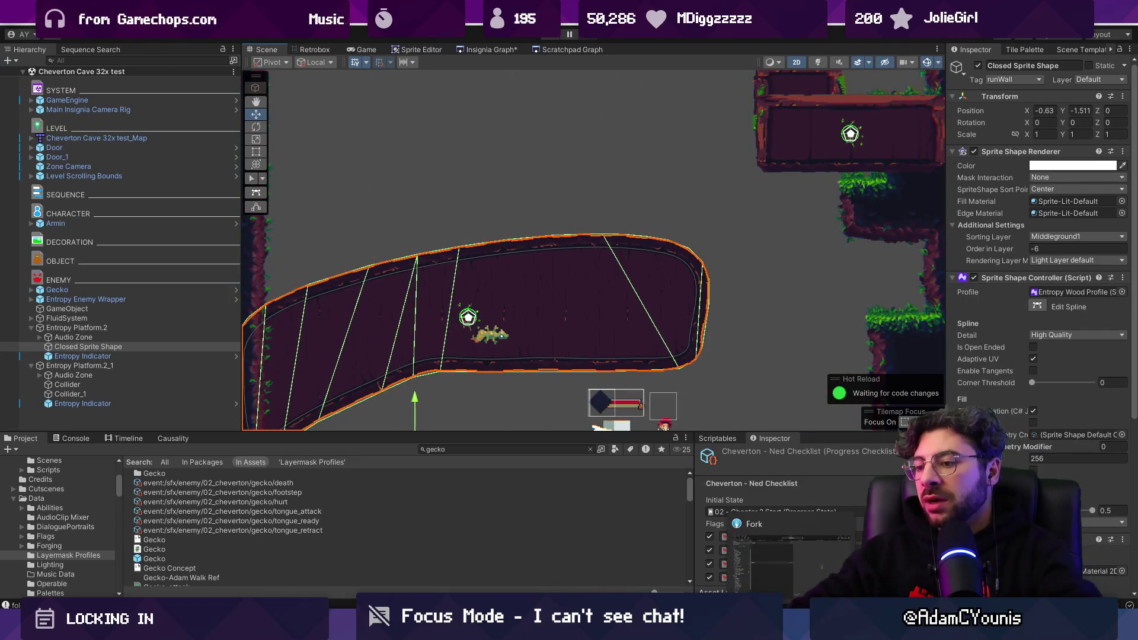
{"action": "key", "text": "alt+Tab"}
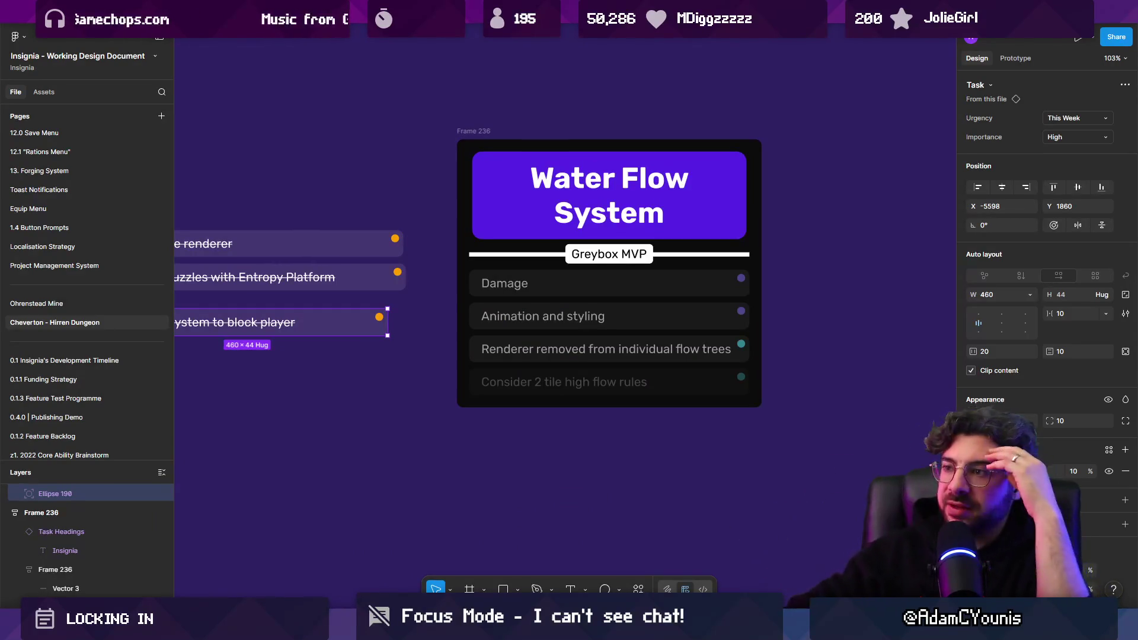
{"action": "mouse_move", "coordinate": [362, 327]}
{"action": "left_mouse_down"}
{"action": "mouse_move", "coordinate": [381, 326]}
{"action": "mouse_move", "coordinate": [381, 250]}
{"action": "left_mouse_up"}
{"action": "left_click", "coordinate": [432, 304]}
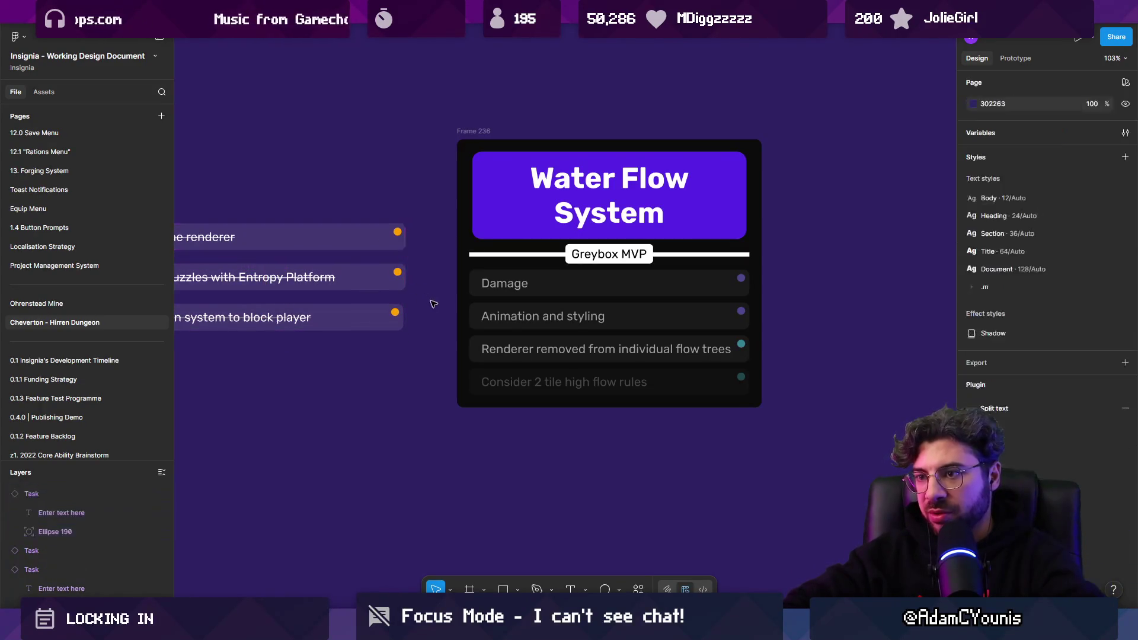
{"action": "scroll", "coordinate": [449, 361], "scroll_direction": "down", "scroll_amount": 5, "text": "ctrl"}
{"action": "scroll", "coordinate": [632, 360], "scroll_direction": "right", "scroll_amount": 10}
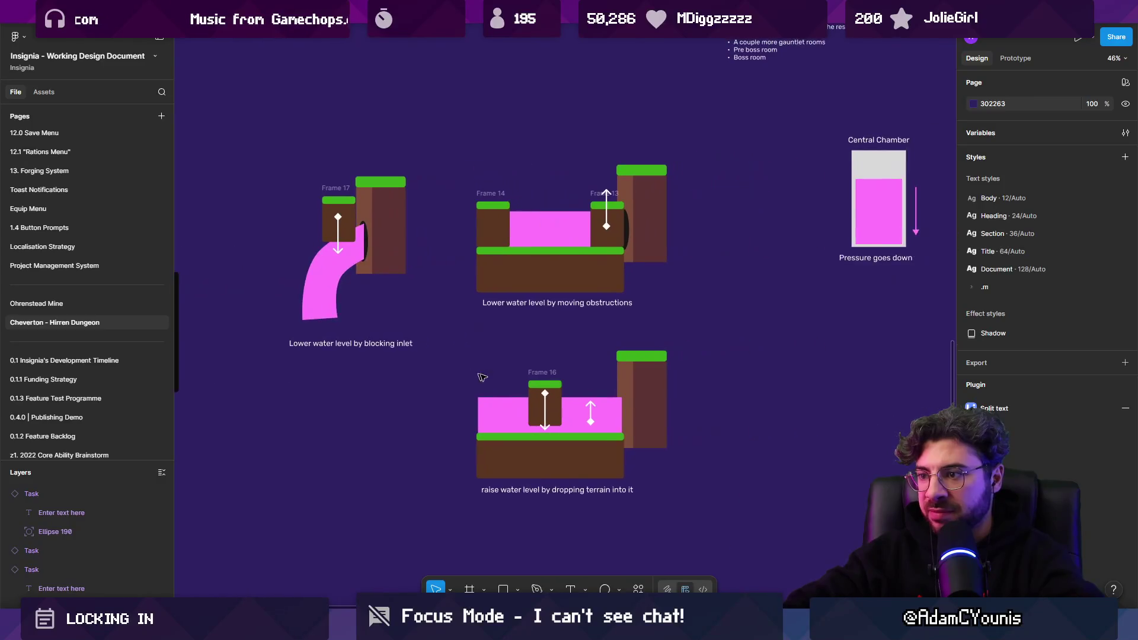
{"action": "scroll", "coordinate": [602, 408], "scroll_direction": "down", "scroll_amount": 3, "text": "ctrl"}
{"action": "scroll", "coordinate": [601, 408], "scroll_direction": "down", "scroll_amount": 4, "text": "ctrl"}
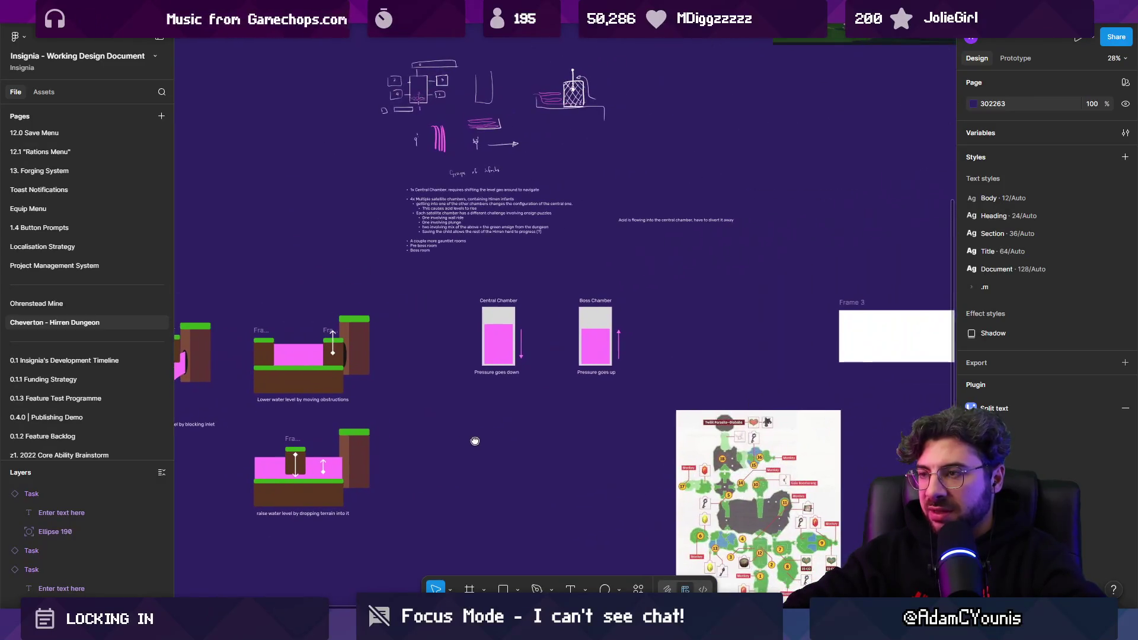
{"action": "scroll", "coordinate": [516, 423], "scroll_direction": "down", "scroll_amount": 5, "text": "ctrl"}
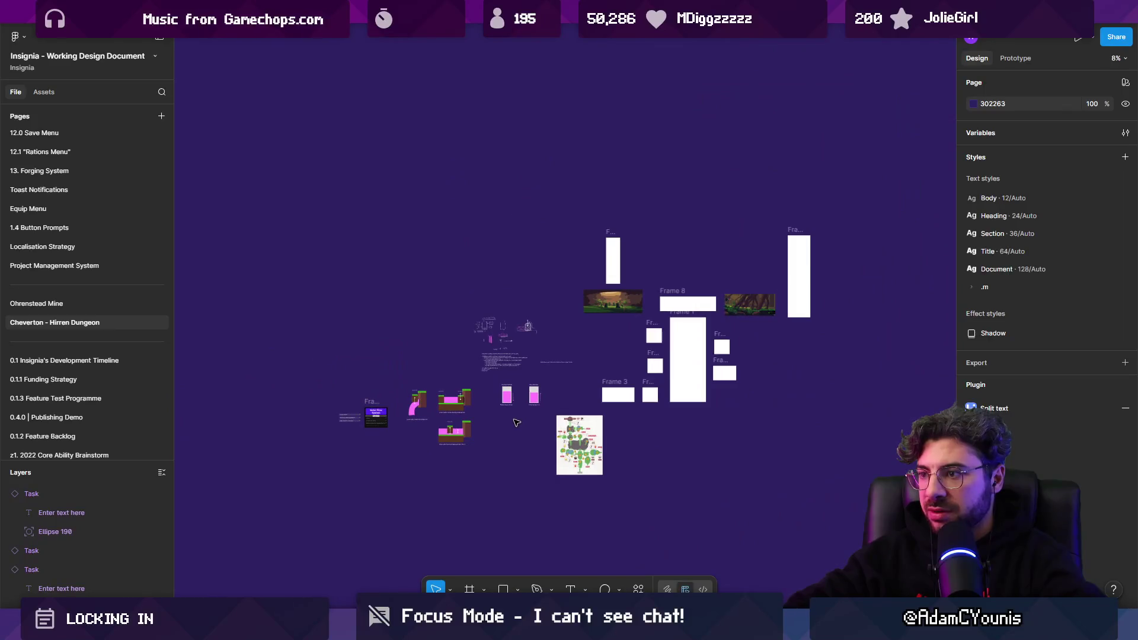
{"action": "scroll", "coordinate": [506, 442], "scroll_direction": "up", "scroll_amount": 8, "text": "ctrl"}
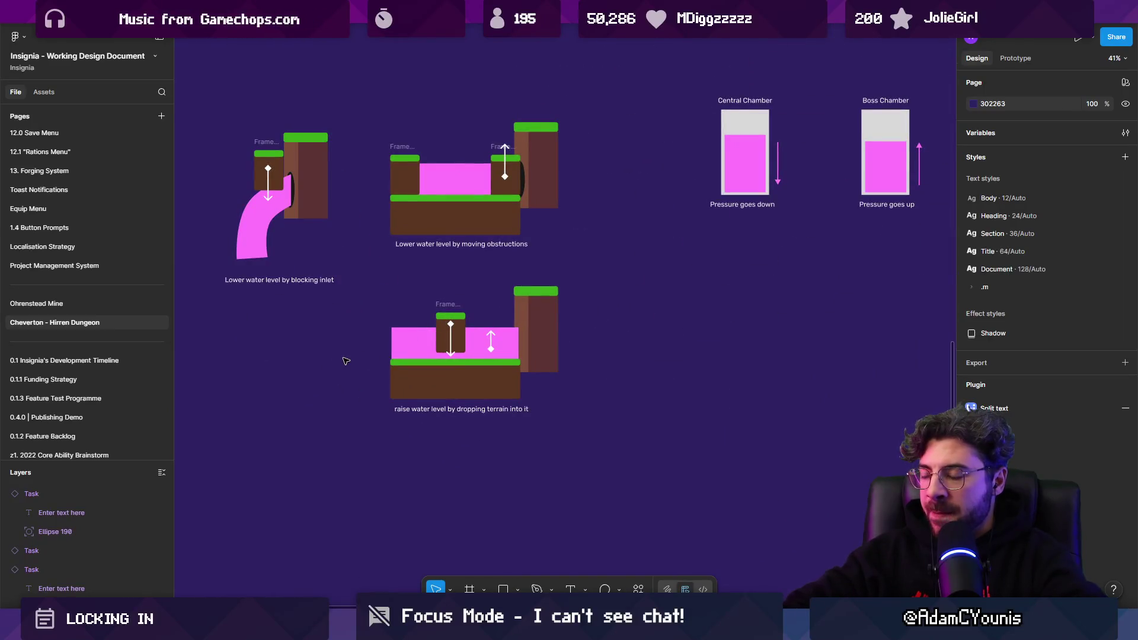
{"action": "scroll", "coordinate": [470, 368], "scroll_direction": "left", "scroll_amount": 3}
{"action": "scroll", "coordinate": [452, 385], "scroll_direction": "down", "scroll_amount": 4, "text": "ctrl"}
{"action": "scroll", "coordinate": [312, 381], "scroll_direction": "right", "scroll_amount": 8}
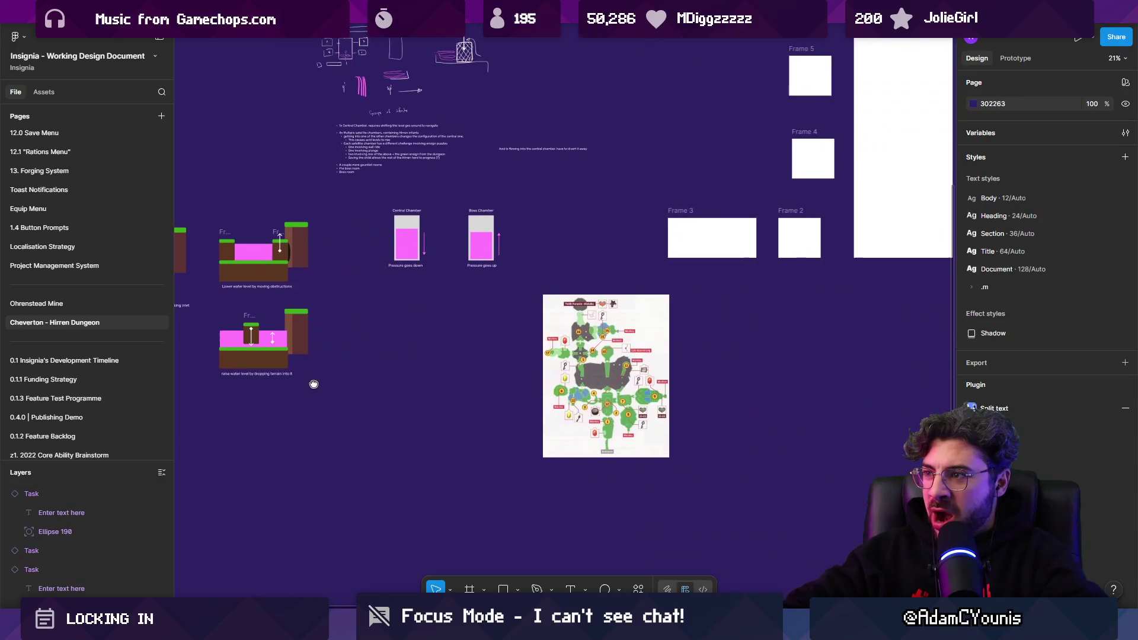
{"action": "scroll", "coordinate": [408, 448], "scroll_direction": "right", "scroll_amount": 4}
{"action": "scroll", "coordinate": [406, 320], "scroll_direction": "up", "scroll_amount": 3}
{"action": "scroll", "coordinate": [399, 315], "scroll_direction": "up", "scroll_amount": 2, "text": "ctrl"}
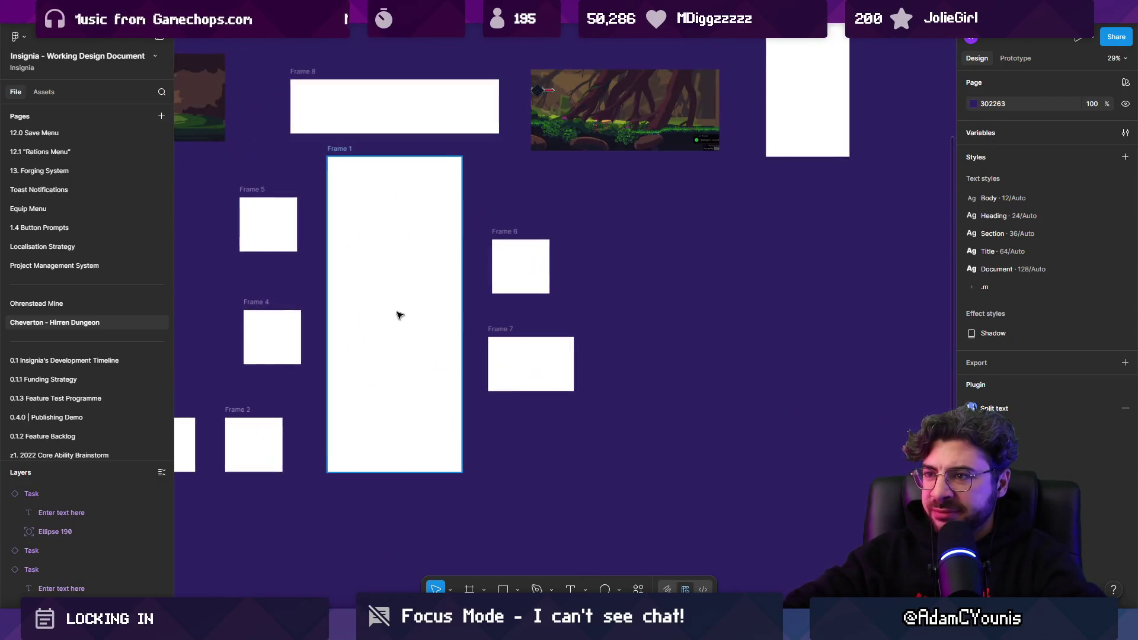
{"action": "left_click", "coordinate": [391, 317]}
{"action": "scroll", "coordinate": [504, 291], "scroll_direction": "down", "scroll_amount": 6}
{"action": "scroll", "coordinate": [503, 290], "scroll_direction": "left", "scroll_amount": 4}
{"action": "scroll", "coordinate": [785, 272], "scroll_direction": "down", "scroll_amount": 5, "text": "ctrl"}
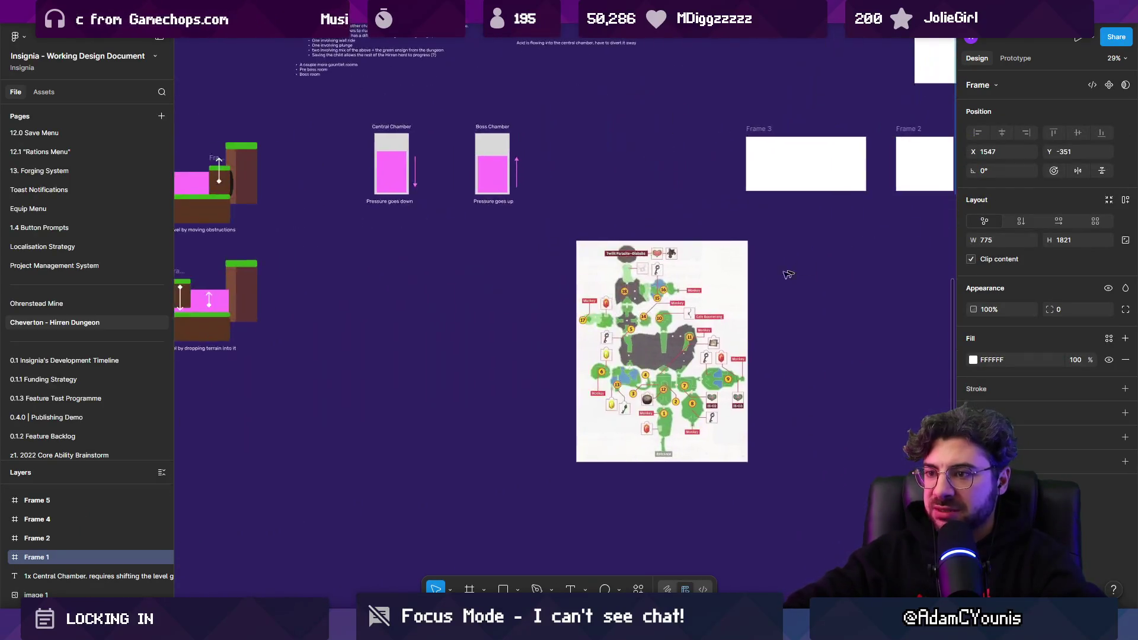
{"action": "scroll", "coordinate": [458, 229], "scroll_direction": "up", "scroll_amount": 5, "text": "ctrl"}
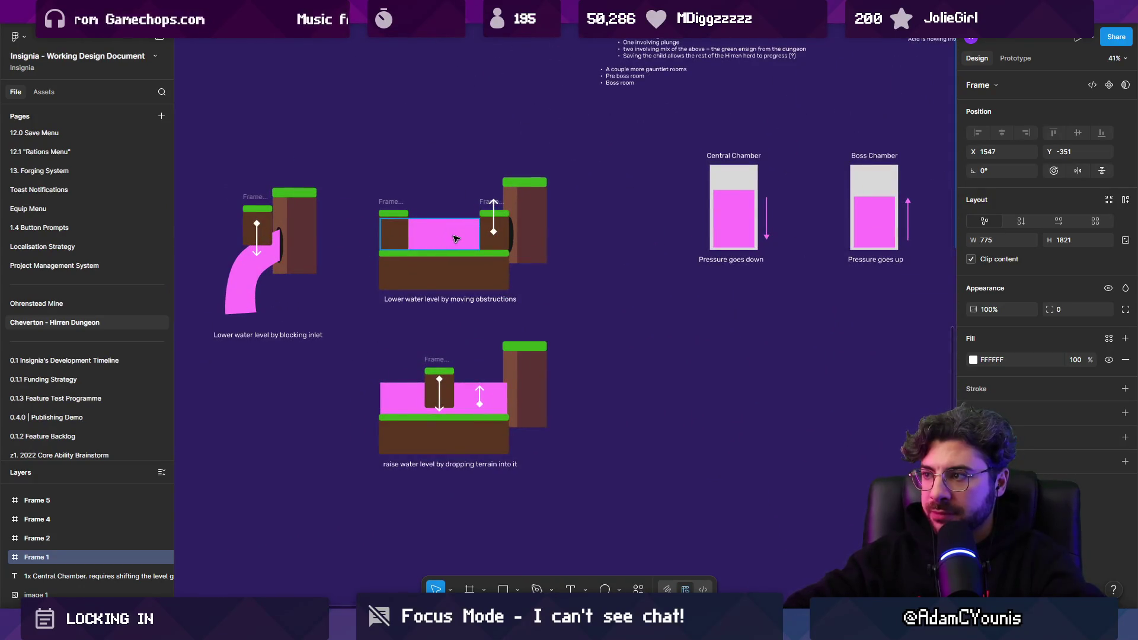
{"action": "left_click_drag", "start_coordinate": [598, 497], "coordinate": [409, 406]}
{"action": "scroll", "coordinate": [284, 288], "scroll_direction": "up", "scroll_amount": 2, "text": "ctrl"}
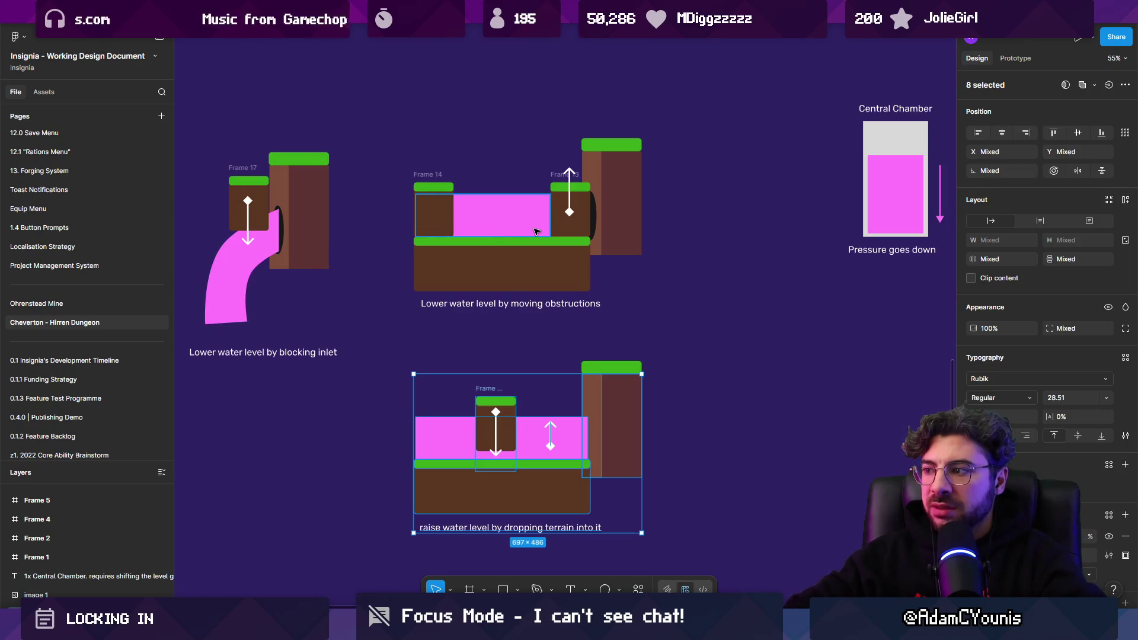
{"action": "scroll", "coordinate": [546, 232], "scroll_direction": "up", "scroll_amount": 3, "text": "ctrl"}
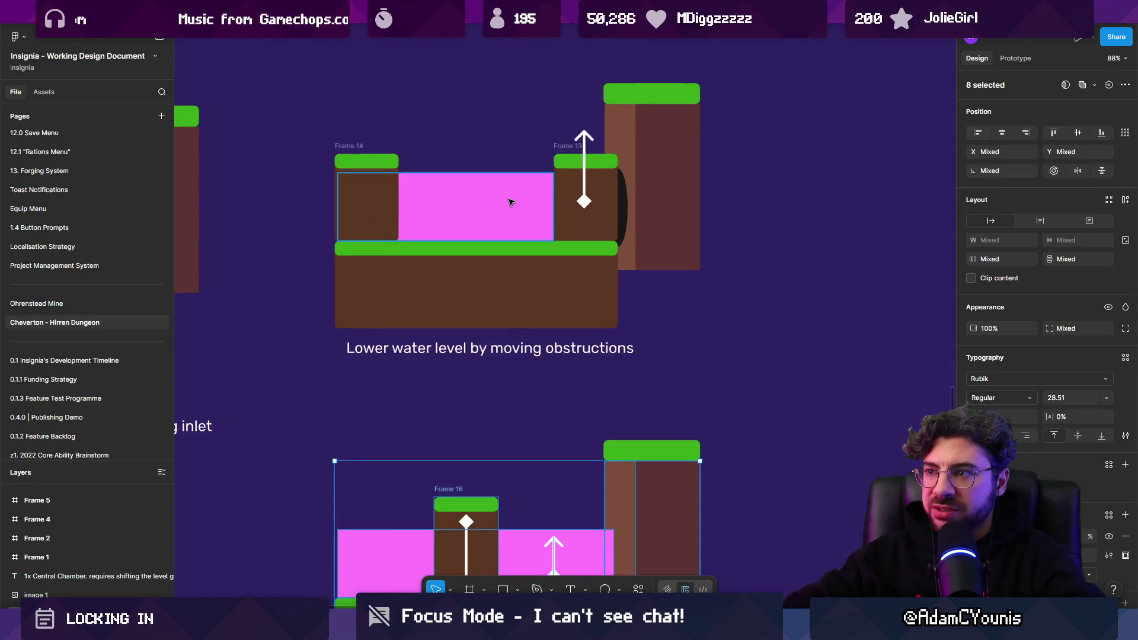
{"action": "scroll", "coordinate": [511, 205], "scroll_direction": "down", "scroll_amount": 3, "text": "ctrl"}
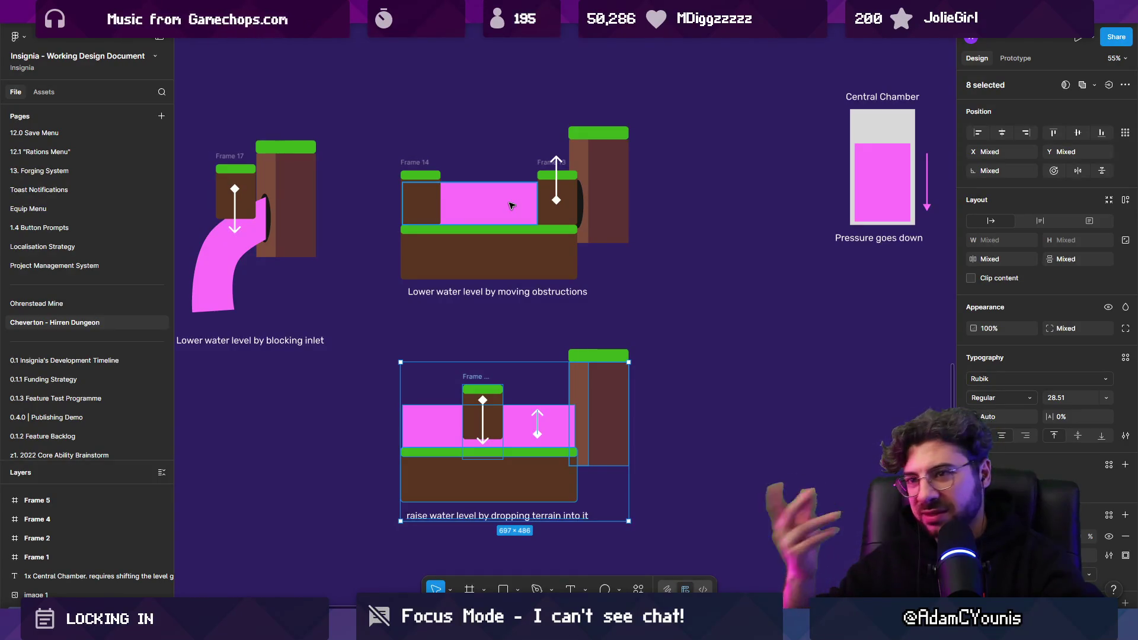
{"action": "scroll", "coordinate": [511, 205], "scroll_direction": "down", "scroll_amount": 5}
{"action": "mouse_move", "coordinate": [670, 301]}
{"action": "left_mouse_down"}
{"action": "mouse_move", "coordinate": [373, 366]}
{"action": "mouse_move", "coordinate": [483, 438]}
{"action": "mouse_move", "coordinate": [428, 369]}
{"action": "left_mouse_up"}
{"action": "scroll", "coordinate": [427, 369], "scroll_direction": "down", "scroll_amount": 1}
{"action": "scroll", "coordinate": [616, 350], "scroll_direction": "down", "scroll_amount": 3}
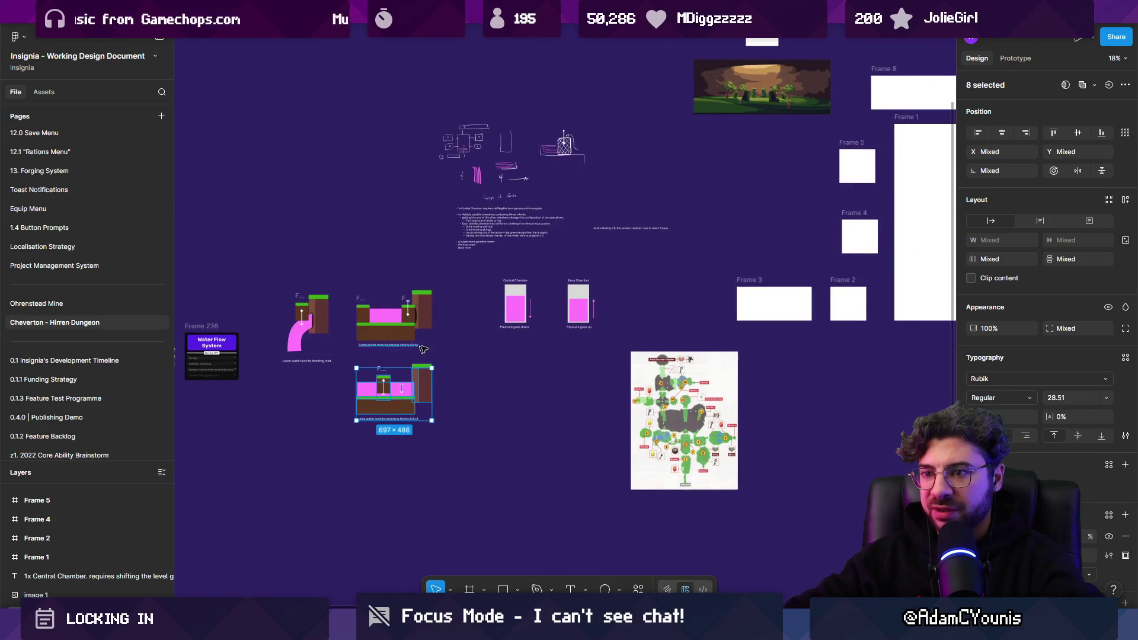
{"action": "scroll", "coordinate": [492, 371], "scroll_direction": "down", "scroll_amount": 1}
{"action": "scroll", "coordinate": [492, 371], "scroll_direction": "left", "scroll_amount": 1}
{"action": "left_click_drag", "start_coordinate": [705, 325], "coordinate": [444, 368]}
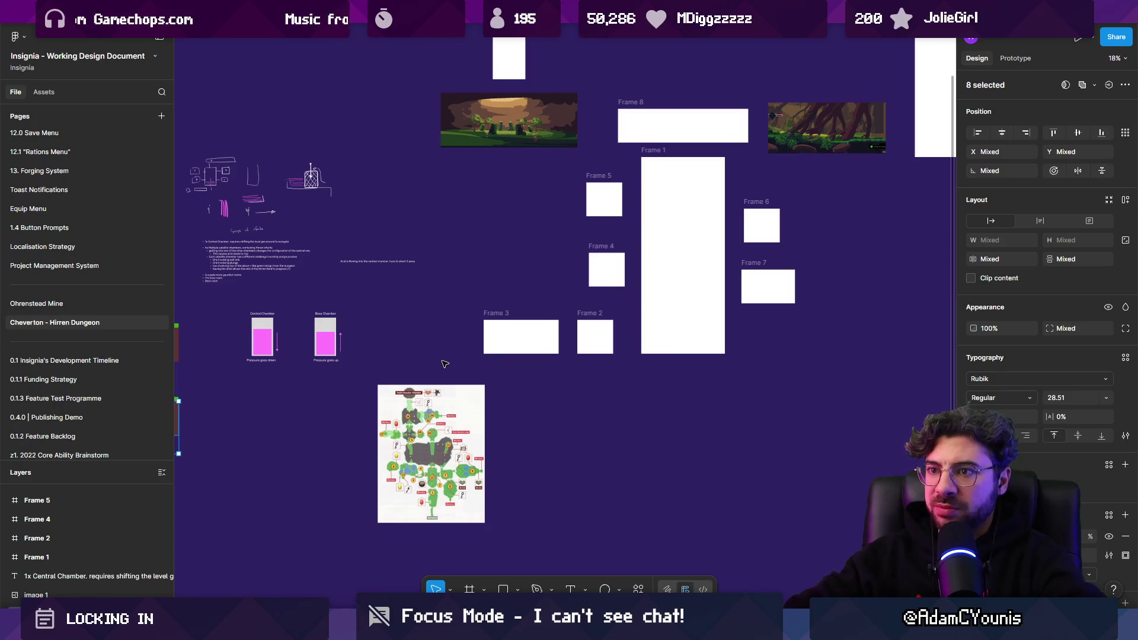
{"action": "scroll", "coordinate": [308, 342], "scroll_direction": "left", "scroll_amount": 5}
{"action": "scroll", "coordinate": [415, 297], "scroll_direction": "up", "scroll_amount": 3}
{"action": "scroll", "coordinate": [499, 354], "scroll_direction": "down", "scroll_amount": 5}
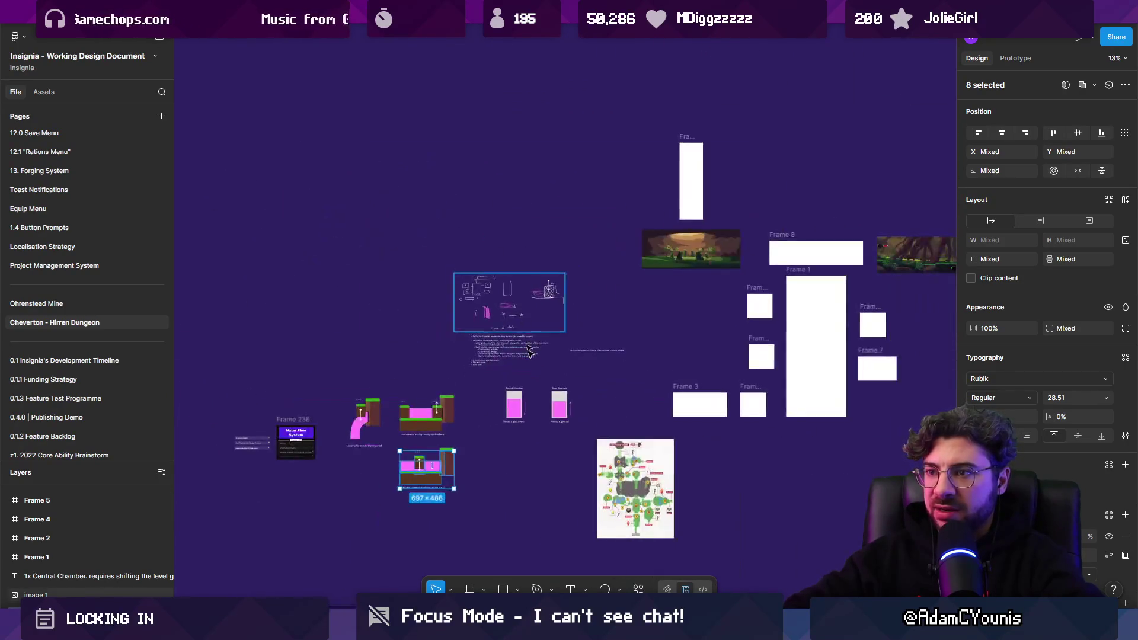
{"action": "scroll", "coordinate": [499, 354], "scroll_direction": "up", "scroll_amount": 5}
{"action": "left_click", "coordinate": [482, 410]}
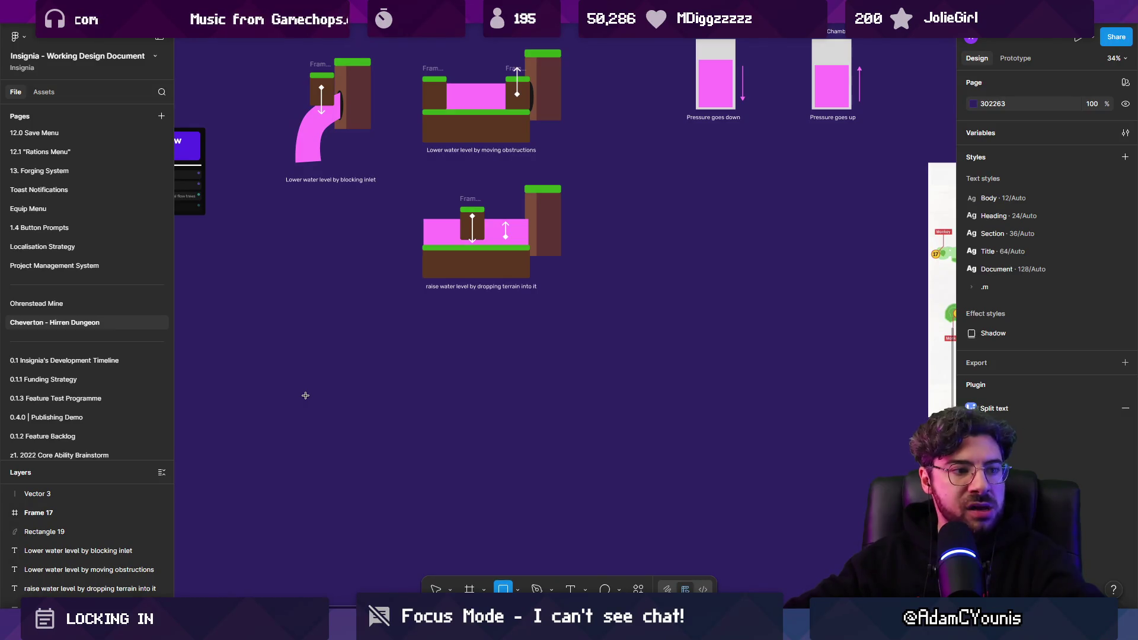
{"action": "scroll", "coordinate": [347, 436], "scroll_direction": "down", "scroll_amount": 5}
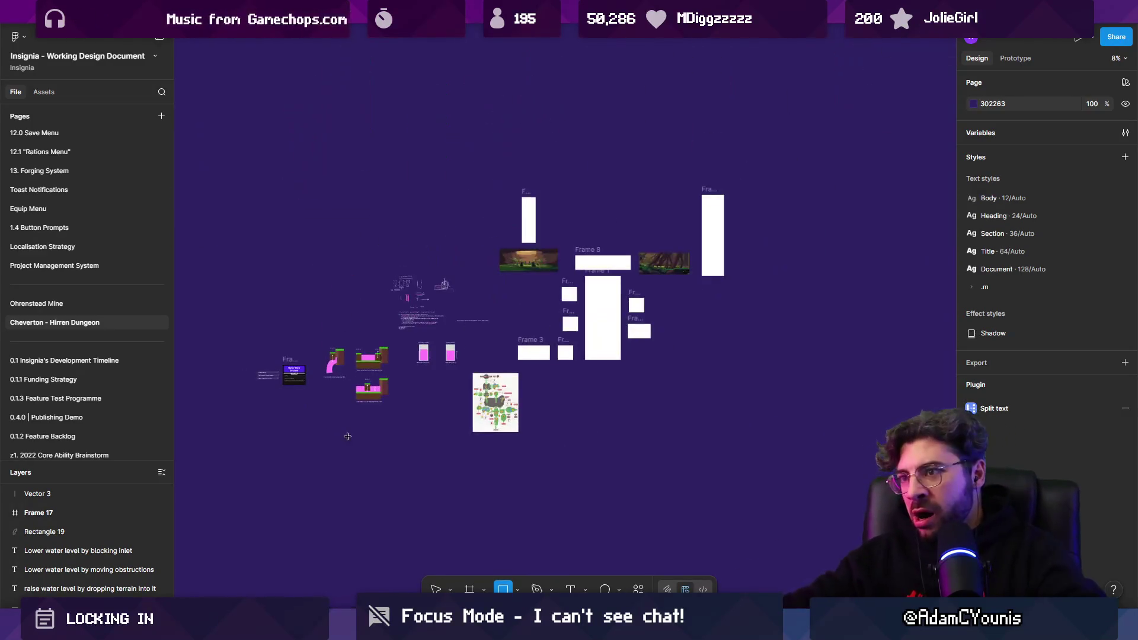
{"action": "scroll", "coordinate": [525, 339], "scroll_direction": "up", "scroll_amount": 2}
{"action": "scroll", "coordinate": [343, 463], "scroll_direction": "up", "scroll_amount": 5}
Place a square below the diagrams, enlarge it to 957×957, and turn its fill into a light gray outline
{"action": "scroll", "coordinate": [480, 315], "scroll_direction": "up", "scroll_amount": 4}
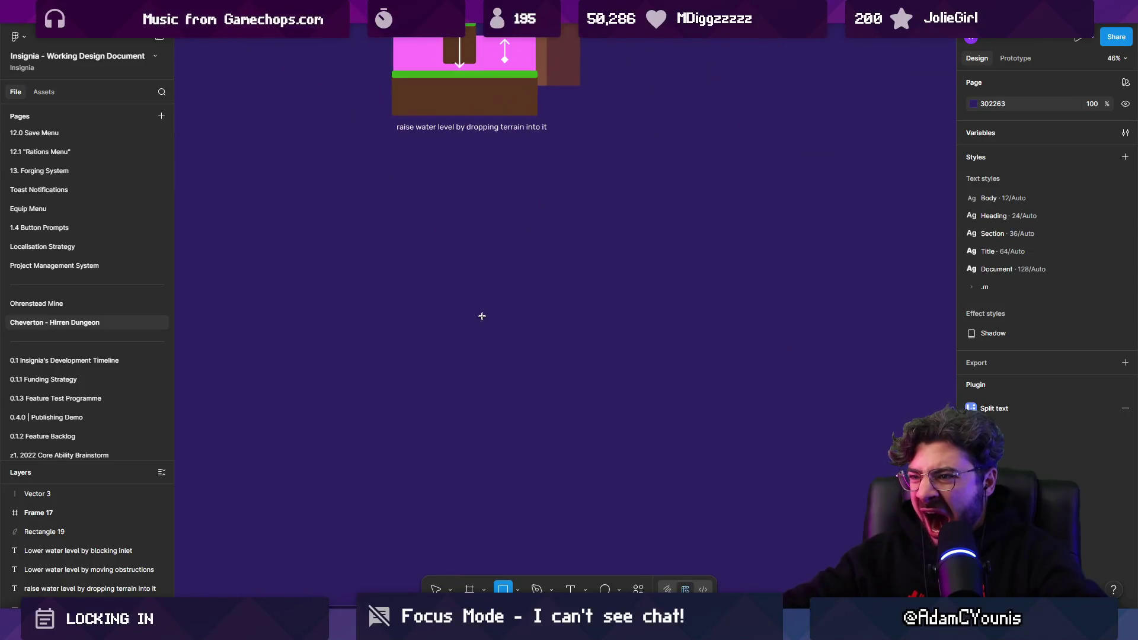
{"action": "left_click_drag", "start_coordinate": [480, 316], "coordinate": [472, 358]}
{"action": "left_click", "coordinate": [483, 500]}
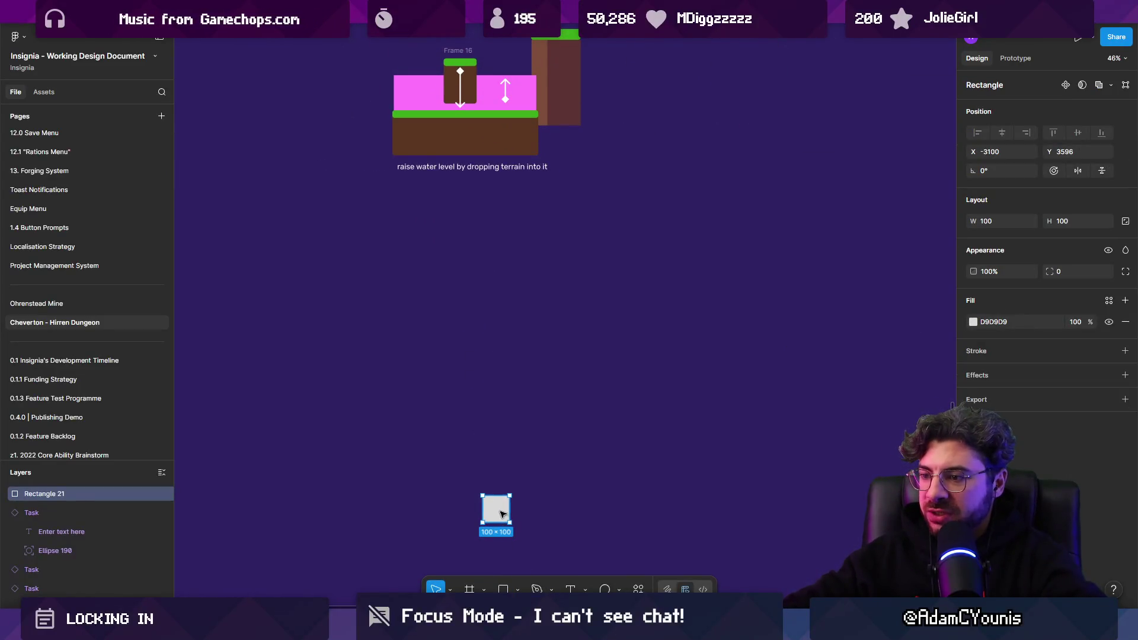
{"action": "mouse_move", "coordinate": [501, 514]}
{"action": "left_mouse_down"}
{"action": "mouse_move", "coordinate": [363, 340]}
{"action": "mouse_move", "coordinate": [617, 533]}
{"action": "mouse_move", "coordinate": [604, 563]}
{"action": "left_mouse_up"}
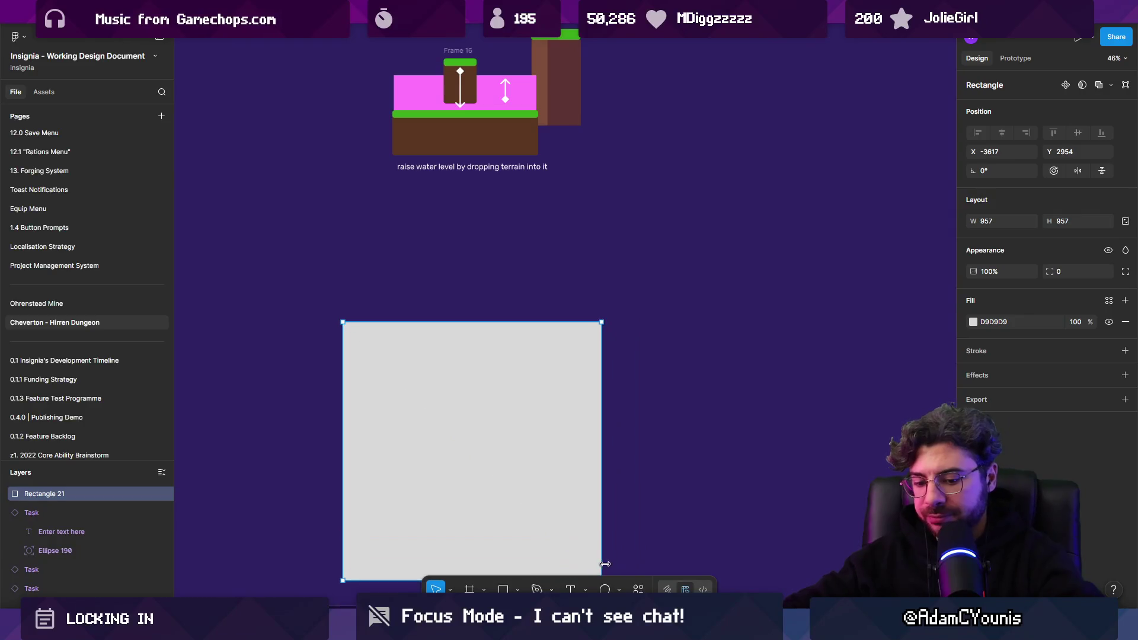
{"action": "key", "text": "shift+x"}
{"action": "scroll", "coordinate": [466, 468], "scroll_direction": "down", "scroll_amount": 3}
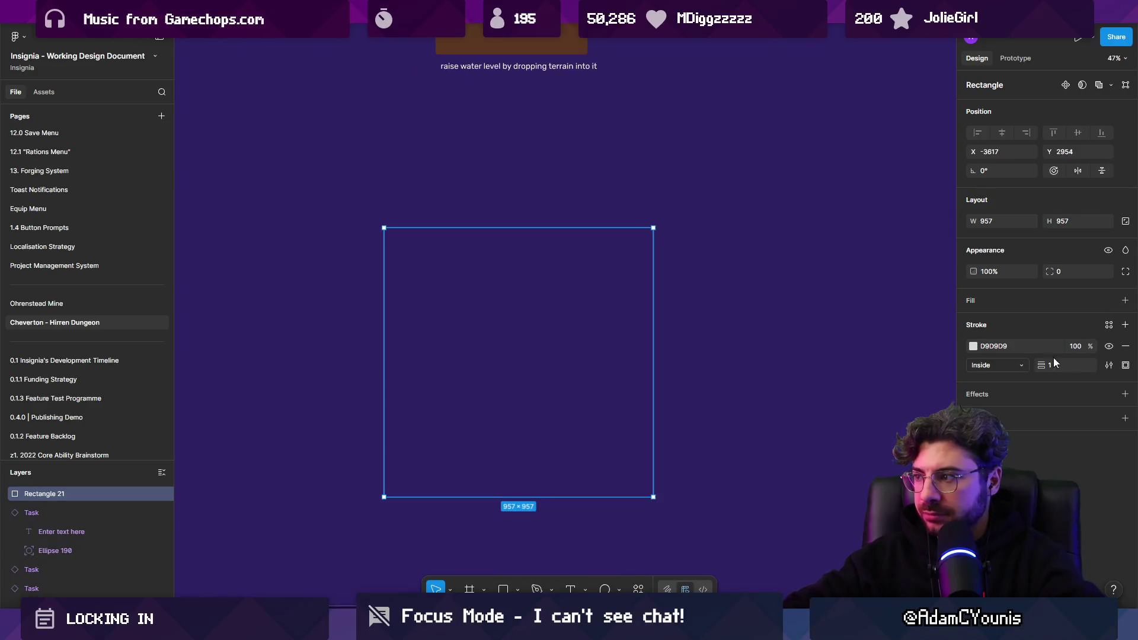
{"action": "left_click", "coordinate": [784, 438]}
{"action": "scroll", "coordinate": [554, 397], "scroll_direction": "up", "scroll_amount": 3}
{"action": "scroll", "coordinate": [554, 417], "scroll_direction": "down", "scroll_amount": 1}
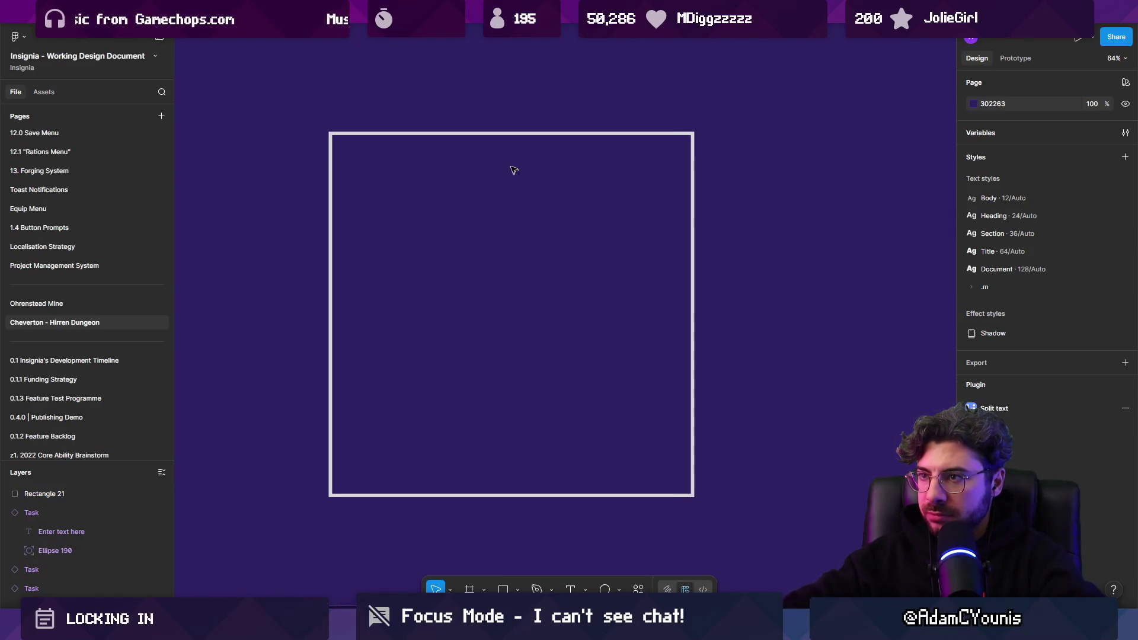
{"action": "left_click", "coordinate": [511, 136]}
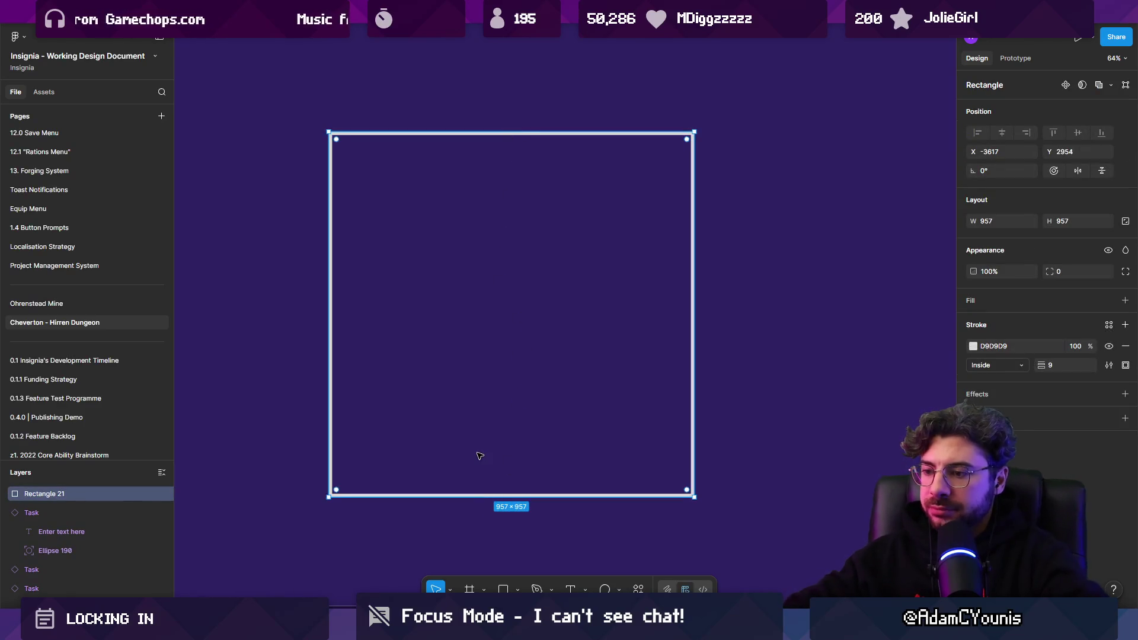
Draw a tall 89×869 bar inside the square and fill it magenta E439CD
{"action": "key", "text": "r"}
{"action": "mouse_move", "coordinate": [491, 146]}
{"action": "left_mouse_down"}
{"action": "mouse_move", "coordinate": [515, 481]}
{"action": "mouse_move", "coordinate": [525, 475]}
{"action": "left_mouse_up"}
{"action": "left_click", "coordinate": [973, 323]}
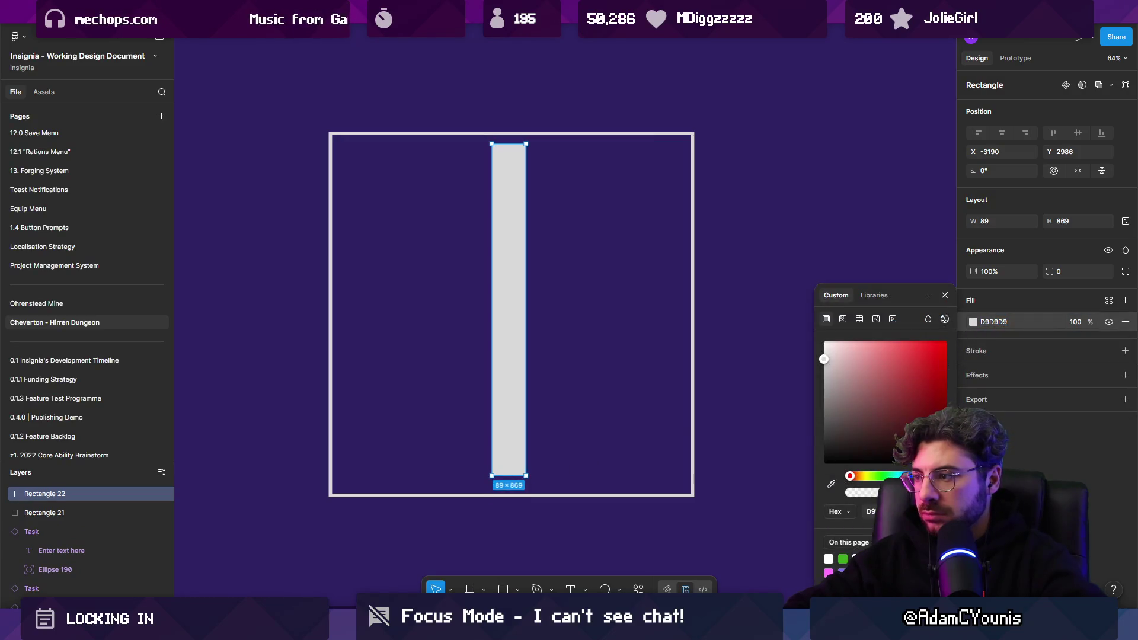
{"action": "left_click", "coordinate": [933, 476]}
{"action": "left_click", "coordinate": [916, 354]}
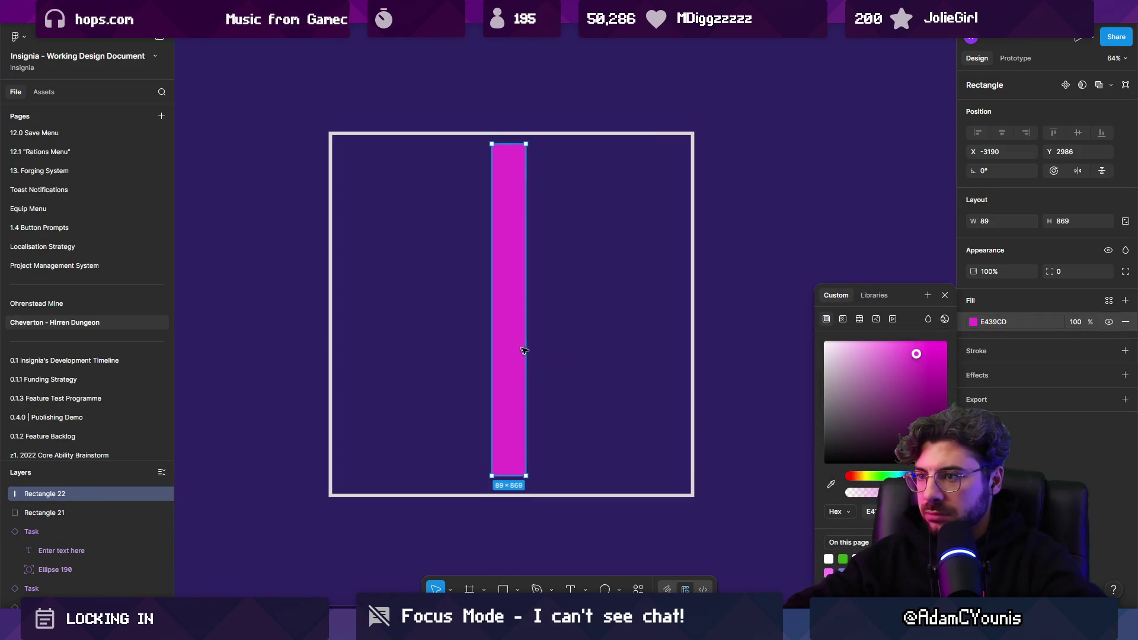
{"action": "left_click", "coordinate": [538, 375]}
{"action": "left_click", "coordinate": [528, 409]}
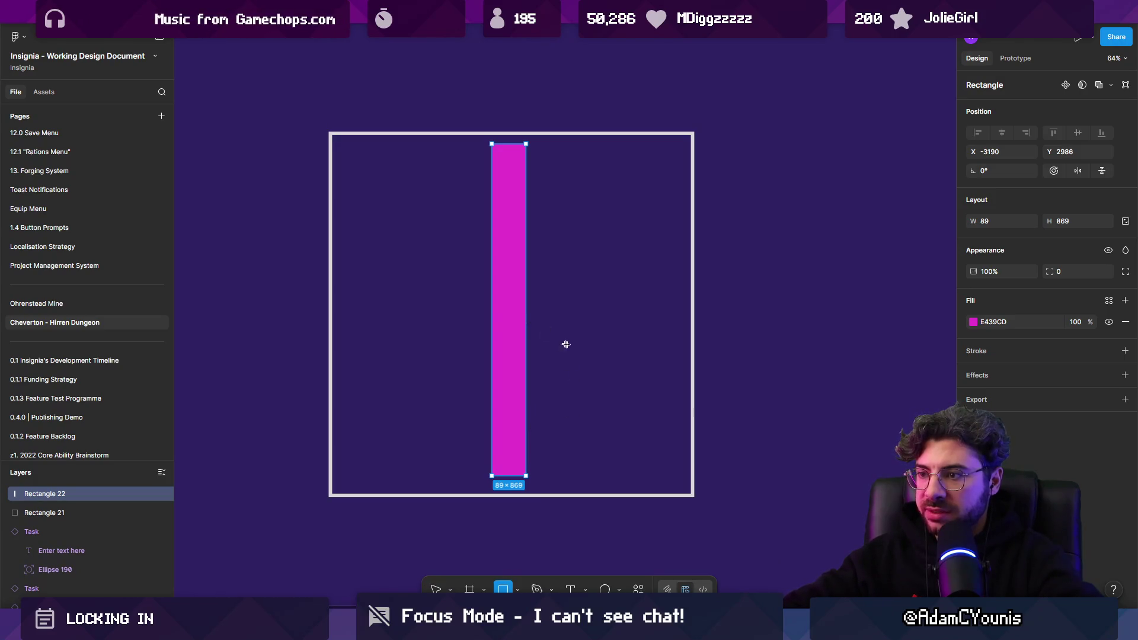
Draw a 416×99 gray block, copy it left, and reshape the copy into a notched gate across the column
{"action": "left_click_drag", "start_coordinate": [533, 318], "coordinate": [691, 356]}
{"action": "scroll", "coordinate": [515, 344], "scroll_direction": "up", "scroll_amount": 5}
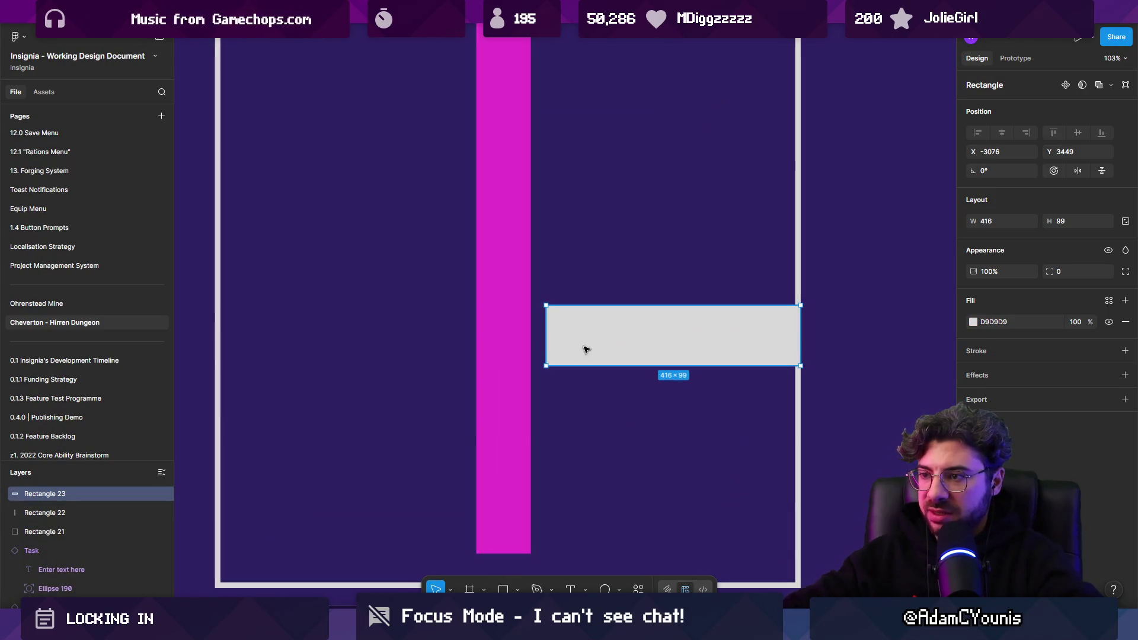
{"action": "left_click_drag", "start_coordinate": [586, 349], "coordinate": [346, 349], "text": "alt"}
{"action": "mouse_move", "coordinate": [554, 335]}
{"action": "left_mouse_down"}
{"action": "mouse_move", "coordinate": [413, 339]}
{"action": "mouse_move", "coordinate": [457, 343]}
{"action": "mouse_move", "coordinate": [503, 340]}
{"action": "mouse_move", "coordinate": [298, 319]}
{"action": "mouse_move", "coordinate": [281, 272]}
{"action": "mouse_move", "coordinate": [343, 305]}
{"action": "left_mouse_up"}
{"action": "double_click", "coordinate": [310, 313]}
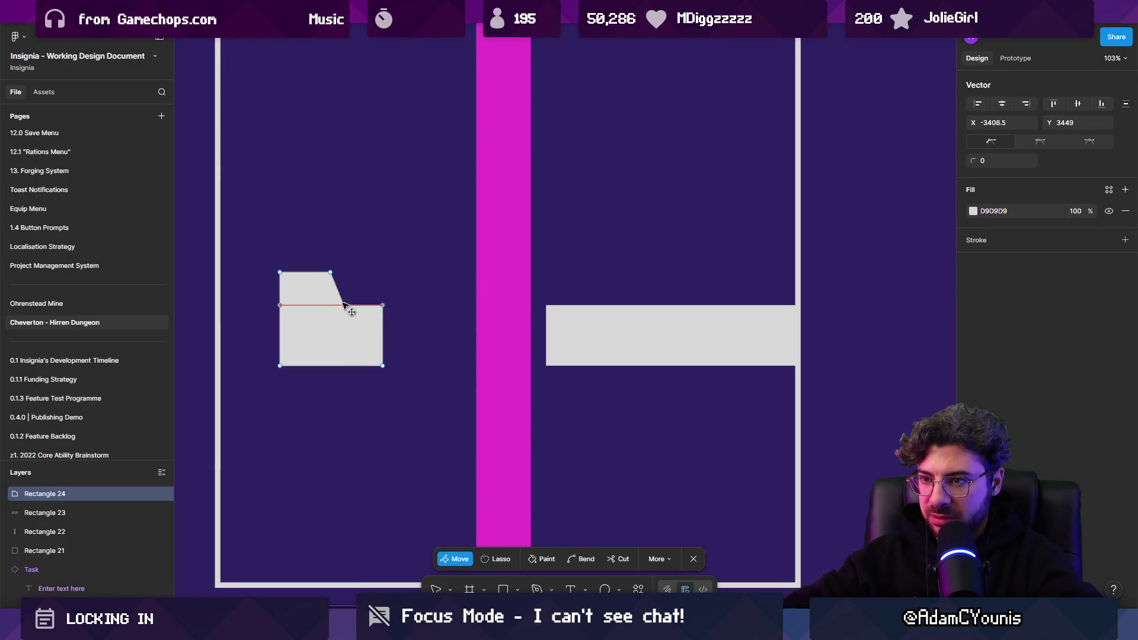
{"action": "key", "text": "Escape"}
{"action": "mouse_move", "coordinate": [339, 348]}
{"action": "left_mouse_down"}
{"action": "mouse_move", "coordinate": [483, 343]}
{"action": "mouse_move", "coordinate": [454, 348]}
{"action": "left_mouse_up"}
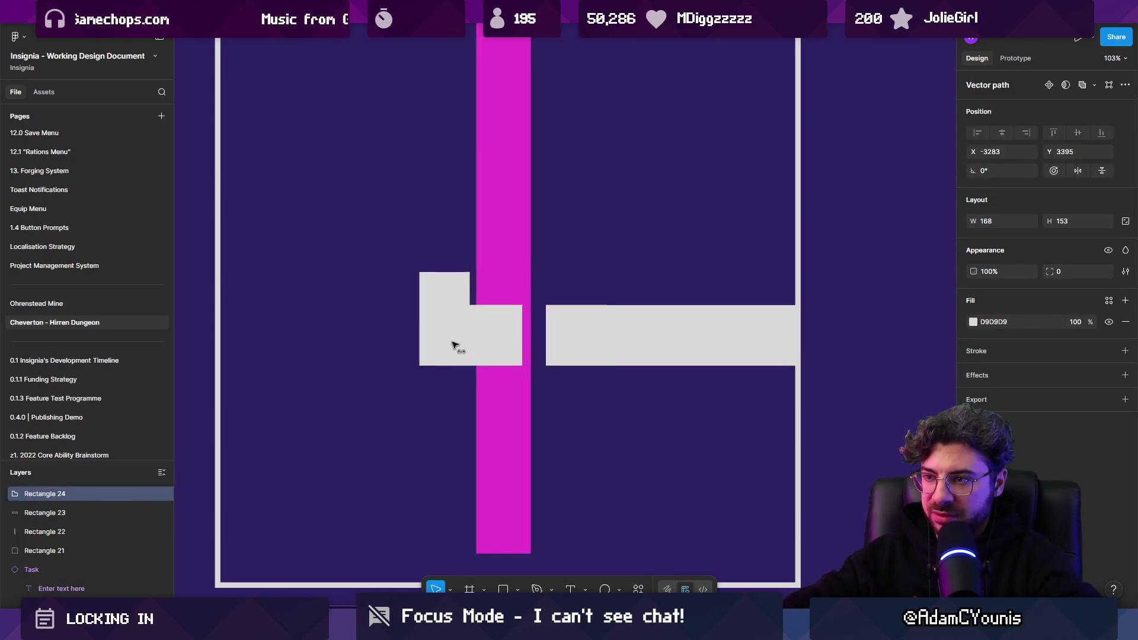
{"action": "double_click", "coordinate": [478, 336]}
{"action": "mouse_move", "coordinate": [519, 363]}
{"action": "left_mouse_down"}
{"action": "mouse_move", "coordinate": [542, 366]}
{"action": "mouse_move", "coordinate": [519, 367]}
{"action": "left_mouse_up"}
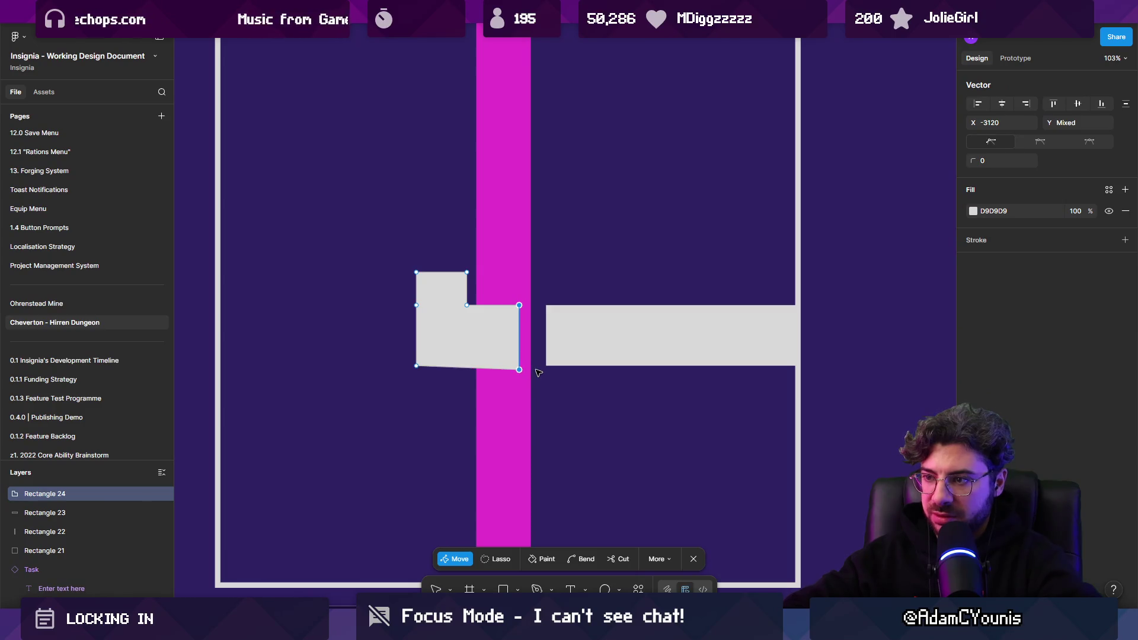
{"action": "scroll", "coordinate": [538, 372], "scroll_direction": "up", "scroll_amount": 10}
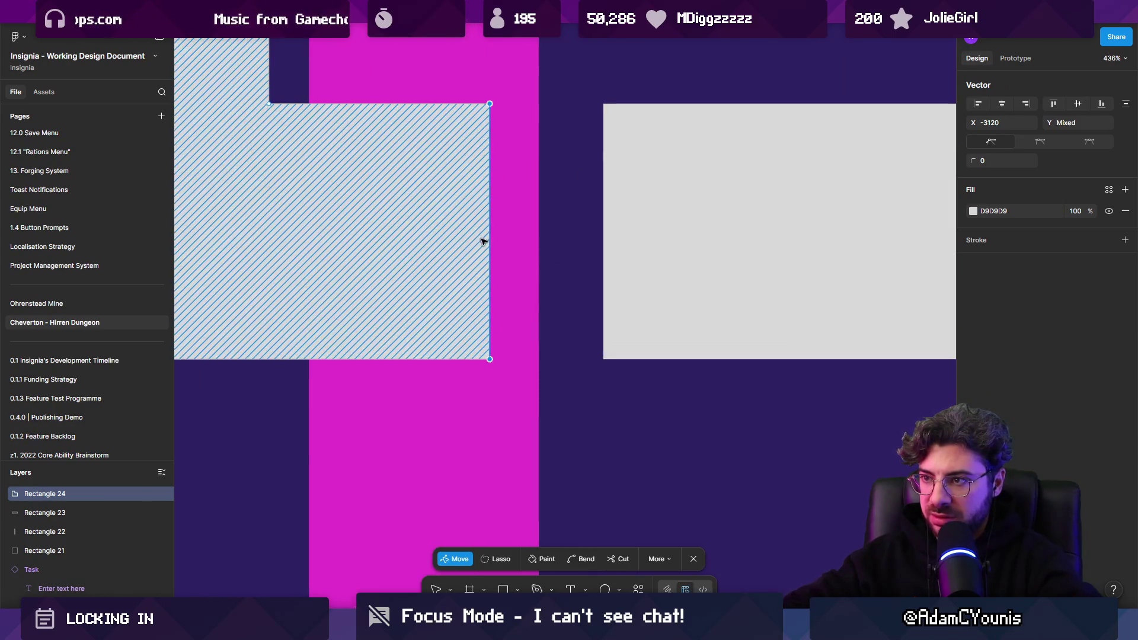
{"action": "left_click_drag", "start_coordinate": [492, 241], "coordinate": [610, 242]}
{"action": "scroll", "coordinate": [572, 276], "scroll_direction": "down", "scroll_amount": 8}
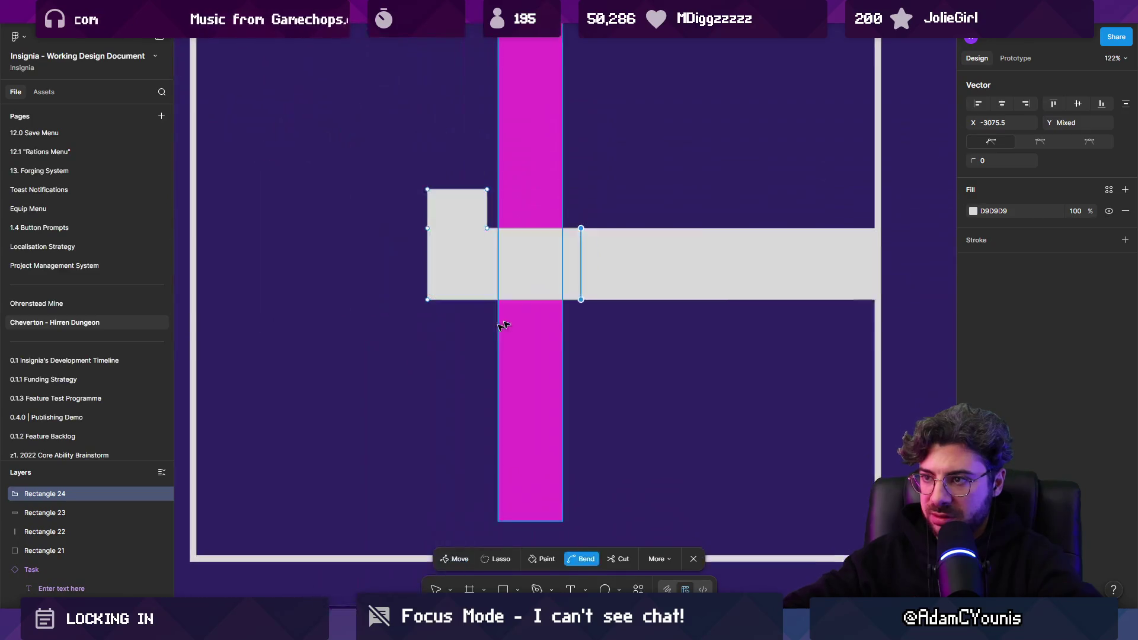
{"action": "left_click", "coordinate": [419, 350]}
{"action": "left_click", "coordinate": [490, 273]}
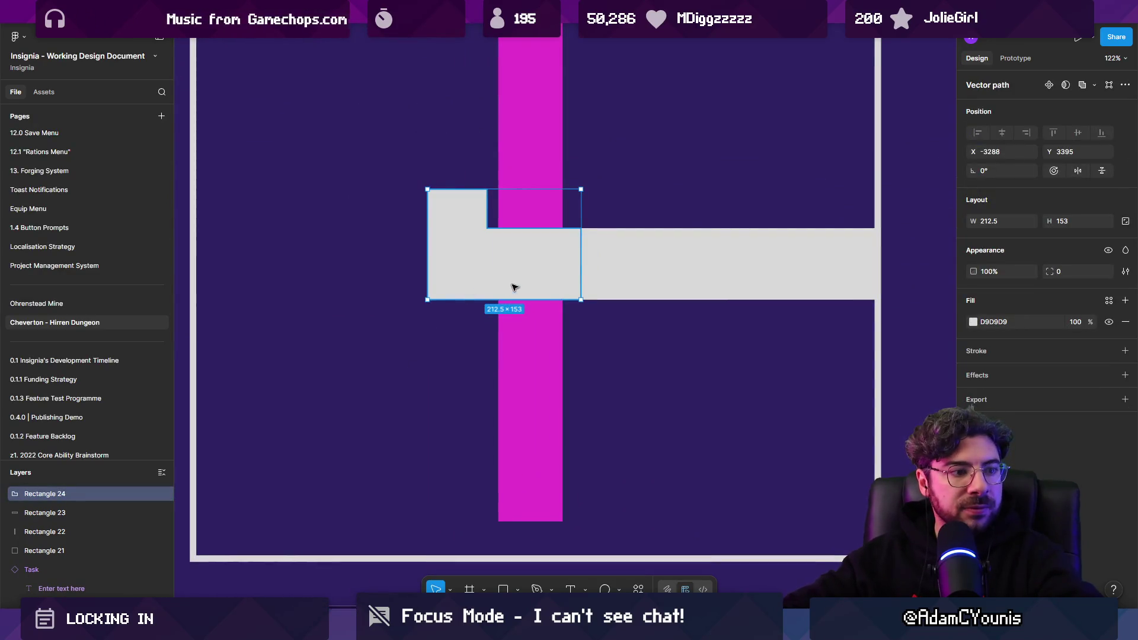
Shorten the outlined panel square to 957×726
{"action": "scroll", "coordinate": [379, 329], "scroll_direction": "down", "scroll_amount": 3}
{"action": "left_click", "coordinate": [412, 361]}
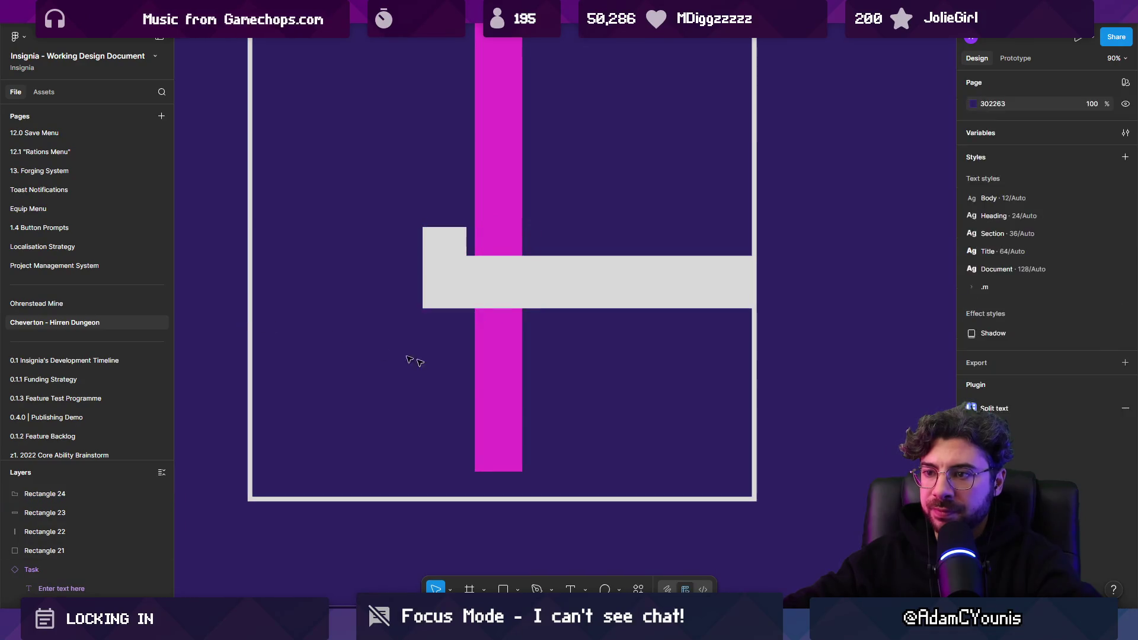
{"action": "left_click", "coordinate": [510, 409]}
{"action": "scroll", "coordinate": [498, 403], "scroll_direction": "down", "scroll_amount": 5}
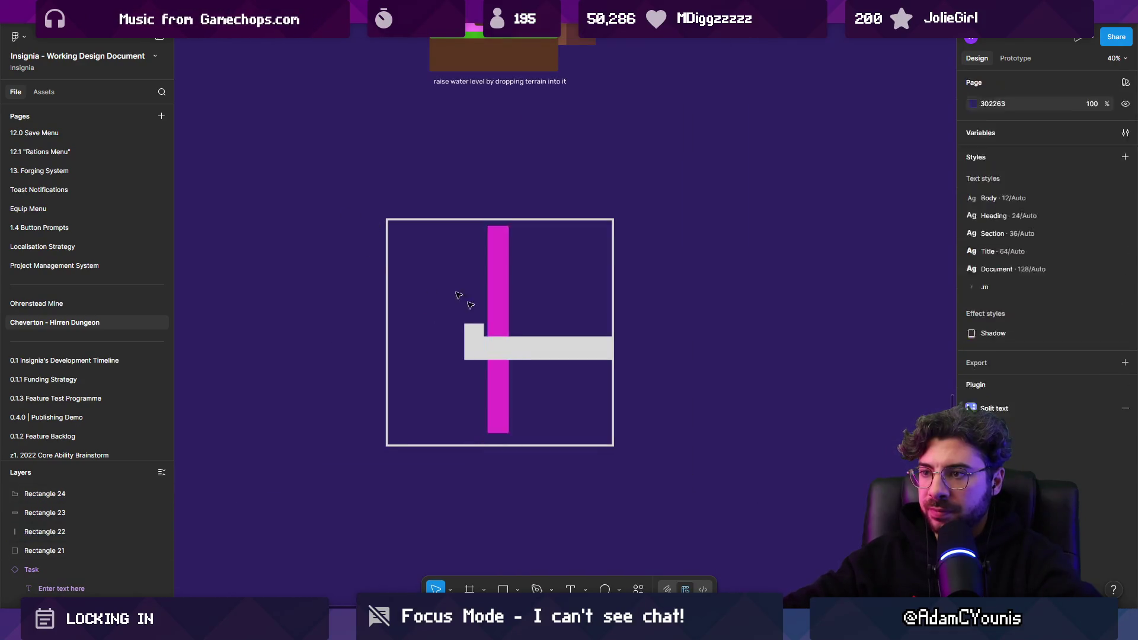
{"action": "left_click_drag", "start_coordinate": [464, 297], "coordinate": [483, 355]}
{"action": "left_click", "coordinate": [421, 356]}
{"action": "scroll", "coordinate": [448, 394], "scroll_direction": "up", "scroll_amount": 2}
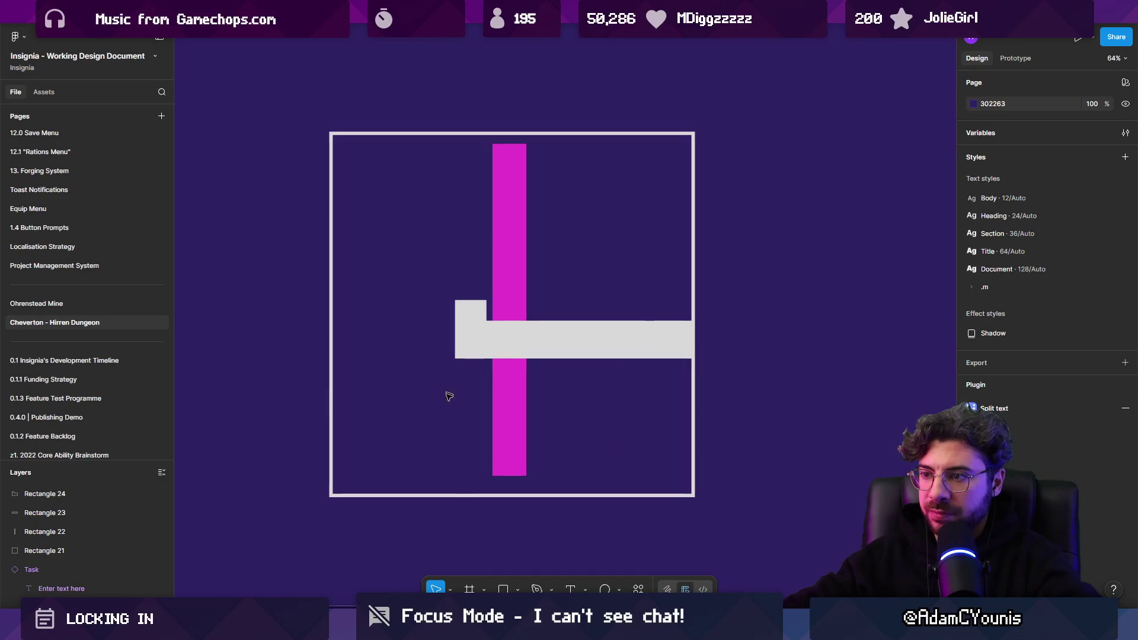
{"action": "left_click", "coordinate": [453, 497]}
{"action": "left_click_drag", "start_coordinate": [453, 497], "coordinate": [456, 407]}
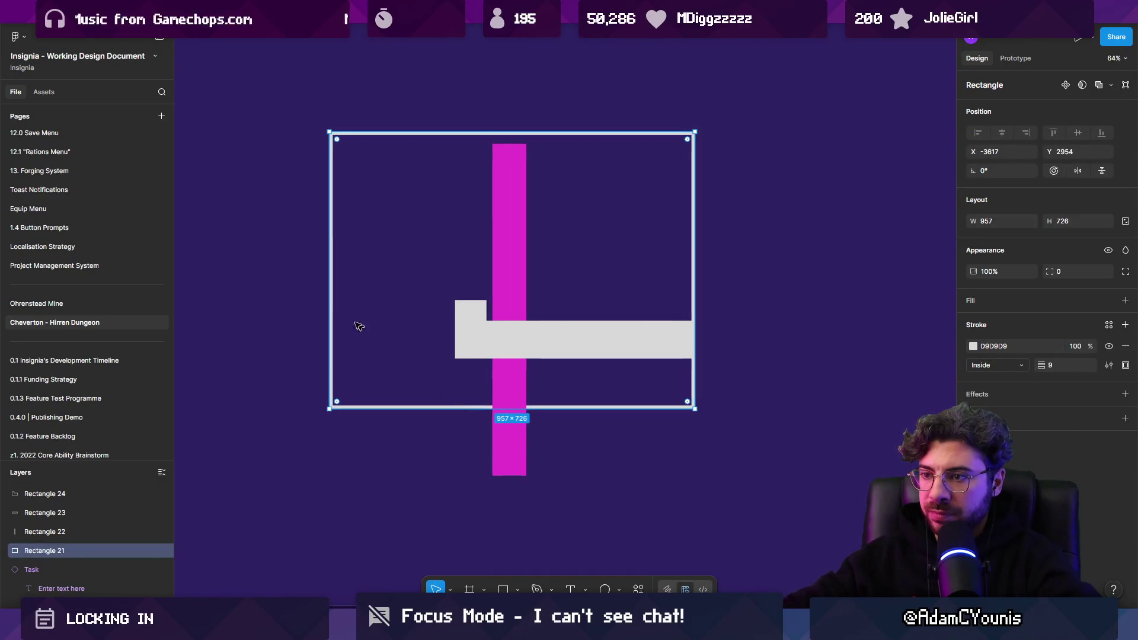
Resize the panel border to about 447×726 and trim the gray gate and magenta column to its edges
{"action": "left_click_drag", "start_coordinate": [330, 297], "coordinate": [426, 297]}
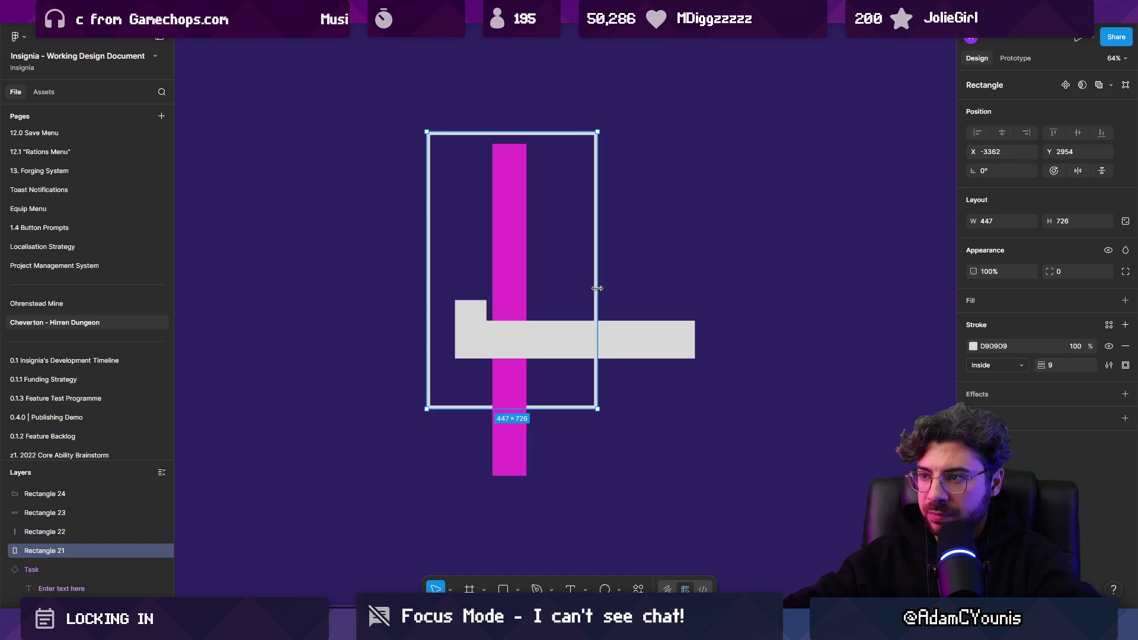
{"action": "left_click_drag", "start_coordinate": [597, 288], "coordinate": [608, 288]}
{"action": "left_click", "coordinate": [649, 331]}
{"action": "left_click_drag", "start_coordinate": [699, 336], "coordinate": [606, 337]}
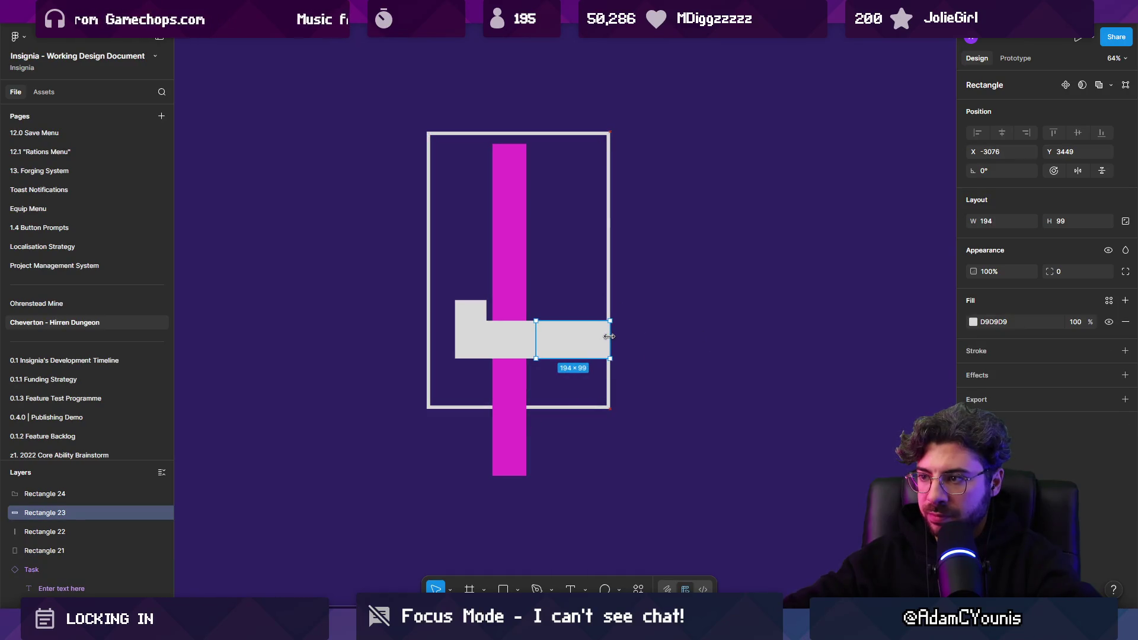
{"action": "left_click", "coordinate": [521, 343], "text": "shift"}
{"action": "mouse_move", "coordinate": [521, 343]}
{"action": "left_mouse_down"}
{"action": "mouse_move", "coordinate": [553, 272]}
{"action": "mouse_move", "coordinate": [533, 262]}
{"action": "left_mouse_up"}
{"action": "left_click", "coordinate": [524, 462]}
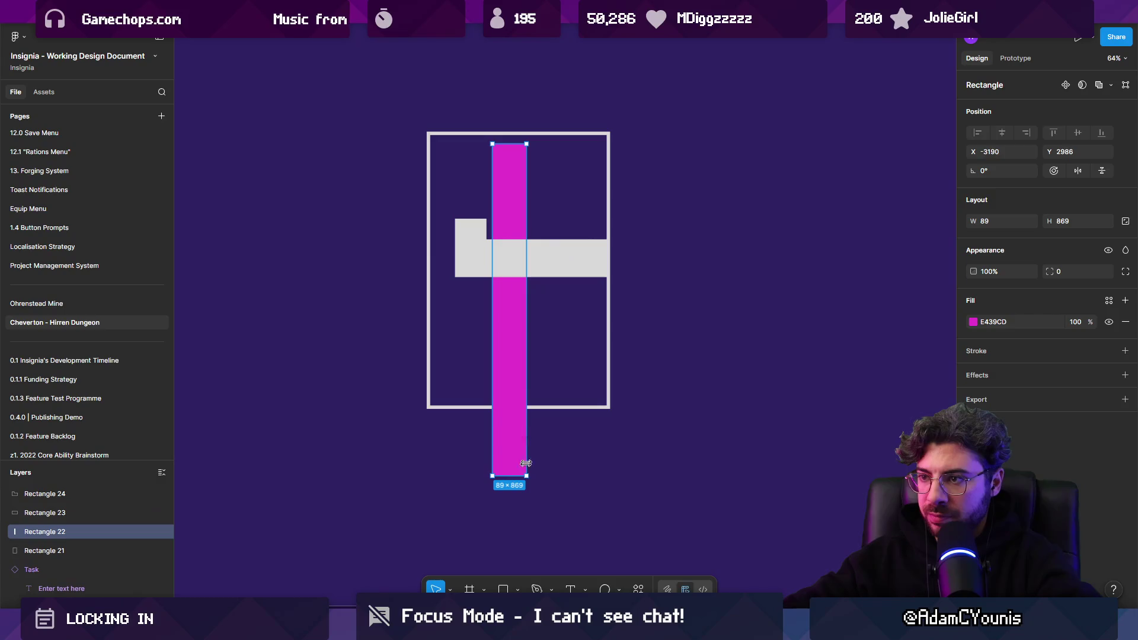
{"action": "left_click_drag", "start_coordinate": [509, 476], "coordinate": [509, 406]}
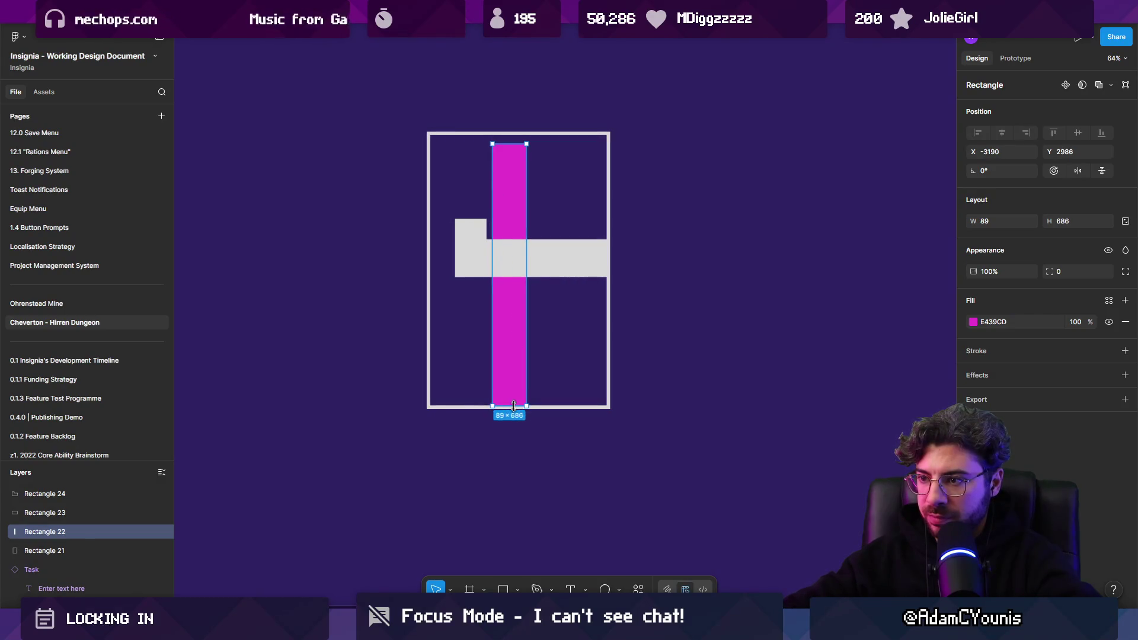
Duplicate the panel to the right and shift the left panel's gray gate piece outward
{"action": "left_click", "coordinate": [384, 437]}
{"action": "left_click_drag", "start_coordinate": [384, 437], "coordinate": [635, 132]}
{"action": "key", "text": "ctrl+d"}
{"action": "left_click_drag", "start_coordinate": [502, 223], "coordinate": [745, 223]}
{"action": "double_click", "coordinate": [500, 261]}
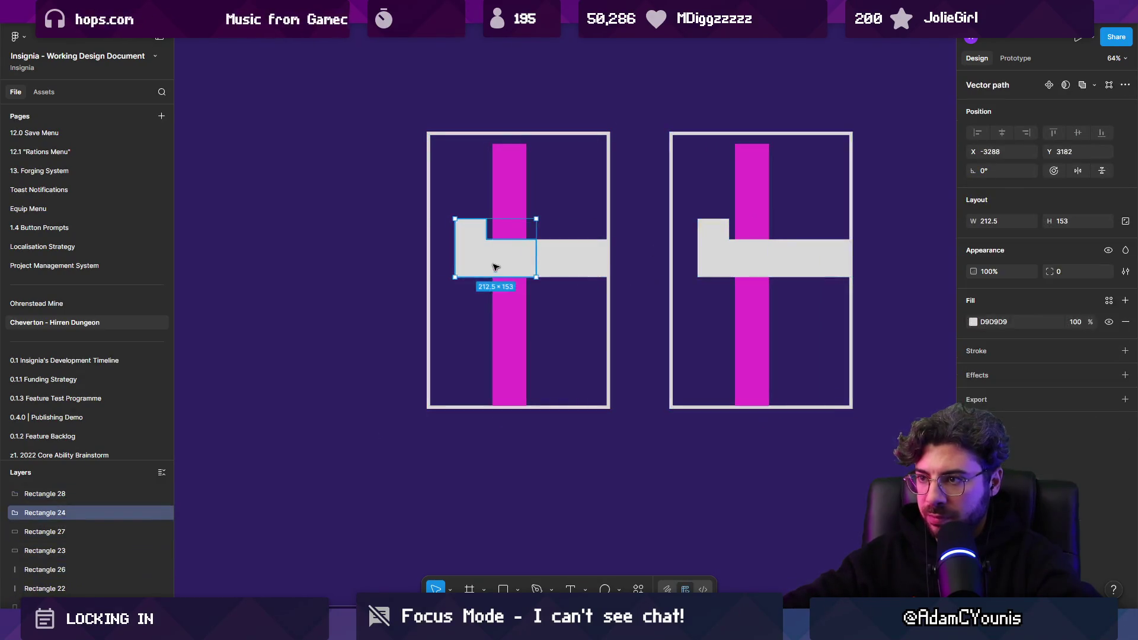
{"action": "left_click_drag", "start_coordinate": [500, 262], "coordinate": [426, 256]}
{"action": "key", "text": "ctrl+z"}
{"action": "left_click", "coordinate": [741, 255]}
{"action": "left_click", "coordinate": [457, 253]}
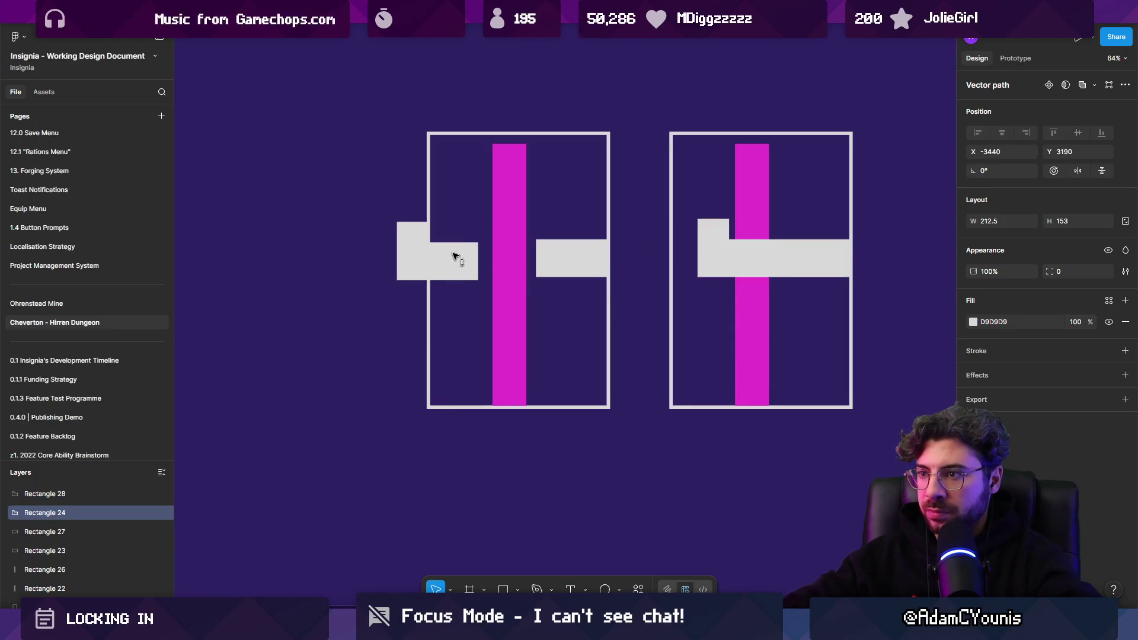
Draw a line across the left panel's gate gap with a Line arrow end and stroke weight 7
{"action": "key", "text": "p"}
{"action": "left_click", "coordinate": [448, 259]}
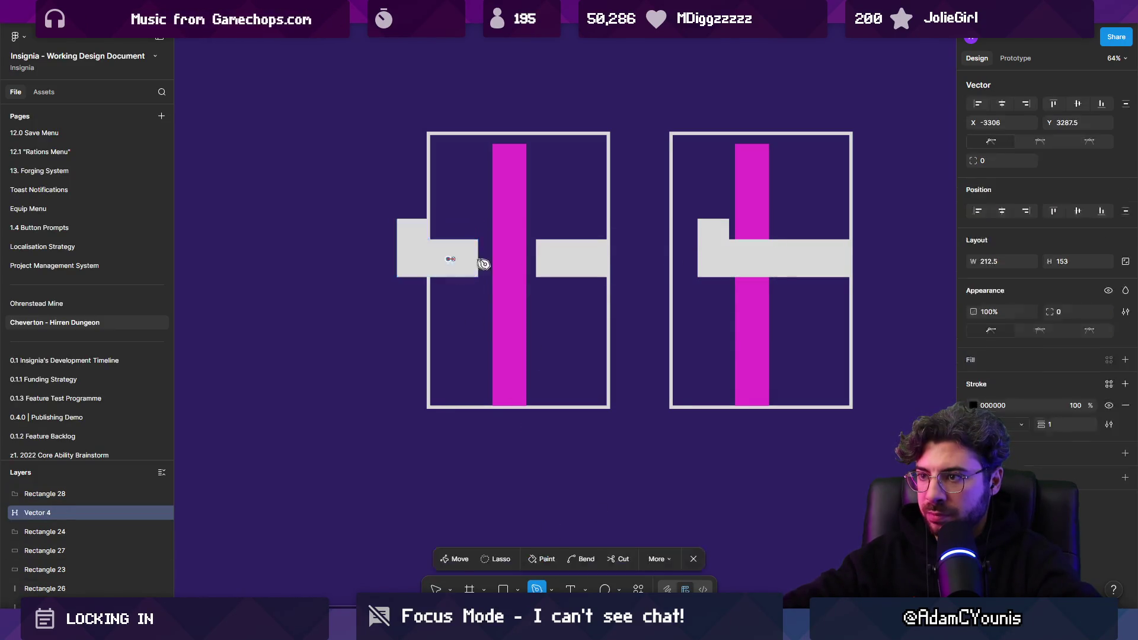
{"action": "left_click", "coordinate": [552, 259]}
{"action": "left_click", "coordinate": [1079, 255]}
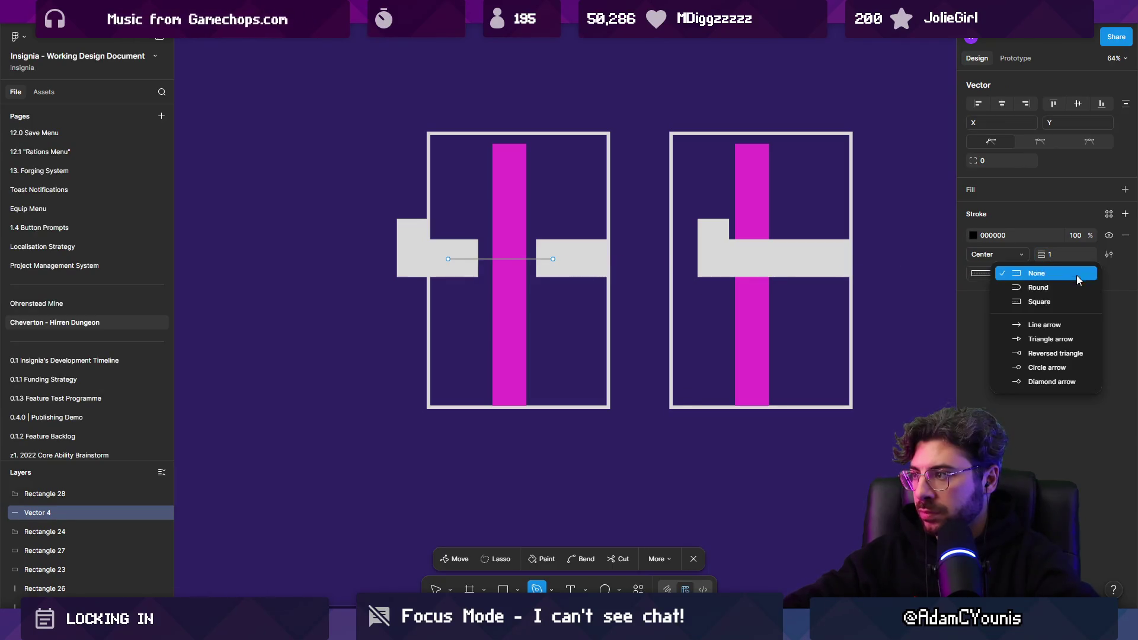
{"action": "left_click", "coordinate": [1054, 320]}
{"action": "left_click_drag", "start_coordinate": [1044, 253], "coordinate": [1052, 254]}
Set the arrow's stroke colour to white FFFFFF
{"action": "left_click", "coordinate": [973, 236]}
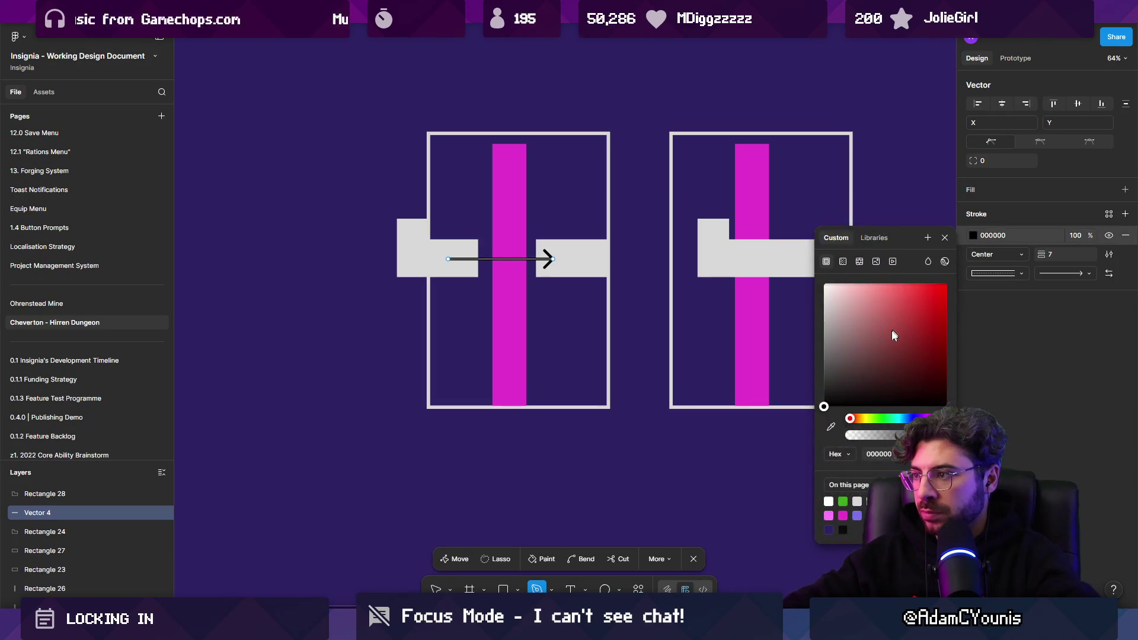
{"action": "left_click", "coordinate": [883, 419]}
{"action": "left_click_drag", "start_coordinate": [829, 397], "coordinate": [968, 209]}
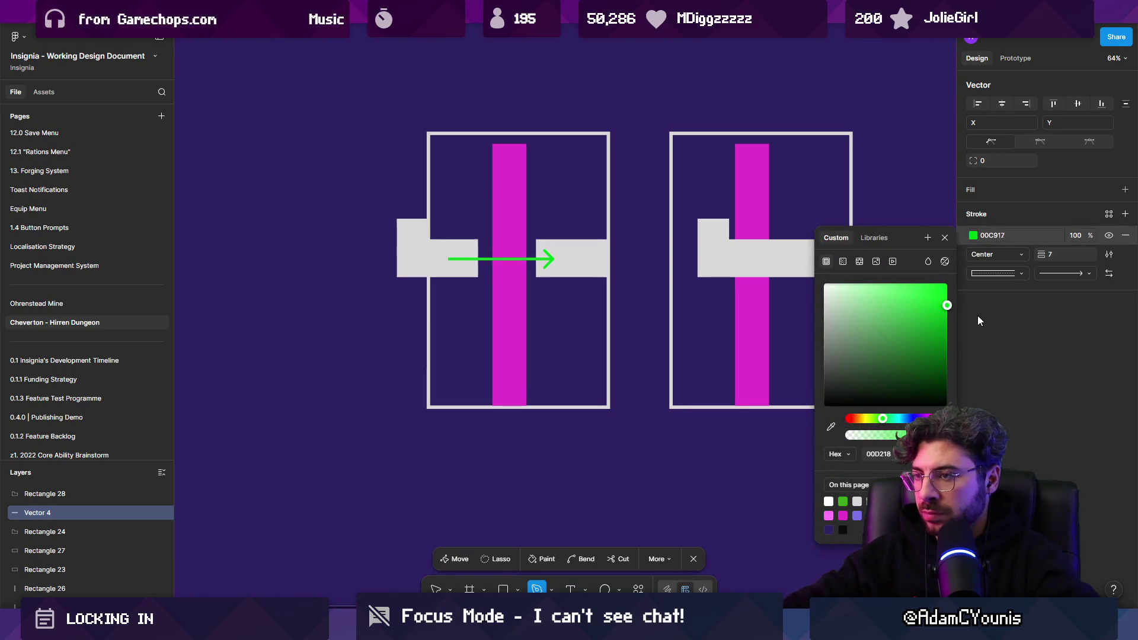
{"action": "left_click", "coordinate": [904, 418]}
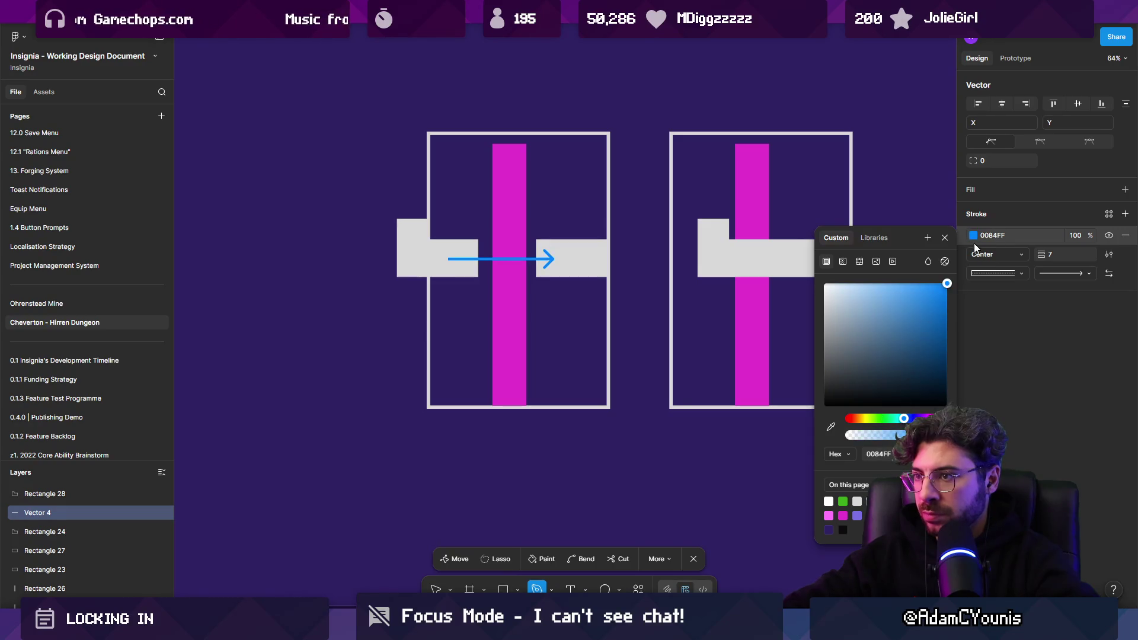
{"action": "left_click_drag", "start_coordinate": [903, 419], "coordinate": [899, 418]}
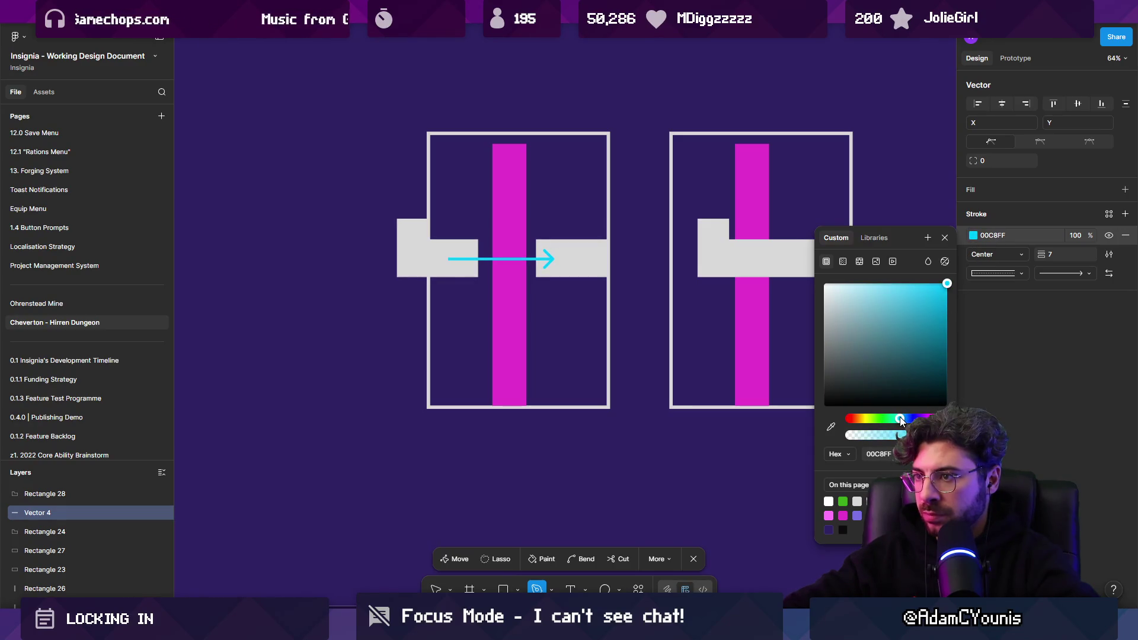
{"action": "left_click_drag", "start_coordinate": [874, 320], "coordinate": [595, 249]}
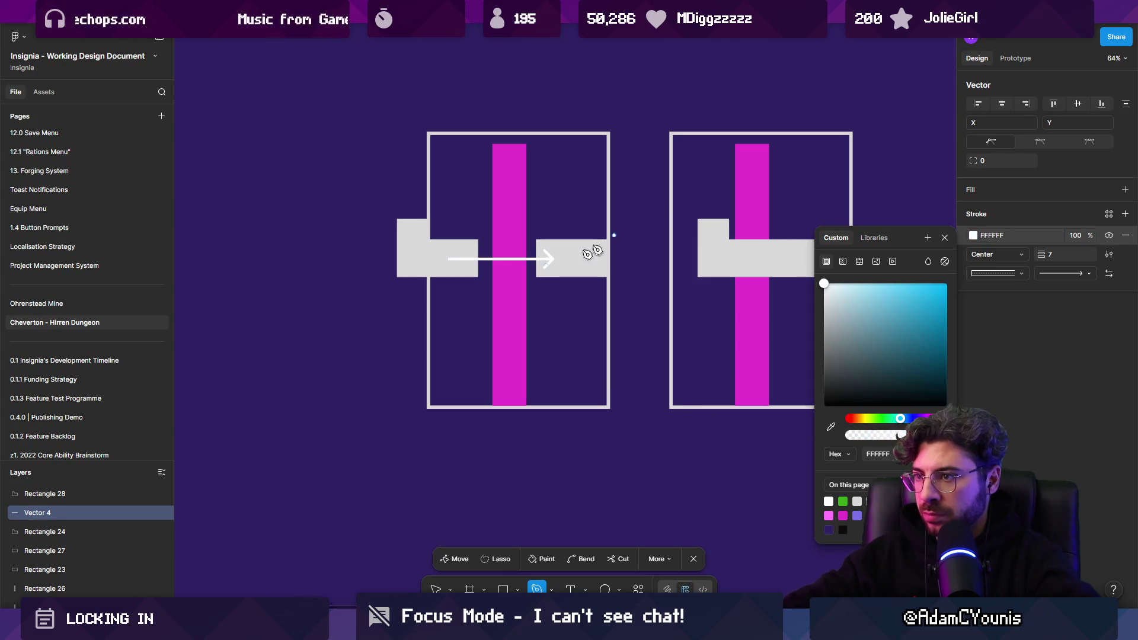
{"action": "key", "text": "Escape"}
Shorten the right panel's magenta column to 250 high and add a horizontal magenta bar along the gate top
{"action": "left_click", "coordinate": [552, 259]}
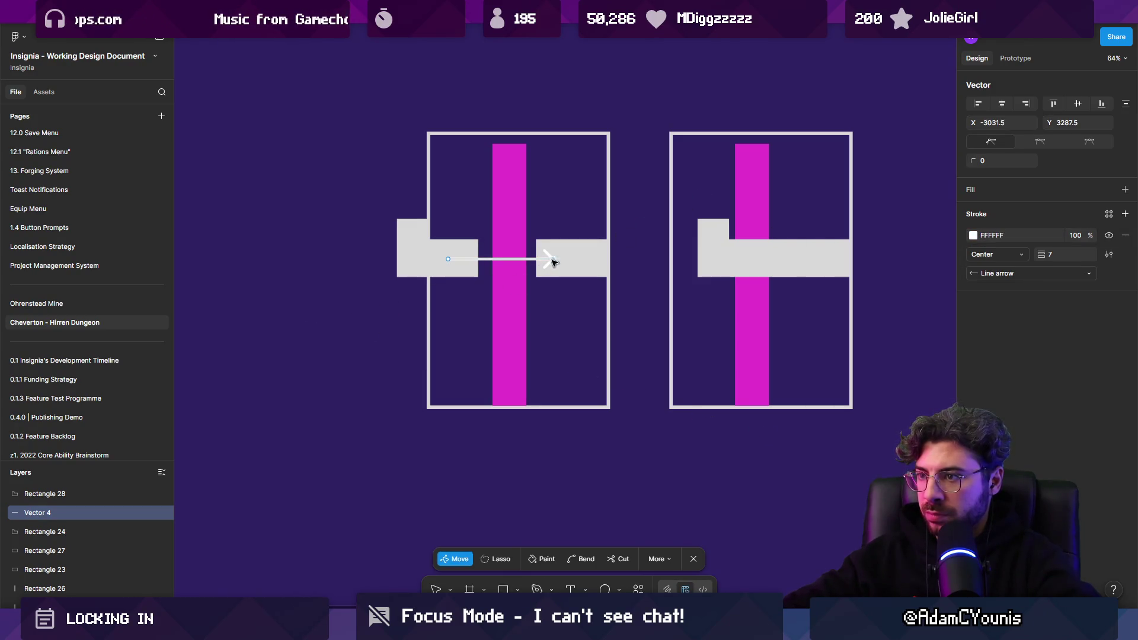
{"action": "left_click", "coordinate": [366, 325]}
{"action": "scroll", "coordinate": [533, 320], "scroll_direction": "right", "scroll_amount": 2}
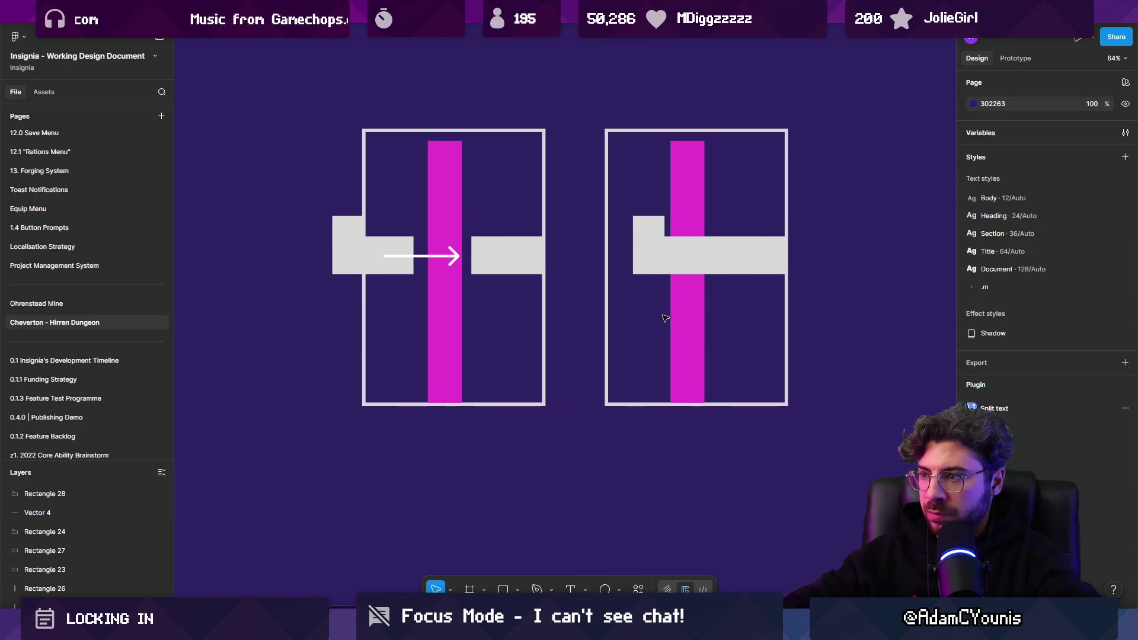
{"action": "left_click", "coordinate": [698, 384]}
{"action": "mouse_move", "coordinate": [690, 403]}
{"action": "left_mouse_down"}
{"action": "mouse_move", "coordinate": [684, 234]}
{"action": "mouse_move", "coordinate": [725, 210]}
{"action": "left_mouse_up"}
{"action": "left_click_drag", "start_coordinate": [739, 141], "coordinate": [785, 210]}
{"action": "left_click", "coordinate": [686, 225]}
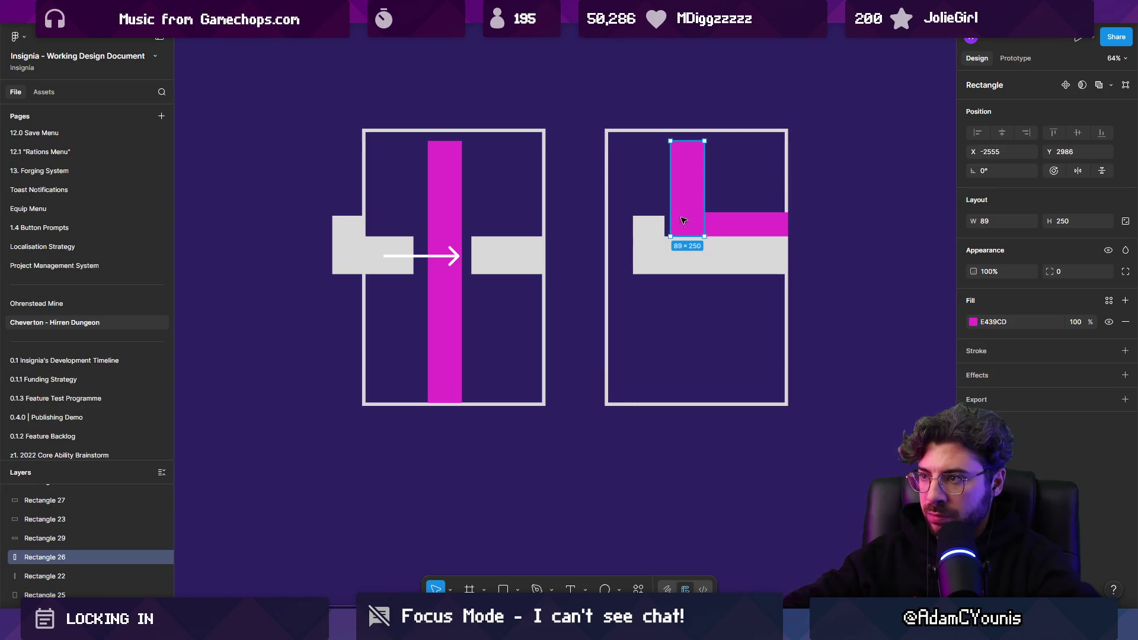
{"action": "left_click", "coordinate": [648, 229]}
{"action": "left_click_drag", "start_coordinate": [648, 229], "coordinate": [657, 248]}
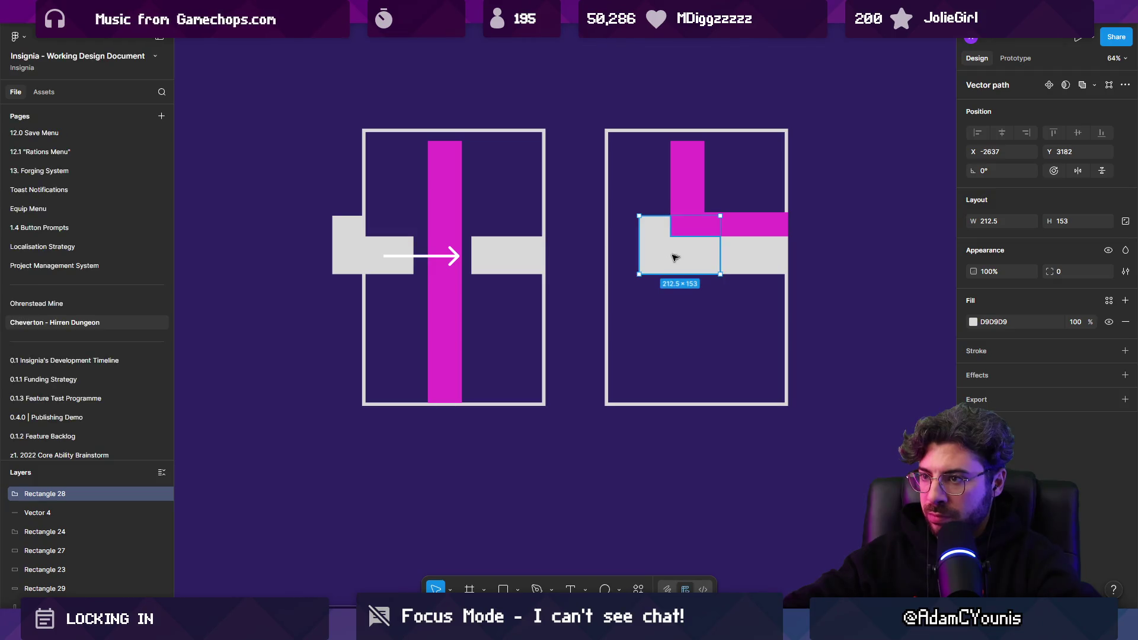
{"action": "key", "text": "Escape"}
Copy the panel pair into a second row below
{"action": "scroll", "coordinate": [359, 277], "scroll_direction": "down", "scroll_amount": 5}
{"action": "mouse_move", "coordinate": [315, 190]}
{"action": "left_mouse_down"}
{"action": "mouse_move", "coordinate": [500, 320]}
{"action": "mouse_move", "coordinate": [553, 244]}
{"action": "left_mouse_up"}
{"action": "scroll", "coordinate": [553, 243], "scroll_direction": "down", "scroll_amount": 2}
{"action": "left_click_drag", "start_coordinate": [446, 185], "coordinate": [446, 364], "text": "alt"}
{"action": "left_click", "coordinate": [330, 336]}
Delete the right gray gate pieces in both panels of the new row
{"action": "scroll", "coordinate": [331, 336], "scroll_direction": "up", "scroll_amount": 5}
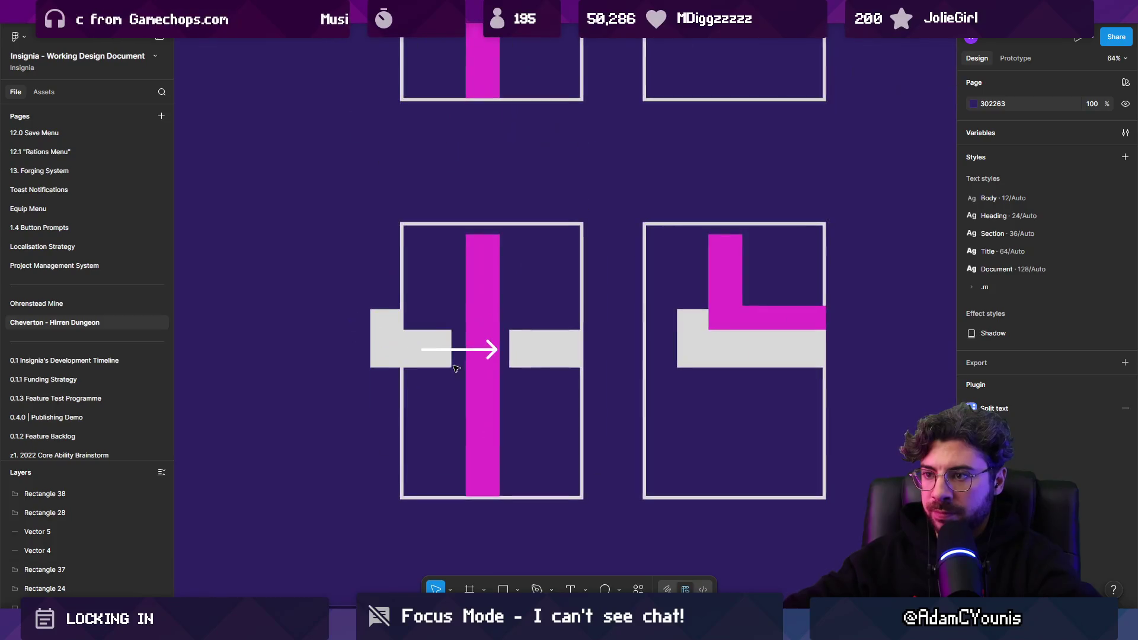
{"action": "scroll", "coordinate": [355, 332], "scroll_direction": "right", "scroll_amount": 2}
{"action": "left_click", "coordinate": [457, 346]}
{"action": "key", "text": "Delete"}
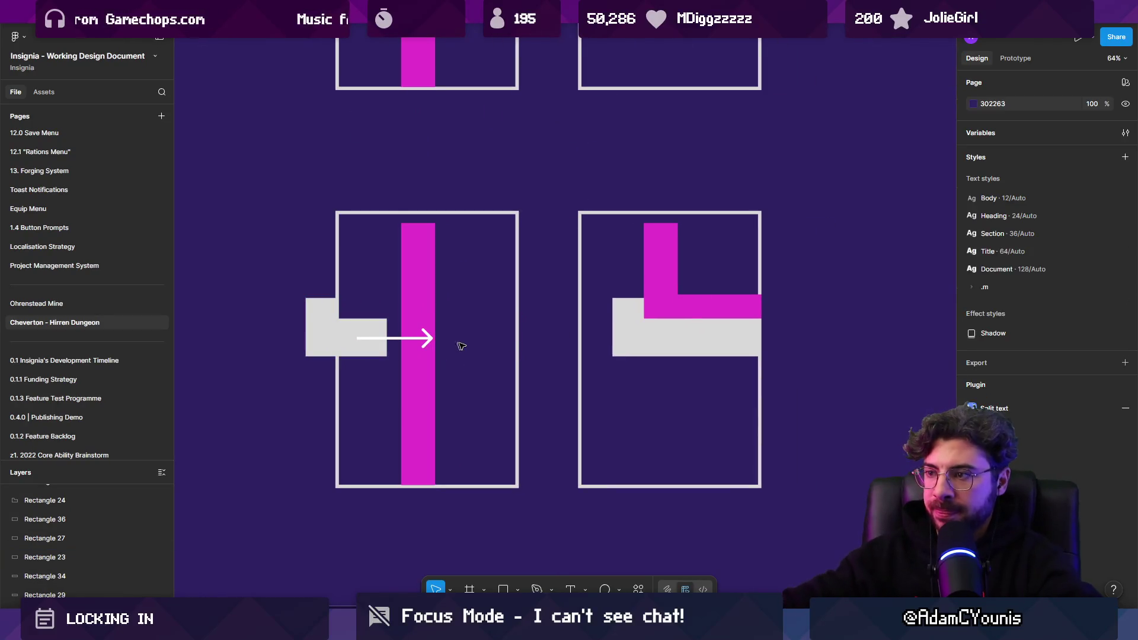
{"action": "left_click", "coordinate": [742, 349]}
{"action": "key", "text": "Delete"}
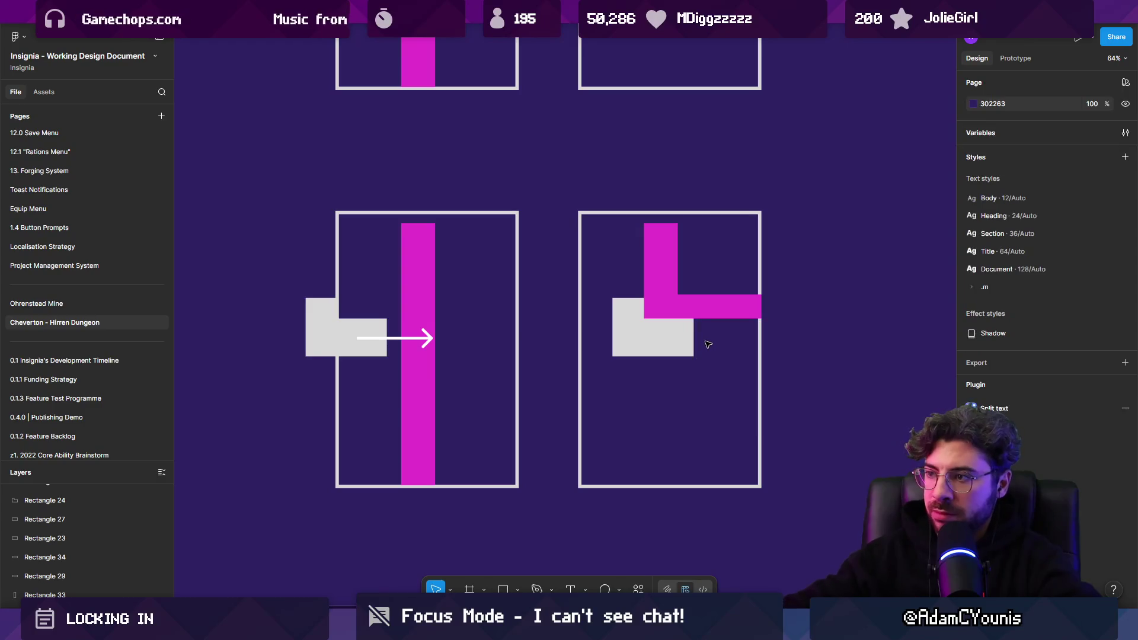
Edit the right panel's gray gate points into a notched shape
{"action": "left_click", "coordinate": [690, 343]}
{"action": "scroll", "coordinate": [690, 340], "scroll_direction": "up", "scroll_amount": 4}
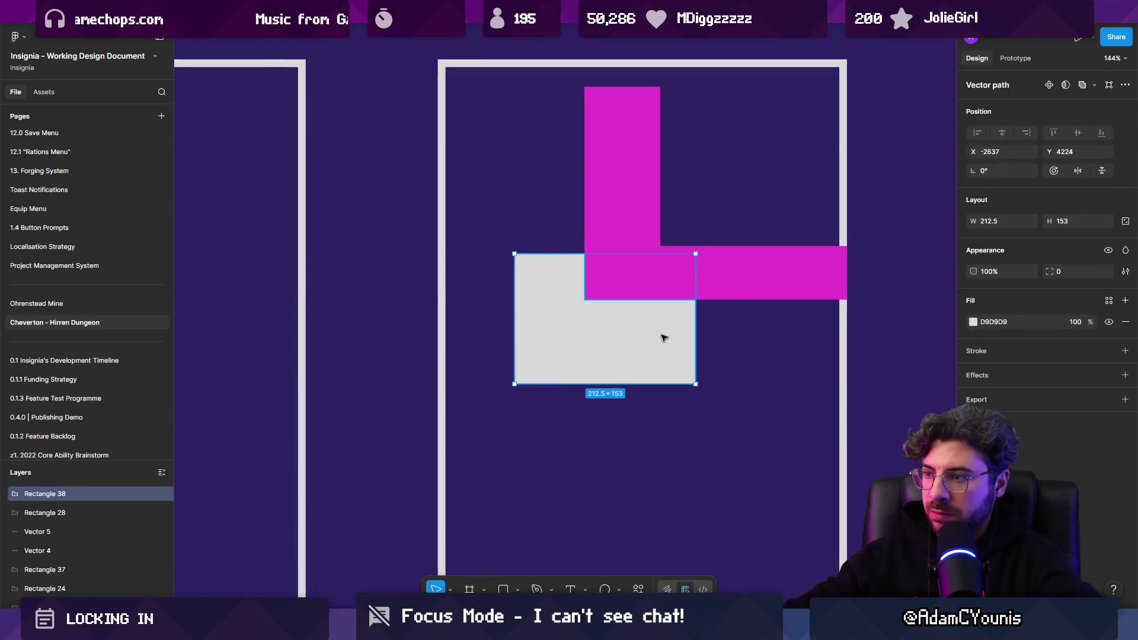
{"action": "double_click", "coordinate": [630, 331]}
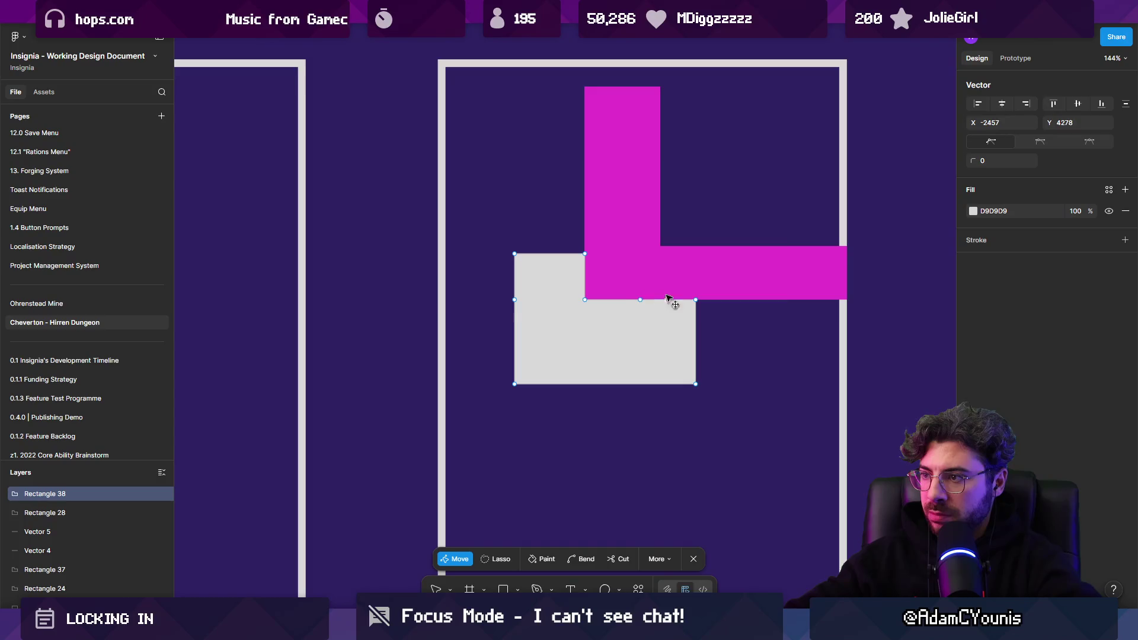
{"action": "left_click_drag", "start_coordinate": [668, 297], "coordinate": [656, 255]}
{"action": "left_click_drag", "start_coordinate": [706, 302], "coordinate": [707, 271]}
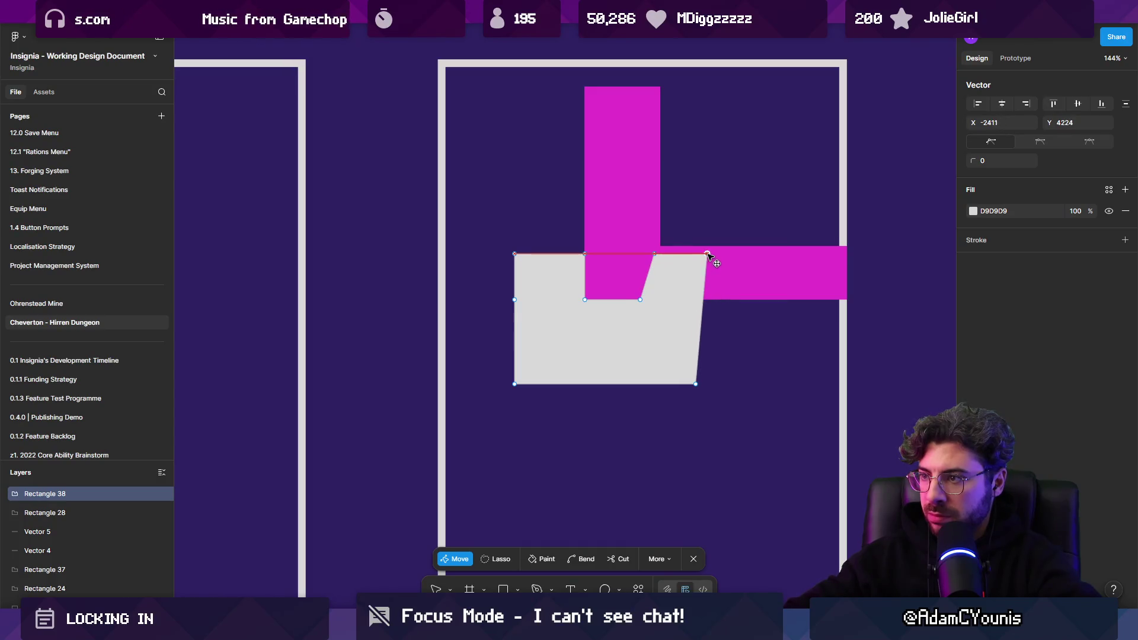
{"action": "left_click_drag", "start_coordinate": [705, 389], "coordinate": [734, 393]}
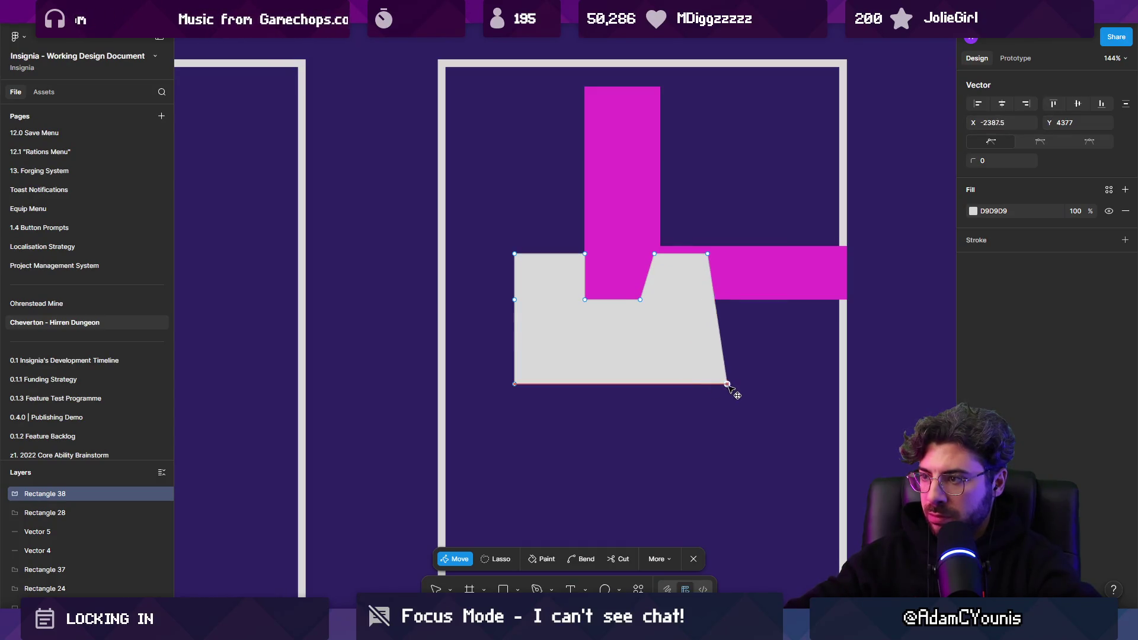
{"action": "left_click", "coordinate": [639, 317]}
{"action": "key", "text": "ctrl+z"}
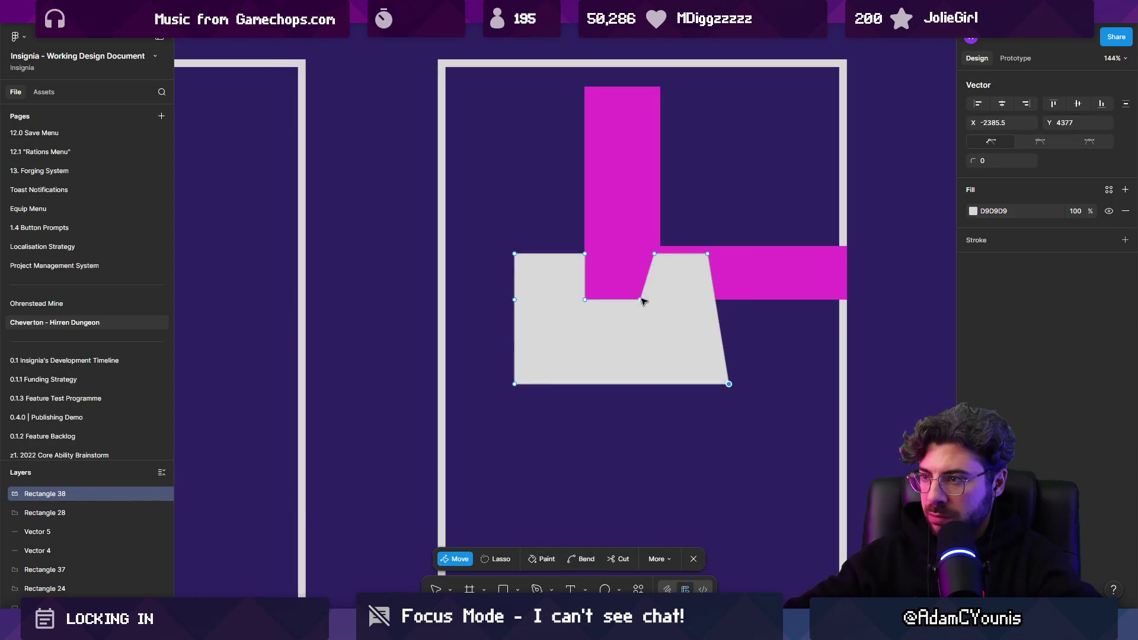
{"action": "left_click_drag", "start_coordinate": [654, 254], "coordinate": [729, 255]}
{"action": "scroll", "coordinate": [652, 267], "scroll_direction": "down", "scroll_amount": 5}
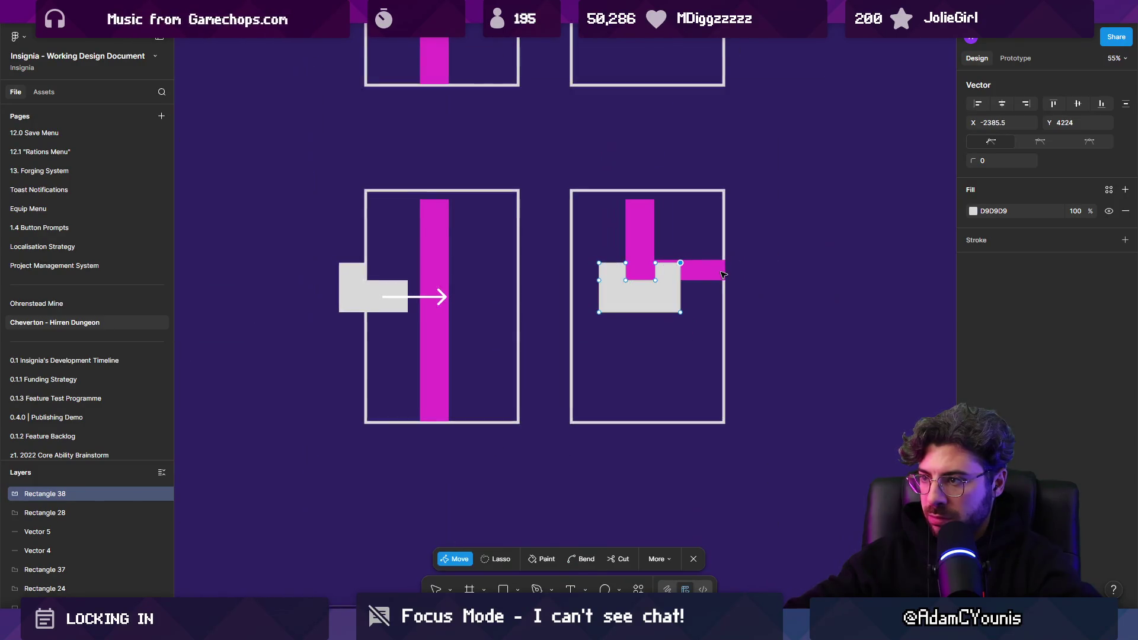
{"action": "key", "text": "Escape"}
Delete the copied horizontal magenta bar and copy the notched gate into the left panel
{"action": "left_click", "coordinate": [718, 274]}
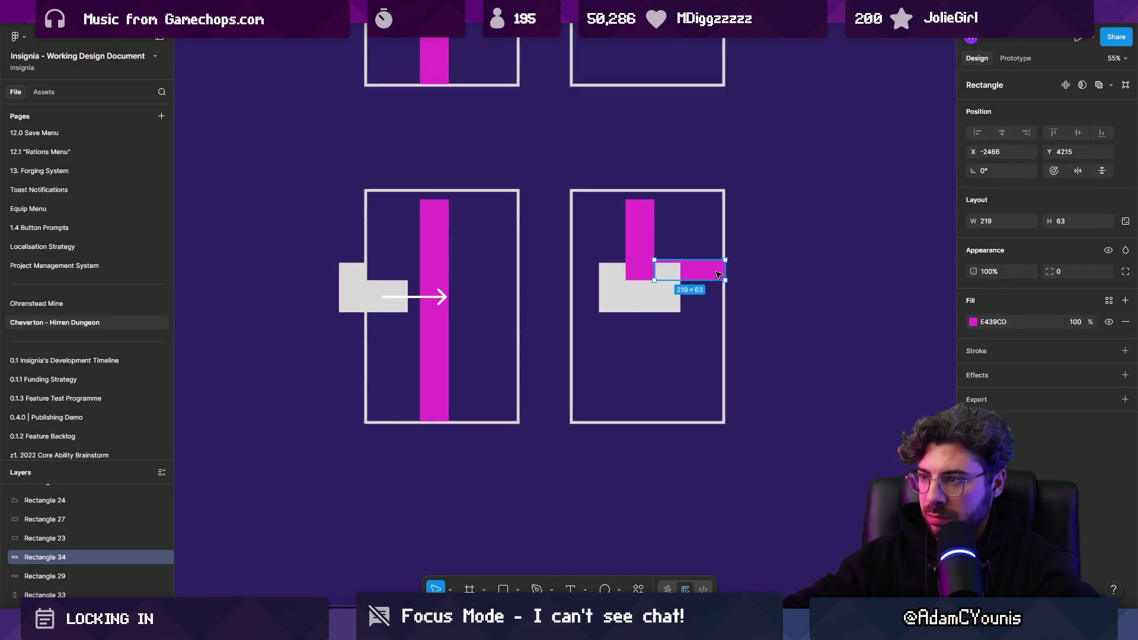
{"action": "key", "text": "Delete"}
{"action": "left_click", "coordinate": [412, 298]}
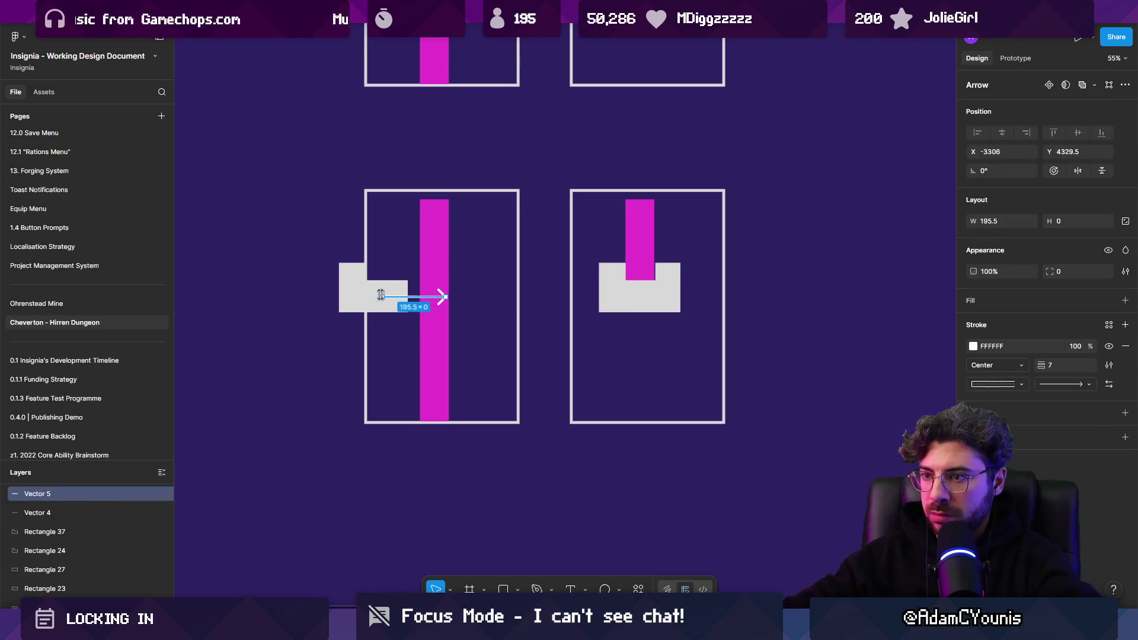
{"action": "left_click", "coordinate": [355, 290]}
{"action": "mouse_move", "coordinate": [356, 290]}
{"action": "left_mouse_down"}
{"action": "mouse_move", "coordinate": [628, 287]}
{"action": "mouse_move", "coordinate": [377, 297]}
{"action": "left_mouse_up"}
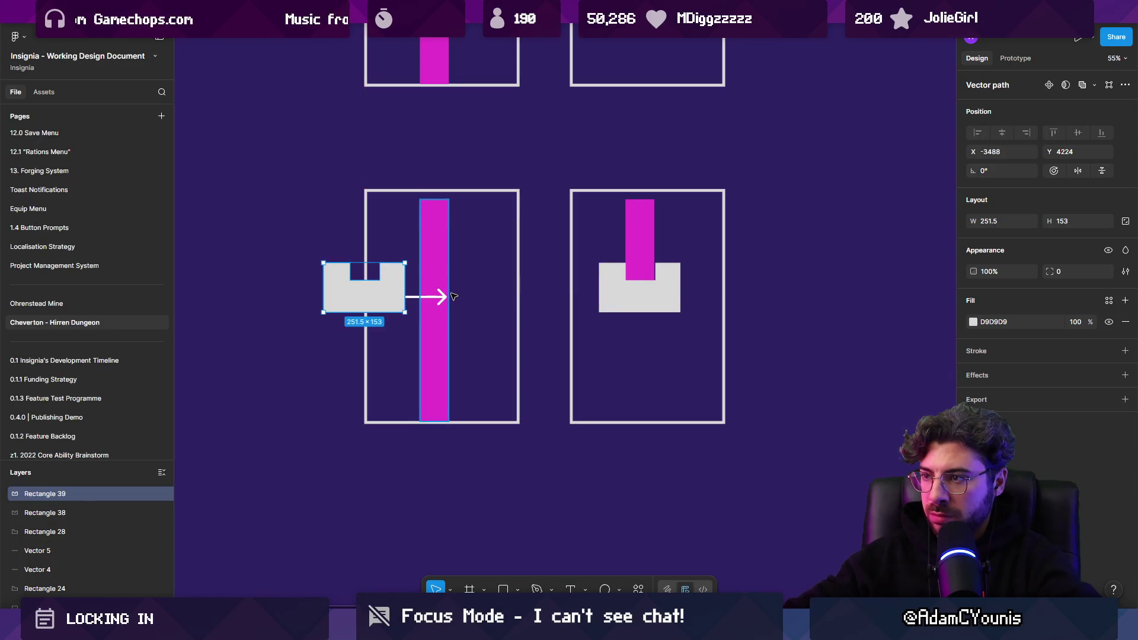
Place a third pair of panels below the second row
{"action": "scroll", "coordinate": [453, 297], "scroll_direction": "down", "scroll_amount": 2}
{"action": "left_click", "coordinate": [284, 274]}
{"action": "mouse_move", "coordinate": [284, 274]}
{"action": "left_mouse_down"}
{"action": "mouse_move", "coordinate": [292, 415]}
{"action": "mouse_move", "coordinate": [305, 383]}
{"action": "mouse_move", "coordinate": [562, 533]}
{"action": "mouse_move", "coordinate": [644, 539]}
{"action": "left_mouse_up"}
{"action": "scroll", "coordinate": [800, 355], "scroll_direction": "down", "scroll_amount": 10}
{"action": "mouse_move", "coordinate": [417, 360]}
{"action": "left_mouse_down"}
{"action": "mouse_move", "coordinate": [800, 355]}
{"action": "mouse_move", "coordinate": [681, 320]}
{"action": "mouse_move", "coordinate": [599, 325]}
{"action": "mouse_move", "coordinate": [468, 403]}
{"action": "mouse_move", "coordinate": [463, 390]}
{"action": "left_mouse_up"}
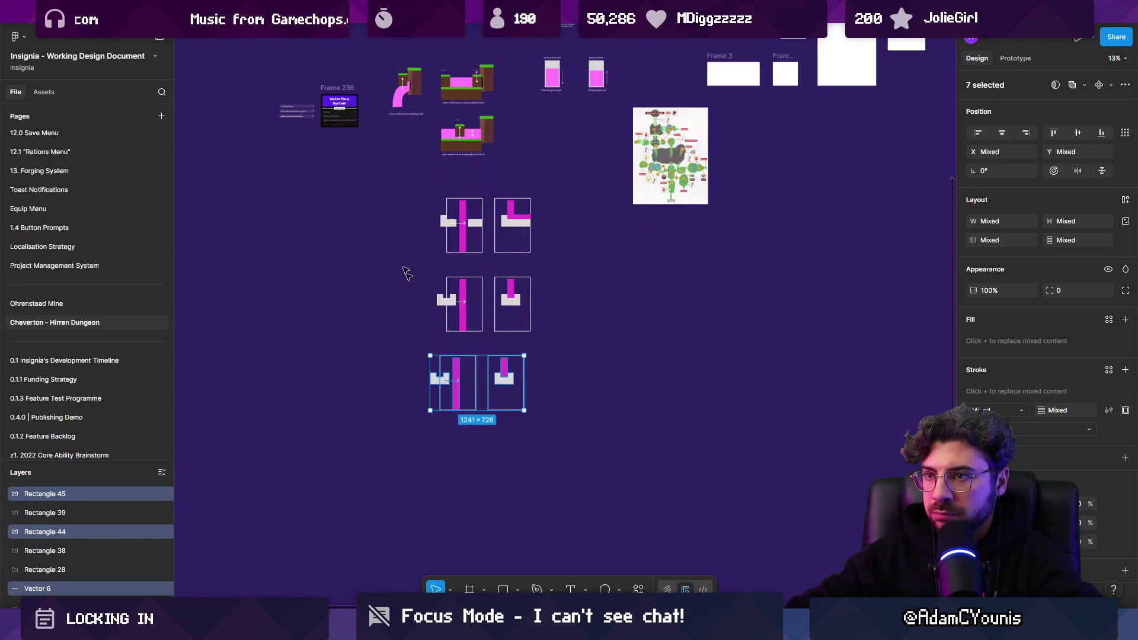
Scale the 24 selected panel frames down to about 0.49x
{"action": "left_click_drag", "start_coordinate": [385, 202], "coordinate": [589, 464]}
{"action": "key", "text": "k"}
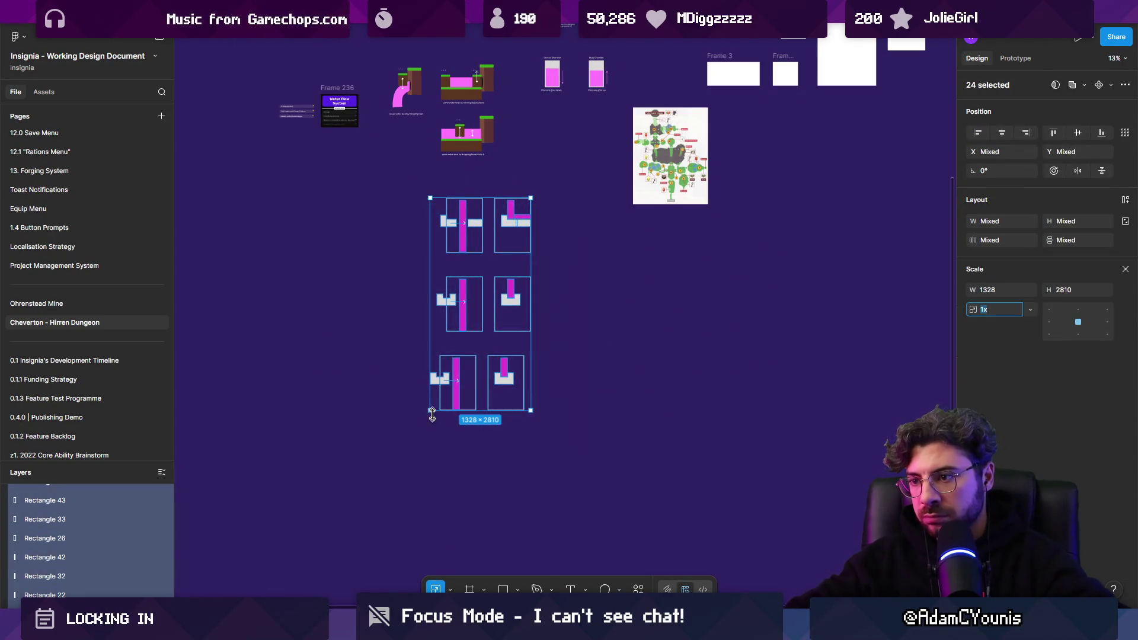
{"action": "left_click_drag", "start_coordinate": [432, 409], "coordinate": [456, 356]}
{"action": "scroll", "coordinate": [454, 332], "scroll_direction": "up", "scroll_amount": 5}
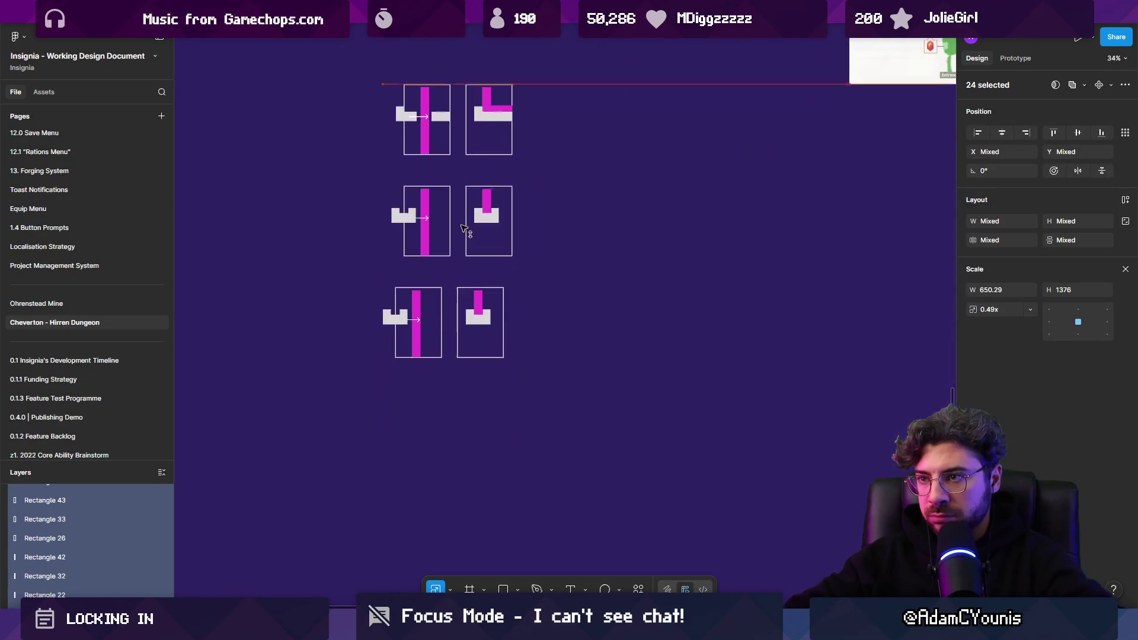
{"action": "scroll", "coordinate": [455, 320], "scroll_direction": "up", "scroll_amount": 4}
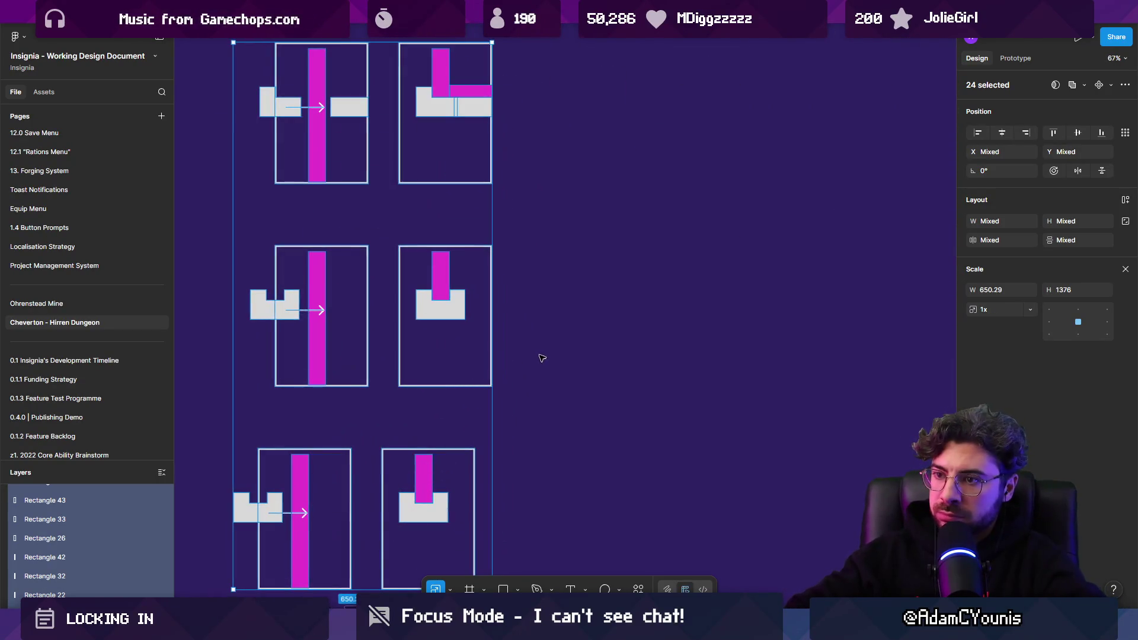
{"action": "scroll", "coordinate": [515, 371], "scroll_direction": "down", "scroll_amount": 5}
{"action": "left_click", "coordinate": [559, 313]}
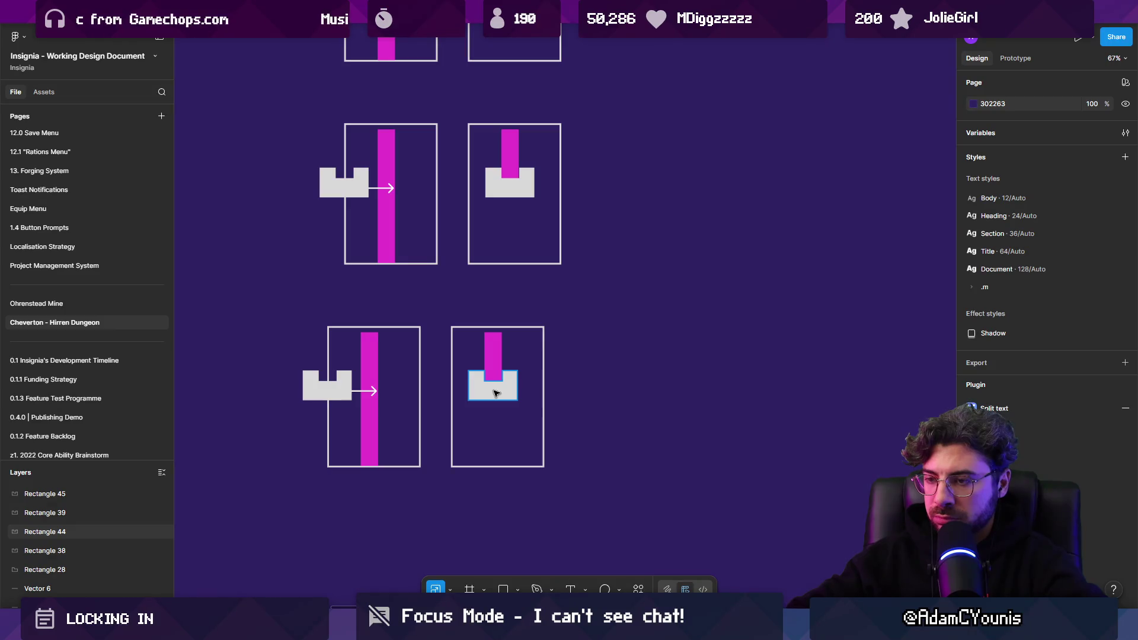
Copy a second gray block into the bottom-right panel
{"action": "left_click", "coordinate": [497, 393]}
{"action": "scroll", "coordinate": [497, 391], "scroll_direction": "up", "scroll_amount": 3}
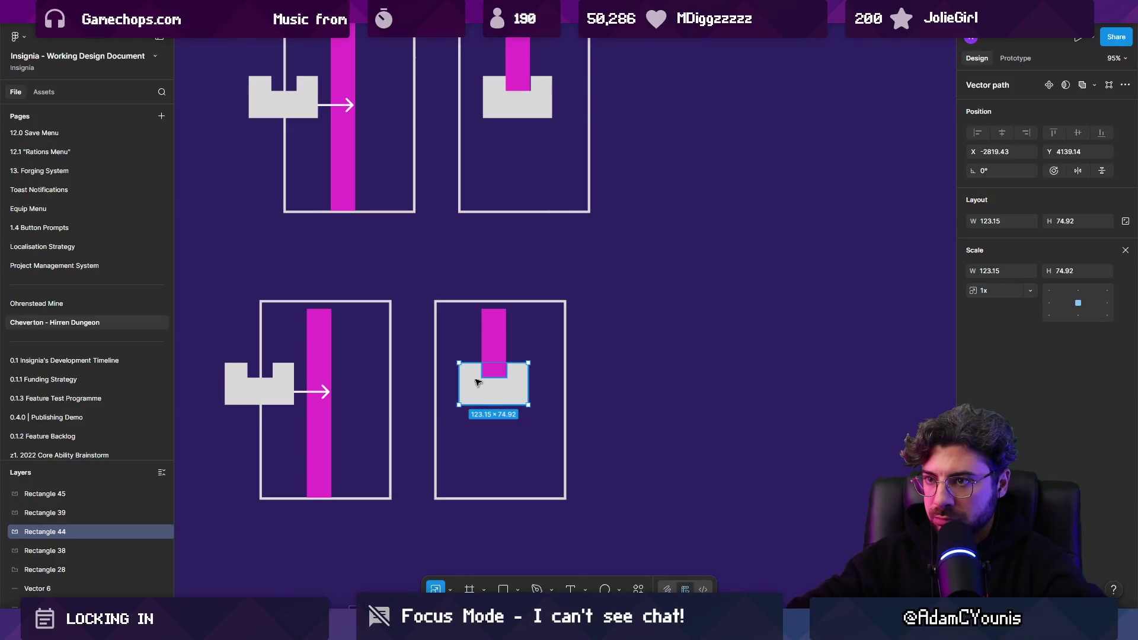
{"action": "scroll", "coordinate": [478, 381], "scroll_direction": "up", "scroll_amount": 2}
{"action": "scroll", "coordinate": [593, 374], "scroll_direction": "up", "scroll_amount": 2}
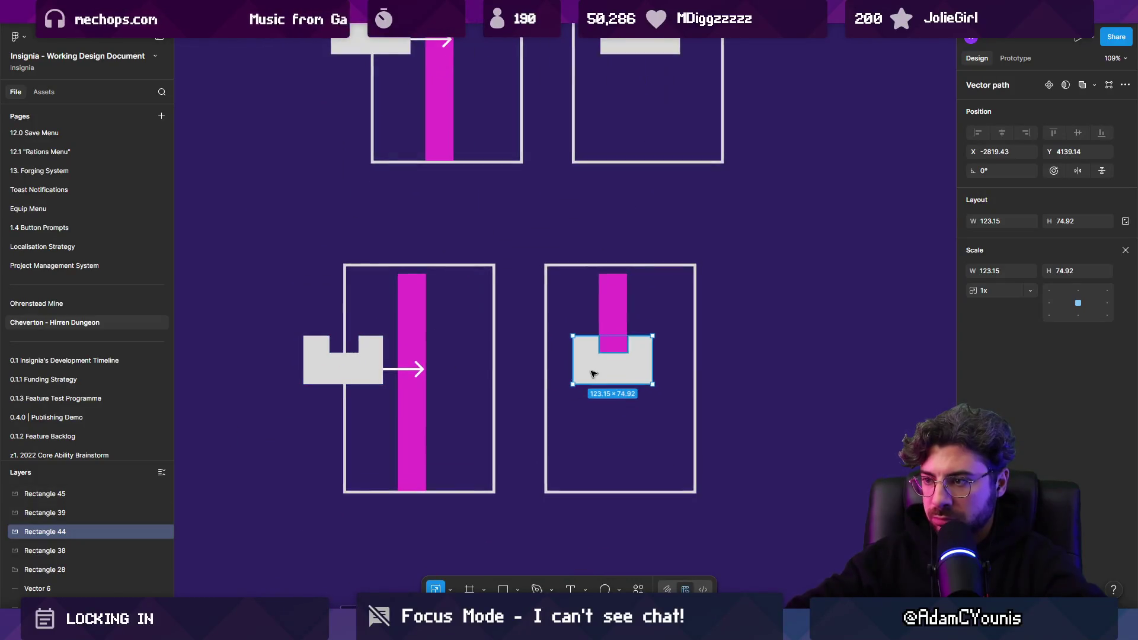
{"action": "scroll", "coordinate": [593, 374], "scroll_direction": "down", "scroll_amount": 5}
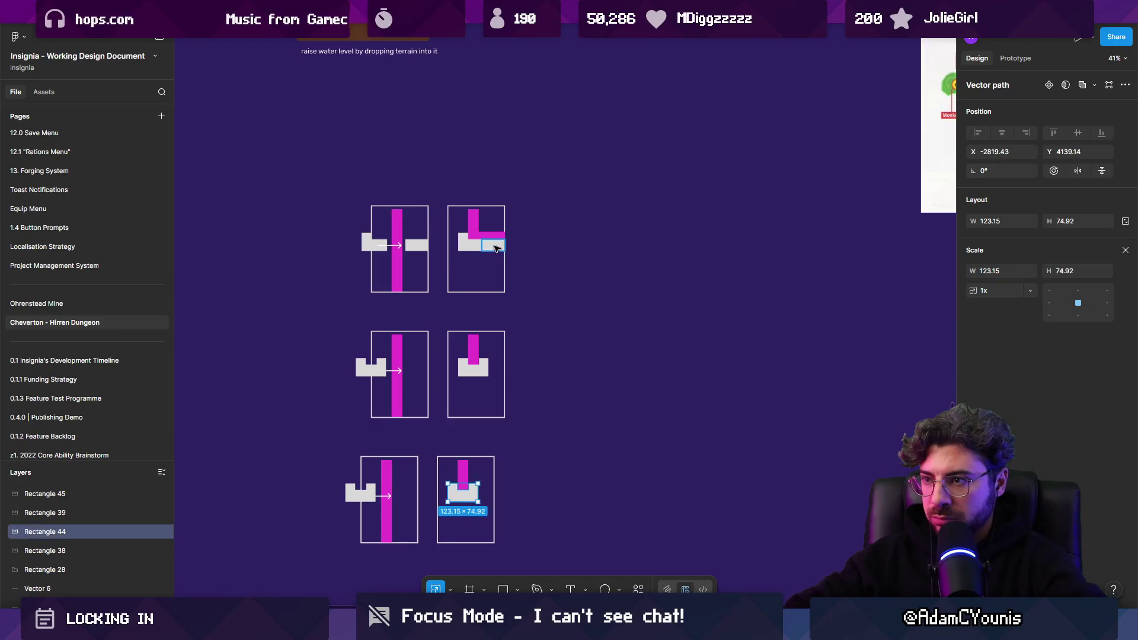
{"action": "mouse_move", "coordinate": [497, 248]}
{"action": "left_mouse_down"}
{"action": "mouse_move", "coordinate": [489, 496]}
{"action": "mouse_move", "coordinate": [489, 480]}
{"action": "left_mouse_up"}
{"action": "scroll", "coordinate": [489, 497], "scroll_direction": "up", "scroll_amount": 4}
{"action": "scroll", "coordinate": [478, 410], "scroll_direction": "up", "scroll_amount": 5}
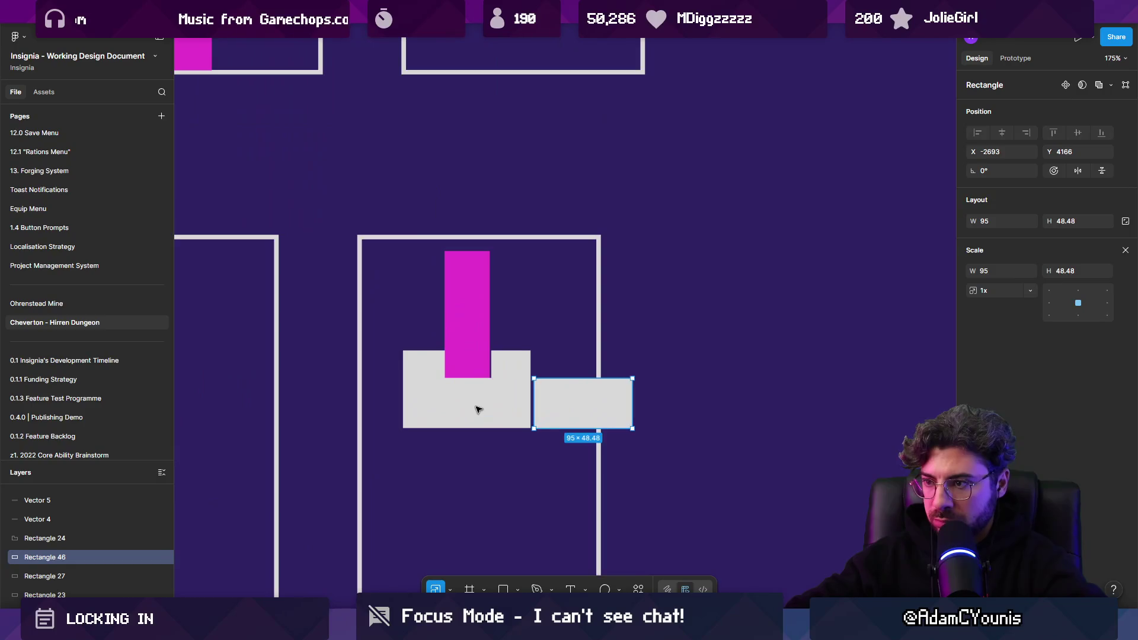
Reshape the notched gray block into an L by deleting a corner point, then move it up
{"action": "mouse_move", "coordinate": [477, 409]}
{"action": "left_mouse_down"}
{"action": "mouse_move", "coordinate": [475, 381]}
{"action": "mouse_move", "coordinate": [477, 415]}
{"action": "left_mouse_up"}
{"action": "double_click", "coordinate": [508, 374]}
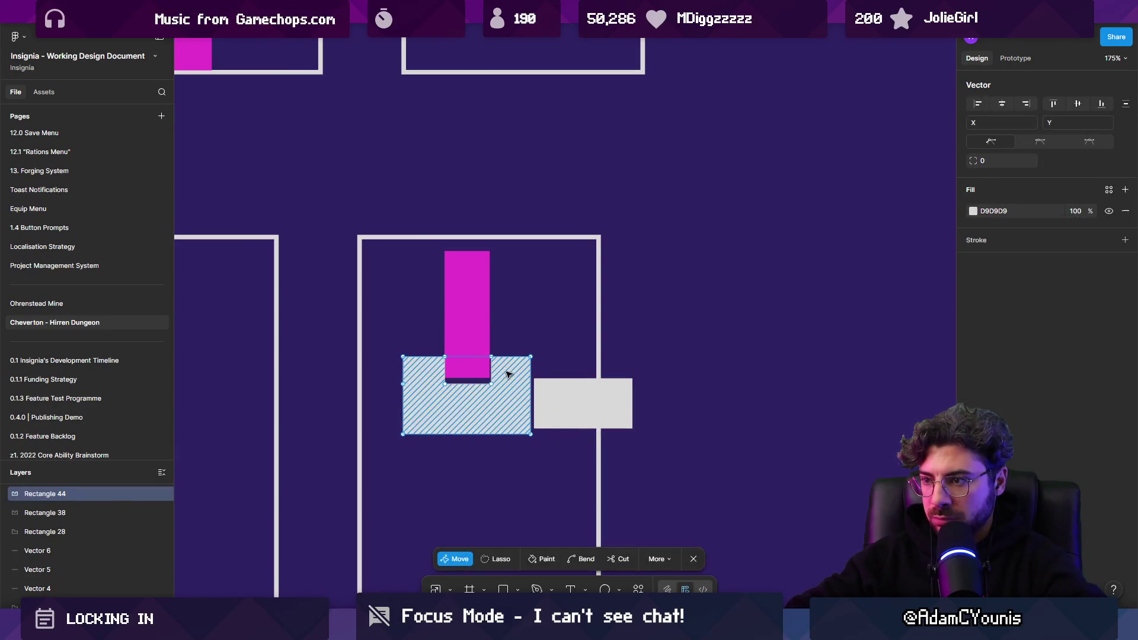
{"action": "scroll", "coordinate": [489, 355], "scroll_direction": "up", "scroll_amount": 8}
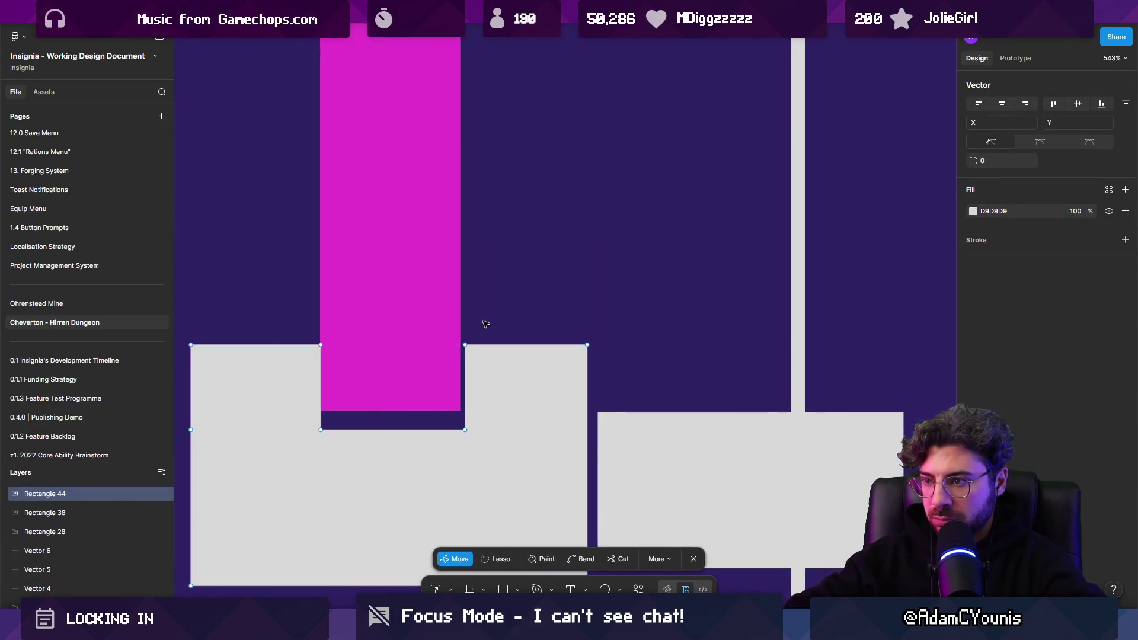
{"action": "left_click", "coordinate": [466, 345]}
{"action": "key", "text": "p"}
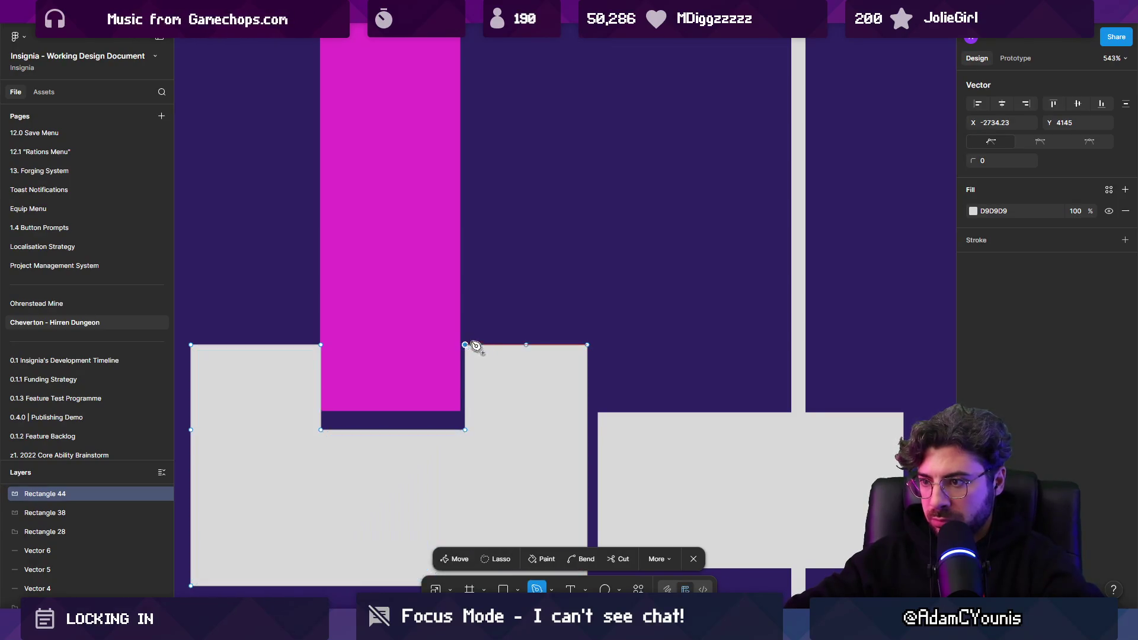
{"action": "key", "text": "Delete"}
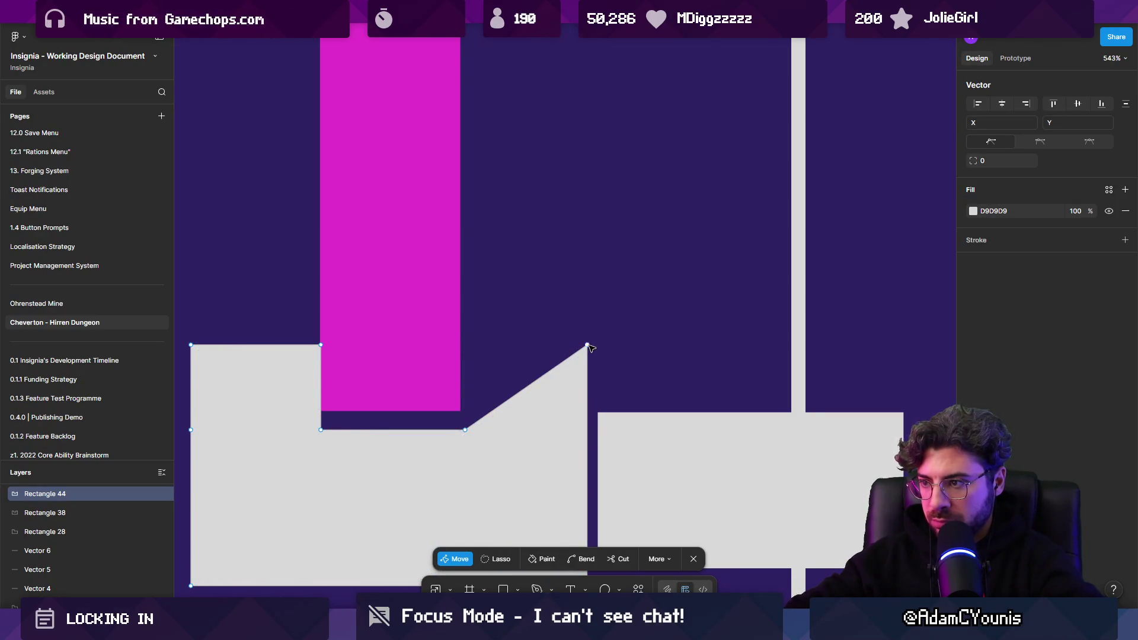
{"action": "left_click_drag", "start_coordinate": [586, 345], "coordinate": [589, 430]}
{"action": "scroll", "coordinate": [524, 426], "scroll_direction": "down", "scroll_amount": 5}
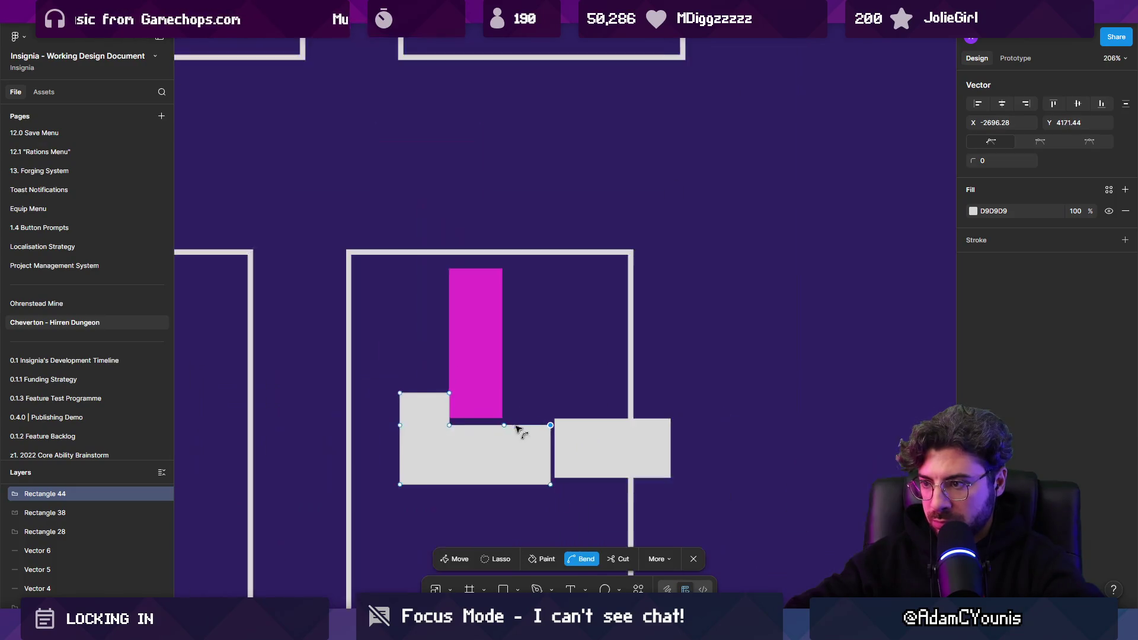
{"action": "key", "text": "Escape"}
{"action": "mouse_move", "coordinate": [496, 452]}
{"action": "left_mouse_down"}
{"action": "mouse_move", "coordinate": [496, 347]}
{"action": "mouse_move", "coordinate": [457, 343]}
{"action": "mouse_move", "coordinate": [467, 560]}
{"action": "left_mouse_up"}
Extend the magenta column to the L-shaped block and add magenta bars stepping down and right
{"action": "scroll", "coordinate": [474, 356], "scroll_direction": "down", "scroll_amount": 3}
{"action": "left_click", "coordinate": [478, 264]}
{"action": "left_click", "coordinate": [482, 243]}
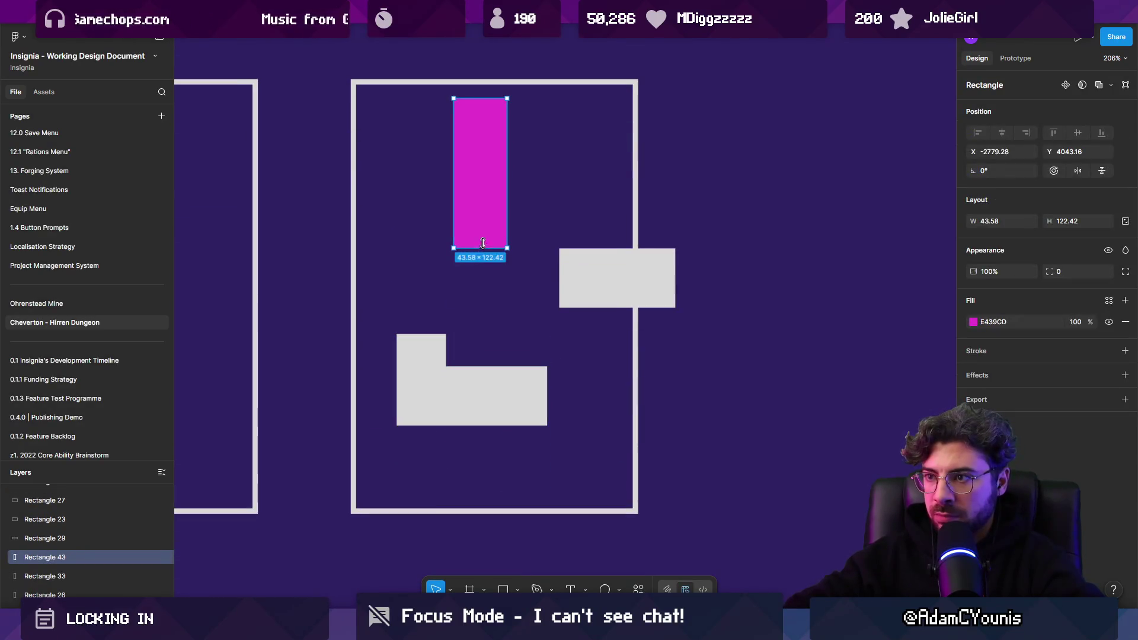
{"action": "mouse_move", "coordinate": [482, 247]}
{"action": "left_mouse_down"}
{"action": "mouse_move", "coordinate": [482, 378]}
{"action": "mouse_move", "coordinate": [523, 318]}
{"action": "mouse_move", "coordinate": [540, 250]}
{"action": "left_mouse_up"}
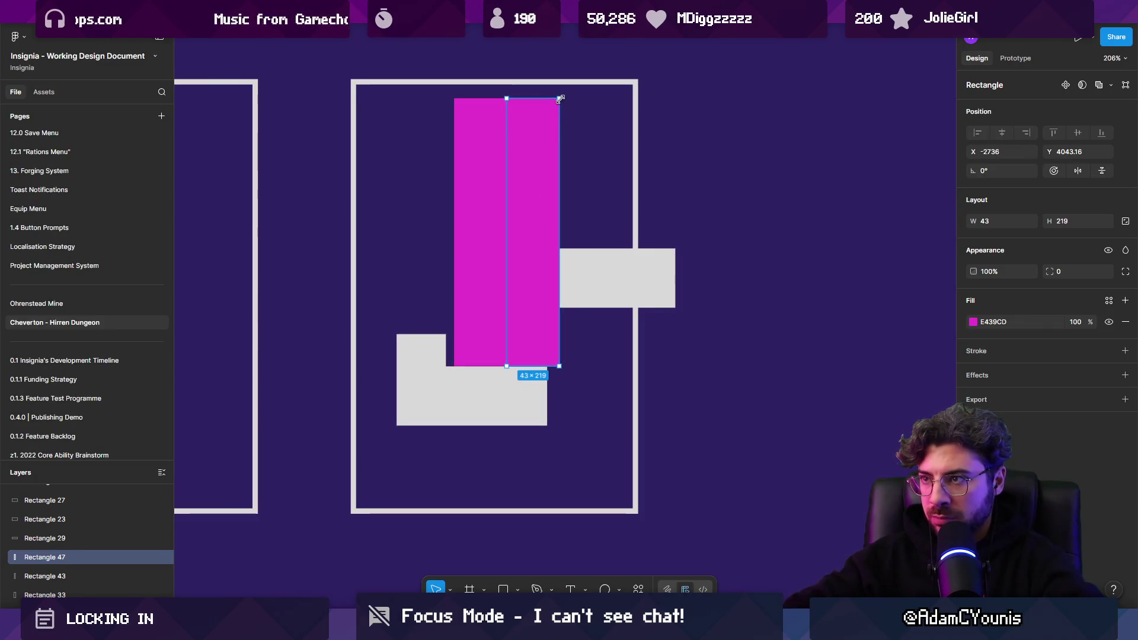
{"action": "mouse_move", "coordinate": [560, 99]}
{"action": "left_mouse_down"}
{"action": "mouse_move", "coordinate": [583, 322]}
{"action": "mouse_move", "coordinate": [571, 354]}
{"action": "mouse_move", "coordinate": [600, 361]}
{"action": "mouse_move", "coordinate": [592, 508]}
{"action": "left_mouse_up"}
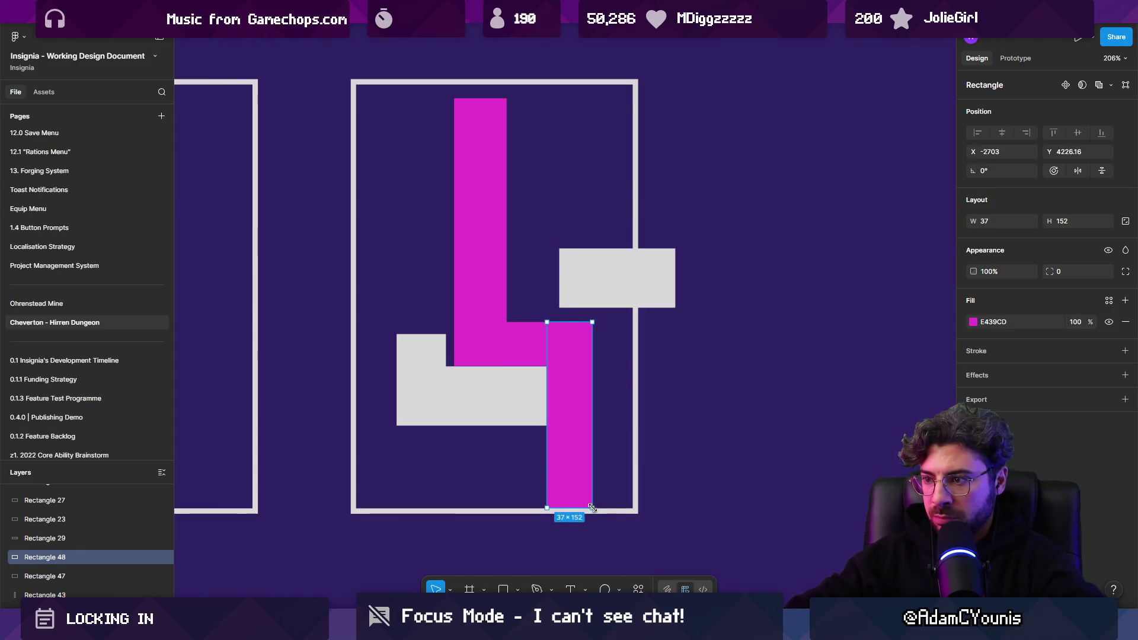
Narrow the L-shaped block from its left edge and draw a white flow arrow
{"action": "left_click", "coordinate": [506, 409]}
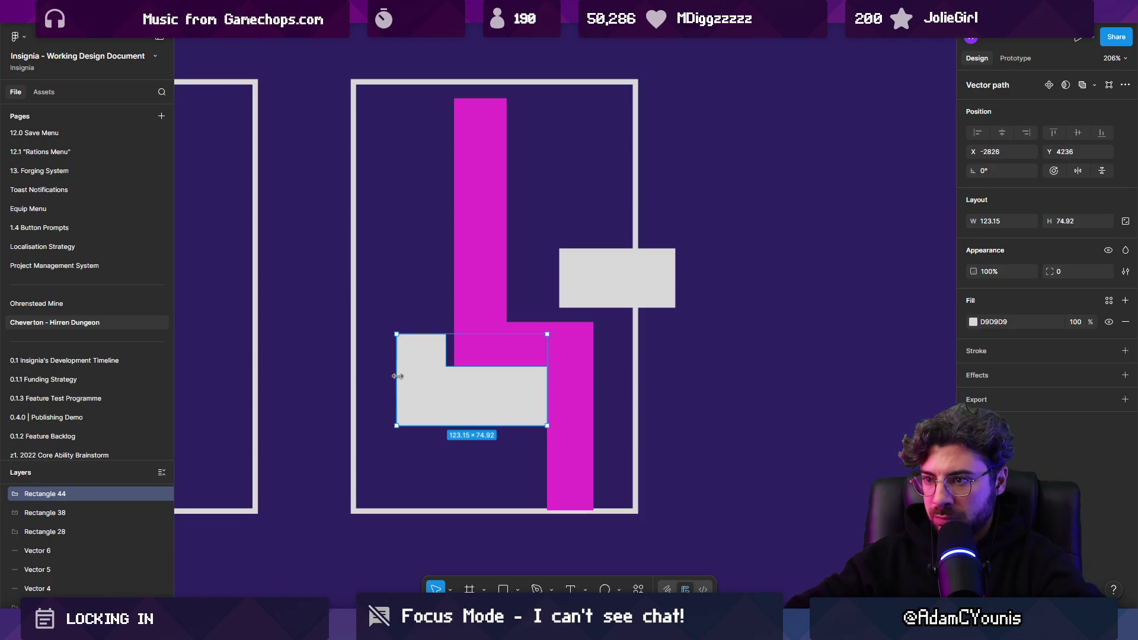
{"action": "left_click_drag", "start_coordinate": [397, 375], "coordinate": [408, 377]}
{"action": "scroll", "coordinate": [480, 365], "scroll_direction": "down", "scroll_amount": 3}
{"action": "left_click", "coordinate": [533, 320]}
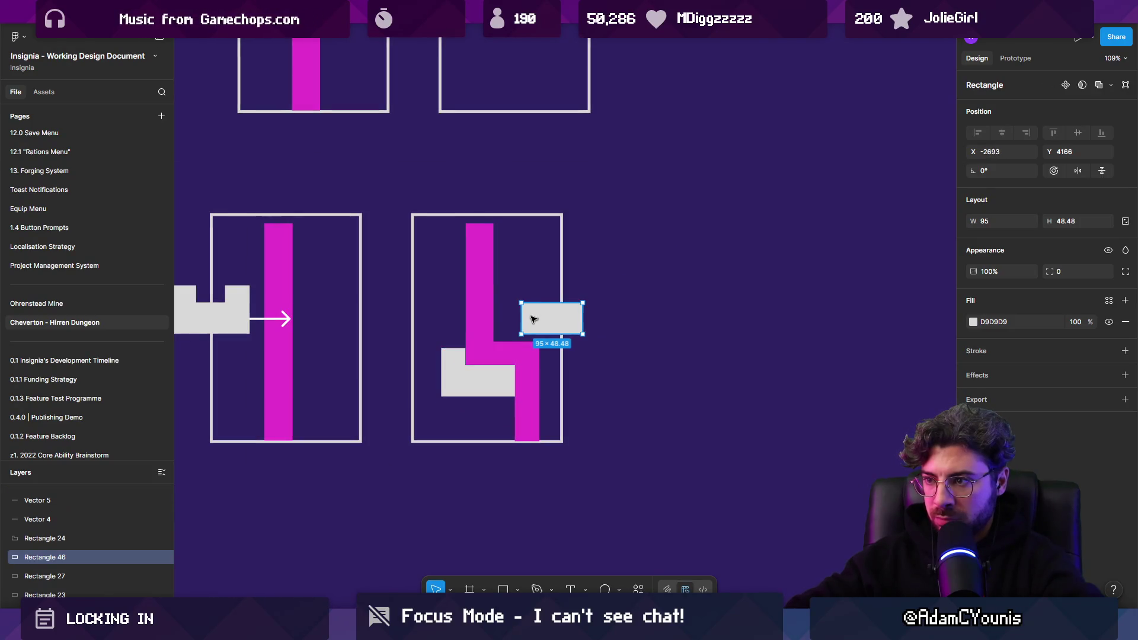
{"action": "mouse_move", "coordinate": [284, 320]}
{"action": "left_mouse_down"}
{"action": "mouse_move", "coordinate": [513, 335]}
{"action": "mouse_move", "coordinate": [487, 279]}
{"action": "left_mouse_up"}
{"action": "key", "text": "Escape"}
{"action": "left_click", "coordinate": [278, 322]}
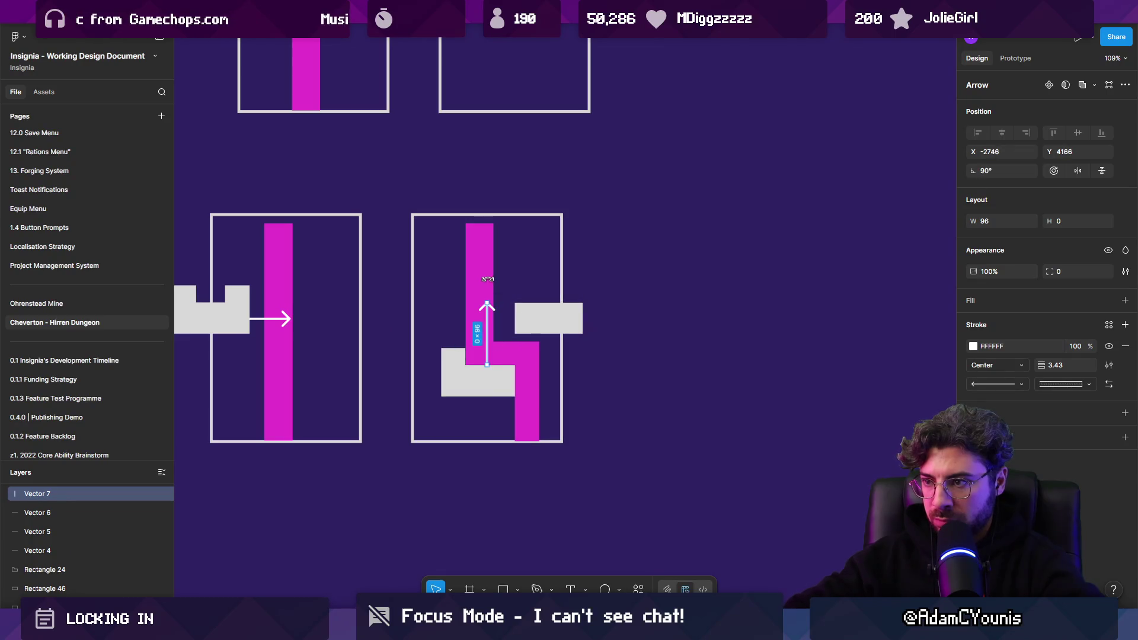
Replace the old left panel with a copy of the right panel
{"action": "scroll", "coordinate": [400, 357], "scroll_direction": "left", "scroll_amount": 3}
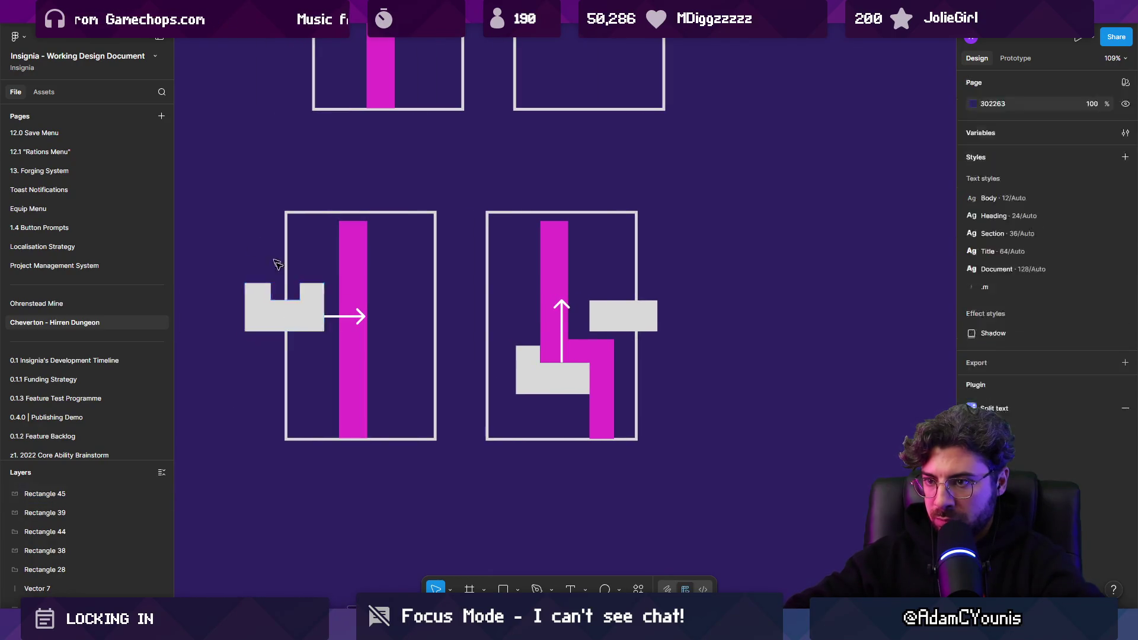
{"action": "mouse_move", "coordinate": [276, 261]}
{"action": "left_mouse_down"}
{"action": "mouse_move", "coordinate": [422, 478]}
{"action": "mouse_move", "coordinate": [693, 195]}
{"action": "left_mouse_up"}
{"action": "key", "text": "Delete"}
{"action": "mouse_move", "coordinate": [605, 257]}
{"action": "left_mouse_down"}
{"action": "mouse_move", "coordinate": [386, 256]}
{"action": "mouse_move", "coordinate": [400, 256]}
{"action": "left_mouse_up"}
{"action": "scroll", "coordinate": [616, 300], "scroll_direction": "right", "scroll_amount": 3}
Raise the lower gray block, move a magenta bar above the gray bar, and delete the lower bar
{"action": "left_click_drag", "start_coordinate": [477, 382], "coordinate": [474, 320]}
{"action": "left_click_drag", "start_coordinate": [526, 354], "coordinate": [526, 298]}
{"action": "left_click", "coordinate": [500, 355]}
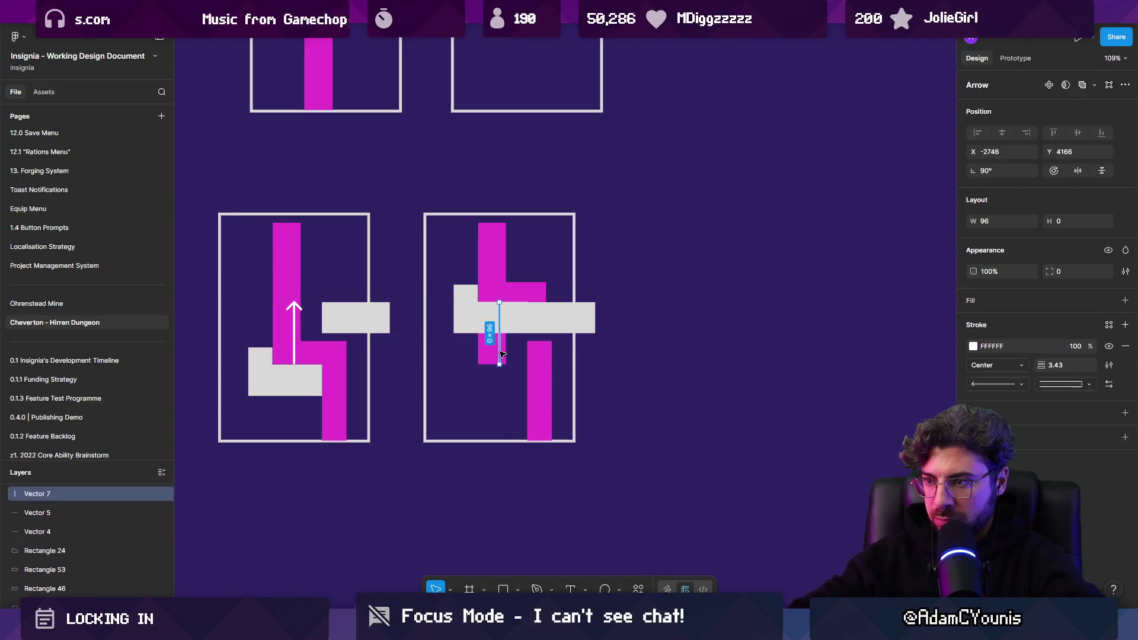
{"action": "left_click", "coordinate": [544, 362]}
{"action": "key", "text": "Delete"}
Remove the arrow, shorten the magenta column to the gray bar, and widen the horizontal bar
{"action": "scroll", "coordinate": [497, 344], "scroll_direction": "up", "scroll_amount": 5}
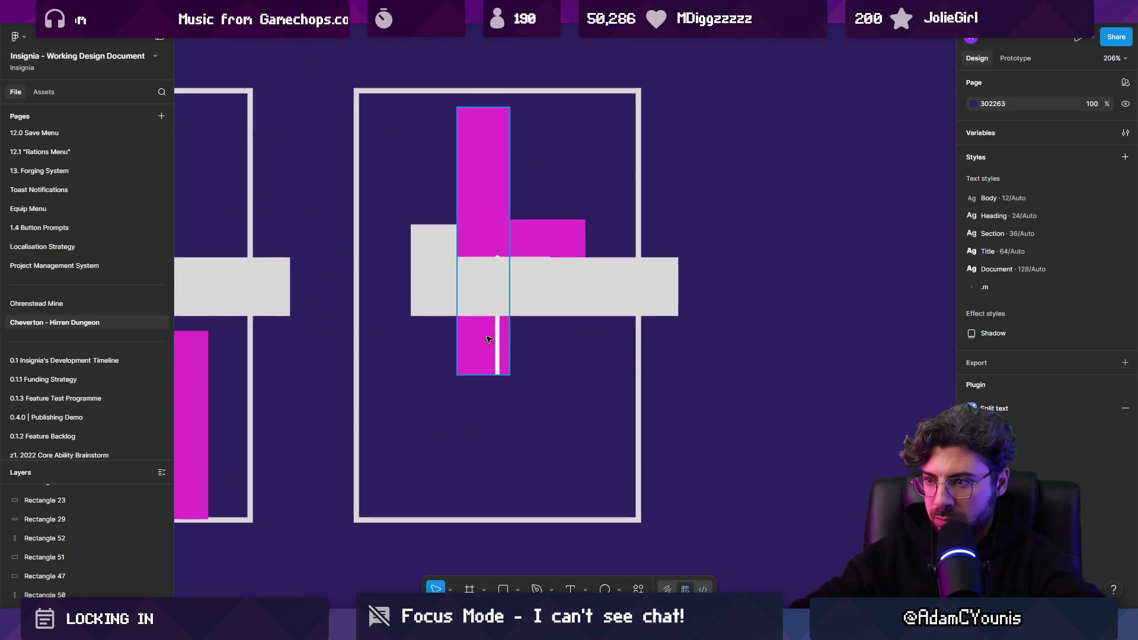
{"action": "left_click", "coordinate": [497, 337]}
{"action": "key", "text": "Escape"}
{"action": "left_click", "coordinate": [492, 356]}
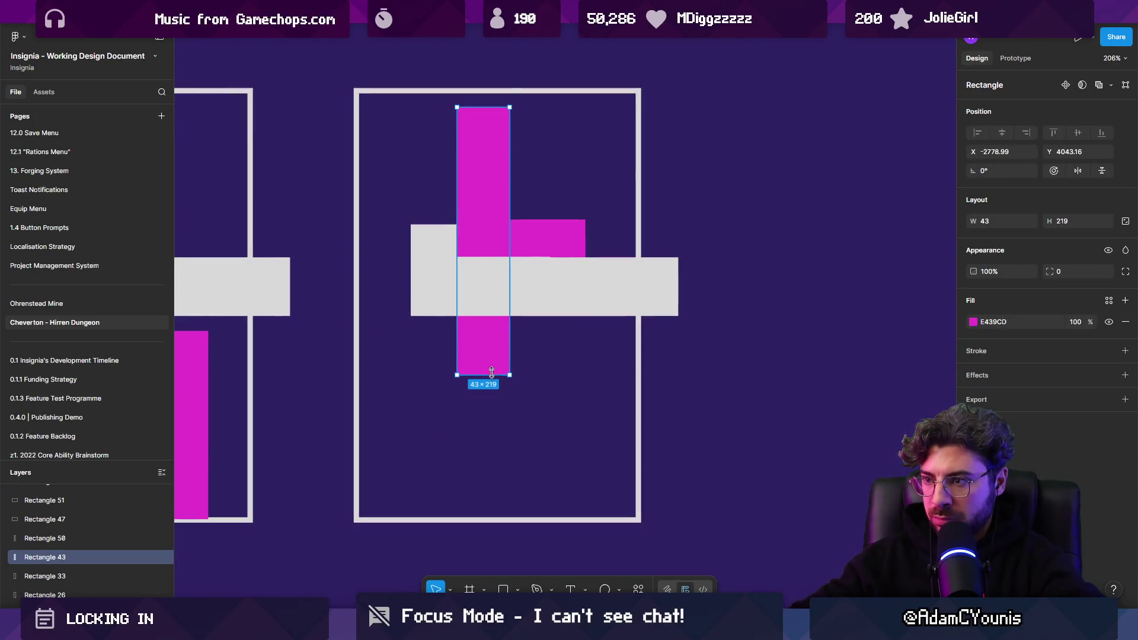
{"action": "left_click_drag", "start_coordinate": [492, 372], "coordinate": [492, 257]}
{"action": "left_click", "coordinate": [539, 244]}
{"action": "left_click_drag", "start_coordinate": [586, 240], "coordinate": [616, 236]}
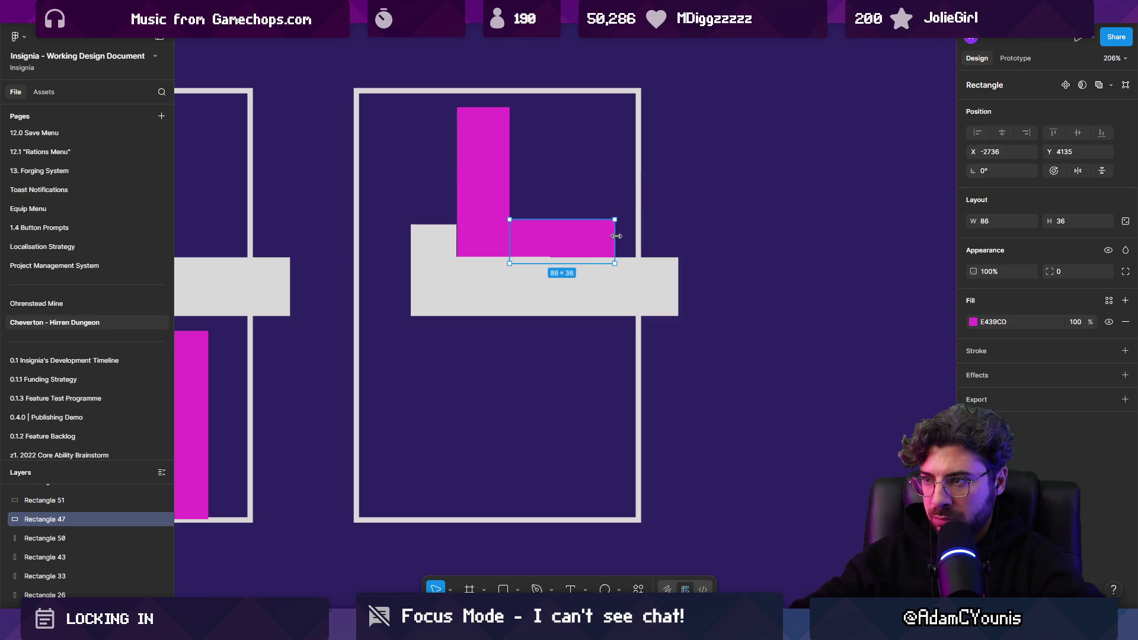
{"action": "left_click", "coordinate": [776, 254]}
{"action": "scroll", "coordinate": [622, 291], "scroll_direction": "down", "scroll_amount": 5}
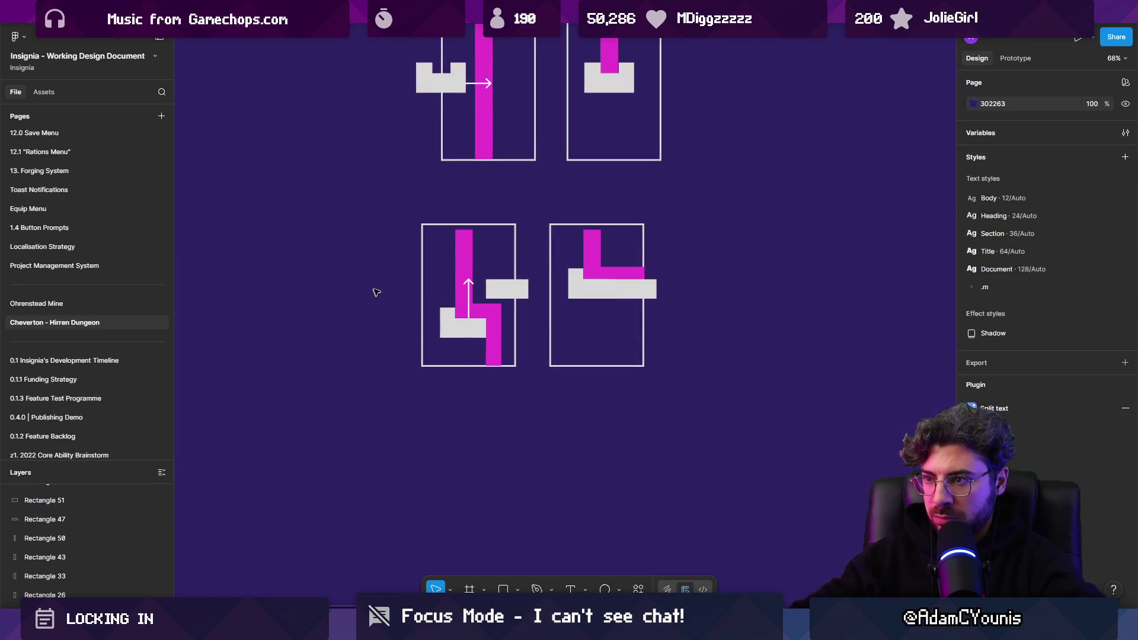
Move the bottom stepped-flow panel pair up to sit right of the top pair
{"action": "scroll", "coordinate": [376, 292], "scroll_direction": "up", "scroll_amount": 3}
{"action": "scroll", "coordinate": [332, 355], "scroll_direction": "left", "scroll_amount": 3}
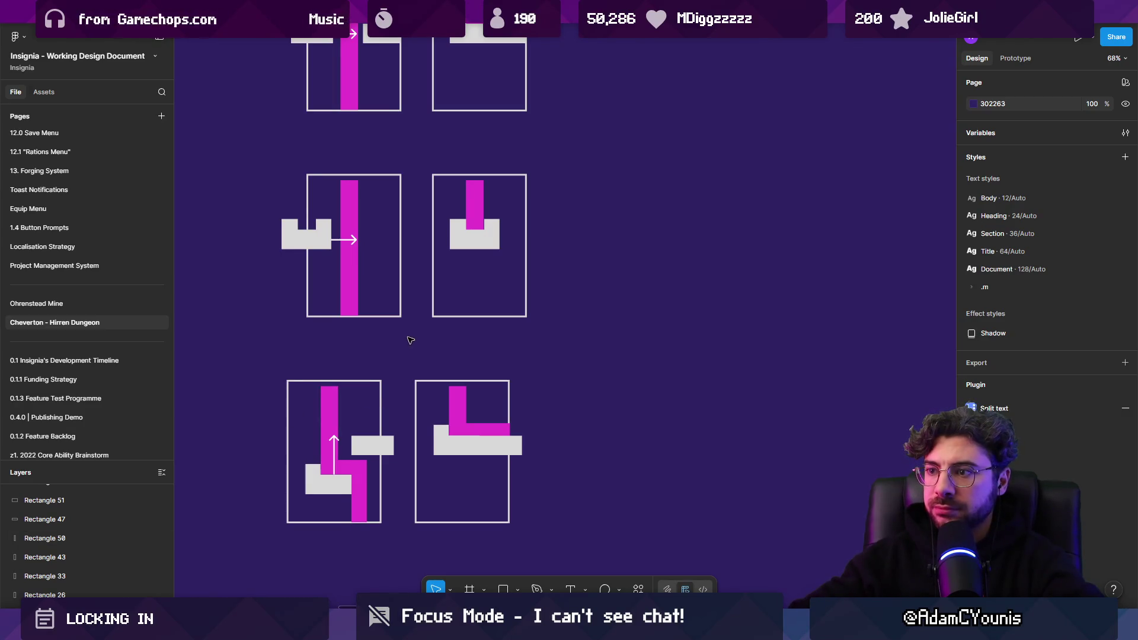
{"action": "scroll", "coordinate": [411, 350], "scroll_direction": "right", "scroll_amount": 1}
{"action": "left_click", "coordinate": [487, 455]}
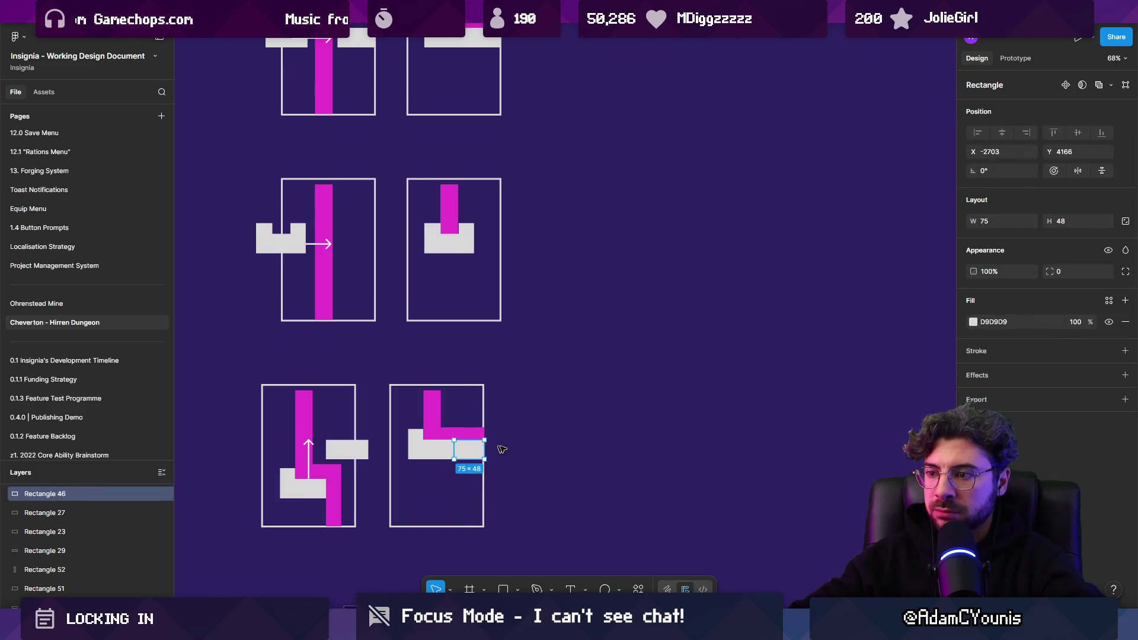
{"action": "left_click", "coordinate": [553, 446]}
{"action": "scroll", "coordinate": [553, 447], "scroll_direction": "down", "scroll_amount": 3}
{"action": "left_click_drag", "start_coordinate": [553, 440], "coordinate": [477, 441]}
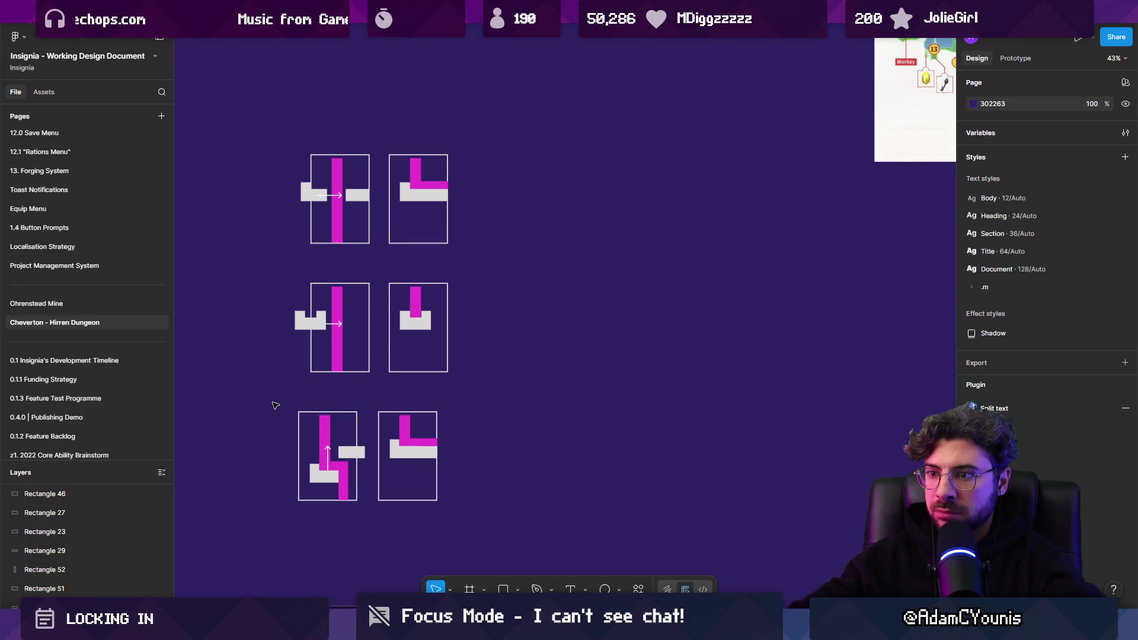
{"action": "left_click_drag", "start_coordinate": [275, 405], "coordinate": [482, 537]}
{"action": "mouse_move", "coordinate": [361, 470]}
{"action": "left_mouse_down"}
{"action": "mouse_move", "coordinate": [527, 217]}
{"action": "mouse_move", "coordinate": [566, 218]}
{"action": "left_mouse_up"}
Shift the remaining notched-gate panel pair further down
{"action": "left_click_drag", "start_coordinate": [240, 261], "coordinate": [482, 420]}
{"action": "left_click_drag", "start_coordinate": [406, 329], "coordinate": [405, 372]}
{"action": "key", "text": "Escape"}
{"action": "scroll", "coordinate": [470, 368], "scroll_direction": "up", "scroll_amount": 2}
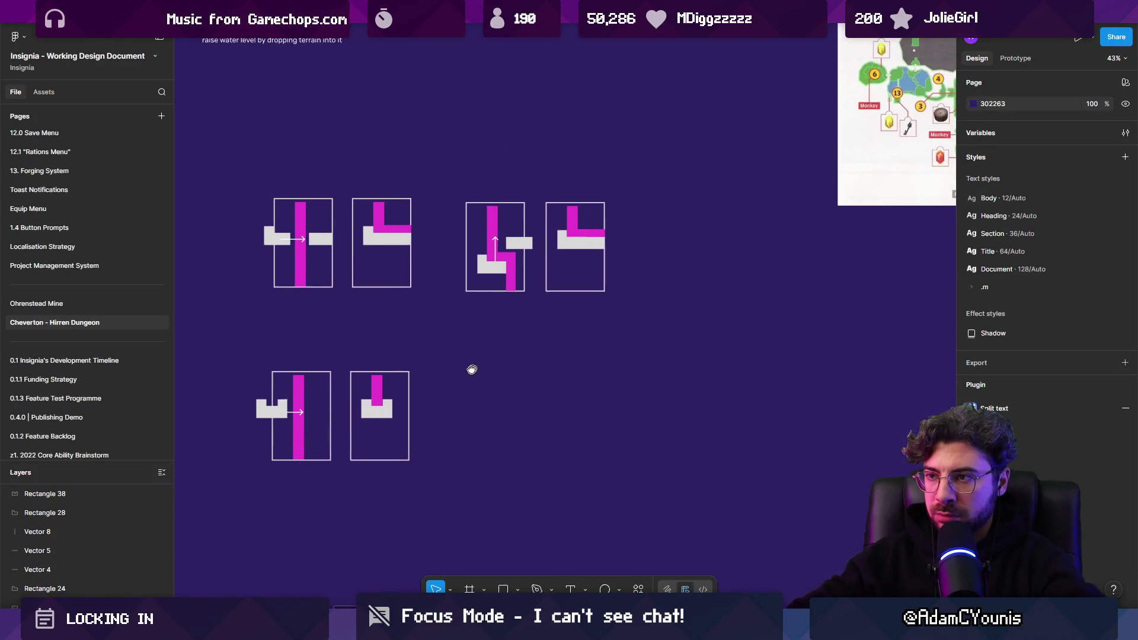
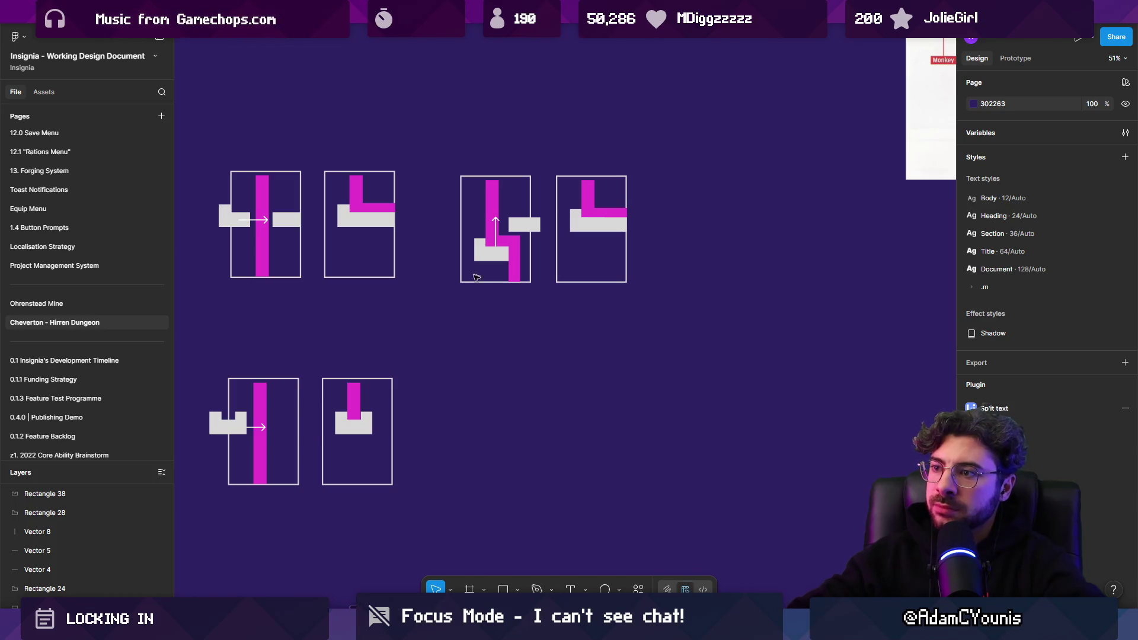
Copy the third diagram pair downward and resize the copied outline to 584 wide by 284 high
{"action": "left_click_drag", "start_coordinate": [457, 296], "coordinate": [542, 172]}
{"action": "left_click_drag", "start_coordinate": [528, 271], "coordinate": [528, 427], "text": "alt"}
{"action": "key", "text": "Escape"}
{"action": "scroll", "coordinate": [574, 406], "scroll_direction": "up", "scroll_amount": 5}
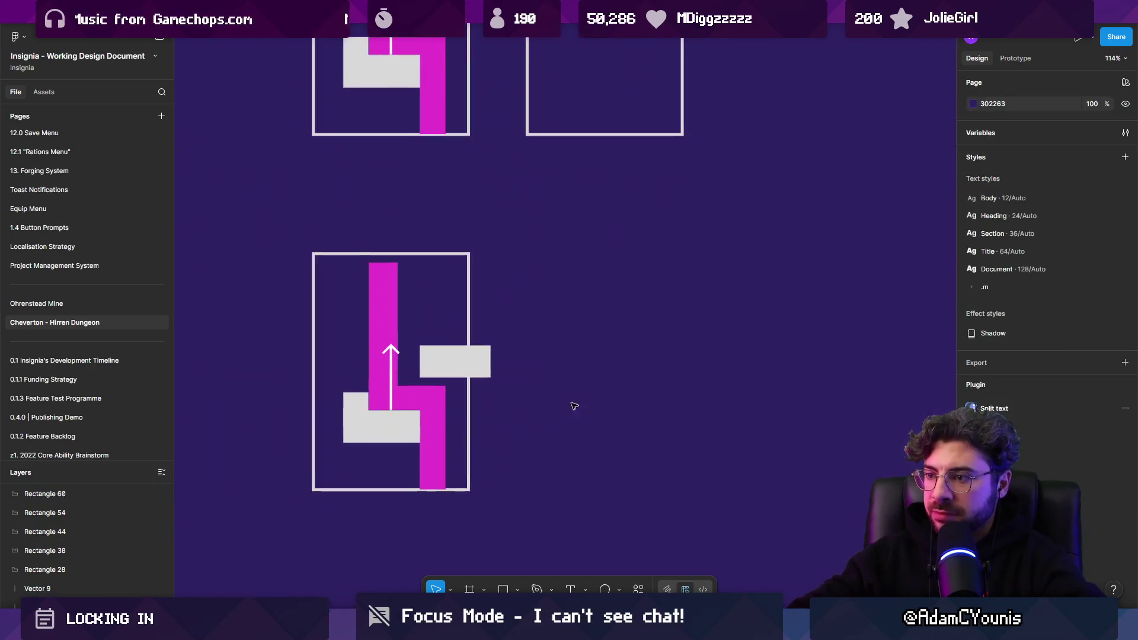
{"action": "left_click", "coordinate": [470, 408]}
{"action": "left_click", "coordinate": [559, 415]}
{"action": "left_click", "coordinate": [469, 397]}
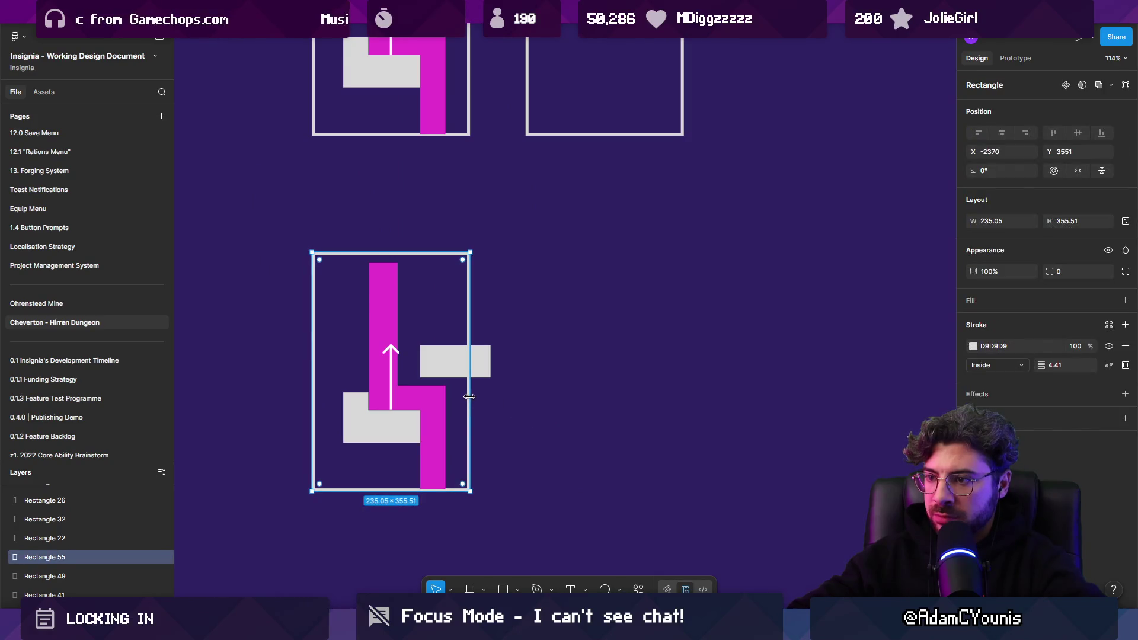
{"action": "left_click_drag", "start_coordinate": [469, 396], "coordinate": [704, 397]}
{"action": "left_click_drag", "start_coordinate": [511, 489], "coordinate": [505, 445]}
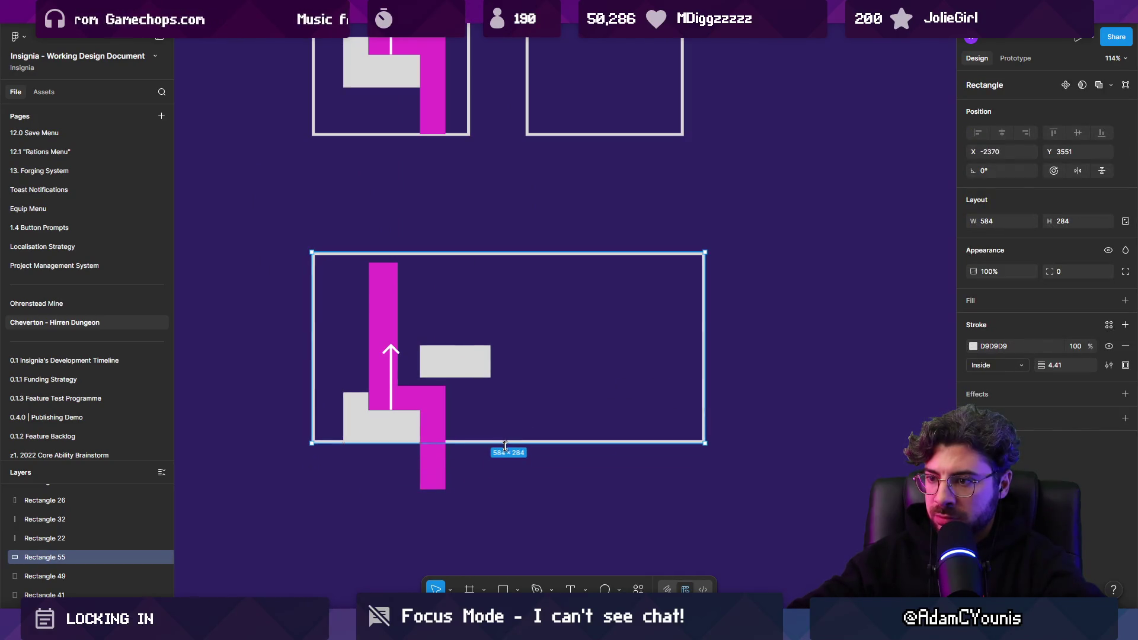
Reshape the magenta bar into a horizontal bar reaching the outline's right edge, with the grey rectangle along the floor
{"action": "left_click", "coordinate": [438, 477]}
{"action": "mouse_move", "coordinate": [445, 489]}
{"action": "left_mouse_down"}
{"action": "mouse_move", "coordinate": [564, 397]}
{"action": "mouse_move", "coordinate": [657, 408]}
{"action": "left_mouse_up"}
{"action": "left_click", "coordinate": [392, 428]}
{"action": "mouse_move", "coordinate": [419, 427]}
{"action": "left_mouse_down"}
{"action": "mouse_move", "coordinate": [657, 425]}
{"action": "mouse_move", "coordinate": [420, 425]}
{"action": "left_mouse_up"}
{"action": "double_click", "coordinate": [382, 424]}
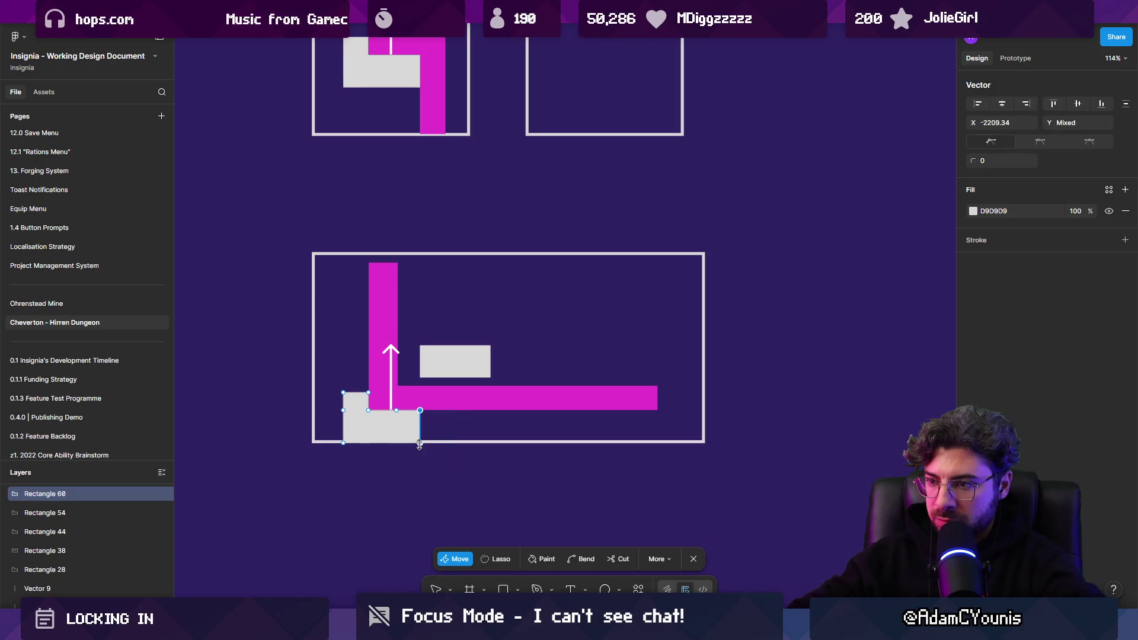
{"action": "key", "text": "Escape"}
{"action": "left_click", "coordinate": [456, 362]}
{"action": "mouse_move", "coordinate": [457, 363]}
{"action": "left_mouse_down"}
{"action": "mouse_move", "coordinate": [454, 424]}
{"action": "mouse_move", "coordinate": [714, 420]}
{"action": "left_mouse_up"}
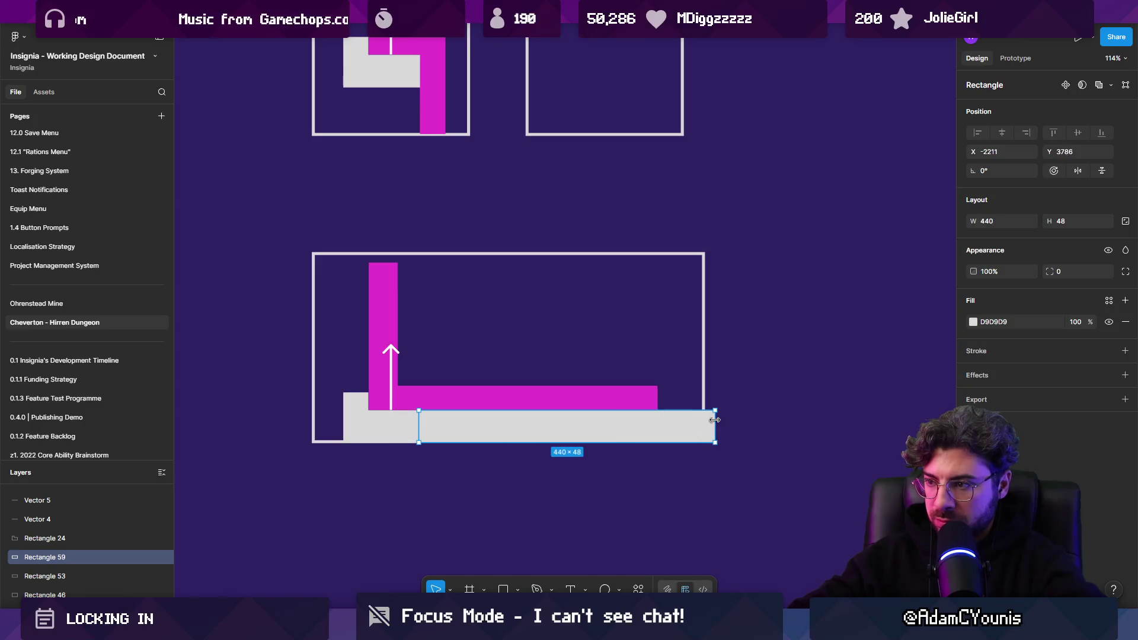
{"action": "left_click", "coordinate": [603, 402]}
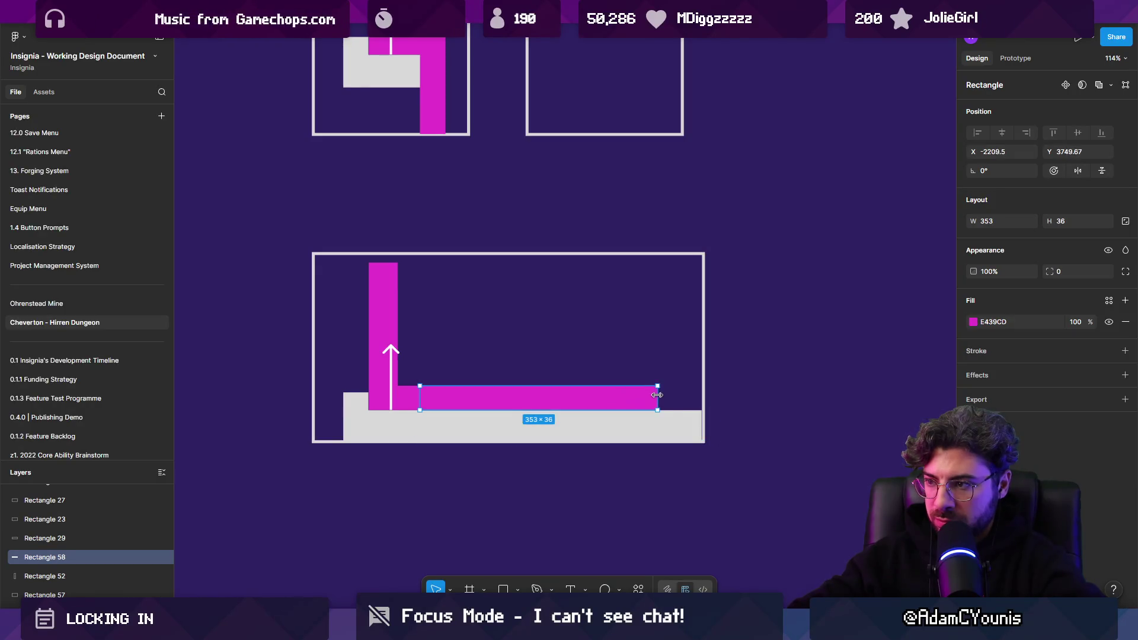
{"action": "left_click_drag", "start_coordinate": [657, 398], "coordinate": [704, 395]}
Draw a downward arrow and add a small grey block above the magenta bar beneath it
{"action": "mouse_move", "coordinate": [391, 356]}
{"action": "left_mouse_down"}
{"action": "mouse_move", "coordinate": [373, 347]}
{"action": "mouse_move", "coordinate": [391, 422]}
{"action": "left_mouse_up"}
{"action": "mouse_move", "coordinate": [391, 384]}
{"action": "left_mouse_down"}
{"action": "mouse_move", "coordinate": [431, 383]}
{"action": "mouse_move", "coordinate": [519, 330]}
{"action": "left_mouse_up"}
{"action": "left_click", "coordinate": [539, 425]}
{"action": "left_click_drag", "start_coordinate": [539, 424], "coordinate": [547, 366]}
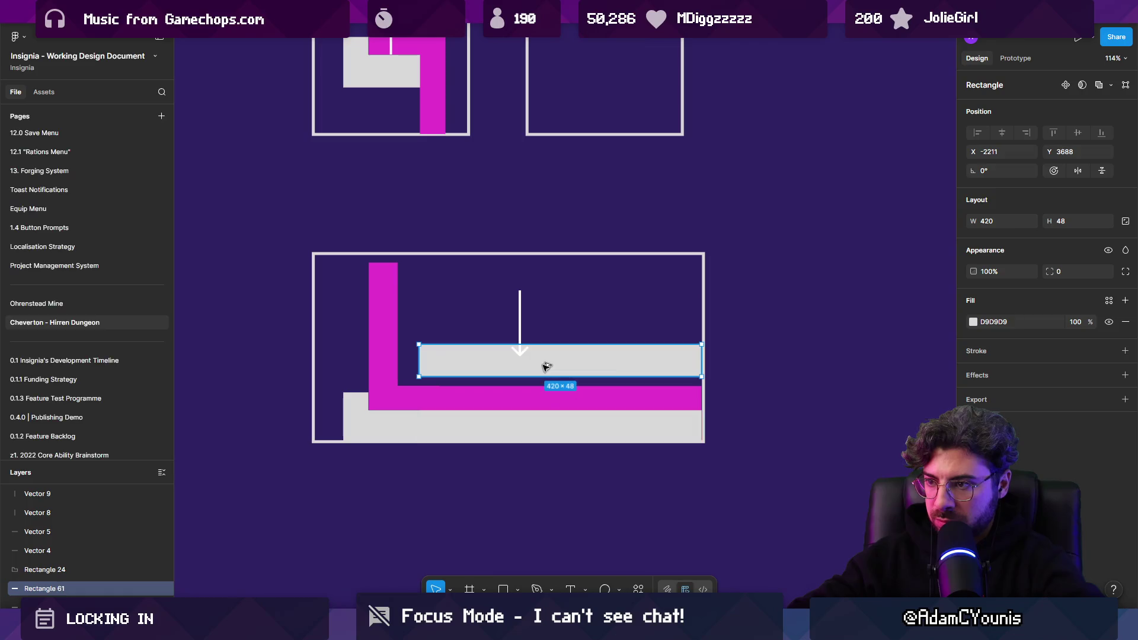
{"action": "mouse_move", "coordinate": [700, 362]}
{"action": "left_mouse_down"}
{"action": "mouse_move", "coordinate": [570, 362]}
{"action": "mouse_move", "coordinate": [529, 341]}
{"action": "left_mouse_up"}
{"action": "left_click", "coordinate": [520, 299]}
{"action": "left_click_drag", "start_coordinate": [520, 298], "coordinate": [519, 349]}
Narrow the diagram outline, magenta bar and grey floor bar to a matching width
{"action": "scroll", "coordinate": [520, 349], "scroll_direction": "down", "scroll_amount": 5}
{"action": "key", "text": "ctrl+a"}
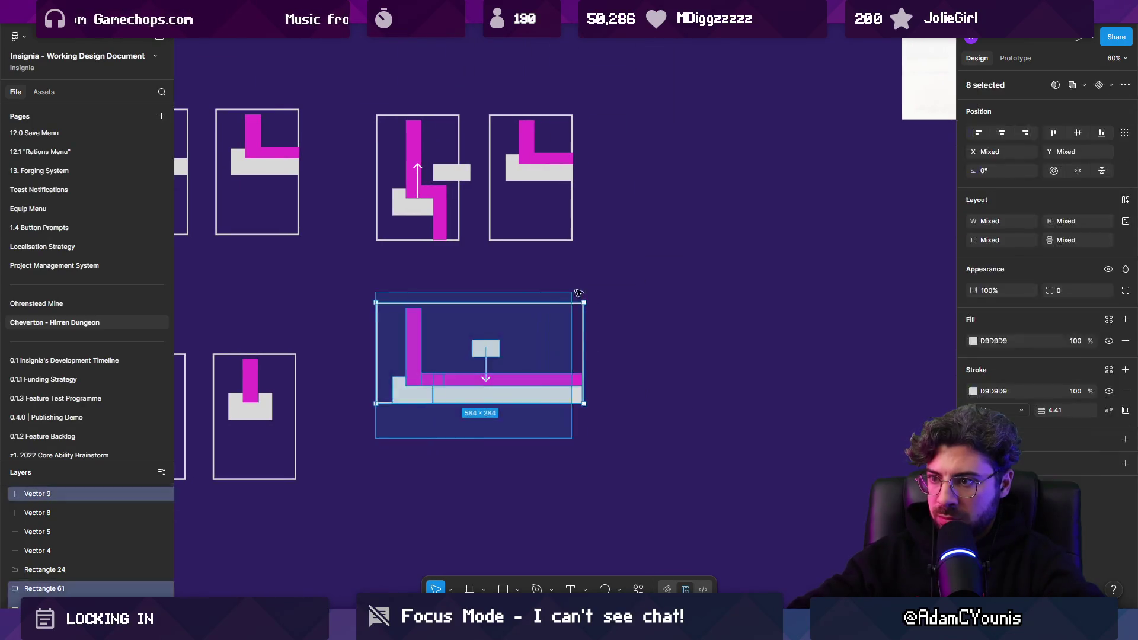
{"action": "left_click", "coordinate": [584, 354]}
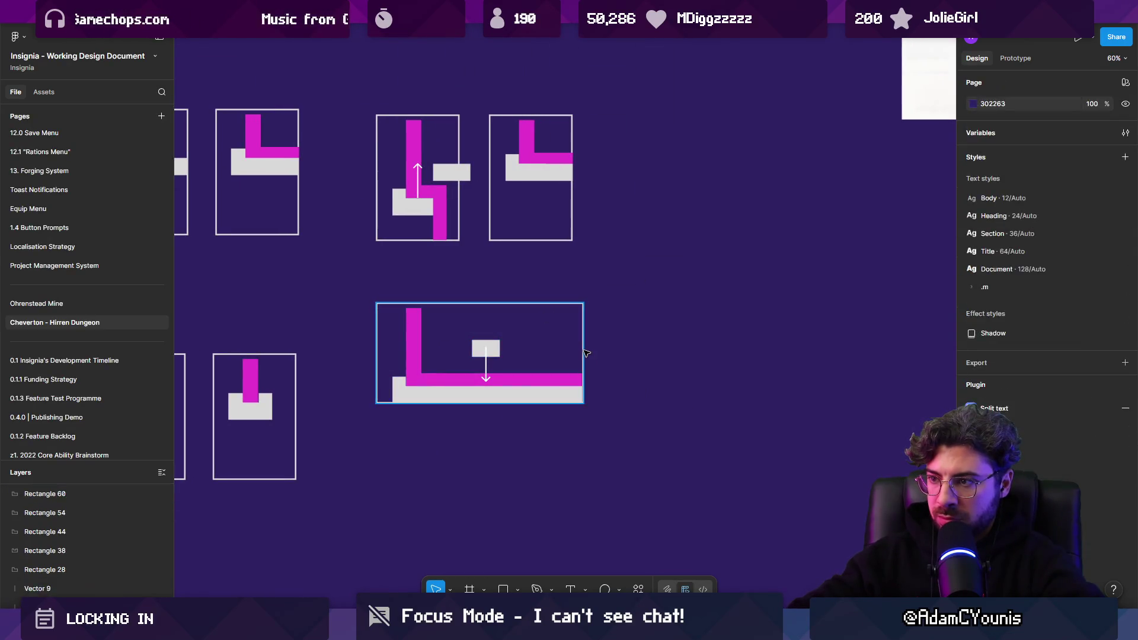
{"action": "left_click_drag", "start_coordinate": [584, 342], "coordinate": [517, 335]}
{"action": "left_click", "coordinate": [574, 379]}
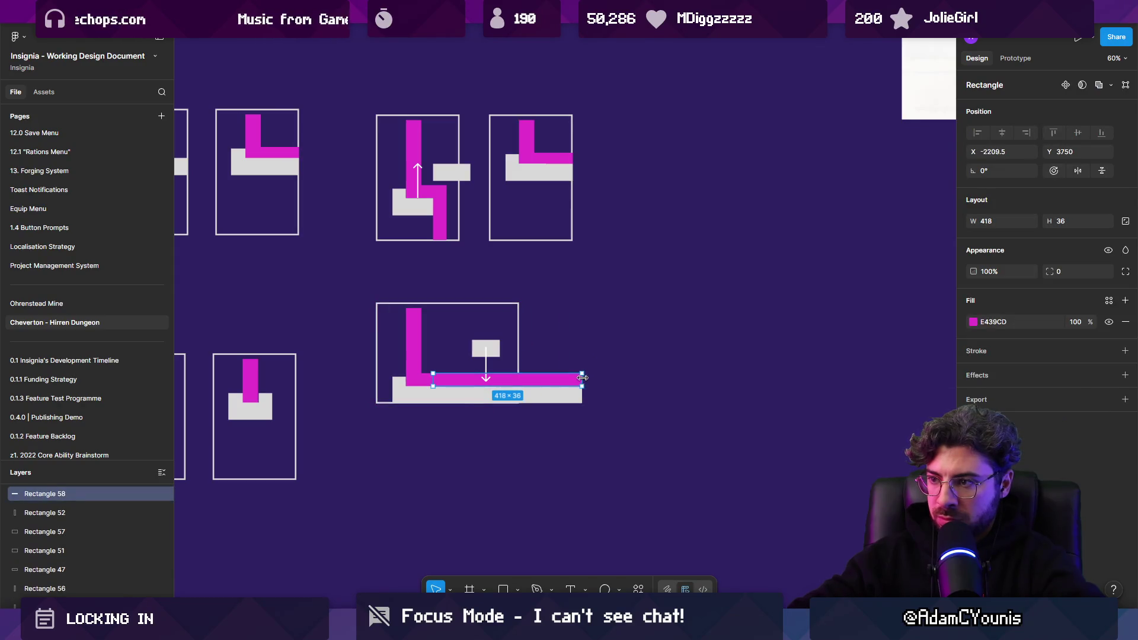
{"action": "left_click_drag", "start_coordinate": [582, 377], "coordinate": [518, 378]}
{"action": "left_click", "coordinate": [569, 397]}
{"action": "left_click_drag", "start_coordinate": [582, 402], "coordinate": [517, 398]}
{"action": "left_click", "coordinate": [571, 348]}
{"action": "mouse_move", "coordinate": [578, 302]}
{"action": "left_mouse_down"}
{"action": "mouse_move", "coordinate": [343, 415]}
{"action": "mouse_move", "coordinate": [343, 426]}
{"action": "left_mouse_up"}
{"action": "left_click", "coordinate": [413, 390]}
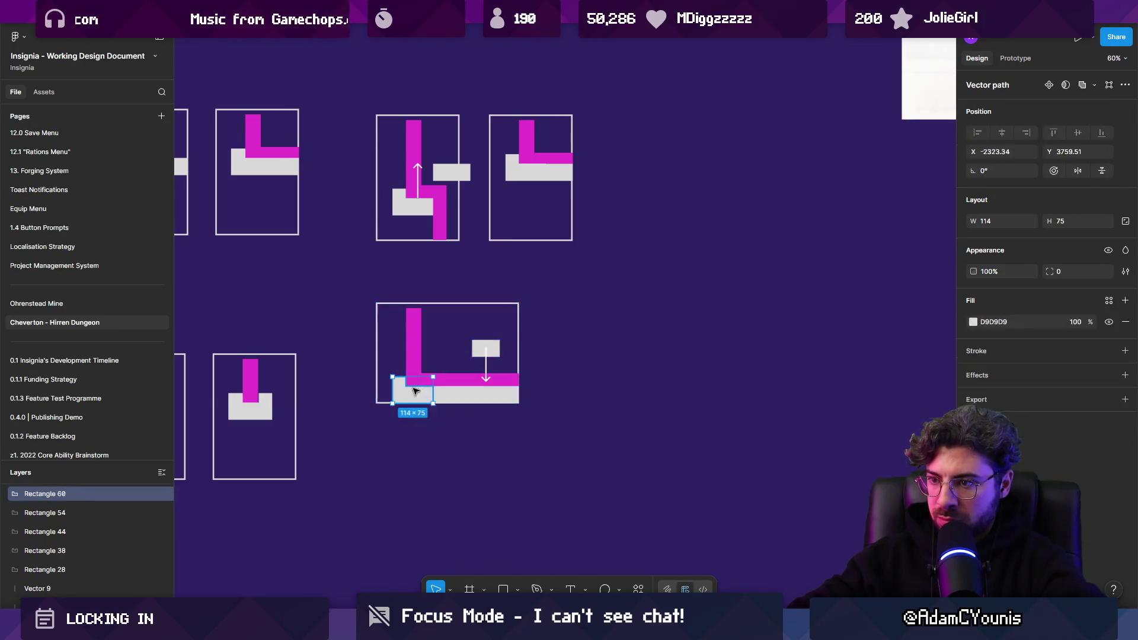
{"action": "left_click", "coordinate": [377, 352]}
{"action": "left_click_drag", "start_coordinate": [377, 352], "coordinate": [388, 352]}
Duplicate the wide diagram to the right and shift the left diagram's block and arrow left
{"action": "left_click_drag", "start_coordinate": [414, 439], "coordinate": [357, 393]}
{"action": "left_click_drag", "start_coordinate": [493, 350], "coordinate": [632, 363]}
{"action": "scroll", "coordinate": [544, 350], "scroll_direction": "up", "scroll_amount": 5}
{"action": "left_click", "coordinate": [544, 351]}
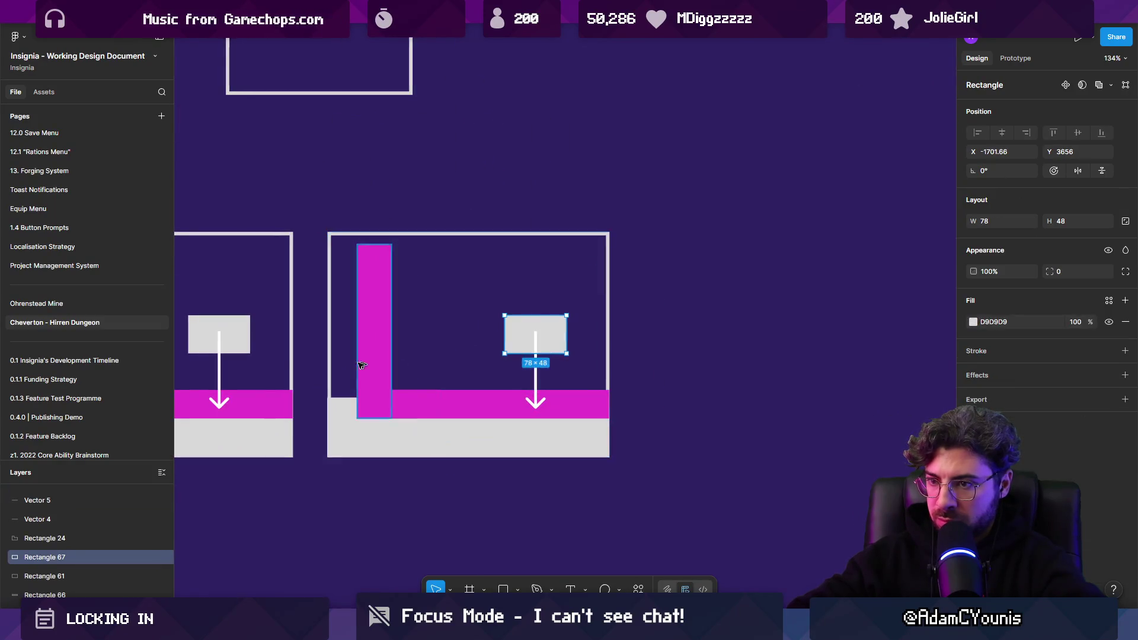
{"action": "scroll", "coordinate": [544, 351], "scroll_direction": "left", "scroll_amount": 5}
{"action": "left_click", "coordinate": [472, 379]}
{"action": "left_click", "coordinate": [483, 359], "text": "shift"}
{"action": "key", "text": "shift+Left"}
{"action": "key", "text": "shift+Left"}
{"action": "key", "text": "shift+Left"}
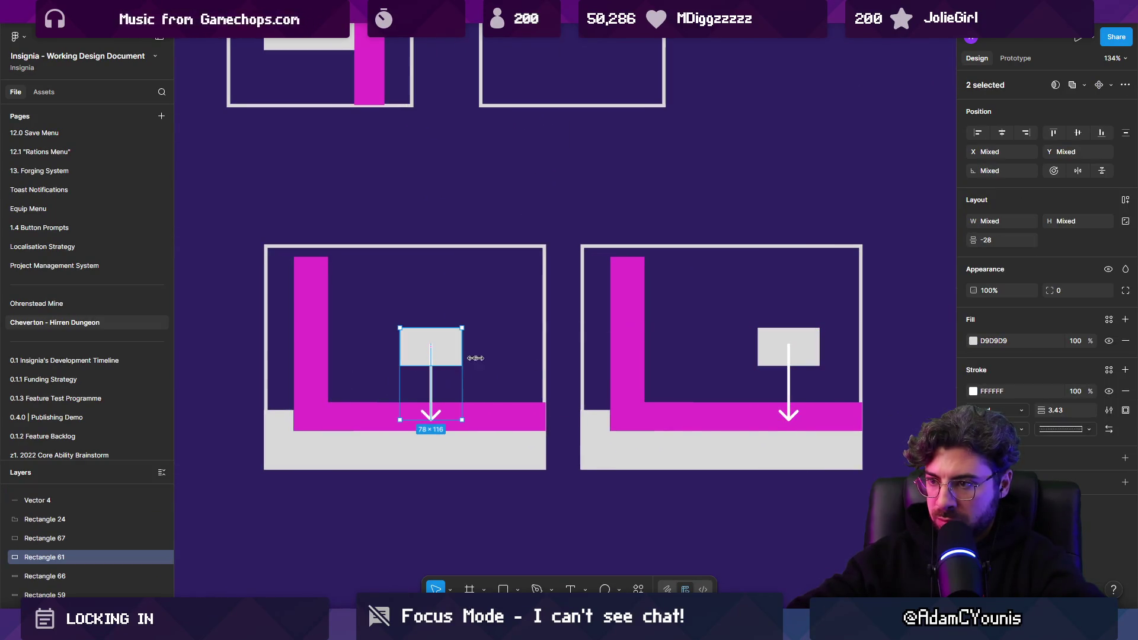
In the right copy, drop the block onto the bar, delete the arrow, and shorten the magenta bar
{"action": "left_click", "coordinate": [783, 374]}
{"action": "left_click", "coordinate": [767, 357], "text": "shift"}
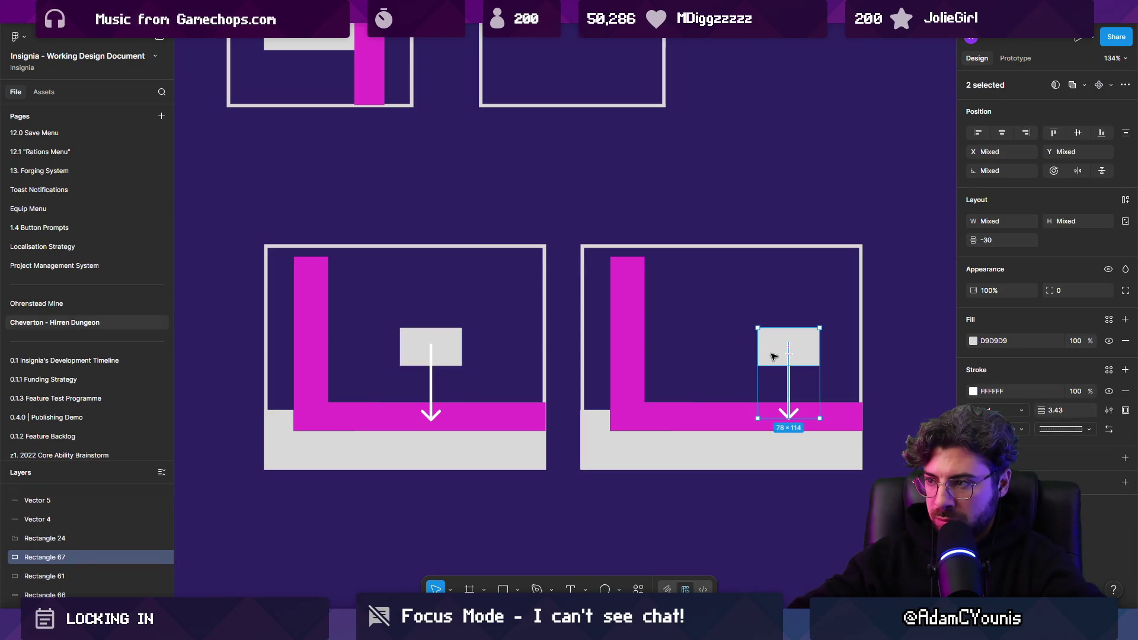
{"action": "mouse_move", "coordinate": [783, 353]}
{"action": "left_mouse_down"}
{"action": "mouse_move", "coordinate": [734, 335]}
{"action": "mouse_move", "coordinate": [756, 415]}
{"action": "left_mouse_up"}
{"action": "left_click", "coordinate": [752, 393]}
{"action": "key", "text": "Delete"}
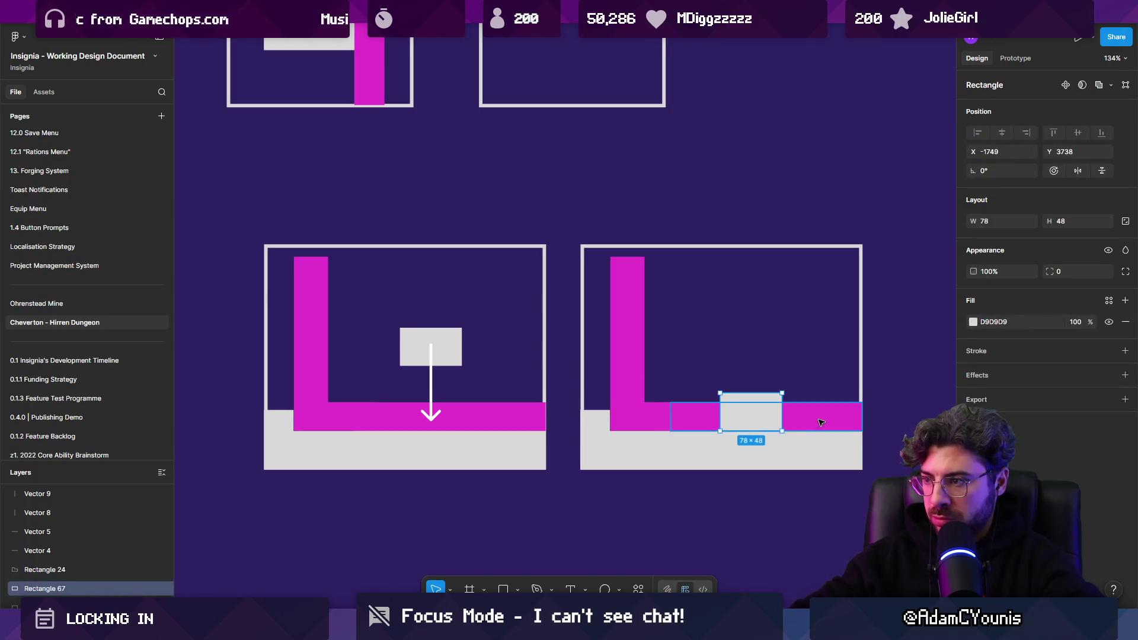
{"action": "left_click", "coordinate": [820, 422]}
{"action": "left_click_drag", "start_coordinate": [842, 414], "coordinate": [719, 413]}
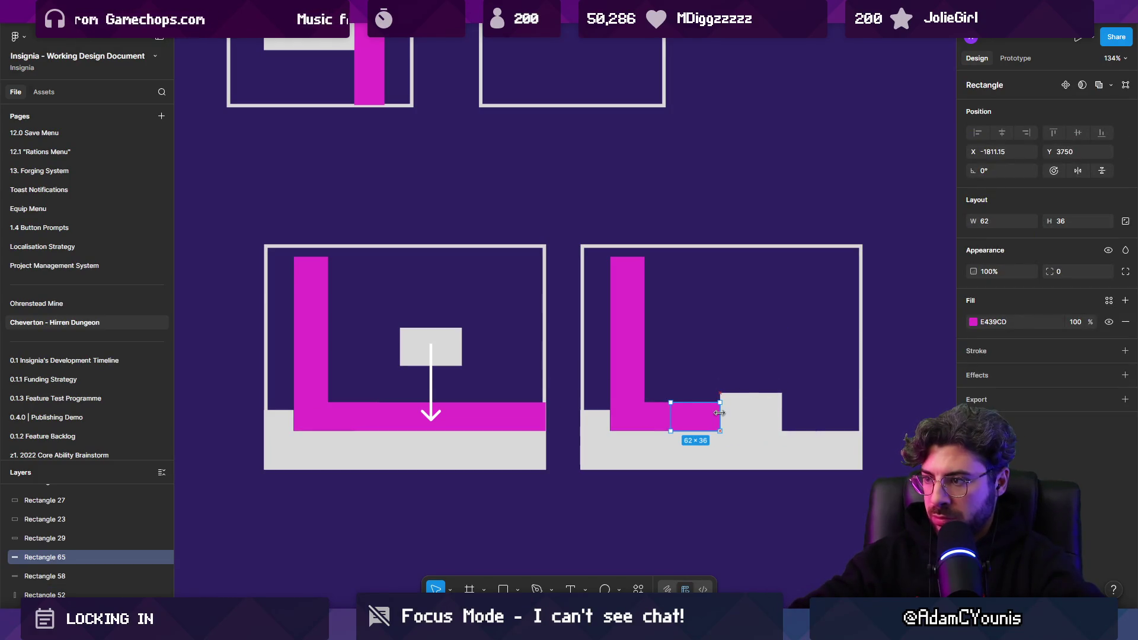
{"action": "left_click", "coordinate": [852, 503]}
{"action": "scroll", "coordinate": [513, 442], "scroll_direction": "down", "scroll_amount": 5}
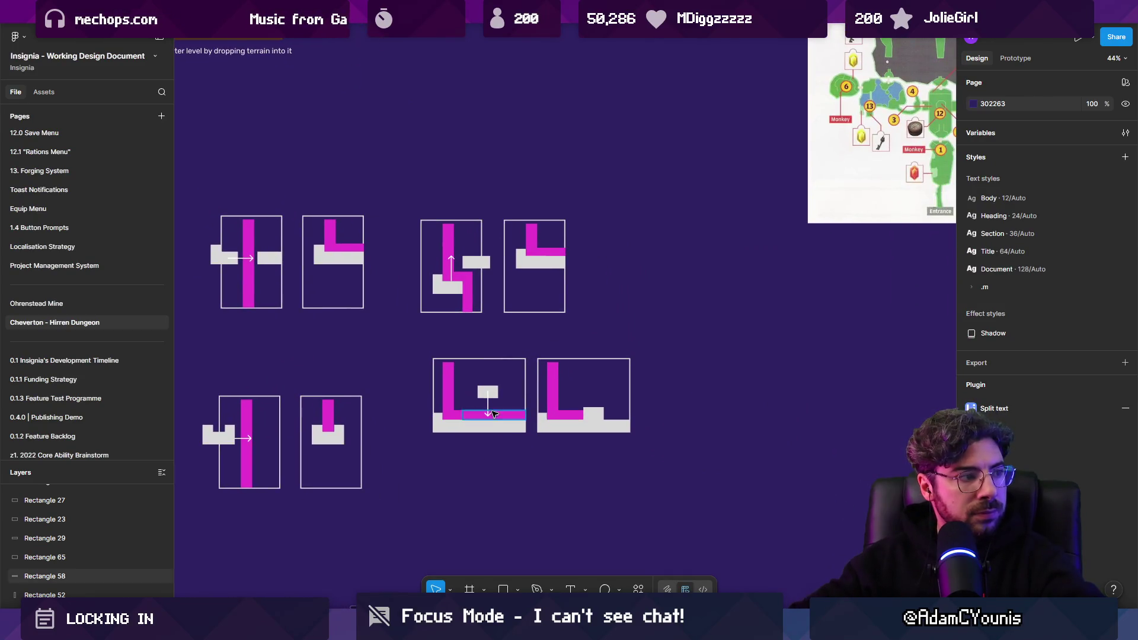
Move the two wide diagrams down and left, then nudge the bottom-right diagram right
{"action": "scroll", "coordinate": [468, 451], "scroll_direction": "up", "scroll_amount": 2}
{"action": "left_click_drag", "start_coordinate": [417, 453], "coordinate": [699, 332]}
{"action": "left_click_drag", "start_coordinate": [593, 386], "coordinate": [554, 422]}
{"action": "left_click", "coordinate": [520, 360]}
{"action": "left_click_drag", "start_coordinate": [519, 359], "coordinate": [619, 474]}
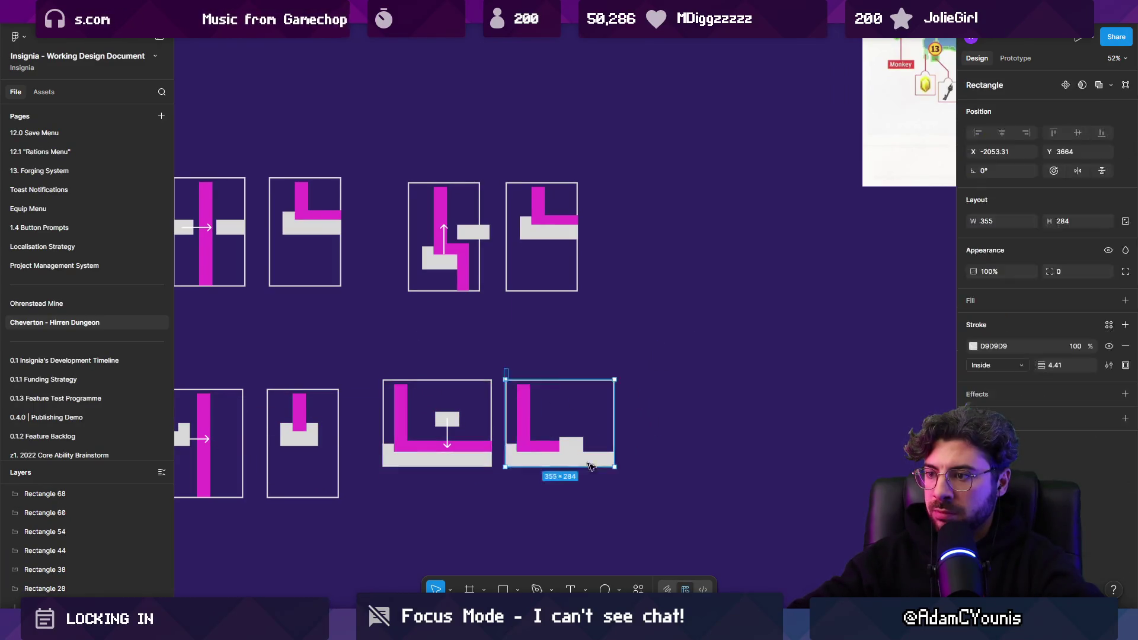
{"action": "left_click_drag", "start_coordinate": [570, 448], "coordinate": [586, 448]}
{"action": "left_click", "coordinate": [492, 486]}
{"action": "scroll", "coordinate": [492, 486], "scroll_direction": "down", "scroll_amount": 5}
{"action": "scroll", "coordinate": [491, 486], "scroll_direction": "left", "scroll_amount": 2}
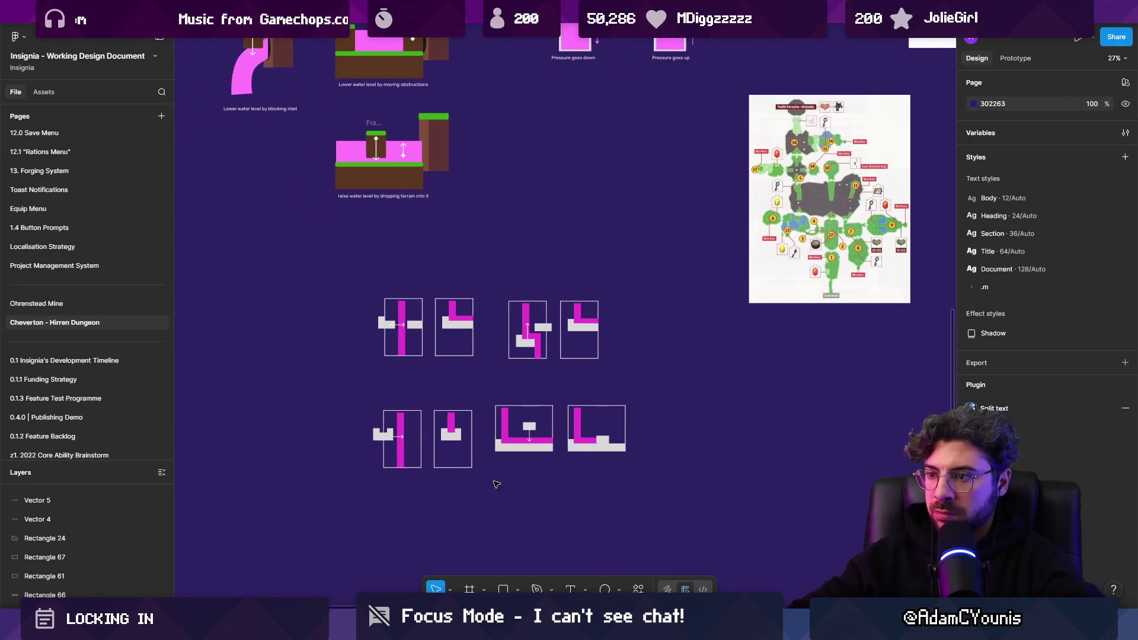
Shift the wide diagrams so they align with the other diagram rows
{"action": "left_click_drag", "start_coordinate": [489, 483], "coordinate": [630, 403]}
{"action": "left_click_drag", "start_coordinate": [545, 440], "coordinate": [610, 440]}
{"action": "left_click", "coordinate": [545, 389]}
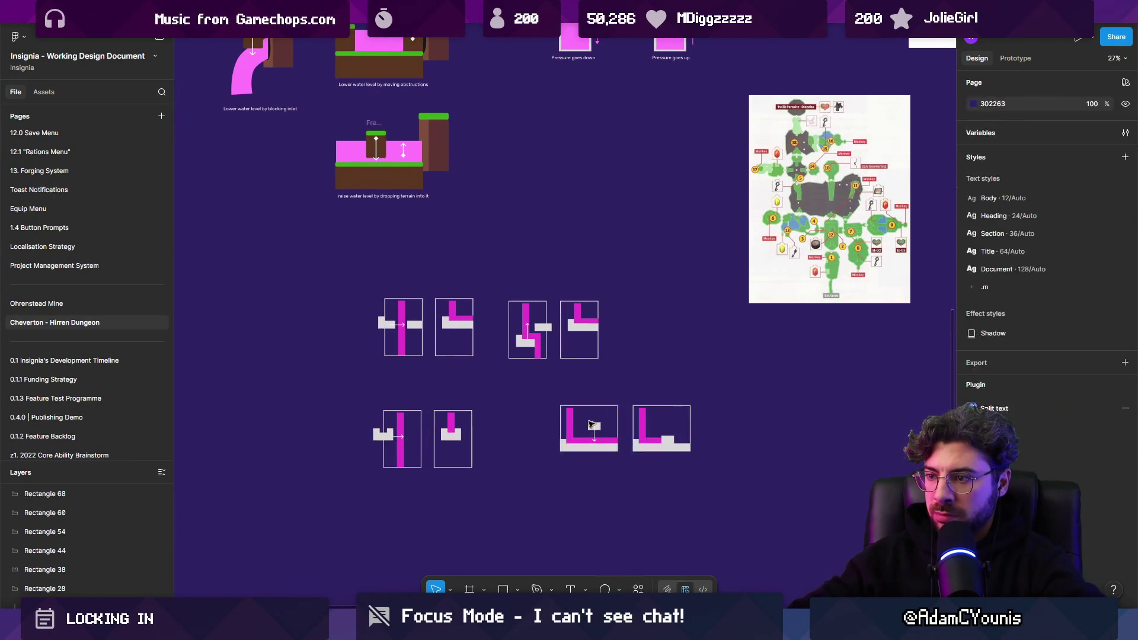
{"action": "left_click_drag", "start_coordinate": [544, 384], "coordinate": [694, 483]}
{"action": "left_click_drag", "start_coordinate": [645, 440], "coordinate": [604, 447]}
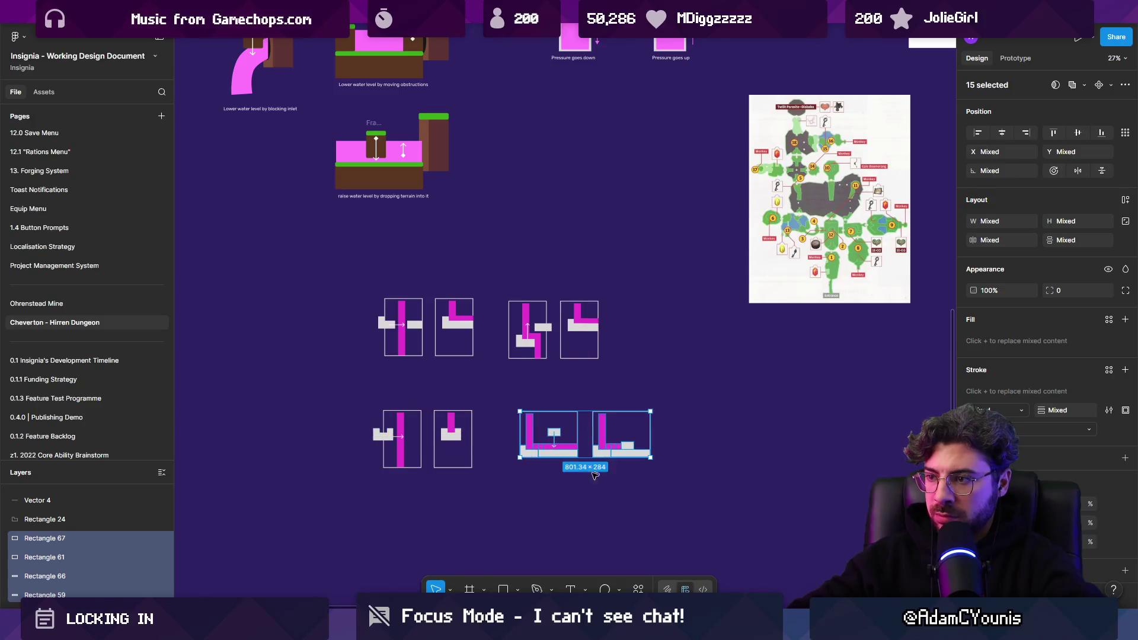
{"action": "left_click", "coordinate": [539, 384]}
Wrap the top-right and top-left diagram pairs each in its own frame with Ctrl+Alt+G
{"action": "left_click", "coordinate": [536, 356]}
{"action": "key", "text": "ctrl+a"}
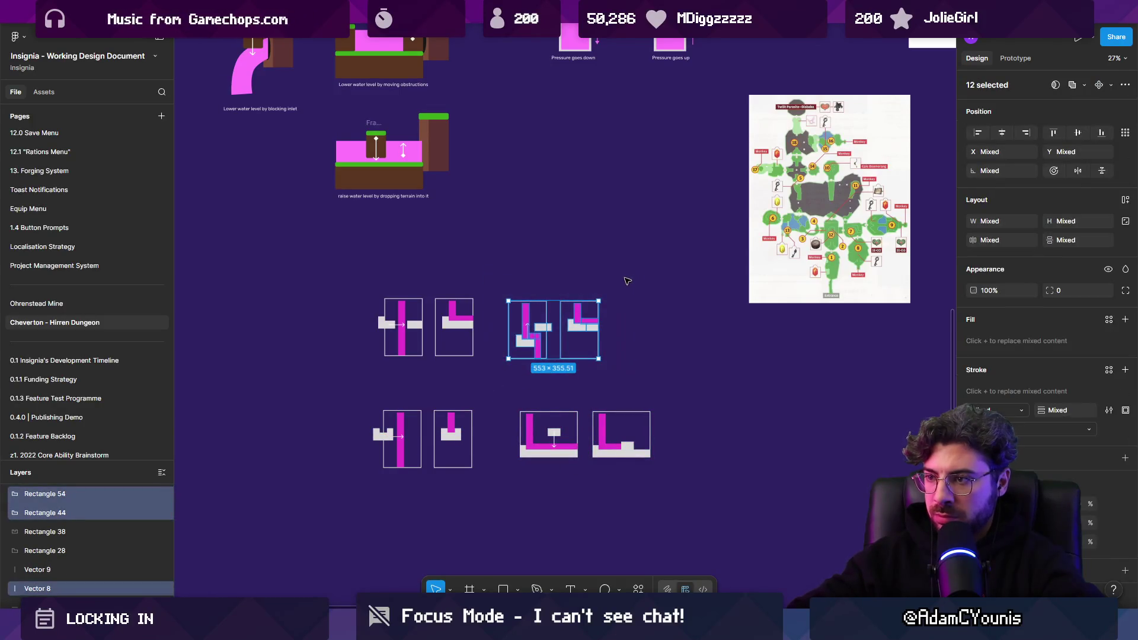
{"action": "key", "text": "ctrl+alt+g"}
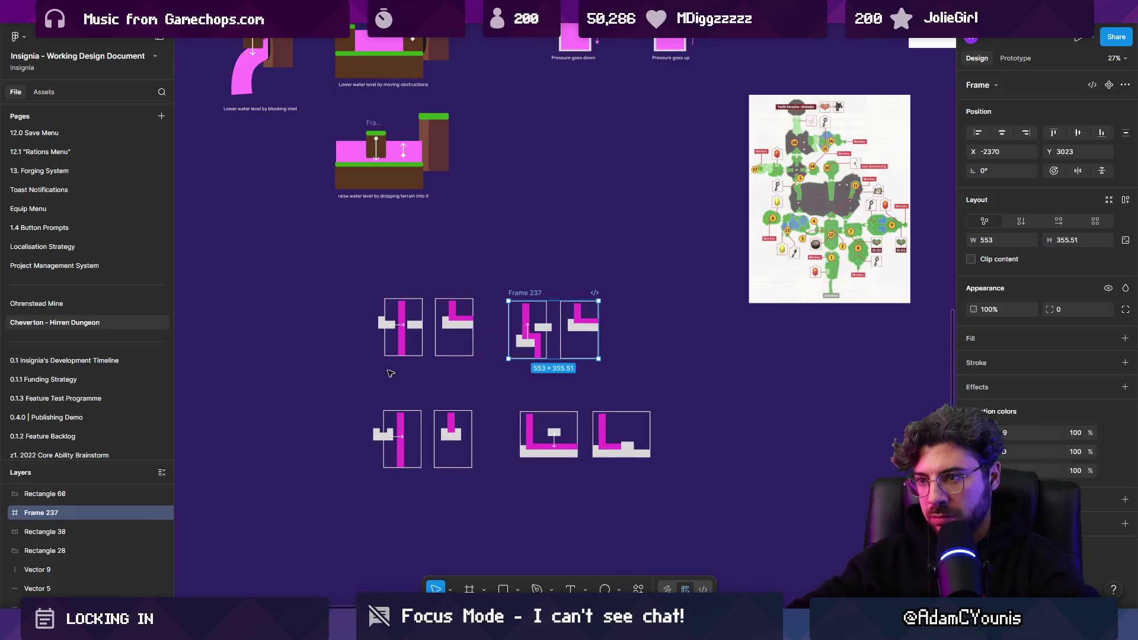
{"action": "left_click_drag", "start_coordinate": [480, 362], "coordinate": [396, 334]}
{"action": "mouse_move", "coordinate": [347, 270]}
{"action": "left_mouse_down"}
{"action": "mouse_move", "coordinate": [430, 367]}
{"action": "mouse_move", "coordinate": [487, 383]}
{"action": "left_mouse_up"}
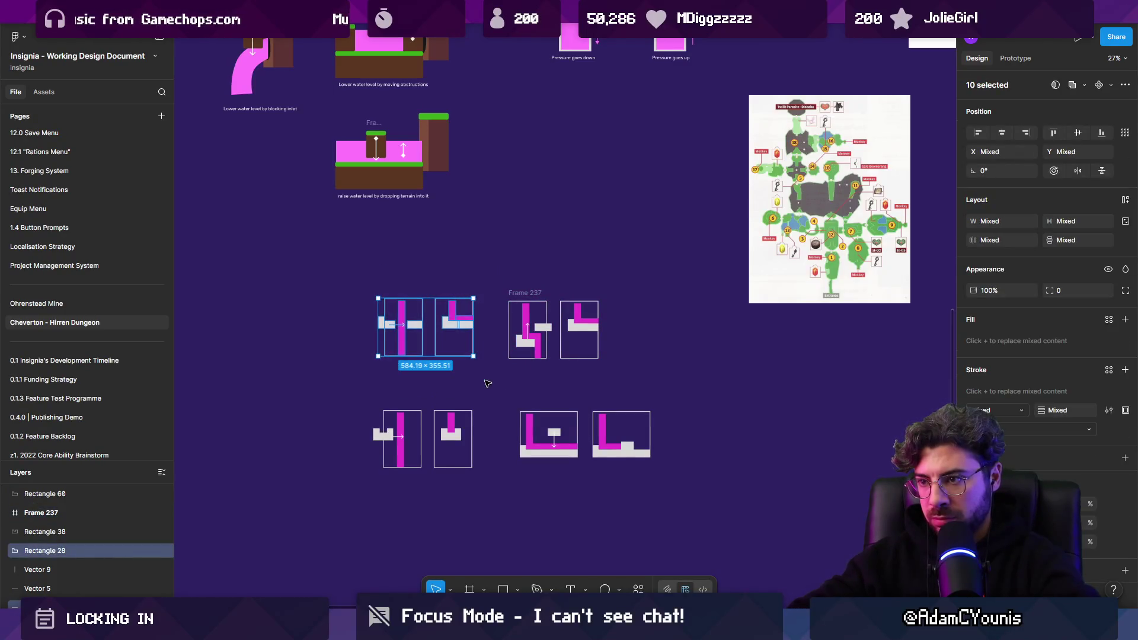
{"action": "key", "text": "ctrl+alt+g"}
Wrap the bottom-left and bottom-right diagram pairs each in its own frame
{"action": "left_click_drag", "start_coordinate": [361, 400], "coordinate": [494, 510]}
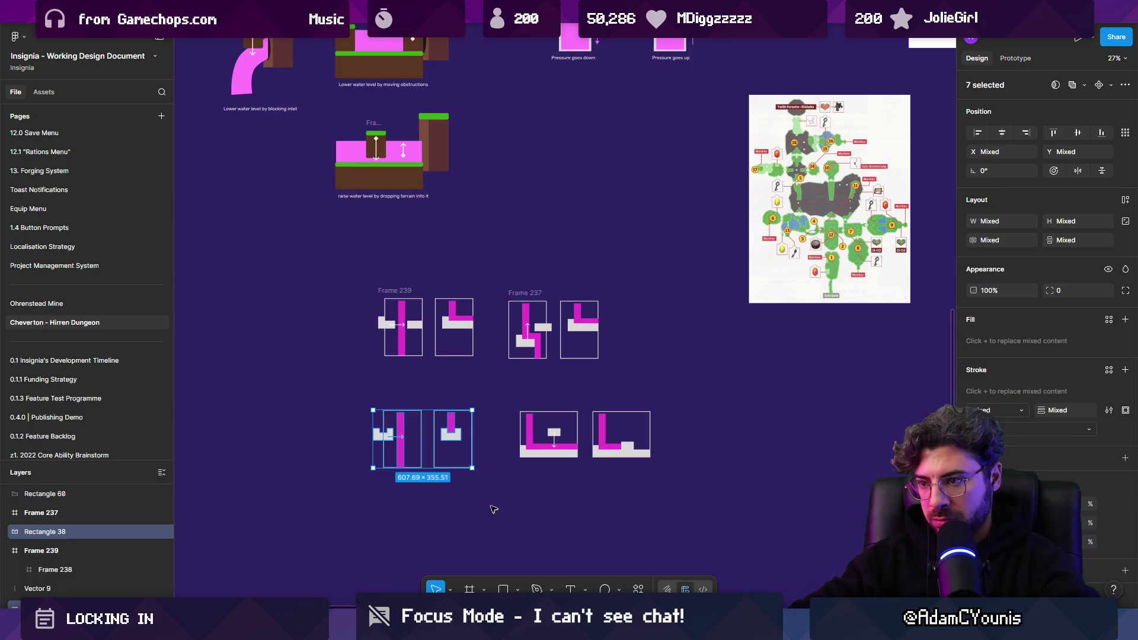
{"action": "key", "text": "ctrl+alt+g"}
{"action": "mouse_move", "coordinate": [504, 469]}
{"action": "left_mouse_down"}
{"action": "mouse_move", "coordinate": [678, 389]}
{"action": "mouse_move", "coordinate": [669, 393]}
{"action": "left_mouse_up"}
{"action": "key", "text": "ctrl+alt+g"}
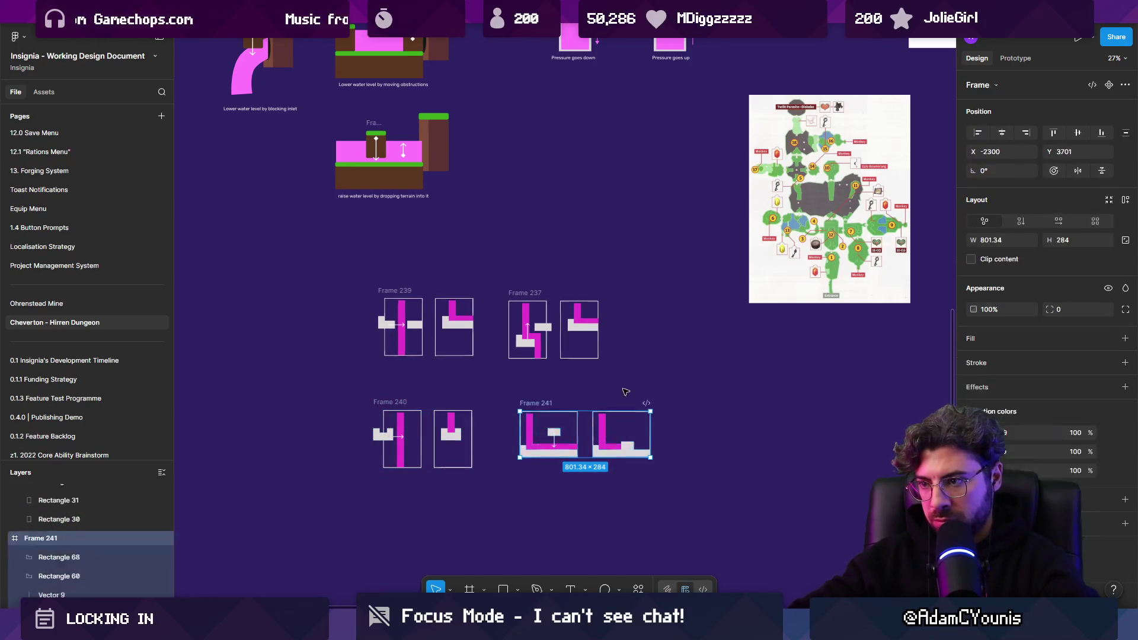
{"action": "left_click", "coordinate": [651, 493]}
{"action": "scroll", "coordinate": [502, 372], "scroll_direction": "down", "scroll_amount": 2}
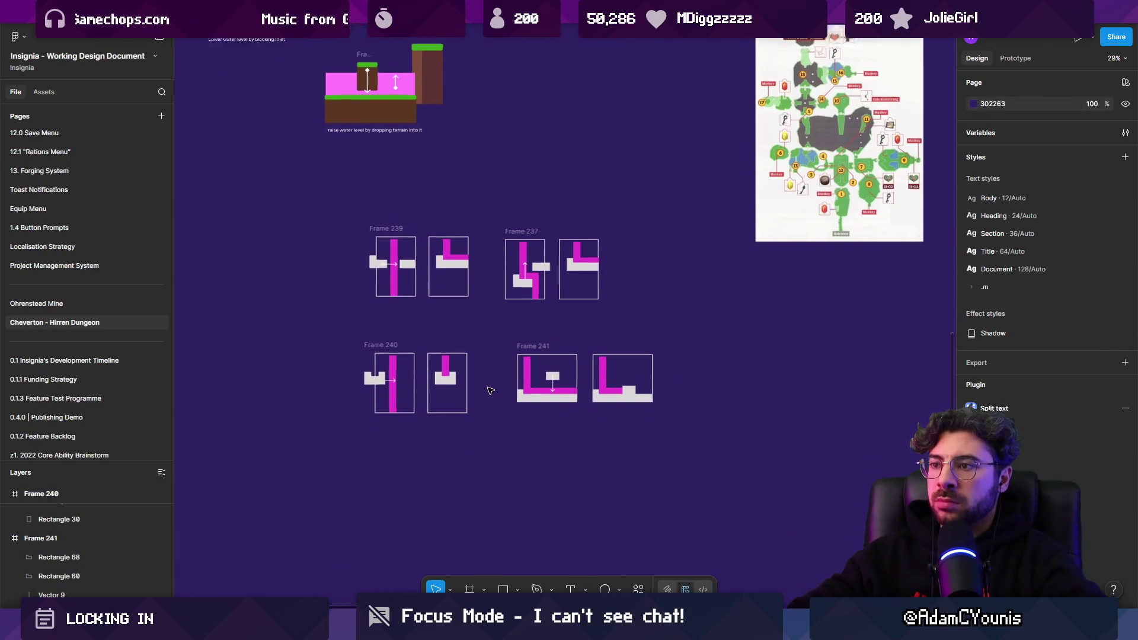
{"action": "scroll", "coordinate": [488, 389], "scroll_direction": "up", "scroll_amount": 3, "text": "ctrl"}
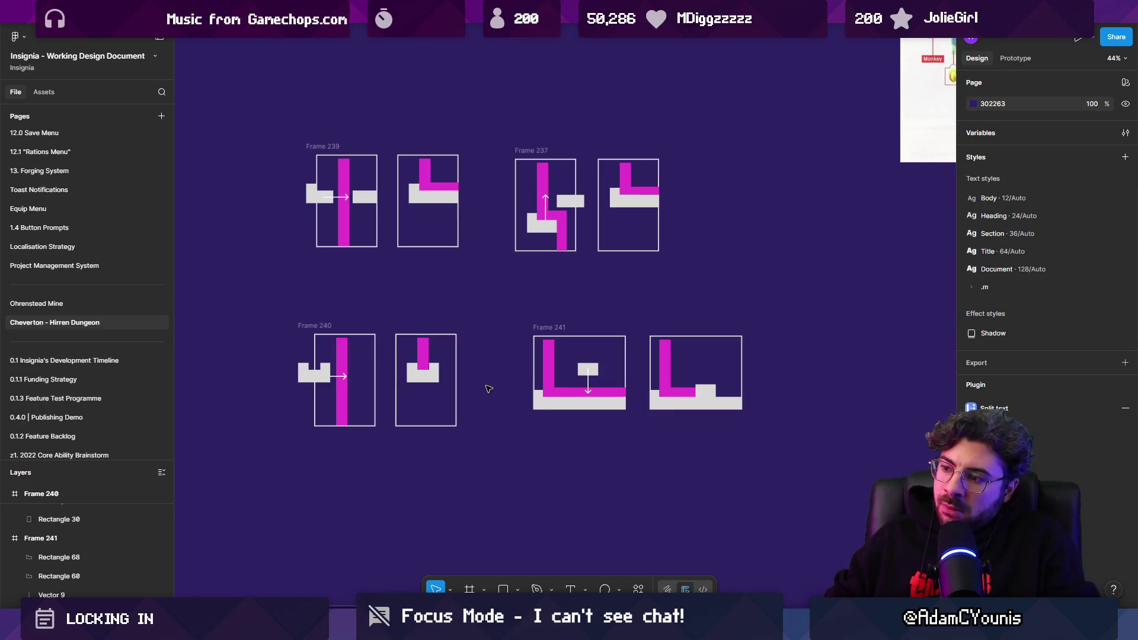
Place a tall magenta bar and grey floor piece below Frame 241, plus a small grey rectangle
{"action": "scroll", "coordinate": [522, 373], "scroll_direction": "down", "scroll_amount": 2}
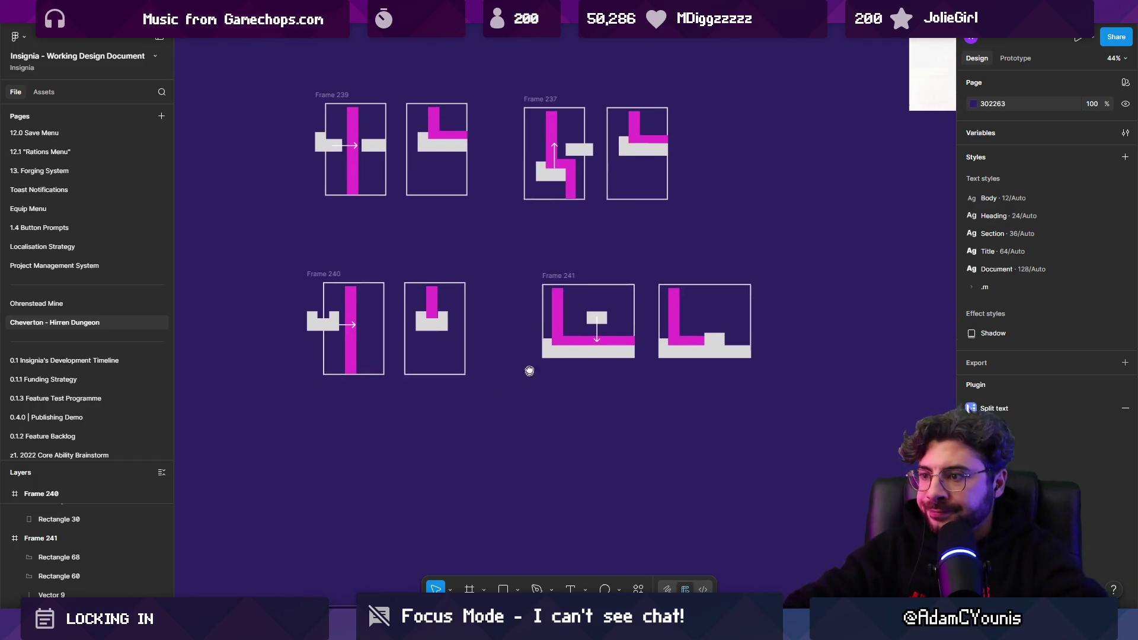
{"action": "mouse_move", "coordinate": [563, 314]}
{"action": "left_mouse_down"}
{"action": "mouse_move", "coordinate": [562, 450]}
{"action": "mouse_move", "coordinate": [498, 447]}
{"action": "mouse_move", "coordinate": [508, 448]}
{"action": "left_mouse_up"}
{"action": "scroll", "coordinate": [508, 449], "scroll_direction": "down", "scroll_amount": 2}
{"action": "mouse_move", "coordinate": [594, 290]}
{"action": "left_mouse_down"}
{"action": "mouse_move", "coordinate": [515, 438]}
{"action": "mouse_move", "coordinate": [495, 452]}
{"action": "left_mouse_up"}
{"action": "scroll", "coordinate": [507, 438], "scroll_direction": "up", "scroll_amount": 5}
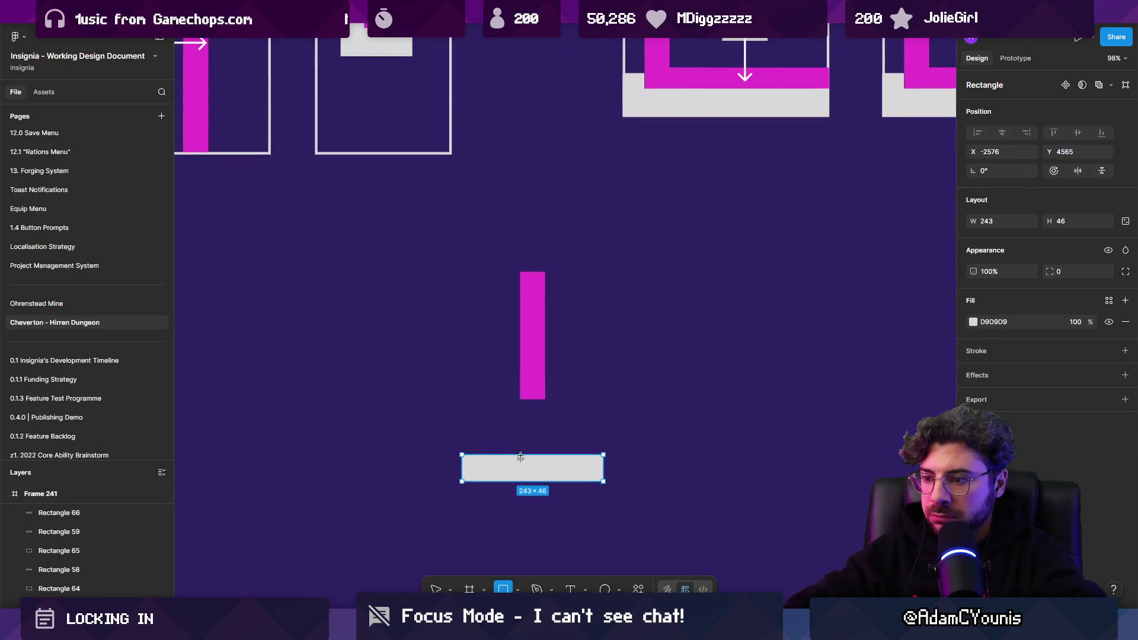
{"action": "left_click_drag", "start_coordinate": [524, 411], "coordinate": [543, 452]}
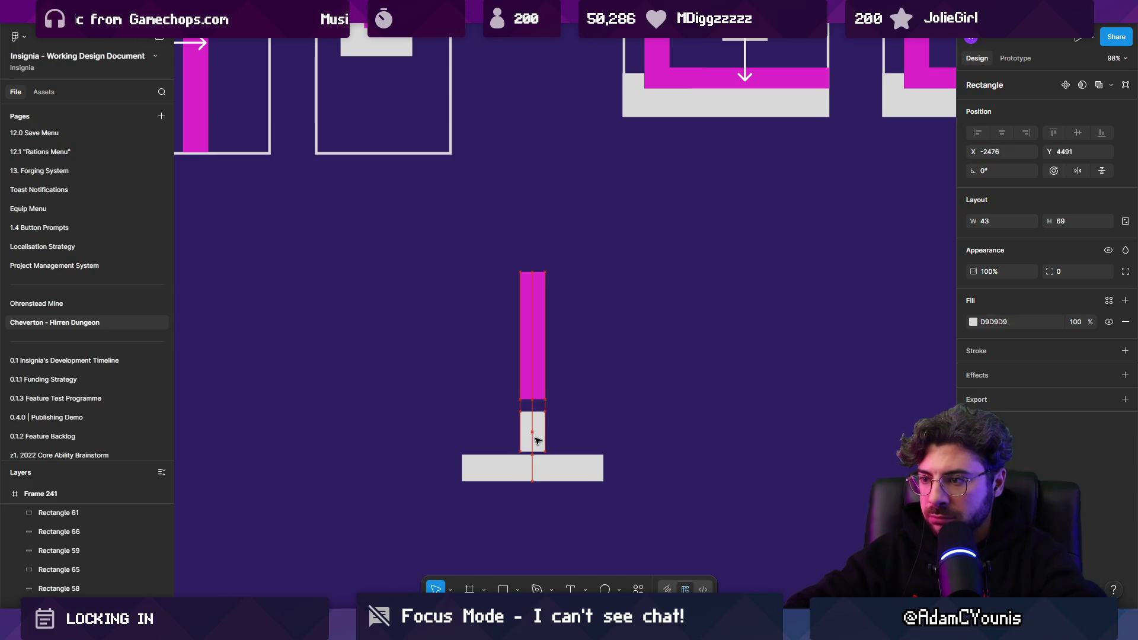
{"action": "scroll", "coordinate": [534, 423], "scroll_direction": "up", "scroll_amount": 5}
Pull the small rectangle's top point into a peak and fill it 222222
{"action": "double_click", "coordinate": [534, 415]}
{"action": "left_click_drag", "start_coordinate": [534, 383], "coordinate": [531, 355]}
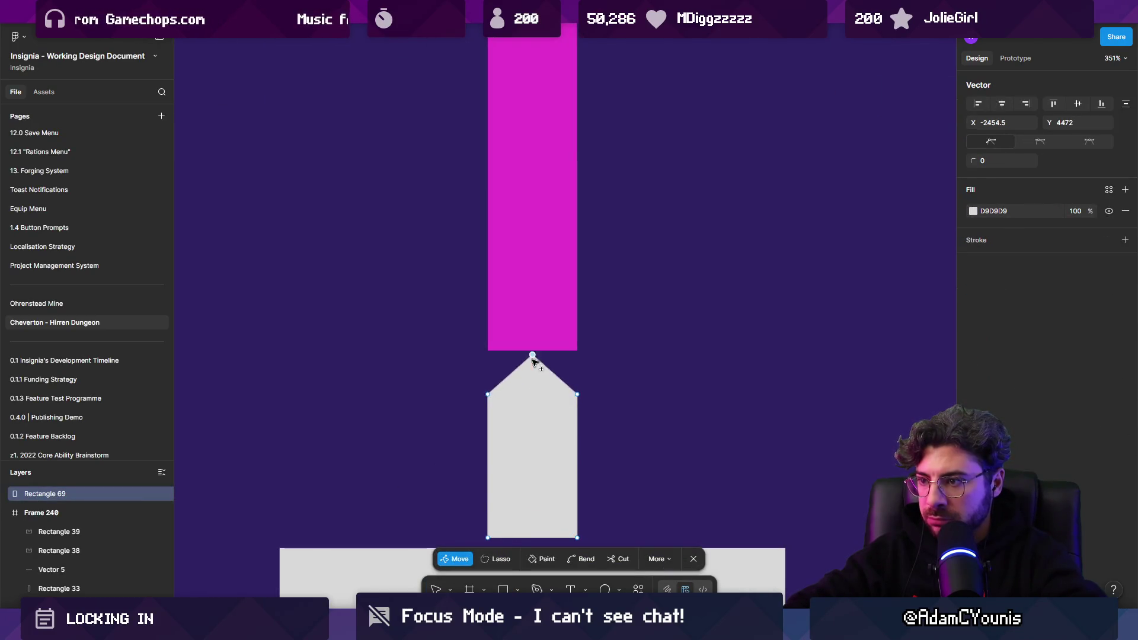
{"action": "key", "text": "Escape"}
{"action": "left_click", "coordinate": [973, 322]}
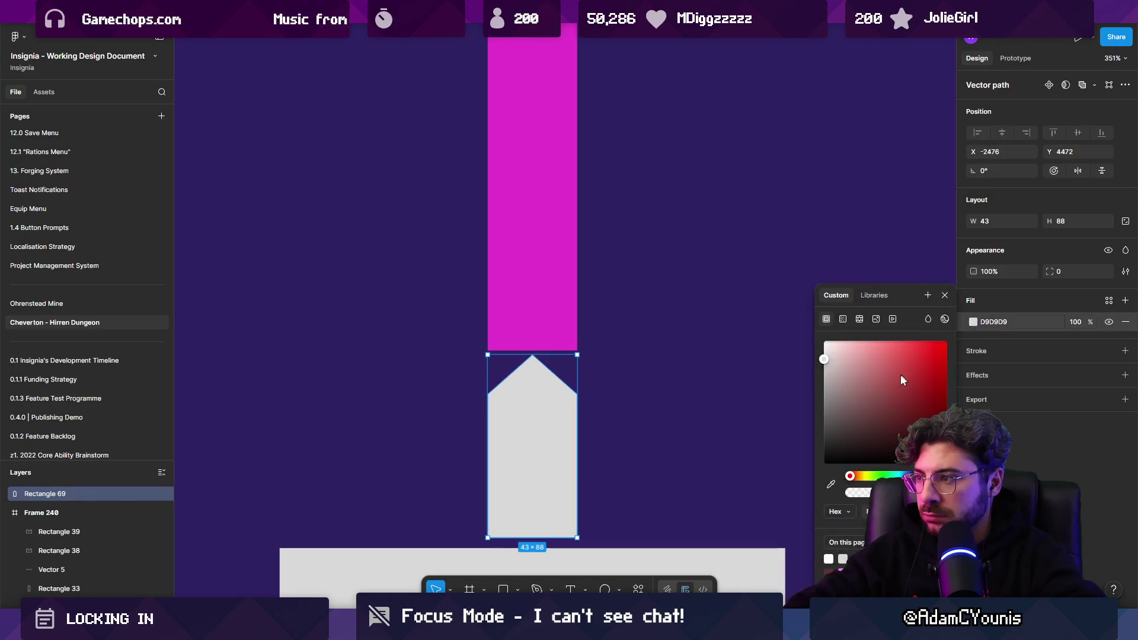
{"action": "mouse_move", "coordinate": [830, 457]}
{"action": "left_mouse_down"}
{"action": "mouse_move", "coordinate": [760, 464]}
{"action": "mouse_move", "coordinate": [760, 453]}
{"action": "left_mouse_up"}
{"action": "scroll", "coordinate": [640, 416], "scroll_direction": "down", "scroll_amount": 3, "text": "ctrl"}
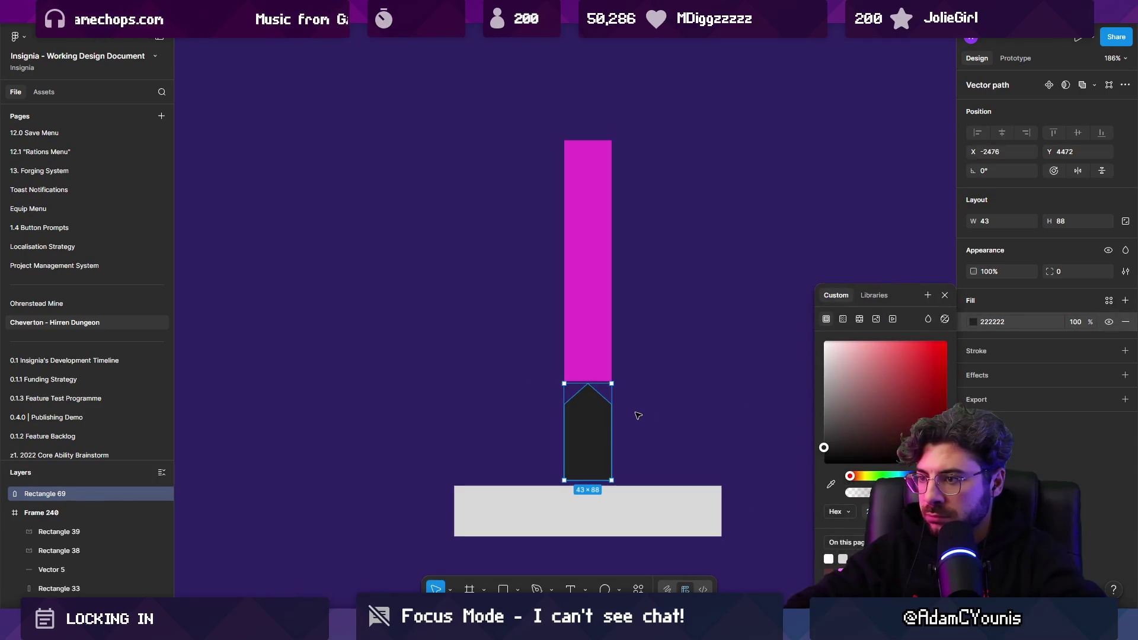
Make the magenta water bar 40% opacity, 61 px wide, reaching the floor, in front of the peg
{"action": "left_click", "coordinate": [603, 350]}
{"action": "left_click_drag", "start_coordinate": [1094, 322], "coordinate": [852, 347]}
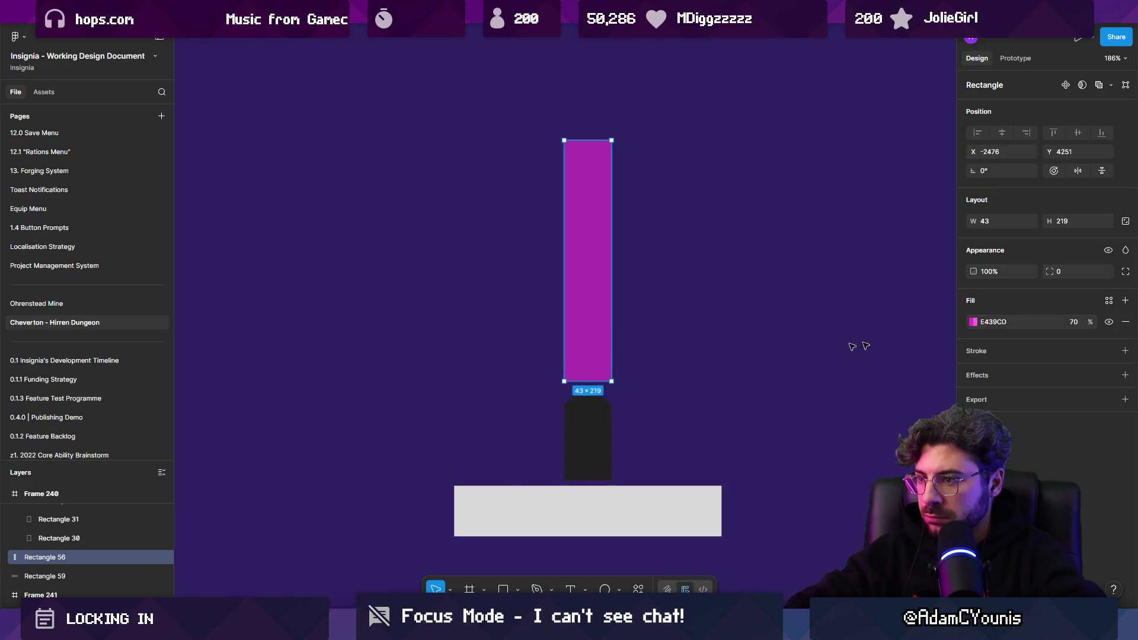
{"action": "left_click_drag", "start_coordinate": [579, 381], "coordinate": [576, 485]}
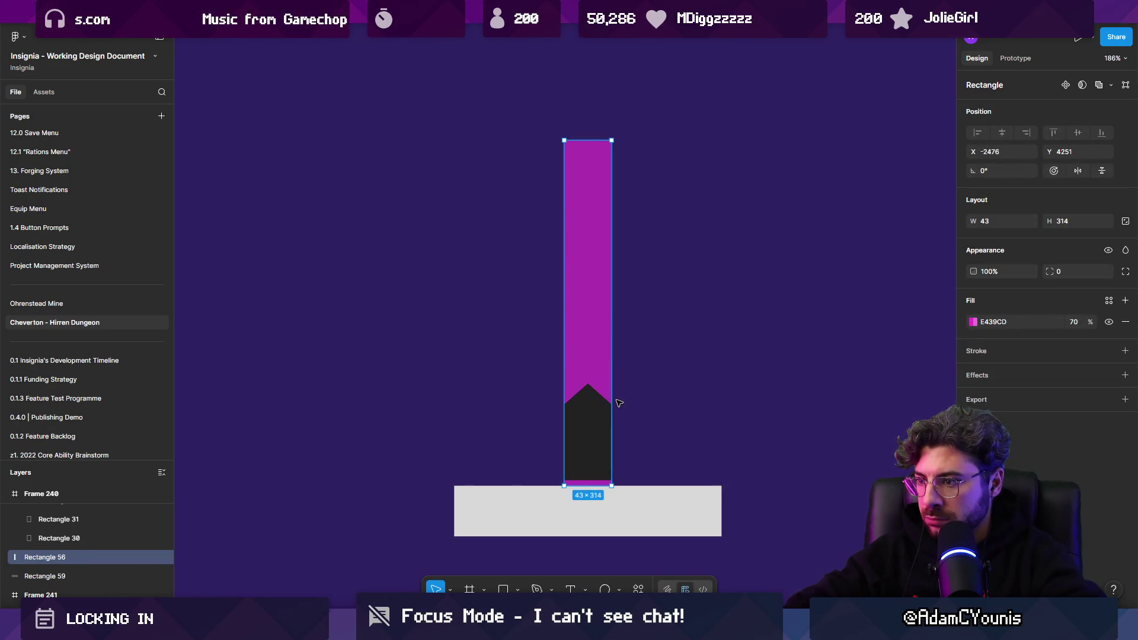
{"action": "key", "text": "ctrl+bracketright"}
{"action": "left_click_drag", "start_coordinate": [614, 360], "coordinate": [621, 360]}
{"action": "left_click_drag", "start_coordinate": [1091, 321], "coordinate": [1074, 321]}
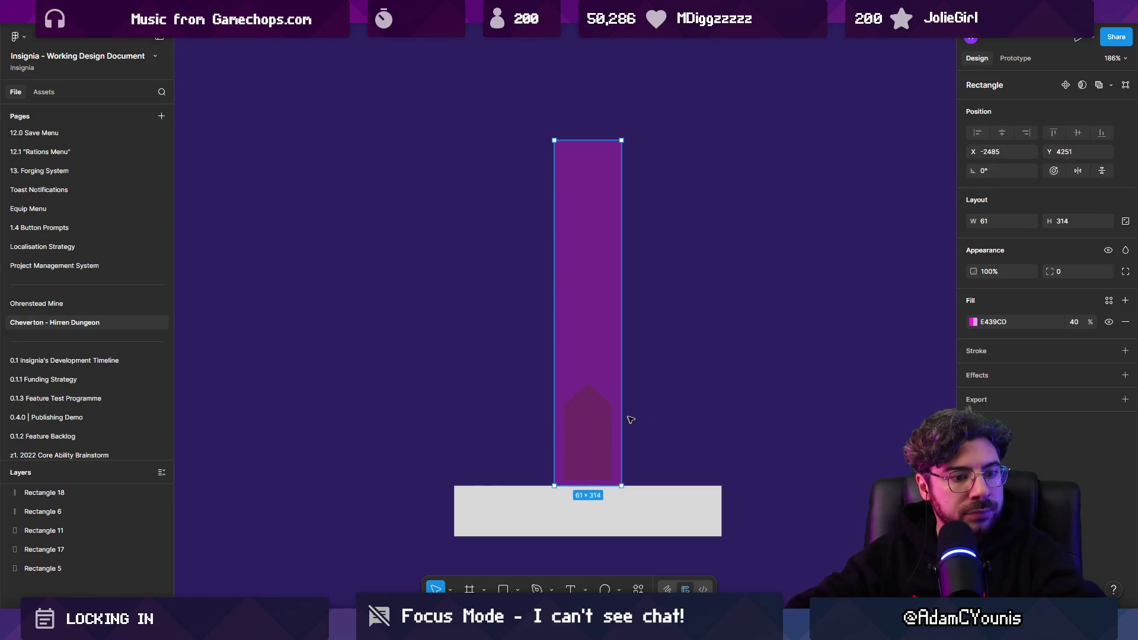
{"action": "scroll", "coordinate": [617, 419], "scroll_direction": "down", "scroll_amount": 3}
{"action": "left_click", "coordinate": [693, 385]}
{"action": "scroll", "coordinate": [676, 379], "scroll_direction": "down", "scroll_amount": 3}
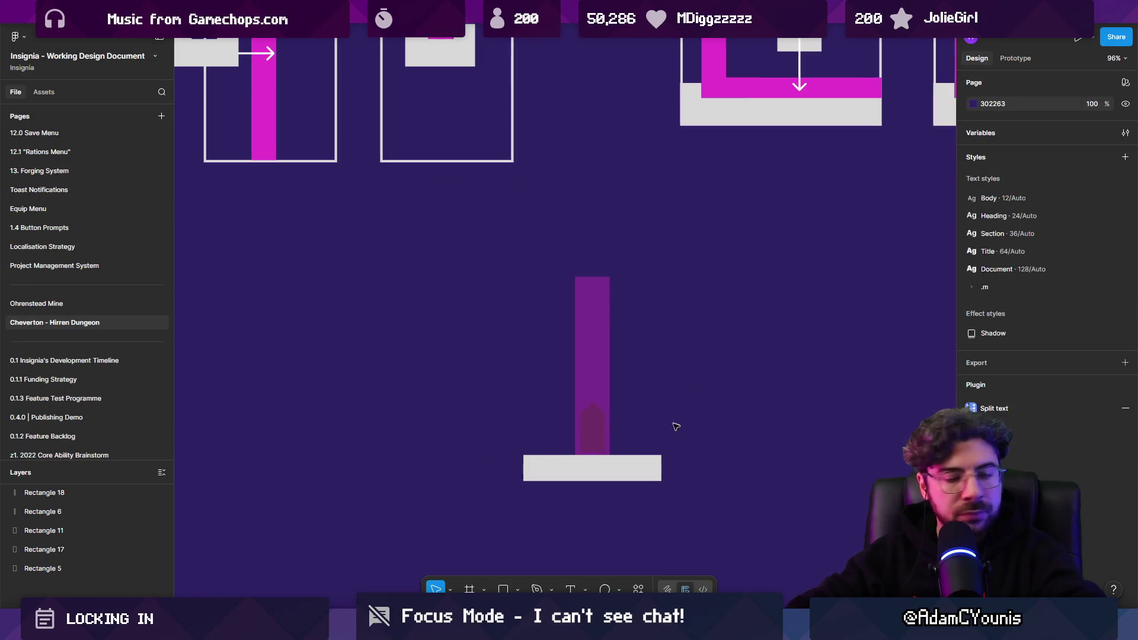
Copy the earlier panel's outline down and enlarge it to 273×410 around the new pieces
{"action": "left_click", "coordinate": [459, 235]}
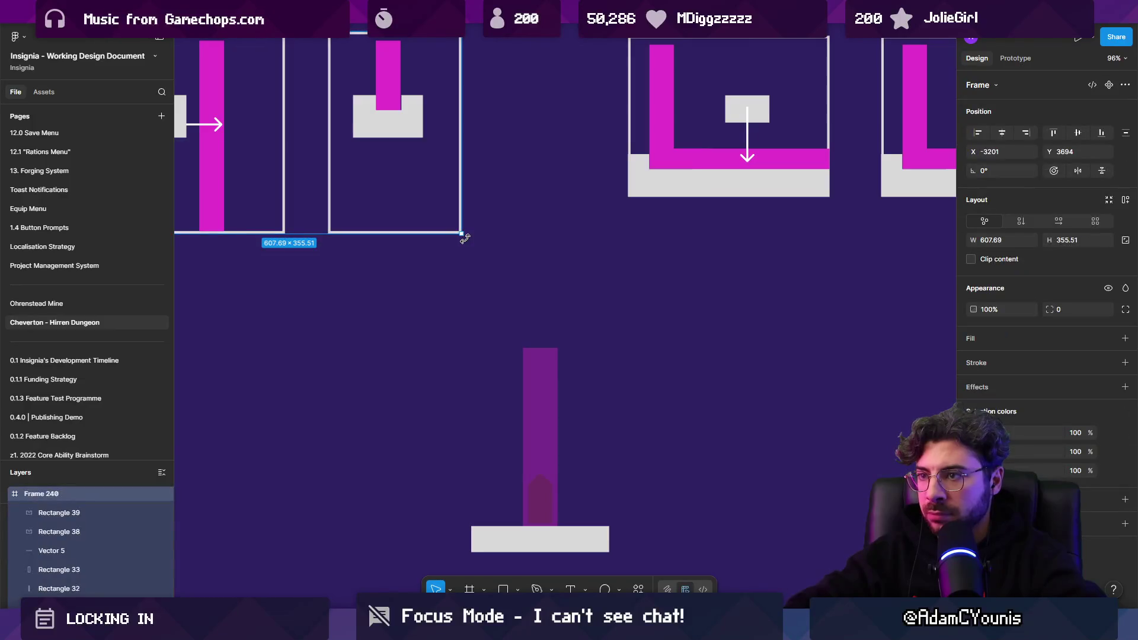
{"action": "left_click", "coordinate": [410, 210]}
{"action": "left_click", "coordinate": [332, 199]}
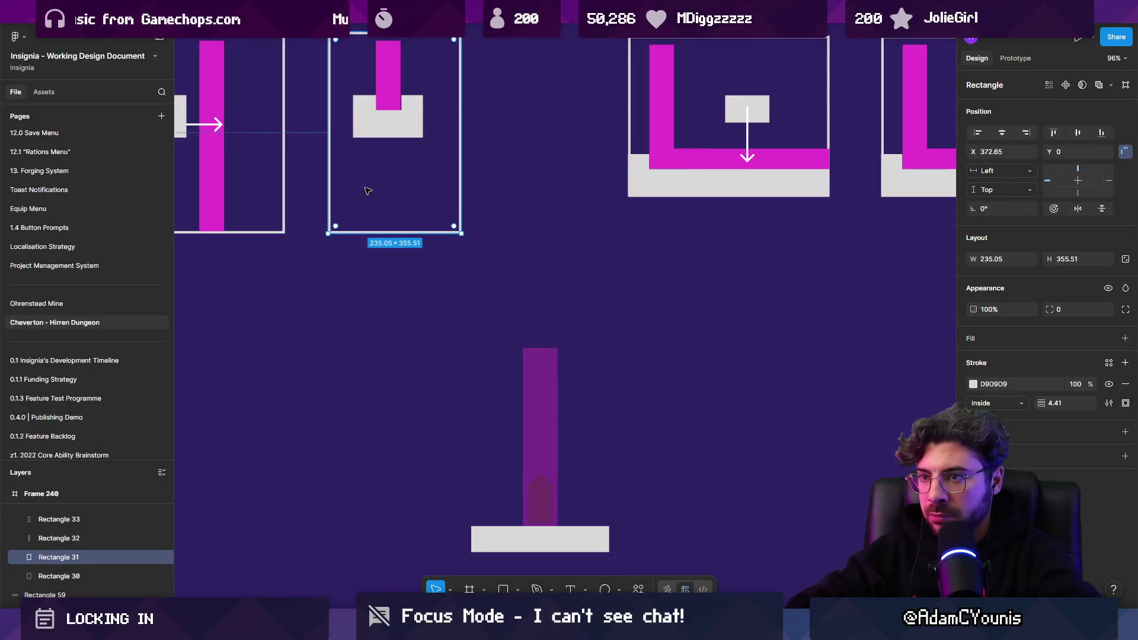
{"action": "mouse_move", "coordinate": [368, 196]}
{"action": "left_mouse_down"}
{"action": "mouse_move", "coordinate": [528, 439]}
{"action": "mouse_move", "coordinate": [512, 467]}
{"action": "left_mouse_up"}
{"action": "key", "text": "ctrl+z"}
{"action": "key", "text": "ctrl+shift+z"}
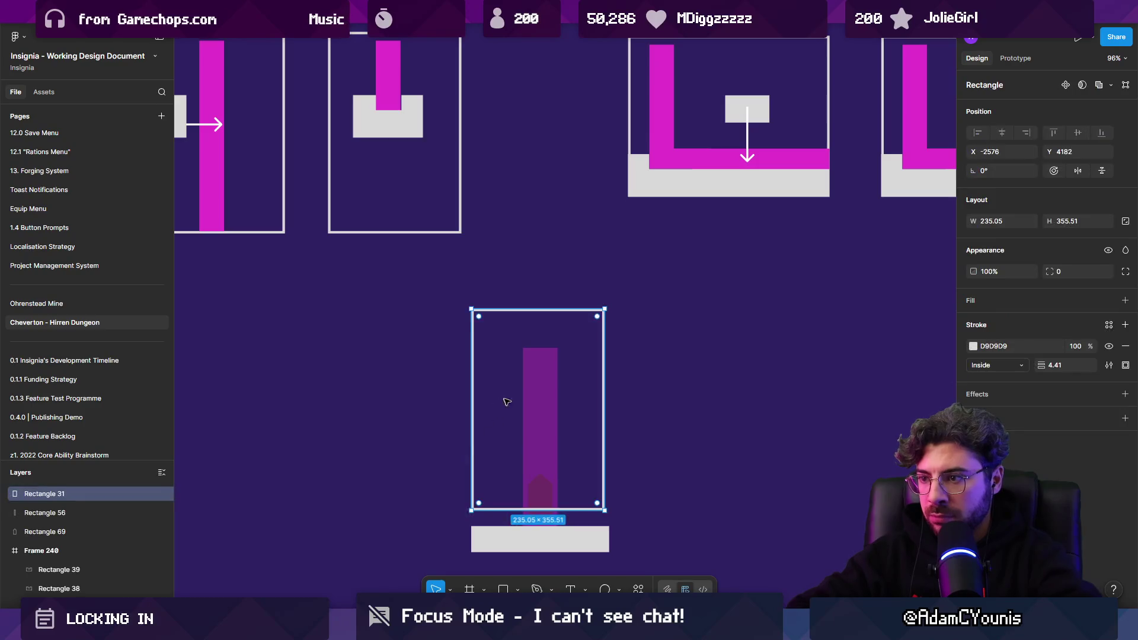
{"action": "left_click_drag", "start_coordinate": [503, 399], "coordinate": [521, 442]}
{"action": "left_click_drag", "start_coordinate": [598, 354], "coordinate": [617, 326]}
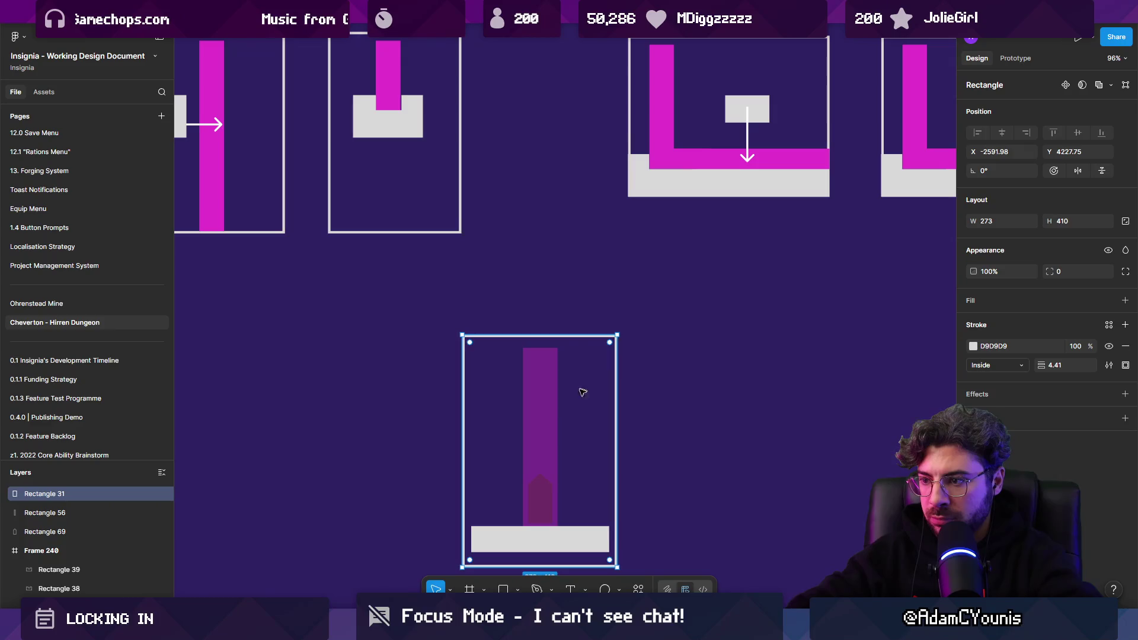
{"action": "scroll", "coordinate": [570, 402], "scroll_direction": "right", "scroll_amount": 3}
{"action": "left_click", "coordinate": [445, 470]}
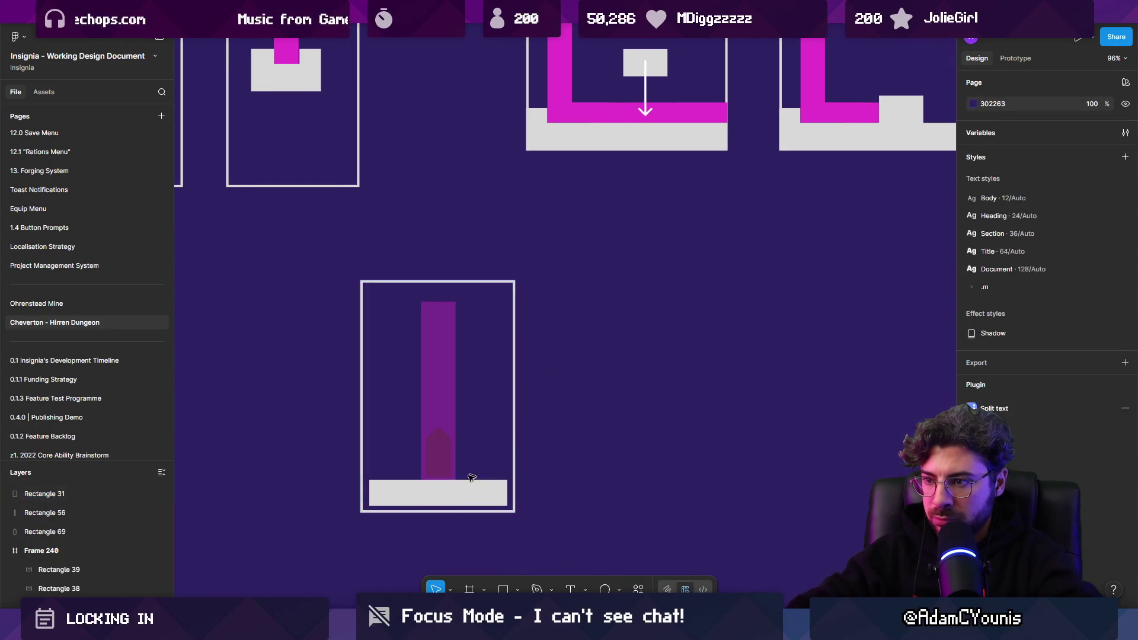
{"action": "left_click", "coordinate": [446, 495]}
Copy the floor bar up as a side ledge, add a left-pointing arrow, and duplicate the panel rightward
{"action": "left_click_drag", "start_coordinate": [446, 496], "coordinate": [570, 356]}
{"action": "key", "text": "shift+l"}
{"action": "mouse_move", "coordinate": [425, 323]}
{"action": "left_mouse_down"}
{"action": "mouse_move", "coordinate": [425, 377]}
{"action": "mouse_move", "coordinate": [464, 352]}
{"action": "left_mouse_up"}
{"action": "left_click_drag", "start_coordinate": [661, 554], "coordinate": [300, 270]}
{"action": "left_click", "coordinate": [563, 359], "text": "shift"}
{"action": "left_click_drag", "start_coordinate": [617, 284], "coordinate": [324, 524]}
{"action": "key", "text": "ctrl+d"}
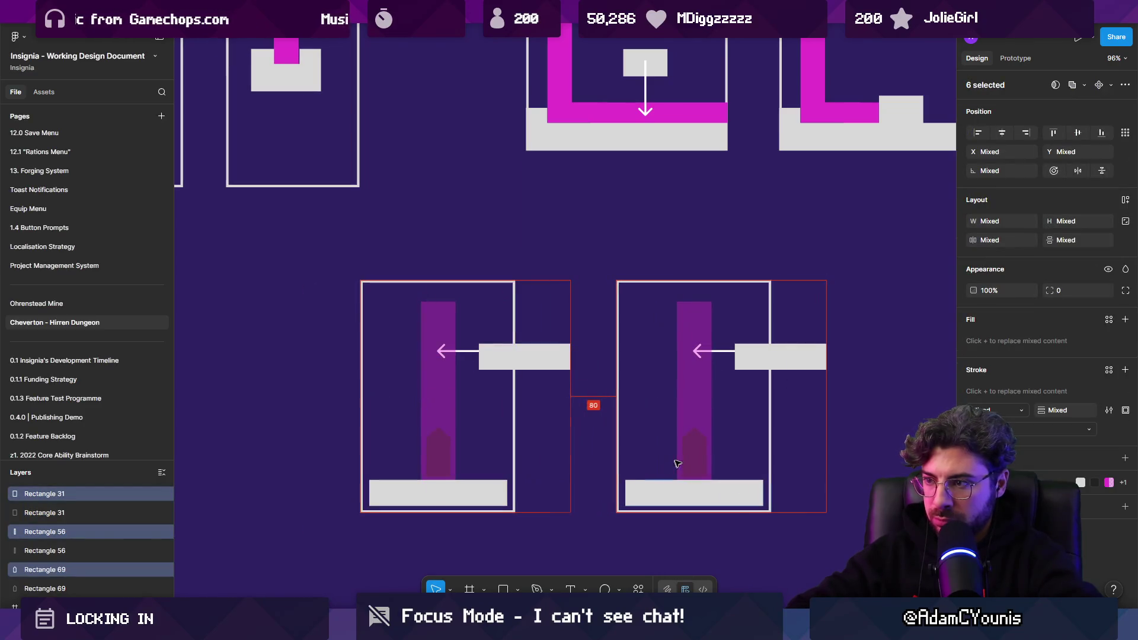
In the copy, shift the ledge bar left and shorten the water column to end at the ledge
{"action": "left_click", "coordinate": [793, 359]}
{"action": "mouse_move", "coordinate": [792, 358]}
{"action": "left_mouse_down"}
{"action": "mouse_move", "coordinate": [706, 358]}
{"action": "mouse_move", "coordinate": [748, 327]}
{"action": "mouse_move", "coordinate": [760, 356]}
{"action": "left_mouse_up"}
{"action": "left_click", "coordinate": [734, 359]}
{"action": "left_click", "coordinate": [702, 383]}
{"action": "mouse_move", "coordinate": [693, 481]}
{"action": "left_mouse_down"}
{"action": "mouse_move", "coordinate": [688, 341]}
{"action": "mouse_move", "coordinate": [660, 323]}
{"action": "mouse_move", "coordinate": [613, 322]}
{"action": "mouse_move", "coordinate": [742, 337]}
{"action": "left_mouse_up"}
Check the water shapes in both panels and delete the arrow from the right panel
{"action": "left_click", "coordinate": [694, 311]}
{"action": "left_click", "coordinate": [649, 333]}
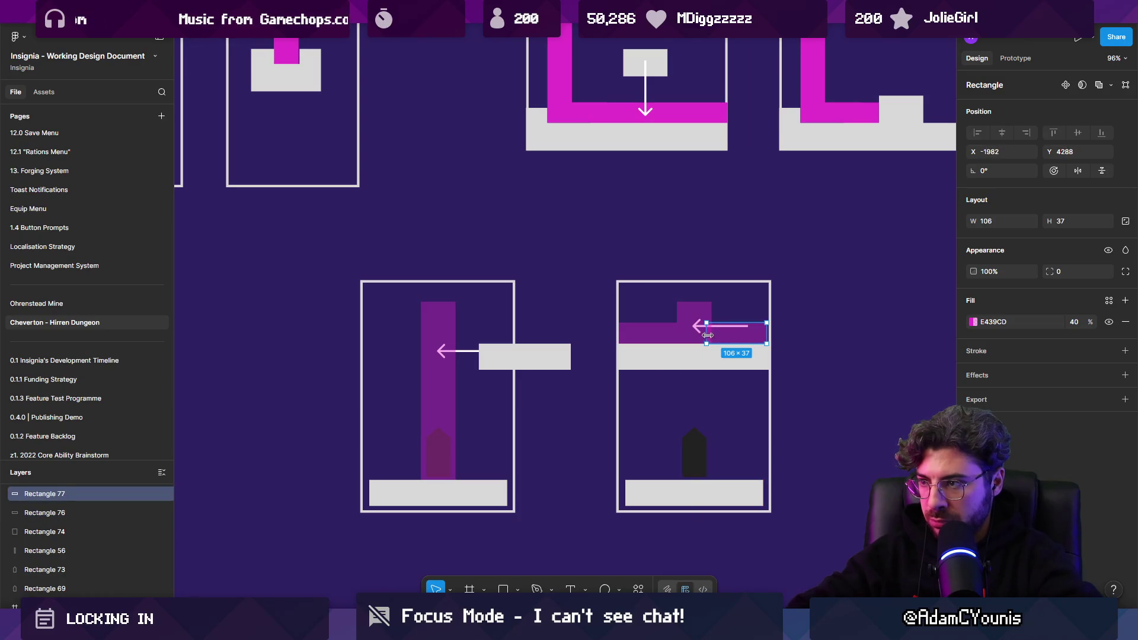
{"action": "left_click", "coordinate": [441, 310]}
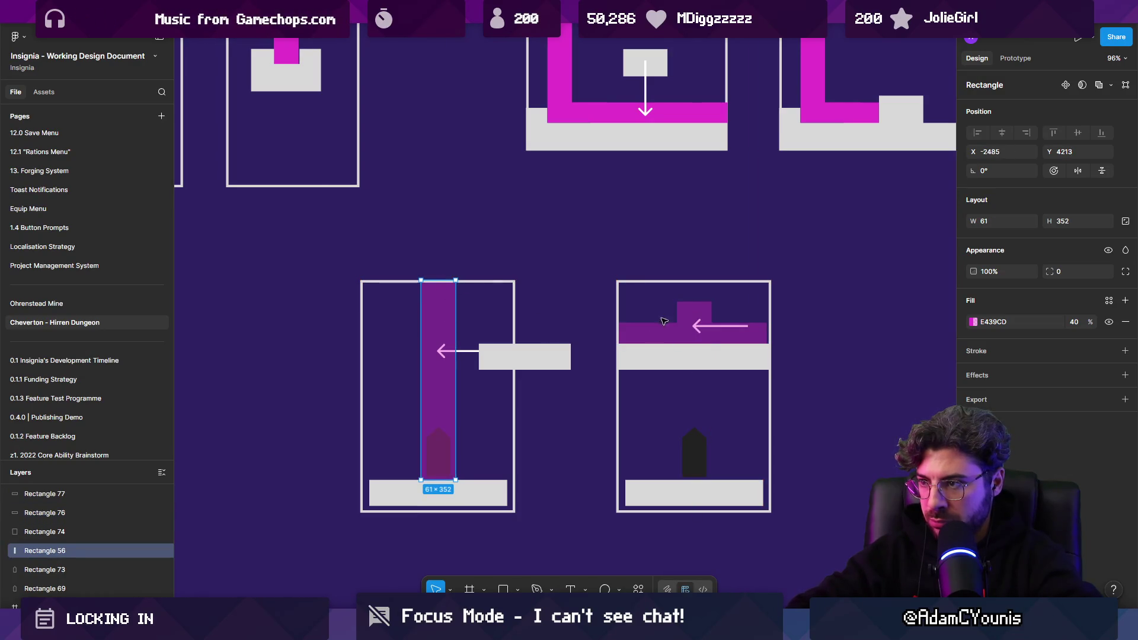
{"action": "left_click", "coordinate": [693, 314]}
{"action": "left_click", "coordinate": [732, 330]}
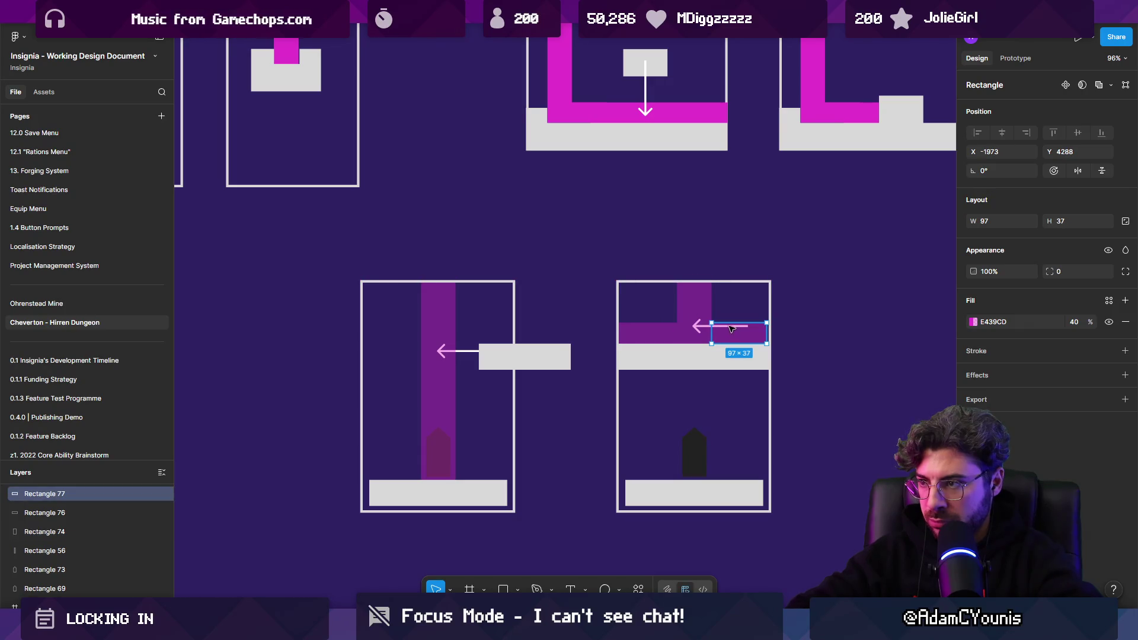
{"action": "left_click", "coordinate": [779, 312]}
{"action": "mouse_move", "coordinate": [778, 312]}
{"action": "left_mouse_down"}
{"action": "mouse_move", "coordinate": [813, 318]}
{"action": "mouse_move", "coordinate": [702, 338]}
{"action": "left_mouse_up"}
{"action": "left_click", "coordinate": [687, 355]}
{"action": "left_click", "coordinate": [720, 326]}
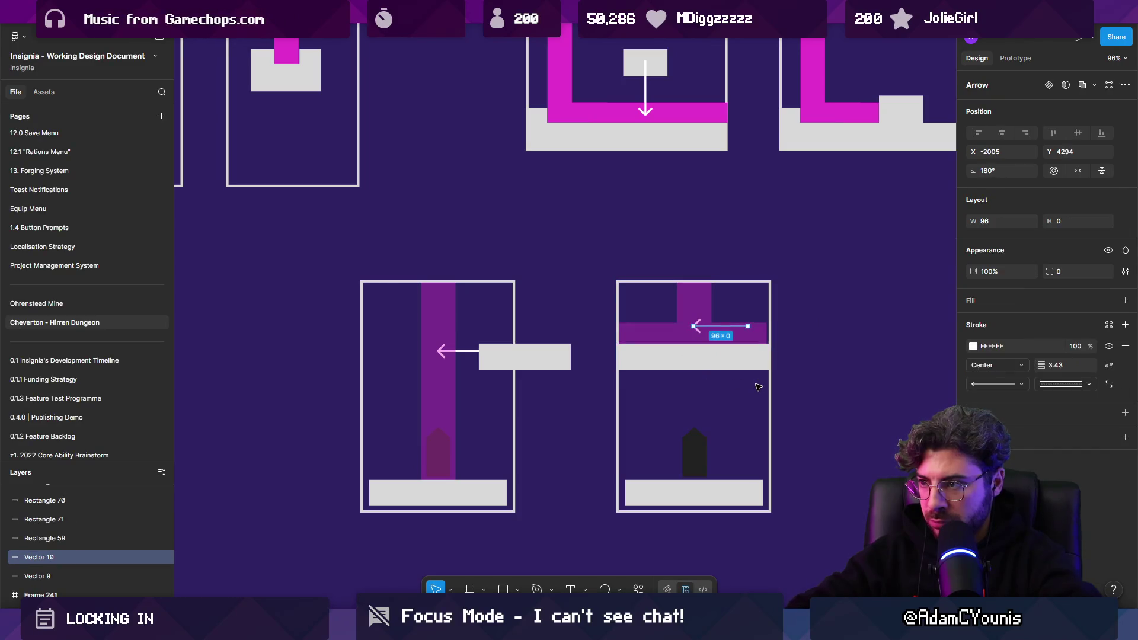
{"action": "key", "text": "Delete"}
Give the right panel's dark peg a thicker white outline placed outside
{"action": "scroll", "coordinate": [717, 379], "scroll_direction": "down", "scroll_amount": 1}
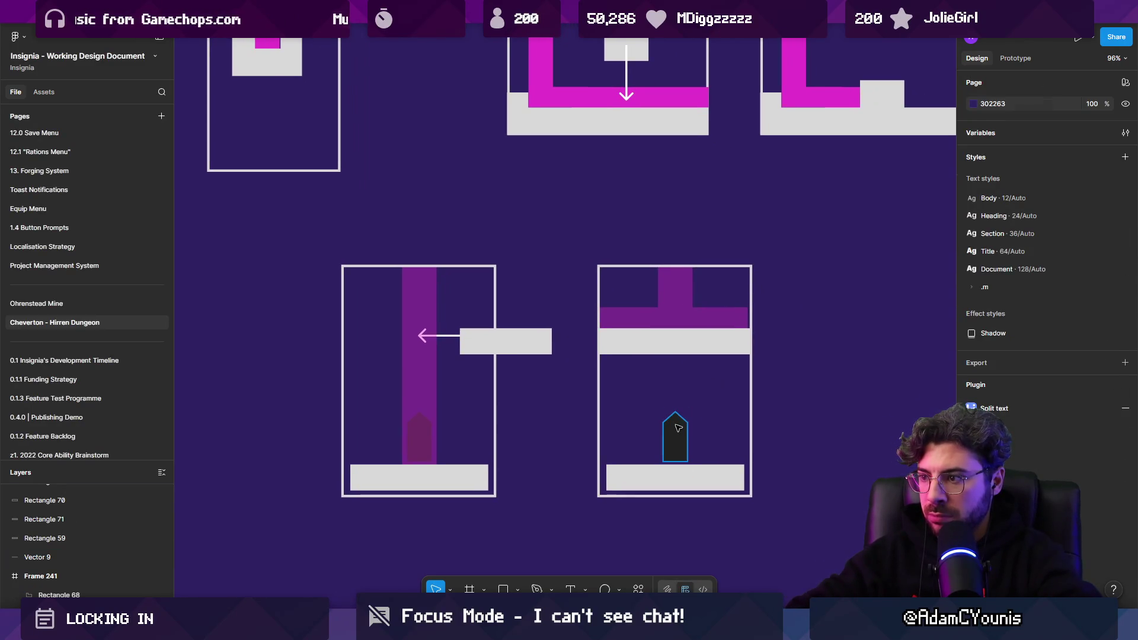
{"action": "left_click", "coordinate": [679, 427]}
{"action": "left_click", "coordinate": [980, 350]}
{"action": "left_click", "coordinate": [972, 372]}
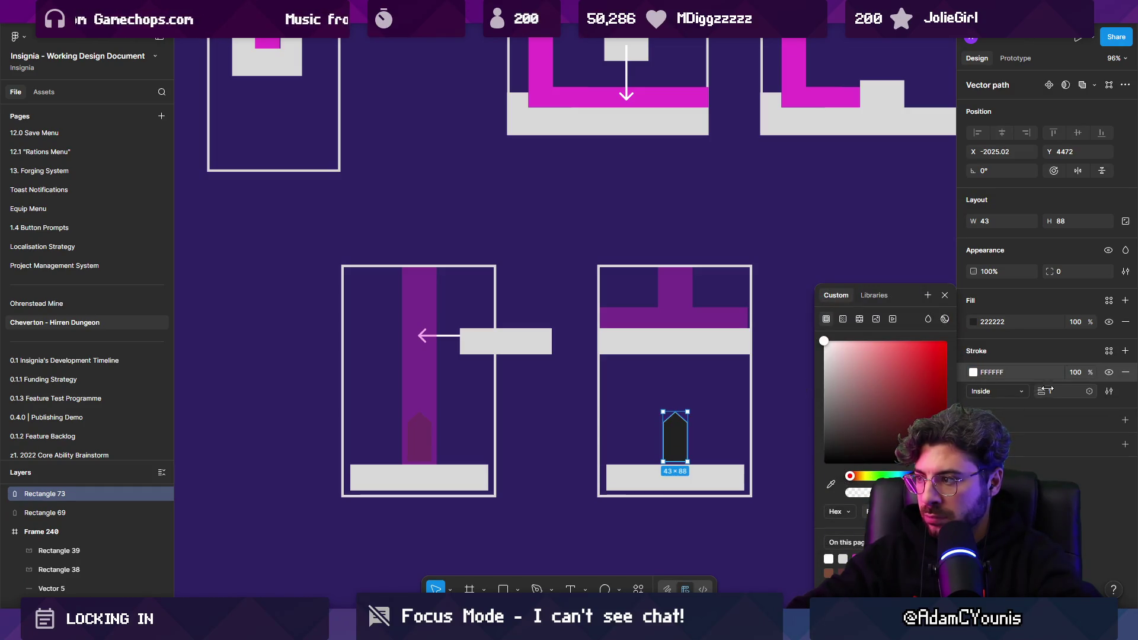
{"action": "left_click_drag", "start_coordinate": [1046, 391], "coordinate": [1049, 391]}
{"action": "left_click", "coordinate": [995, 394]}
{"action": "left_click", "coordinate": [997, 405]}
{"action": "key", "text": "Escape"}
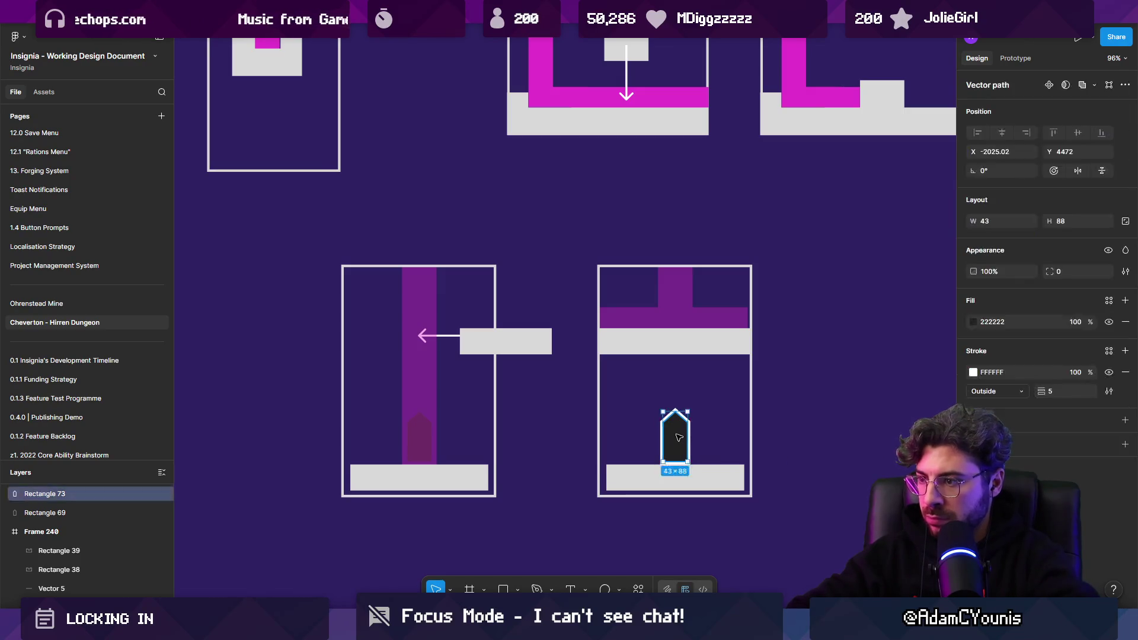
{"action": "left_click", "coordinate": [830, 453]}
Shift the left panel's ledge bar and arrow slightly left
{"action": "scroll", "coordinate": [678, 426], "scroll_direction": "down", "scroll_amount": 3}
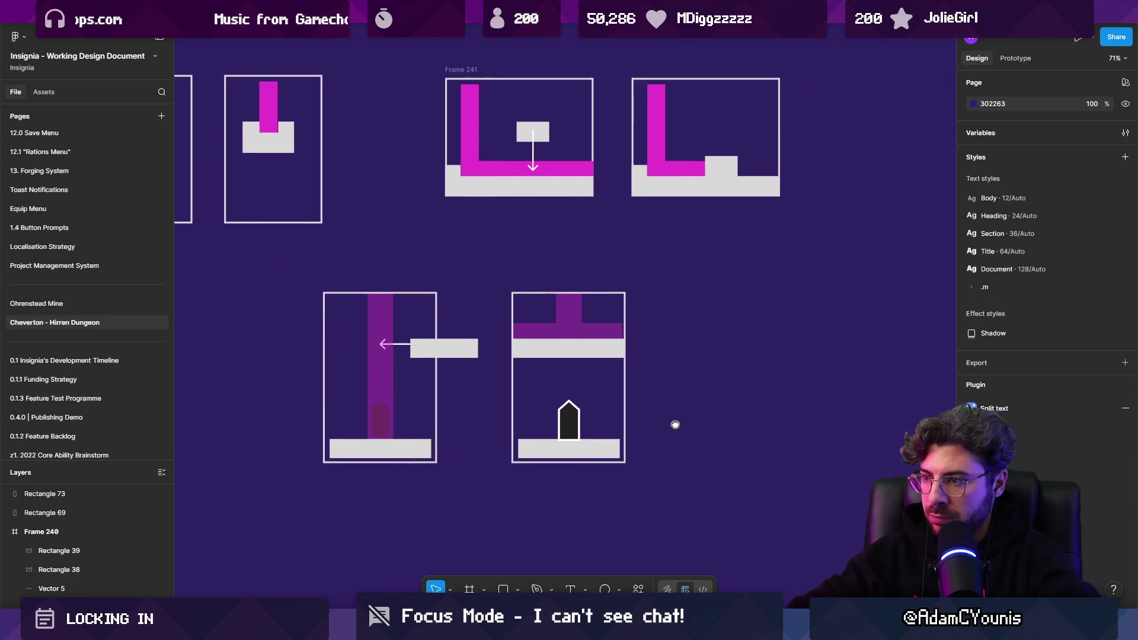
{"action": "left_click", "coordinate": [413, 355]}
{"action": "scroll", "coordinate": [413, 355], "scroll_direction": "up", "scroll_amount": 1}
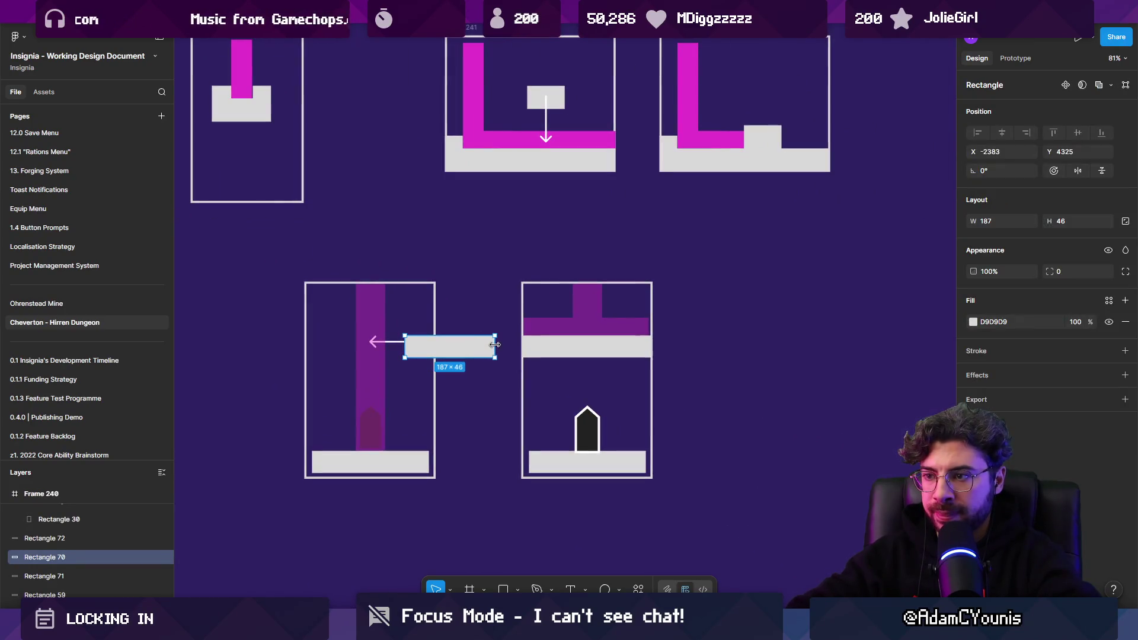
{"action": "left_click", "coordinate": [381, 342], "text": "shift"}
{"action": "left_click_drag", "start_coordinate": [451, 352], "coordinate": [441, 353]}
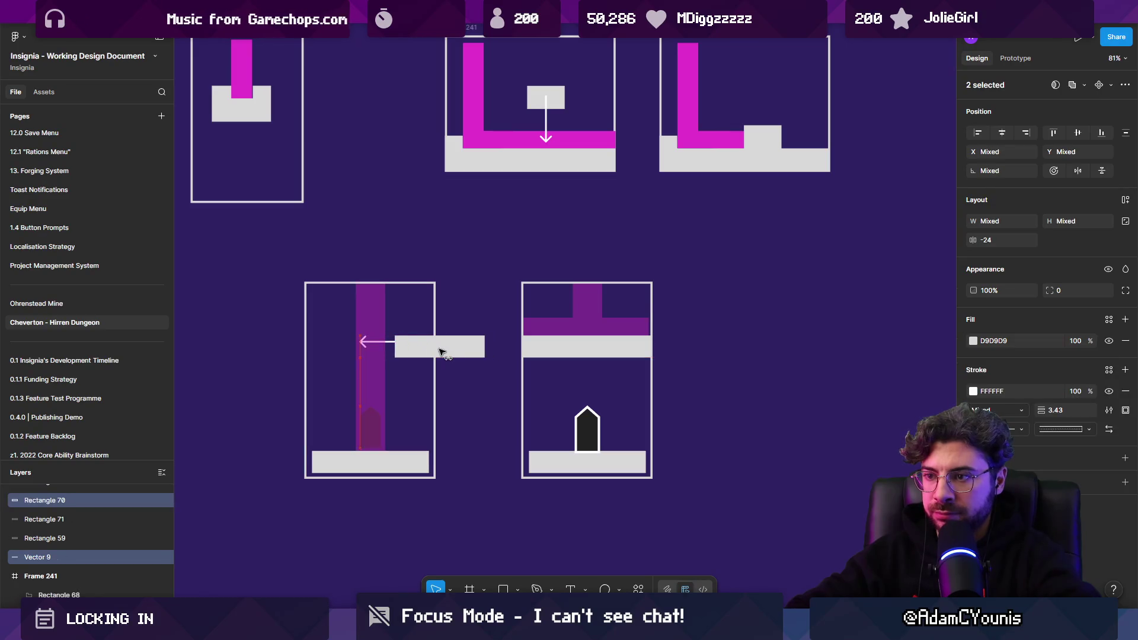
{"action": "left_click", "coordinate": [477, 400]}
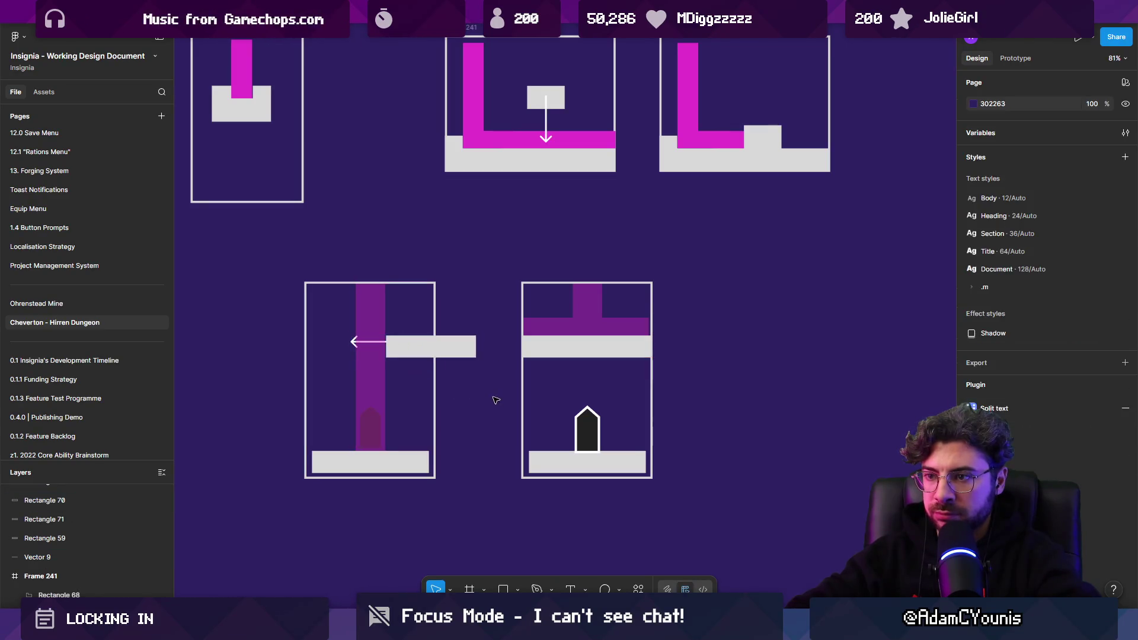
Replace the left panel's old faint peg with a copy of the white-outlined peg
{"action": "scroll", "coordinate": [477, 401], "scroll_direction": "down", "scroll_amount": 3}
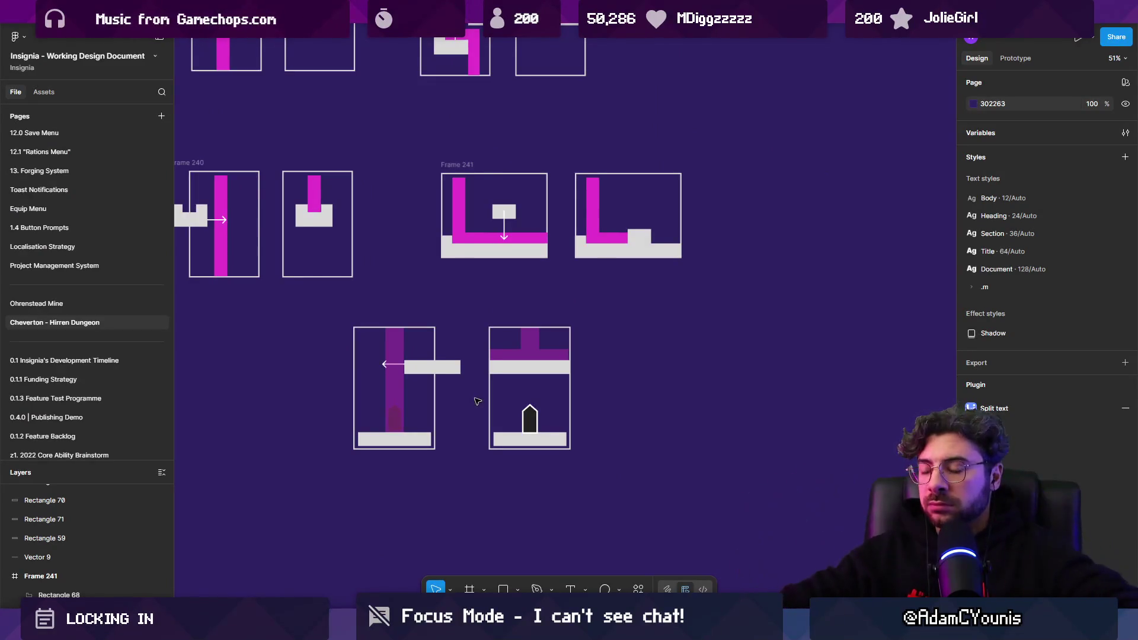
{"action": "scroll", "coordinate": [439, 471], "scroll_direction": "left", "scroll_amount": 2}
{"action": "left_click_drag", "start_coordinate": [448, 453], "coordinate": [679, 312]}
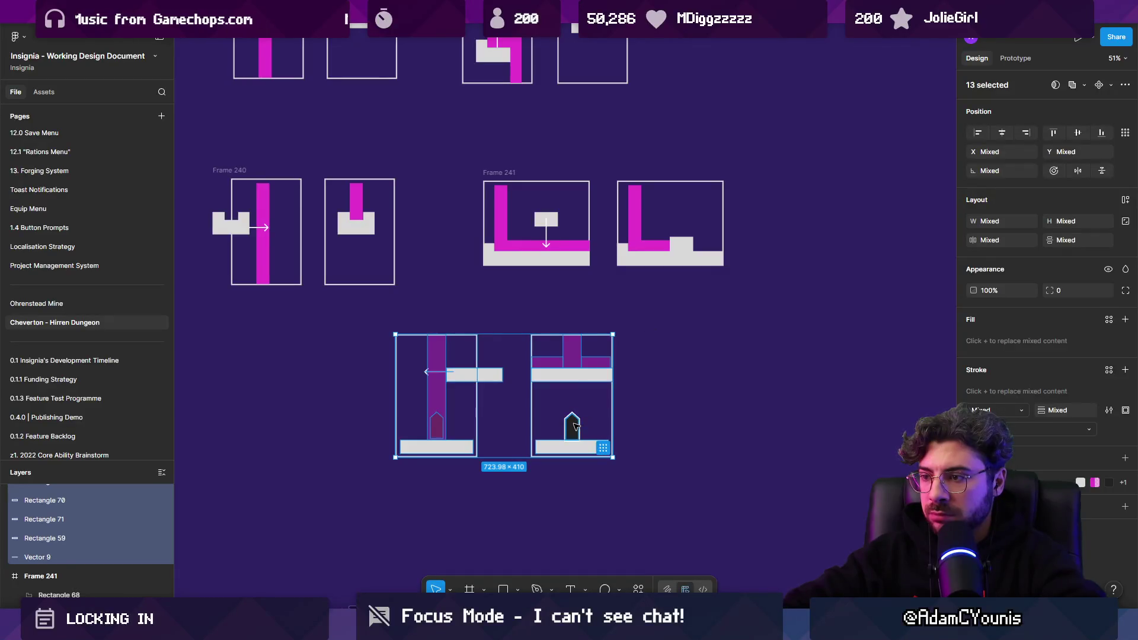
{"action": "scroll", "coordinate": [541, 432], "scroll_direction": "up", "scroll_amount": 5}
{"action": "left_click", "coordinate": [621, 418]}
{"action": "left_click_drag", "start_coordinate": [621, 418], "coordinate": [306, 420]}
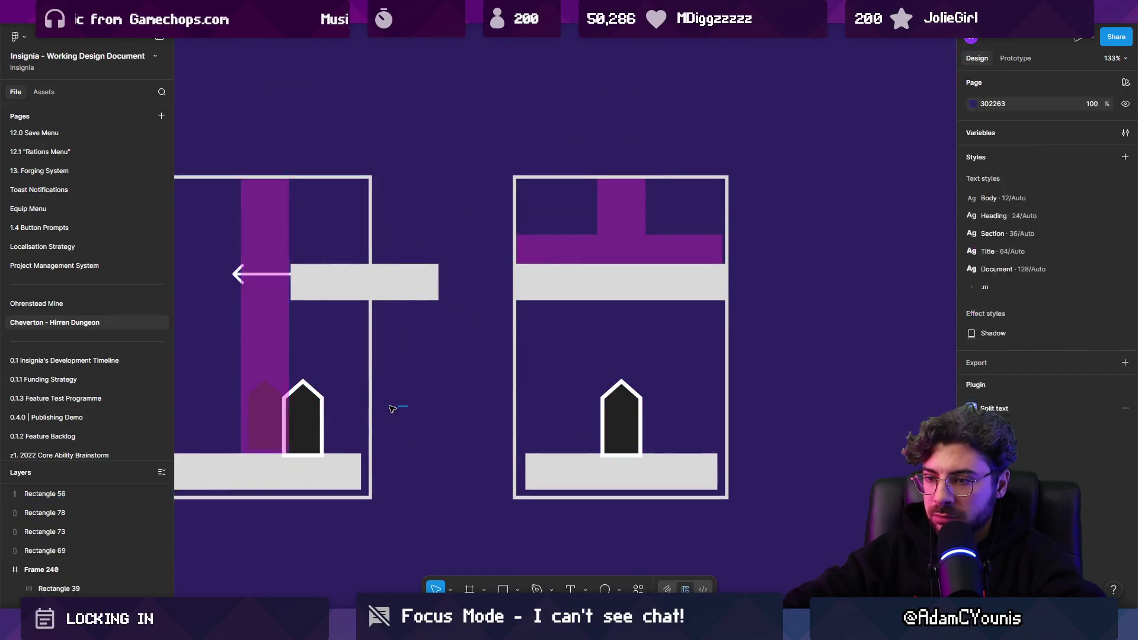
{"action": "left_click", "coordinate": [309, 428]}
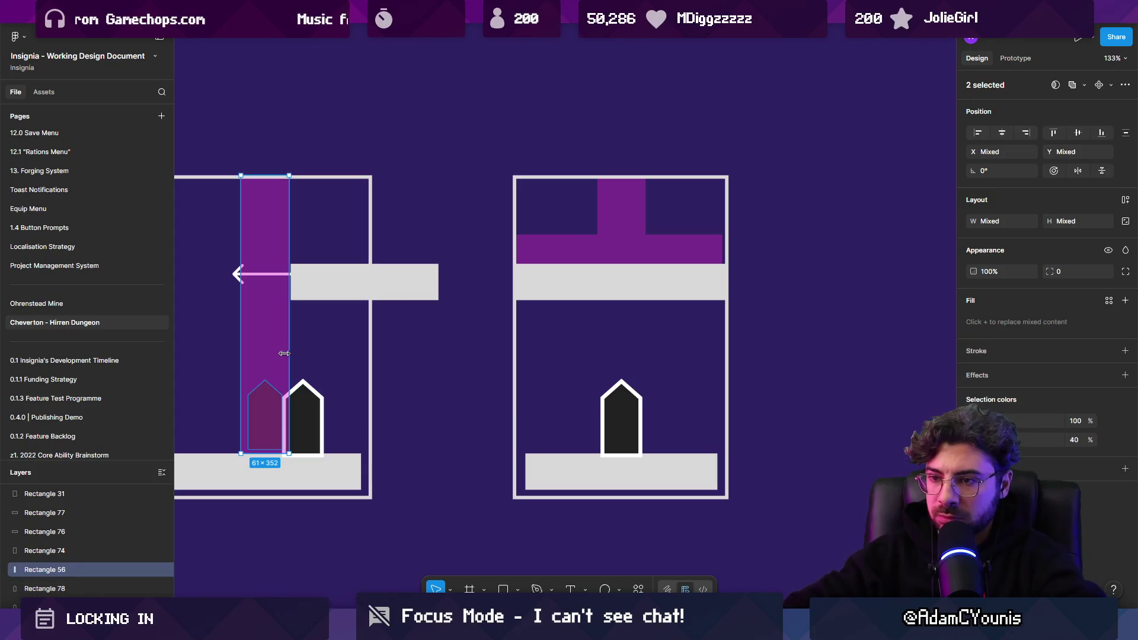
{"action": "left_click", "coordinate": [265, 418]}
{"action": "key", "text": "Delete"}
{"action": "left_click_drag", "start_coordinate": [310, 416], "coordinate": [284, 415]}
{"action": "left_click", "coordinate": [267, 433]}
Narrow the left panel's ledge bar to 103 px wide
{"action": "scroll", "coordinate": [349, 458], "scroll_direction": "down", "scroll_amount": 8}
{"action": "left_click", "coordinate": [270, 504]}
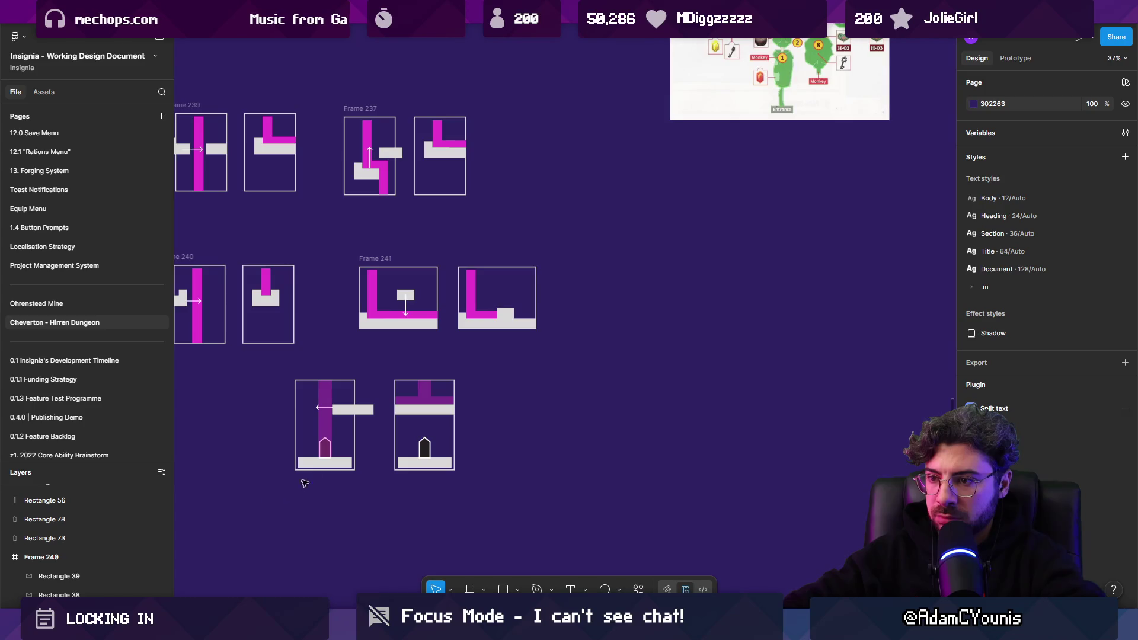
{"action": "scroll", "coordinate": [360, 432], "scroll_direction": "up", "scroll_amount": 5}
{"action": "left_click", "coordinate": [379, 376]}
{"action": "left_click_drag", "start_coordinate": [399, 377], "coordinate": [348, 377]}
Place the right panel beside the left, group both into Frame 242, and move it under Frame 240
{"action": "scroll", "coordinate": [391, 414], "scroll_direction": "down", "scroll_amount": 3}
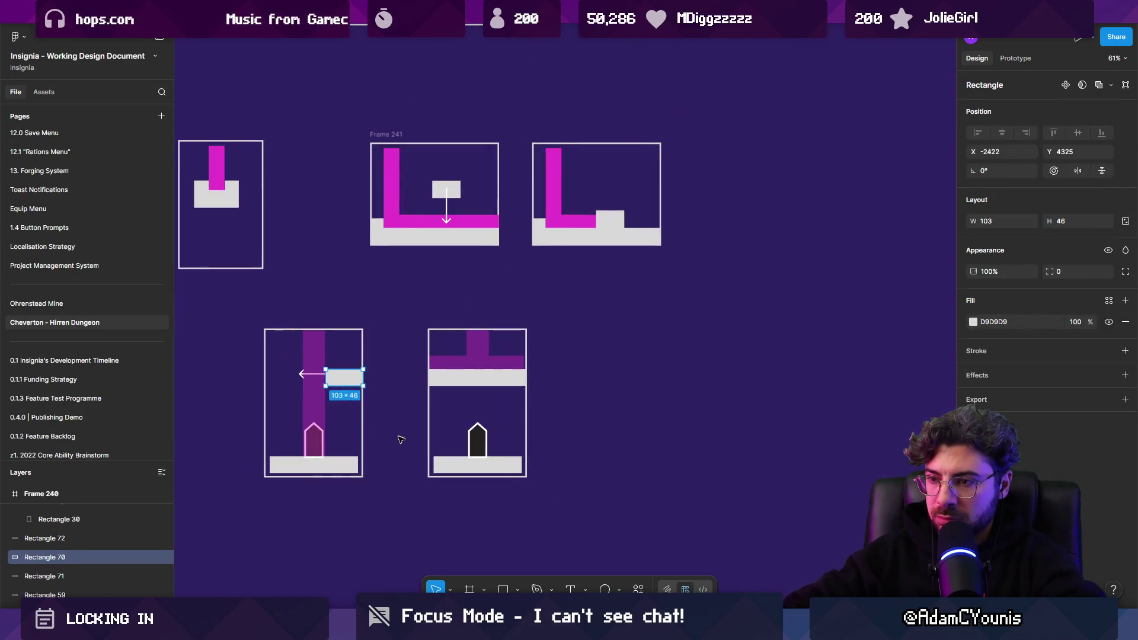
{"action": "mouse_move", "coordinate": [229, 322]}
{"action": "left_mouse_down"}
{"action": "mouse_move", "coordinate": [613, 544]}
{"action": "mouse_move", "coordinate": [411, 297]}
{"action": "left_mouse_up"}
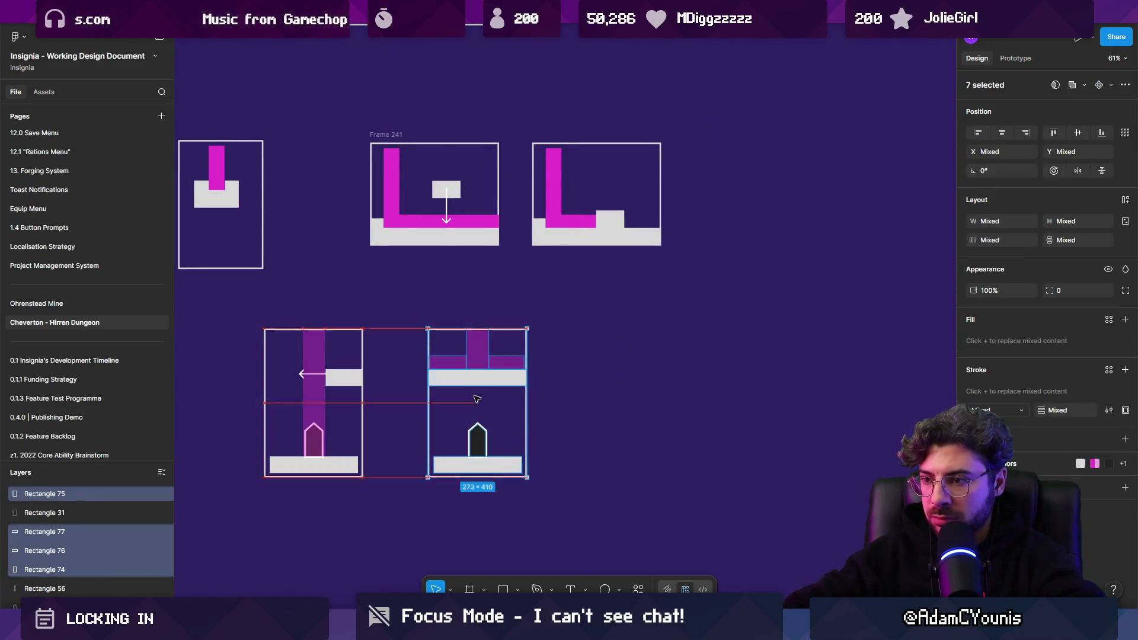
{"action": "left_click_drag", "start_coordinate": [479, 398], "coordinate": [428, 399]}
{"action": "left_click_drag", "start_coordinate": [557, 532], "coordinate": [226, 306]}
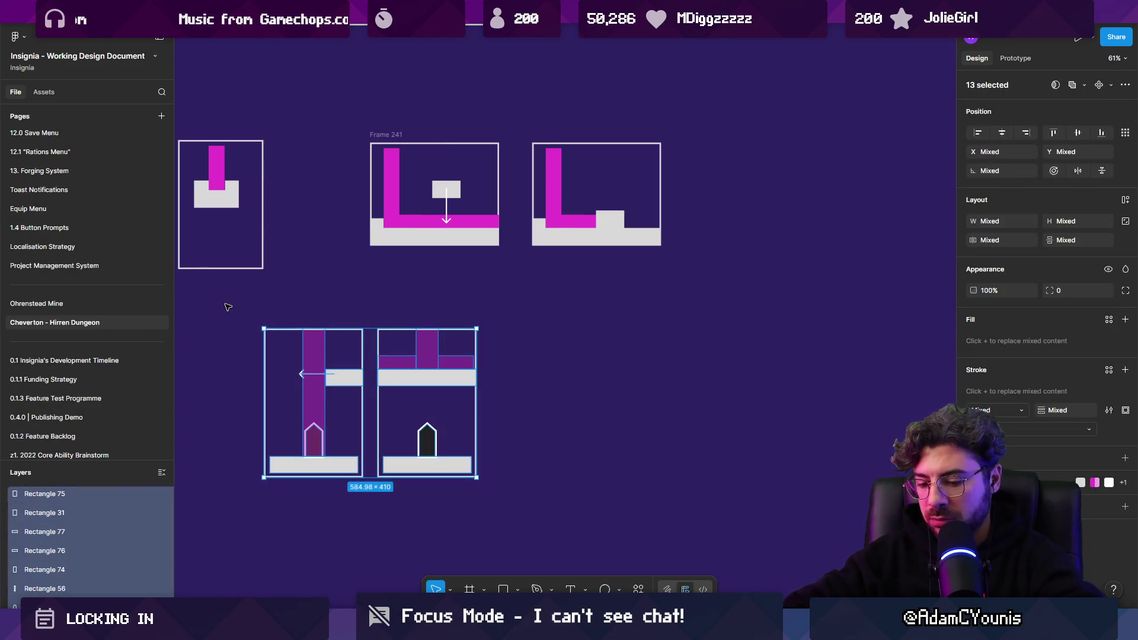
{"action": "key", "text": "ctrl+alt+g"}
{"action": "scroll", "coordinate": [562, 429], "scroll_direction": "down", "scroll_amount": 5}
{"action": "left_click_drag", "start_coordinate": [514, 399], "coordinate": [425, 399]}
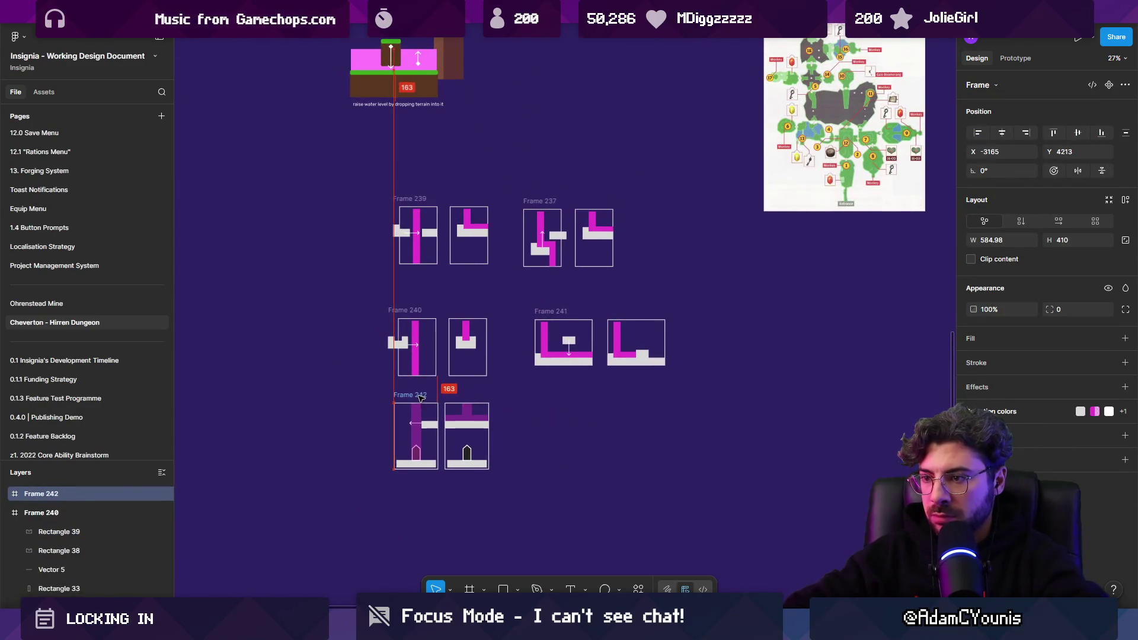
Duplicate Frame 239 to below Frame 241, creating Frame 243
{"action": "left_click", "coordinate": [646, 429]}
{"action": "scroll", "coordinate": [646, 429], "scroll_direction": "up", "scroll_amount": 2}
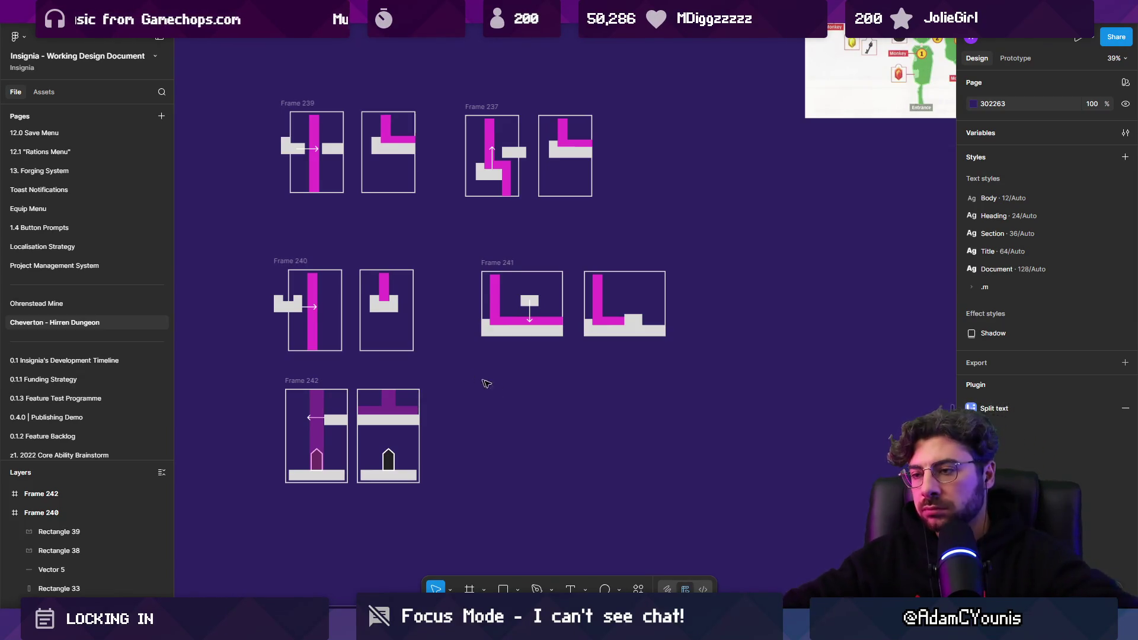
{"action": "scroll", "coordinate": [477, 379], "scroll_direction": "up", "scroll_amount": 2}
{"action": "scroll", "coordinate": [480, 426], "scroll_direction": "up", "scroll_amount": 1}
{"action": "left_click", "coordinate": [241, 371]}
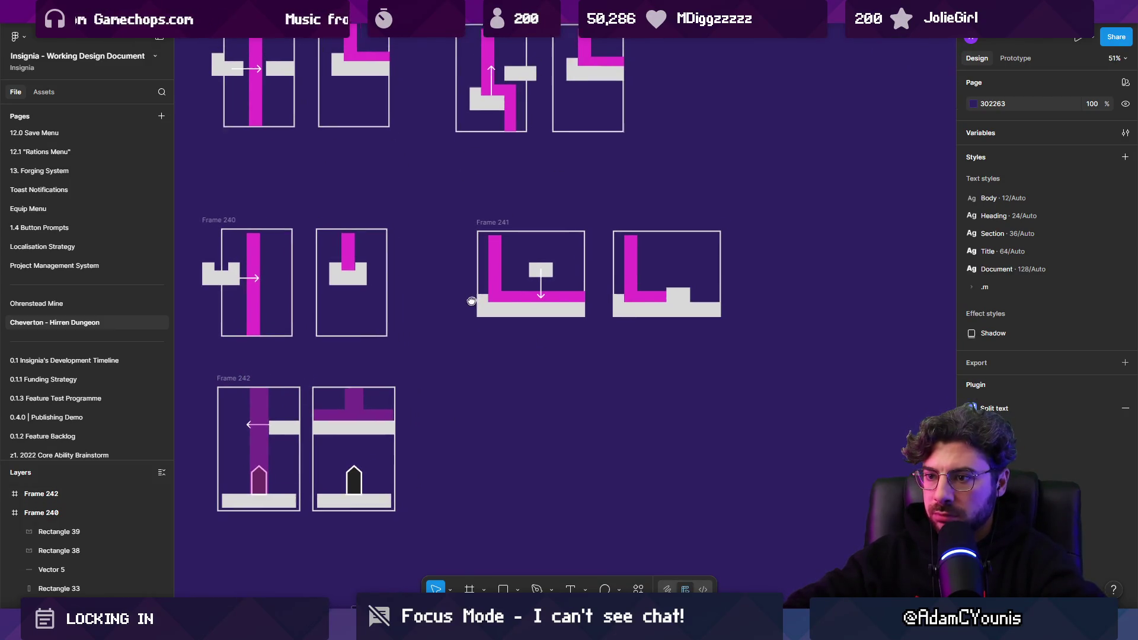
{"action": "scroll", "coordinate": [496, 294], "scroll_direction": "up", "scroll_amount": 2}
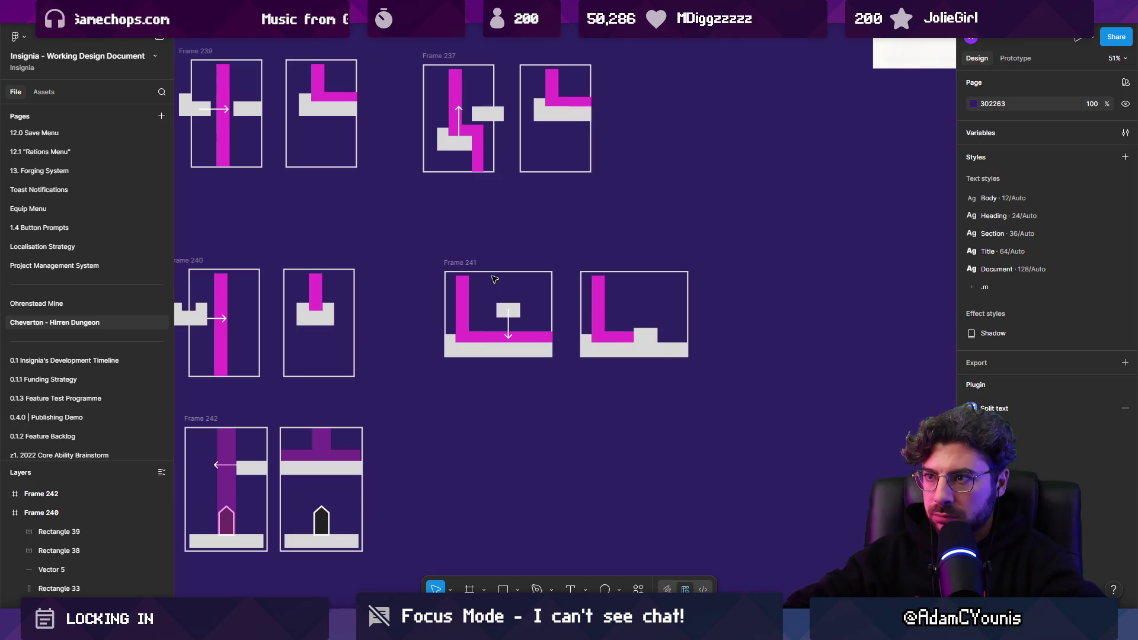
{"action": "scroll", "coordinate": [495, 281], "scroll_direction": "up", "scroll_amount": 3}
{"action": "scroll", "coordinate": [496, 281], "scroll_direction": "left", "scroll_amount": 3}
{"action": "mouse_move", "coordinate": [283, 119]}
{"action": "left_mouse_down"}
{"action": "mouse_move", "coordinate": [597, 455]}
{"action": "mouse_move", "coordinate": [547, 466]}
{"action": "left_mouse_up"}
Delete the grey block to the right of the bar in Frame 243
{"action": "scroll", "coordinate": [564, 389], "scroll_direction": "up", "scroll_amount": 5}
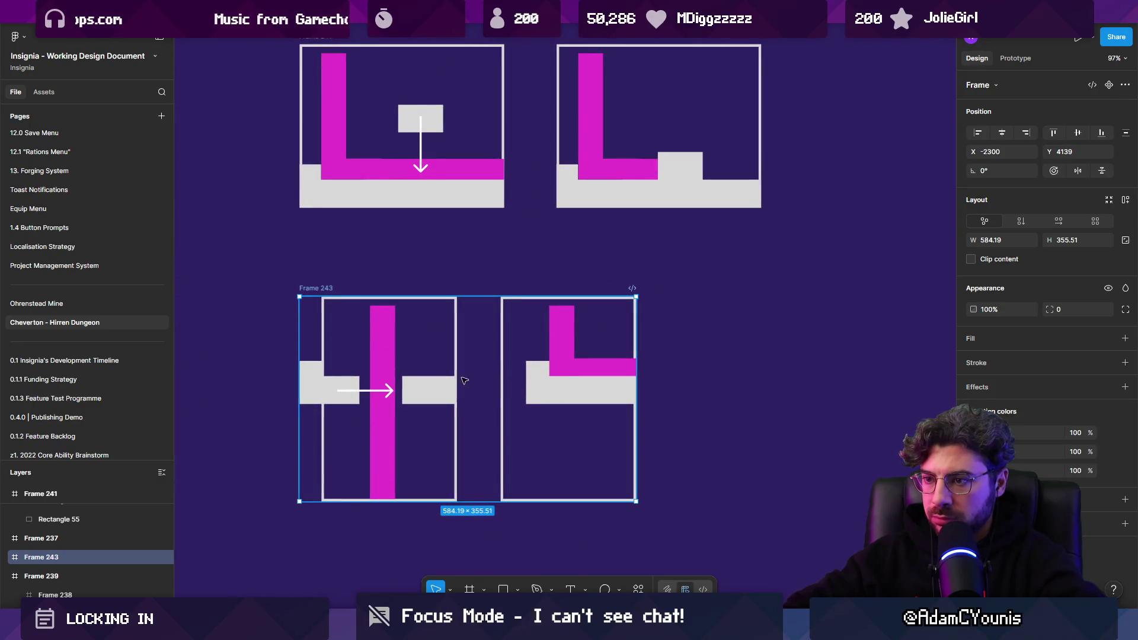
{"action": "left_click", "coordinate": [430, 390]}
{"action": "scroll", "coordinate": [433, 392], "scroll_direction": "up", "scroll_amount": 3}
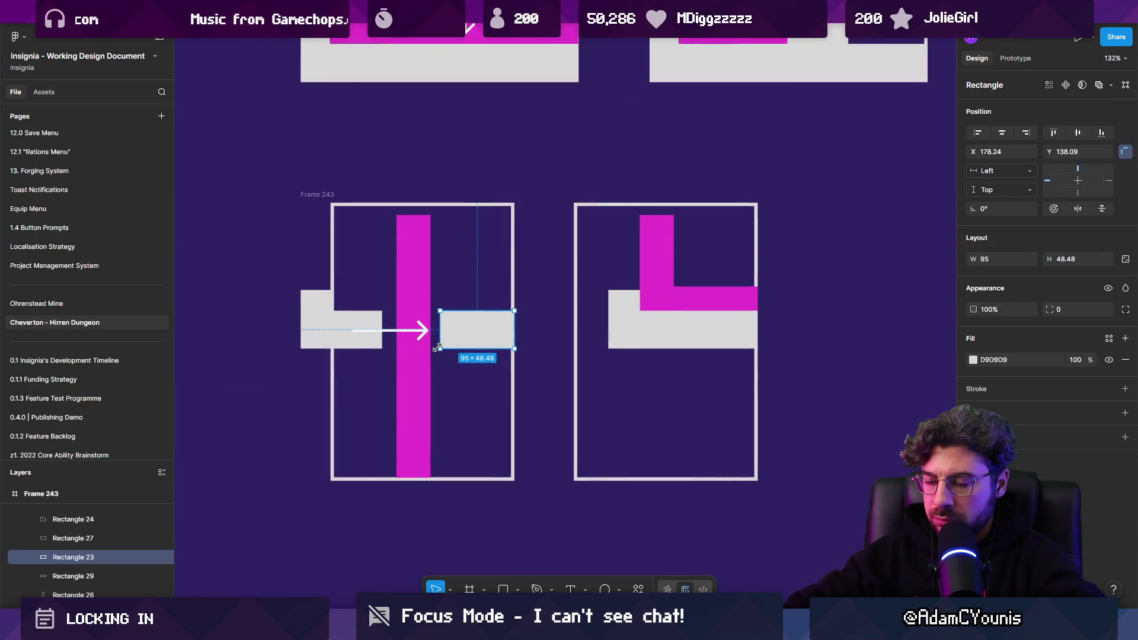
{"action": "scroll", "coordinate": [440, 345], "scroll_direction": "down", "scroll_amount": 4}
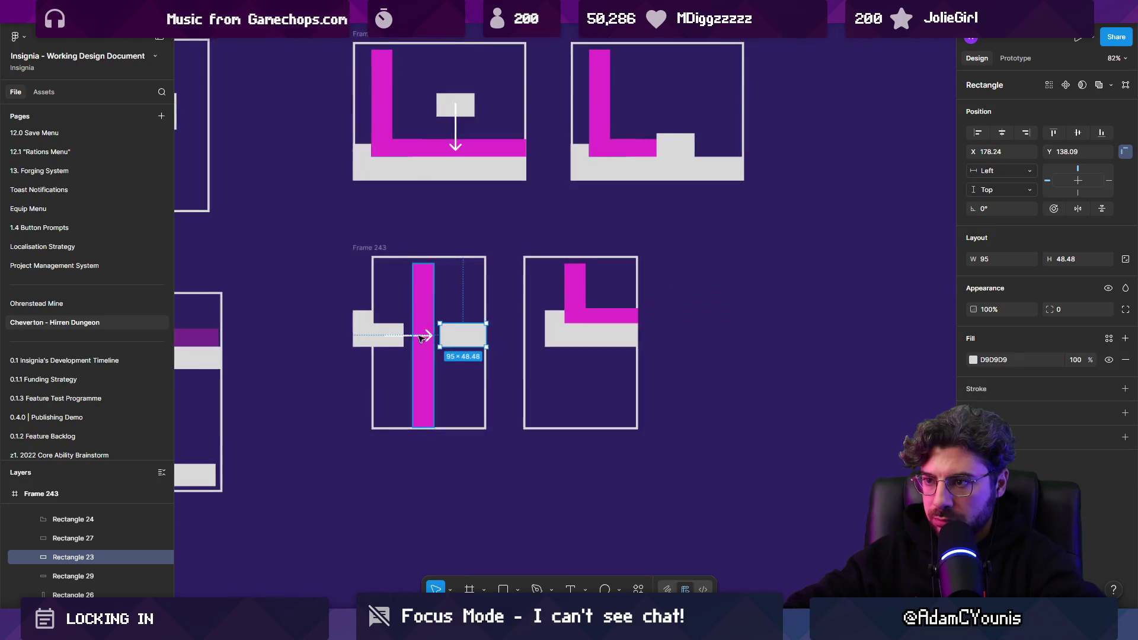
{"action": "left_click", "coordinate": [410, 336]}
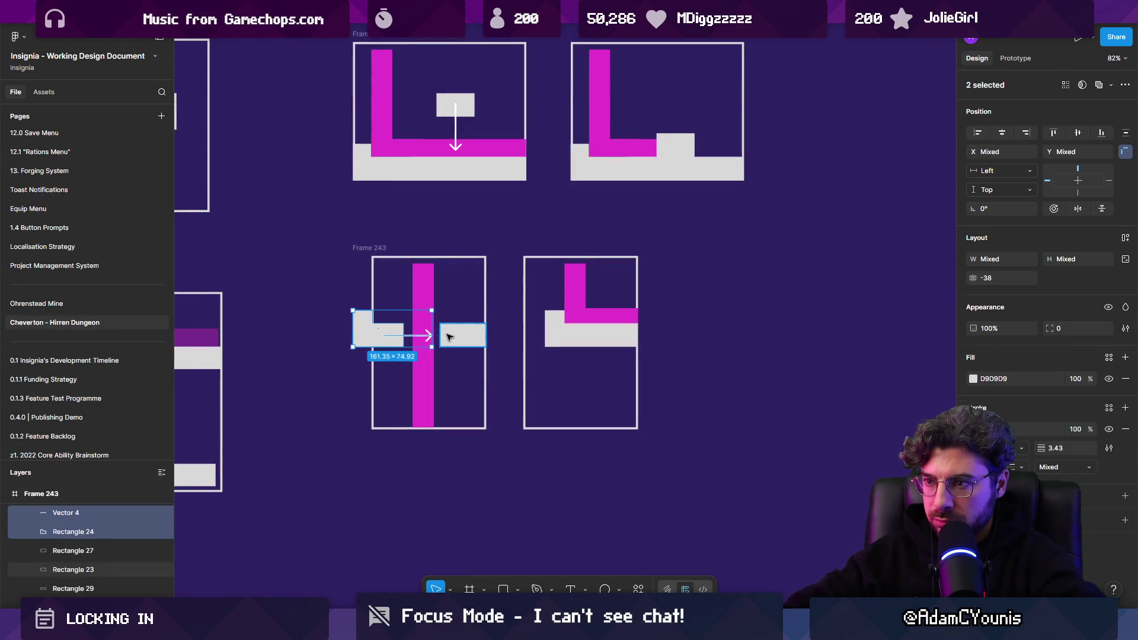
{"action": "left_click", "coordinate": [477, 340]}
{"action": "key", "text": "Delete"}
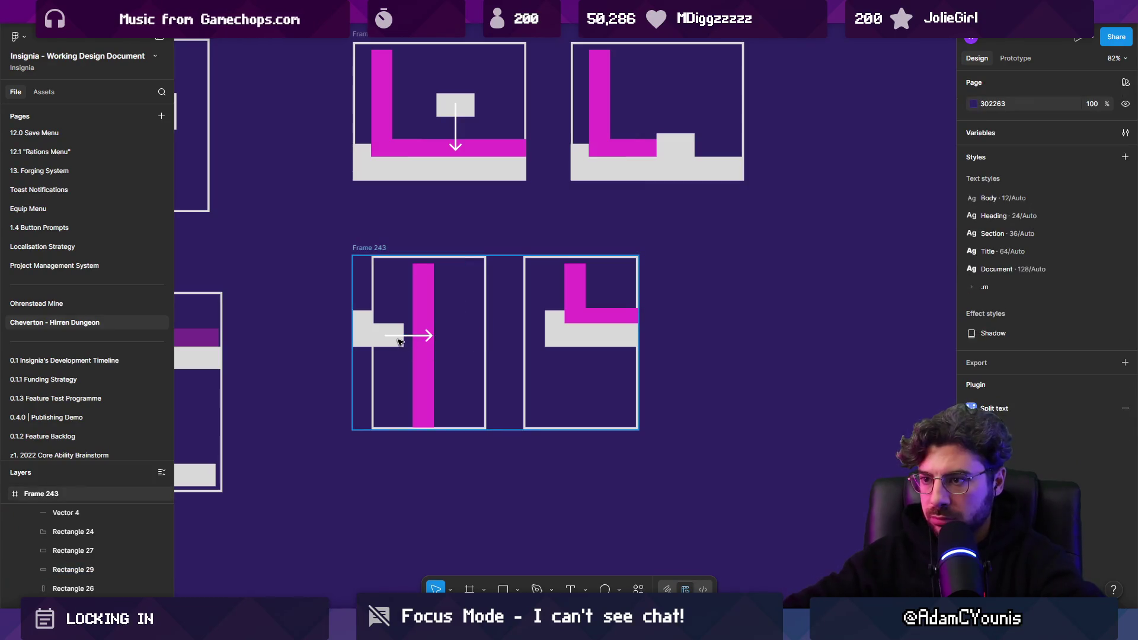
Move the left grey block and arrow right and copy the magenta bar, then undo both changes
{"action": "left_click", "coordinate": [407, 338]}
{"action": "scroll", "coordinate": [388, 330], "scroll_direction": "up", "scroll_amount": 3}
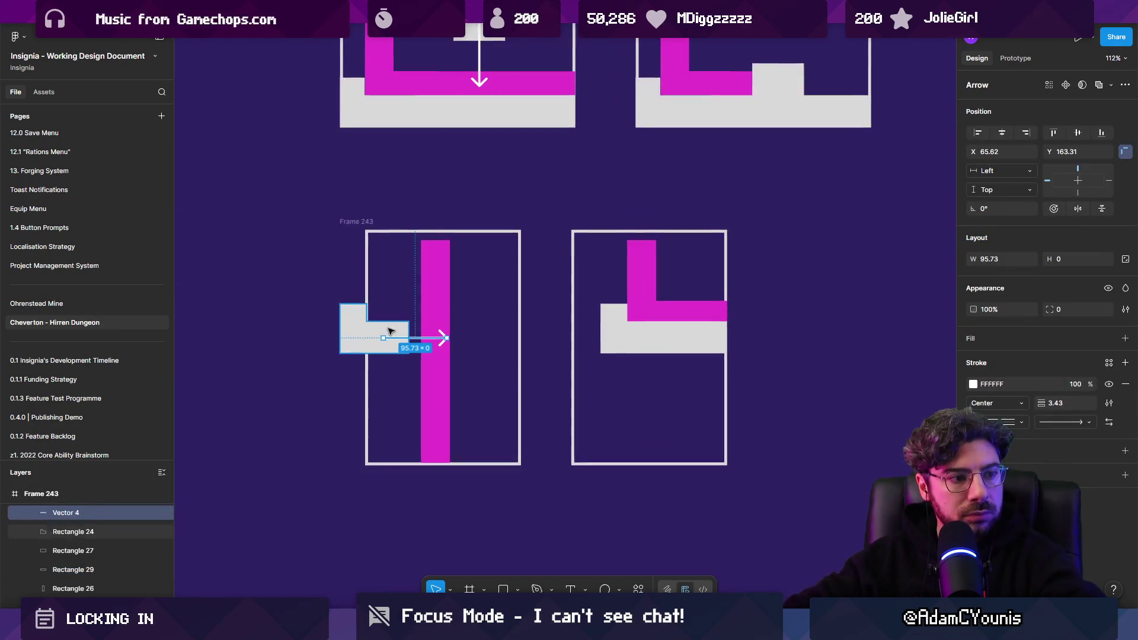
{"action": "scroll", "coordinate": [374, 323], "scroll_direction": "up", "scroll_amount": 1}
{"action": "left_click", "coordinate": [309, 313], "text": "shift"}
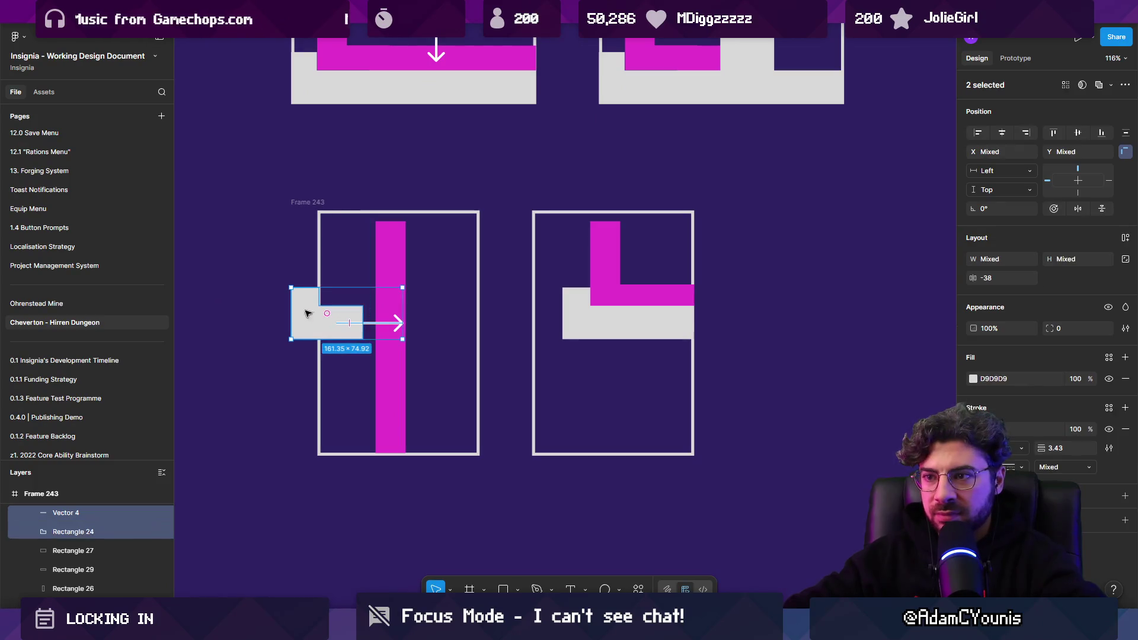
{"action": "left_click_drag", "start_coordinate": [306, 313], "coordinate": [371, 319]}
{"action": "scroll", "coordinate": [379, 326], "scroll_direction": "up", "scroll_amount": 8}
{"action": "scroll", "coordinate": [389, 336], "scroll_direction": "down", "scroll_amount": 4}
{"action": "scroll", "coordinate": [390, 336], "scroll_direction": "down", "scroll_amount": 5}
{"action": "left_click", "coordinate": [371, 394]}
{"action": "left_click_drag", "start_coordinate": [367, 391], "coordinate": [407, 386]}
{"action": "key", "text": "ctrl+z"}
{"action": "key", "text": "ctrl+z"}
Draw a new grey block beside the L-shape and shorten the horizontal magenta piece to 58 wide
{"action": "key", "text": "r"}
{"action": "mouse_move", "coordinate": [536, 313]}
{"action": "left_mouse_down"}
{"action": "mouse_move", "coordinate": [593, 346]}
{"action": "mouse_move", "coordinate": [635, 331]}
{"action": "left_mouse_up"}
{"action": "key", "text": "Delete"}
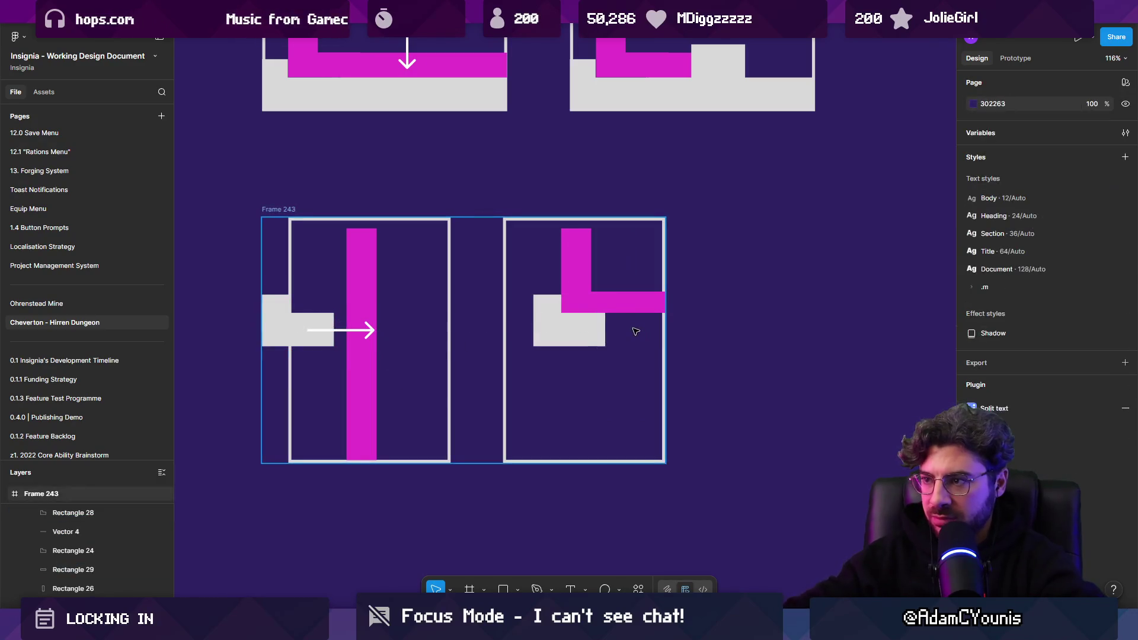
{"action": "left_click", "coordinate": [621, 320]}
{"action": "left_click", "coordinate": [637, 301]}
{"action": "mouse_move", "coordinate": [666, 313]}
{"action": "left_mouse_down"}
{"action": "mouse_move", "coordinate": [630, 315]}
{"action": "mouse_move", "coordinate": [589, 395]}
{"action": "left_mouse_up"}
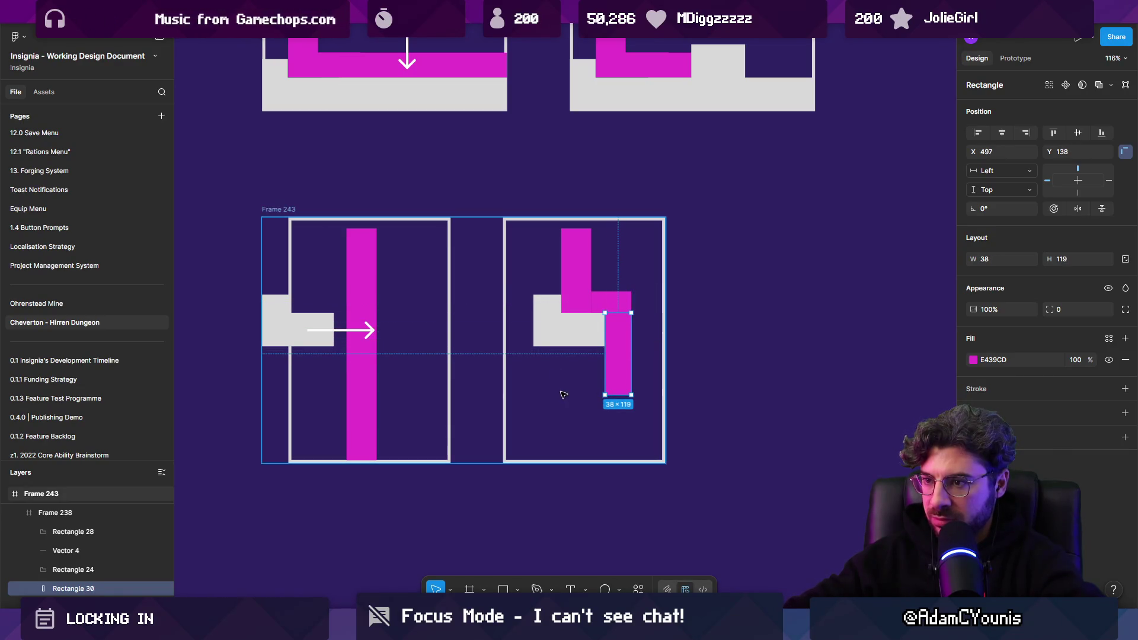
Draw a grey ledge along the bottom of the panel
{"action": "left_click", "coordinate": [658, 415]}
{"action": "left_click", "coordinate": [756, 433]}
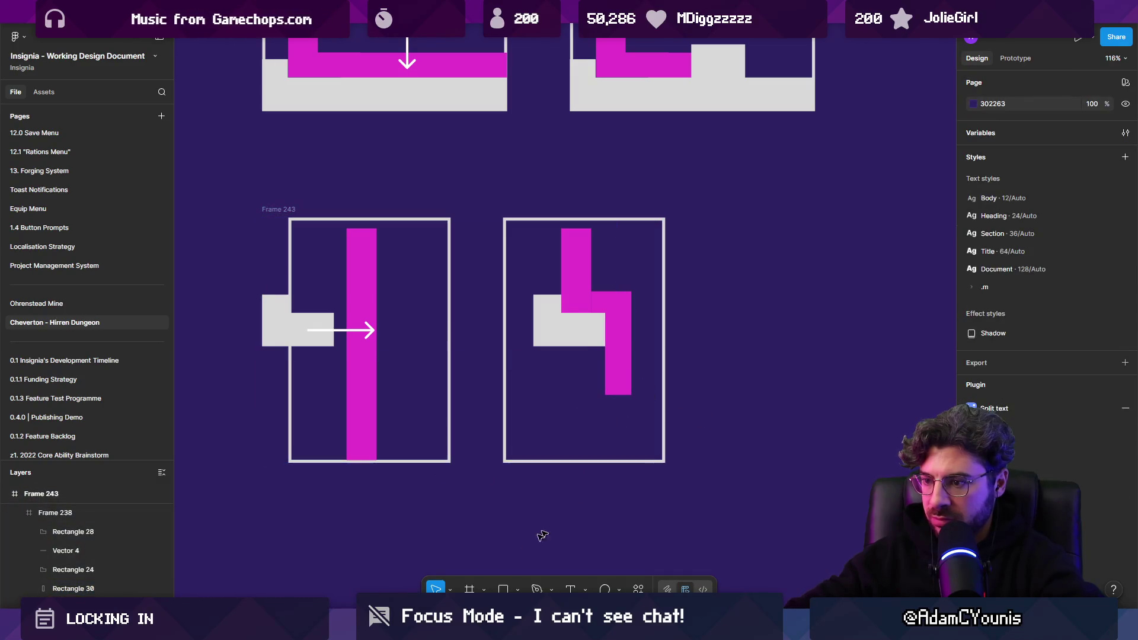
{"action": "mouse_move", "coordinate": [389, 385]}
{"action": "left_mouse_down"}
{"action": "mouse_move", "coordinate": [448, 410]}
{"action": "mouse_move", "coordinate": [628, 398]}
{"action": "left_mouse_up"}
Draw a flat black ellipse drain hole on the left grey ledge
{"action": "scroll", "coordinate": [397, 386], "scroll_direction": "up", "scroll_amount": 3}
{"action": "left_click", "coordinate": [412, 402]}
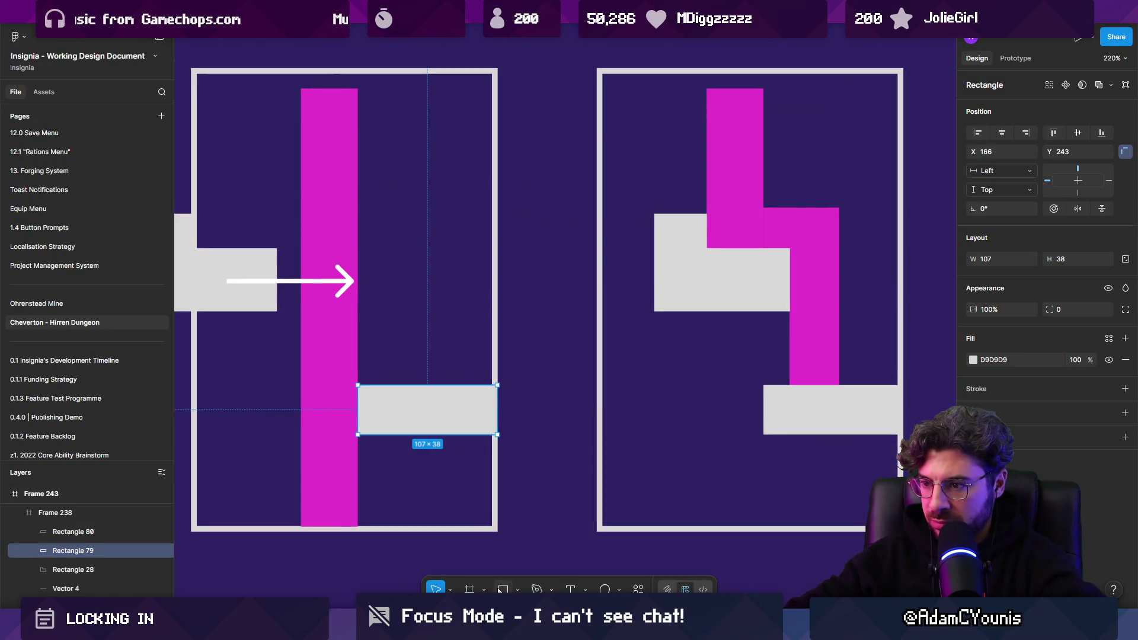
{"action": "left_click", "coordinate": [510, 589]}
{"action": "left_click", "coordinate": [540, 524]}
{"action": "left_click_drag", "start_coordinate": [428, 400], "coordinate": [476, 409]}
{"action": "left_click", "coordinate": [972, 360]}
{"action": "left_click_drag", "start_coordinate": [859, 426], "coordinate": [672, 504]}
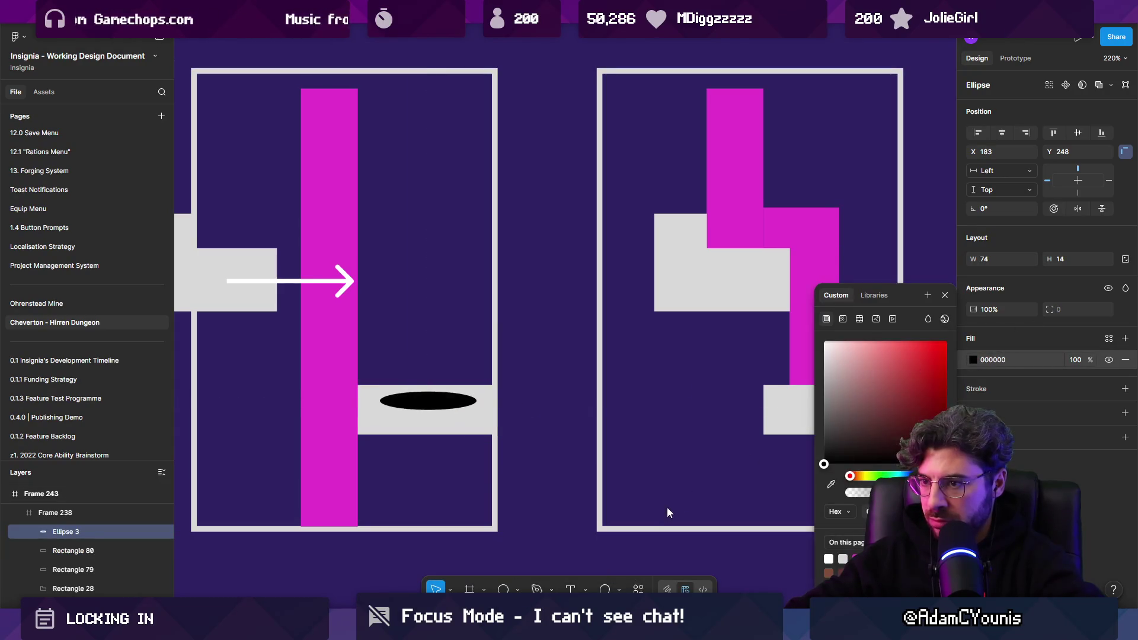
{"action": "mouse_move", "coordinate": [442, 401]}
{"action": "left_mouse_down"}
{"action": "mouse_move", "coordinate": [753, 385]}
{"action": "mouse_move", "coordinate": [720, 386]}
{"action": "mouse_move", "coordinate": [742, 384]}
{"action": "left_mouse_up"}
Place a copy of the hole on the right ledge and shorten the right magenta stream to it
{"action": "scroll", "coordinate": [442, 396], "scroll_direction": "down", "scroll_amount": 1}
{"action": "left_click_drag", "start_coordinate": [713, 310], "coordinate": [734, 300]}
{"action": "mouse_move", "coordinate": [733, 392]}
{"action": "left_mouse_down"}
{"action": "mouse_move", "coordinate": [728, 371]}
{"action": "mouse_move", "coordinate": [732, 386]}
{"action": "left_mouse_up"}
{"action": "key", "text": "ctrl+shift+bracketright"}
{"action": "double_click", "coordinate": [732, 383]}
{"action": "scroll", "coordinate": [732, 386], "scroll_direction": "up", "scroll_amount": 5}
{"action": "key", "text": "Escape"}
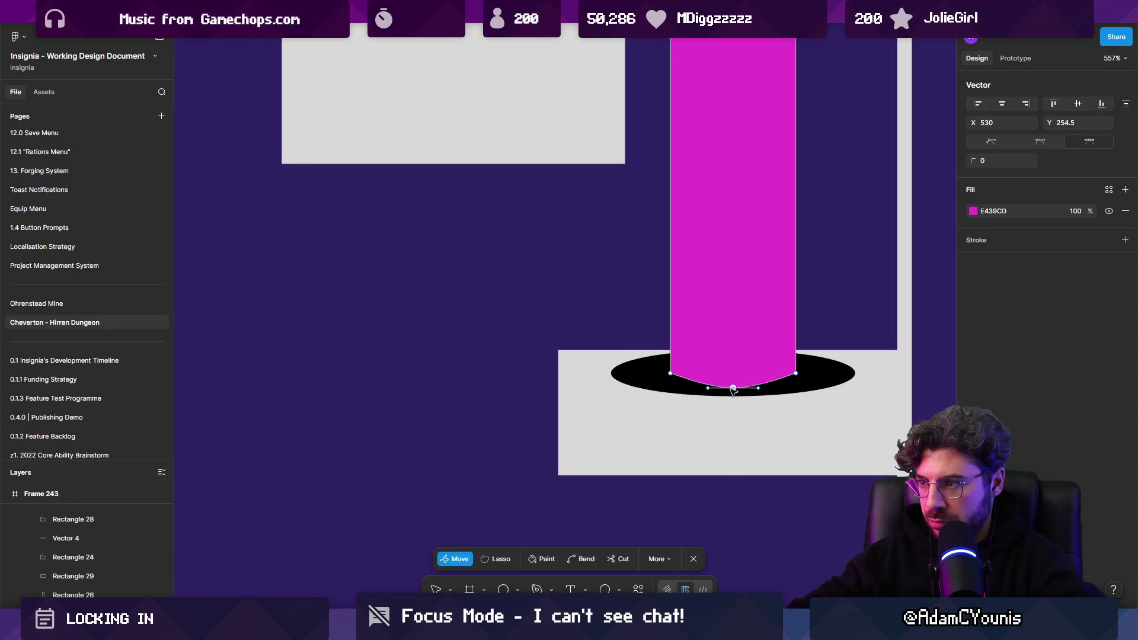
{"action": "scroll", "coordinate": [733, 391], "scroll_direction": "down", "scroll_amount": 5}
{"action": "key", "text": "Escape"}
{"action": "key", "text": "Escape"}
{"action": "scroll", "coordinate": [751, 265], "scroll_direction": "up", "scroll_amount": 1}
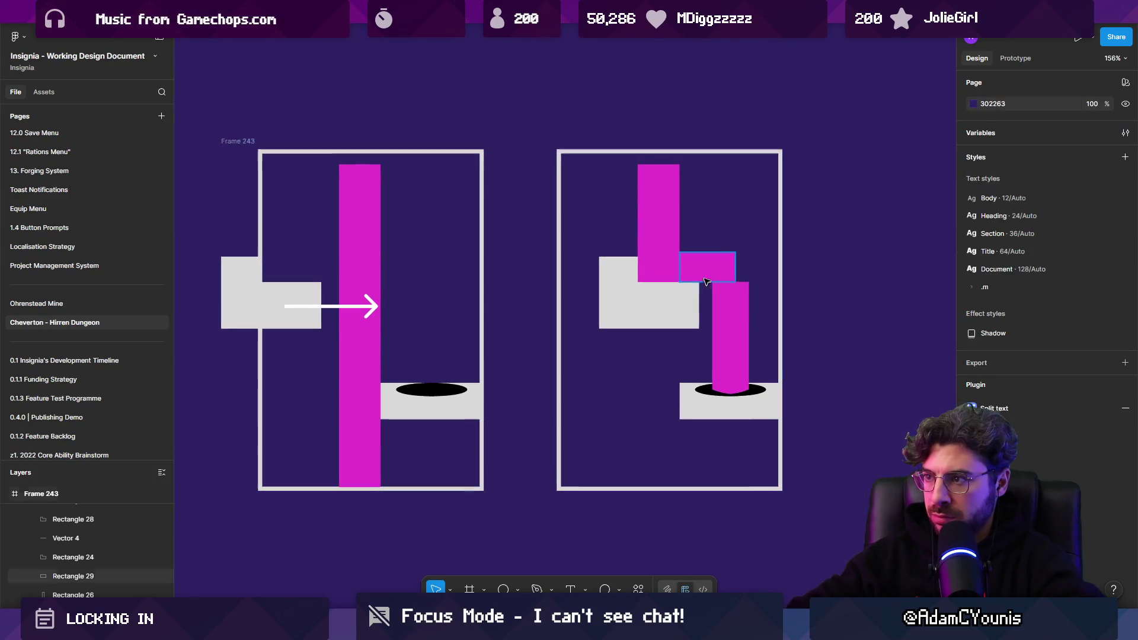
Shift the right magenta stream and drain hole left so they line up
{"action": "left_click", "coordinate": [751, 264]}
{"action": "left_click", "coordinate": [726, 320]}
{"action": "left_click", "coordinate": [703, 389]}
{"action": "left_click", "coordinate": [730, 379]}
{"action": "left_click", "coordinate": [704, 391], "text": "shift"}
{"action": "left_click_drag", "start_coordinate": [733, 342], "coordinate": [724, 342]}
{"action": "left_click", "coordinate": [688, 408]}
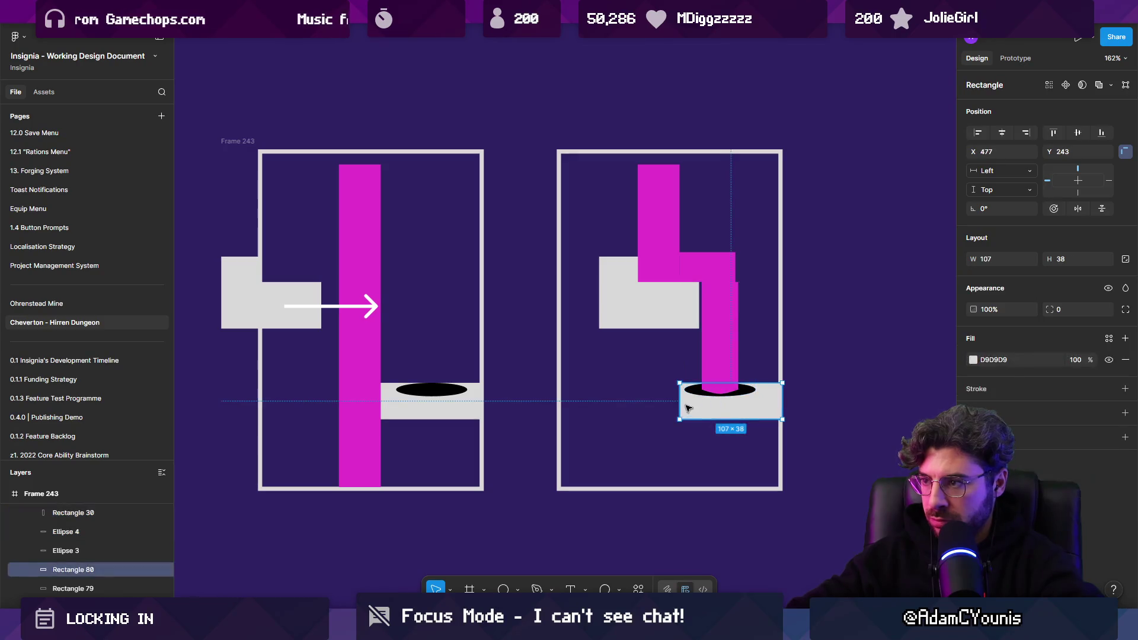
{"action": "left_click", "coordinate": [727, 274]}
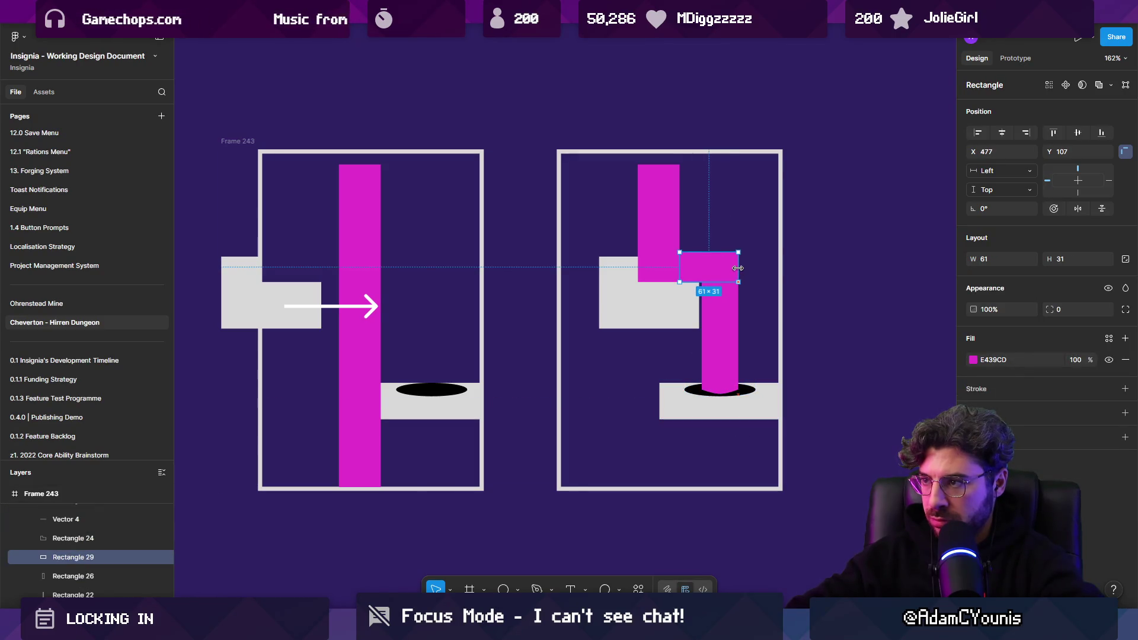
{"action": "left_click", "coordinate": [870, 335]}
Raise the right ledge and drain hole, then shorten the right magenta stream to match
{"action": "scroll", "coordinate": [870, 334], "scroll_direction": "down", "scroll_amount": 5}
{"action": "scroll", "coordinate": [779, 378], "scroll_direction": "down", "scroll_amount": 2}
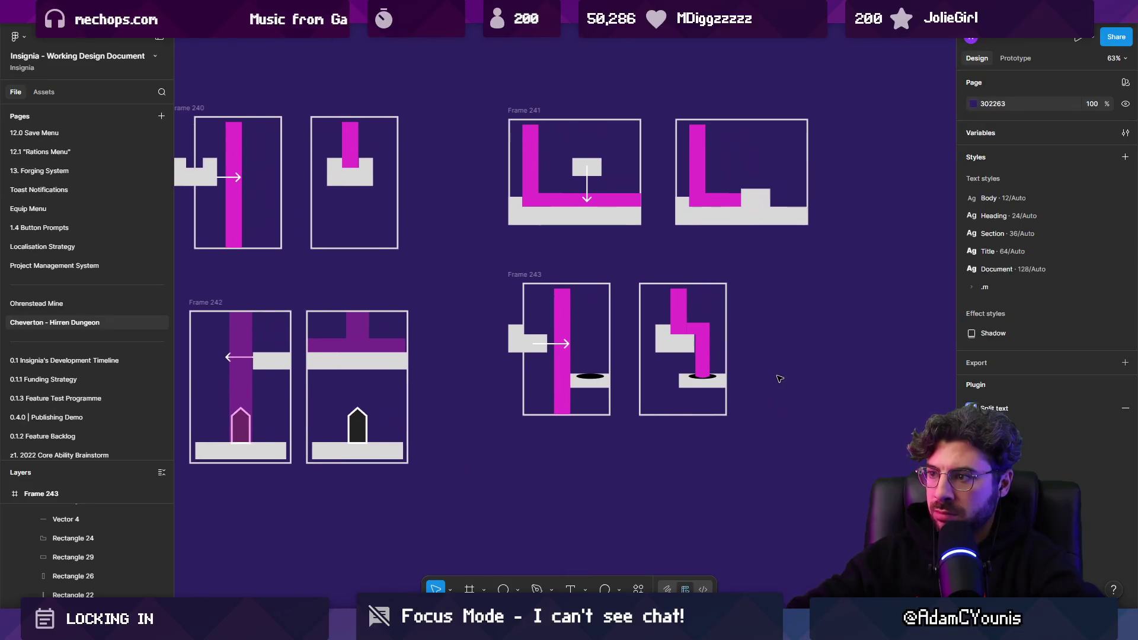
{"action": "scroll", "coordinate": [717, 382], "scroll_direction": "up", "scroll_amount": 5}
{"action": "left_click", "coordinate": [708, 374]}
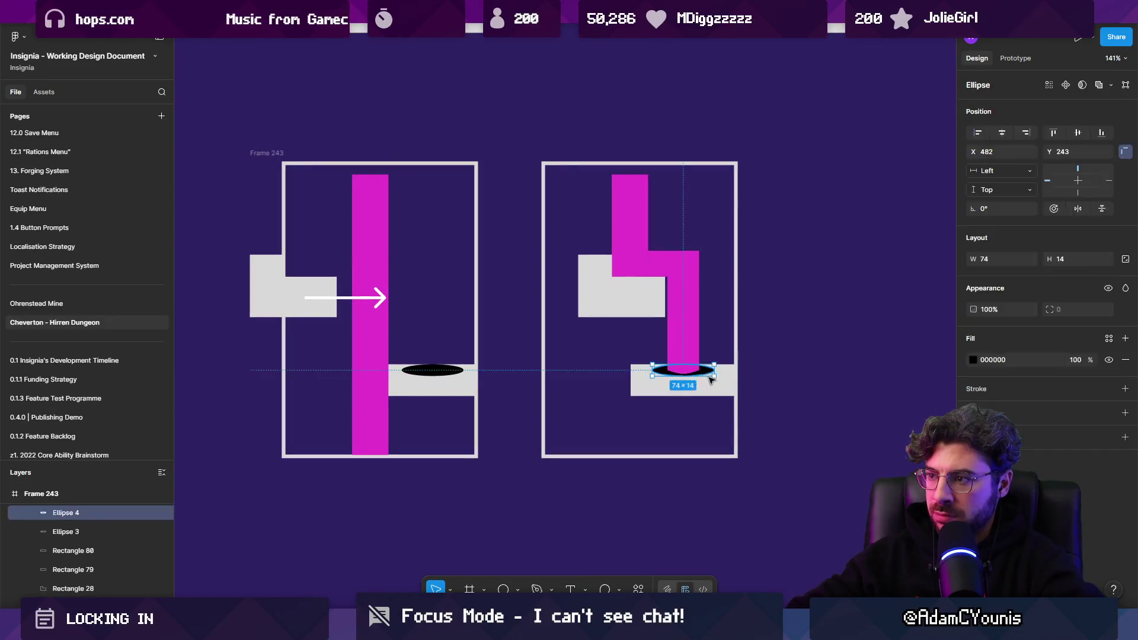
{"action": "left_click", "coordinate": [720, 391], "text": "shift"}
{"action": "mouse_move", "coordinate": [716, 391]}
{"action": "left_mouse_down"}
{"action": "mouse_move", "coordinate": [715, 363]}
{"action": "mouse_move", "coordinate": [686, 346]}
{"action": "left_mouse_up"}
{"action": "left_click", "coordinate": [676, 327]}
Raise the left grey ledge to the same height as the right one
{"action": "left_click", "coordinate": [432, 371]}
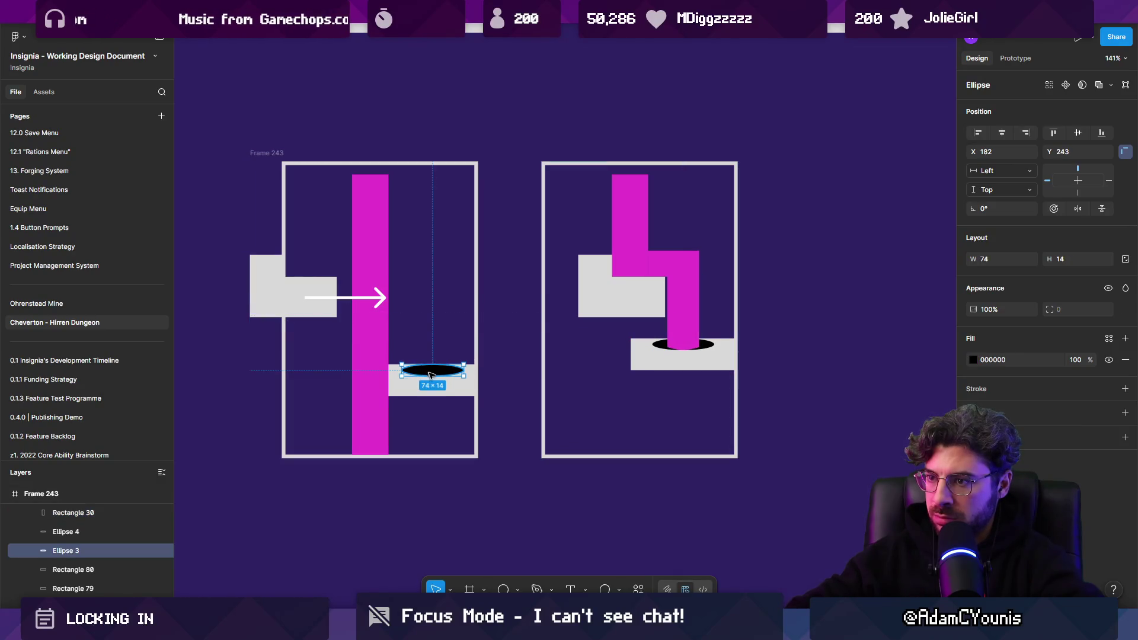
{"action": "left_click", "coordinate": [435, 389], "text": "shift"}
{"action": "left_click_drag", "start_coordinate": [434, 388], "coordinate": [436, 345]}
{"action": "left_click", "coordinate": [434, 368]}
{"action": "left_click", "coordinate": [434, 369]}
{"action": "left_click", "coordinate": [467, 436]}
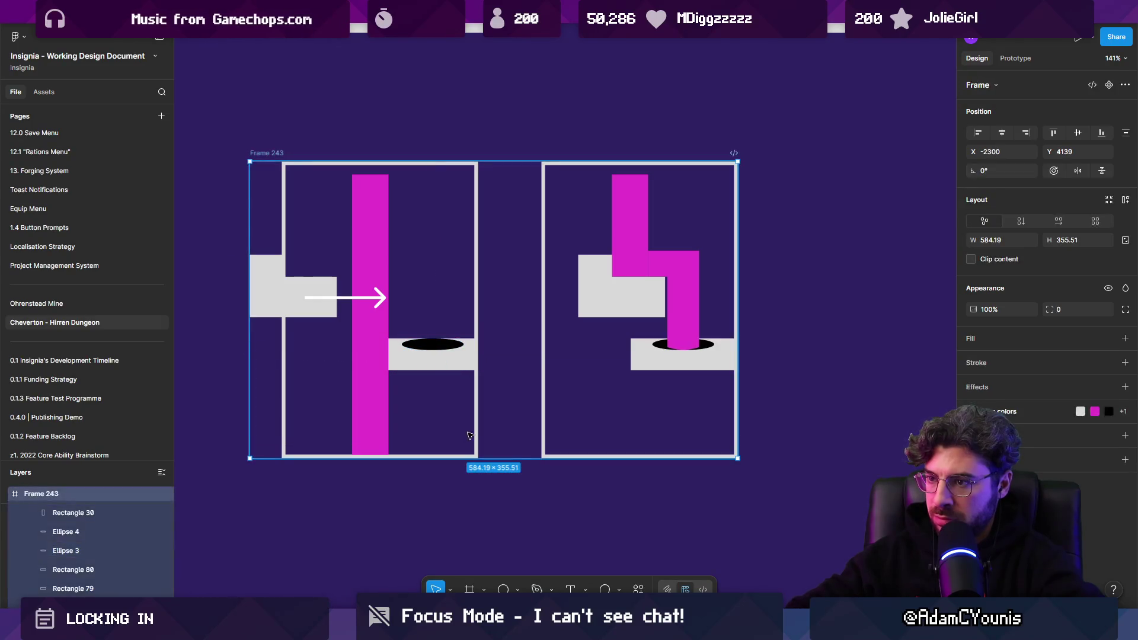
Shorten the left magenta bar and both panel outlines to the raised ledge height
{"action": "left_click", "coordinate": [375, 450]}
{"action": "mouse_move", "coordinate": [375, 455]}
{"action": "left_mouse_down"}
{"action": "mouse_move", "coordinate": [375, 385]}
{"action": "mouse_move", "coordinate": [375, 419]}
{"action": "left_mouse_up"}
{"action": "left_click", "coordinate": [412, 458]}
{"action": "left_click_drag", "start_coordinate": [412, 458], "coordinate": [412, 421]}
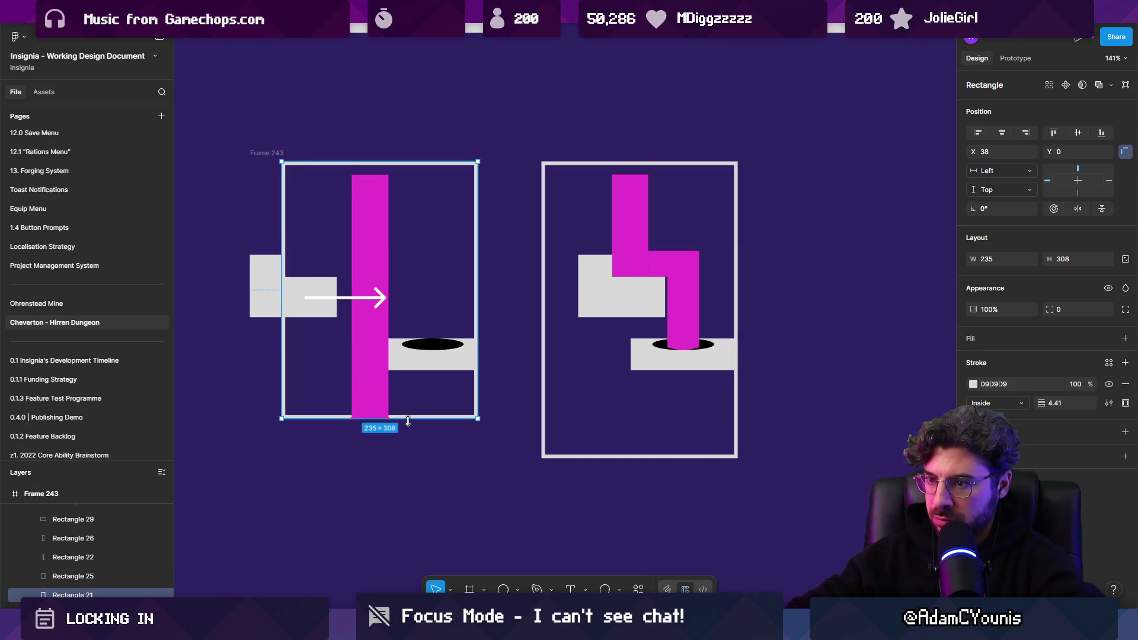
{"action": "left_click", "coordinate": [596, 457]}
{"action": "left_click_drag", "start_coordinate": [602, 454], "coordinate": [602, 421]}
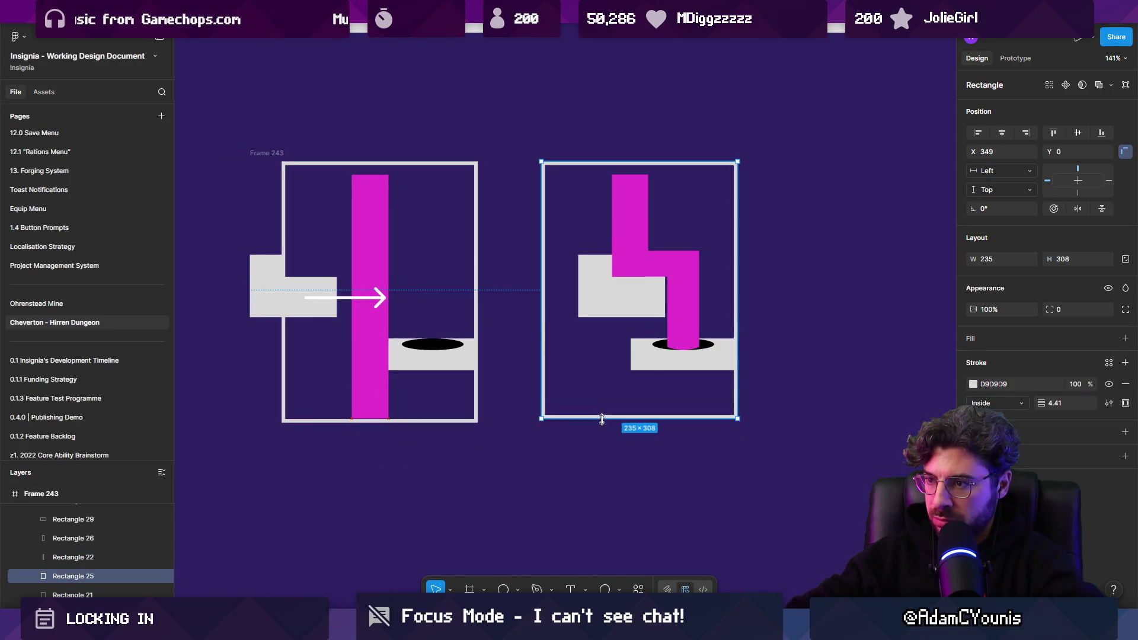
{"action": "left_click", "coordinate": [601, 470]}
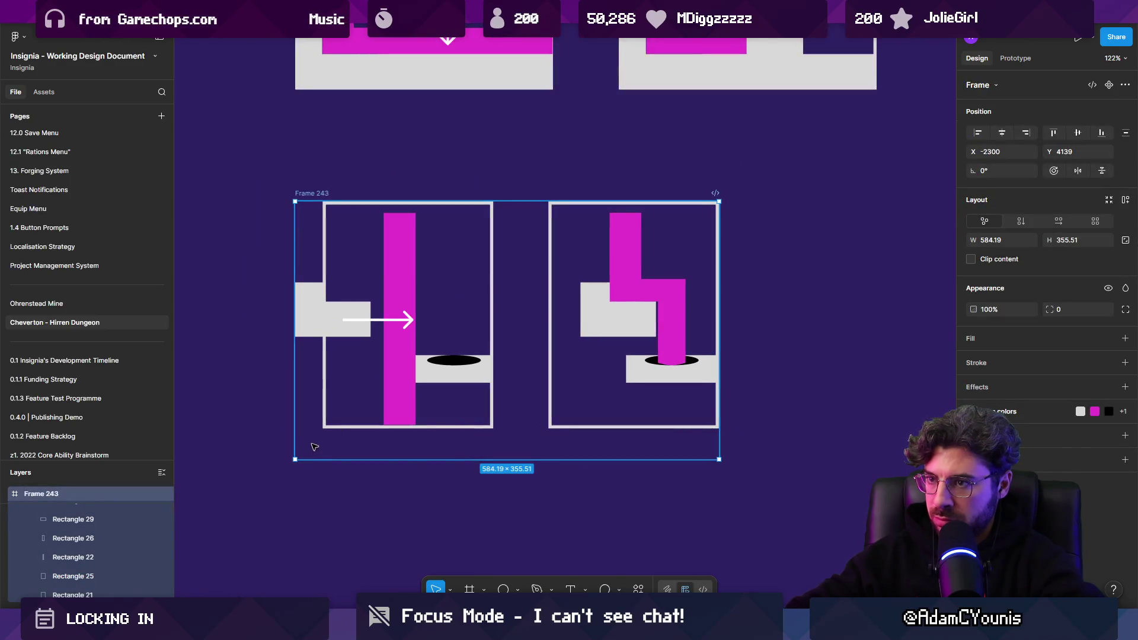
{"action": "scroll", "coordinate": [471, 394], "scroll_direction": "down", "scroll_amount": 5}
{"action": "left_click", "coordinate": [415, 459]}
{"action": "left_click", "coordinate": [385, 300]}
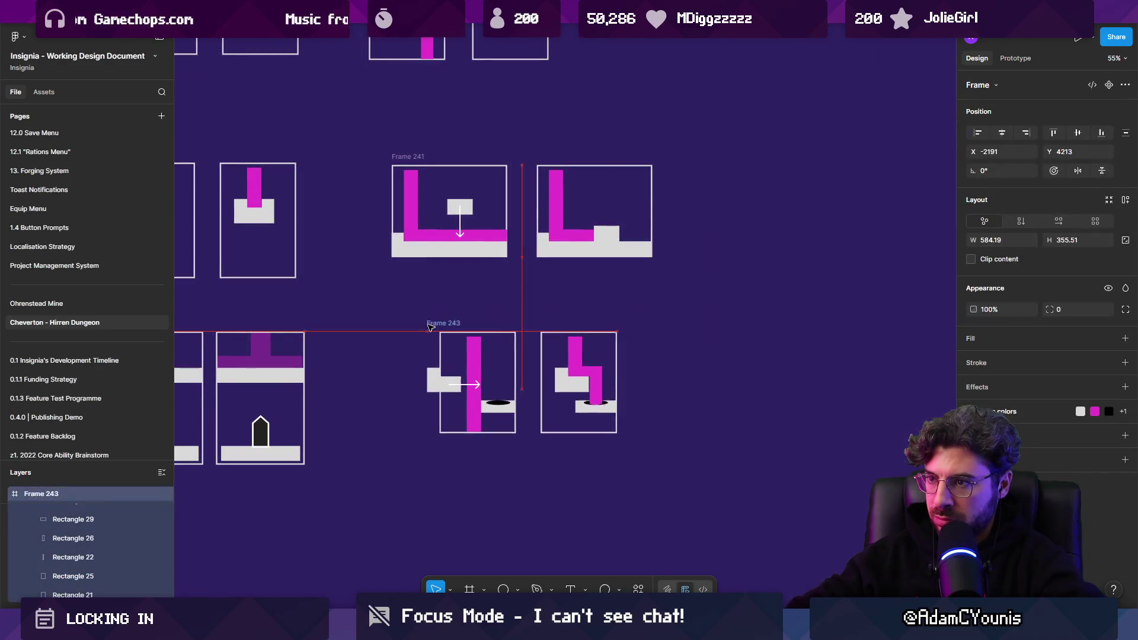
{"action": "scroll", "coordinate": [593, 357], "scroll_direction": "down", "scroll_amount": 3}
{"action": "left_click", "coordinate": [674, 377]}
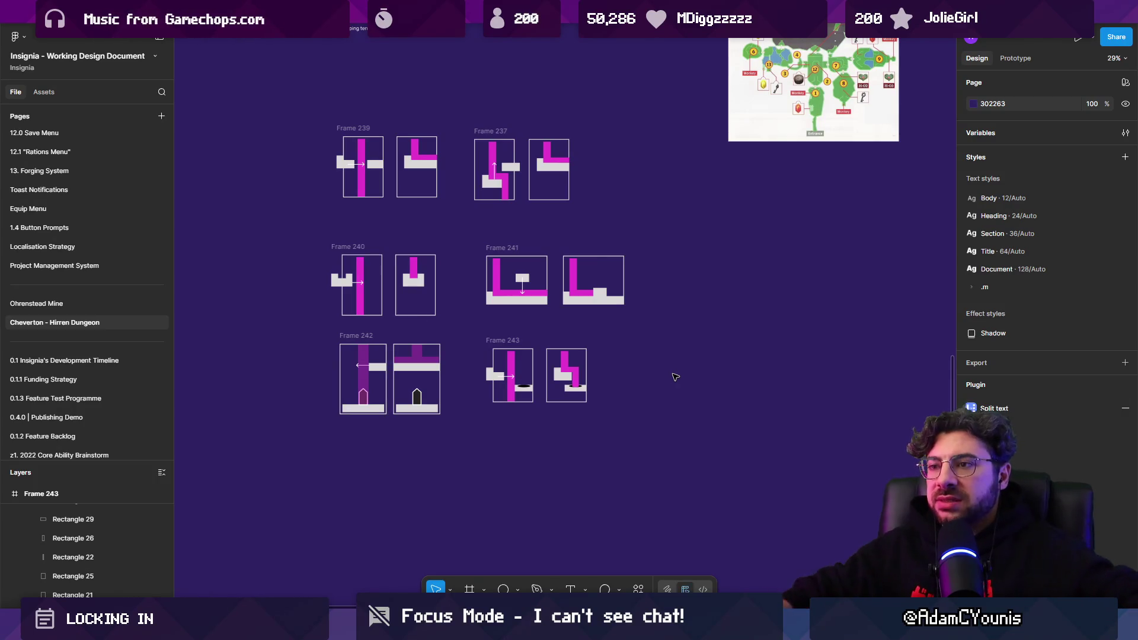
Move Frames 240 and 241 up slightly
{"action": "left_click", "coordinate": [346, 244]}
{"action": "left_click_drag", "start_coordinate": [347, 242], "coordinate": [347, 230]}
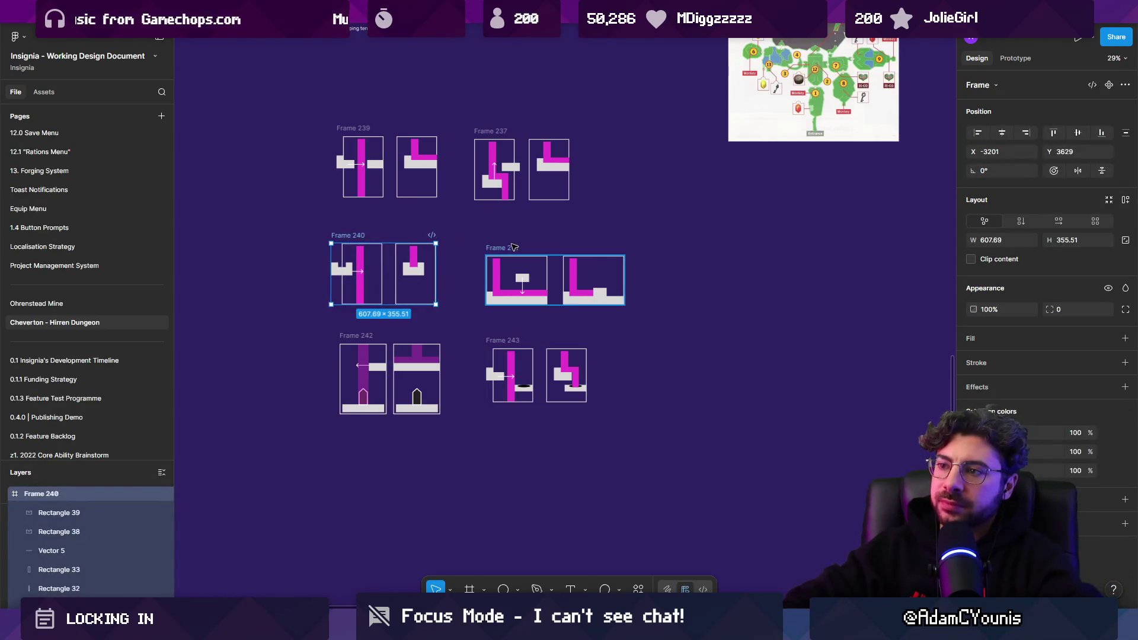
{"action": "left_click_drag", "start_coordinate": [509, 249], "coordinate": [508, 243]}
{"action": "left_click", "coordinate": [724, 342]}
{"action": "scroll", "coordinate": [465, 427], "scroll_direction": "up", "scroll_amount": 2}
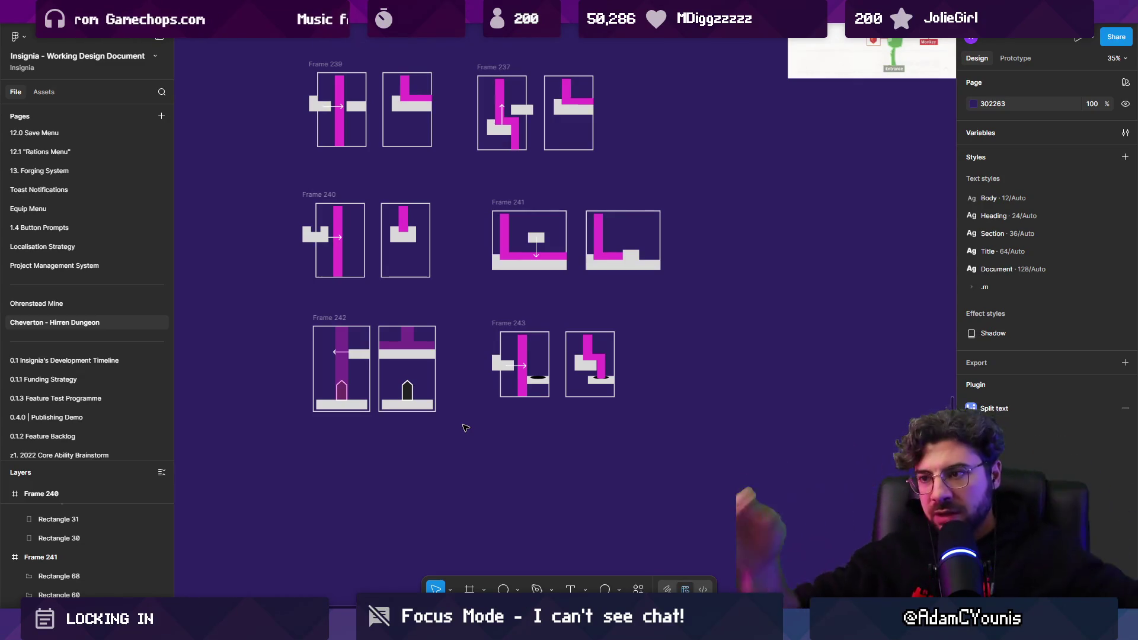
Duplicate Frame 241 below Frame 243 as Frame 244 and delete its right panel
{"action": "left_click", "coordinate": [583, 258]}
{"action": "left_click_drag", "start_coordinate": [584, 258], "coordinate": [584, 500]}
{"action": "scroll", "coordinate": [584, 500], "scroll_direction": "up", "scroll_amount": 5}
{"action": "scroll", "coordinate": [584, 500], "scroll_direction": "down", "scroll_amount": 3}
{"action": "scroll", "coordinate": [584, 501], "scroll_direction": "right", "scroll_amount": 2}
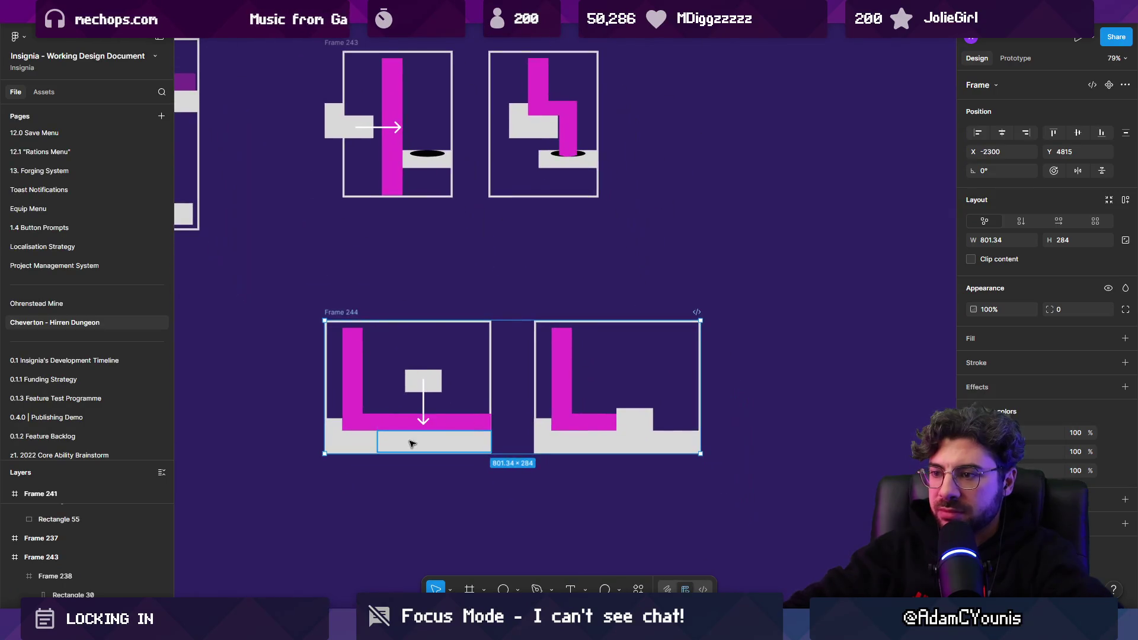
{"action": "left_click", "coordinate": [355, 395]}
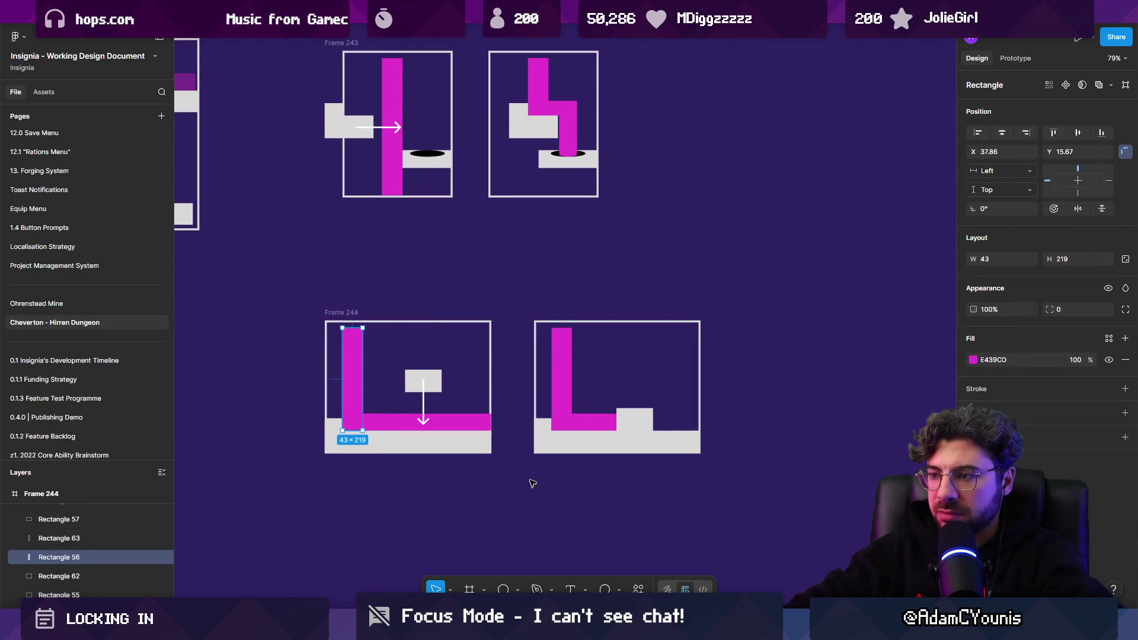
{"action": "left_click_drag", "start_coordinate": [521, 501], "coordinate": [801, 285]}
{"action": "key", "text": "Delete"}
Delete the pink bar's right segment, shorten the right floor bar, and shift the block and arrow left
{"action": "scroll", "coordinate": [407, 434], "scroll_direction": "up", "scroll_amount": 5}
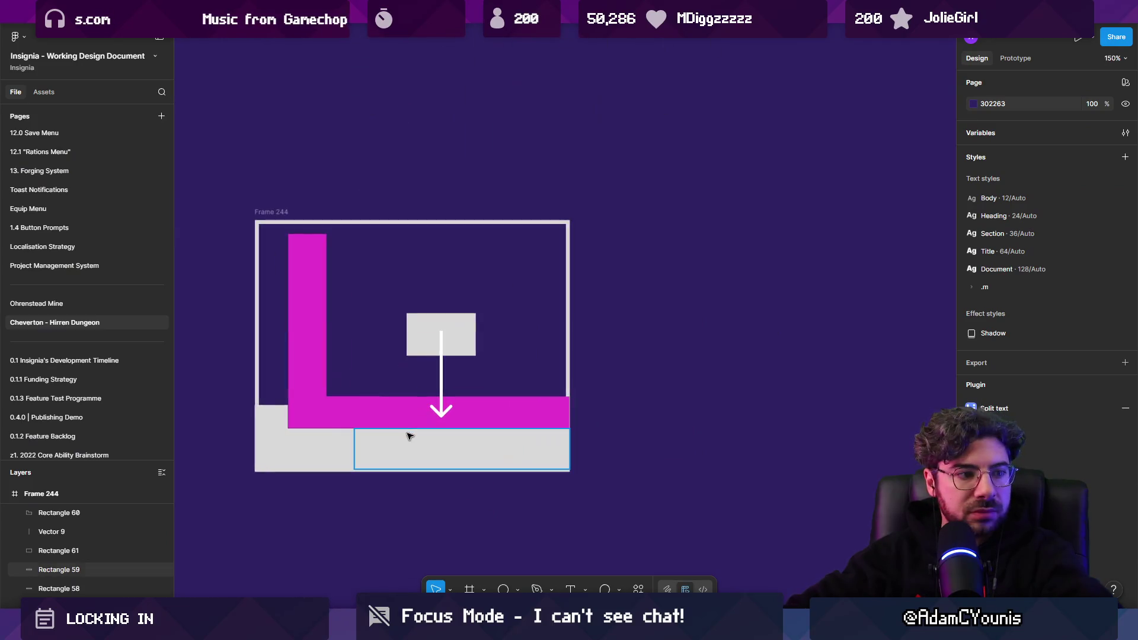
{"action": "left_click", "coordinate": [320, 412]}
{"action": "left_click", "coordinate": [394, 416]}
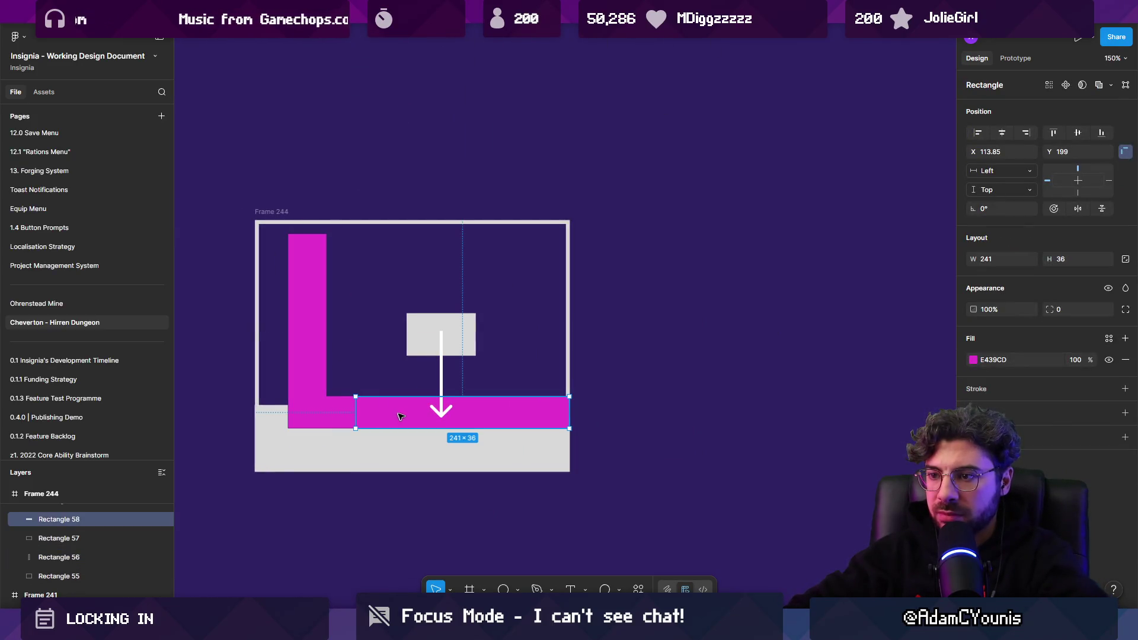
{"action": "key", "text": "Delete"}
{"action": "left_click", "coordinate": [417, 455]}
{"action": "mouse_move", "coordinate": [355, 451]}
{"action": "left_mouse_down"}
{"action": "mouse_move", "coordinate": [483, 452]}
{"action": "mouse_move", "coordinate": [463, 451]}
{"action": "left_mouse_up"}
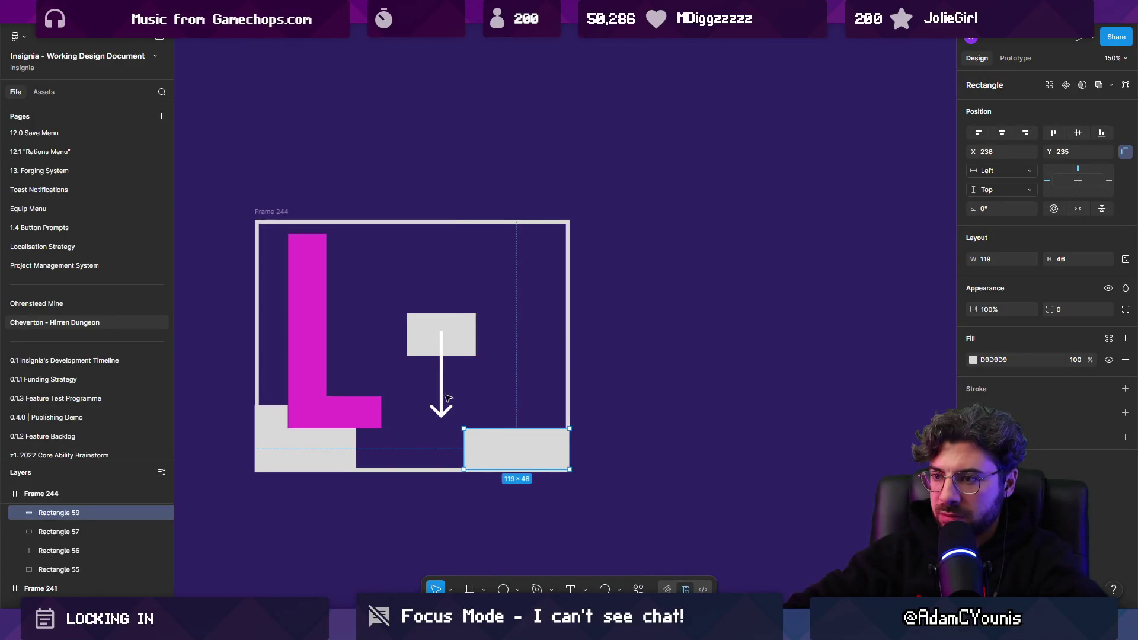
{"action": "left_click", "coordinate": [441, 385]}
{"action": "left_click", "coordinate": [457, 330], "text": "shift"}
{"action": "left_click_drag", "start_coordinate": [457, 330], "coordinate": [445, 332]}
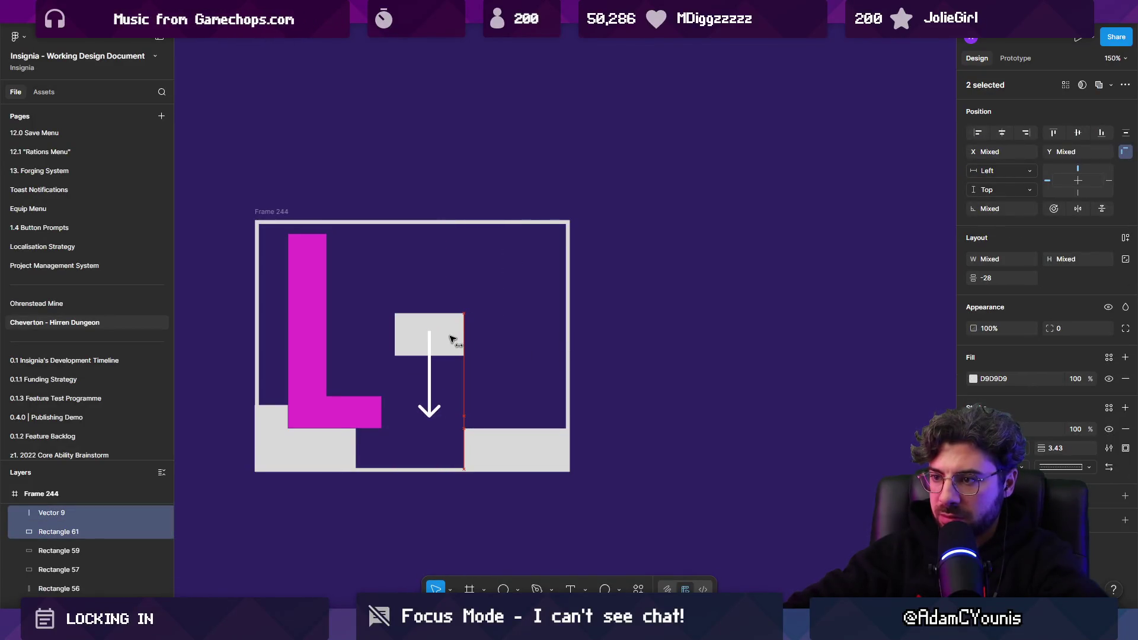
Edit the grey L-shaped floor's points, pulling its corner left to open a gap
{"action": "left_click", "coordinate": [356, 441]}
{"action": "double_click", "coordinate": [353, 444]}
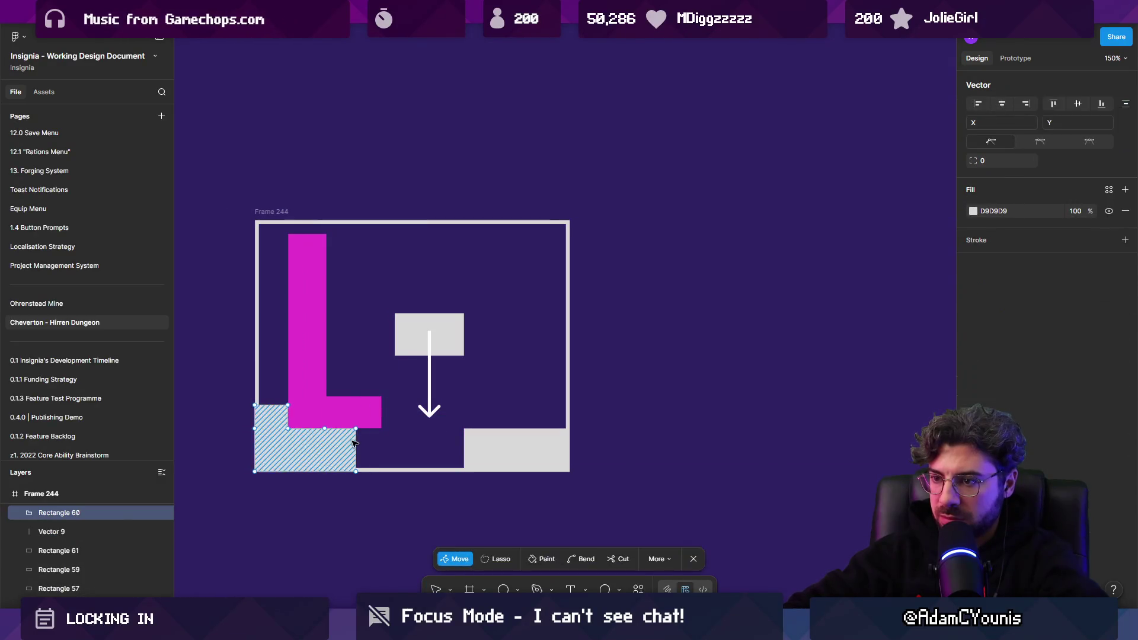
{"action": "mouse_move", "coordinate": [368, 425]}
{"action": "left_mouse_down"}
{"action": "mouse_move", "coordinate": [346, 472]}
{"action": "mouse_move", "coordinate": [306, 500]}
{"action": "left_mouse_up"}
{"action": "left_click", "coordinate": [335, 431]}
{"action": "left_click", "coordinate": [324, 428]}
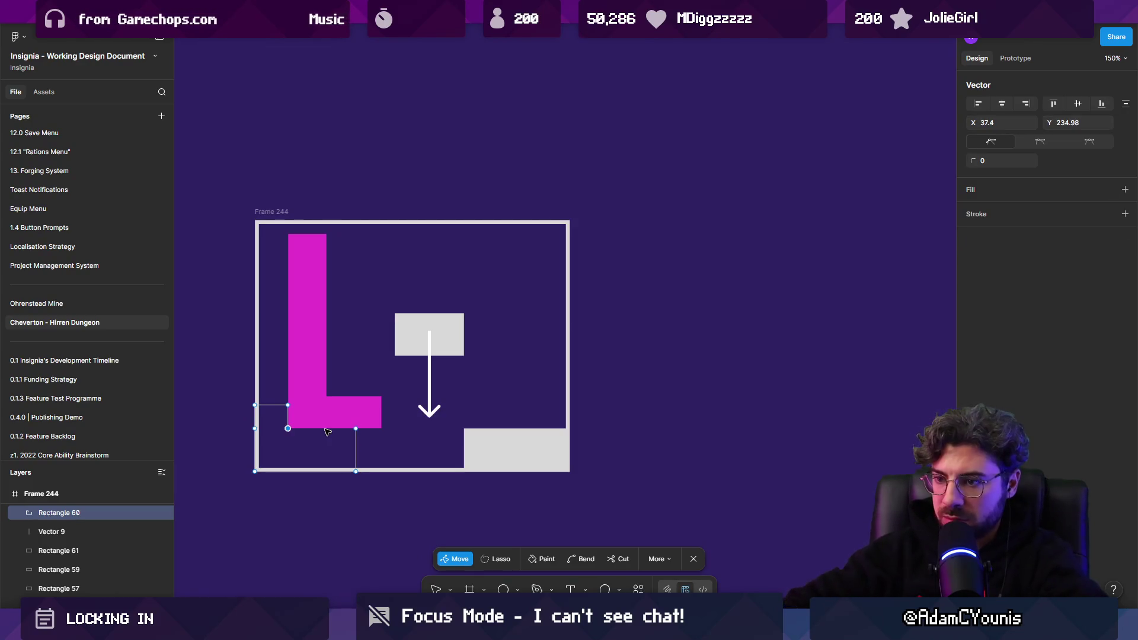
{"action": "key", "text": "p"}
{"action": "key", "text": "Escape"}
{"action": "key", "text": "Escape"}
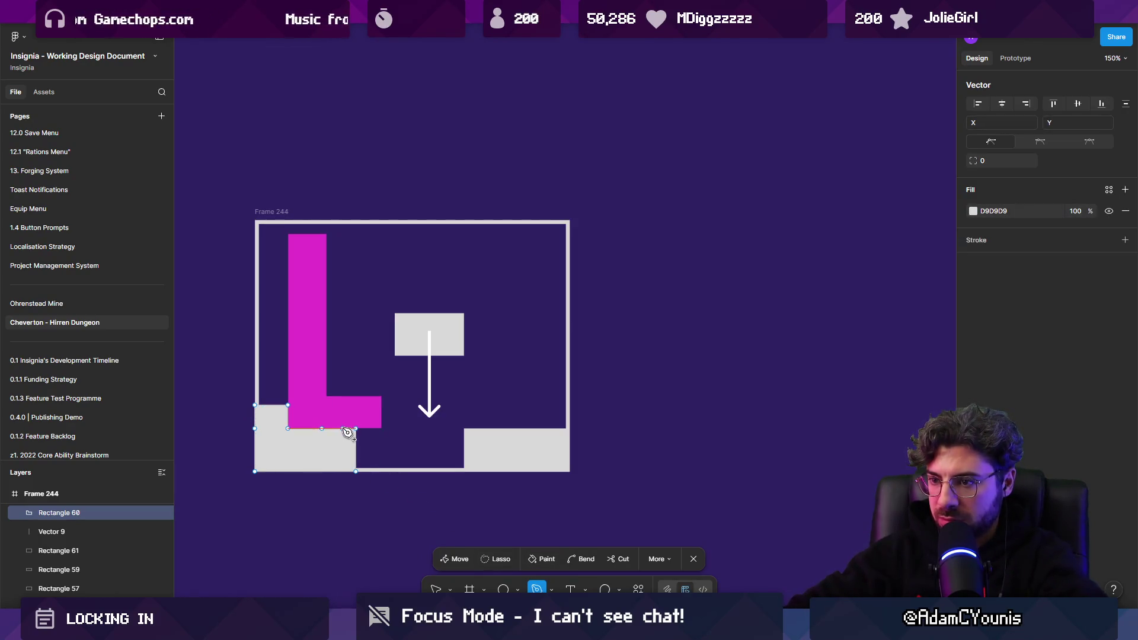
{"action": "key", "text": "Escape"}
{"action": "key", "text": "Return"}
{"action": "left_click_drag", "start_coordinate": [355, 428], "coordinate": [288, 429]}
{"action": "left_click_drag", "start_coordinate": [355, 471], "coordinate": [287, 471]}
{"action": "key", "text": "Escape"}
{"action": "key", "text": "Escape"}
Copy the floor bar to the bottom left and resize a pink bar copy into a 30×49 stub in the gap
{"action": "left_click_drag", "start_coordinate": [487, 455], "coordinate": [305, 455], "text": "alt"}
{"action": "left_click", "coordinate": [375, 418]}
{"action": "mouse_move", "coordinate": [383, 416]}
{"action": "left_mouse_down"}
{"action": "mouse_move", "coordinate": [414, 416]}
{"action": "mouse_move", "coordinate": [412, 447]}
{"action": "left_mouse_up"}
{"action": "mouse_move", "coordinate": [325, 460]}
{"action": "left_mouse_down"}
{"action": "mouse_move", "coordinate": [373, 480]}
{"action": "mouse_move", "coordinate": [391, 472]}
{"action": "left_mouse_up"}
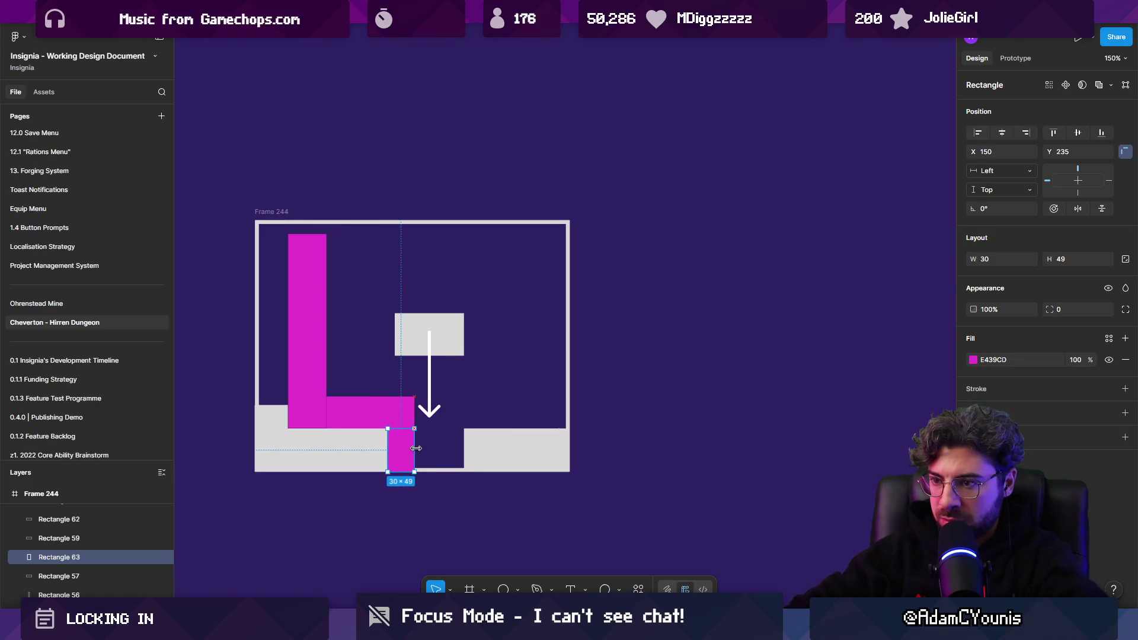
{"action": "left_click", "coordinate": [481, 513]}
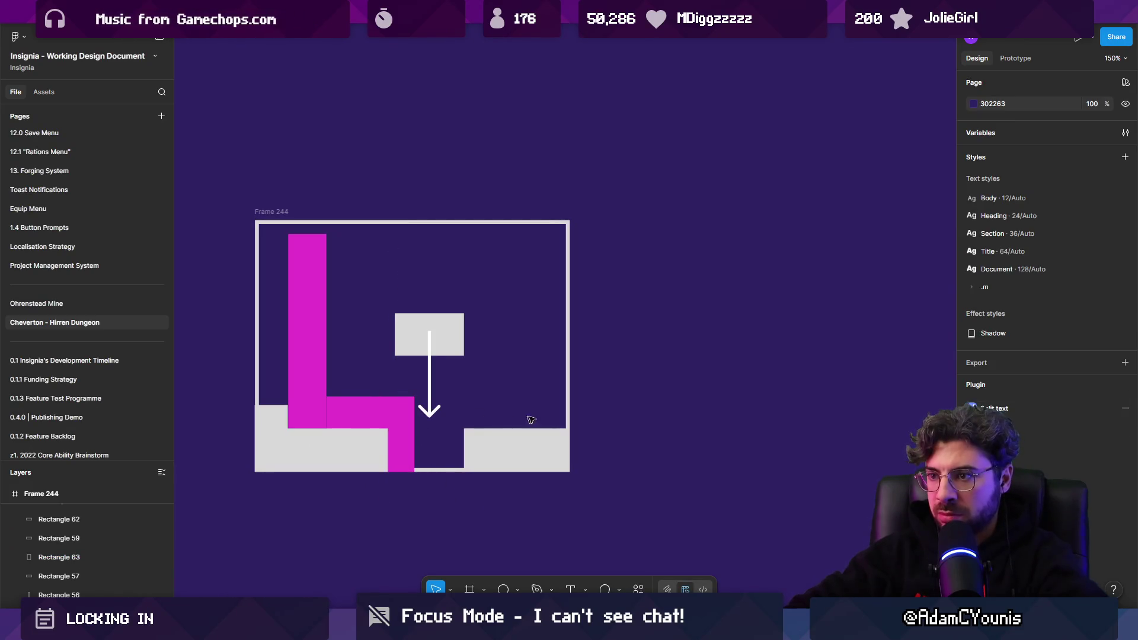
{"action": "left_click", "coordinate": [309, 356]}
Duplicate Frame 244 with Ctrl+D and delete the down arrow from the copy
{"action": "key", "text": "ctrl+d"}
{"action": "scroll", "coordinate": [431, 331], "scroll_direction": "down", "scroll_amount": 3, "text": "ctrl"}
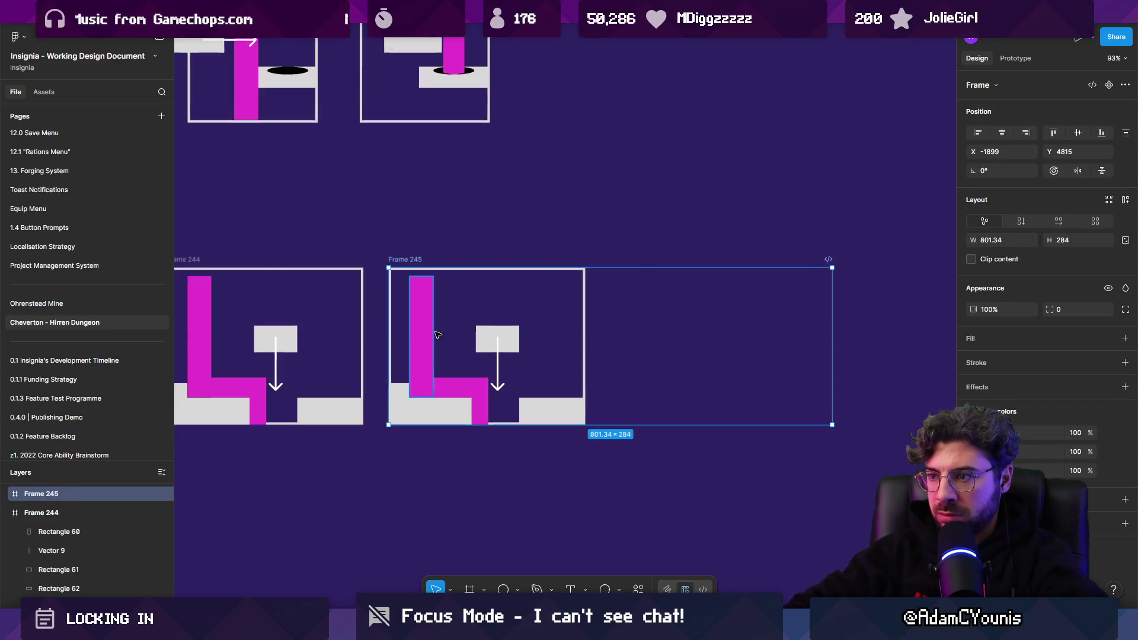
{"action": "left_click", "coordinate": [661, 343]}
{"action": "left_click", "coordinate": [405, 259]}
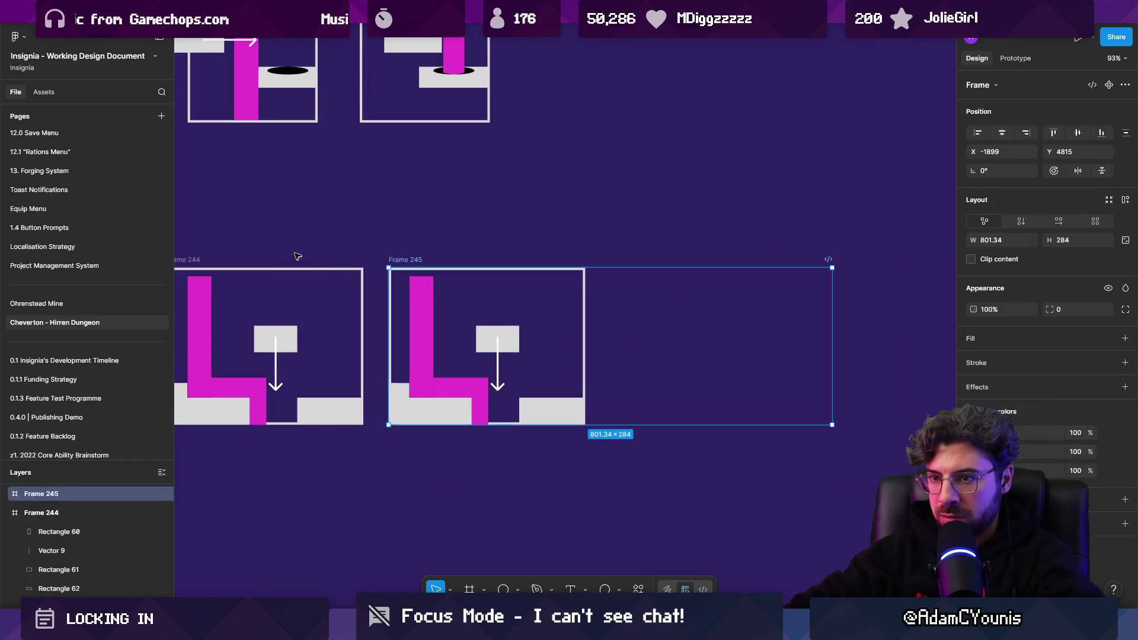
{"action": "left_click", "coordinate": [421, 326]}
{"action": "left_click", "coordinate": [480, 411]}
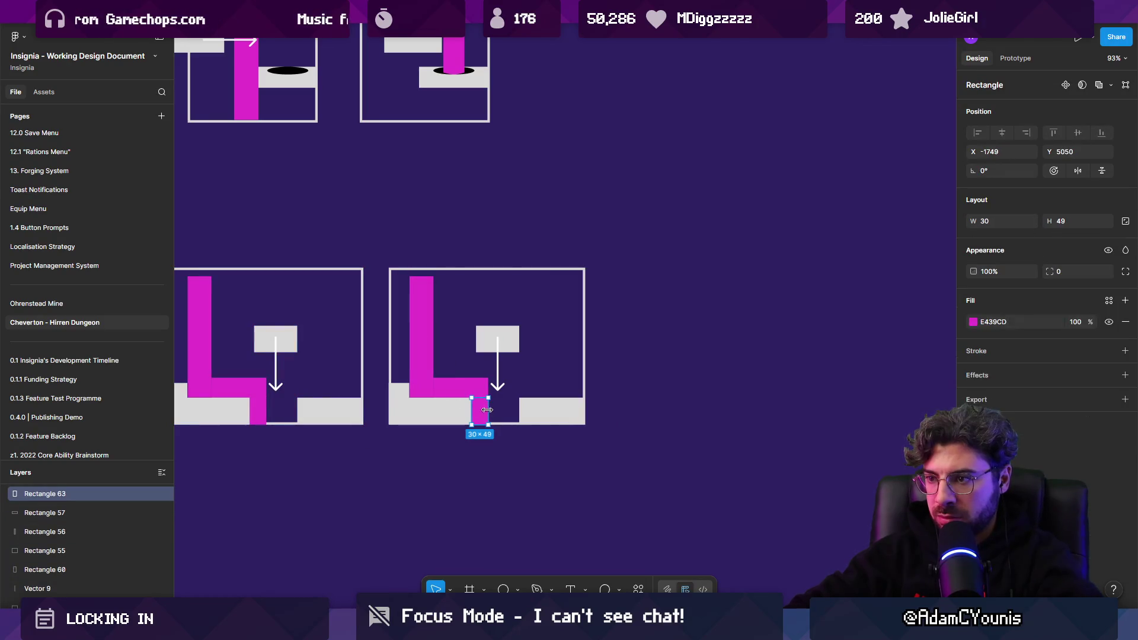
{"action": "left_click", "coordinate": [503, 377]}
{"action": "left_click", "coordinate": [499, 377]}
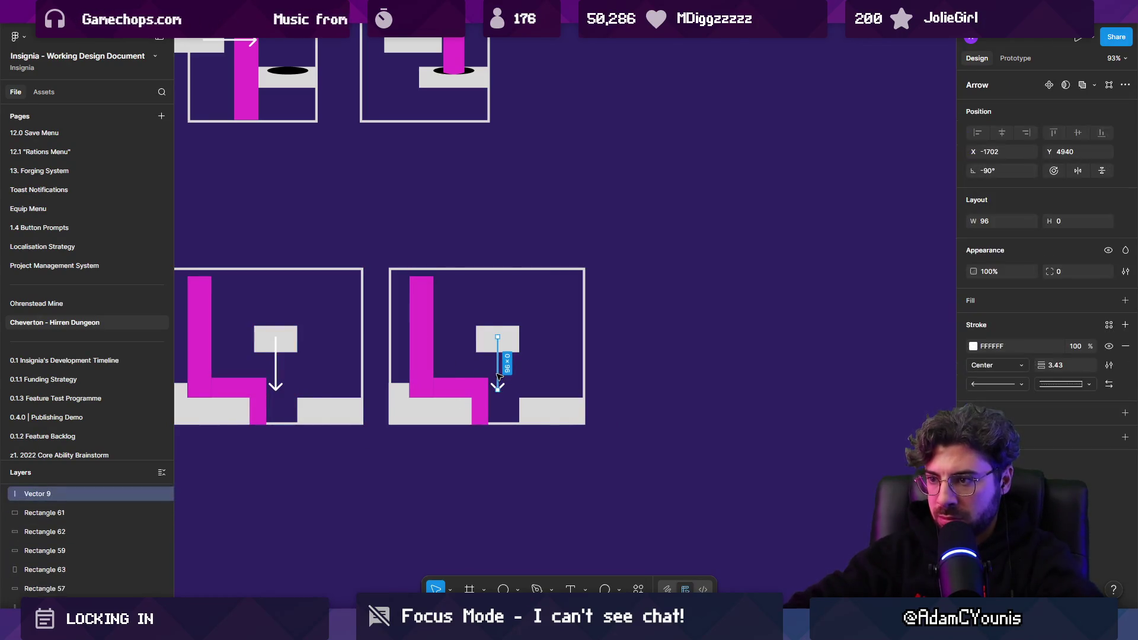
{"action": "key", "text": "Delete"}
Drop the grey block into the floor gap and stretch the pink bar to the right frame edge
{"action": "left_click_drag", "start_coordinate": [503, 344], "coordinate": [500, 410]}
{"action": "scroll", "coordinate": [501, 410], "scroll_direction": "up", "scroll_amount": 5}
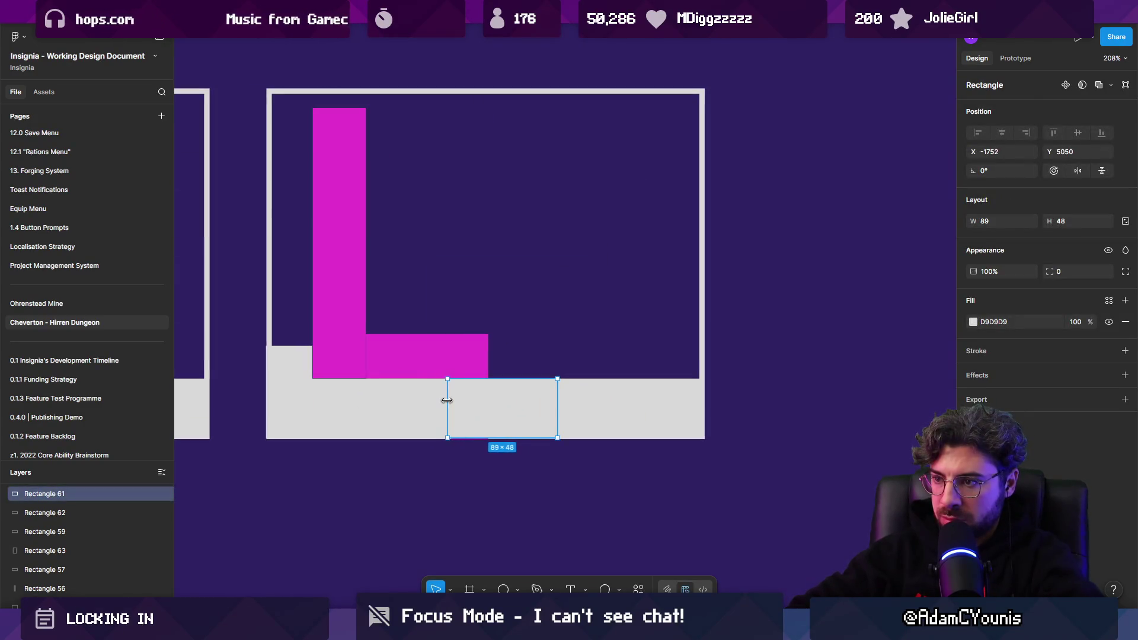
{"action": "left_click", "coordinate": [483, 362]}
{"action": "mouse_move", "coordinate": [488, 361]}
{"action": "left_mouse_down"}
{"action": "mouse_move", "coordinate": [748, 360]}
{"action": "mouse_move", "coordinate": [714, 360]}
{"action": "left_mouse_up"}
Select both panels' contents and wrap them into one frame with Ctrl+Alt+G
{"action": "mouse_move", "coordinate": [604, 487]}
{"action": "left_mouse_down"}
{"action": "mouse_move", "coordinate": [508, 441]}
{"action": "mouse_move", "coordinate": [441, 426]}
{"action": "left_mouse_up"}
{"action": "key", "text": "Delete"}
{"action": "key", "text": "ctrl+z"}
{"action": "left_click", "coordinate": [341, 418], "text": "shift"}
{"action": "key", "text": "Delete"}
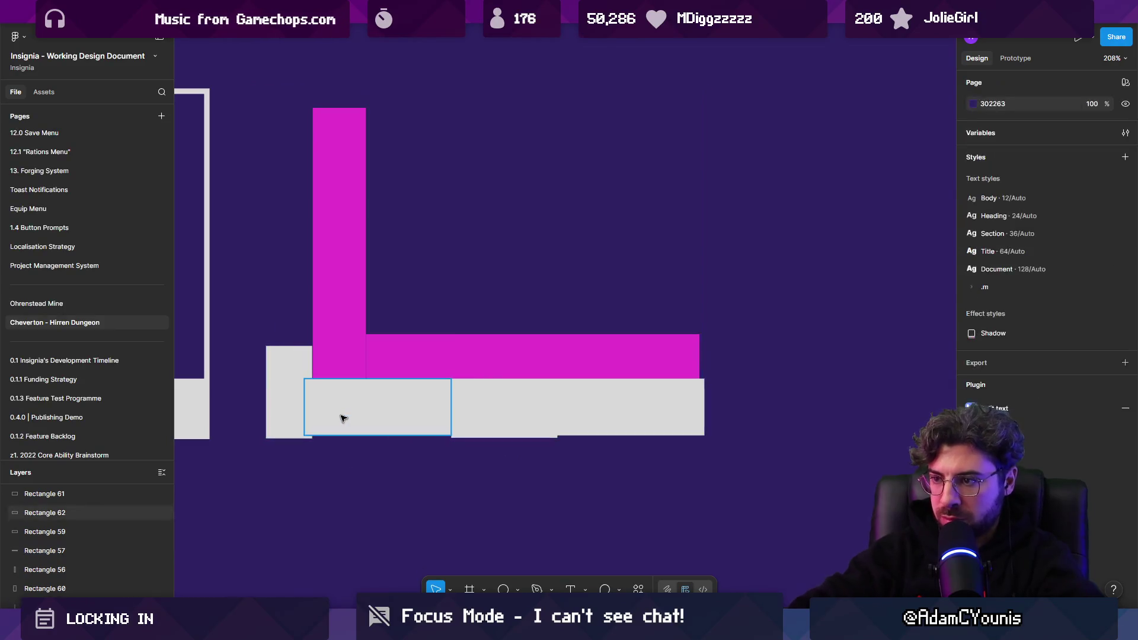
{"action": "key", "text": "ctrl+z"}
{"action": "left_click", "coordinate": [352, 419], "text": "shift"}
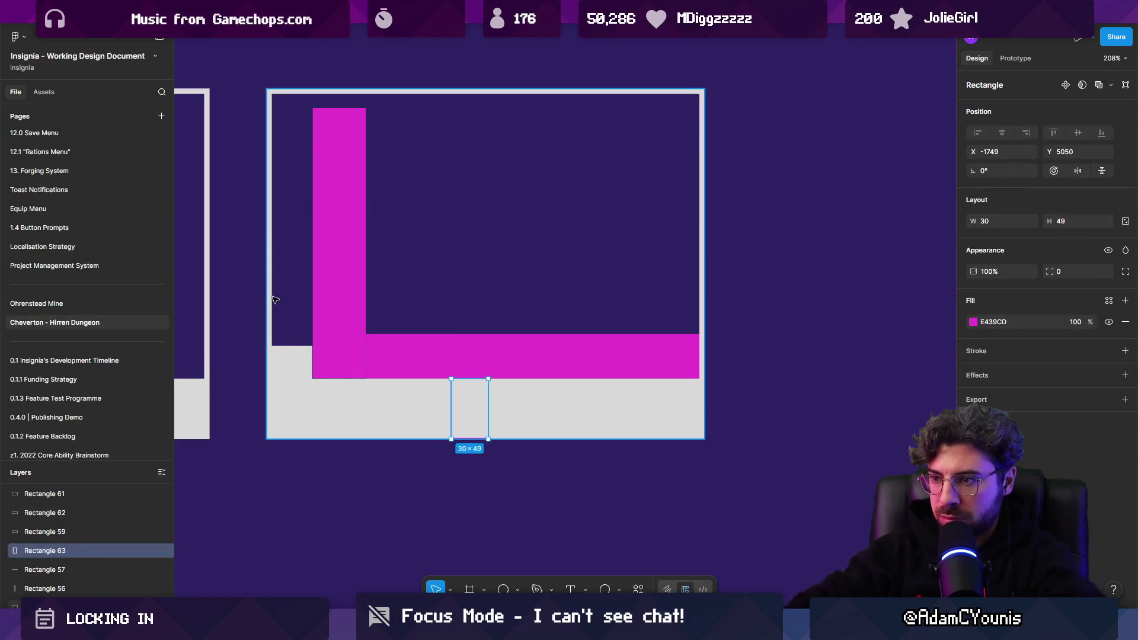
{"action": "scroll", "coordinate": [345, 380], "scroll_direction": "down", "scroll_amount": 3}
{"action": "key", "text": "Escape"}
{"action": "scroll", "coordinate": [346, 353], "scroll_direction": "down", "scroll_amount": 5}
{"action": "mouse_move", "coordinate": [339, 497]}
{"action": "left_mouse_down"}
{"action": "mouse_move", "coordinate": [419, 426]}
{"action": "mouse_move", "coordinate": [699, 311]}
{"action": "left_mouse_up"}
{"action": "key", "text": "ctrl+alt+g"}
{"action": "scroll", "coordinate": [463, 362], "scroll_direction": "down", "scroll_amount": 3}
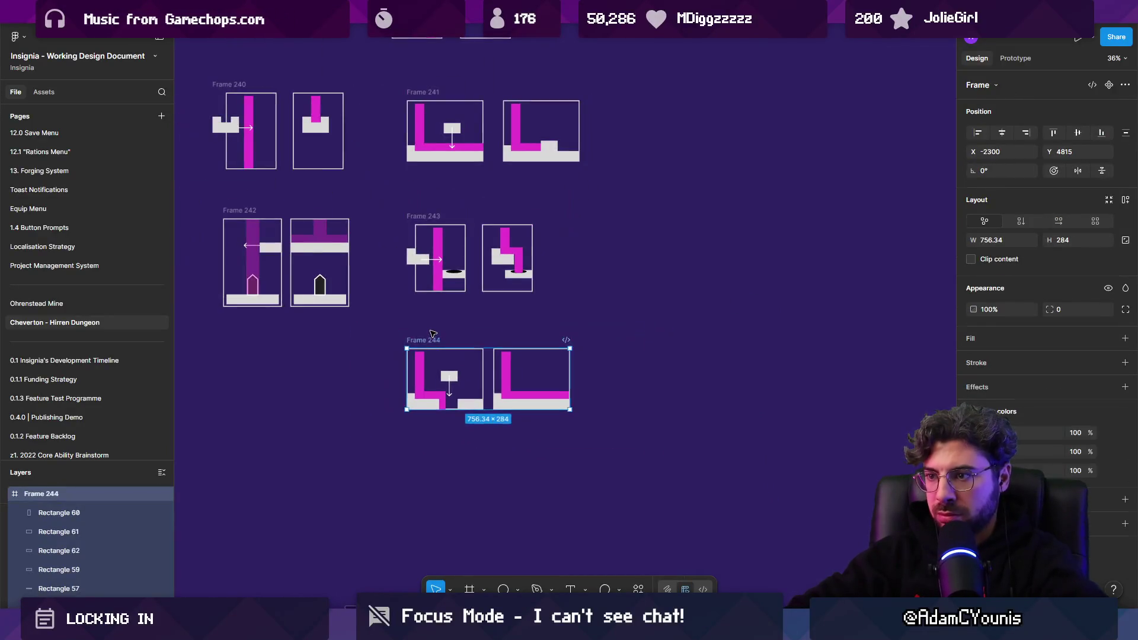
Nudge Frame 244 slightly up and to the left
{"action": "key", "text": "Escape"}
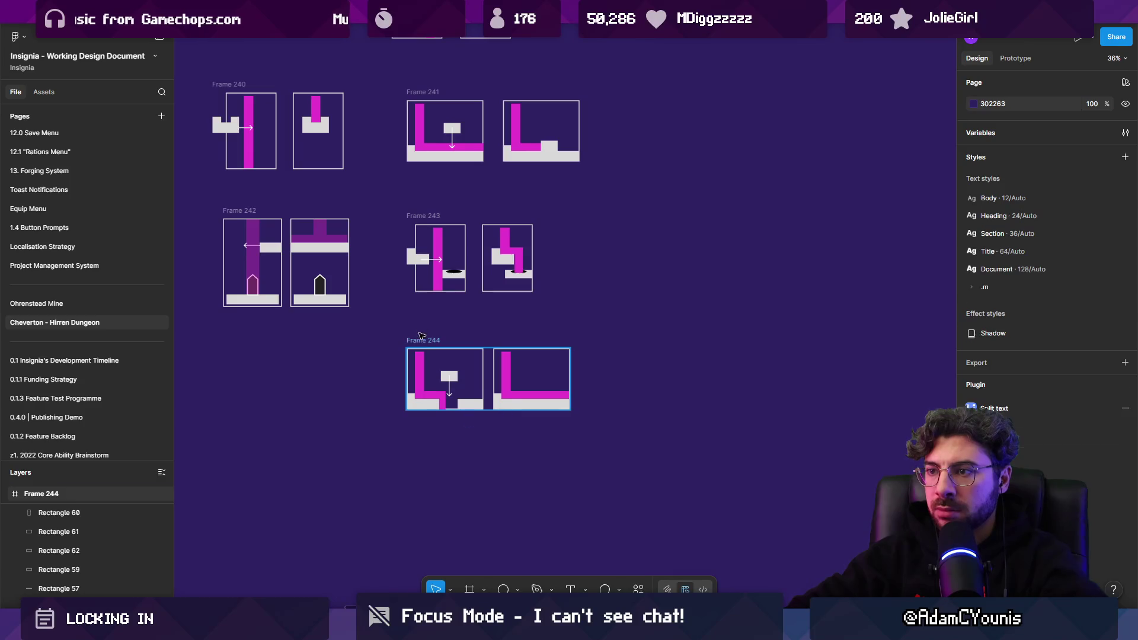
{"action": "left_click_drag", "start_coordinate": [419, 339], "coordinate": [416, 320]}
{"action": "left_click", "coordinate": [371, 359]}
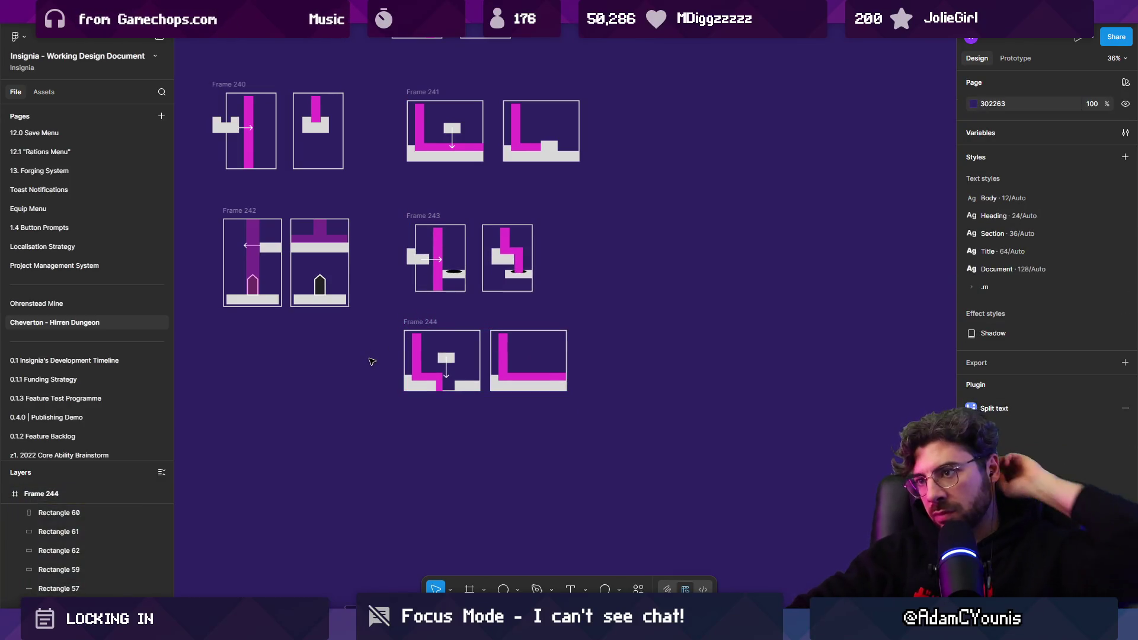
Select Frames 242 and 243 together and move them up with Shift+Up
{"action": "scroll", "coordinate": [535, 388], "scroll_direction": "up", "scroll_amount": 2}
{"action": "scroll", "coordinate": [535, 388], "scroll_direction": "left", "scroll_amount": 2}
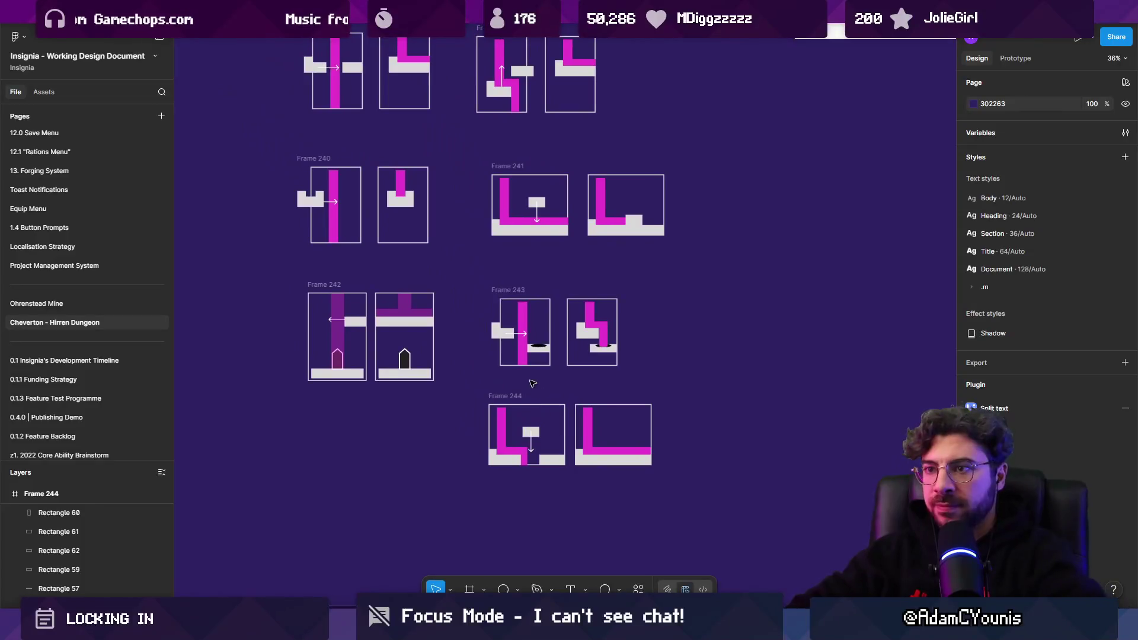
{"action": "scroll", "coordinate": [521, 368], "scroll_direction": "up", "scroll_amount": 2}
{"action": "scroll", "coordinate": [522, 368], "scroll_direction": "right", "scroll_amount": 1}
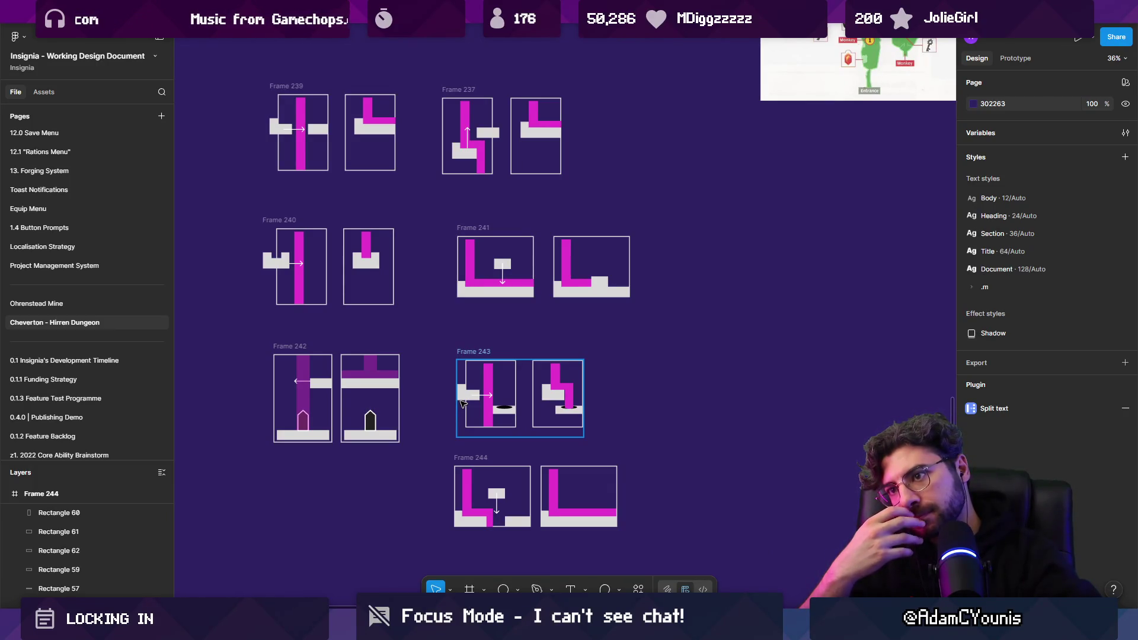
{"action": "left_click_drag", "start_coordinate": [252, 342], "coordinate": [635, 454]}
{"action": "key", "text": "shift+Up"}
{"action": "key", "text": "shift+Up"}
{"action": "key", "text": "shift+Up"}
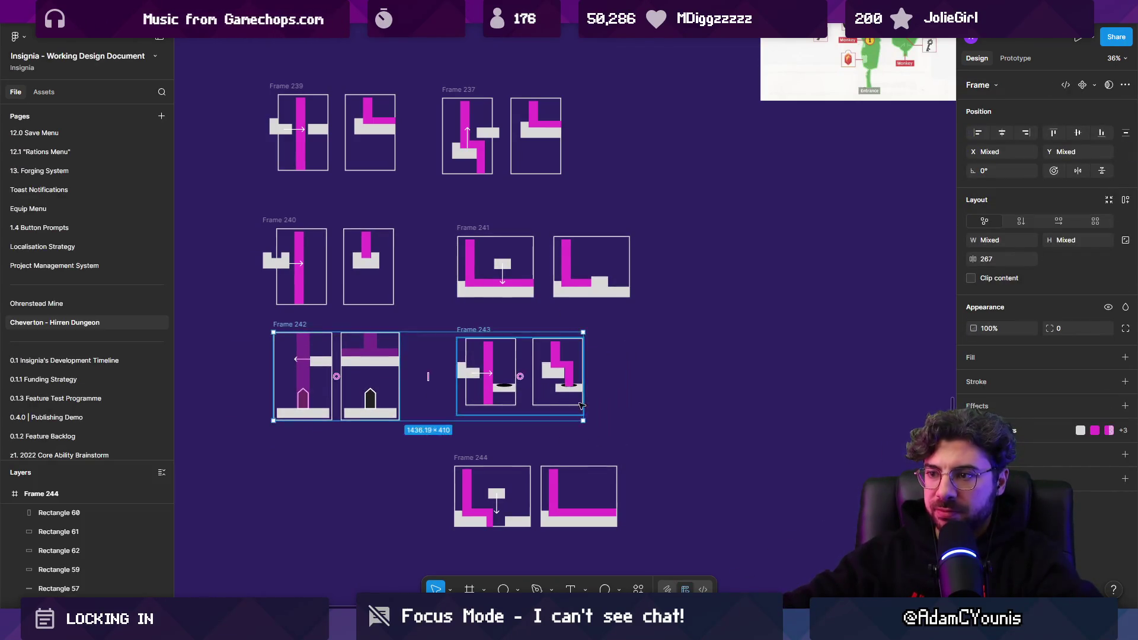
{"action": "left_click", "coordinate": [695, 424]}
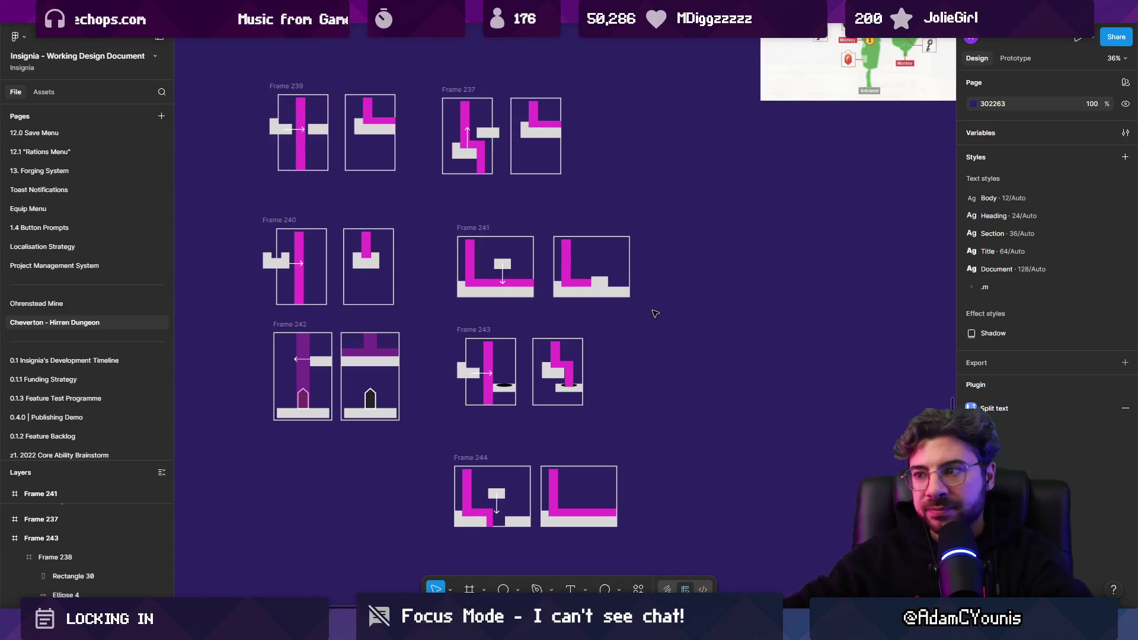
{"action": "scroll", "coordinate": [654, 313], "scroll_direction": "down", "scroll_amount": 5}
{"action": "scroll", "coordinate": [569, 272], "scroll_direction": "up", "scroll_amount": 8}
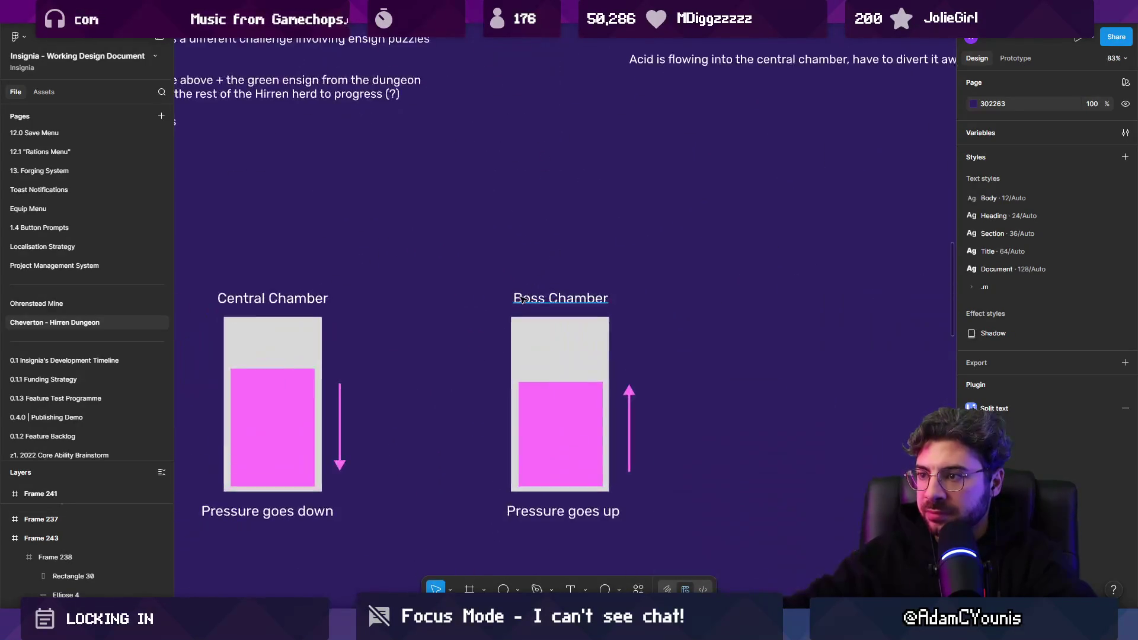
{"action": "scroll", "coordinate": [523, 299], "scroll_direction": "down", "scroll_amount": 5}
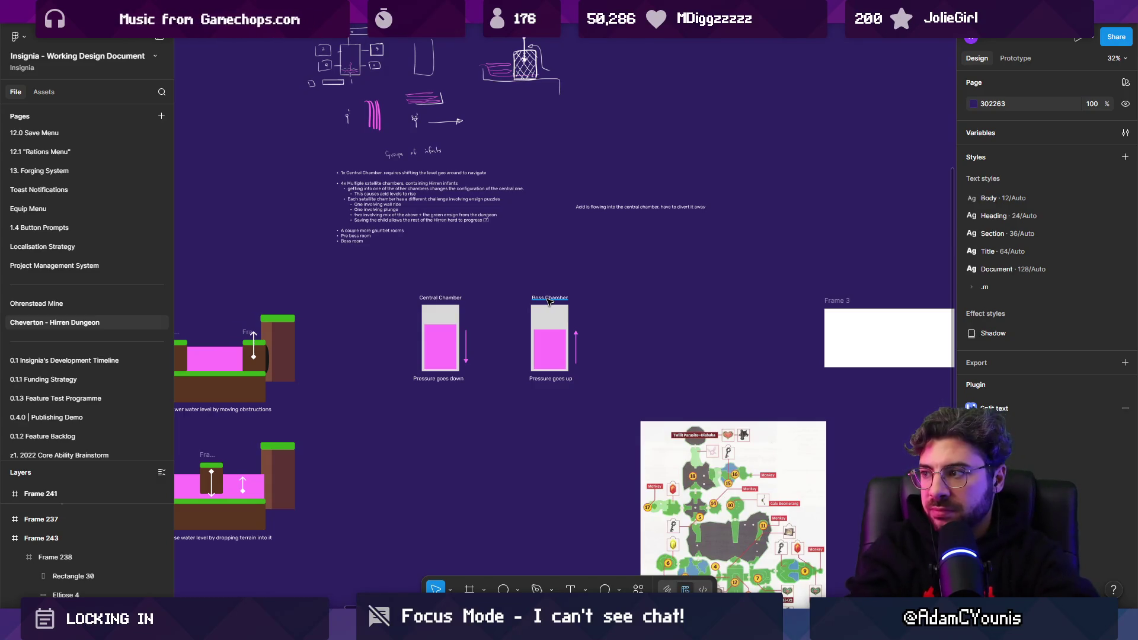
{"action": "scroll", "coordinate": [572, 347], "scroll_direction": "down", "scroll_amount": 5, "text": "ctrl"}
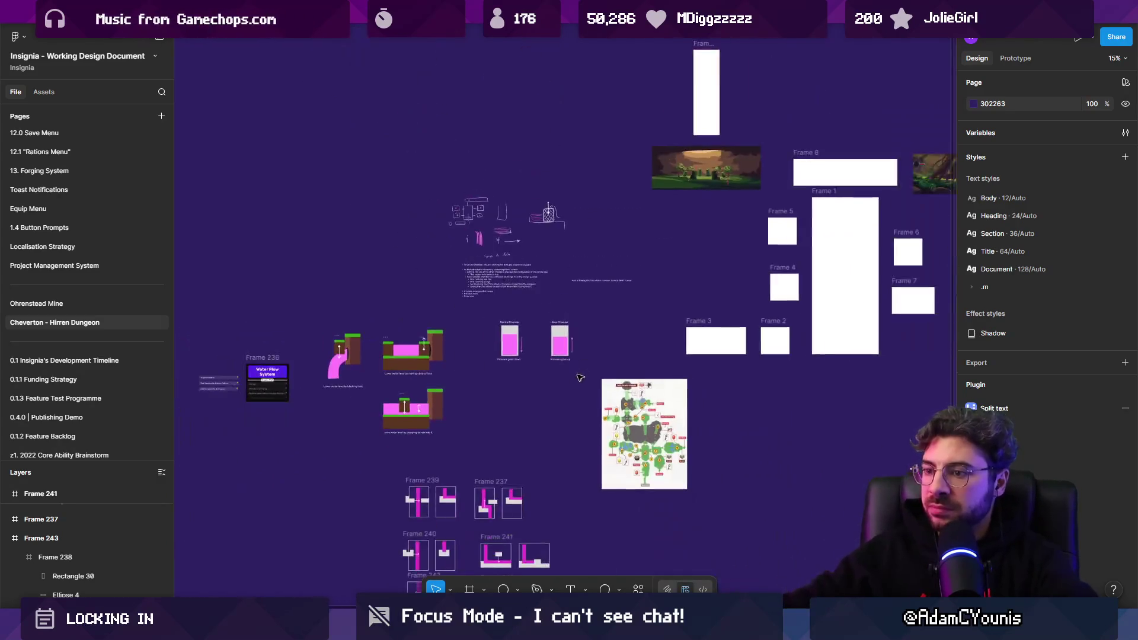
{"action": "scroll", "coordinate": [574, 353], "scroll_direction": "down", "scroll_amount": 3}
{"action": "left_click_drag", "start_coordinate": [410, 300], "coordinate": [616, 531]}
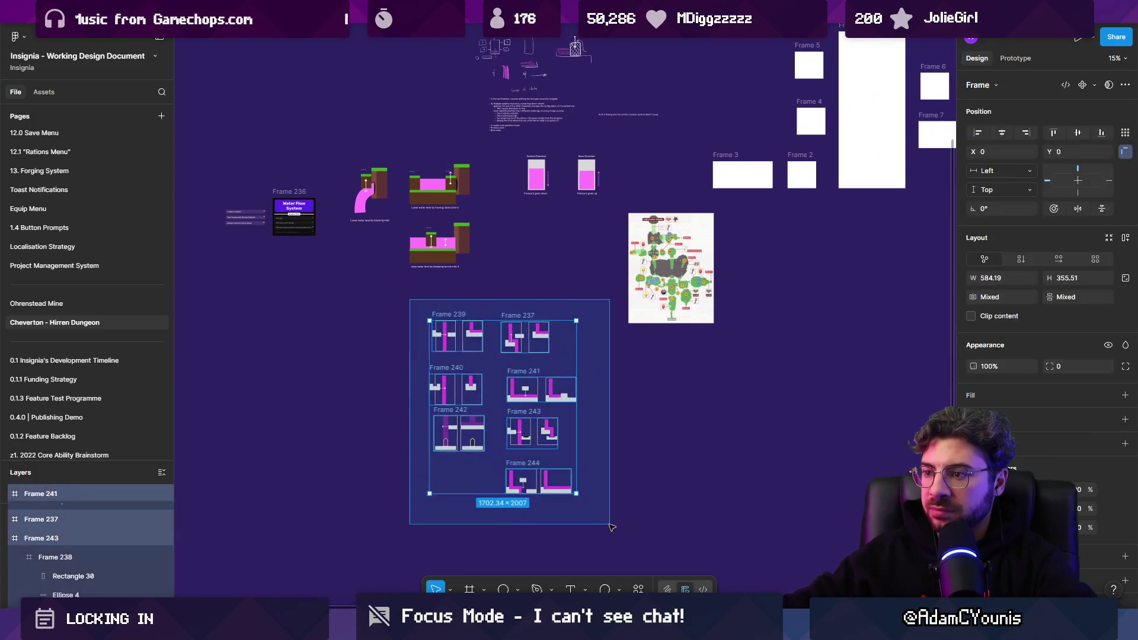
{"action": "key", "text": "shift+a"}
{"action": "key", "text": "ctrl+z"}
{"action": "key", "text": "ctrl+z"}
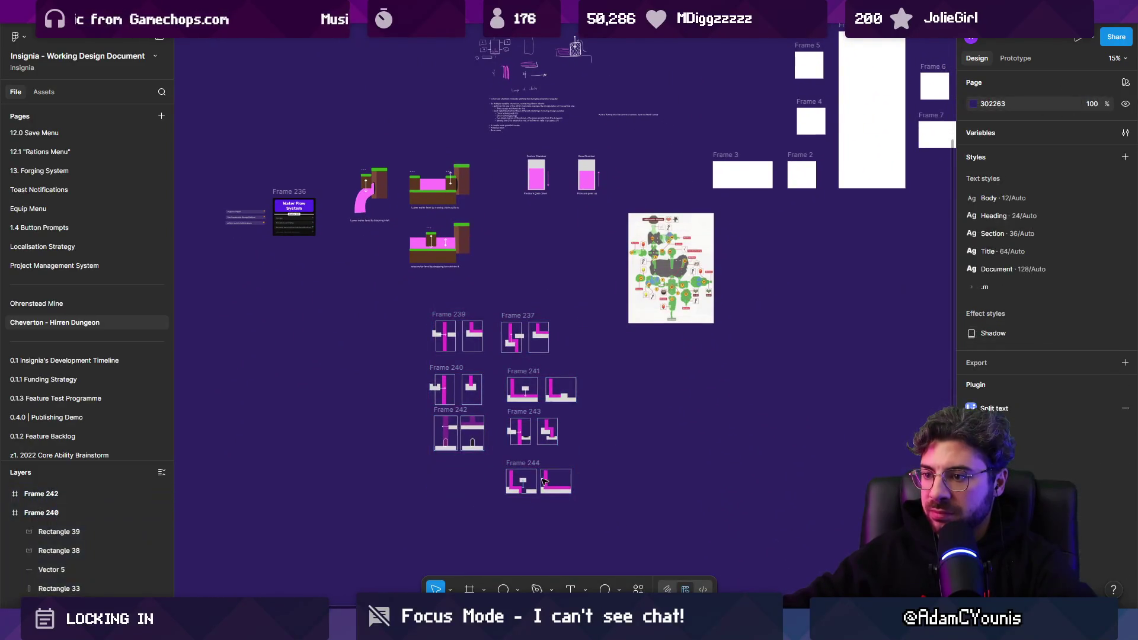
{"action": "scroll", "coordinate": [421, 373], "scroll_direction": "up", "scroll_amount": 1, "text": "ctrl"}
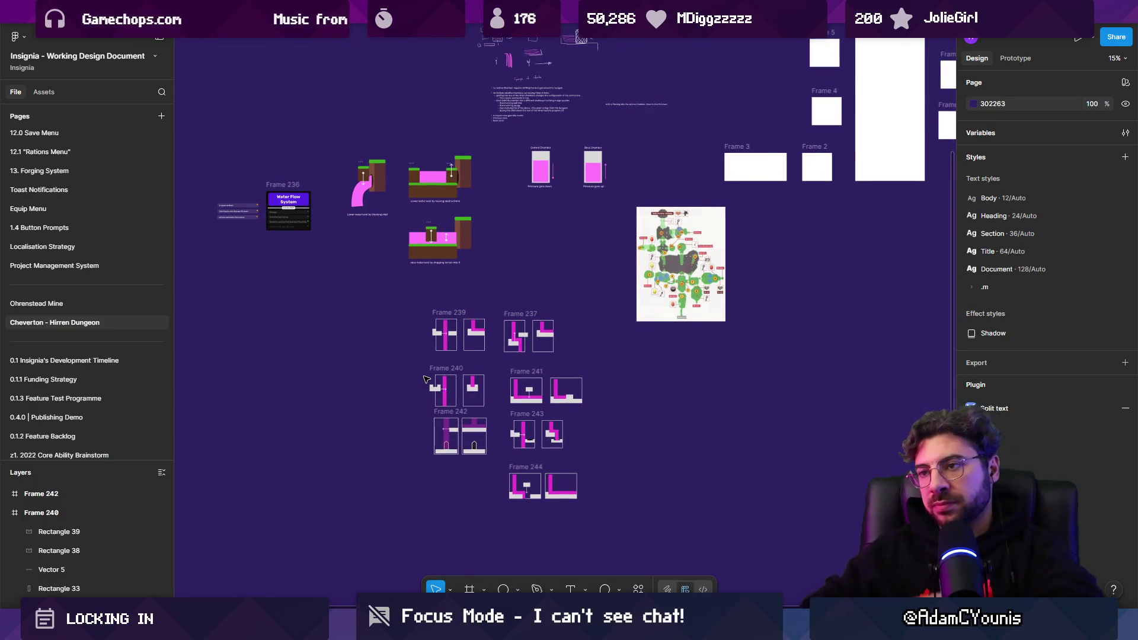
{"action": "scroll", "coordinate": [497, 408], "scroll_direction": "up", "scroll_amount": 3, "text": "ctrl"}
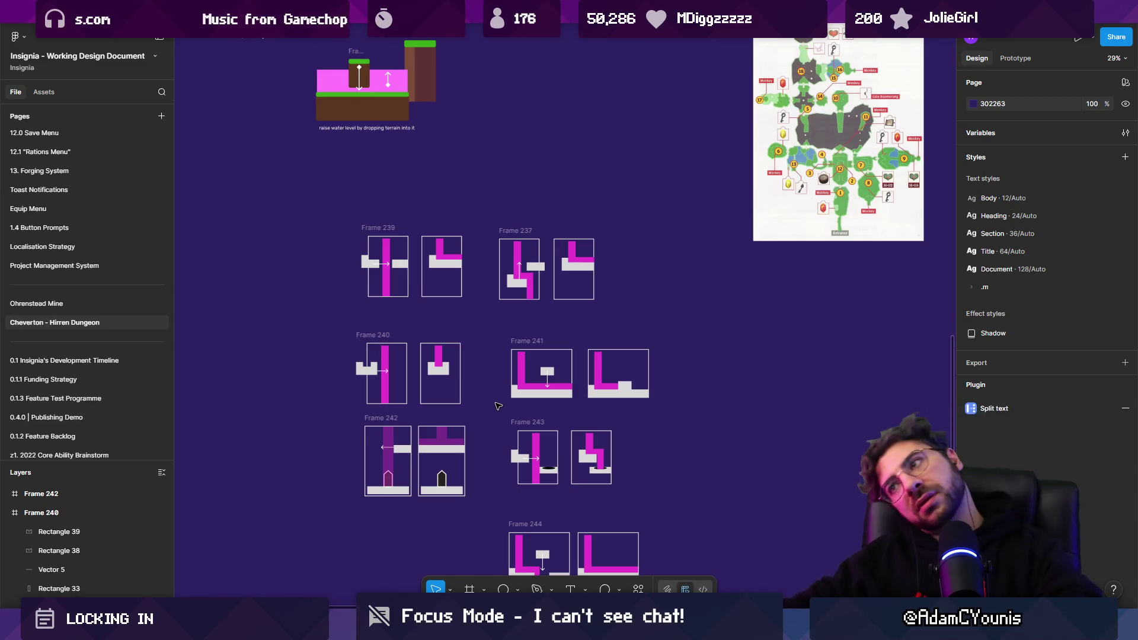
{"action": "scroll", "coordinate": [497, 406], "scroll_direction": "down", "scroll_amount": 1}
{"action": "mouse_move", "coordinate": [460, 310]}
{"action": "left_mouse_down"}
{"action": "mouse_move", "coordinate": [610, 544]}
{"action": "mouse_move", "coordinate": [584, 513]}
{"action": "left_mouse_up"}
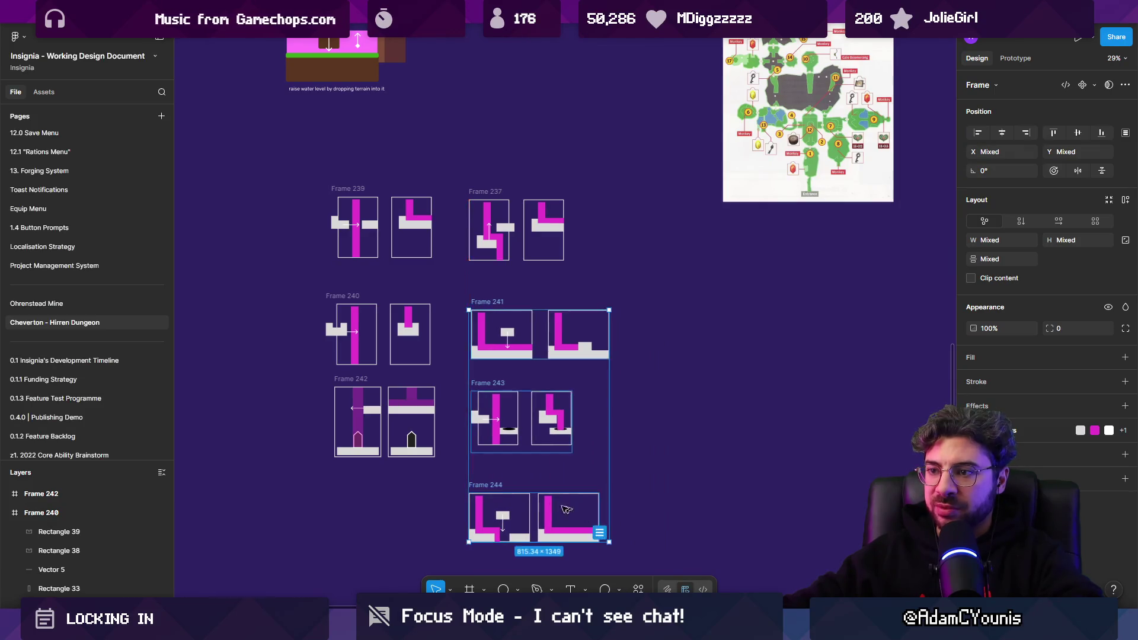
Nudge Frame 242 slightly down and raise Frames 240 to 244 into line
{"action": "left_click", "coordinate": [440, 491]}
{"action": "left_click_drag", "start_coordinate": [330, 381], "coordinate": [330, 385]}
{"action": "left_click", "coordinate": [335, 300]}
{"action": "mouse_move", "coordinate": [323, 299]}
{"action": "left_mouse_down"}
{"action": "mouse_move", "coordinate": [450, 414]}
{"action": "mouse_move", "coordinate": [681, 474]}
{"action": "mouse_move", "coordinate": [500, 437]}
{"action": "mouse_move", "coordinate": [499, 417]}
{"action": "left_mouse_up"}
{"action": "scroll", "coordinate": [593, 462], "scroll_direction": "down", "scroll_amount": 2}
{"action": "left_click", "coordinate": [483, 474]}
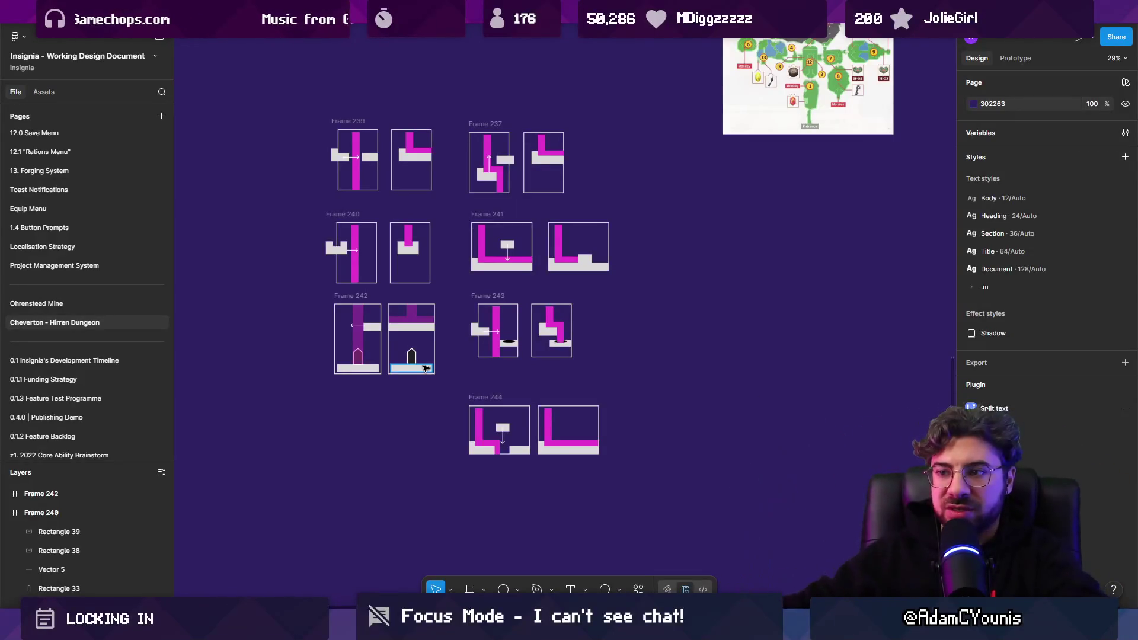
Widen Rectangle 56, the purple water column in Frame 242, to 67 px
{"action": "scroll", "coordinate": [354, 337], "scroll_direction": "up", "scroll_amount": 5}
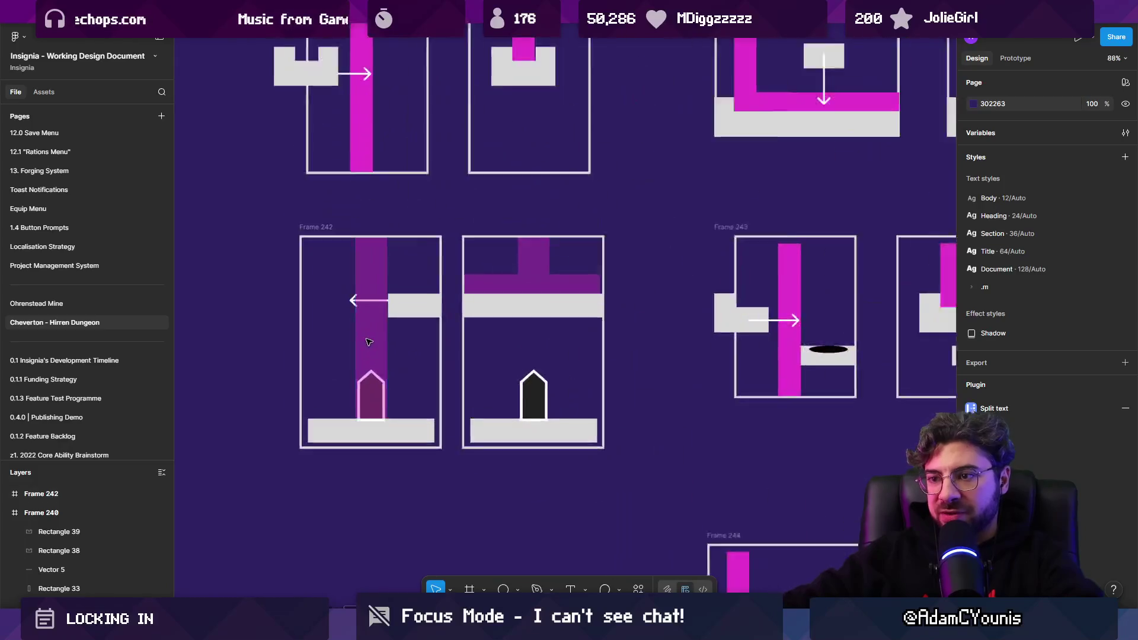
{"action": "left_click", "coordinate": [355, 338]}
{"action": "left_click_drag", "start_coordinate": [352, 338], "coordinate": [349, 336]}
Nudge Frame 244 up to align with the other frames
{"action": "scroll", "coordinate": [486, 394], "scroll_direction": "down", "scroll_amount": 10}
{"action": "left_click", "coordinate": [566, 419]}
{"action": "left_click_drag", "start_coordinate": [566, 419], "coordinate": [567, 412]}
{"action": "left_click", "coordinate": [763, 357]}
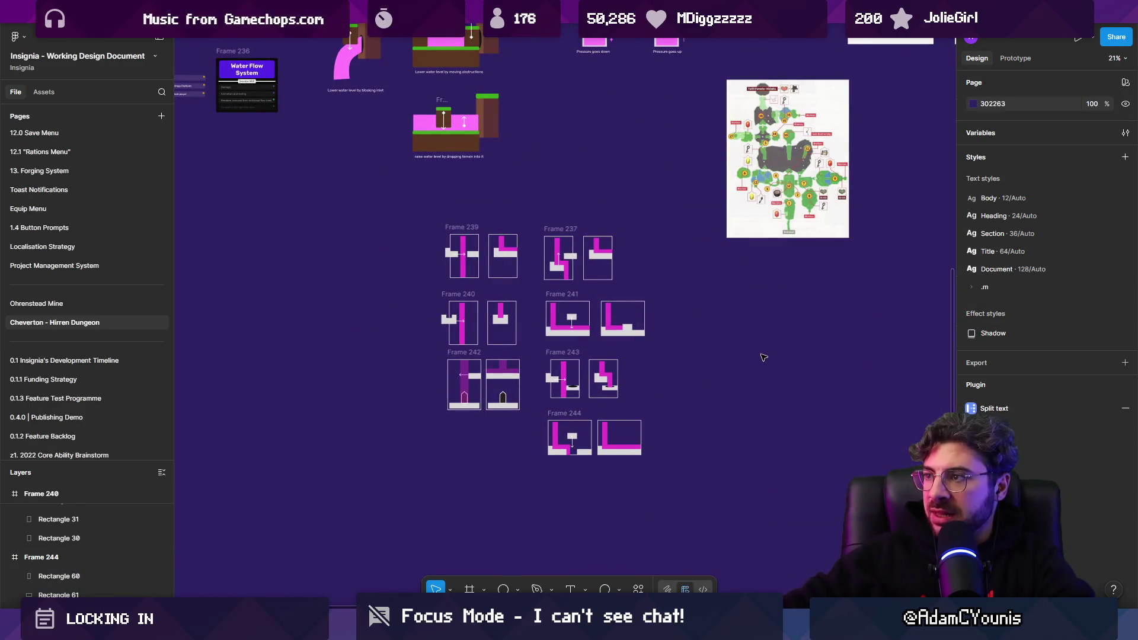
{"action": "scroll", "coordinate": [763, 358], "scroll_direction": "down", "scroll_amount": 5}
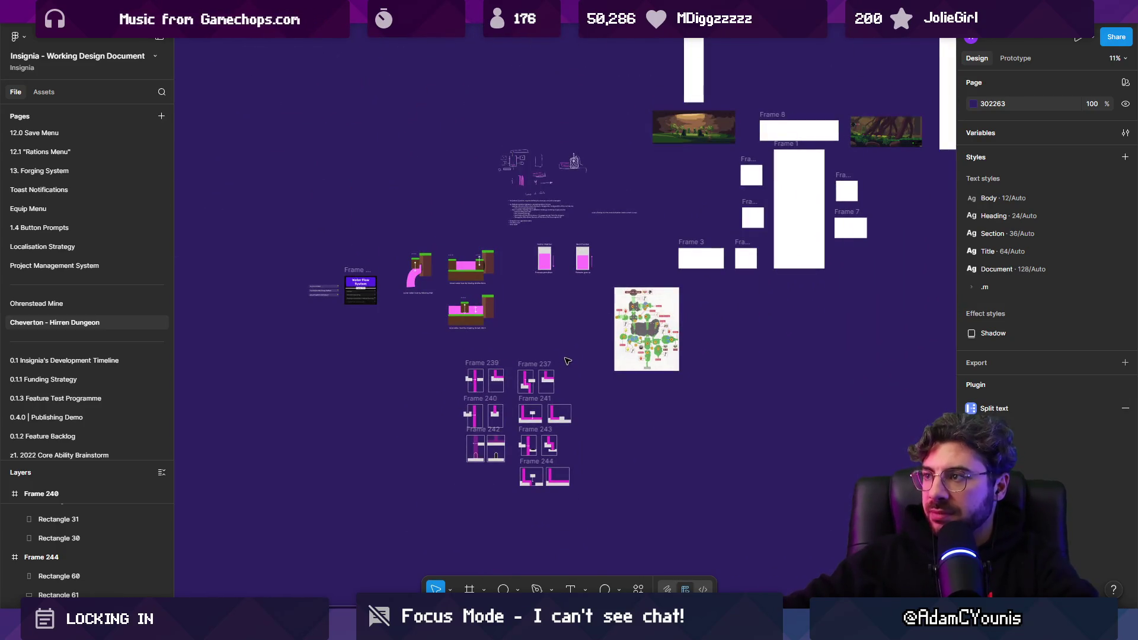
{"action": "scroll", "coordinate": [575, 477], "scroll_direction": "up", "scroll_amount": 5}
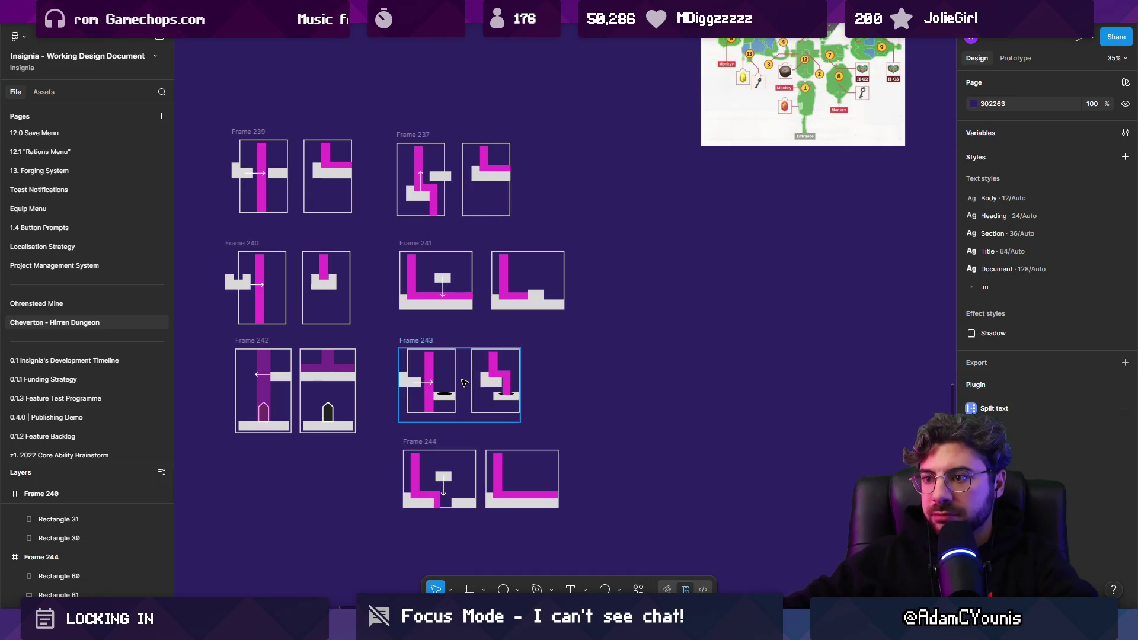
{"action": "mouse_move", "coordinate": [391, 373]}
{"action": "left_mouse_down"}
{"action": "mouse_move", "coordinate": [499, 420]}
{"action": "mouse_move", "coordinate": [486, 403]}
{"action": "left_mouse_up"}
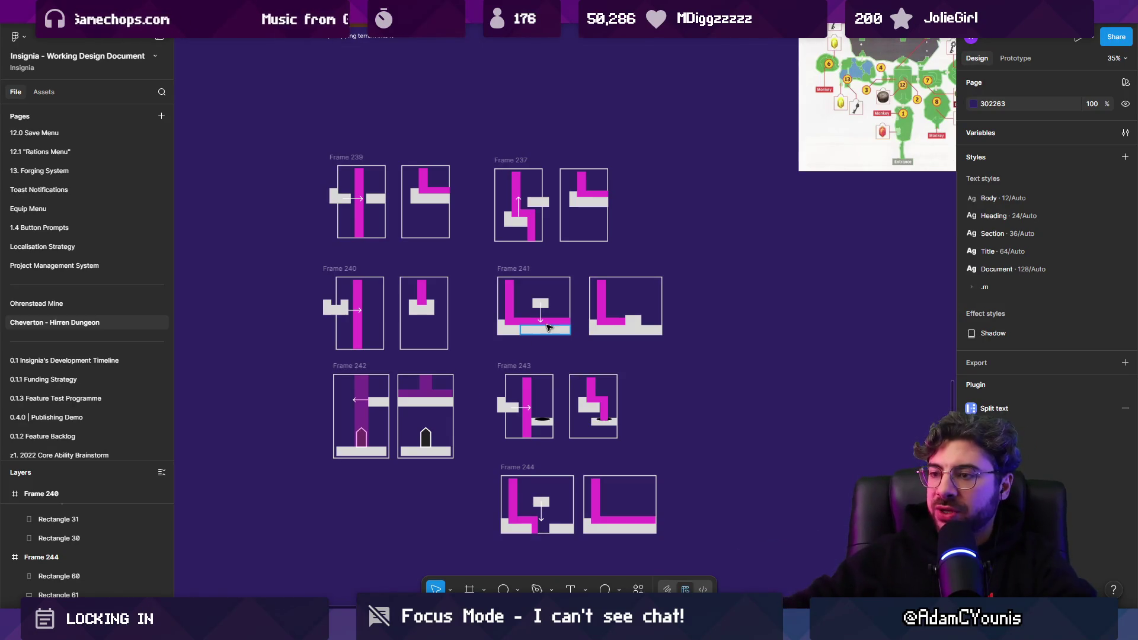
Copy a grey block from Frame 241 onto empty canvas and enlarge it into a tall slab
{"action": "scroll", "coordinate": [508, 302], "scroll_direction": "right", "scroll_amount": 5}
{"action": "scroll", "coordinate": [507, 302], "scroll_direction": "up", "scroll_amount": 3}
{"action": "left_click", "coordinate": [463, 286]}
{"action": "left_click_drag", "start_coordinate": [463, 286], "coordinate": [669, 389], "text": "alt"}
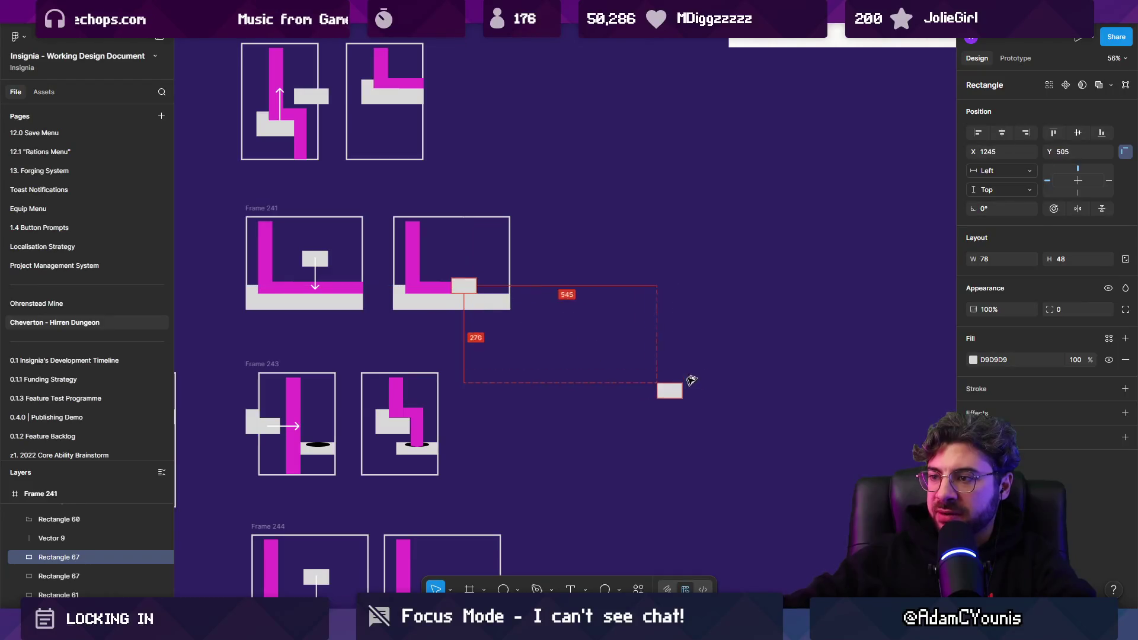
{"action": "scroll", "coordinate": [567, 349], "scroll_direction": "up", "scroll_amount": 1}
{"action": "scroll", "coordinate": [567, 351], "scroll_direction": "up", "scroll_amount": 3}
{"action": "left_click_drag", "start_coordinate": [567, 351], "coordinate": [634, 470]}
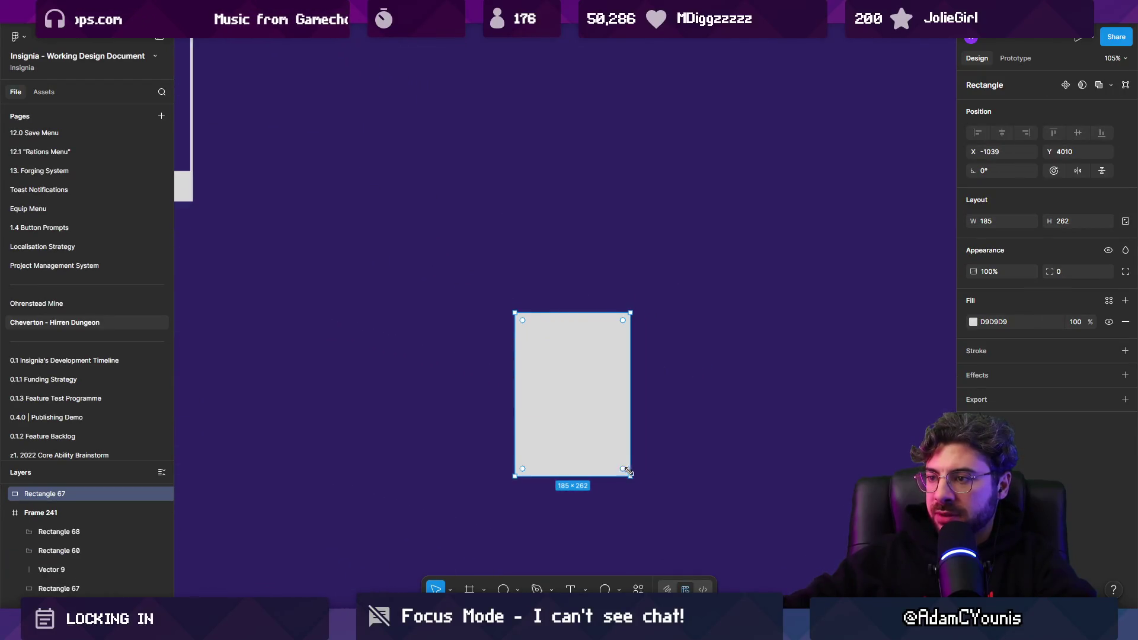
Add a small grey step above the slab and shorten the slab into a low platform
{"action": "scroll", "coordinate": [533, 415], "scroll_direction": "right", "scroll_amount": 2}
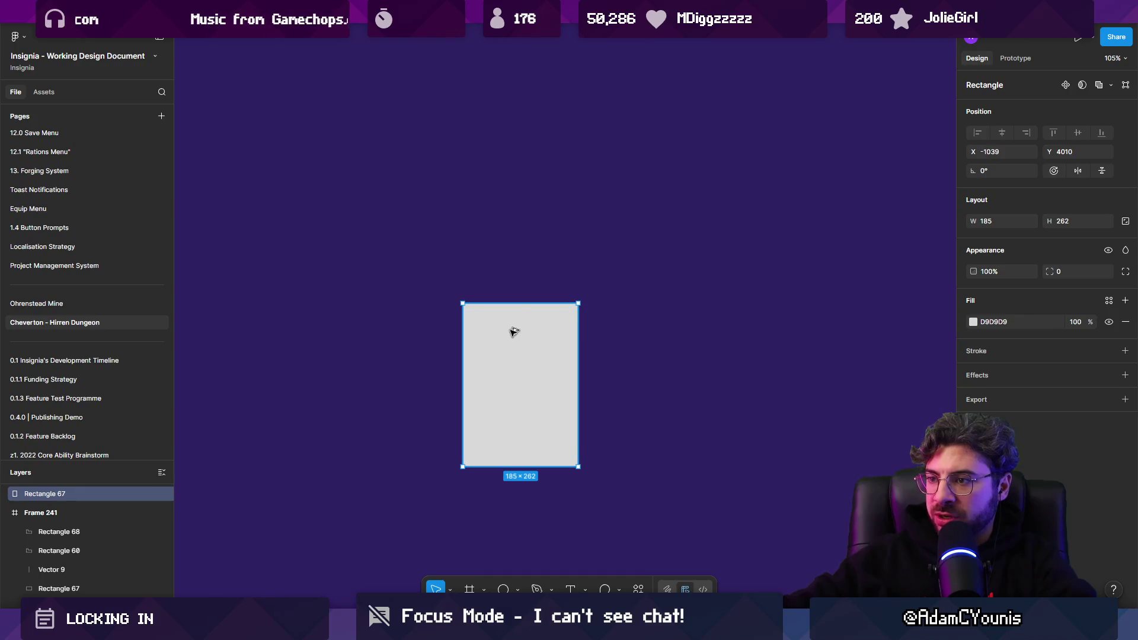
{"action": "left_click_drag", "start_coordinate": [516, 330], "coordinate": [516, 310], "text": "alt"}
{"action": "left_click_drag", "start_coordinate": [578, 364], "coordinate": [536, 330], "text": "alt"}
{"action": "left_click_drag", "start_coordinate": [515, 446], "coordinate": [514, 299]}
{"action": "left_click", "coordinate": [635, 409]}
{"action": "left_click", "coordinate": [486, 416]}
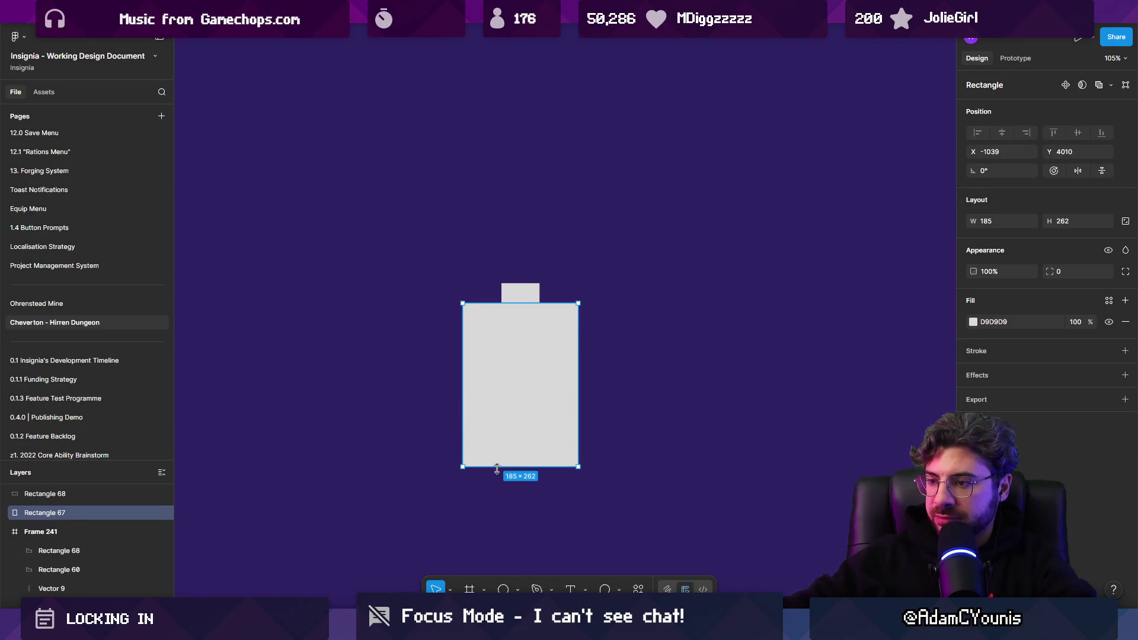
{"action": "left_click_drag", "start_coordinate": [497, 470], "coordinate": [490, 363]}
{"action": "left_click", "coordinate": [475, 403]}
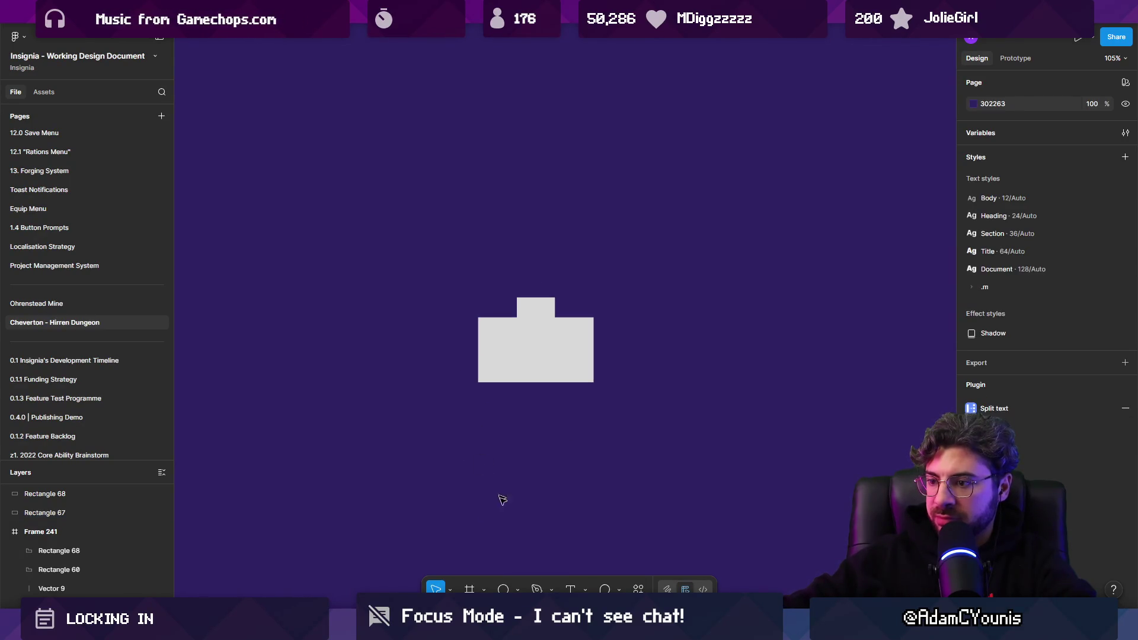
Copy the magenta water bar beside the grey platform
{"action": "scroll", "coordinate": [494, 483], "scroll_direction": "down", "scroll_amount": 5}
{"action": "mouse_move", "coordinate": [342, 355]}
{"action": "left_mouse_down"}
{"action": "mouse_move", "coordinate": [563, 394]}
{"action": "mouse_move", "coordinate": [593, 474]}
{"action": "left_mouse_up"}
{"action": "scroll", "coordinate": [574, 437], "scroll_direction": "up", "scroll_amount": 3}
{"action": "left_click", "coordinate": [563, 385]}
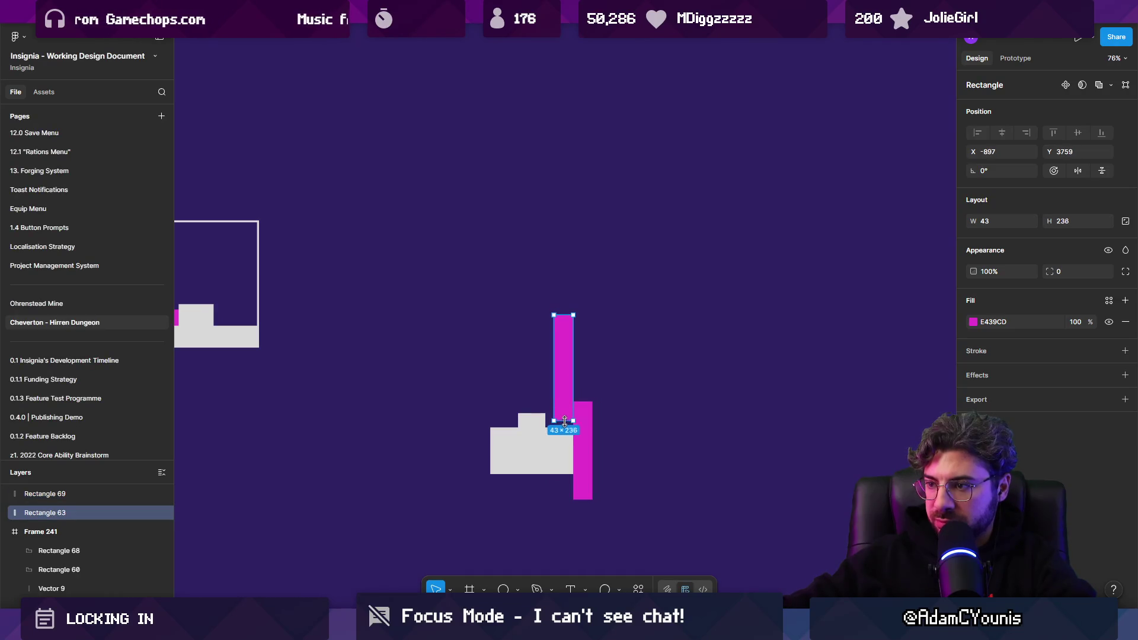
{"action": "left_click", "coordinate": [682, 500]}
Duplicate the four-piece sketch to the right and lower its upper magenta bar slightly
{"action": "left_click", "coordinate": [521, 458]}
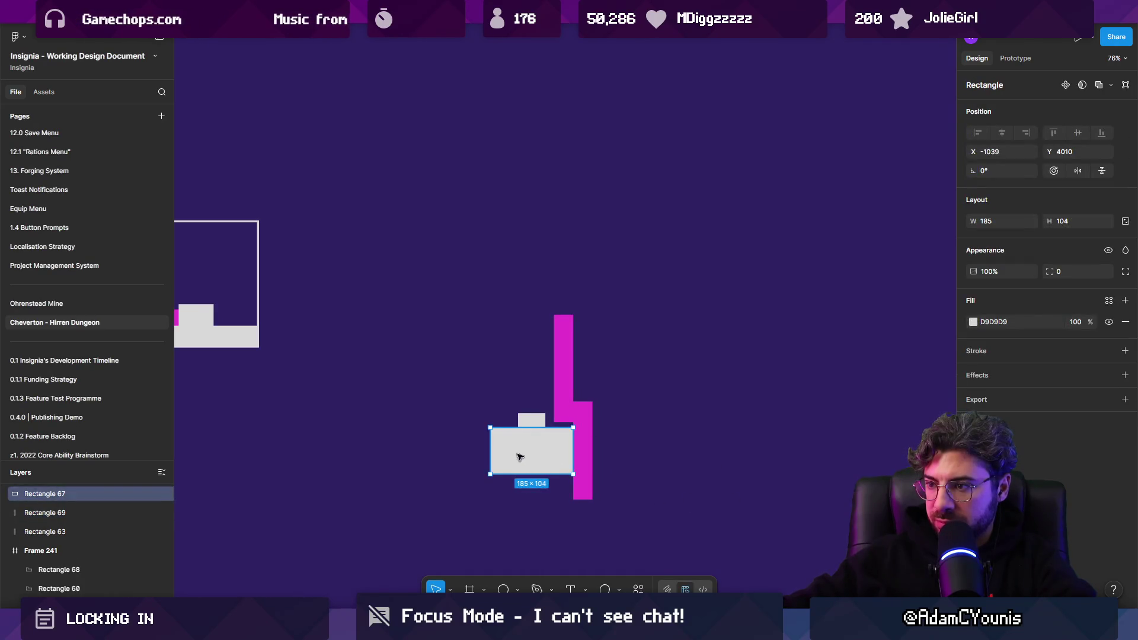
{"action": "left_click", "coordinate": [532, 423], "text": "shift"}
{"action": "left_click_drag", "start_coordinate": [447, 306], "coordinate": [635, 560]}
{"action": "mouse_move", "coordinate": [500, 438]}
{"action": "left_mouse_down"}
{"action": "mouse_move", "coordinate": [689, 438]}
{"action": "mouse_move", "coordinate": [781, 453]}
{"action": "mouse_move", "coordinate": [714, 456]}
{"action": "mouse_move", "coordinate": [754, 460]}
{"action": "mouse_move", "coordinate": [710, 424]}
{"action": "mouse_move", "coordinate": [699, 447]}
{"action": "mouse_move", "coordinate": [749, 457]}
{"action": "mouse_move", "coordinate": [762, 471]}
{"action": "mouse_move", "coordinate": [717, 485]}
{"action": "left_mouse_up"}
{"action": "left_click", "coordinate": [714, 449]}
{"action": "left_click", "coordinate": [714, 421], "text": "shift"}
{"action": "left_click_drag", "start_coordinate": [745, 415], "coordinate": [741, 422]}
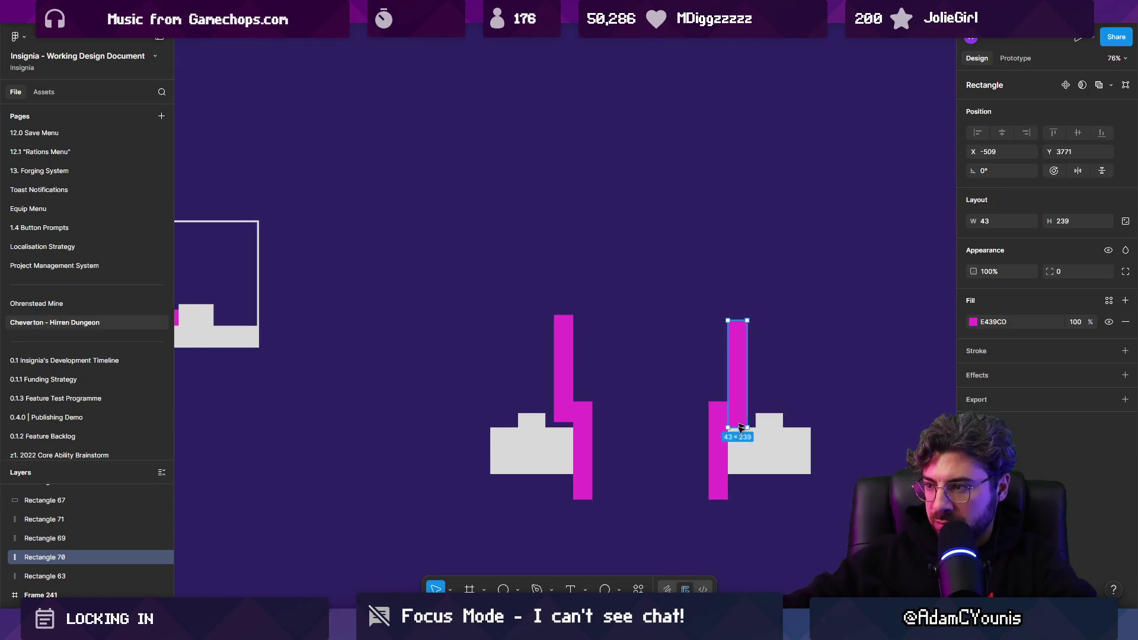
{"action": "left_click", "coordinate": [762, 546]}
Draw a grey polygon triangle left of the magenta bar
{"action": "scroll", "coordinate": [564, 436], "scroll_direction": "down", "scroll_amount": 3, "text": "ctrl"}
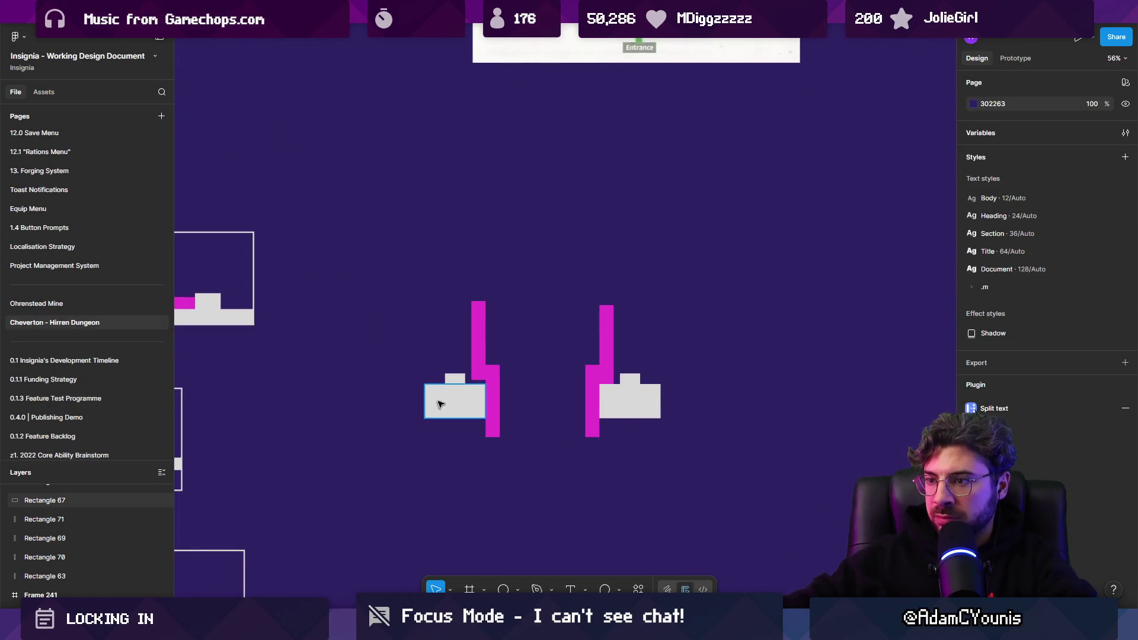
{"action": "scroll", "coordinate": [437, 401], "scroll_direction": "up", "scroll_amount": 2, "text": "ctrl"}
{"action": "left_click", "coordinate": [508, 589]}
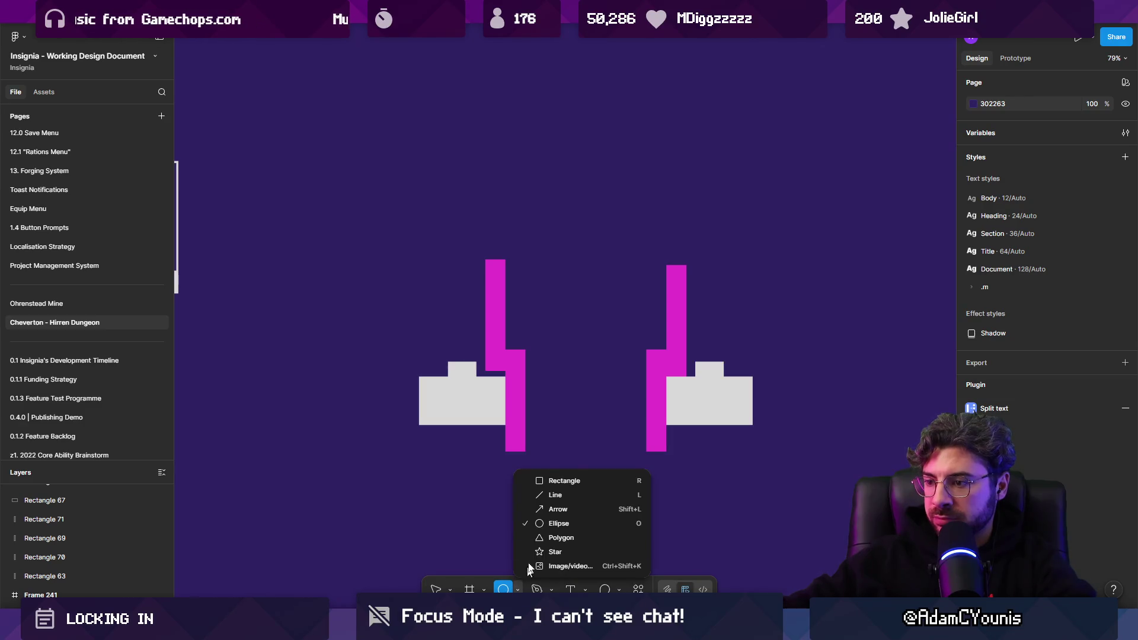
{"action": "left_click", "coordinate": [556, 536]}
{"action": "left_click_drag", "start_coordinate": [428, 334], "coordinate": [449, 363]}
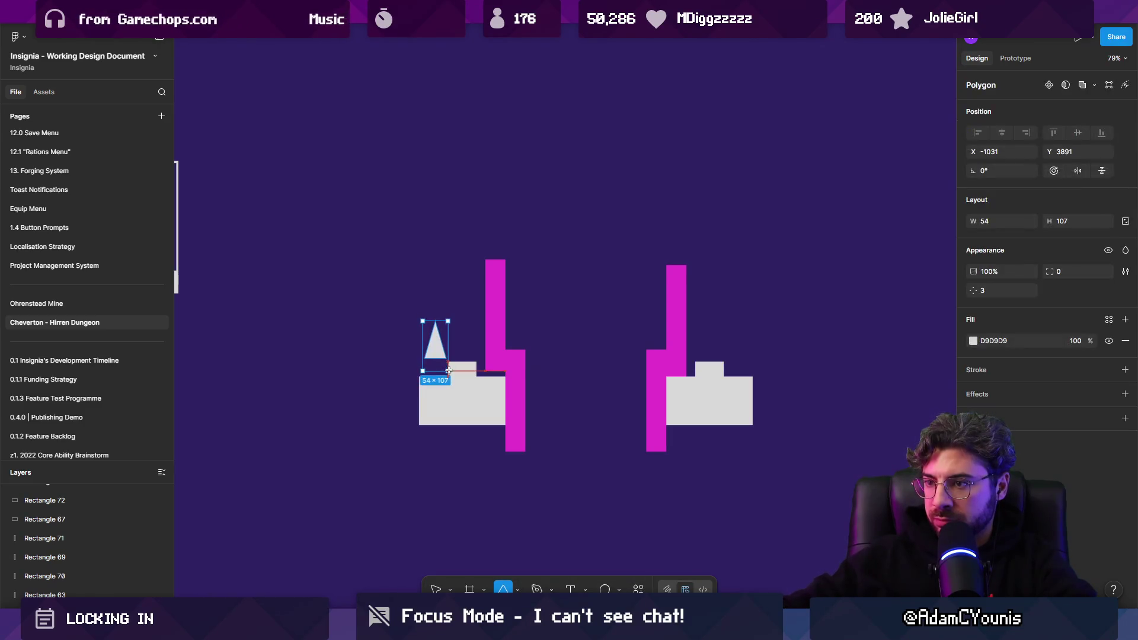
Delete the triangle and draw a small ellipse as the figure's head
{"action": "key", "text": "Delete"}
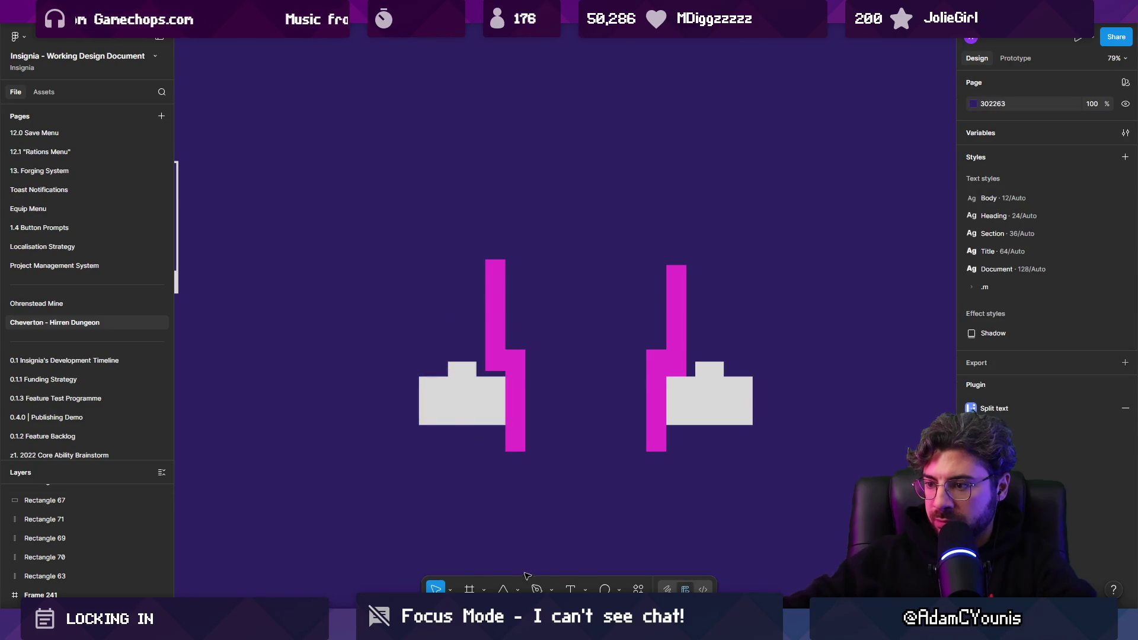
{"action": "left_click", "coordinate": [519, 590]}
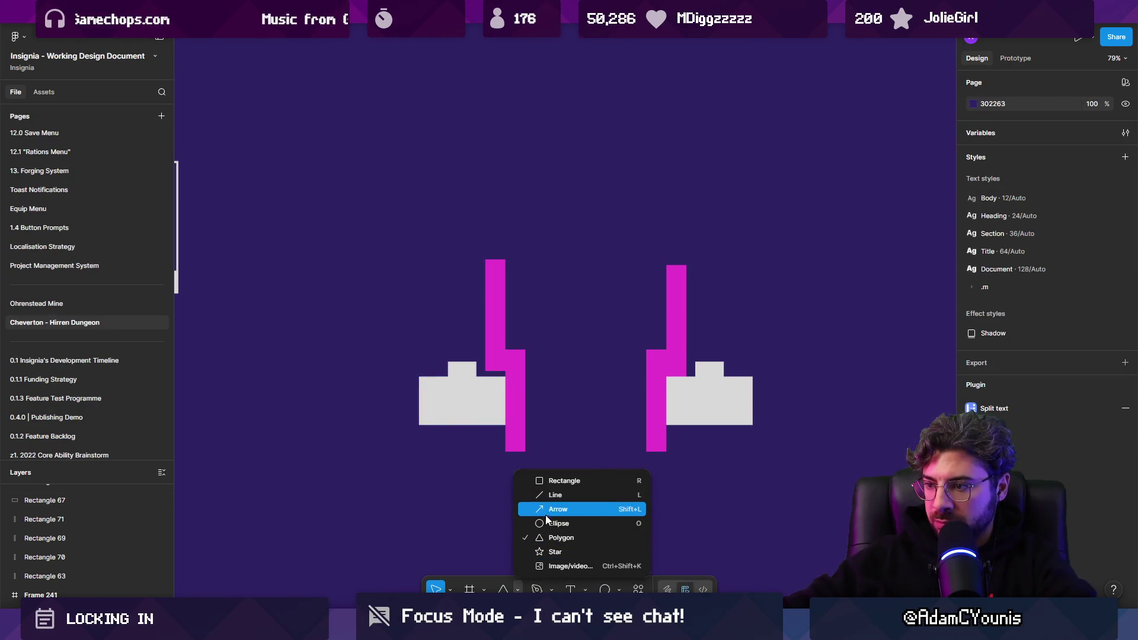
{"action": "left_click", "coordinate": [548, 522]}
{"action": "scroll", "coordinate": [426, 349], "scroll_direction": "up", "scroll_amount": 5}
{"action": "mouse_move", "coordinate": [429, 288]}
{"action": "left_mouse_down"}
{"action": "mouse_move", "coordinate": [469, 347]}
{"action": "mouse_move", "coordinate": [468, 327]}
{"action": "left_mouse_up"}
Make a tall rectangle body from the small step, edit its outline, and set the head on it
{"action": "left_click_drag", "start_coordinate": [489, 394], "coordinate": [413, 338]}
{"action": "mouse_move", "coordinate": [460, 368]}
{"action": "left_mouse_down"}
{"action": "mouse_move", "coordinate": [460, 405]}
{"action": "mouse_move", "coordinate": [476, 345]}
{"action": "mouse_move", "coordinate": [421, 344]}
{"action": "left_mouse_up"}
{"action": "double_click", "coordinate": [467, 373]}
{"action": "left_click", "coordinate": [393, 356]}
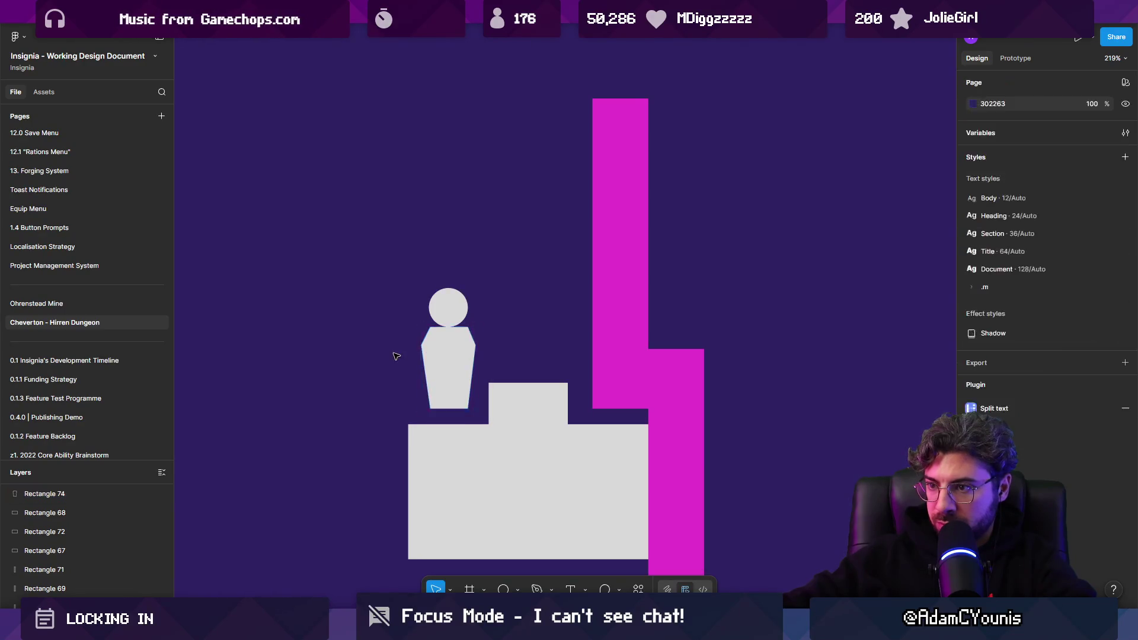
{"action": "mouse_move", "coordinate": [446, 304]}
{"action": "left_mouse_down"}
{"action": "mouse_move", "coordinate": [470, 333]}
{"action": "mouse_move", "coordinate": [461, 352]}
{"action": "left_mouse_up"}
{"action": "left_click", "coordinate": [458, 357]}
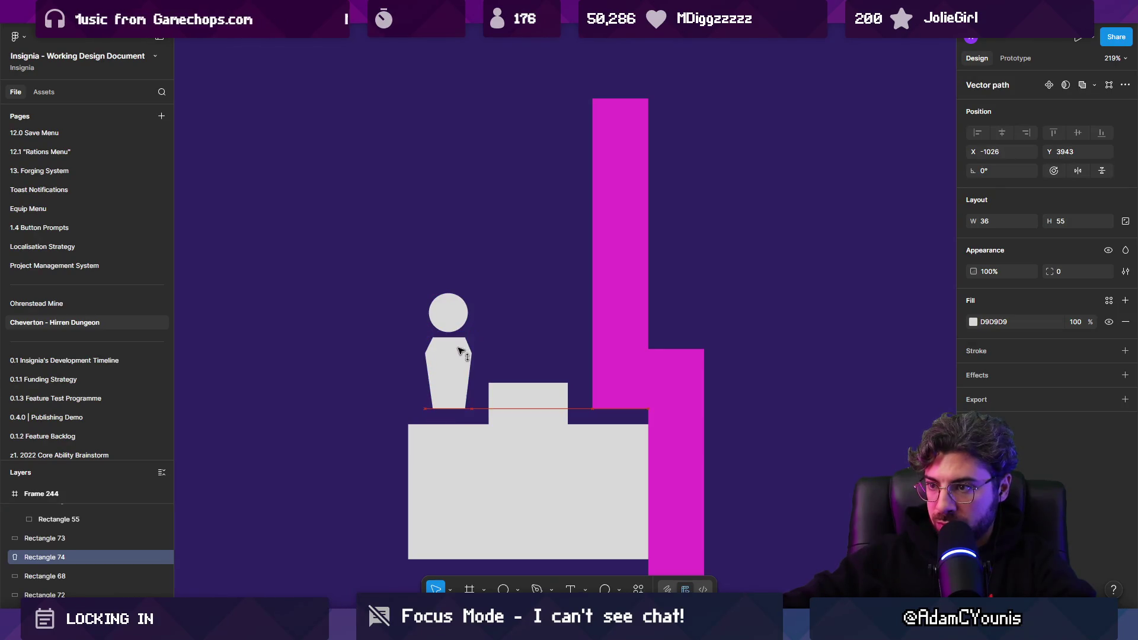
{"action": "double_click", "coordinate": [461, 352]}
{"action": "left_click", "coordinate": [433, 382]}
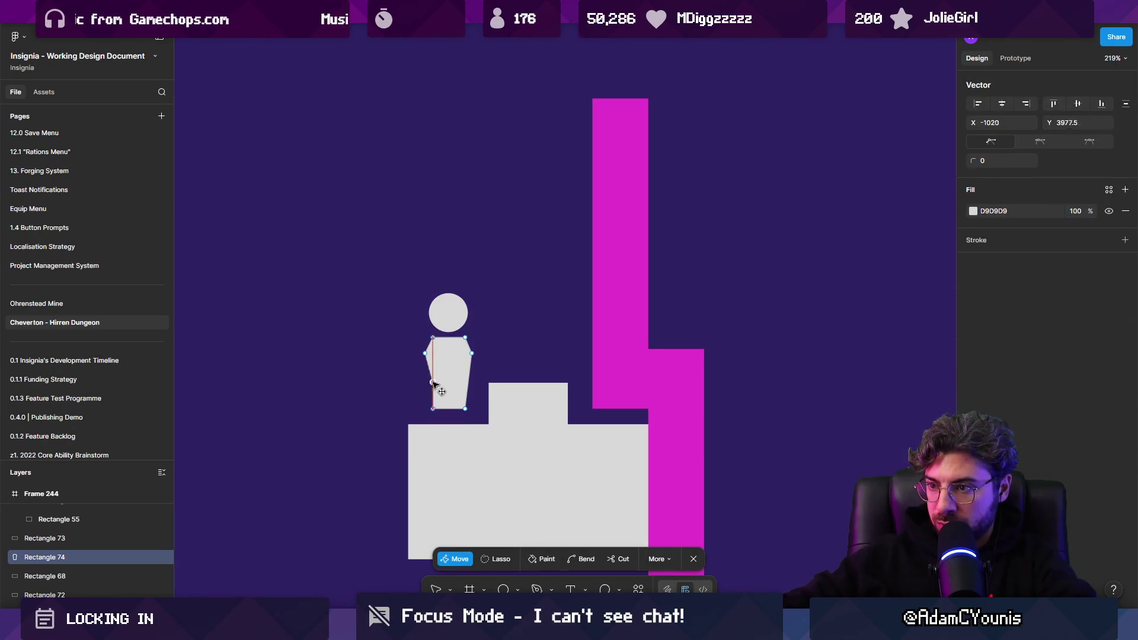
{"action": "key", "text": "Escape"}
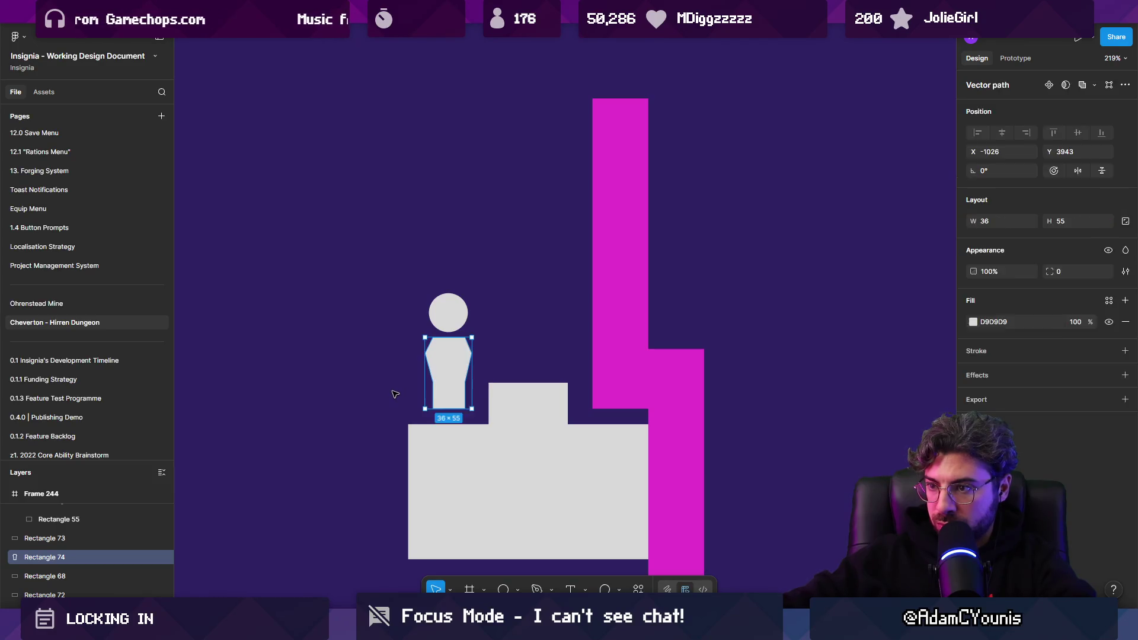
Union the head and body into one figure with fill FFFFFF
{"action": "left_click", "coordinate": [458, 313]}
{"action": "left_click", "coordinate": [462, 356], "text": "shift"}
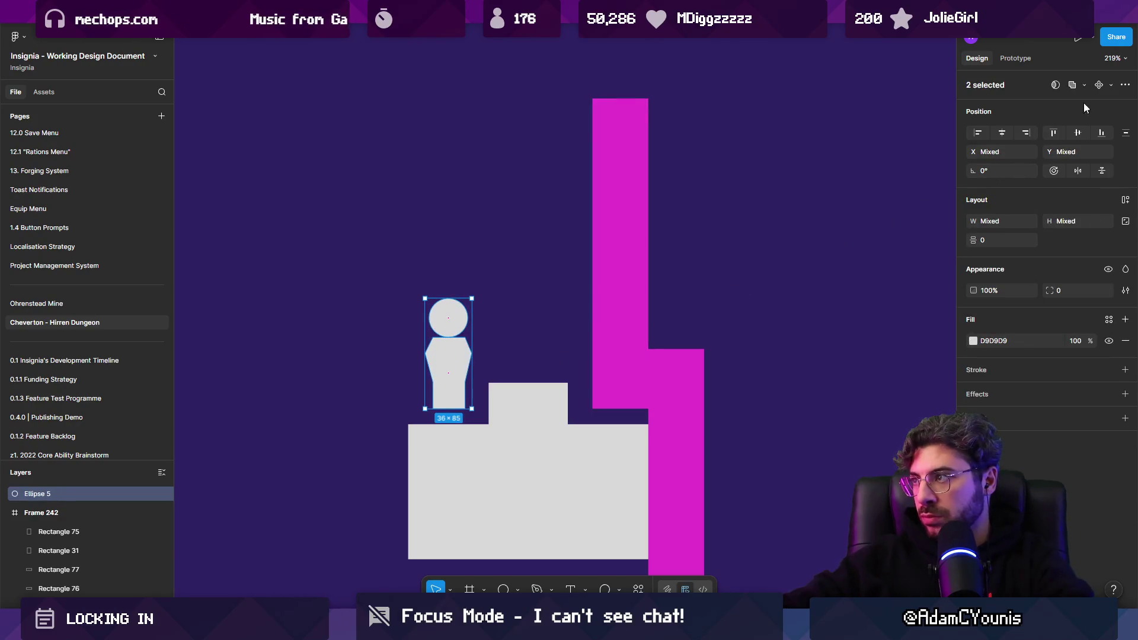
{"action": "left_click", "coordinate": [1075, 84]}
{"action": "left_click", "coordinate": [972, 340]}
{"action": "left_click", "coordinate": [823, 341]}
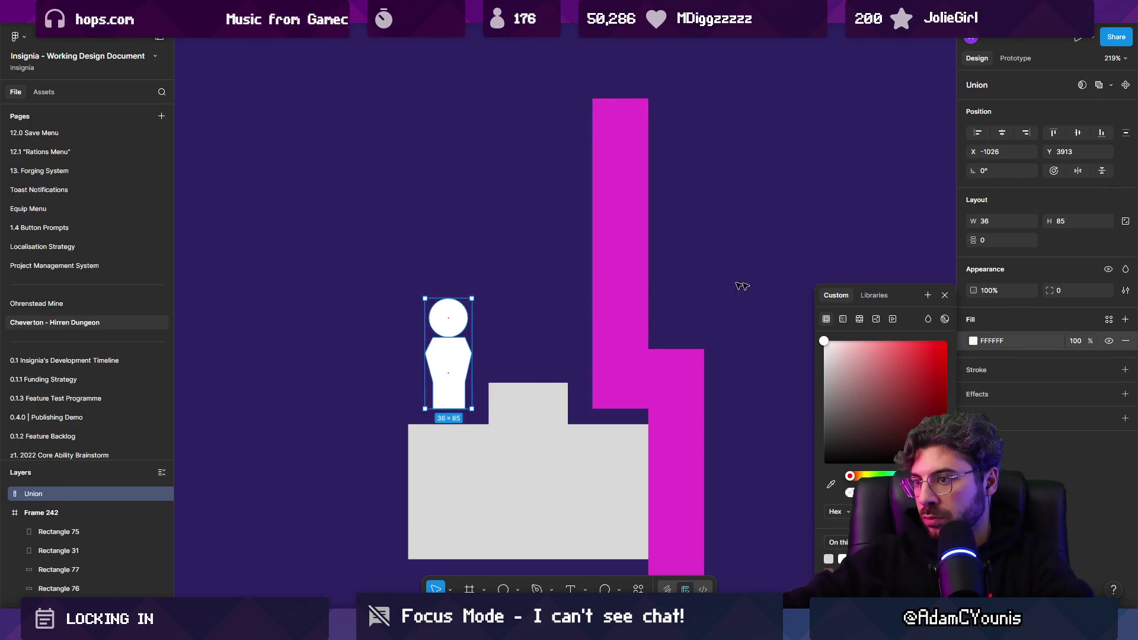
{"action": "scroll", "coordinate": [360, 294], "scroll_direction": "down", "scroll_amount": 5}
{"action": "left_click", "coordinate": [360, 294]}
Copy the white figure onto the right platform and a grey step out to the left
{"action": "left_click_drag", "start_coordinate": [418, 311], "coordinate": [866, 319]}
{"action": "scroll", "coordinate": [415, 320], "scroll_direction": "left", "scroll_amount": 2}
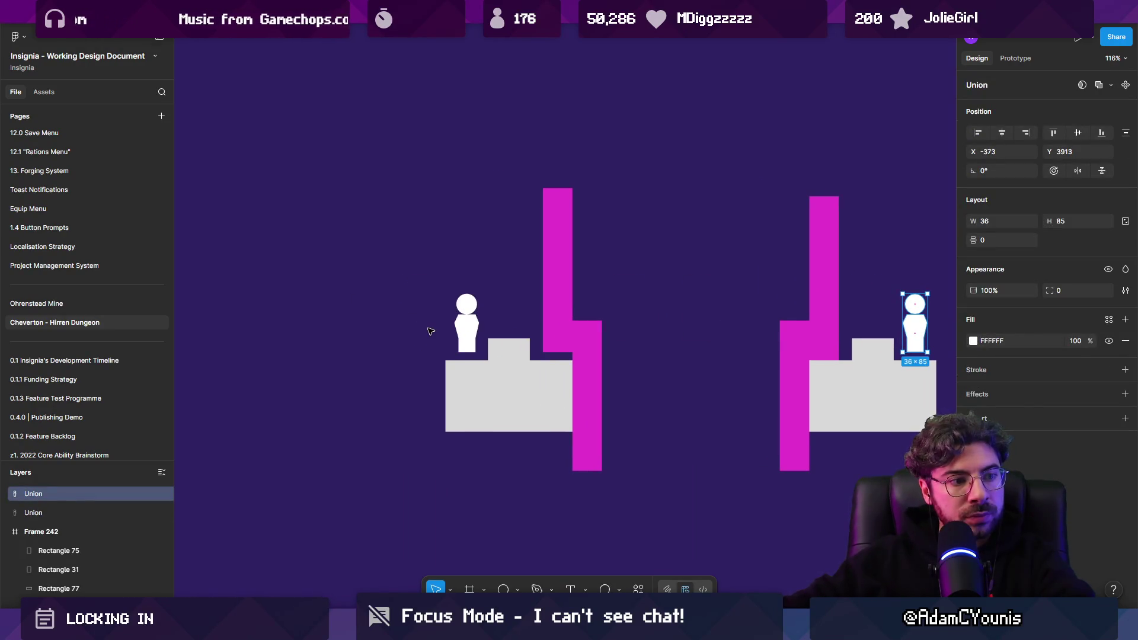
{"action": "scroll", "coordinate": [414, 327], "scroll_direction": "down", "scroll_amount": 3}
{"action": "mouse_move", "coordinate": [472, 340]}
{"action": "left_mouse_down"}
{"action": "mouse_move", "coordinate": [382, 304]}
{"action": "mouse_move", "coordinate": [337, 320]}
{"action": "mouse_move", "coordinate": [371, 308]}
{"action": "mouse_move", "coordinate": [402, 318]}
{"action": "mouse_move", "coordinate": [771, 282]}
{"action": "mouse_move", "coordinate": [765, 253]}
{"action": "mouse_move", "coordinate": [803, 306]}
{"action": "mouse_move", "coordinate": [765, 405]}
{"action": "left_mouse_up"}
{"action": "key", "text": "ctrl+z"}
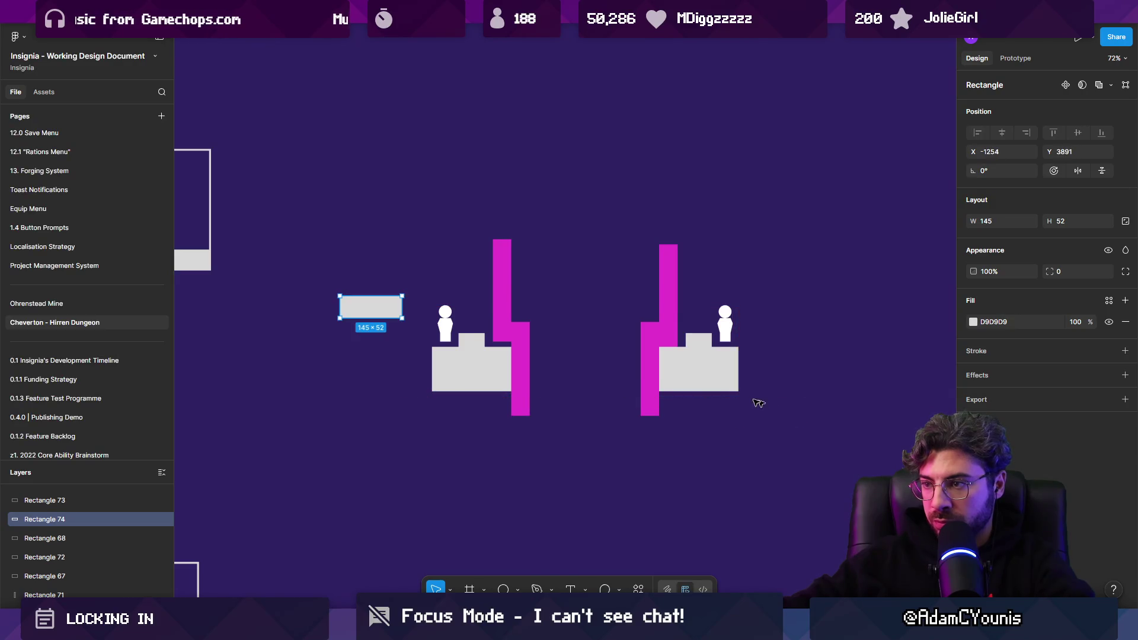
Shift the floating grey ledge up and to the left of the sketch
{"action": "left_click_drag", "start_coordinate": [372, 315], "coordinate": [381, 307]}
{"action": "left_click", "coordinate": [406, 385]}
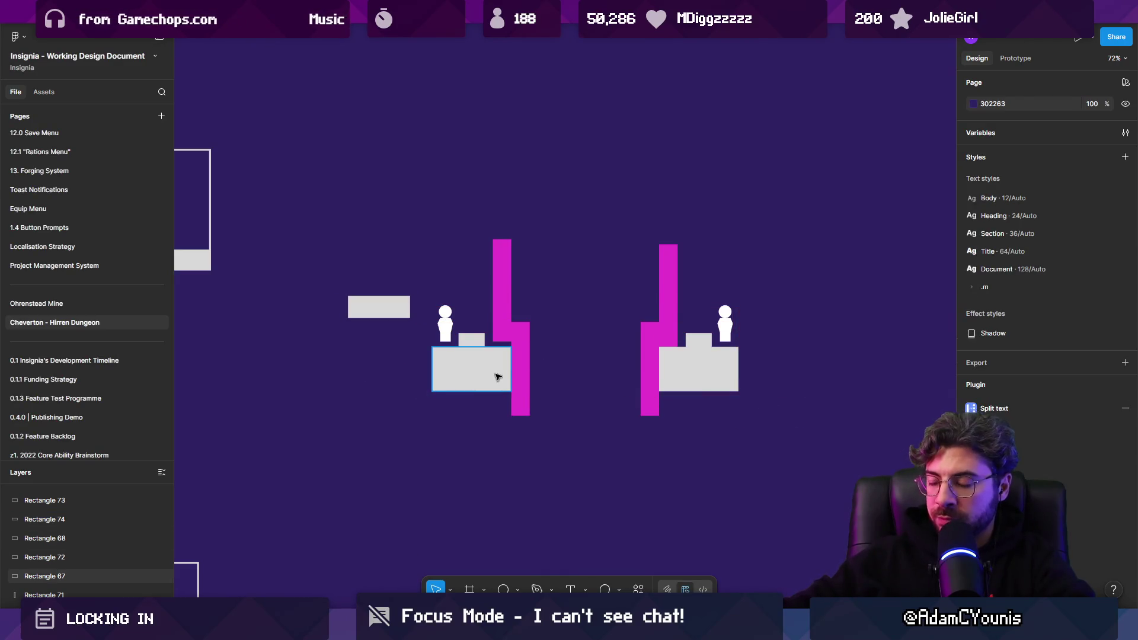
{"action": "left_click", "coordinate": [519, 394]}
{"action": "scroll", "coordinate": [428, 303], "scroll_direction": "down", "scroll_amount": 3, "text": "ctrl"}
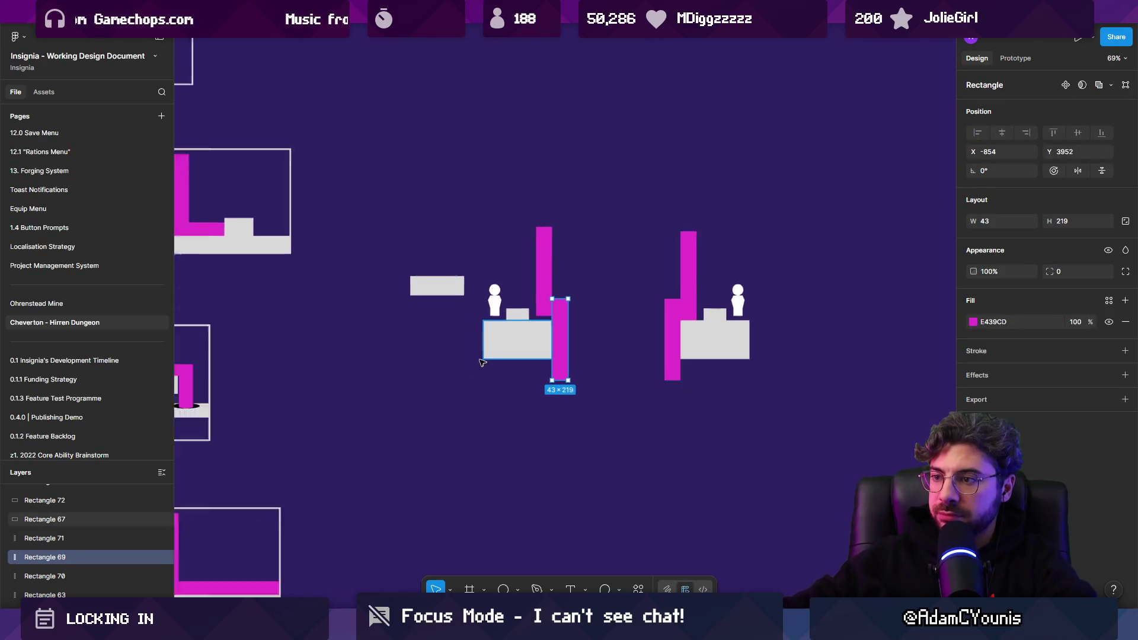
{"action": "left_click_drag", "start_coordinate": [428, 303], "coordinate": [423, 284]}
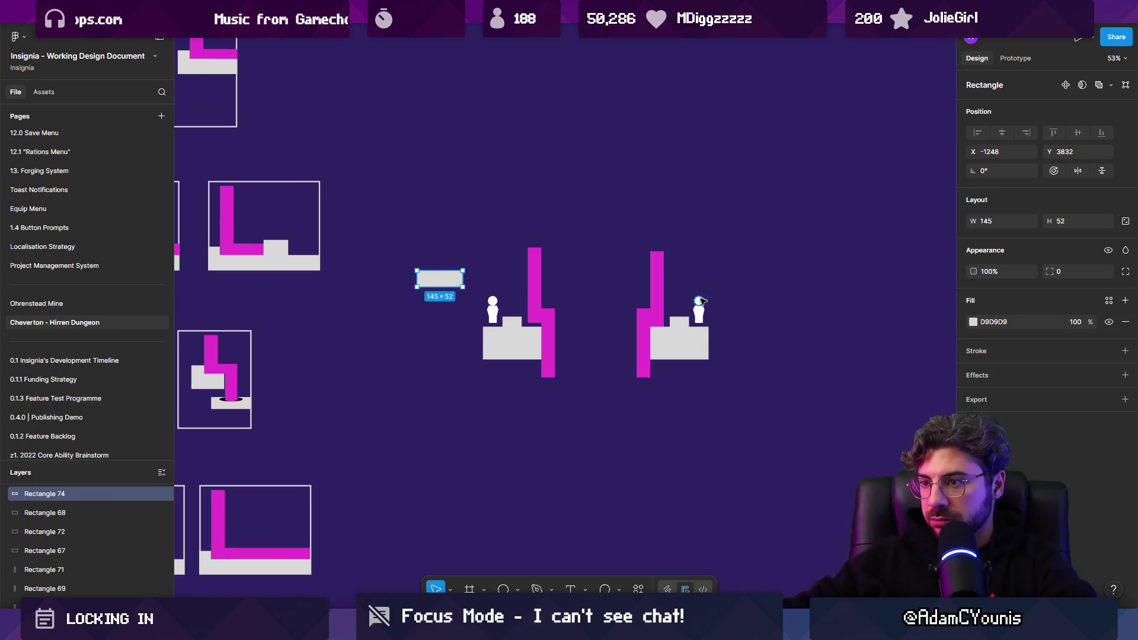
{"action": "scroll", "coordinate": [699, 301], "scroll_direction": "down", "scroll_amount": 5, "text": "ctrl"}
{"action": "left_click_drag", "start_coordinate": [580, 311], "coordinate": [782, 428]}
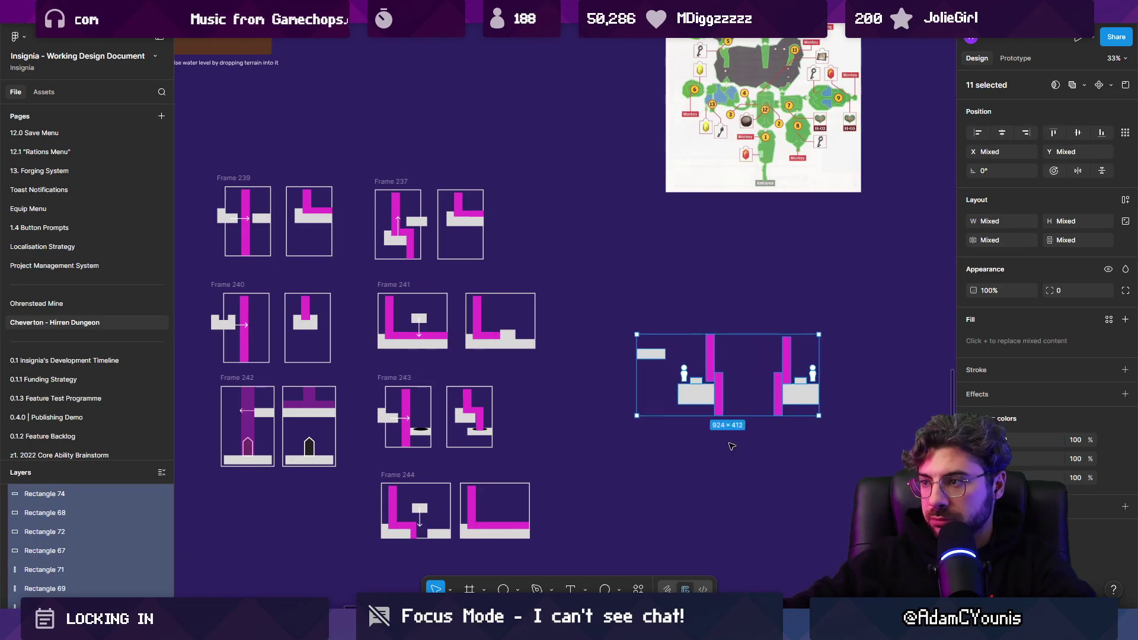
{"action": "left_click", "coordinate": [731, 446]}
{"action": "scroll", "coordinate": [728, 400], "scroll_direction": "up", "scroll_amount": 5, "text": "ctrl"}
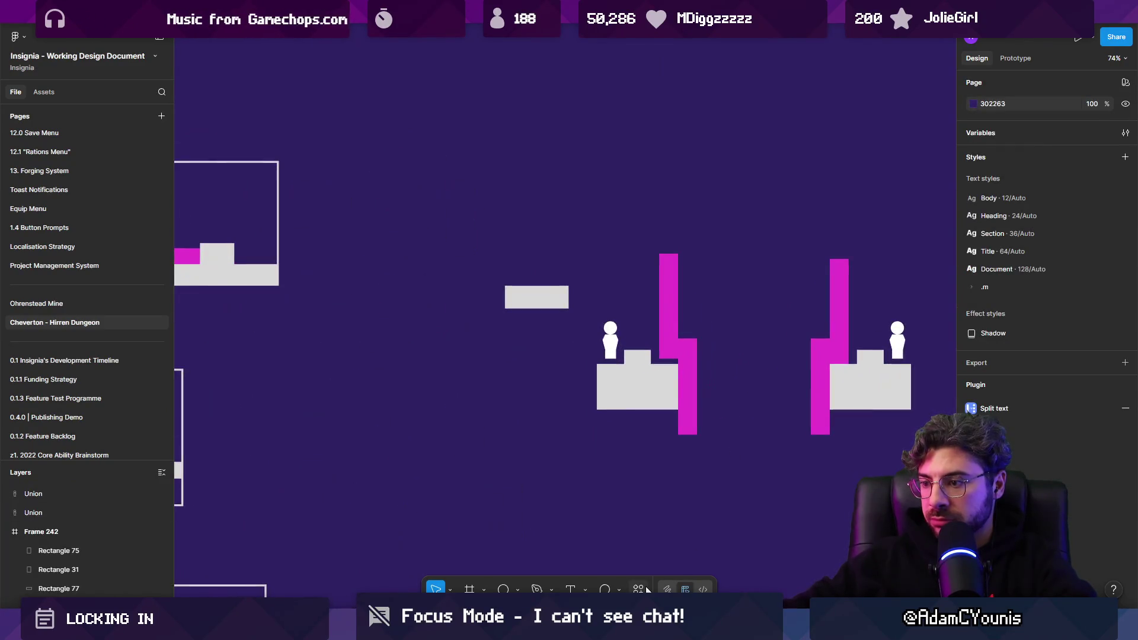
Draw a horizontal white line across the platform with a Triangle arrow end
{"action": "left_click", "coordinate": [537, 589]}
{"action": "left_click", "coordinate": [640, 382]}
{"action": "left_click", "coordinate": [735, 383]}
{"action": "key", "text": "Escape"}
{"action": "left_click", "coordinate": [1065, 273]}
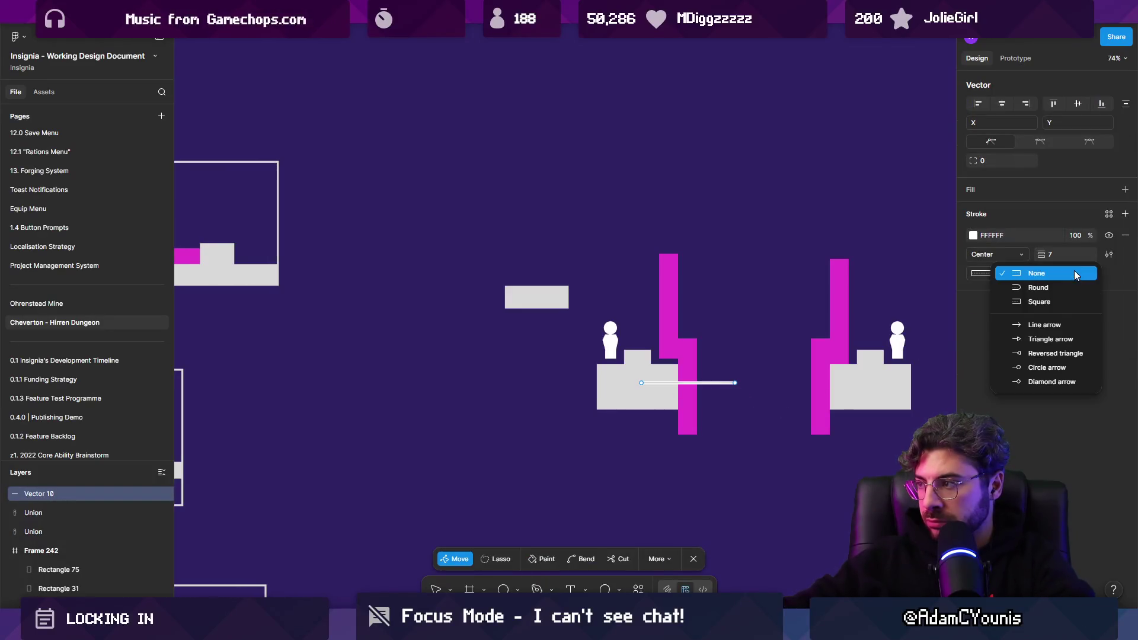
{"action": "left_click", "coordinate": [1051, 342]}
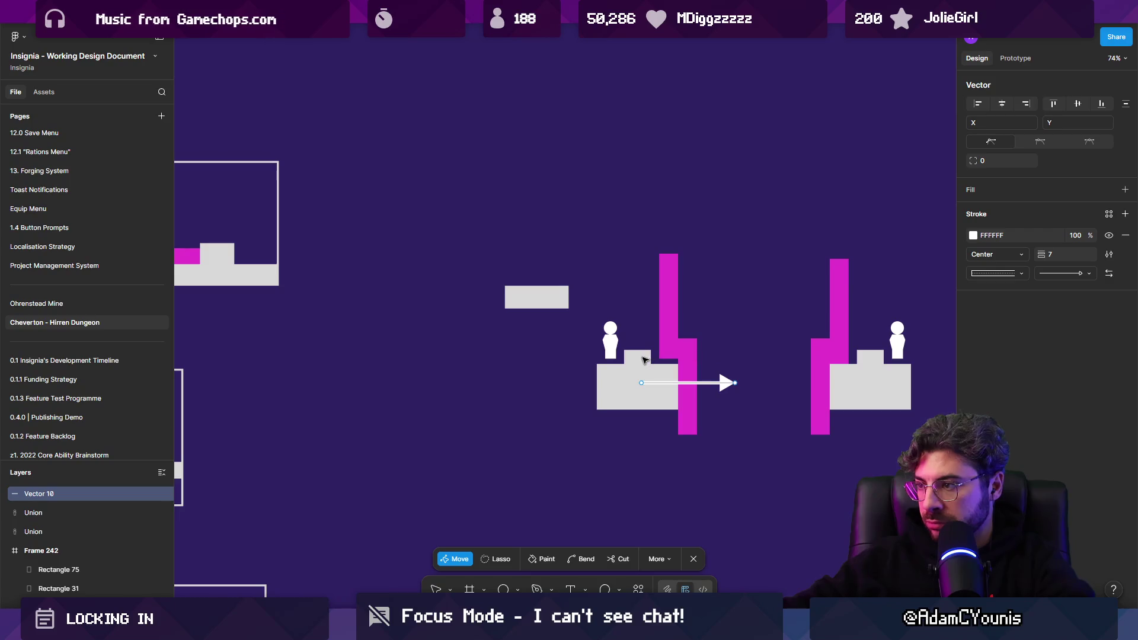
{"action": "key", "text": "Escape"}
{"action": "key", "text": "Escape"}
Move the figure below the grey block and place a shorter arrow copy beside it
{"action": "scroll", "coordinate": [630, 303], "scroll_direction": "down", "scroll_amount": 2}
{"action": "left_click_drag", "start_coordinate": [630, 304], "coordinate": [591, 420]}
{"action": "left_click", "coordinate": [919, 296]}
{"action": "left_click", "coordinate": [591, 420]}
{"action": "left_click", "coordinate": [711, 341]}
{"action": "left_click_drag", "start_coordinate": [711, 341], "coordinate": [643, 419]}
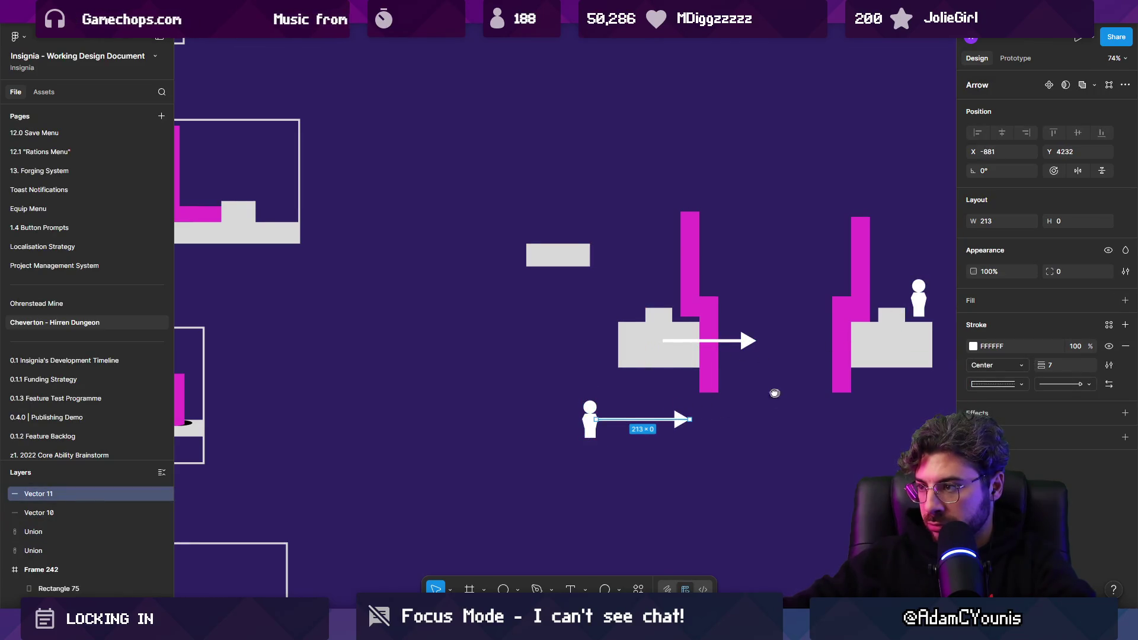
{"action": "scroll", "coordinate": [780, 395], "scroll_direction": "right", "scroll_amount": 4}
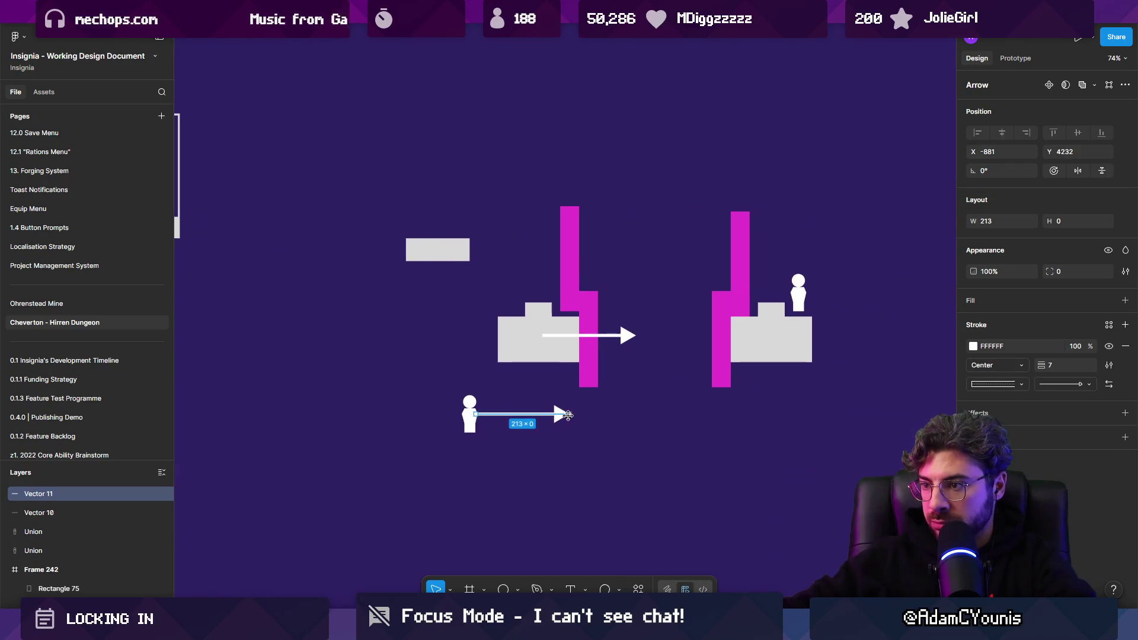
{"action": "left_click_drag", "start_coordinate": [569, 415], "coordinate": [542, 414]}
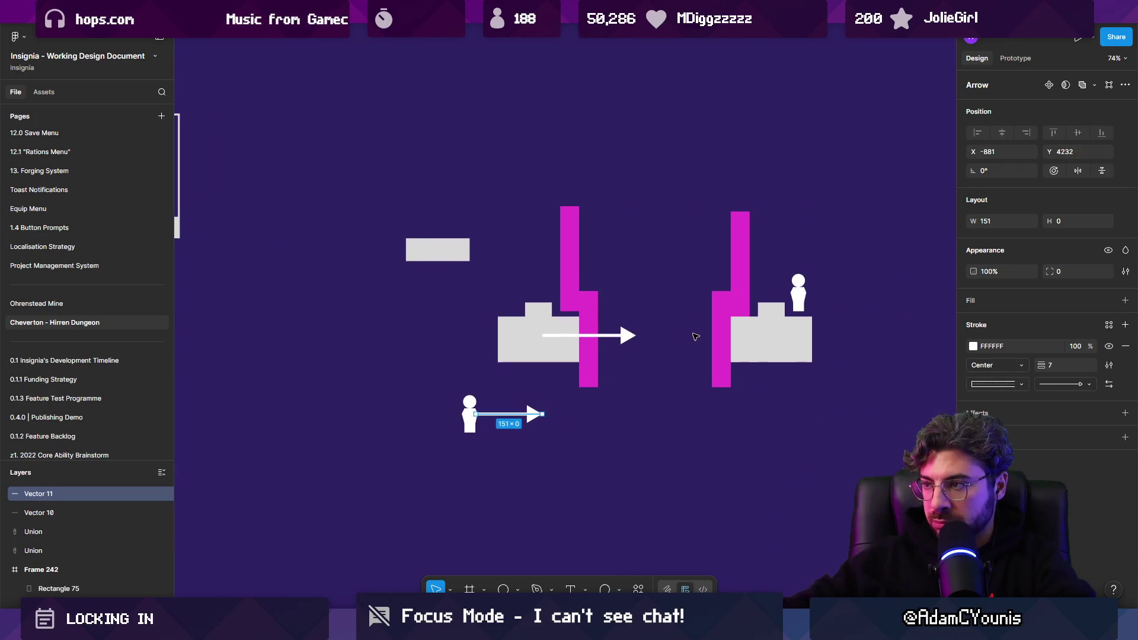
Delete the stray floating grey rectangle
{"action": "left_click", "coordinate": [464, 258]}
{"action": "key", "text": "Delete"}
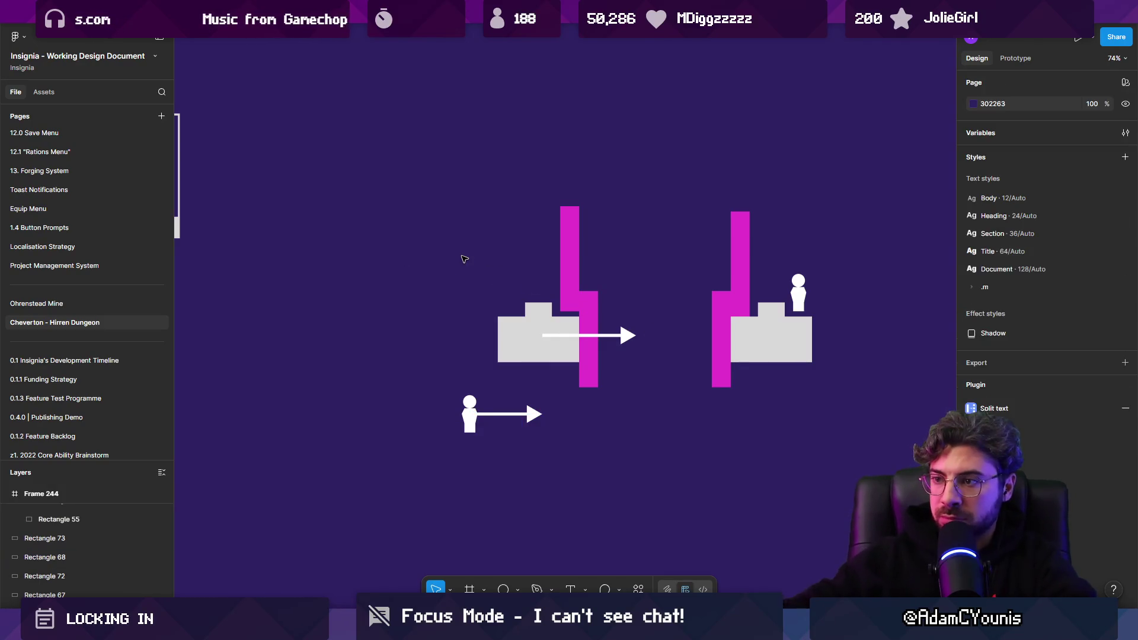
{"action": "scroll", "coordinate": [462, 258], "scroll_direction": "down", "scroll_amount": 3}
Frame the centre scene with the outline rectangle and copy the outline over the right scene
{"action": "left_click", "coordinate": [286, 210]}
{"action": "mouse_move", "coordinate": [285, 210]}
{"action": "left_mouse_down"}
{"action": "mouse_move", "coordinate": [442, 263]}
{"action": "mouse_move", "coordinate": [539, 266]}
{"action": "left_mouse_up"}
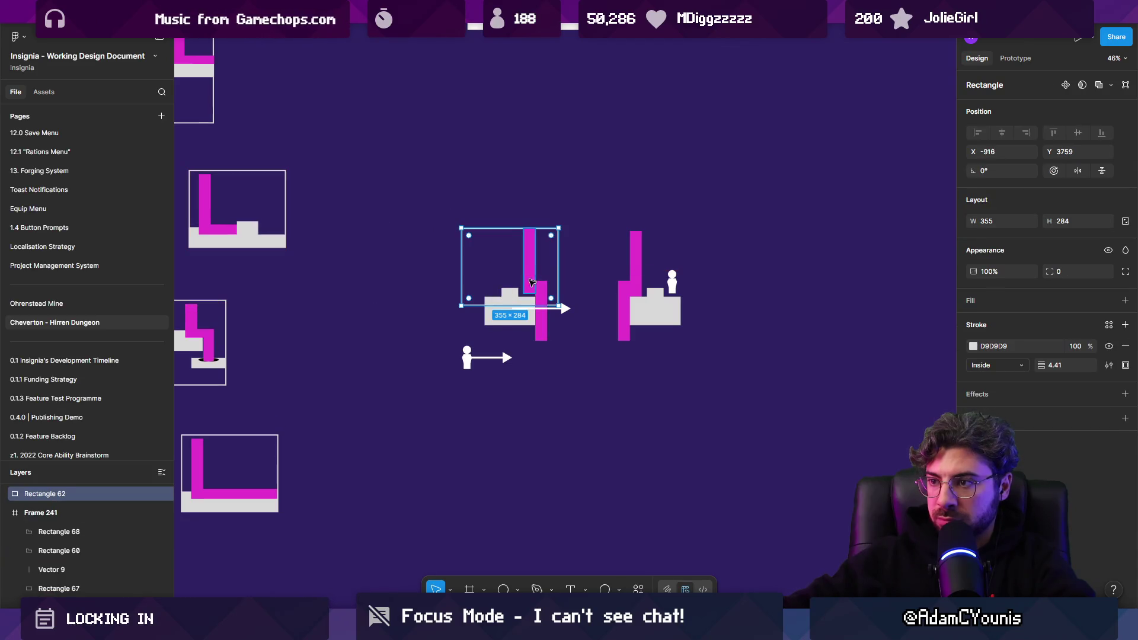
{"action": "scroll", "coordinate": [517, 307], "scroll_direction": "up", "scroll_amount": 3, "text": "ctrl"}
{"action": "mouse_move", "coordinate": [513, 308]}
{"action": "left_mouse_down"}
{"action": "mouse_move", "coordinate": [501, 327]}
{"action": "mouse_move", "coordinate": [499, 446]}
{"action": "left_mouse_up"}
{"action": "mouse_move", "coordinate": [407, 303]}
{"action": "left_mouse_down"}
{"action": "mouse_move", "coordinate": [395, 303]}
{"action": "mouse_move", "coordinate": [711, 301]}
{"action": "left_mouse_up"}
Add a grey floor strip to the left panel and shift its scene contents left
{"action": "mouse_move", "coordinate": [516, 322]}
{"action": "left_mouse_down", "text": "alt"}
{"action": "mouse_move", "coordinate": [465, 424]}
{"action": "mouse_move", "coordinate": [577, 425]}
{"action": "mouse_move", "coordinate": [592, 394]}
{"action": "mouse_move", "coordinate": [591, 413]}
{"action": "left_mouse_up", "text": "alt"}
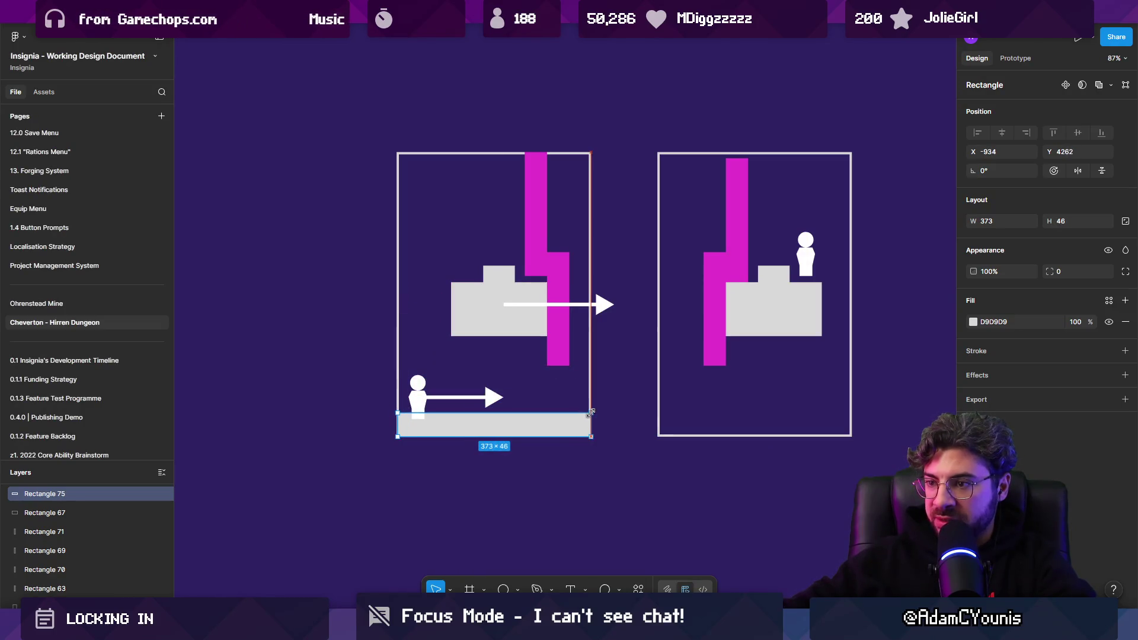
{"action": "left_click", "coordinate": [431, 391]}
{"action": "left_click_drag", "start_coordinate": [431, 391], "coordinate": [491, 396]}
{"action": "scroll", "coordinate": [580, 336], "scroll_direction": "right", "scroll_amount": 3}
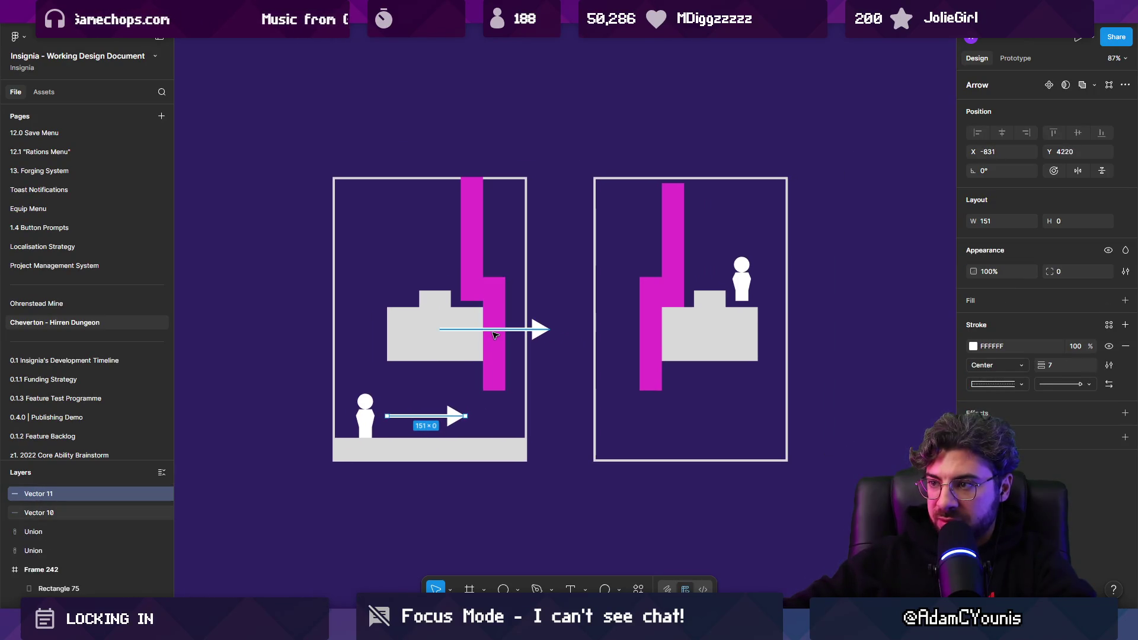
{"action": "left_click", "coordinate": [454, 336]}
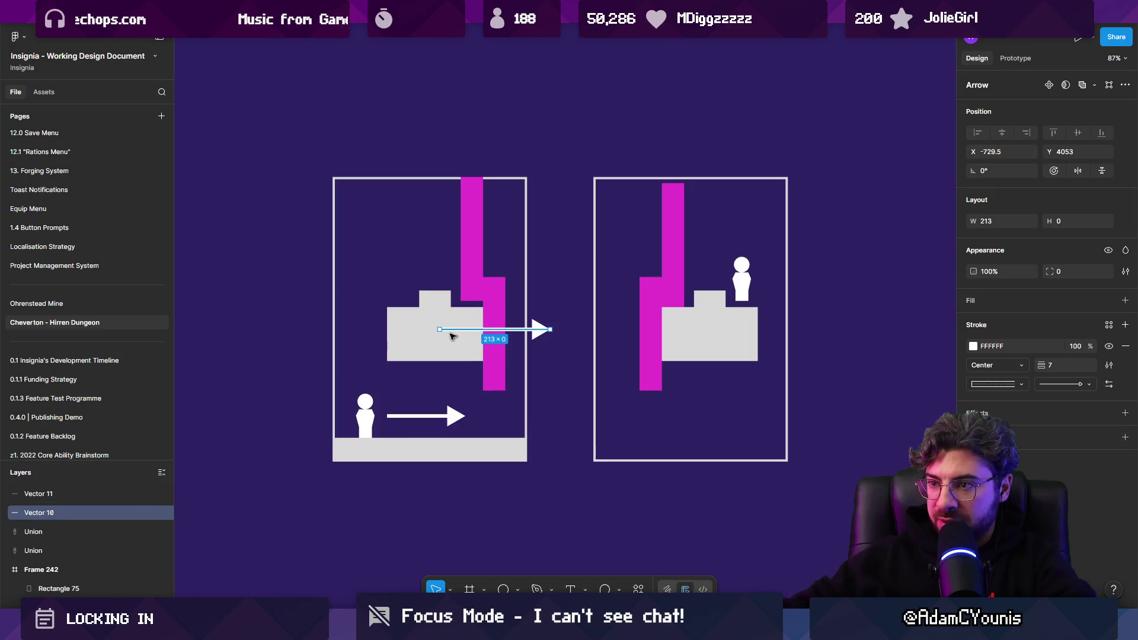
{"action": "left_click_drag", "start_coordinate": [290, 213], "coordinate": [553, 464]}
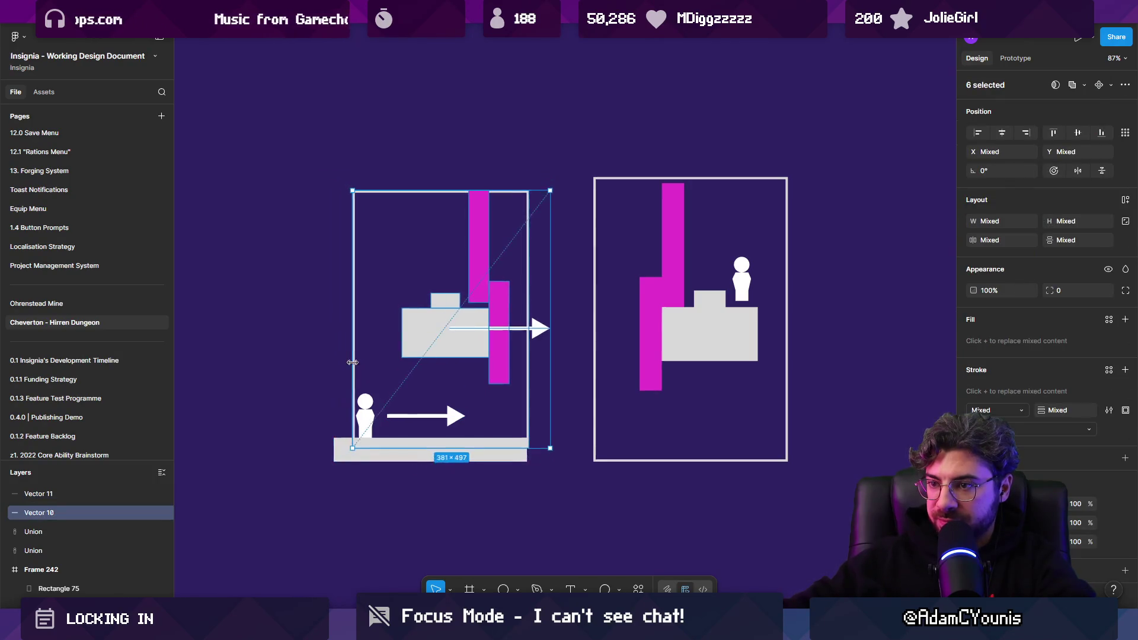
{"action": "left_click", "coordinate": [367, 451], "text": "shift"}
{"action": "left_click_drag", "start_coordinate": [444, 329], "coordinate": [401, 328]}
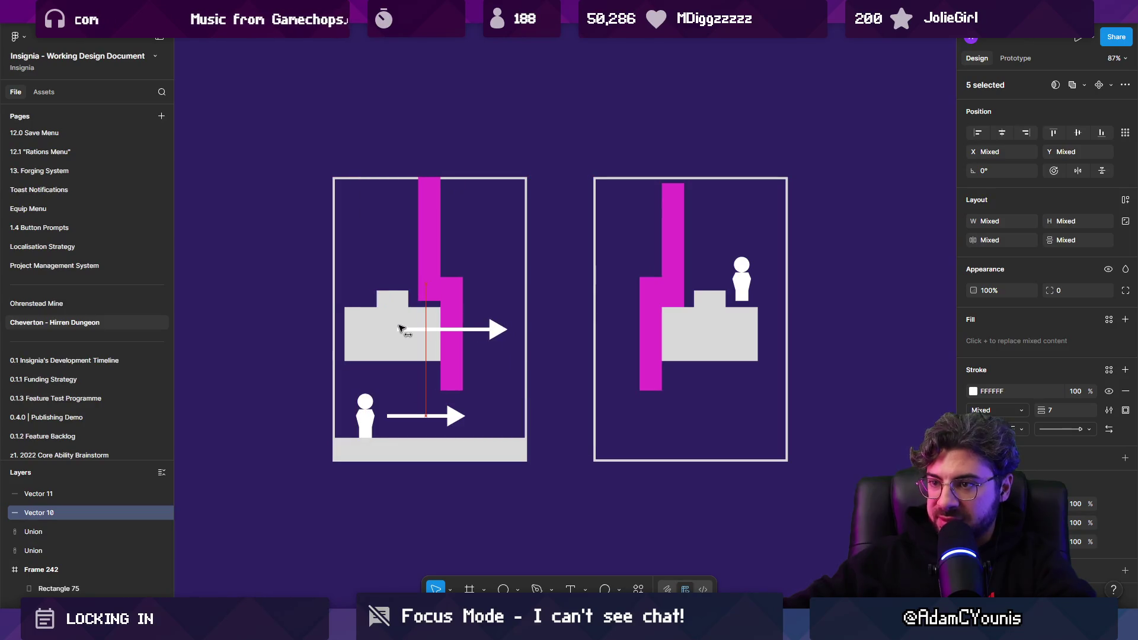
Copy the floor strip into the right panel
{"action": "left_click", "coordinate": [723, 317]}
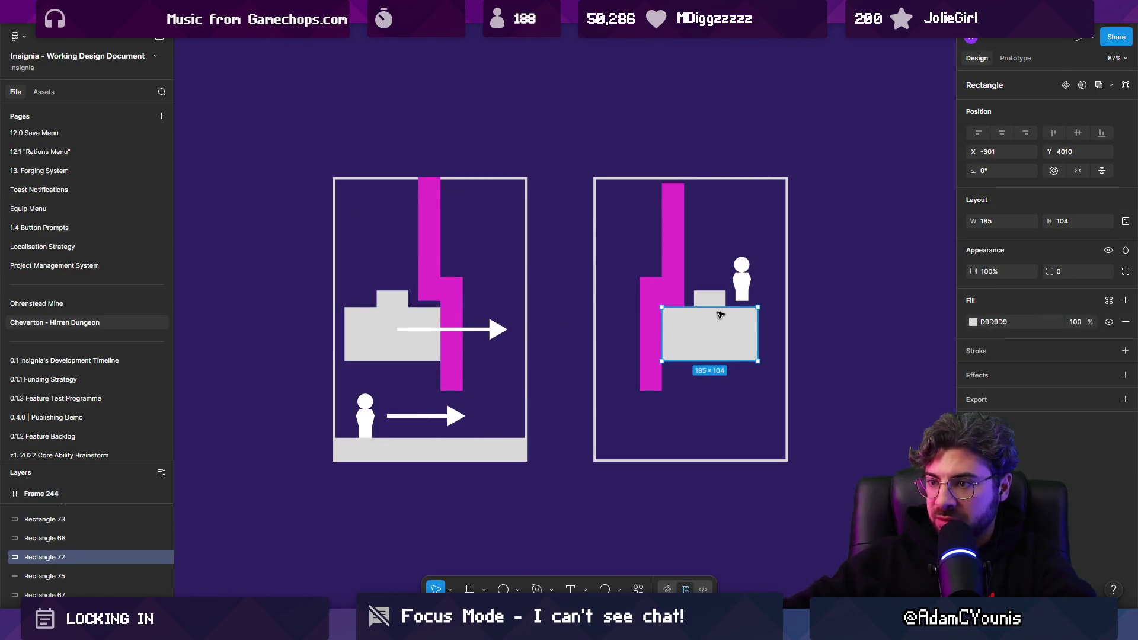
{"action": "left_click", "coordinate": [468, 449]}
{"action": "left_click_drag", "start_coordinate": [468, 448], "coordinate": [728, 448], "text": "alt"}
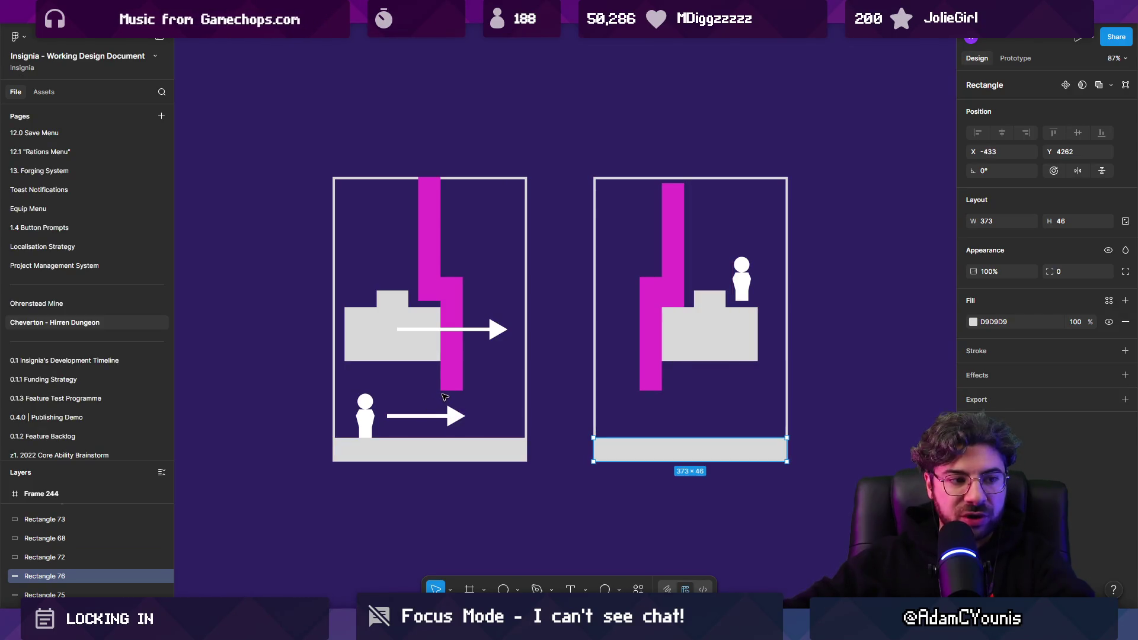
Split the left floor with a gap and stretch the magenta bar down to it
{"action": "left_click", "coordinate": [450, 382]}
{"action": "left_click", "coordinate": [423, 443]}
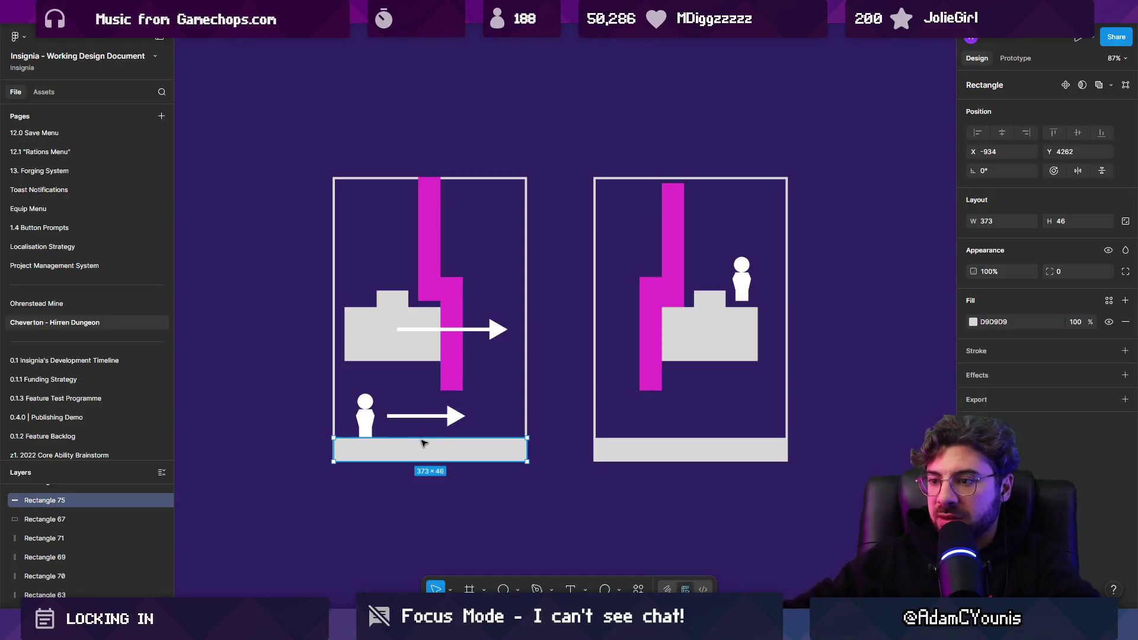
{"action": "mouse_move", "coordinate": [524, 450]}
{"action": "left_mouse_down"}
{"action": "mouse_move", "coordinate": [425, 450]}
{"action": "mouse_move", "coordinate": [493, 454]}
{"action": "mouse_move", "coordinate": [476, 449]}
{"action": "left_mouse_up"}
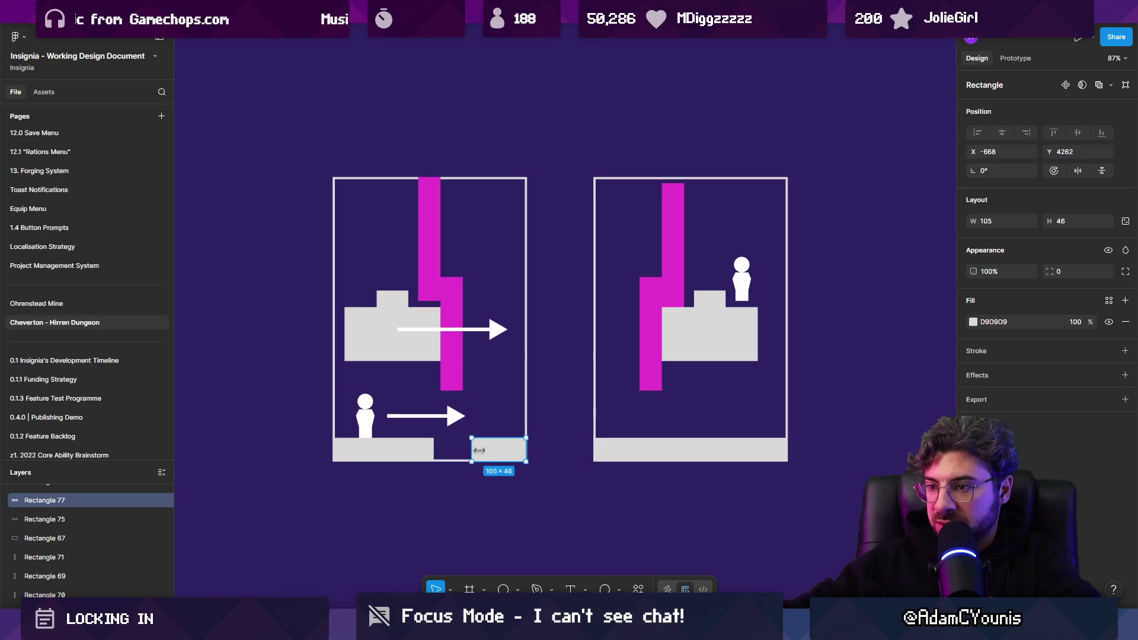
{"action": "left_click", "coordinate": [452, 373]}
{"action": "left_click_drag", "start_coordinate": [452, 390], "coordinate": [452, 452]}
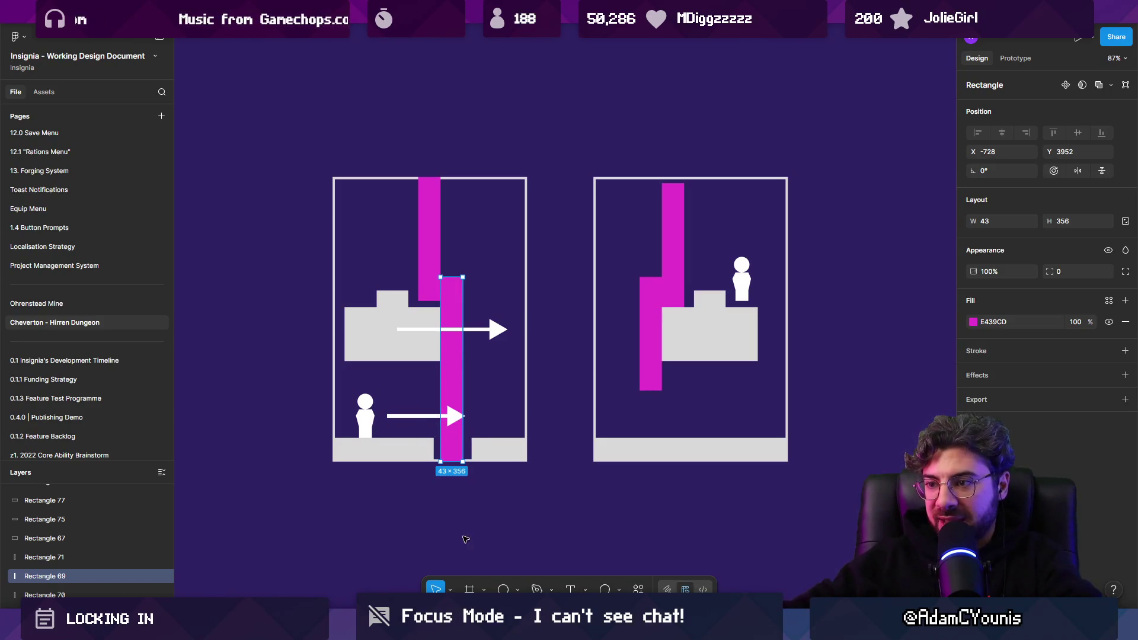
Try moving the grey block, magenta bar and figure, undoing each change
{"action": "left_click_drag", "start_coordinate": [364, 330], "coordinate": [474, 332]}
{"action": "key", "text": "ctrl+z"}
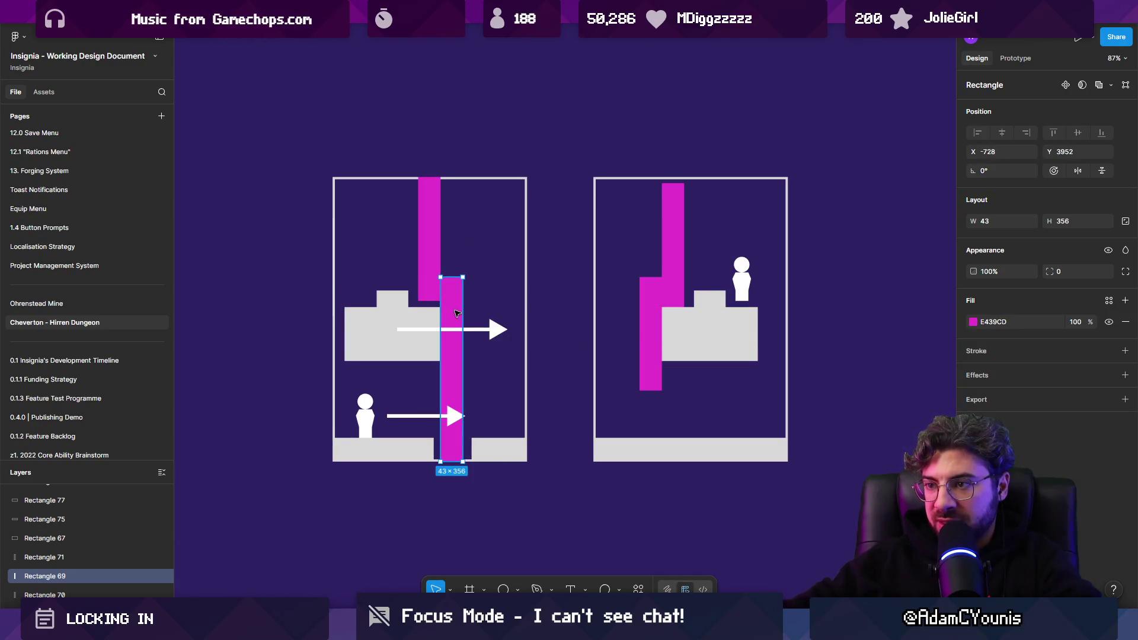
{"action": "left_click_drag", "start_coordinate": [457, 456], "coordinate": [516, 456]}
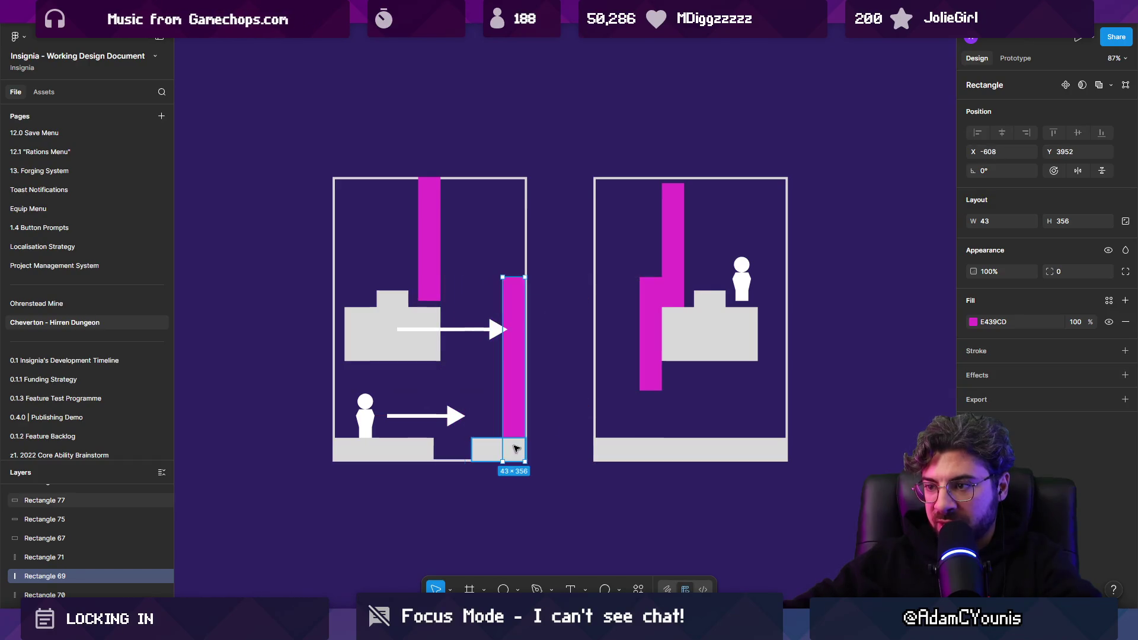
{"action": "key", "text": "ctrl+z"}
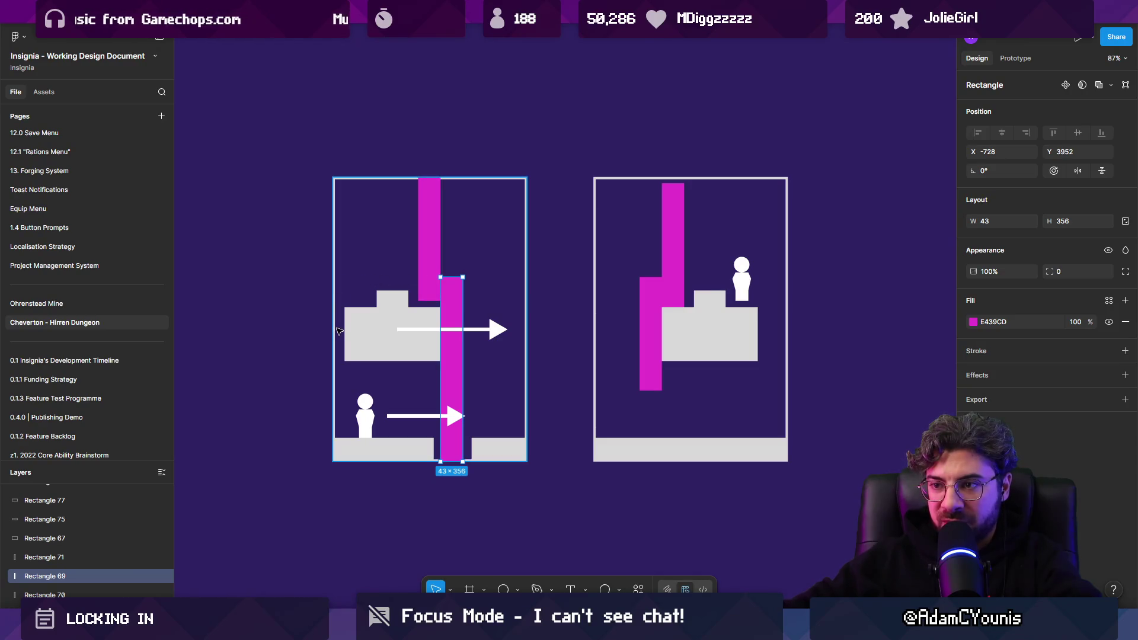
{"action": "mouse_move", "coordinate": [367, 416]}
{"action": "left_mouse_down"}
{"action": "mouse_move", "coordinate": [475, 383]}
{"action": "mouse_move", "coordinate": [419, 397]}
{"action": "left_mouse_up"}
{"action": "key", "text": "Escape"}
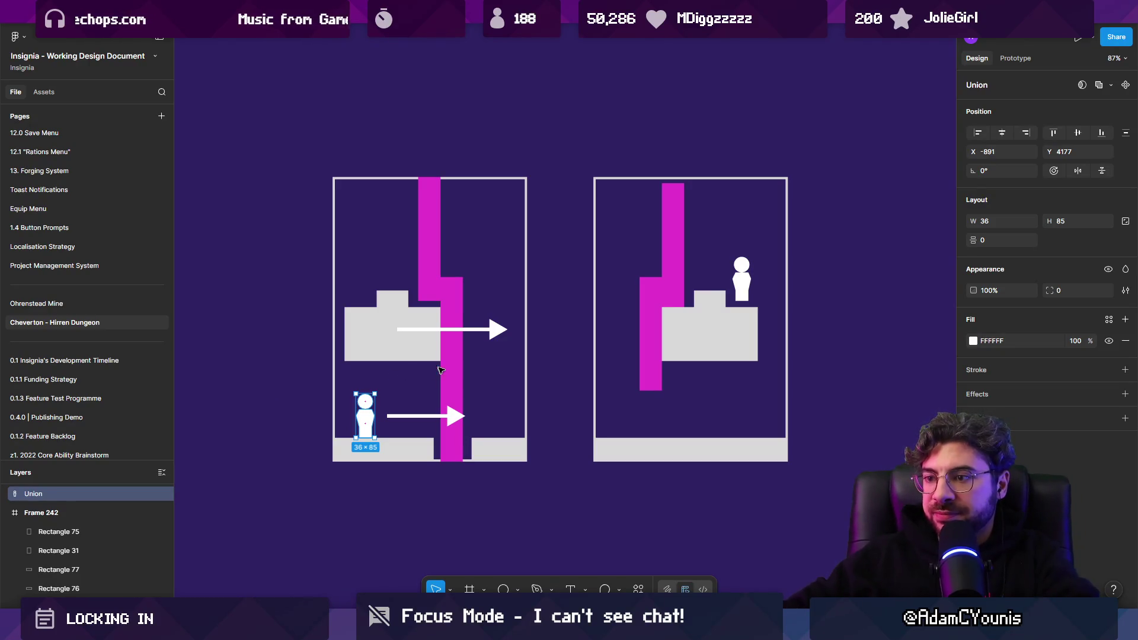
{"action": "scroll", "coordinate": [544, 357], "scroll_direction": "down", "scroll_amount": 10}
{"action": "scroll", "coordinate": [545, 354], "scroll_direction": "up", "scroll_amount": 3}
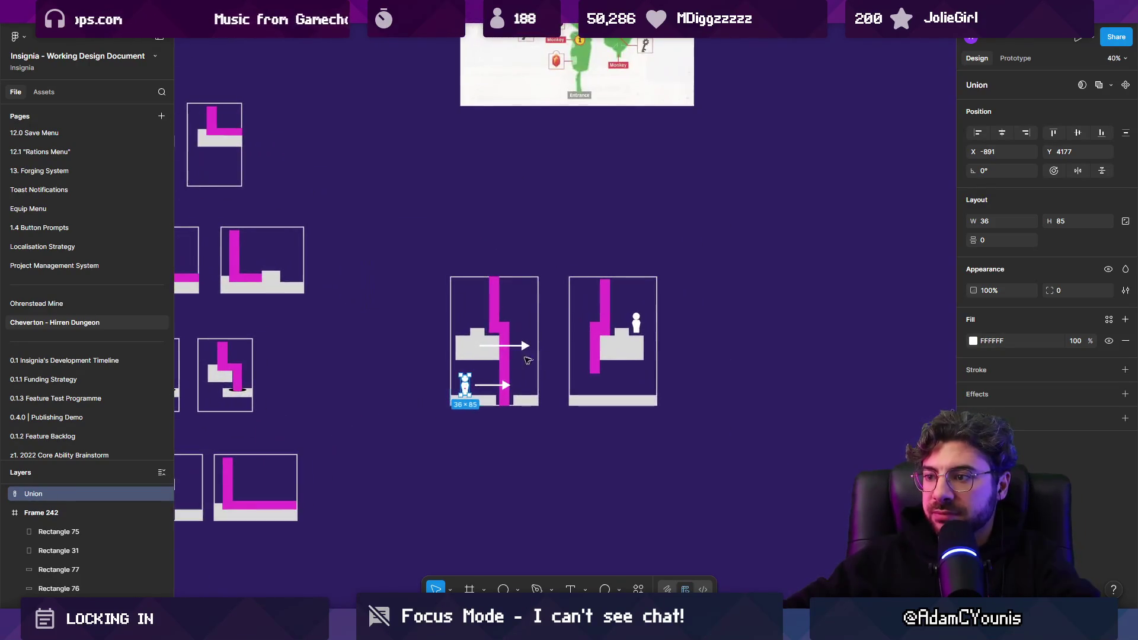
Move the grey block and white figure below the frames and copy a magenta bar beside the figure
{"action": "left_click", "coordinate": [417, 360]}
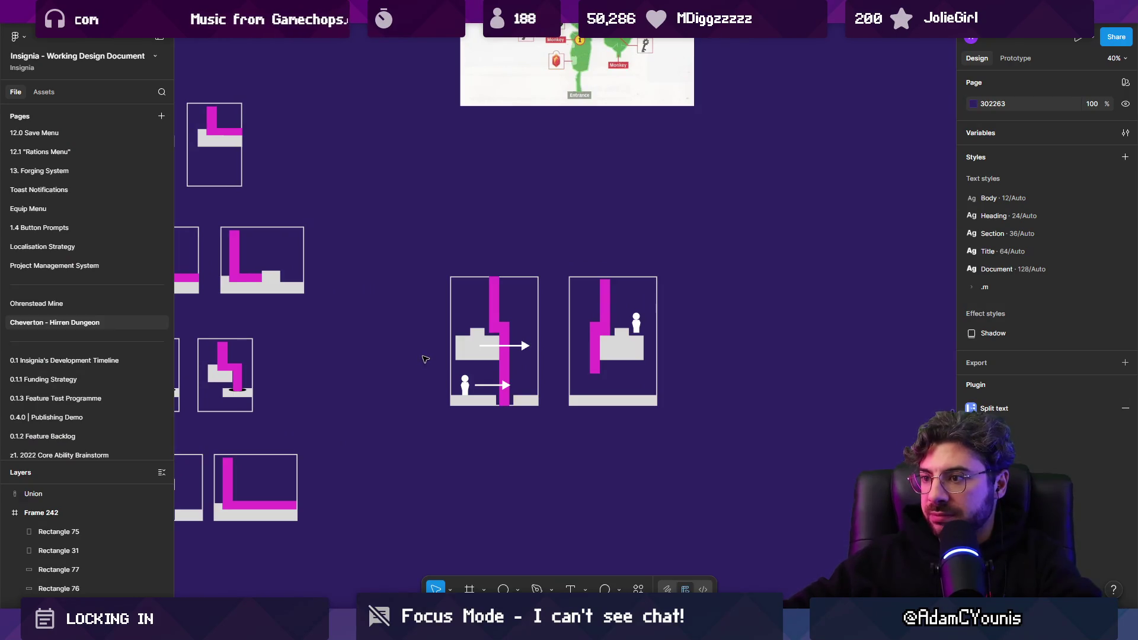
{"action": "scroll", "coordinate": [445, 359], "scroll_direction": "down", "scroll_amount": 3}
{"action": "scroll", "coordinate": [468, 339], "scroll_direction": "up", "scroll_amount": 3}
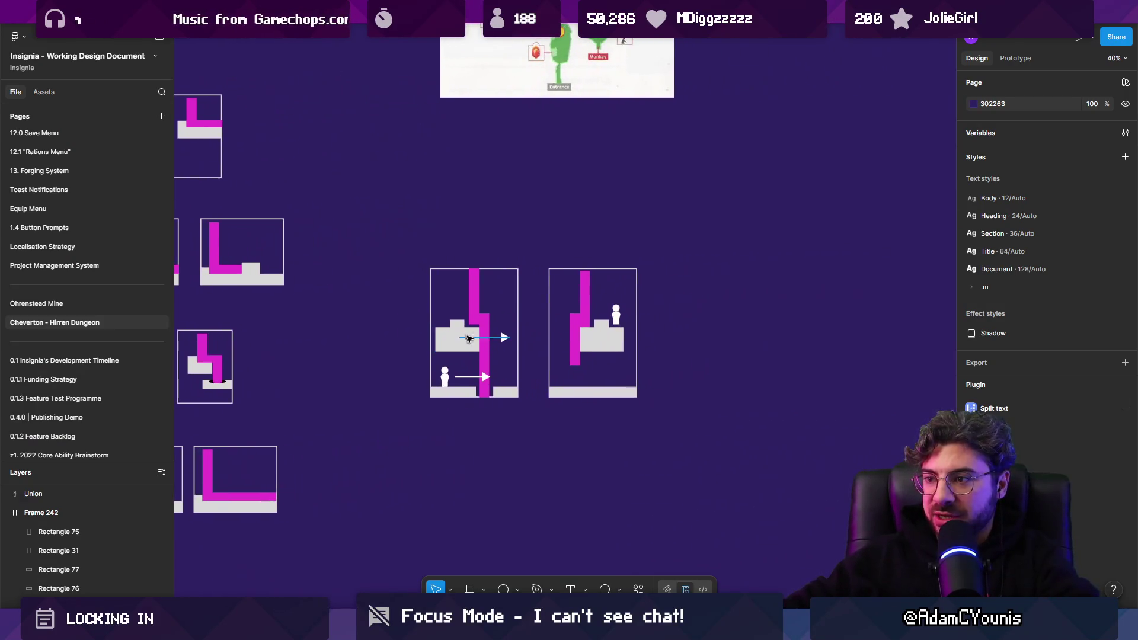
{"action": "left_click", "coordinate": [478, 305]}
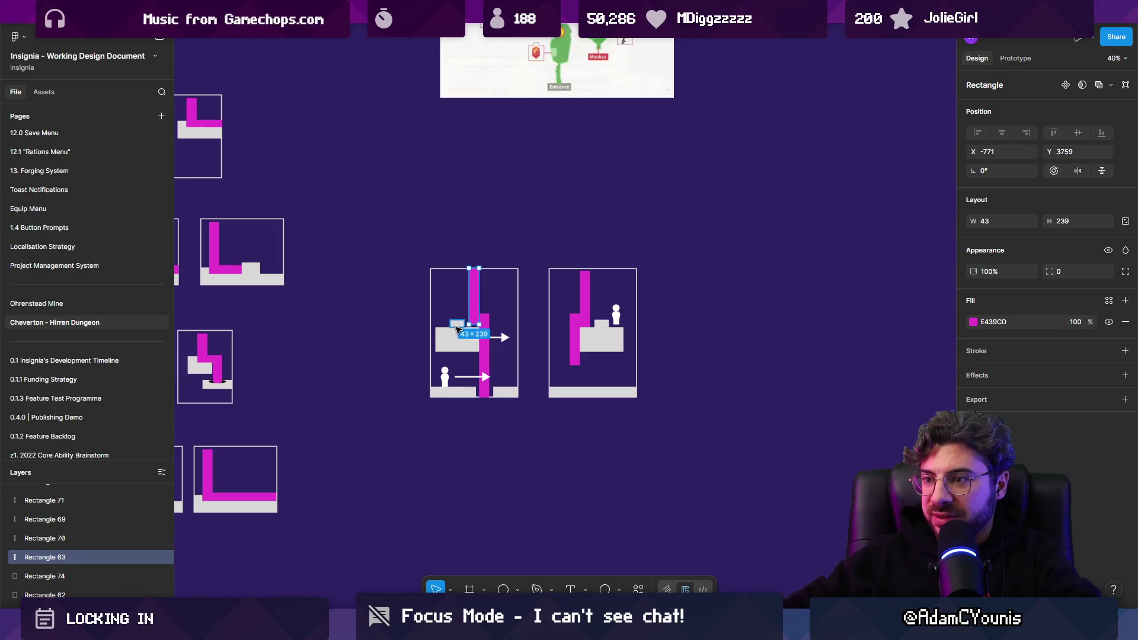
{"action": "left_click", "coordinate": [457, 329]}
{"action": "left_click_drag", "start_coordinate": [456, 344], "coordinate": [500, 451]}
{"action": "mouse_move", "coordinate": [445, 380]}
{"action": "left_mouse_down"}
{"action": "mouse_move", "coordinate": [458, 423]}
{"action": "mouse_move", "coordinate": [511, 499]}
{"action": "left_mouse_up"}
{"action": "mouse_move", "coordinate": [487, 354]}
{"action": "left_mouse_down"}
{"action": "mouse_move", "coordinate": [534, 477]}
{"action": "mouse_move", "coordinate": [474, 483]}
{"action": "left_mouse_up"}
{"action": "left_click_drag", "start_coordinate": [477, 299], "coordinate": [502, 422]}
{"action": "key", "text": "ctrl+z"}
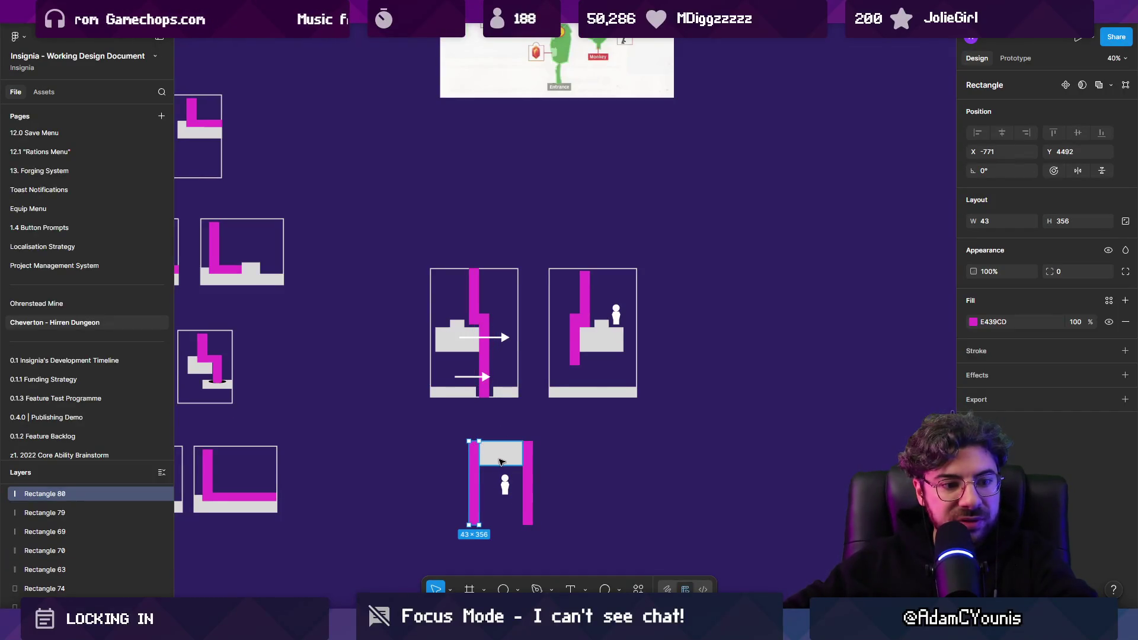
Copy the right magenta pillar and reshape it into a bar across the pillar tops
{"action": "scroll", "coordinate": [498, 461], "scroll_direction": "up", "scroll_amount": 5}
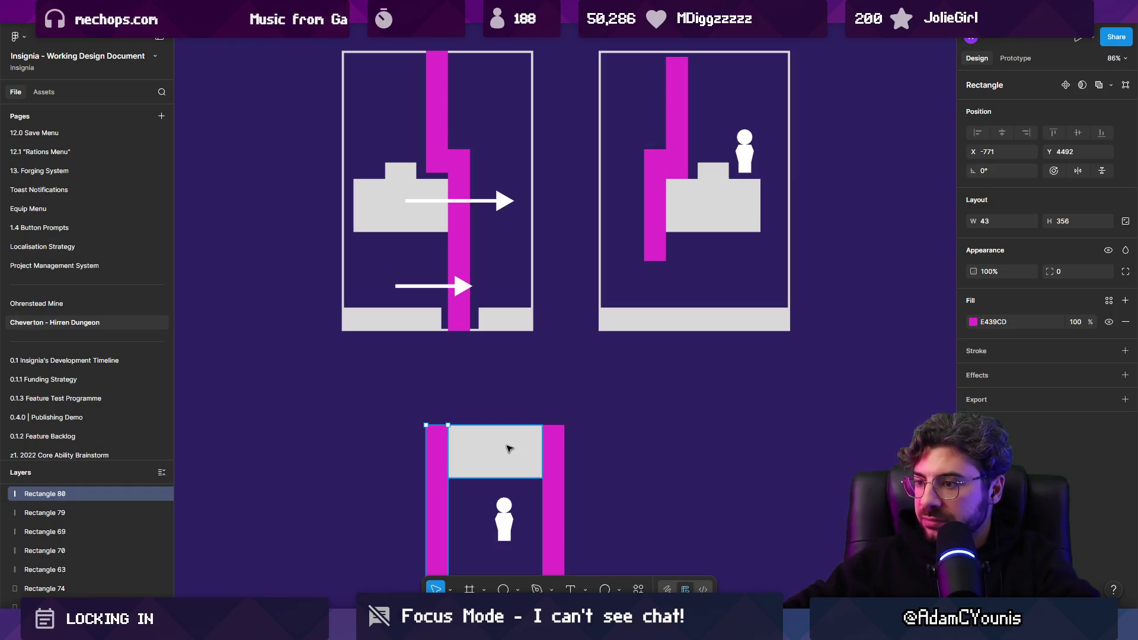
{"action": "scroll", "coordinate": [509, 448], "scroll_direction": "down", "scroll_amount": 5}
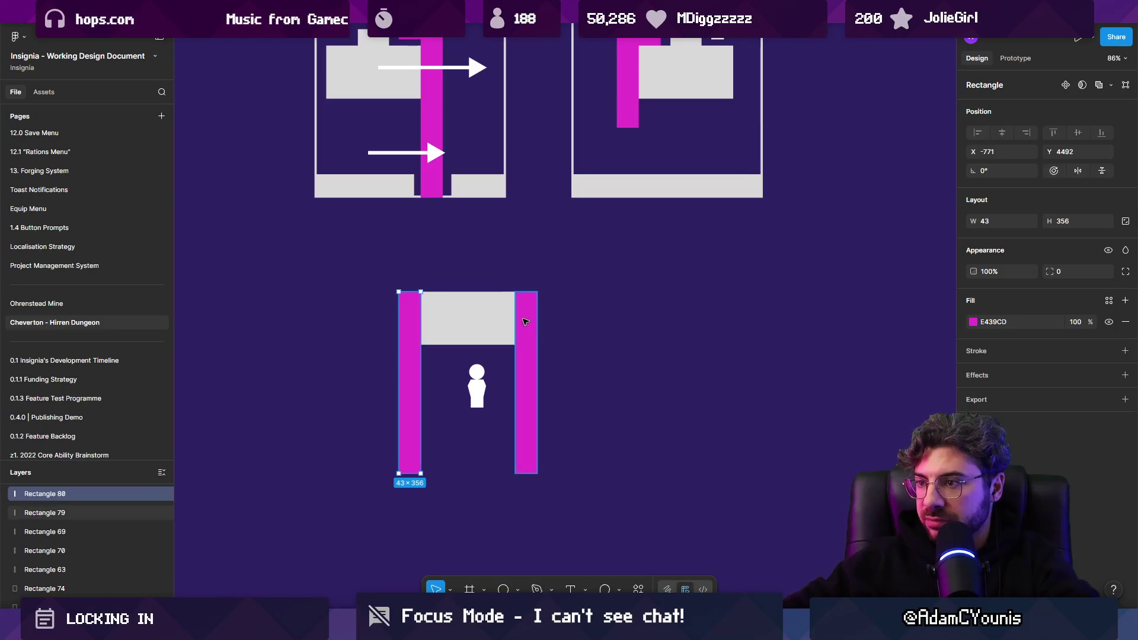
{"action": "left_click", "coordinate": [534, 367]}
{"action": "left_click_drag", "start_coordinate": [534, 367], "coordinate": [527, 272]}
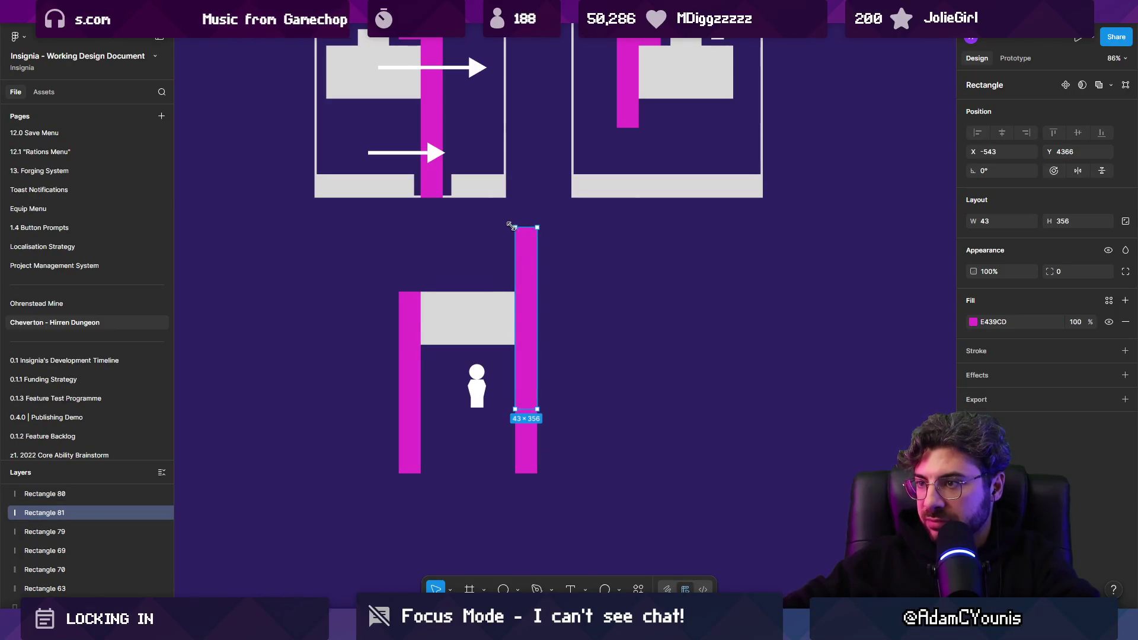
{"action": "mouse_move", "coordinate": [504, 227]}
{"action": "left_mouse_down"}
{"action": "mouse_move", "coordinate": [617, 296]}
{"action": "mouse_move", "coordinate": [536, 279]}
{"action": "mouse_move", "coordinate": [638, 298]}
{"action": "left_mouse_up"}
{"action": "left_click", "coordinate": [519, 322]}
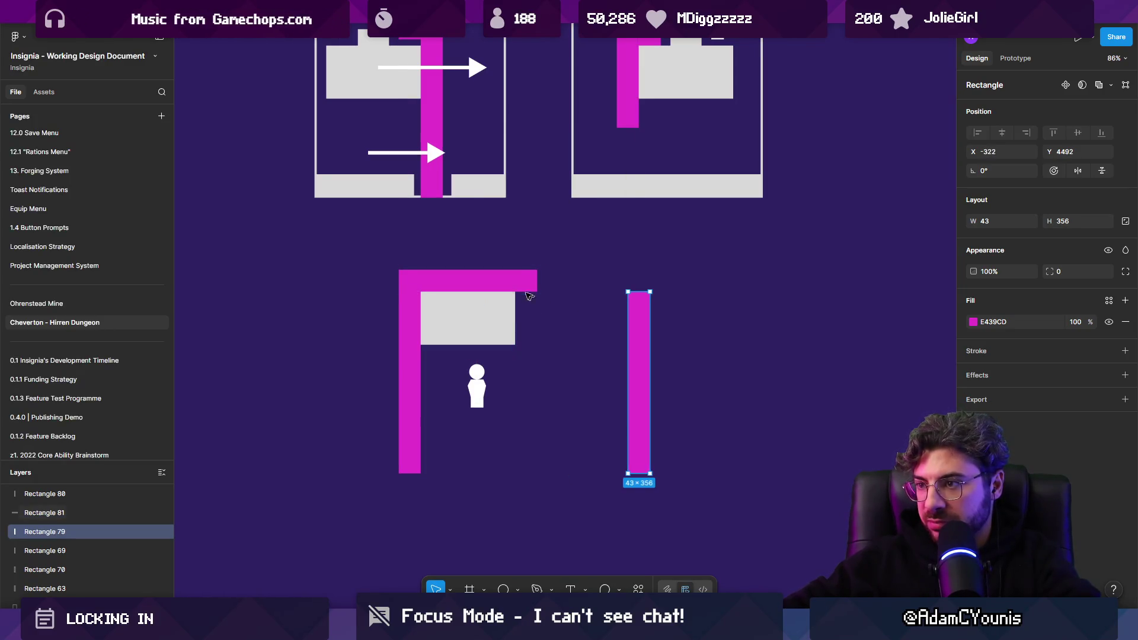
{"action": "left_click", "coordinate": [534, 284]}
{"action": "left_click_drag", "start_coordinate": [537, 282], "coordinate": [589, 284]}
{"action": "key", "text": "ctrl+z"}
{"action": "key", "text": "ctrl+z"}
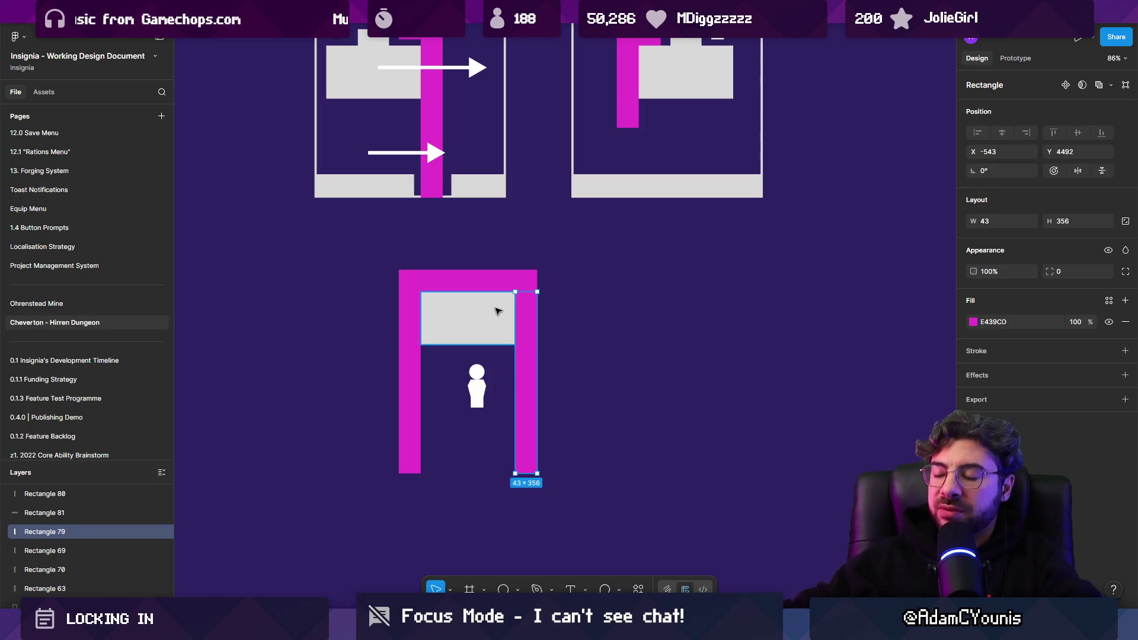
Copy the small grey rectangle into the lower scene as a floor bar behind the pillars
{"action": "left_click", "coordinate": [437, 261]}
{"action": "mouse_move", "coordinate": [467, 187]}
{"action": "left_mouse_down"}
{"action": "mouse_move", "coordinate": [448, 419]}
{"action": "mouse_move", "coordinate": [437, 419]}
{"action": "mouse_move", "coordinate": [648, 419]}
{"action": "left_mouse_up"}
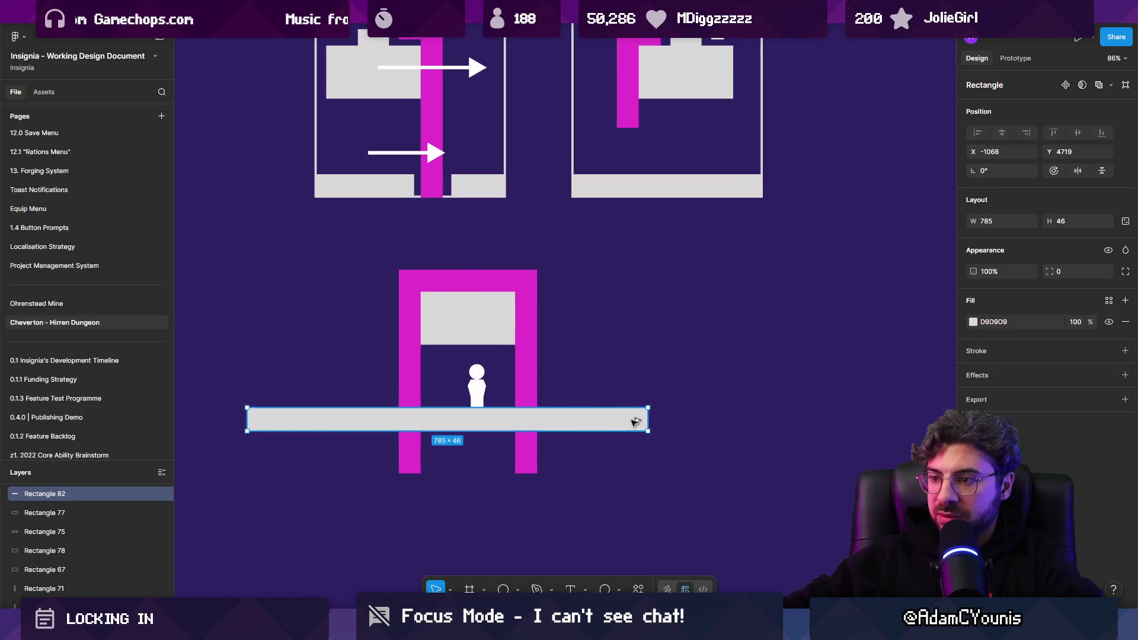
{"action": "key", "text": "["}
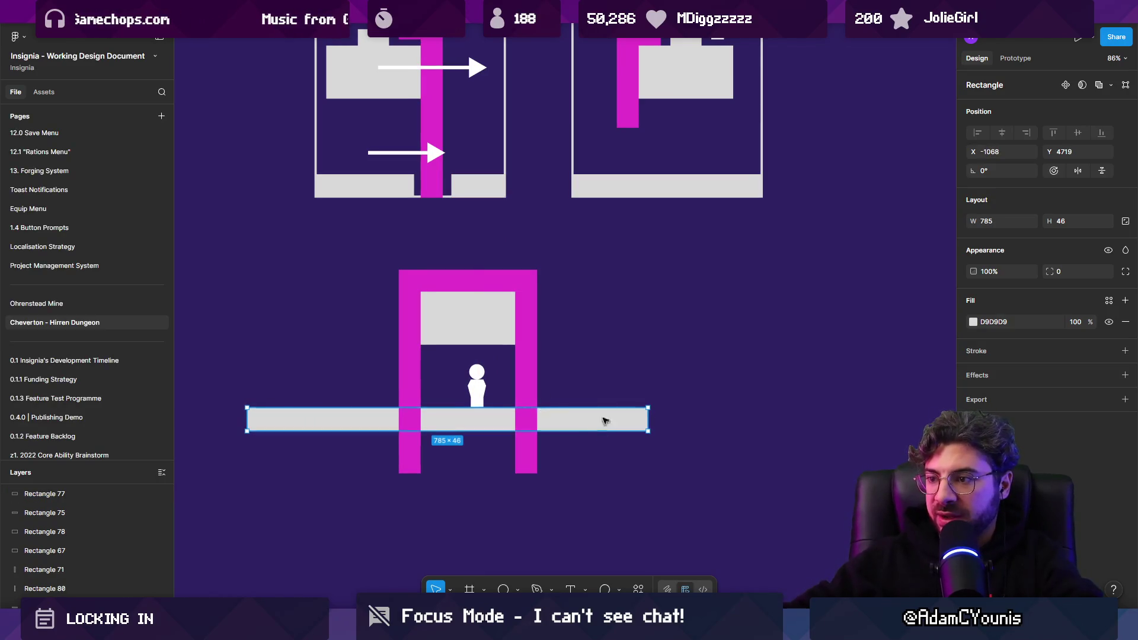
{"action": "key", "text": "Escape"}
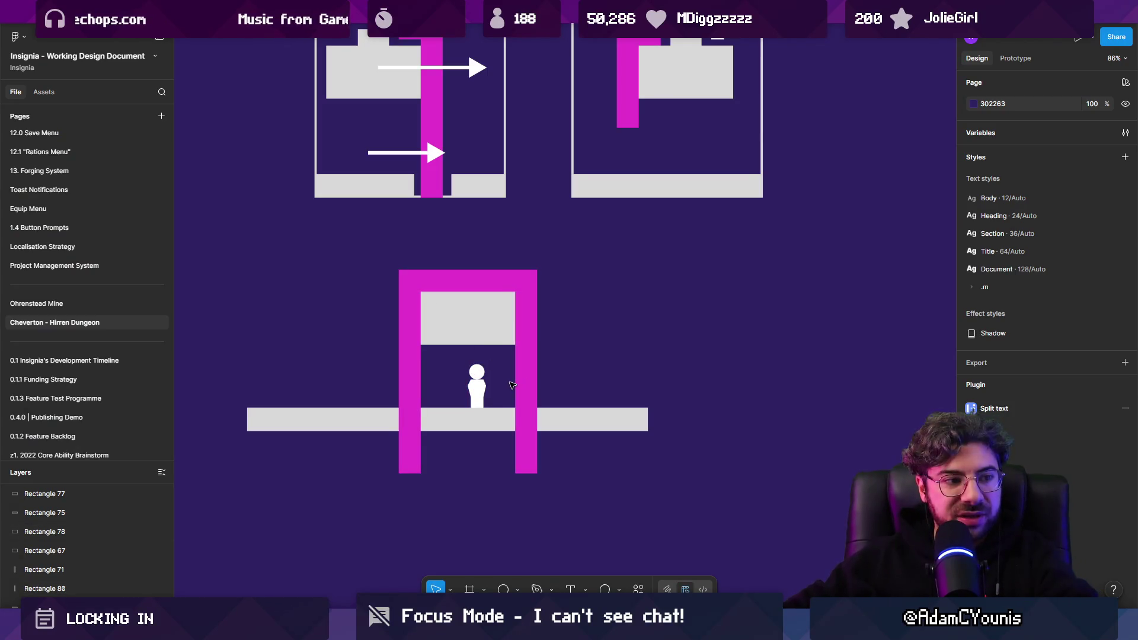
Copy the arch's top magenta bar below the arch and widen it into a platform
{"action": "left_click", "coordinate": [517, 384]}
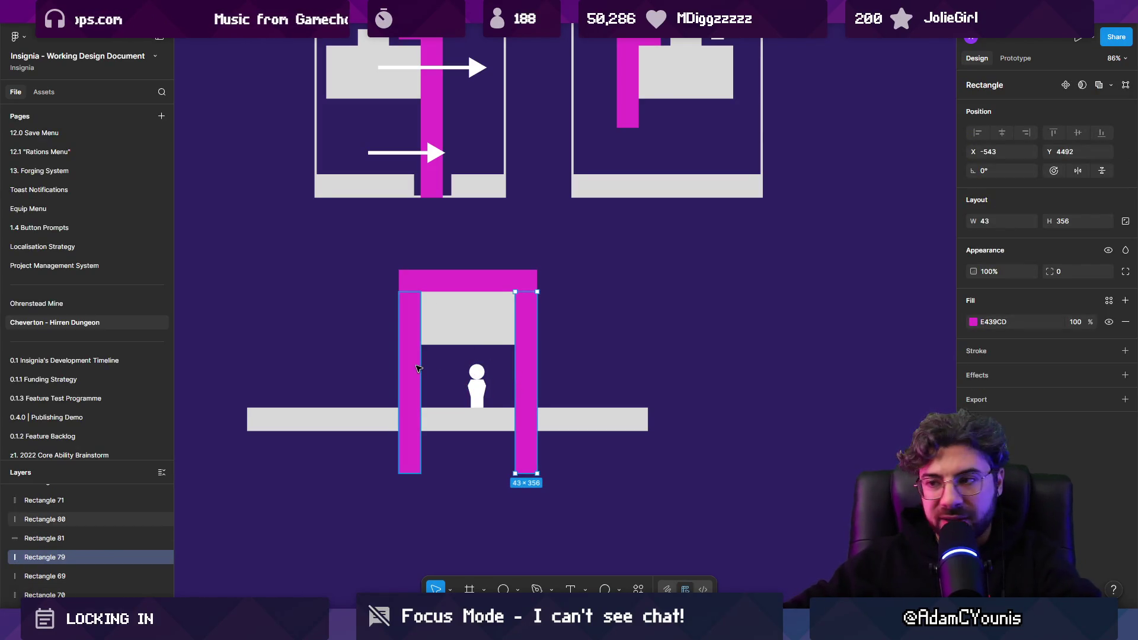
{"action": "scroll", "coordinate": [554, 347], "scroll_direction": "down", "scroll_amount": 6}
{"action": "scroll", "coordinate": [564, 350], "scroll_direction": "up", "scroll_amount": 4}
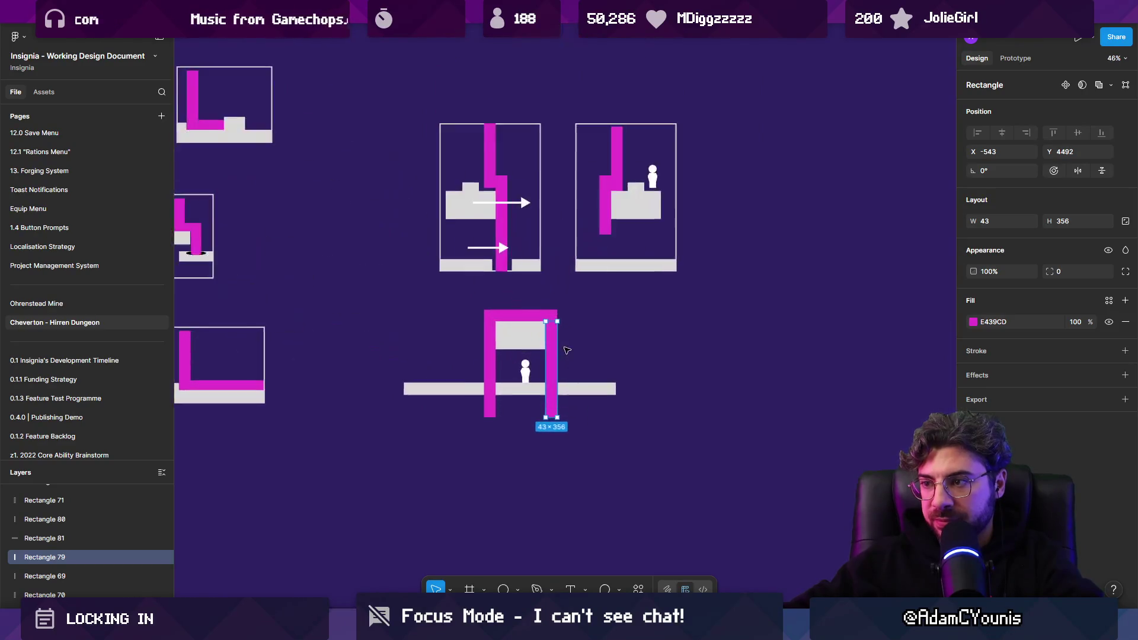
{"action": "left_click", "coordinate": [637, 373]}
{"action": "scroll", "coordinate": [522, 332], "scroll_direction": "down", "scroll_amount": 2}
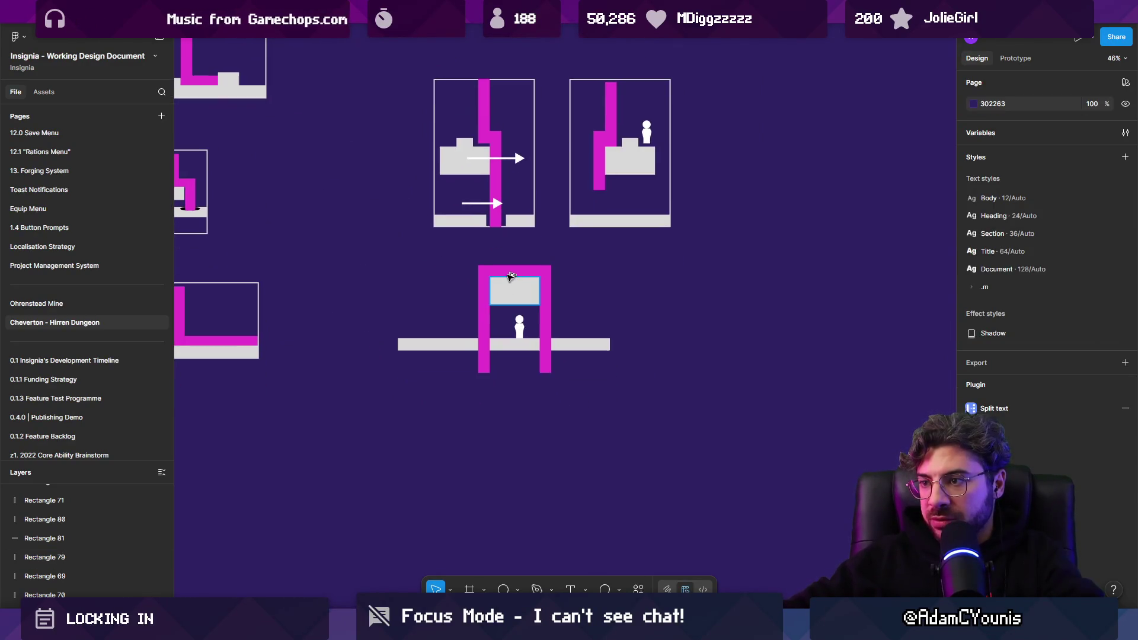
{"action": "left_click", "coordinate": [509, 273]}
{"action": "left_click_drag", "start_coordinate": [525, 303], "coordinate": [646, 535]}
{"action": "left_click_drag", "start_coordinate": [649, 487], "coordinate": [729, 487]}
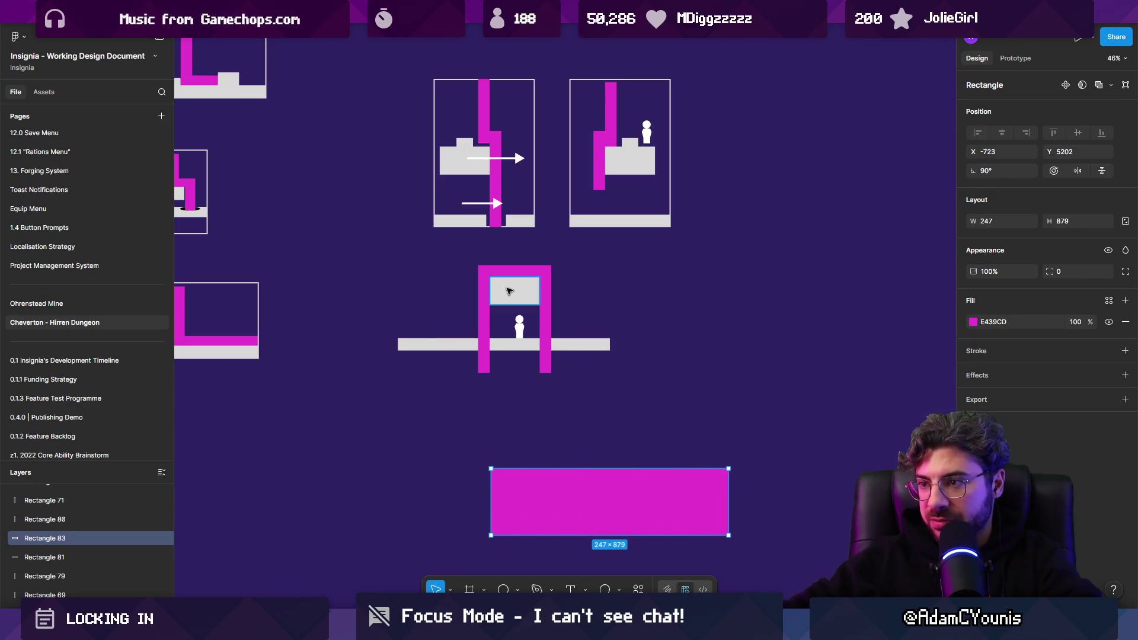
Place a copy of the grey block on the magenta platform and stand the white figure on it
{"action": "left_click_drag", "start_coordinate": [514, 291], "coordinate": [611, 472]}
{"action": "key", "text": "ctrl+z"}
{"action": "left_click_drag", "start_coordinate": [514, 291], "coordinate": [609, 471]}
{"action": "left_click_drag", "start_coordinate": [524, 329], "coordinate": [615, 447]}
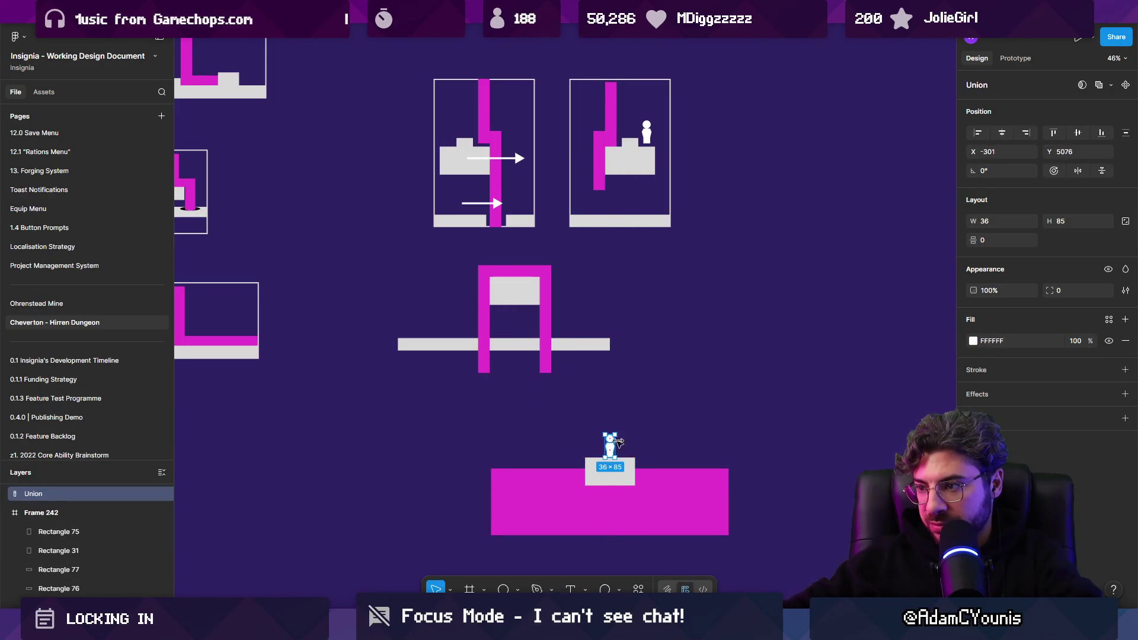
Copy the white arrow beside the lower grey block and copy the figure back into the arch
{"action": "mouse_move", "coordinate": [515, 158]}
{"action": "left_mouse_down"}
{"action": "mouse_move", "coordinate": [686, 436]}
{"action": "mouse_move", "coordinate": [665, 468]}
{"action": "mouse_move", "coordinate": [626, 480]}
{"action": "left_mouse_up"}
{"action": "left_click", "coordinate": [534, 408]}
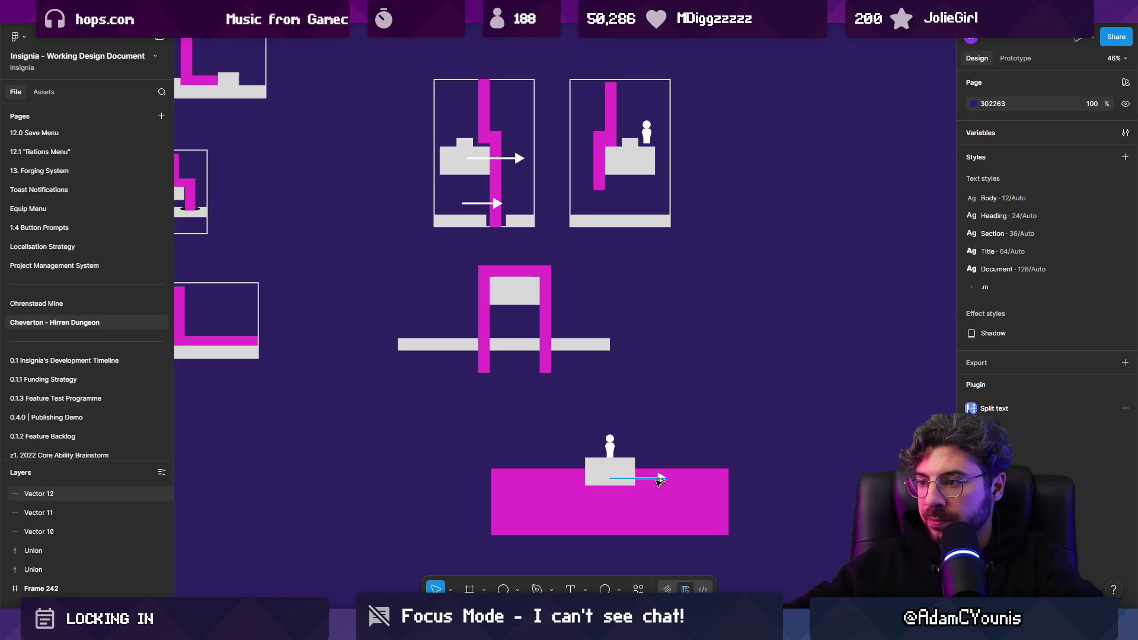
{"action": "mouse_move", "coordinate": [610, 448]}
{"action": "left_mouse_down"}
{"action": "mouse_move", "coordinate": [540, 323]}
{"action": "mouse_move", "coordinate": [517, 328]}
{"action": "left_mouse_up"}
{"action": "left_click", "coordinate": [535, 414]}
{"action": "scroll", "coordinate": [613, 416], "scroll_direction": "down", "scroll_amount": 5}
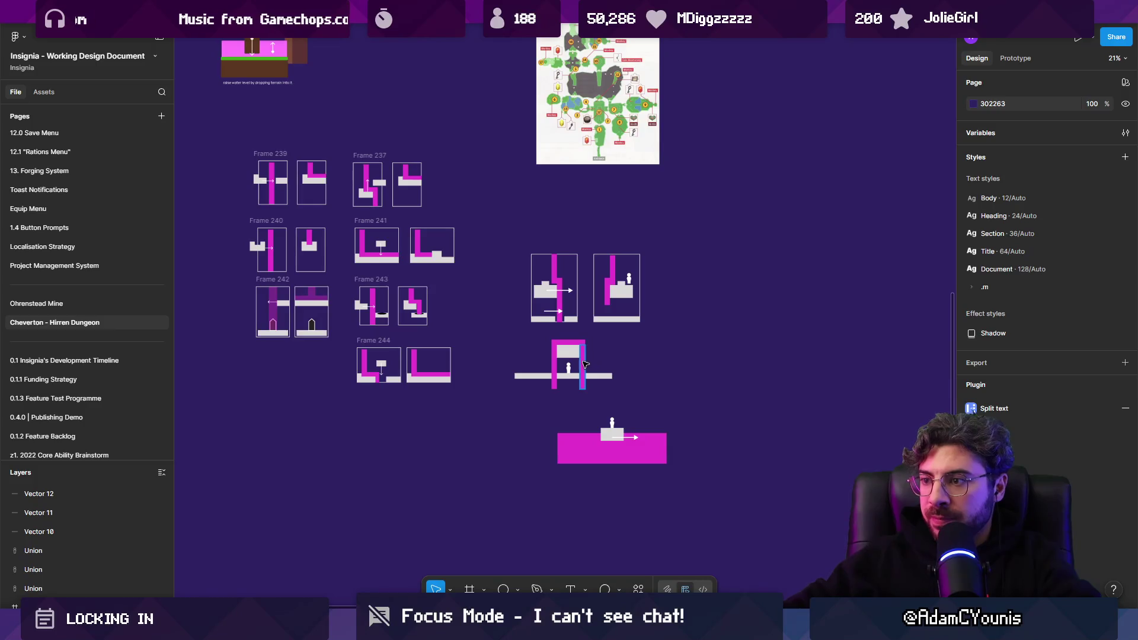
{"action": "left_click", "coordinate": [312, 323]}
Copy the dark door shape into the arch scene and set the figure right beside it
{"action": "mouse_move", "coordinate": [312, 327]}
{"action": "left_mouse_down"}
{"action": "mouse_move", "coordinate": [428, 333]}
{"action": "mouse_move", "coordinate": [568, 369]}
{"action": "left_mouse_up"}
{"action": "scroll", "coordinate": [574, 368], "scroll_direction": "up", "scroll_amount": 10}
{"action": "mouse_move", "coordinate": [381, 255]}
{"action": "left_mouse_down"}
{"action": "mouse_move", "coordinate": [398, 254]}
{"action": "mouse_move", "coordinate": [320, 245]}
{"action": "left_mouse_up"}
{"action": "left_click", "coordinate": [447, 348]}
{"action": "left_click_drag", "start_coordinate": [447, 348], "coordinate": [477, 348]}
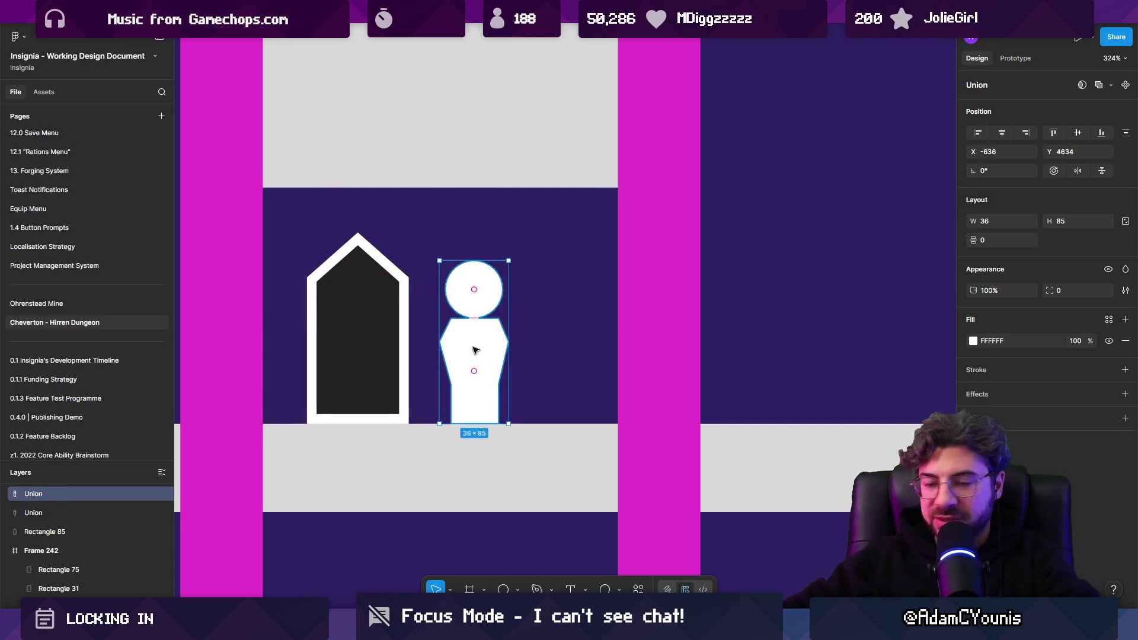
{"action": "scroll", "coordinate": [492, 347], "scroll_direction": "down", "scroll_amount": 5}
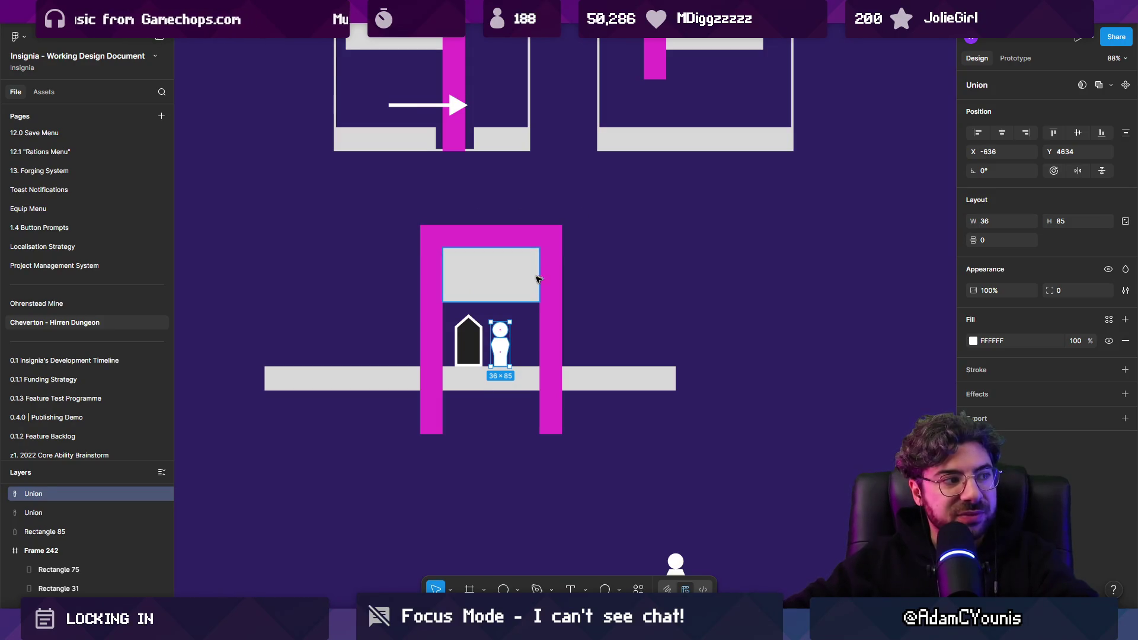
Copy the grey ceiling block to sit just right of the magenta arch
{"action": "left_click", "coordinate": [523, 295]}
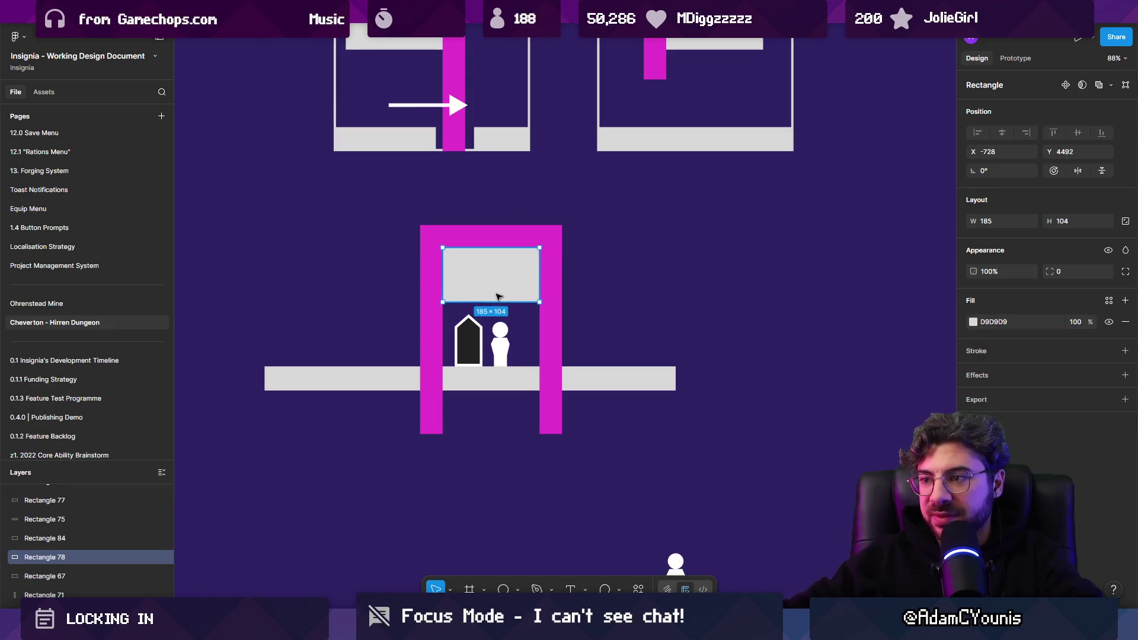
{"action": "left_click_drag", "start_coordinate": [533, 295], "coordinate": [609, 296]}
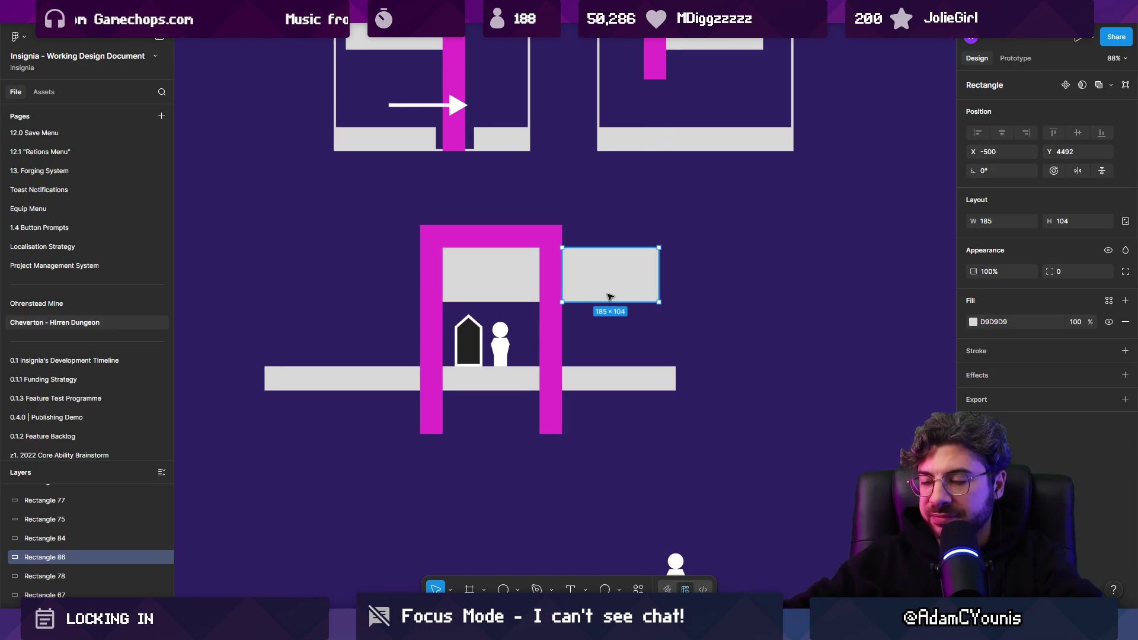
{"action": "scroll", "coordinate": [610, 300], "scroll_direction": "down", "scroll_amount": 10}
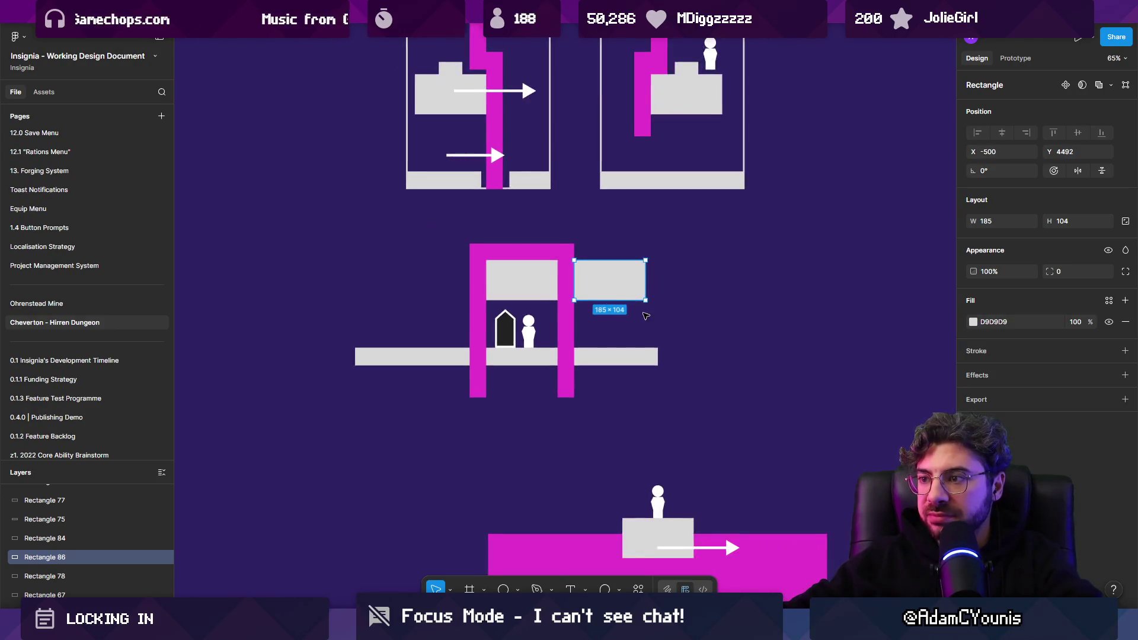
{"action": "scroll", "coordinate": [682, 355], "scroll_direction": "up", "scroll_amount": 10}
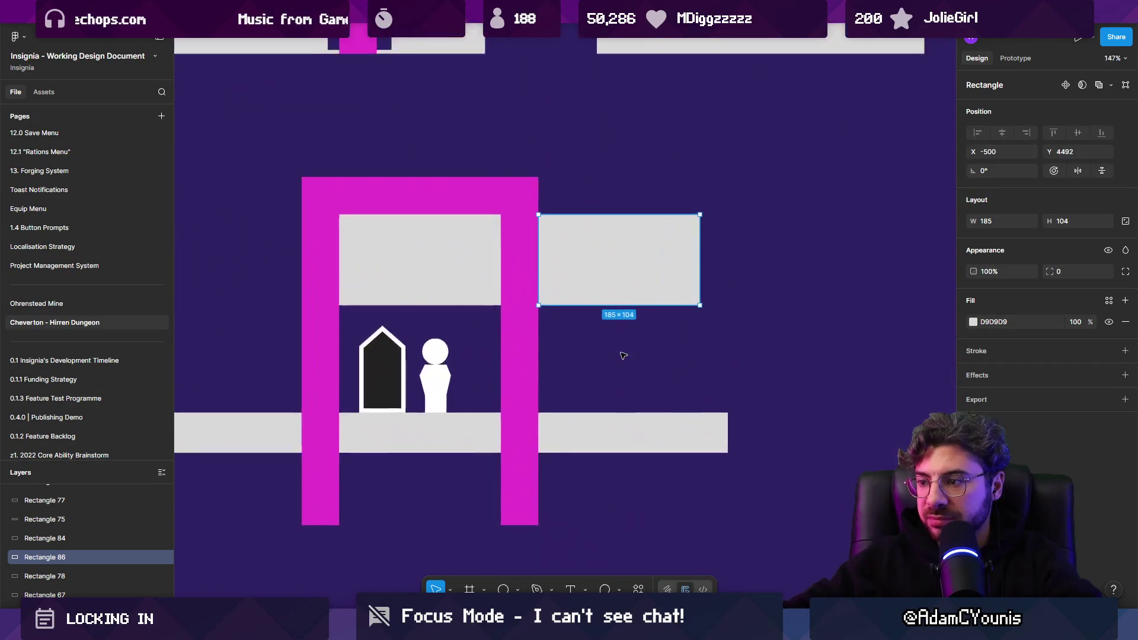
{"action": "left_click", "coordinate": [517, 589]}
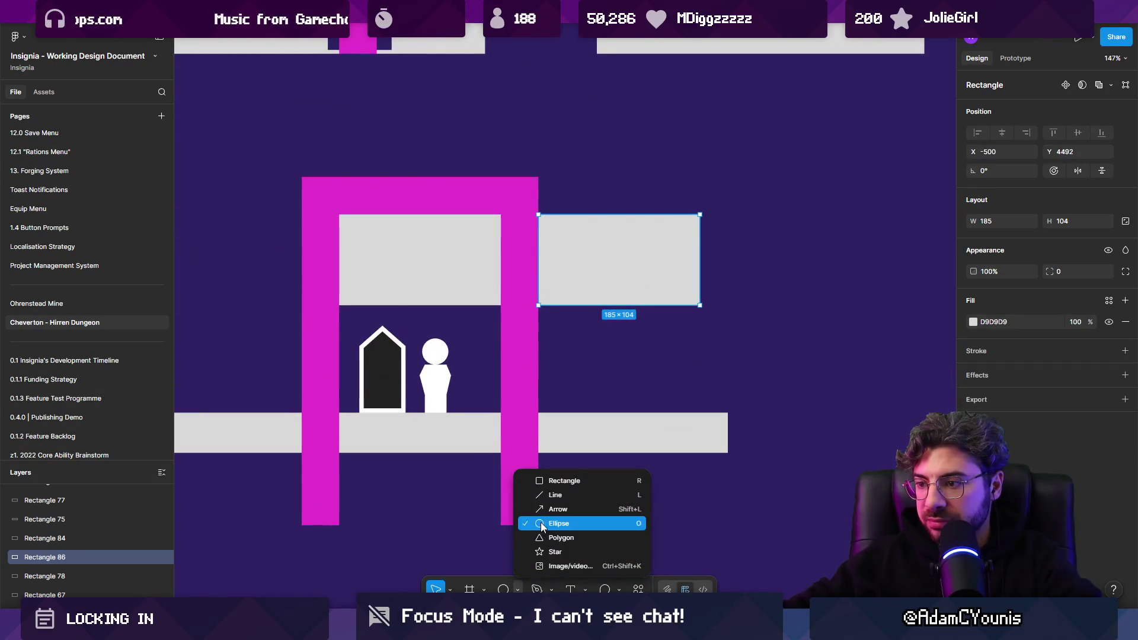
Draw a small rectangle on the right floor and add a tiny copy of the door on it
{"action": "left_click", "coordinate": [557, 480]}
{"action": "mouse_move", "coordinate": [597, 348]}
{"action": "left_mouse_down"}
{"action": "mouse_move", "coordinate": [673, 385]}
{"action": "mouse_move", "coordinate": [673, 398]}
{"action": "left_mouse_up"}
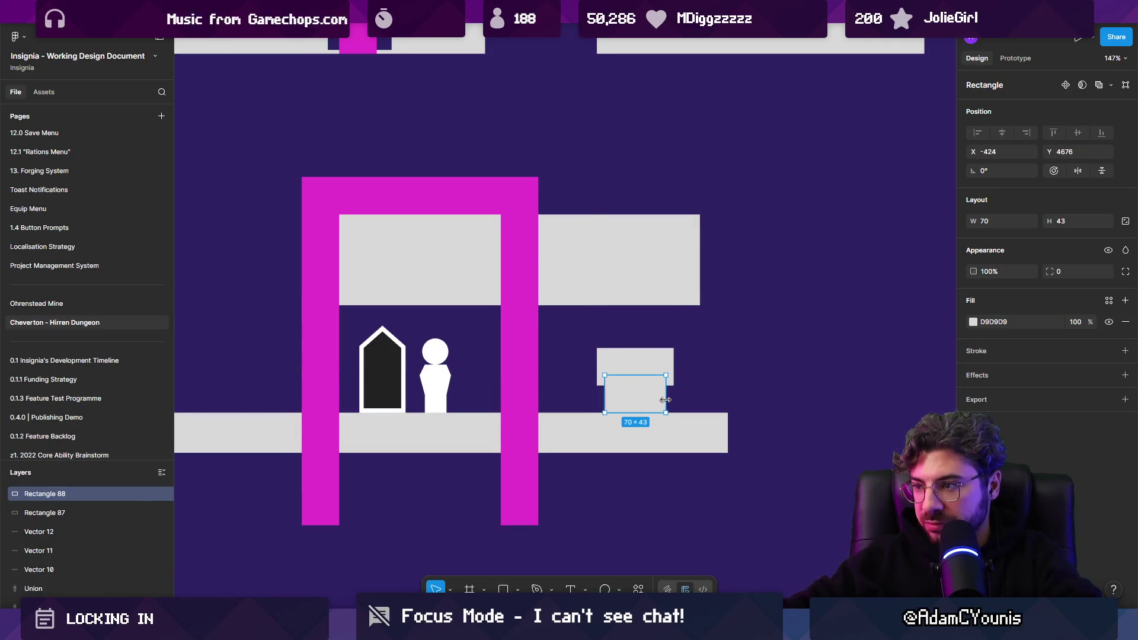
{"action": "left_click_drag", "start_coordinate": [381, 383], "coordinate": [634, 384]}
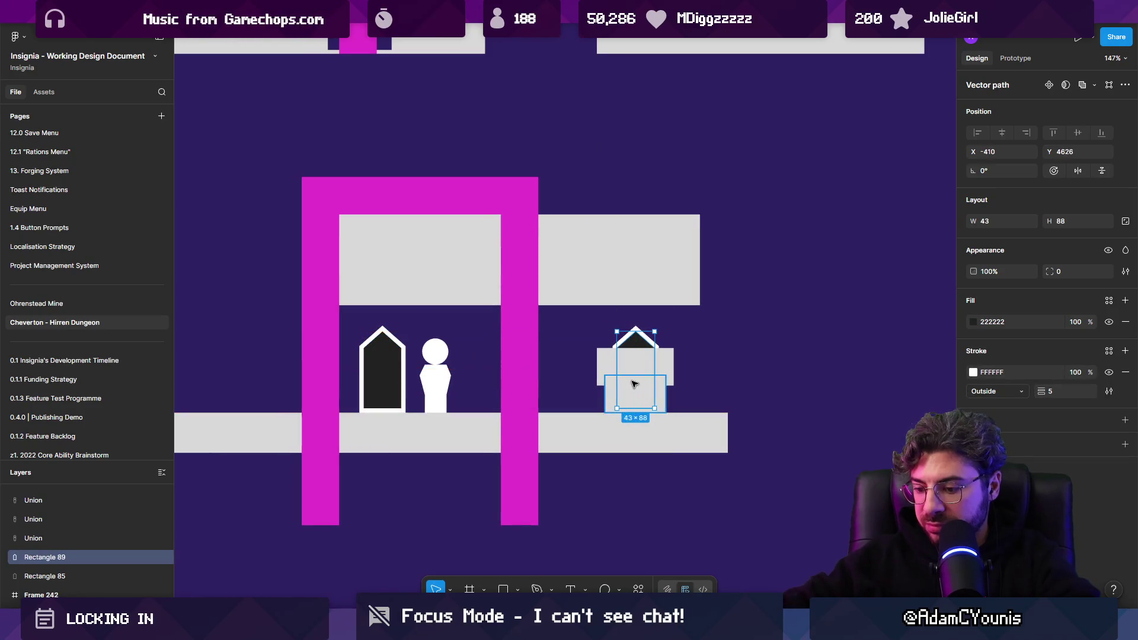
{"action": "left_click_drag", "start_coordinate": [654, 331], "coordinate": [620, 396]}
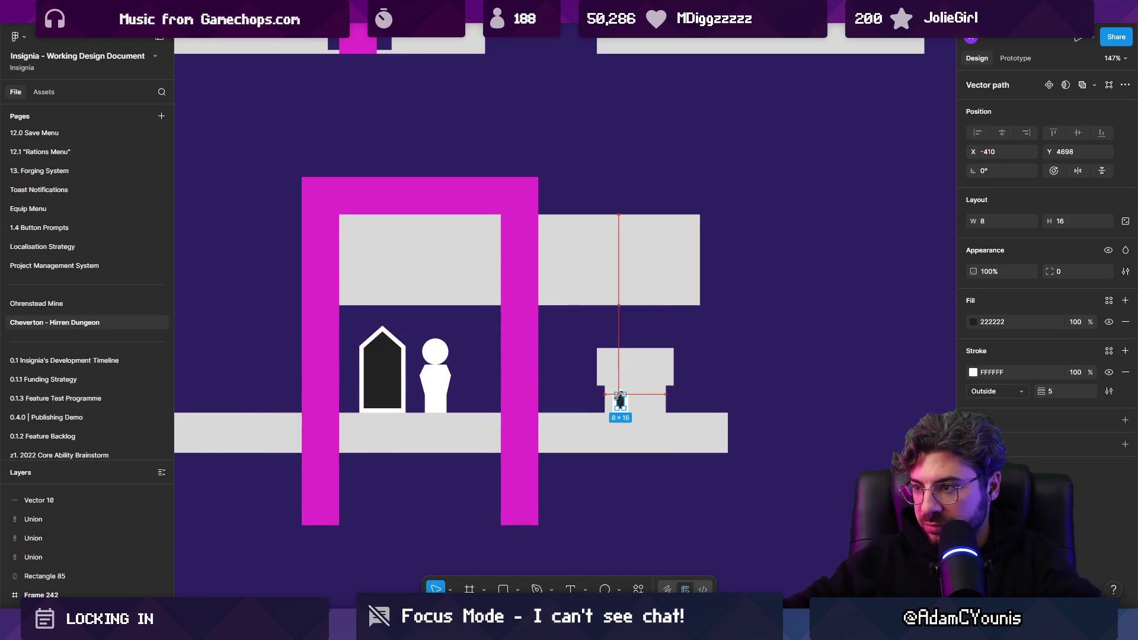
Resize the light rectangle behind the door icon to form the chest body
{"action": "scroll", "coordinate": [627, 396], "scroll_direction": "up", "scroll_amount": 5}
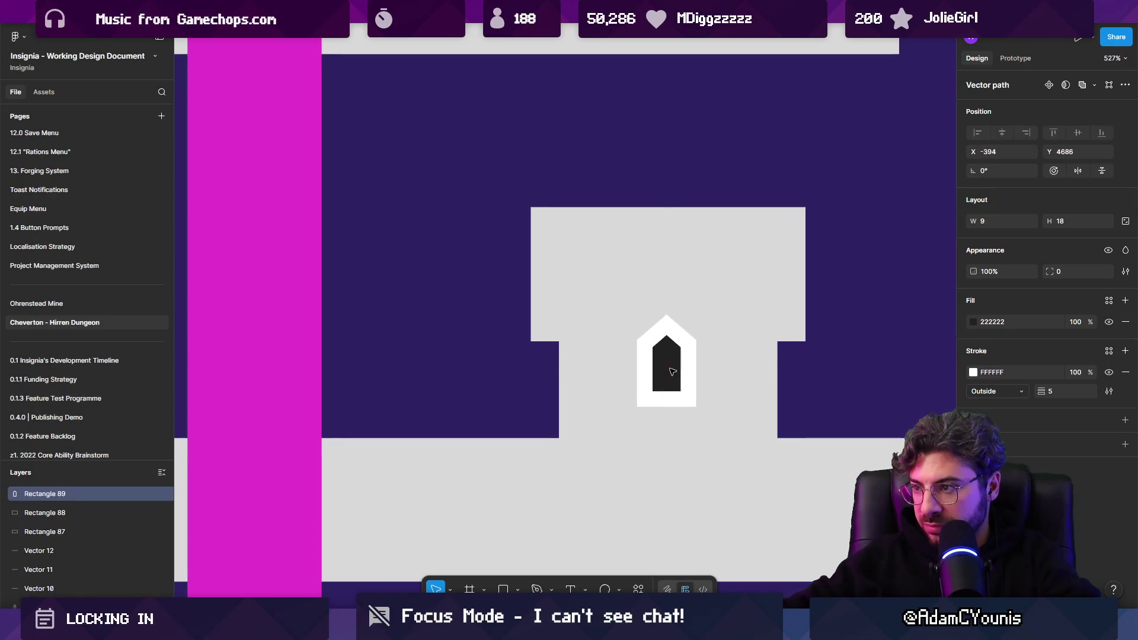
{"action": "left_click", "coordinate": [660, 246]}
{"action": "left_click_drag", "start_coordinate": [655, 209], "coordinate": [665, 267]}
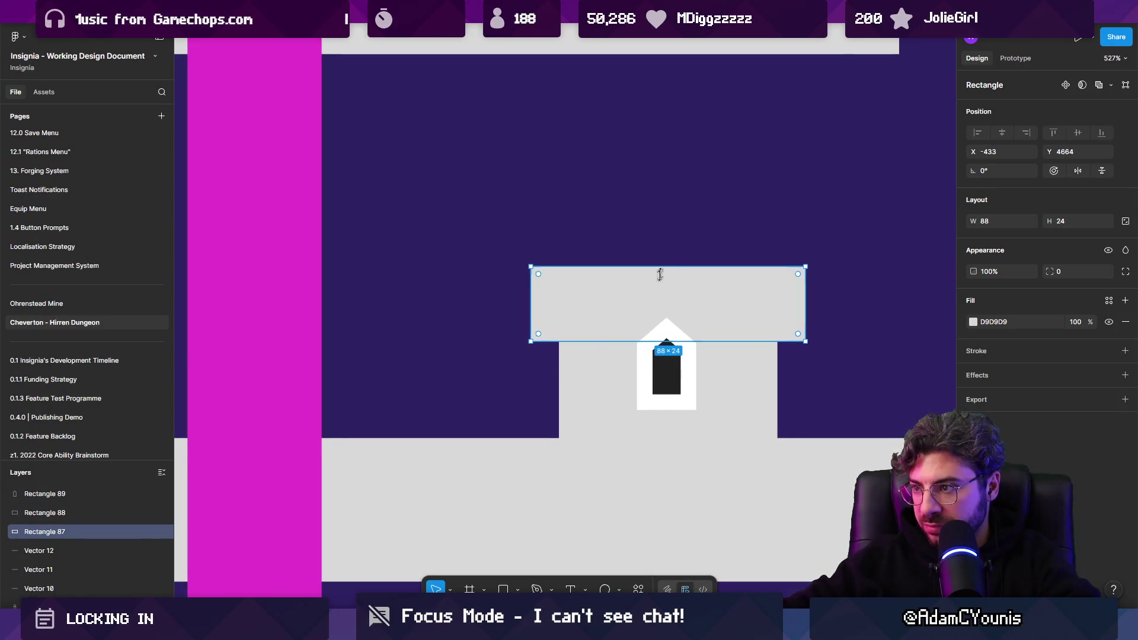
{"action": "mouse_move", "coordinate": [594, 344]}
{"action": "left_mouse_down"}
{"action": "mouse_move", "coordinate": [594, 378]}
{"action": "mouse_move", "coordinate": [610, 377]}
{"action": "left_mouse_up"}
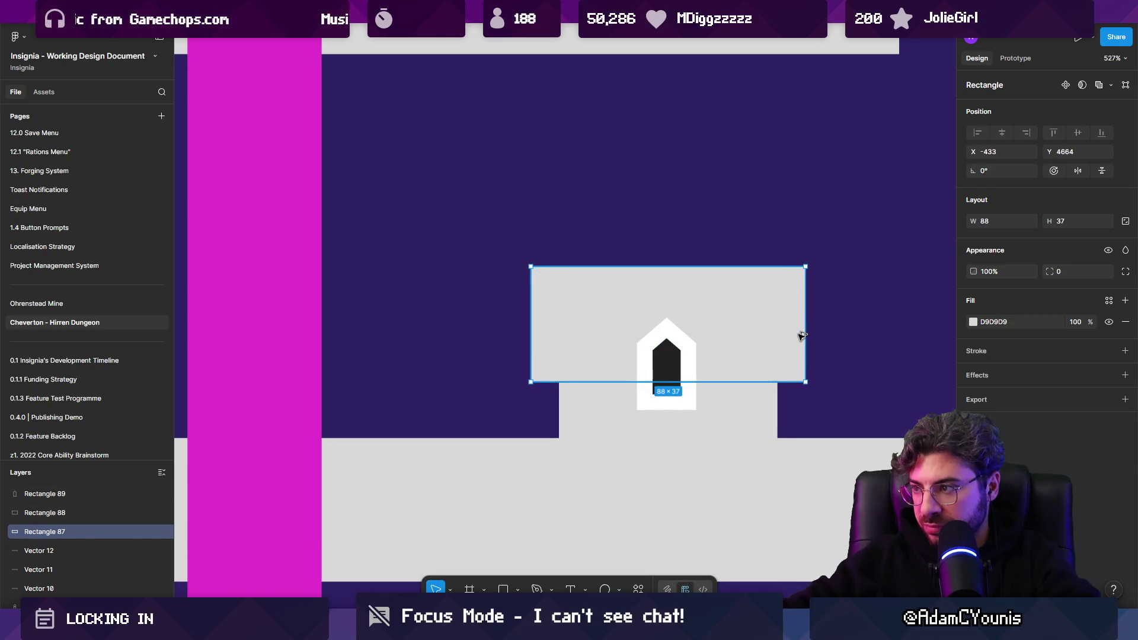
{"action": "left_click_drag", "start_coordinate": [801, 332], "coordinate": [795, 331]}
{"action": "scroll", "coordinate": [572, 297], "scroll_direction": "down", "scroll_amount": 4}
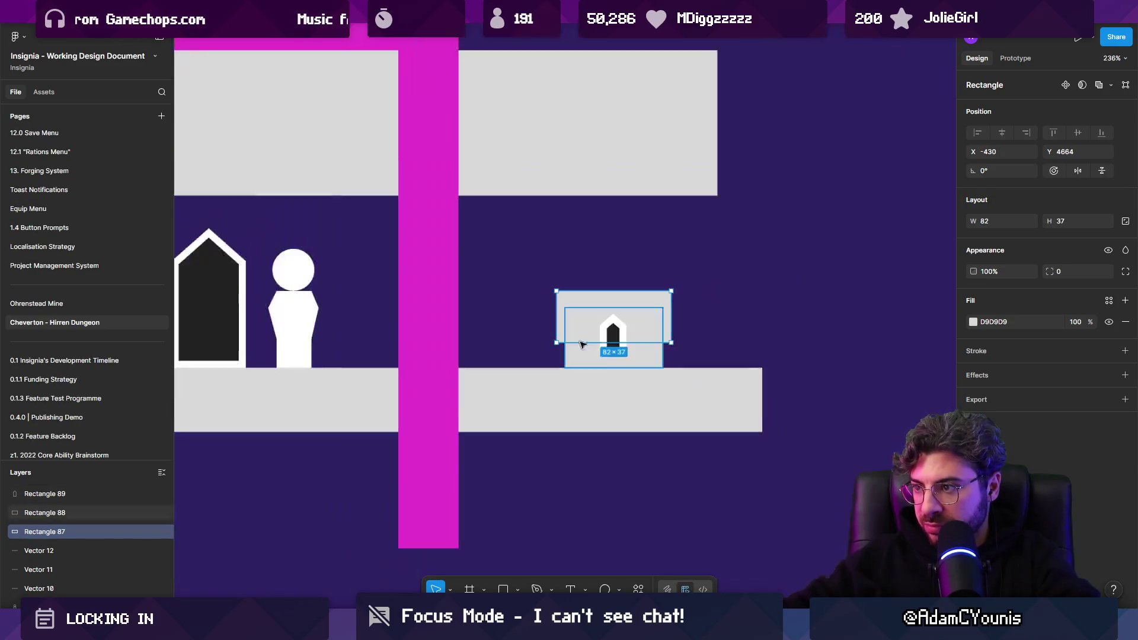
{"action": "scroll", "coordinate": [619, 336], "scroll_direction": "up", "scroll_amount": 1}
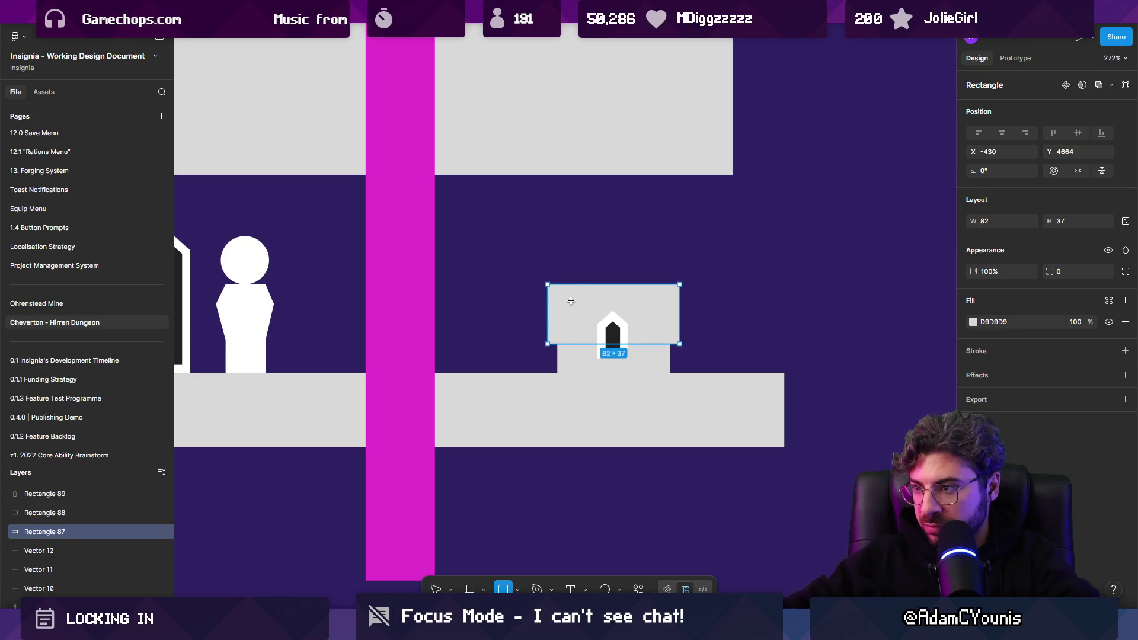
Add two thin white strips across the chest
{"action": "mouse_move", "coordinate": [579, 284]}
{"action": "left_mouse_down"}
{"action": "mouse_move", "coordinate": [585, 373]}
{"action": "mouse_move", "coordinate": [648, 354]}
{"action": "left_mouse_up"}
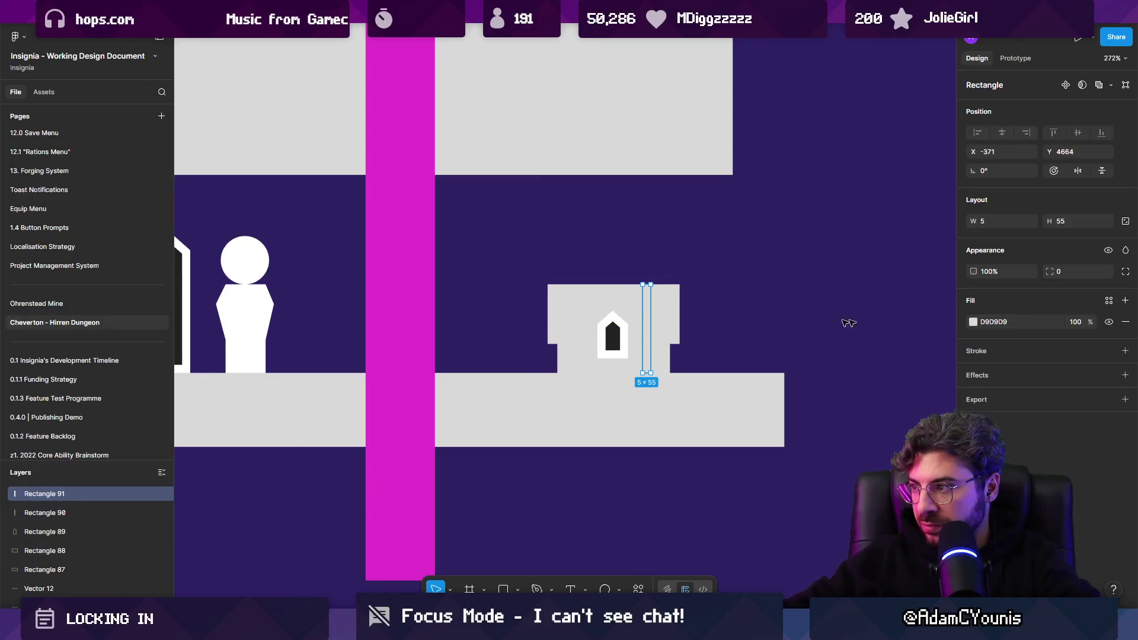
{"action": "left_click", "coordinate": [583, 323], "text": "shift"}
{"action": "left_click", "coordinate": [973, 341]}
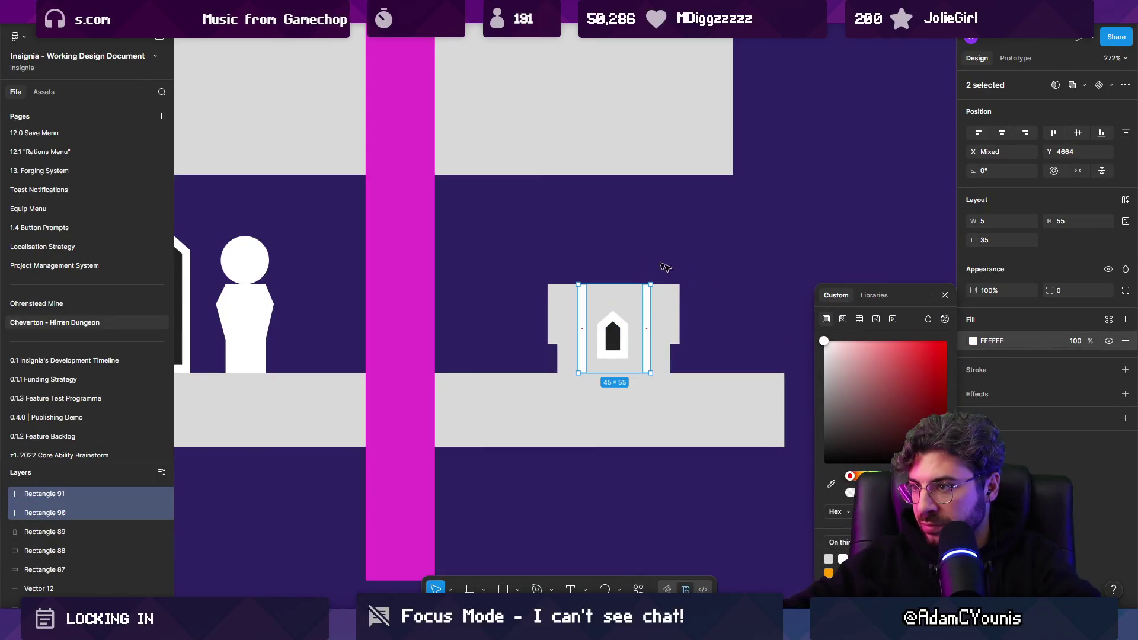
Colour the chest's lower rectangle mid grey 8D8D8D and send it behind the light box
{"action": "left_click", "coordinate": [664, 355]}
{"action": "left_click", "coordinate": [973, 322]}
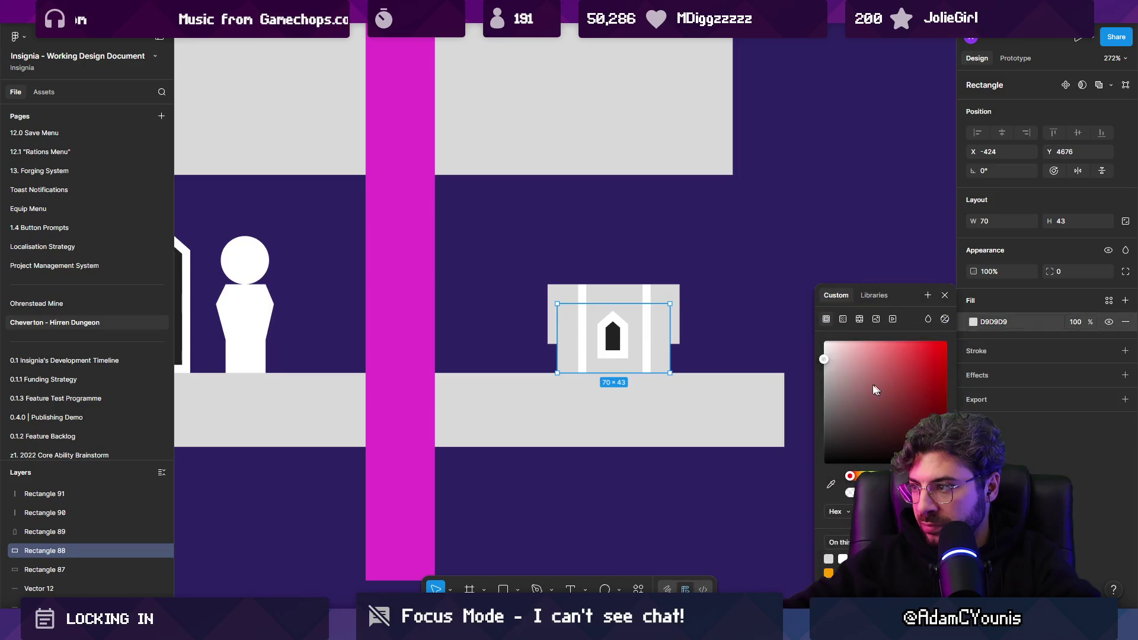
{"action": "left_click_drag", "start_coordinate": [883, 388], "coordinate": [815, 401]}
{"action": "key", "text": "ctrl+shift+bracketleft"}
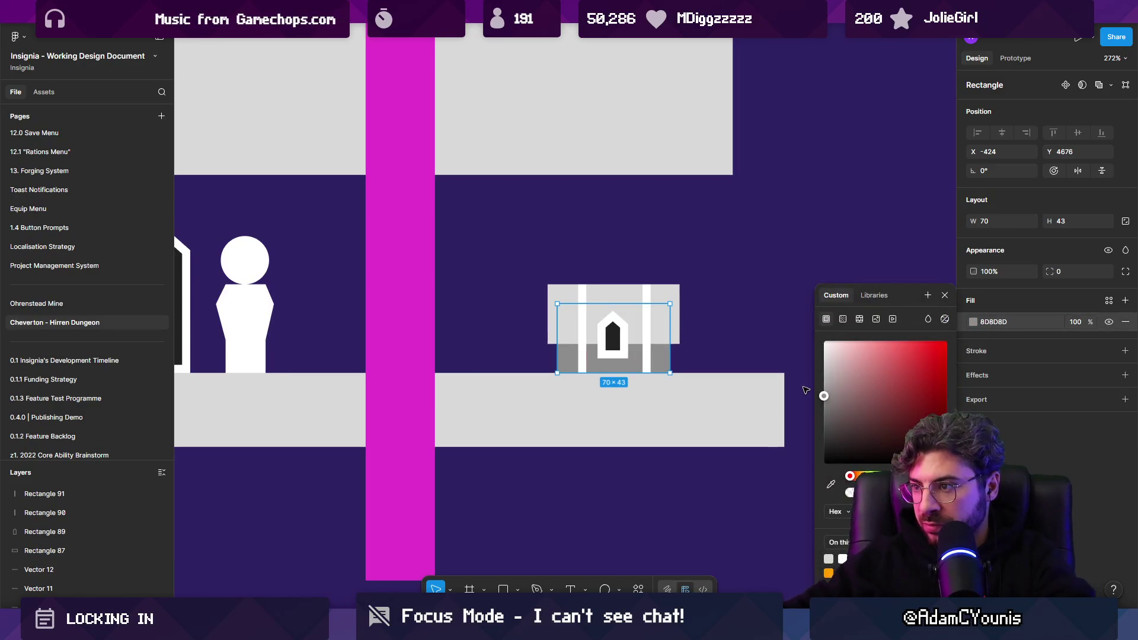
{"action": "left_click", "coordinate": [806, 390]}
{"action": "scroll", "coordinate": [617, 332], "scroll_direction": "down", "scroll_amount": 5}
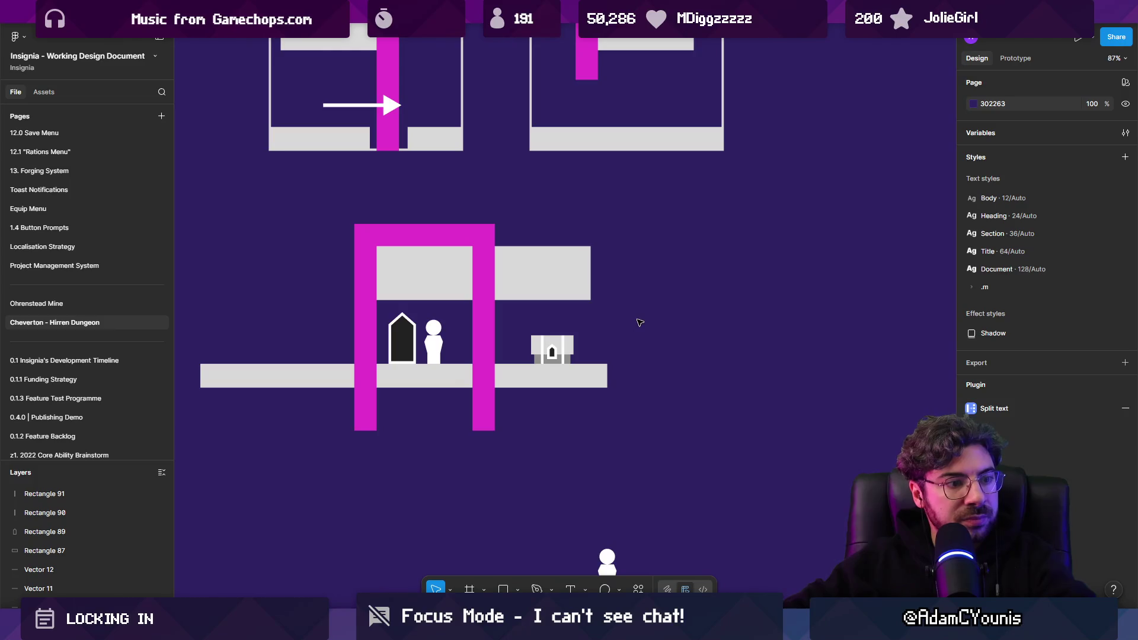
Widen the grey block right of the arch to 217 and shorten the floor bar from the left
{"action": "left_click", "coordinate": [587, 300]}
{"action": "left_click_drag", "start_coordinate": [591, 277], "coordinate": [608, 277]}
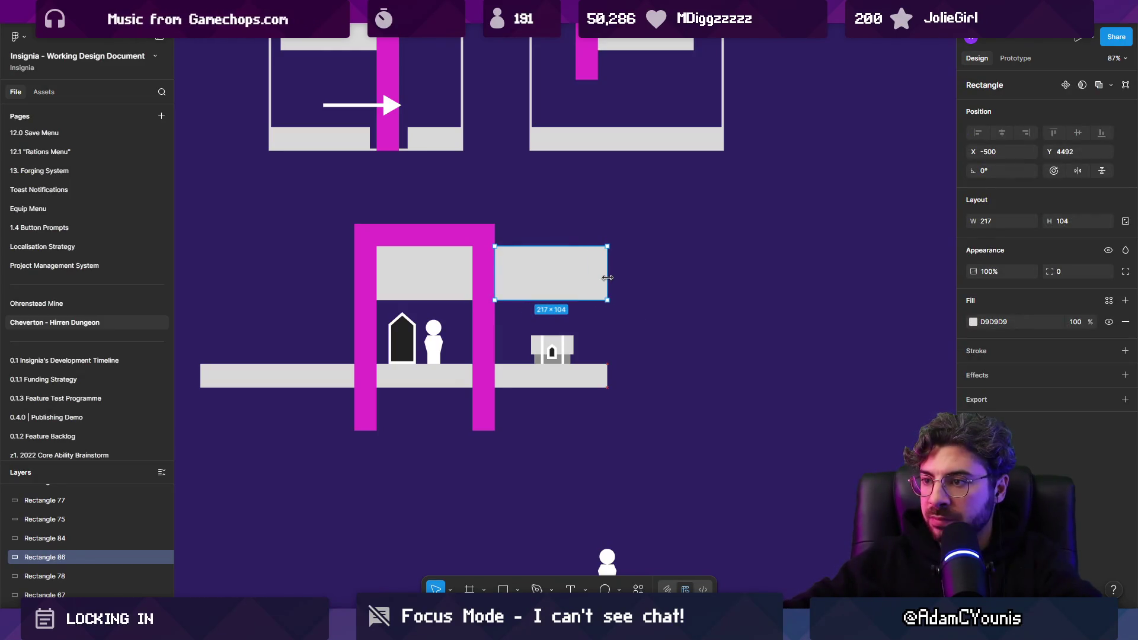
{"action": "scroll", "coordinate": [432, 315], "scroll_direction": "down", "scroll_amount": 4}
{"action": "left_click", "coordinate": [332, 418]}
{"action": "left_click_drag", "start_coordinate": [355, 418], "coordinate": [382, 417]}
Copy the frame outline over the arch scene, resize it to fit, and add a magenta pillar above
{"action": "left_click", "coordinate": [379, 270]}
{"action": "left_click_drag", "start_coordinate": [379, 270], "coordinate": [378, 386]}
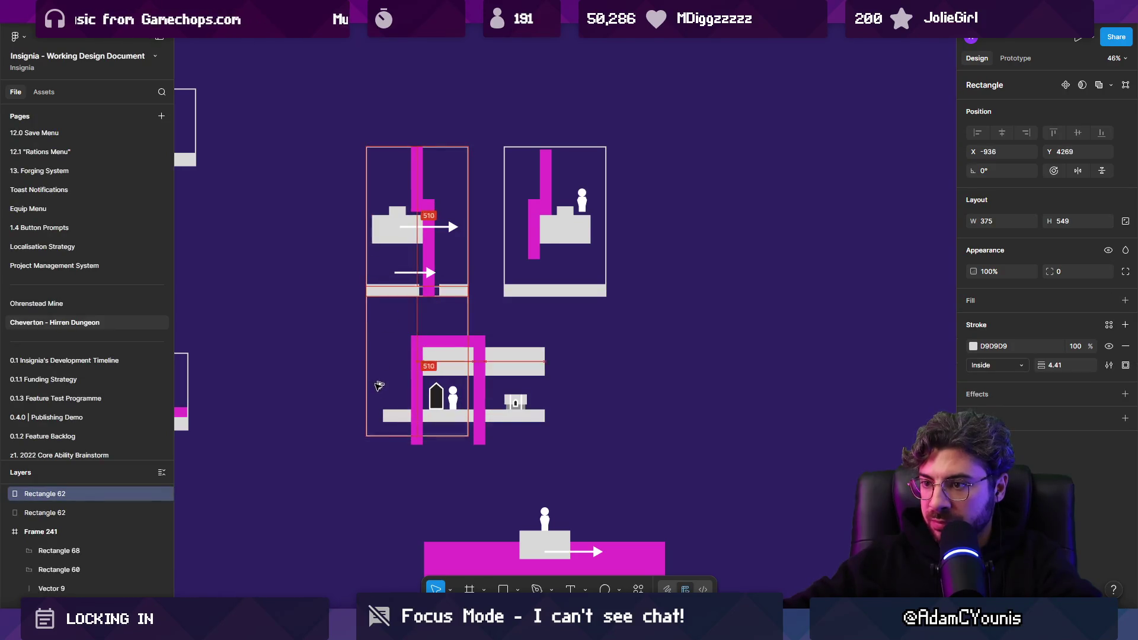
{"action": "mouse_move", "coordinate": [465, 270]}
{"action": "left_mouse_down"}
{"action": "mouse_move", "coordinate": [499, 307]}
{"action": "mouse_move", "coordinate": [545, 321]}
{"action": "left_mouse_up"}
{"action": "left_click_drag", "start_coordinate": [439, 291], "coordinate": [451, 253]}
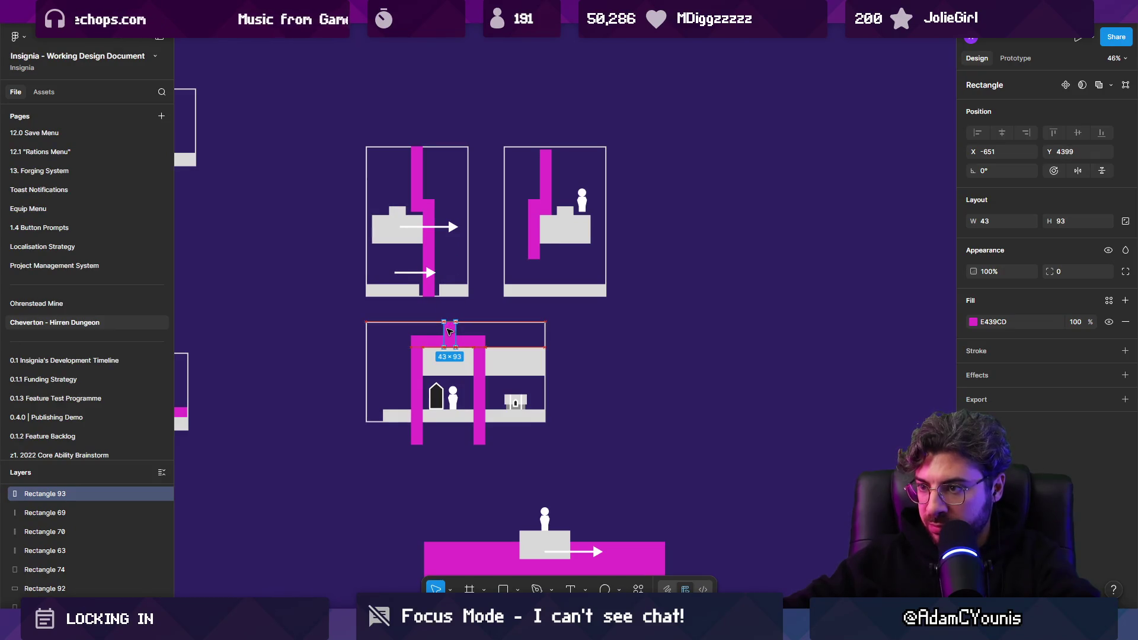
Copy the outline box over the pink-water diagram and trim the pink water to fit inside it
{"action": "scroll", "coordinate": [449, 343], "scroll_direction": "down", "scroll_amount": 2}
{"action": "left_click", "coordinate": [449, 262]}
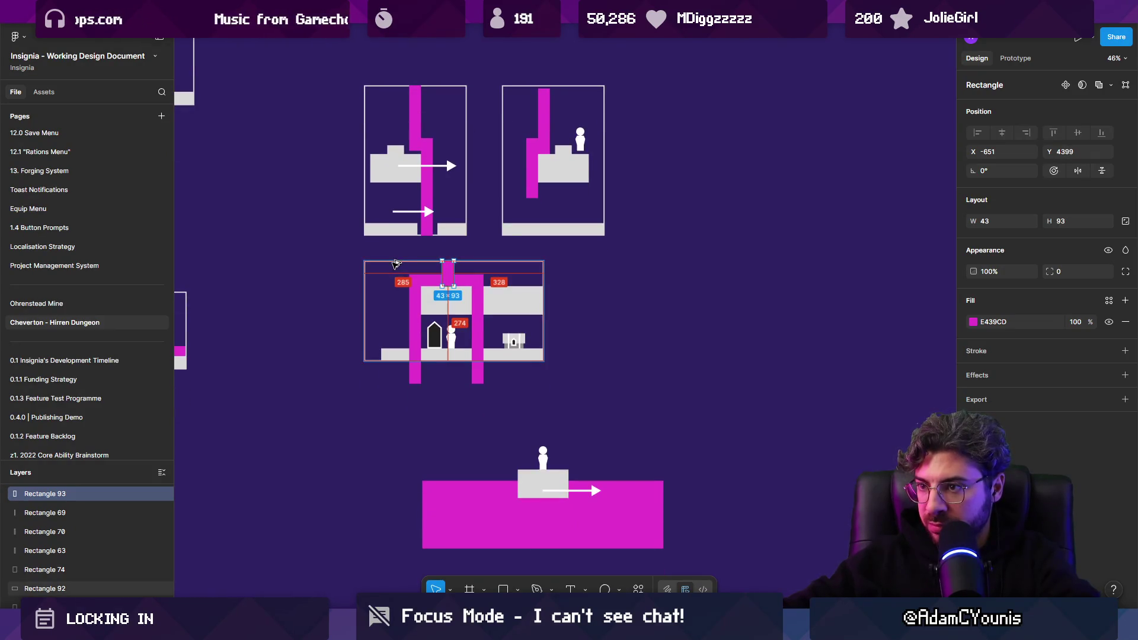
{"action": "left_click_drag", "start_coordinate": [454, 422], "coordinate": [454, 422]}
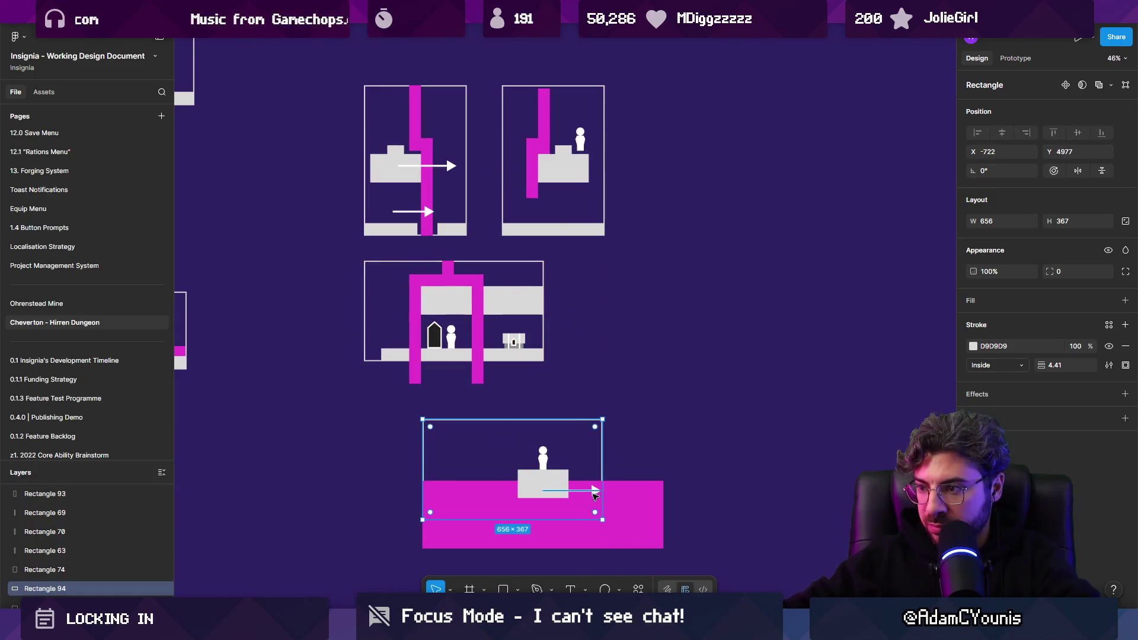
{"action": "left_click_drag", "start_coordinate": [600, 517], "coordinate": [662, 548]}
{"action": "left_click", "coordinate": [629, 515]}
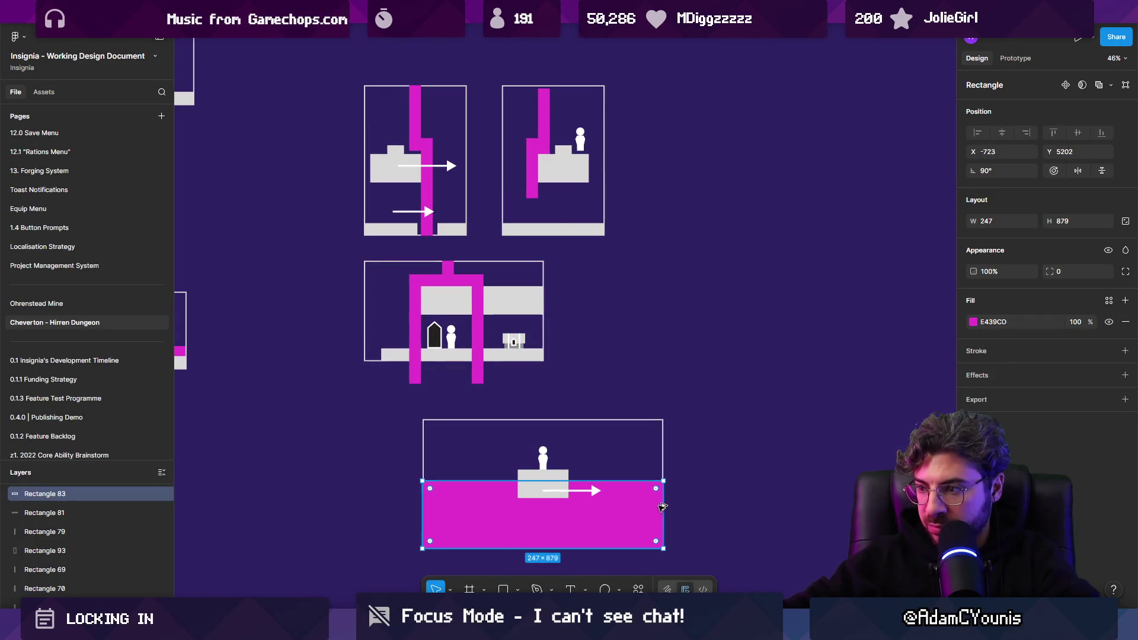
{"action": "mouse_move", "coordinate": [636, 505]}
{"action": "left_mouse_down"}
{"action": "mouse_move", "coordinate": [652, 498]}
{"action": "mouse_move", "coordinate": [634, 496]}
{"action": "left_mouse_up"}
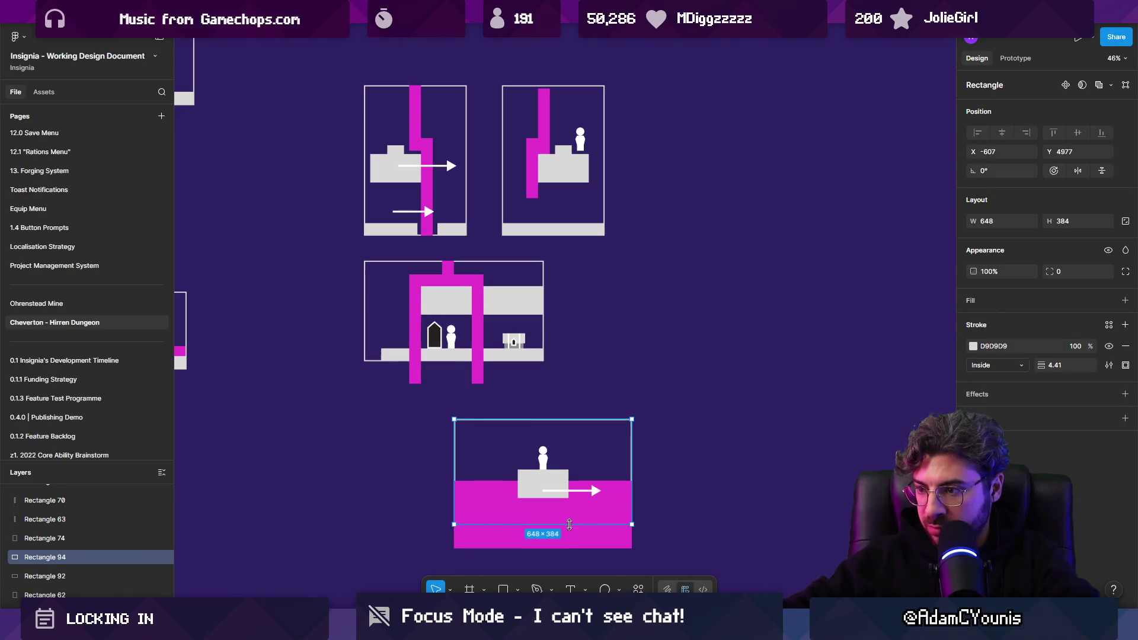
{"action": "left_click", "coordinate": [571, 545]}
{"action": "left_click_drag", "start_coordinate": [570, 546], "coordinate": [572, 520]}
{"action": "left_click", "coordinate": [673, 533]}
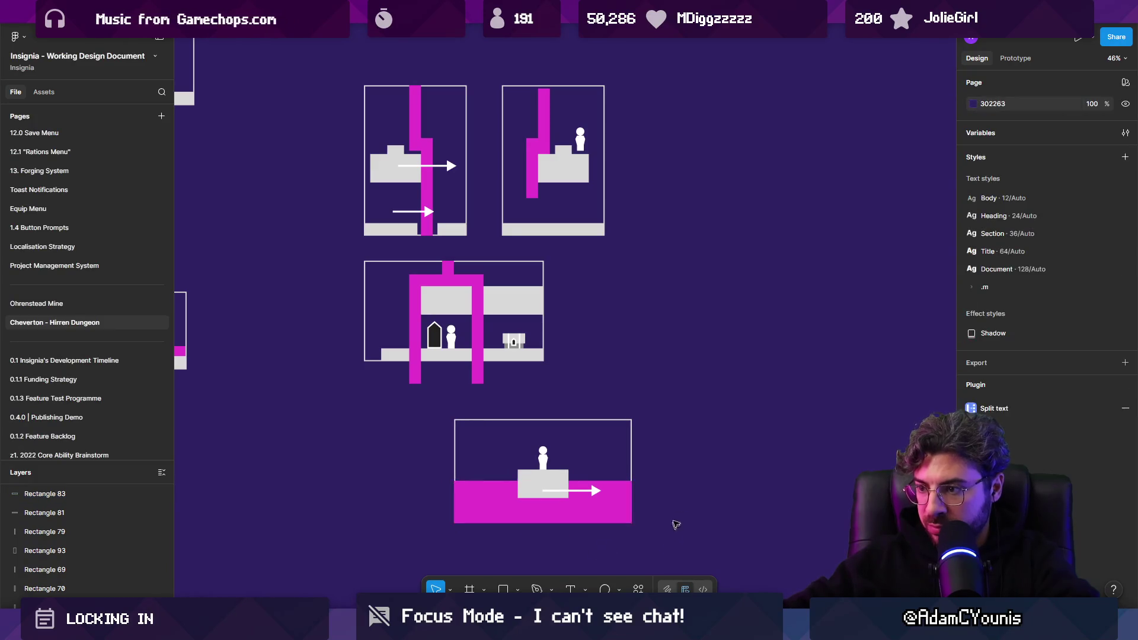
Move the door-and-chest diagram down-left and wrap it in its own frame
{"action": "scroll", "coordinate": [682, 501], "scroll_direction": "down", "scroll_amount": 3}
{"action": "left_click_drag", "start_coordinate": [394, 434], "coordinate": [612, 312]}
{"action": "mouse_move", "coordinate": [554, 344]}
{"action": "left_mouse_down"}
{"action": "mouse_move", "coordinate": [430, 460]}
{"action": "mouse_move", "coordinate": [441, 454]}
{"action": "left_mouse_up"}
{"action": "key", "text": "ctrl+alt+g"}
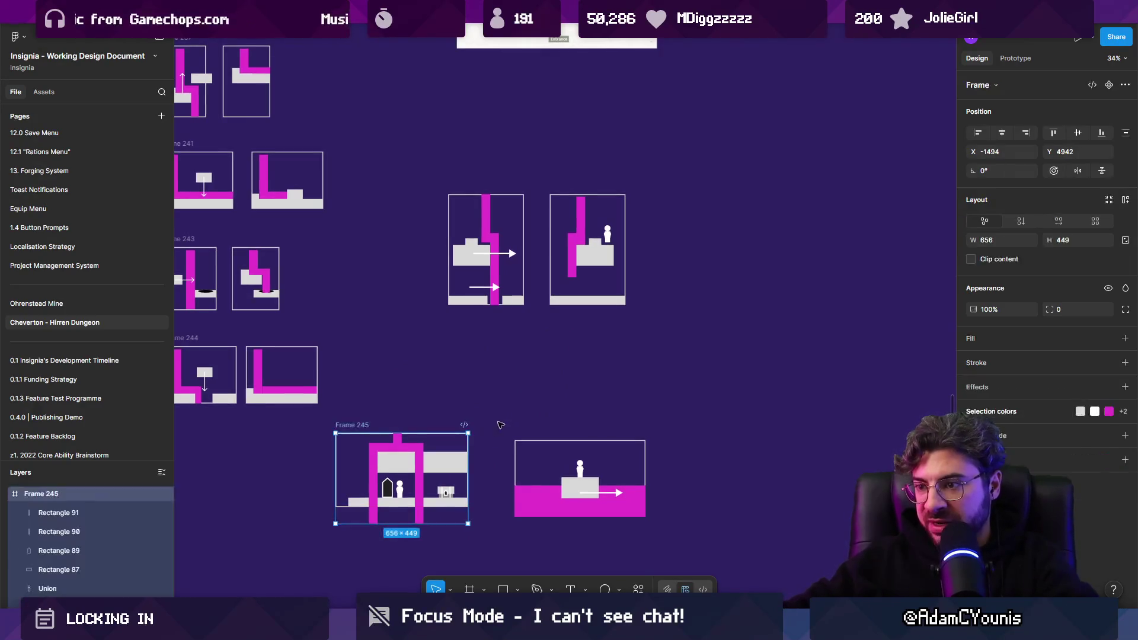
Wrap the pink-water diagram in a frame, then the two upper diagrams together as Frame 247
{"action": "left_click_drag", "start_coordinate": [498, 427], "coordinate": [698, 563]}
{"action": "key", "text": "ctrl+alt+g"}
{"action": "left_click_drag", "start_coordinate": [429, 335], "coordinate": [654, 169]}
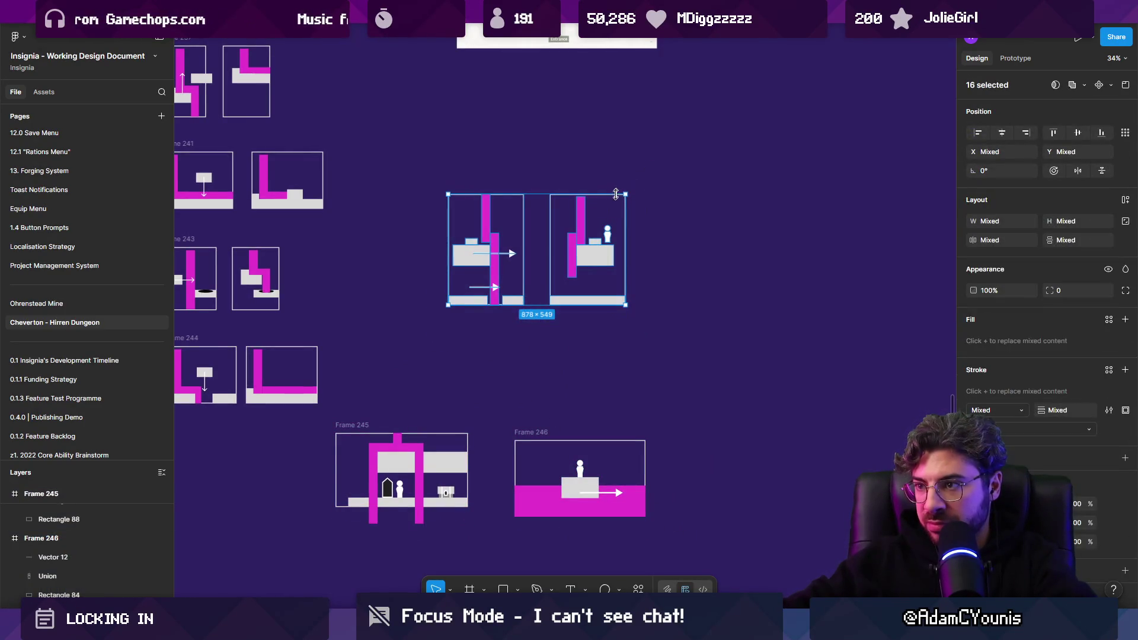
{"action": "key", "text": "ctrl+alt+g"}
Stack Frames 247, 245 and 246 in a vertical column beside the other puzzle frames
{"action": "scroll", "coordinate": [510, 343], "scroll_direction": "left", "scroll_amount": 5}
{"action": "mouse_move", "coordinate": [536, 437]}
{"action": "left_mouse_down"}
{"action": "mouse_move", "coordinate": [556, 377]}
{"action": "mouse_move", "coordinate": [468, 454]}
{"action": "left_mouse_up"}
{"action": "left_click_drag", "start_coordinate": [726, 441], "coordinate": [667, 458]}
{"action": "scroll", "coordinate": [599, 416], "scroll_direction": "down", "scroll_amount": 3}
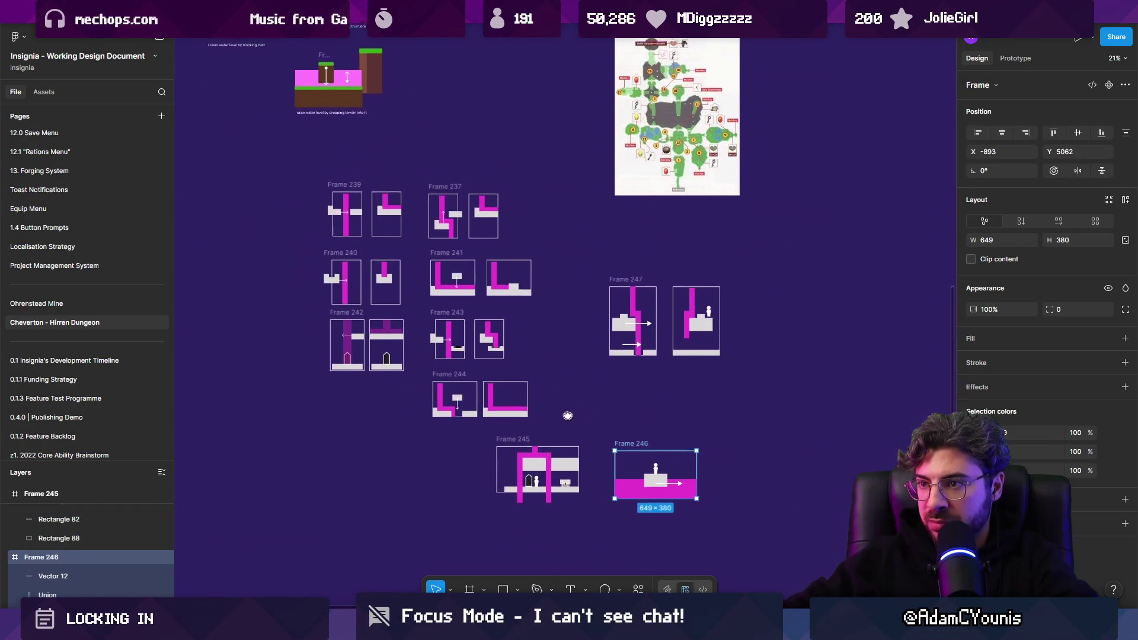
{"action": "mouse_move", "coordinate": [616, 277]}
{"action": "left_mouse_down"}
{"action": "mouse_move", "coordinate": [574, 220]}
{"action": "mouse_move", "coordinate": [581, 246]}
{"action": "left_mouse_up"}
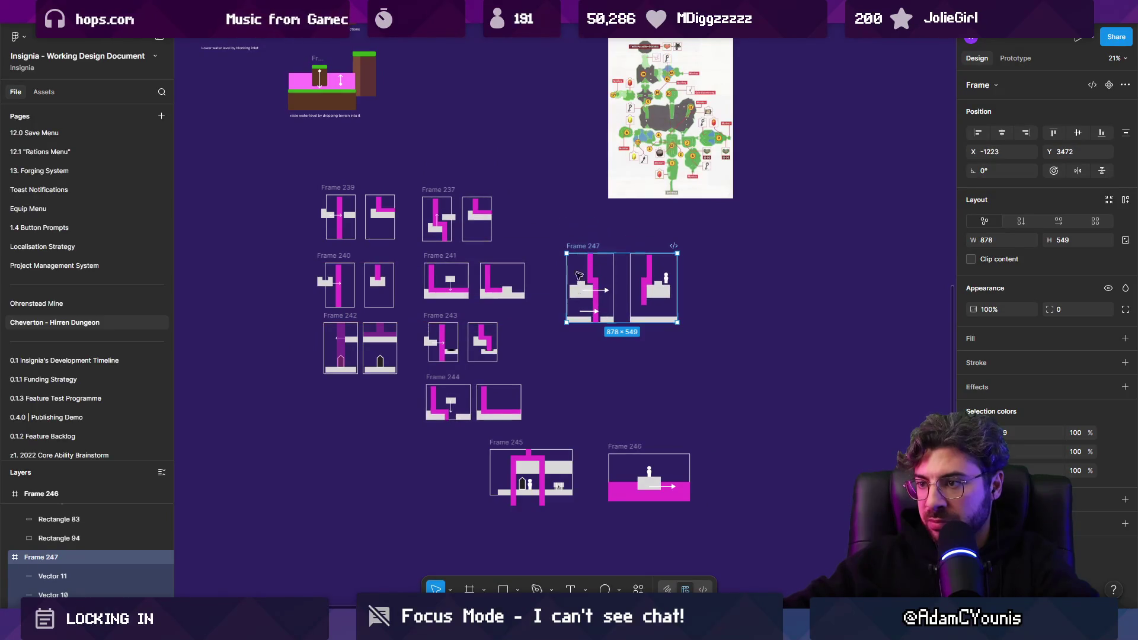
{"action": "left_click_drag", "start_coordinate": [507, 448], "coordinate": [599, 348]}
{"action": "left_click_drag", "start_coordinate": [625, 450], "coordinate": [601, 417]}
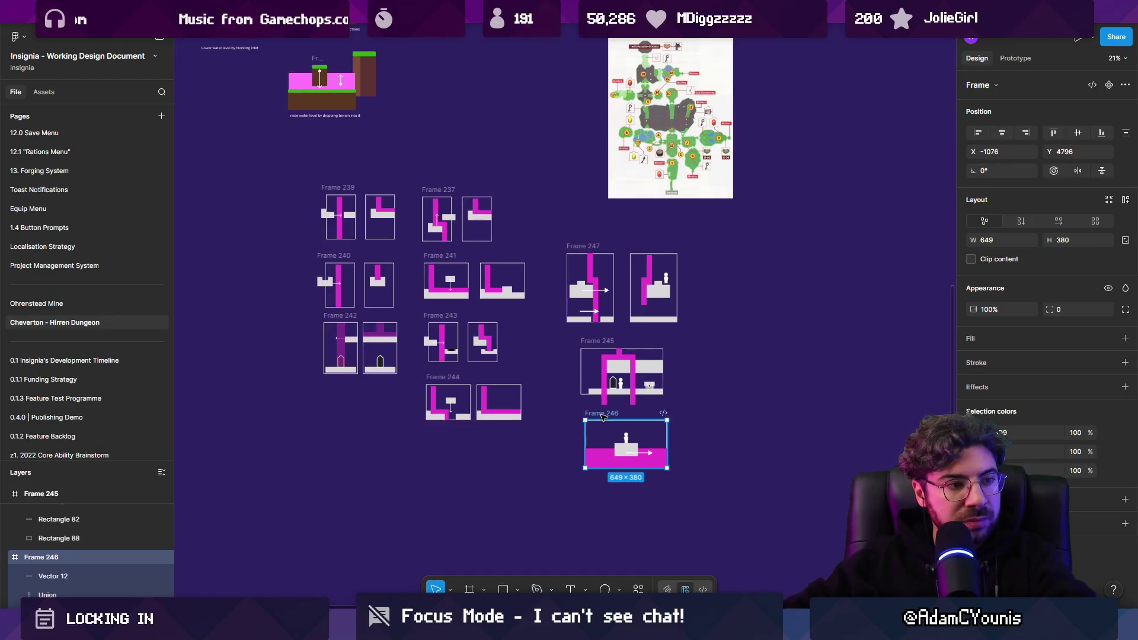
{"action": "scroll", "coordinate": [635, 372], "scroll_direction": "up", "scroll_amount": 5}
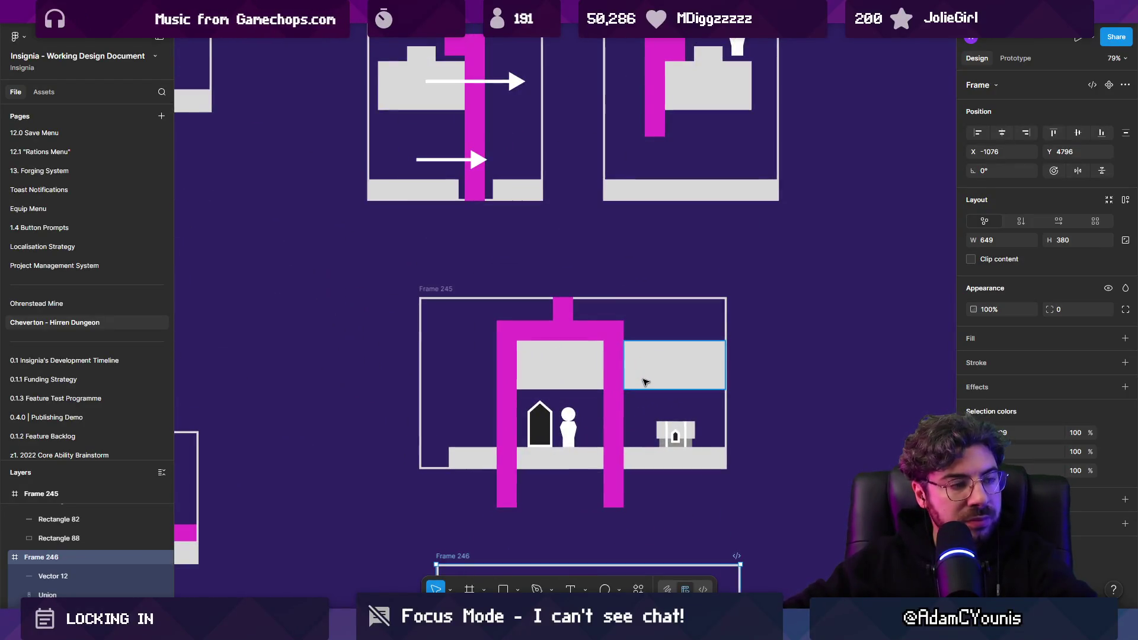
{"action": "scroll", "coordinate": [673, 366], "scroll_direction": "down", "scroll_amount": 3}
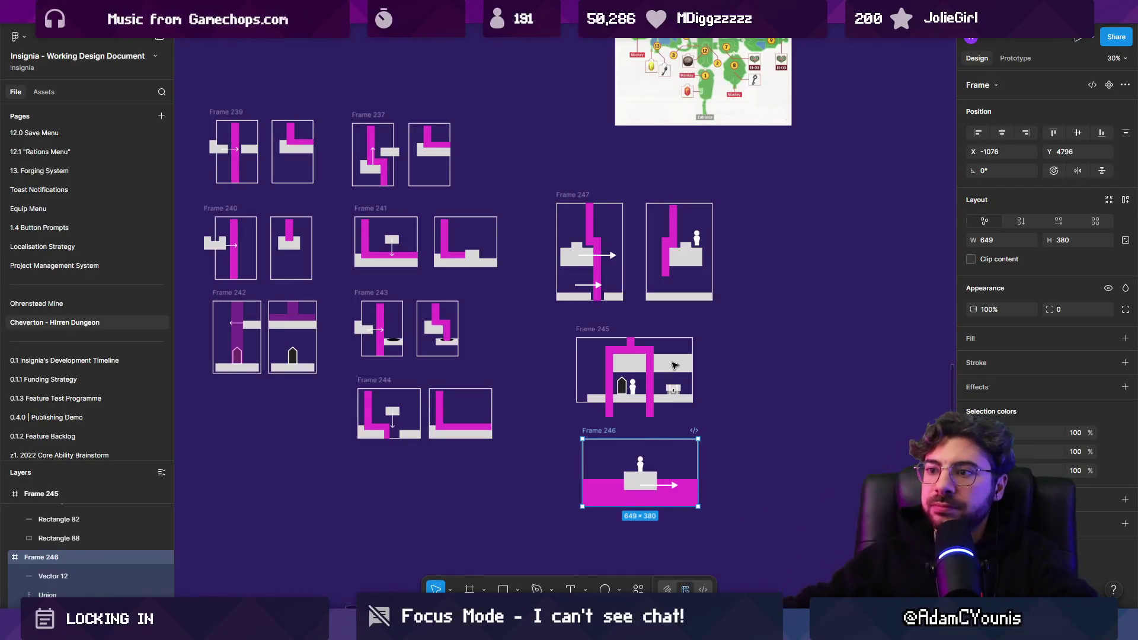
Make the right-hand grey block in Frame 245 slightly narrower
{"action": "scroll", "coordinate": [614, 359], "scroll_direction": "down", "scroll_amount": 1}
{"action": "left_click", "coordinate": [623, 375]}
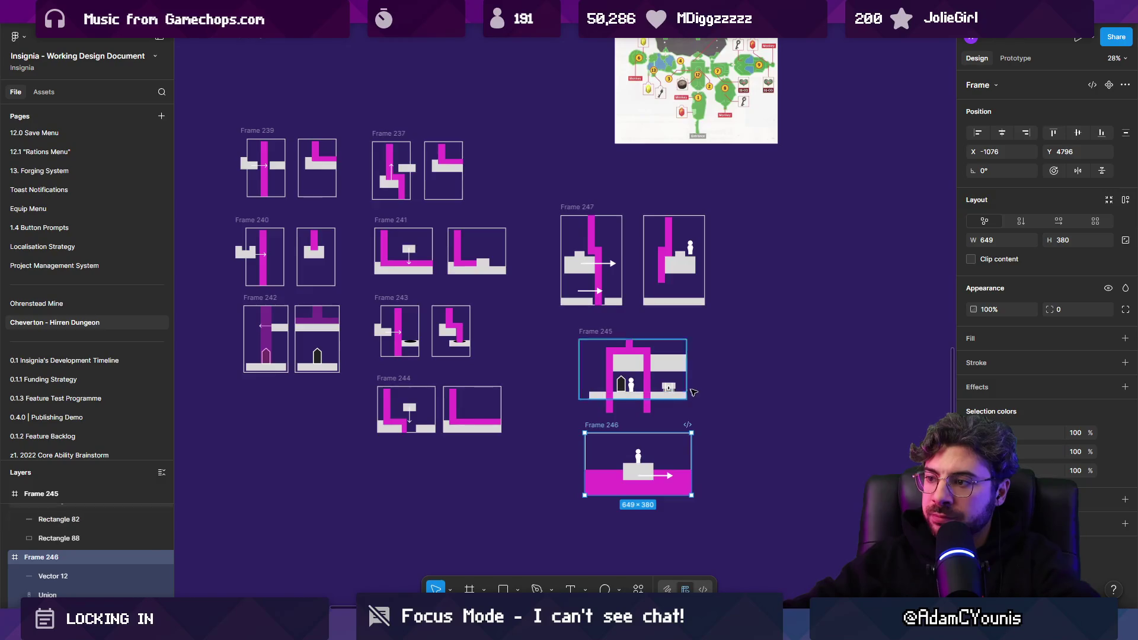
{"action": "scroll", "coordinate": [624, 376], "scroll_direction": "up", "scroll_amount": 10}
{"action": "left_click_drag", "start_coordinate": [646, 383], "coordinate": [640, 382]}
{"action": "scroll", "coordinate": [639, 382], "scroll_direction": "down", "scroll_amount": 5}
{"action": "key", "text": "Escape"}
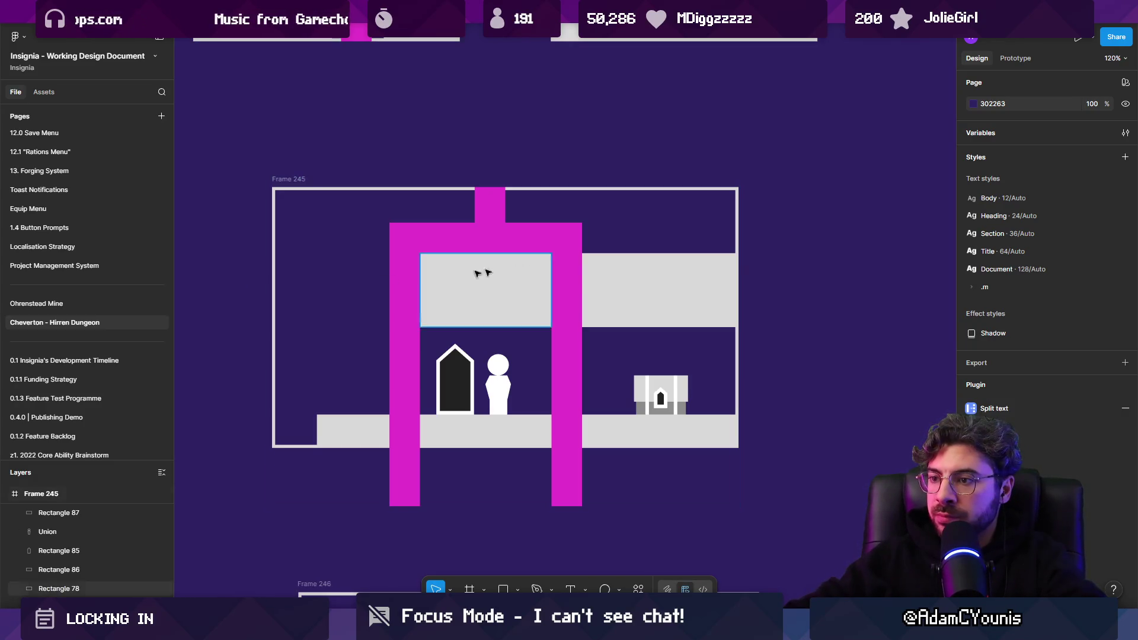
Move Frames 245, 246 and 247 together up and to the left
{"action": "scroll", "coordinate": [535, 343], "scroll_direction": "down", "scroll_amount": 8}
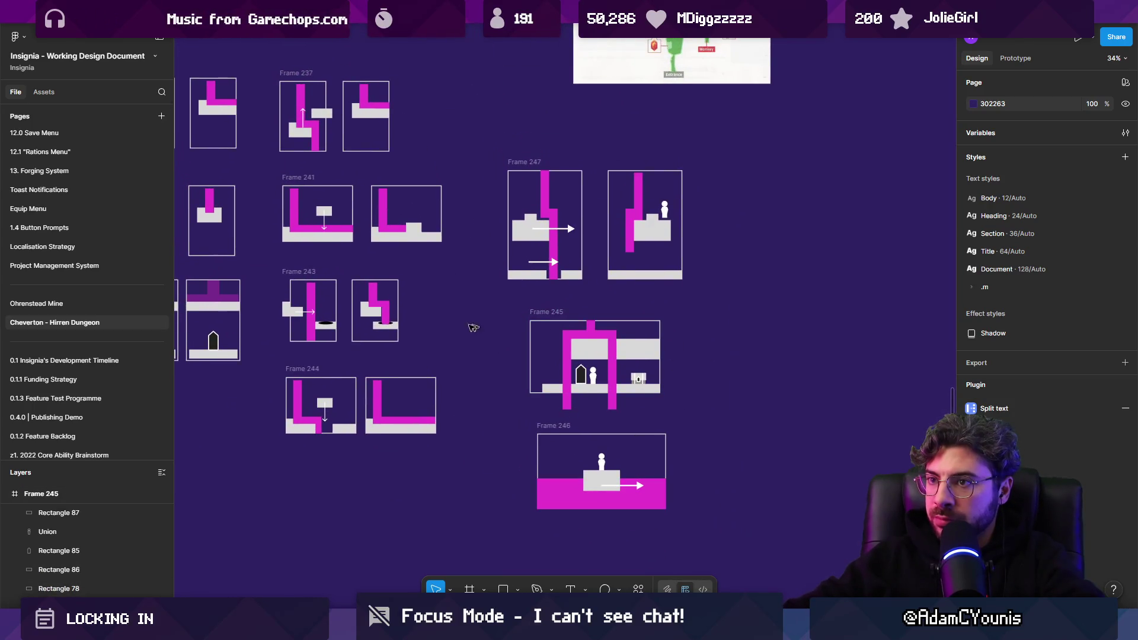
{"action": "left_click_drag", "start_coordinate": [499, 330], "coordinate": [673, 406]}
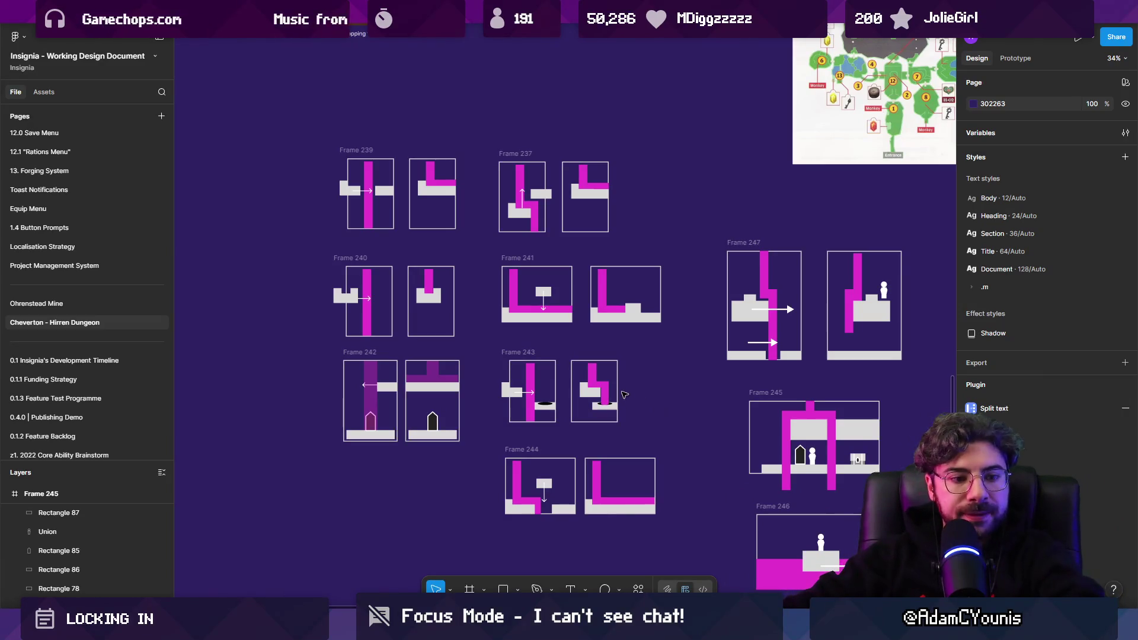
{"action": "scroll", "coordinate": [787, 510], "scroll_direction": "down", "scroll_amount": 5}
{"action": "left_click_drag", "start_coordinate": [572, 313], "coordinate": [708, 544]}
{"action": "left_click_drag", "start_coordinate": [630, 469], "coordinate": [615, 432]}
Move all the puzzle frames up and to the left, nudging Frame 245 up slightly
{"action": "left_click_drag", "start_coordinate": [311, 495], "coordinate": [708, 288]}
{"action": "mouse_move", "coordinate": [591, 347]}
{"action": "left_mouse_down"}
{"action": "mouse_move", "coordinate": [446, 342]}
{"action": "mouse_move", "coordinate": [454, 317]}
{"action": "left_mouse_up"}
{"action": "left_click", "coordinate": [435, 288]}
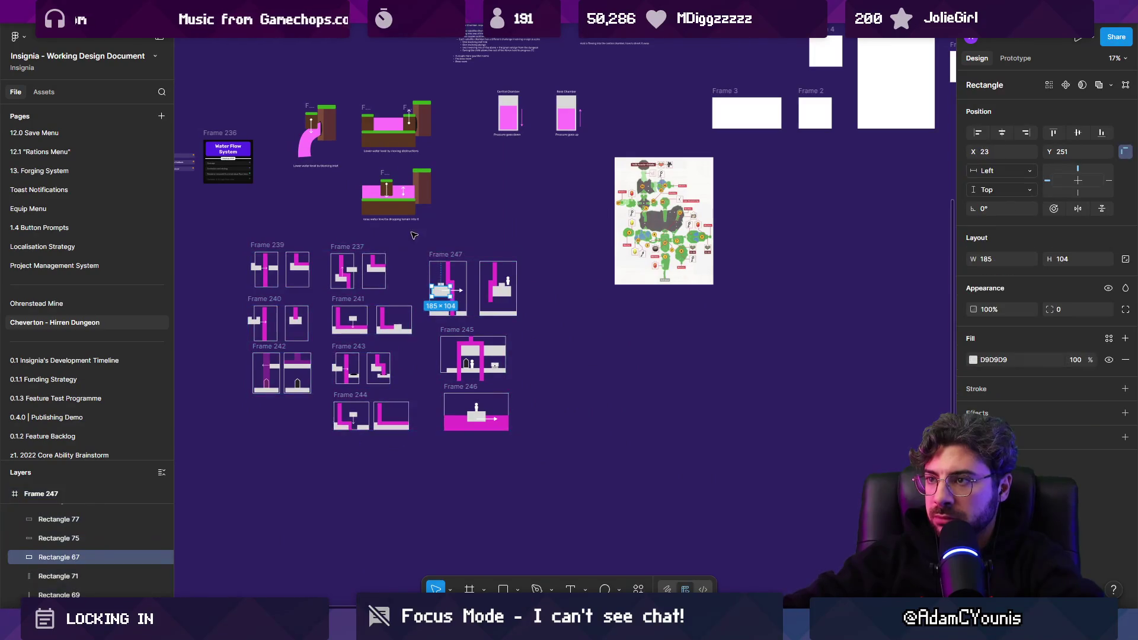
{"action": "scroll", "coordinate": [353, 203], "scroll_direction": "up", "scroll_amount": 5}
{"action": "left_click", "coordinate": [528, 282]}
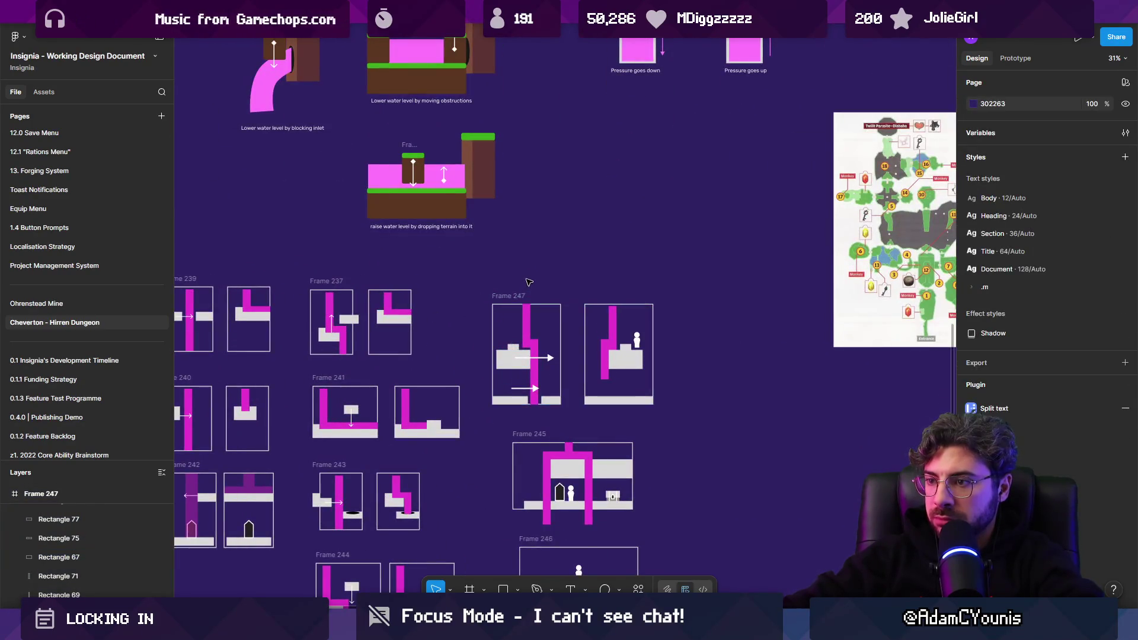
{"action": "scroll", "coordinate": [529, 282], "scroll_direction": "down", "scroll_amount": 5}
{"action": "left_click", "coordinate": [517, 277]}
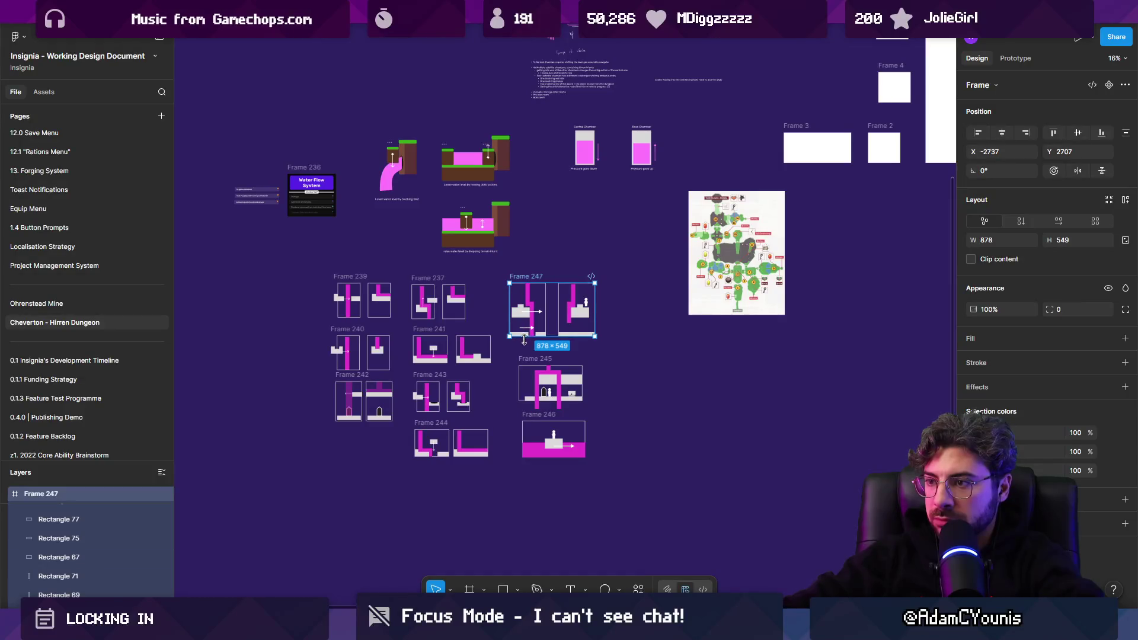
{"action": "left_click_drag", "start_coordinate": [551, 385], "coordinate": [553, 379]}
{"action": "left_click", "coordinate": [620, 368]}
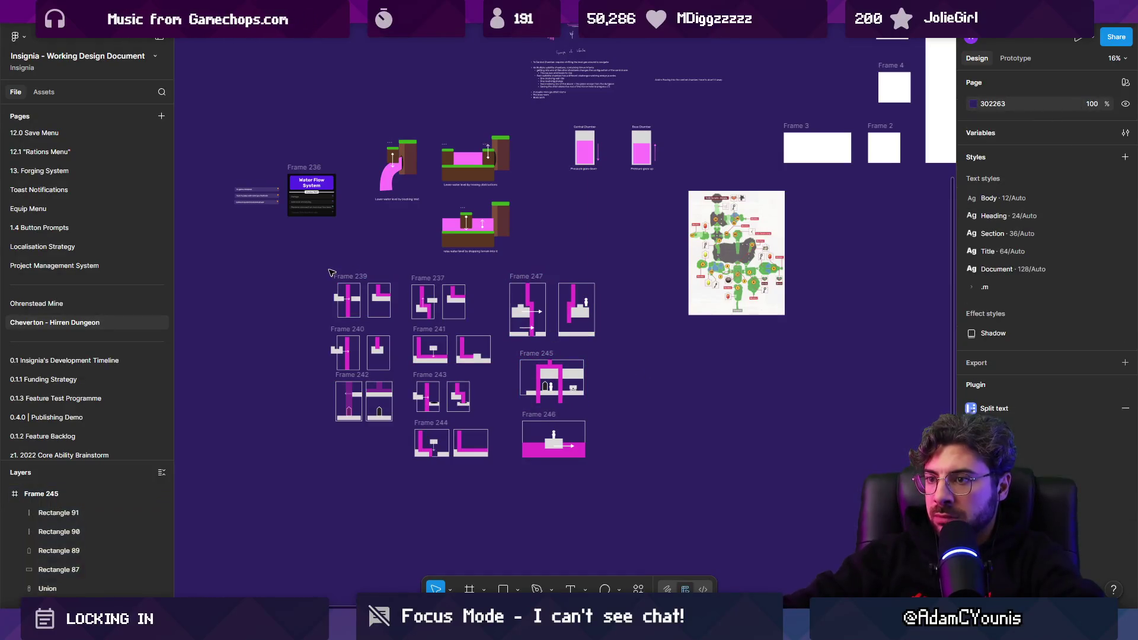
Wrap Frames 247, 245 and 246 in an auto-layout frame and try reordering Frame 246
{"action": "left_click_drag", "start_coordinate": [335, 273], "coordinate": [400, 280]}
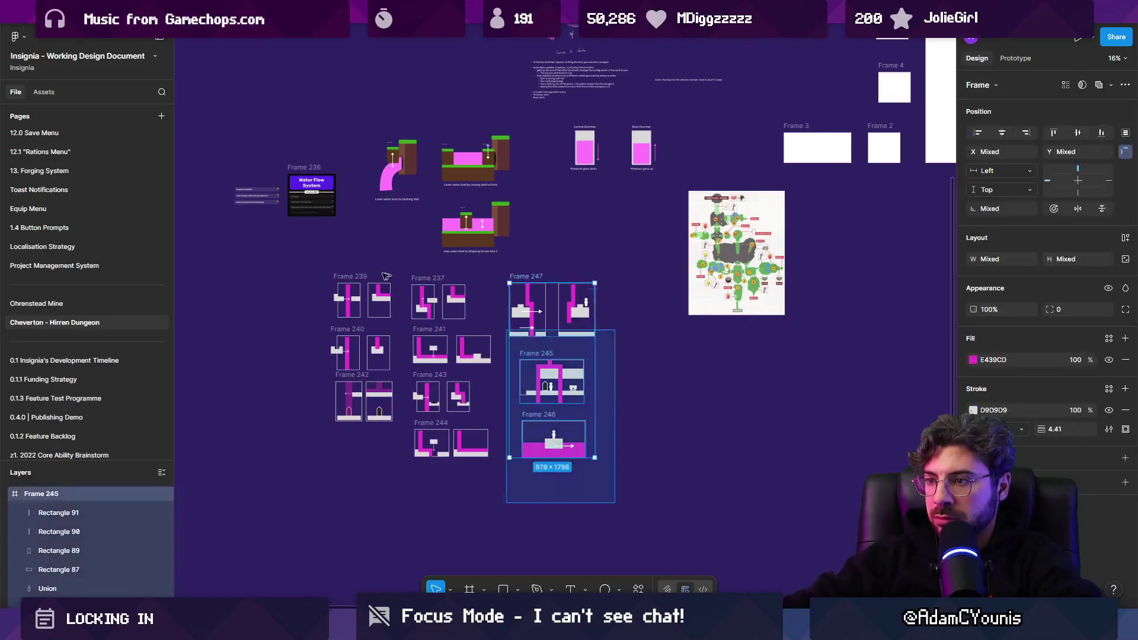
{"action": "key", "text": "shift+a"}
{"action": "scroll", "coordinate": [479, 370], "scroll_direction": "up", "scroll_amount": 3}
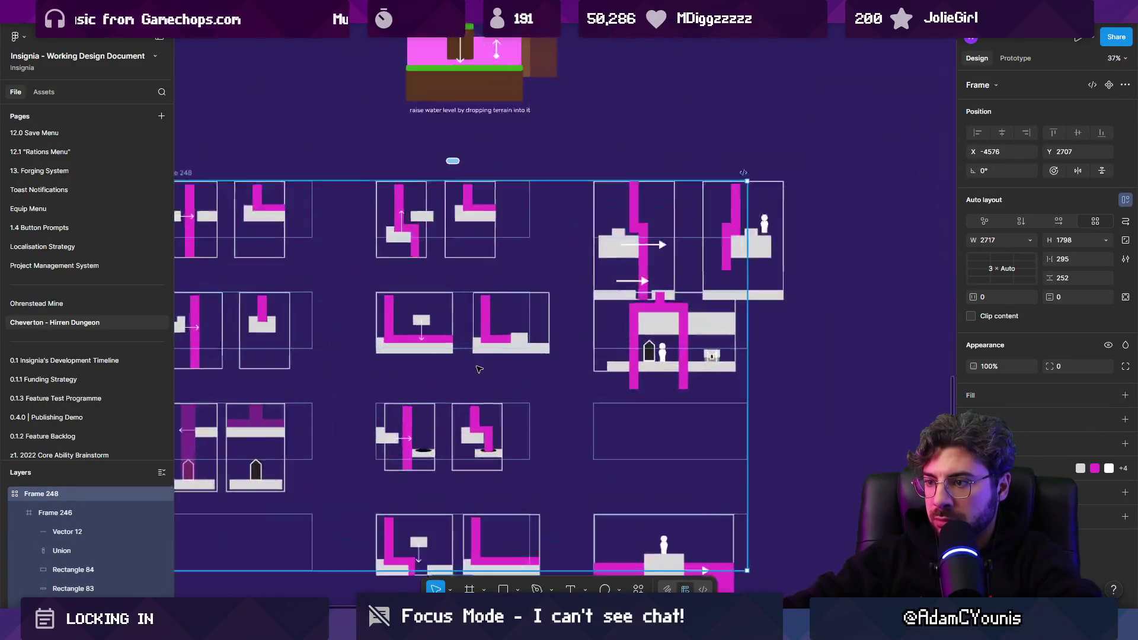
{"action": "scroll", "coordinate": [518, 379], "scroll_direction": "down", "scroll_amount": 3}
{"action": "left_click", "coordinate": [614, 491]}
{"action": "key", "text": "Up"}
{"action": "key", "text": "Down"}
{"action": "key", "text": "Down"}
{"action": "left_click_drag", "start_coordinate": [614, 492], "coordinate": [627, 356]}
{"action": "left_click", "coordinate": [628, 403]}
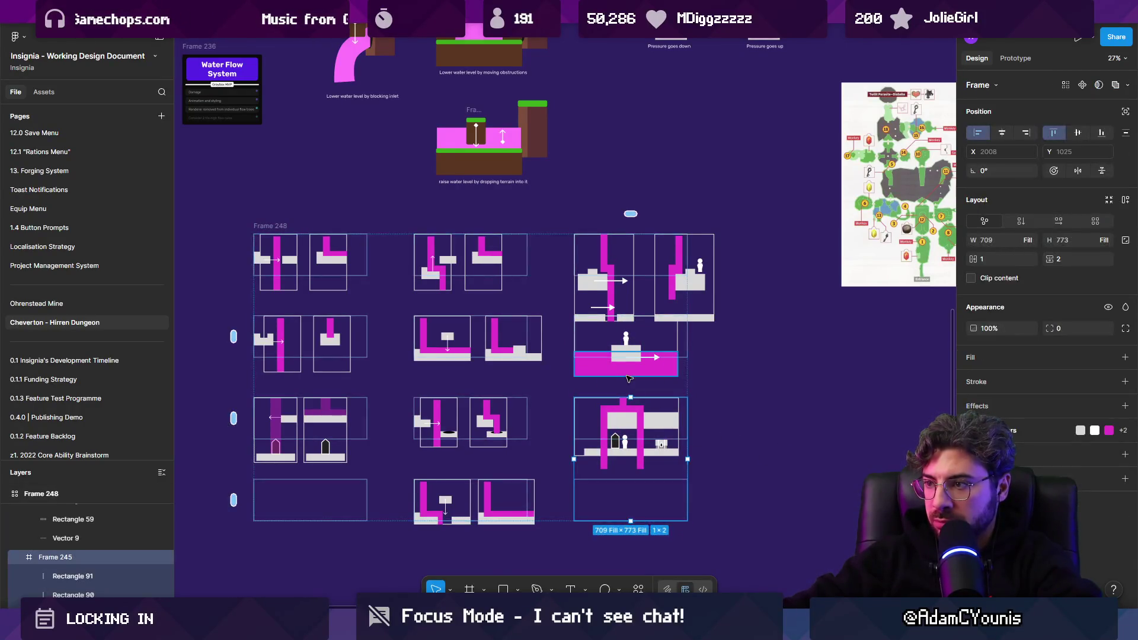
{"action": "left_click", "coordinate": [628, 377]}
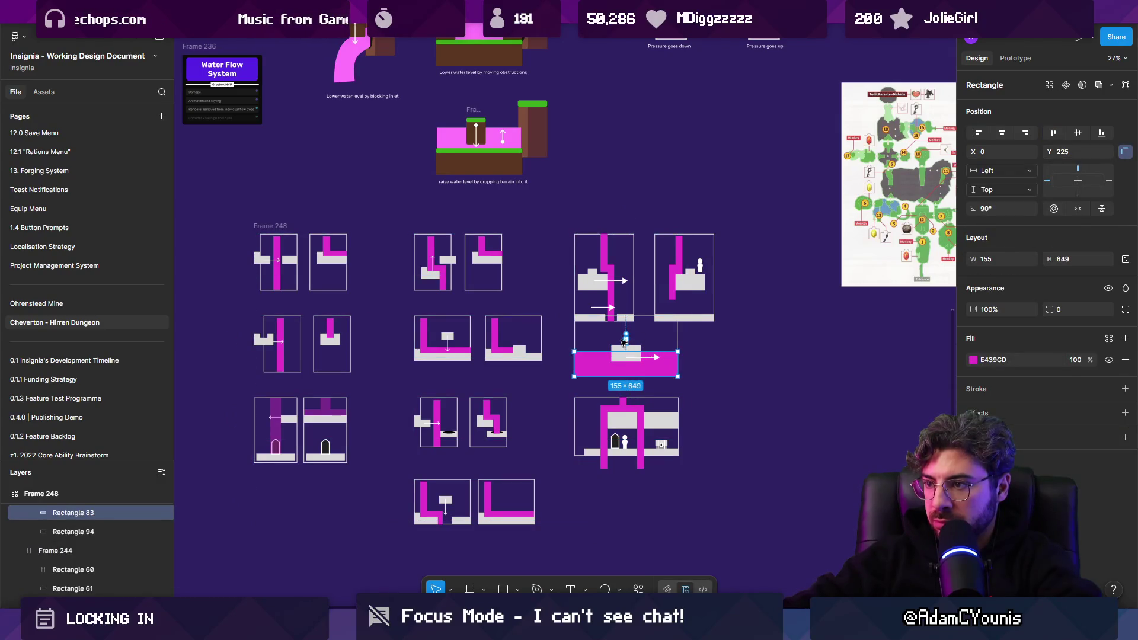
{"action": "key", "text": "Escape"}
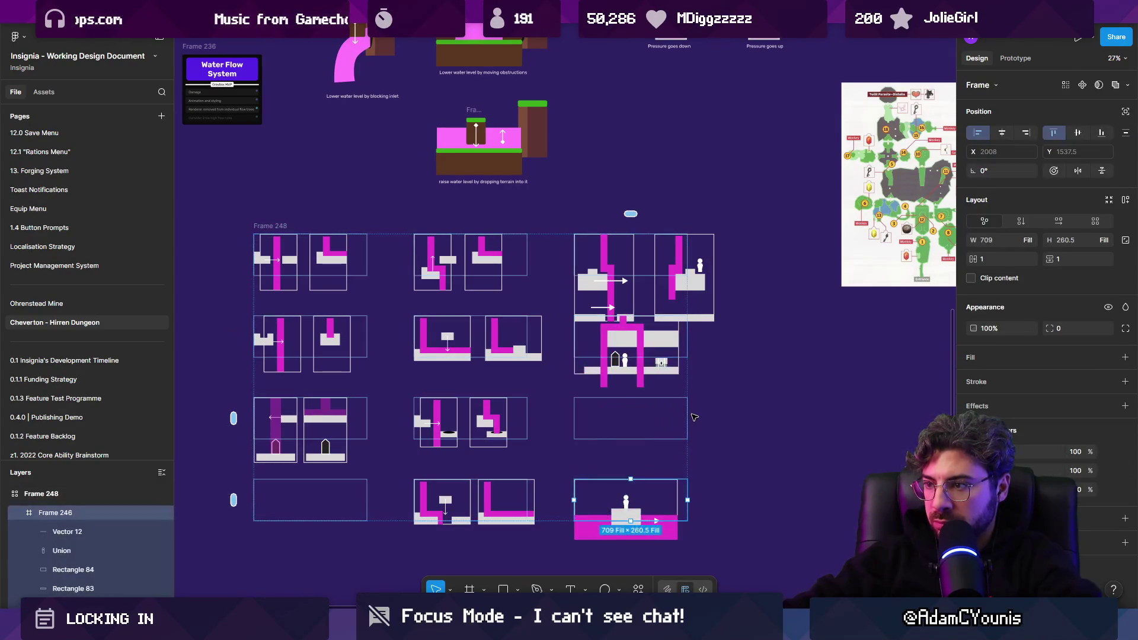
Undo the auto-layout grouping so the frames stay separate
{"action": "key", "text": "ctrl+z"}
{"action": "key", "text": "ctrl+z"}
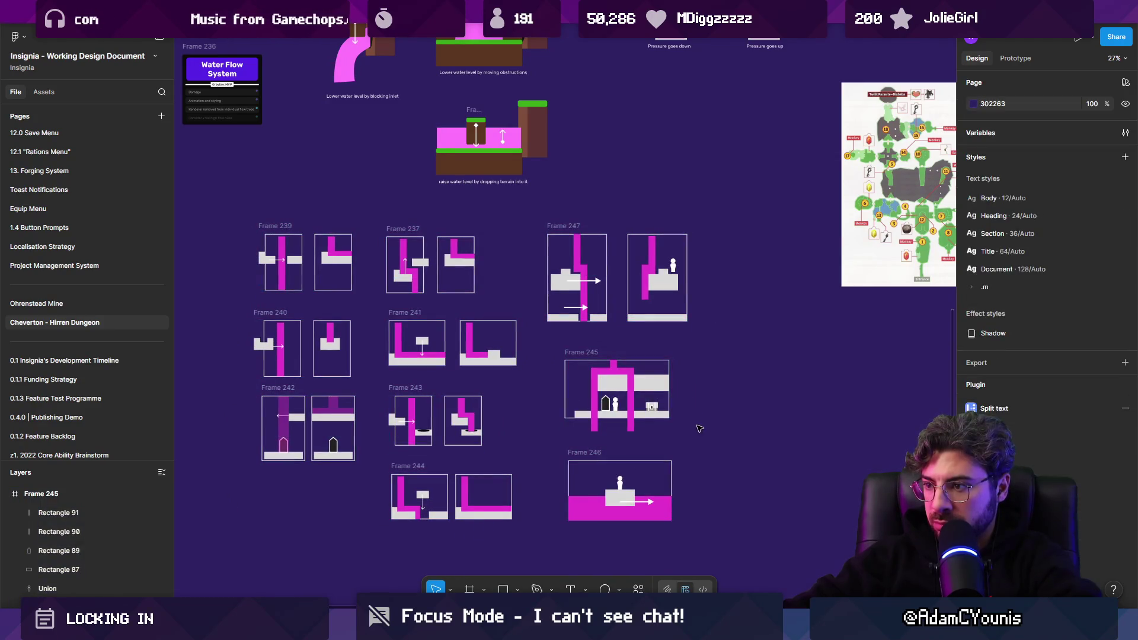
{"action": "left_click", "coordinate": [583, 456]}
{"action": "key", "text": "Escape"}
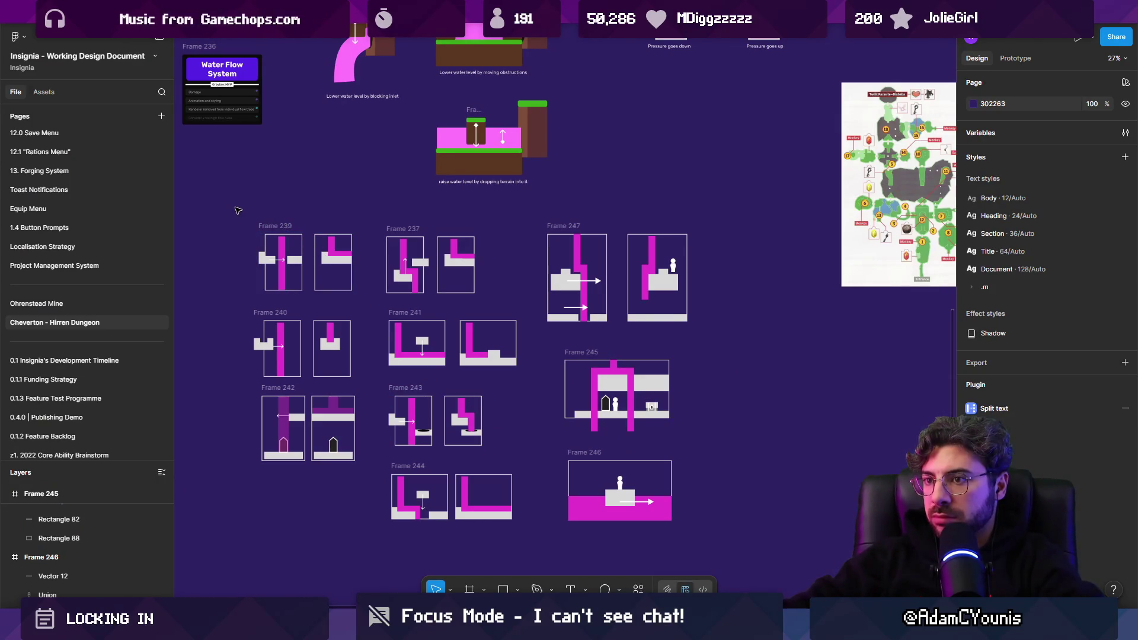
{"action": "left_click_drag", "start_coordinate": [237, 210], "coordinate": [705, 534]}
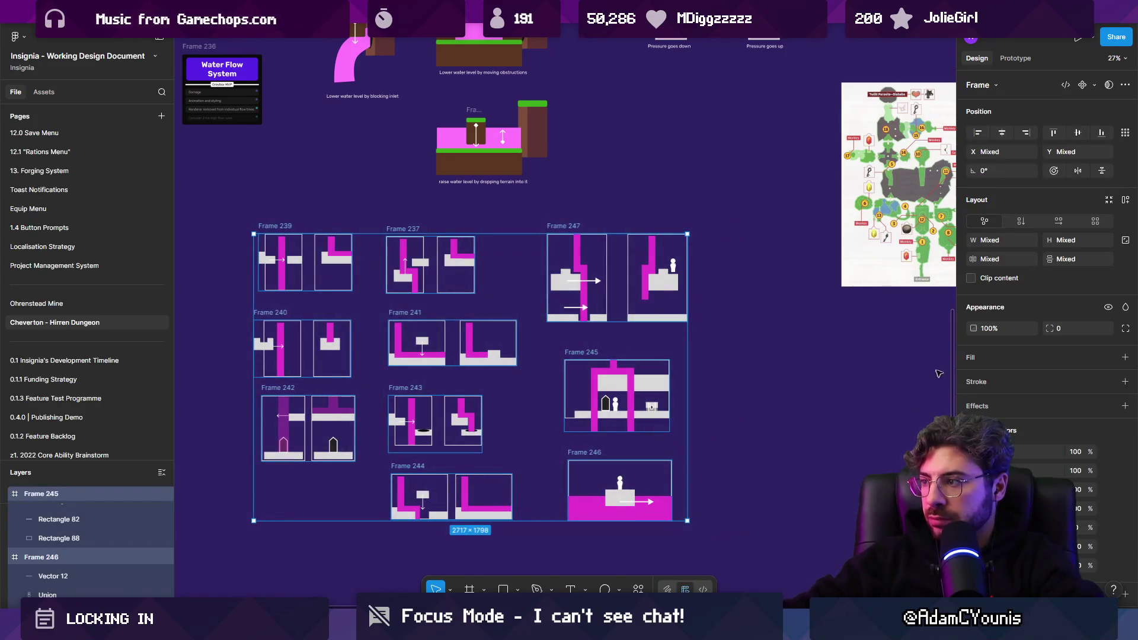
{"action": "left_click", "coordinate": [974, 359]}
{"action": "mouse_move", "coordinate": [824, 341]}
{"action": "left_mouse_down"}
{"action": "mouse_move", "coordinate": [722, 519]}
{"action": "mouse_move", "coordinate": [697, 429]}
{"action": "left_mouse_up"}
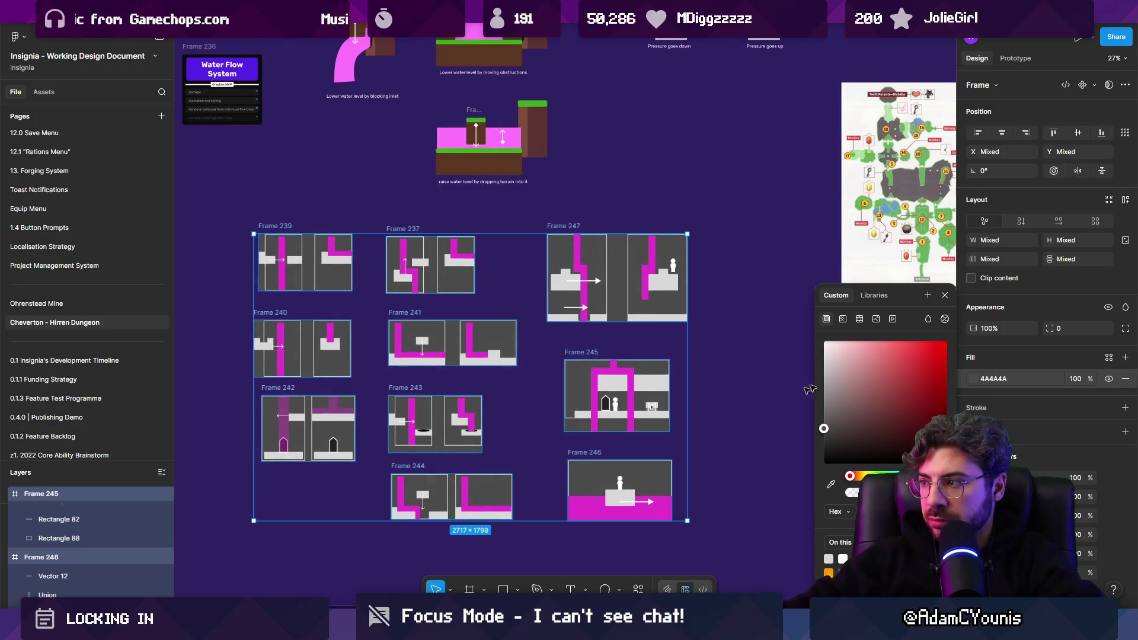
{"action": "type", "text": "20"}
{"action": "key", "text": "Tab"}
{"action": "type", "text": "20"}
{"action": "key", "text": "Return"}
{"action": "key", "text": "ctrl+z"}
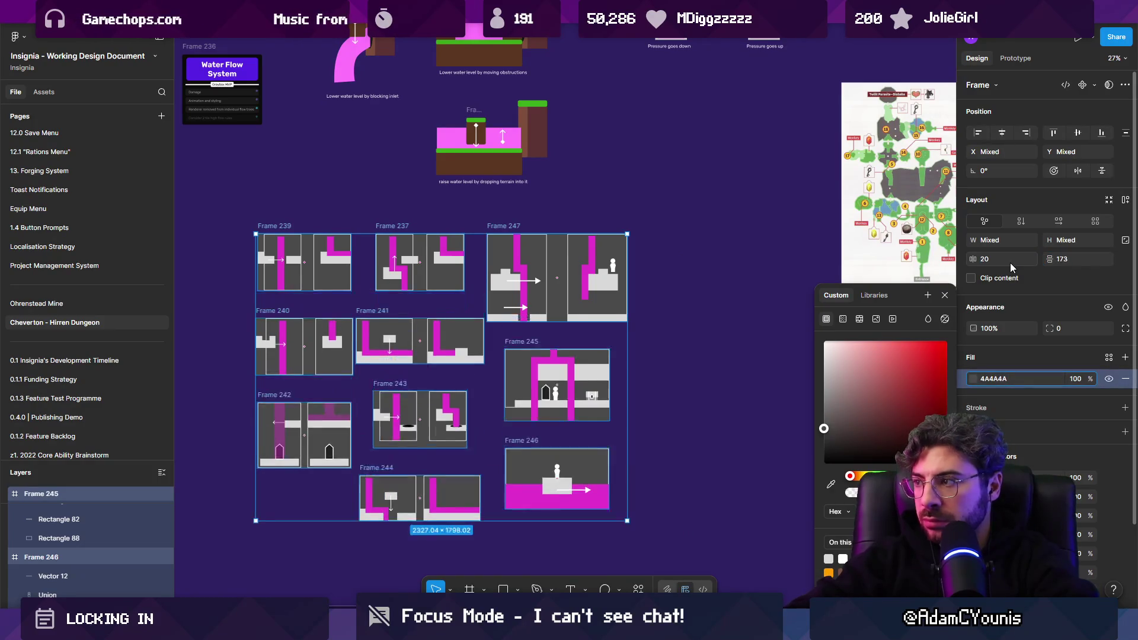
{"action": "key", "text": "ctrl+z"}
{"action": "key", "text": "ctrl+z"}
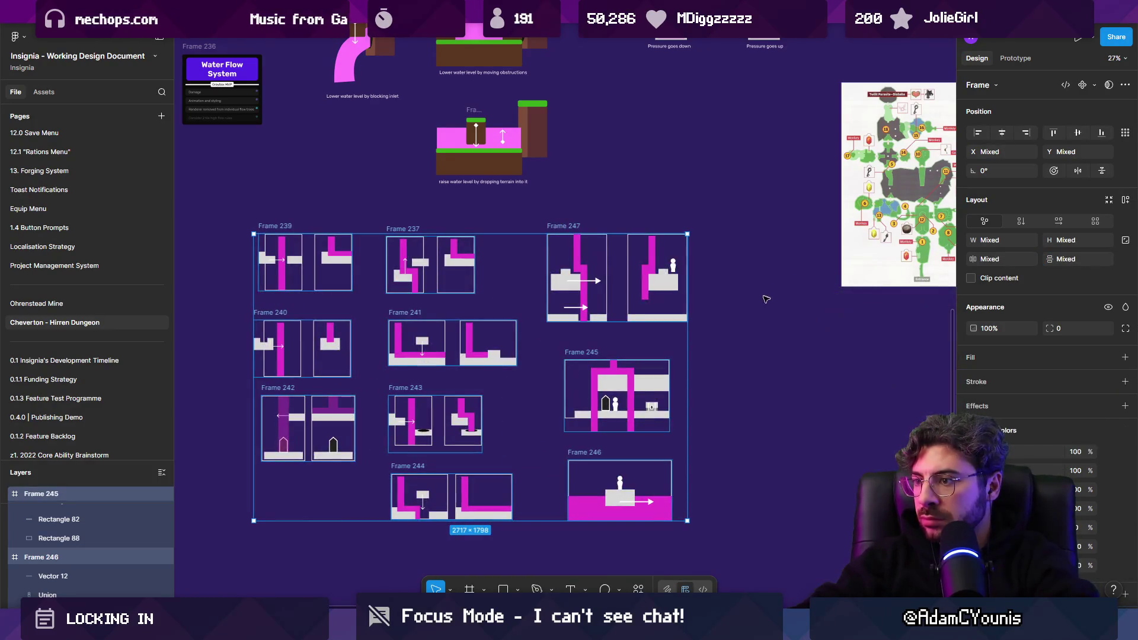
{"action": "left_click", "coordinate": [763, 339]}
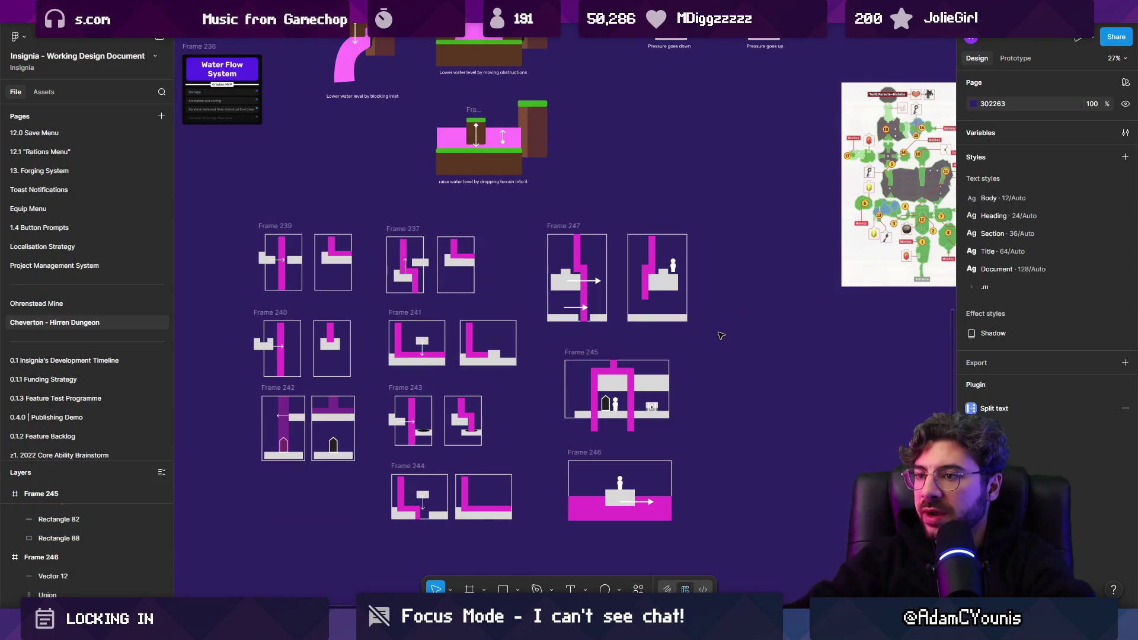
{"action": "scroll", "coordinate": [465, 527], "scroll_direction": "down", "scroll_amount": 5}
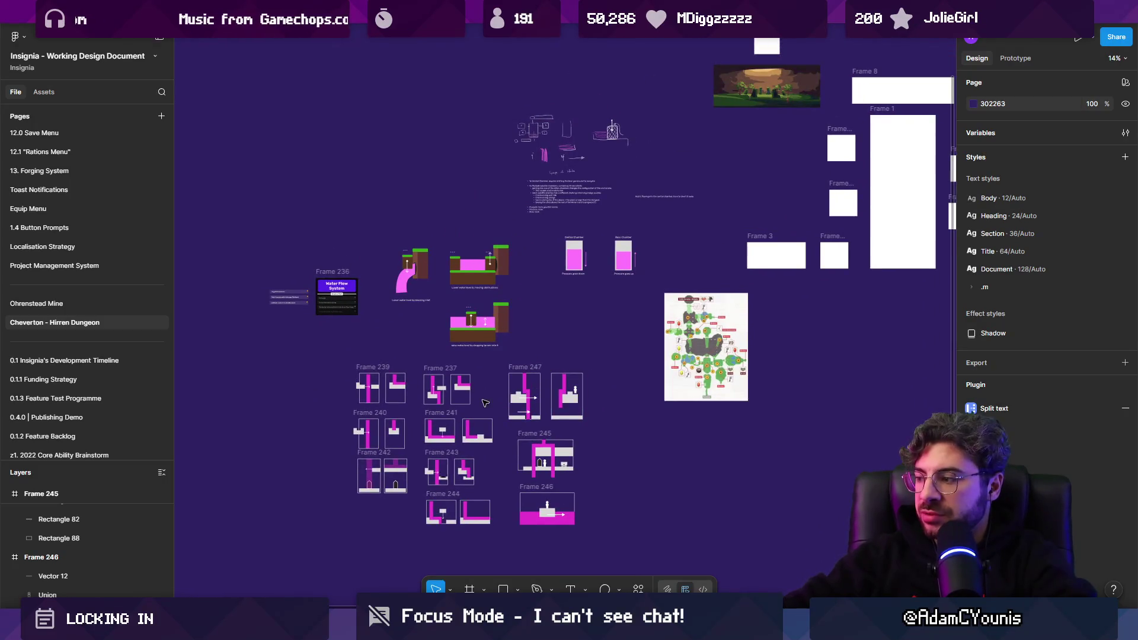
{"action": "key", "text": "alt+Tab"}
Open the Insignia Graph, move the central room-node cluster upward, and save the graph
{"action": "scroll", "coordinate": [471, 237], "scroll_direction": "down", "scroll_amount": 3}
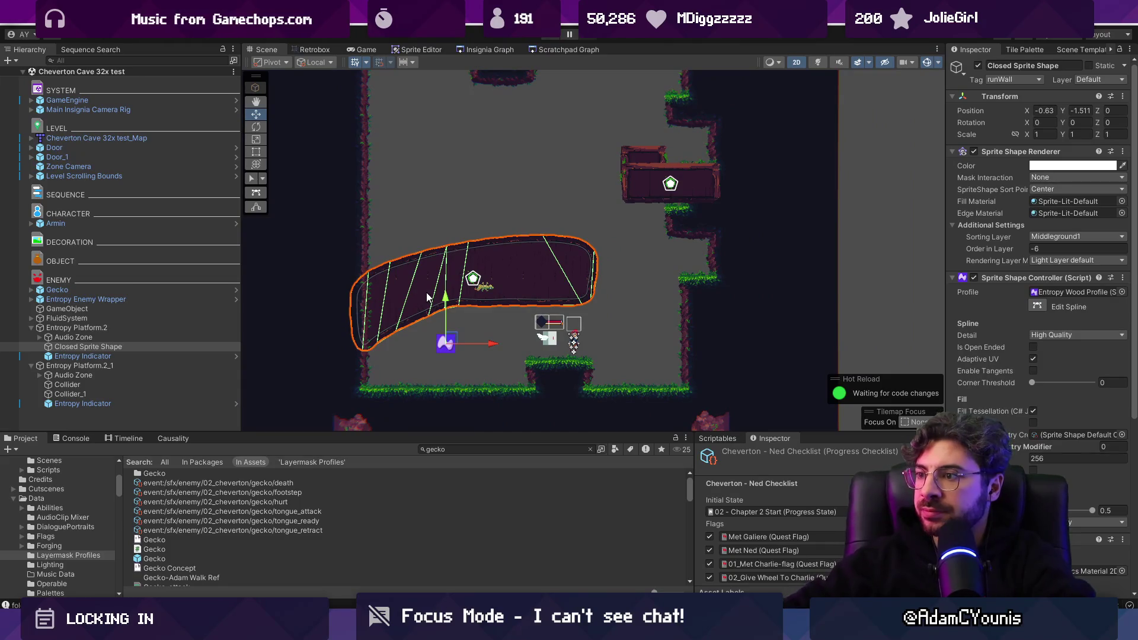
{"action": "left_click", "coordinate": [474, 50]}
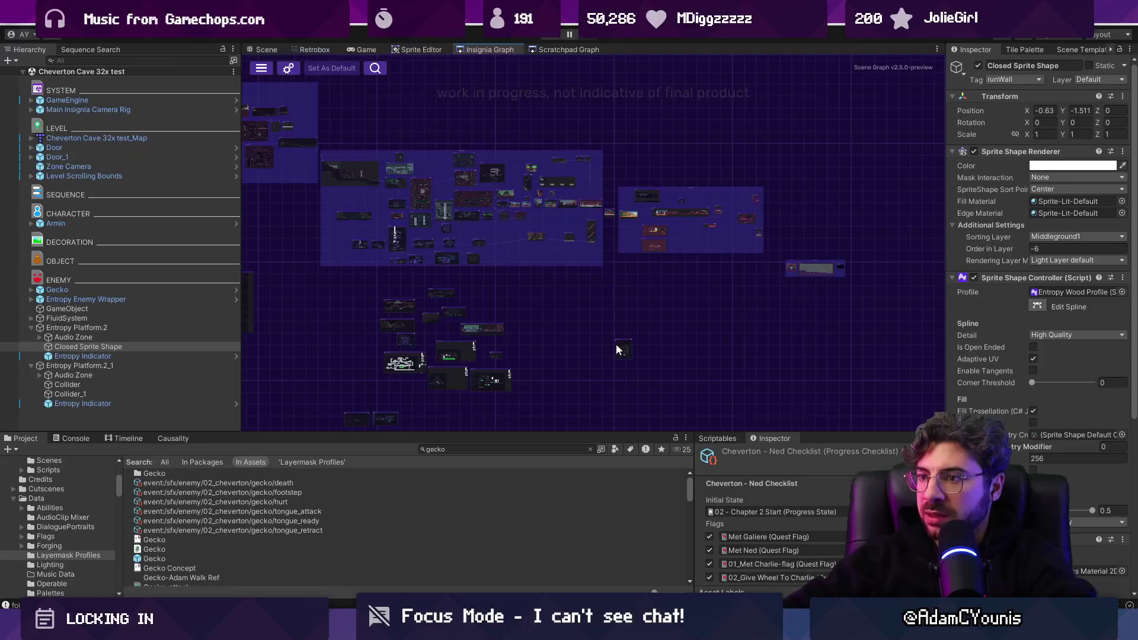
{"action": "scroll", "coordinate": [463, 257], "scroll_direction": "up", "scroll_amount": 5}
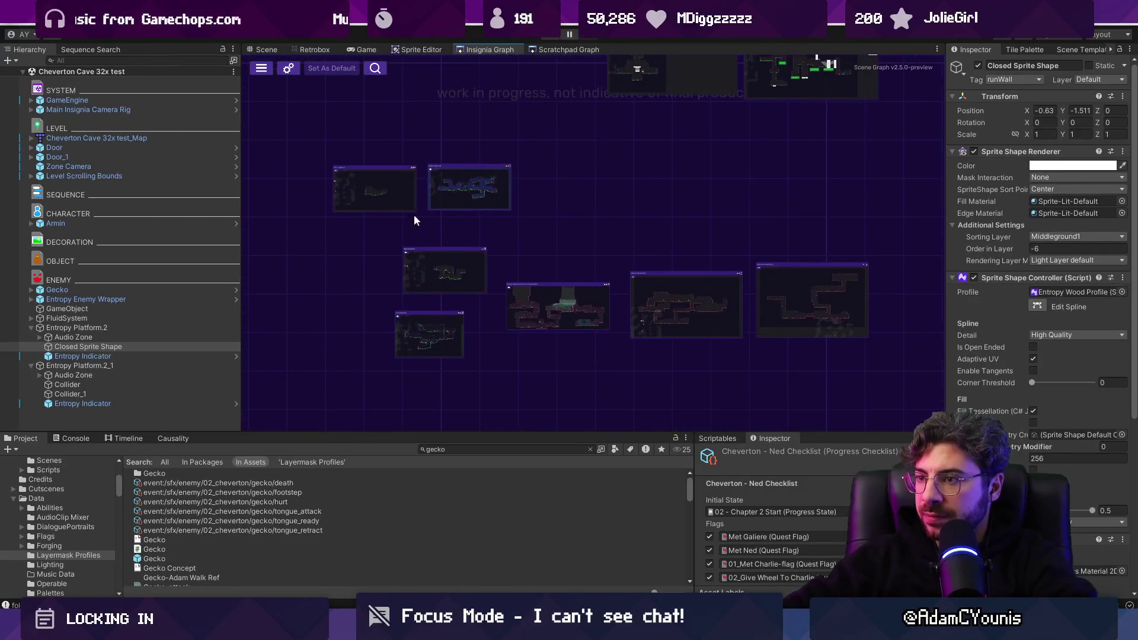
{"action": "scroll", "coordinate": [682, 278], "scroll_direction": "up", "scroll_amount": 3}
{"action": "scroll", "coordinate": [602, 275], "scroll_direction": "down", "scroll_amount": 5}
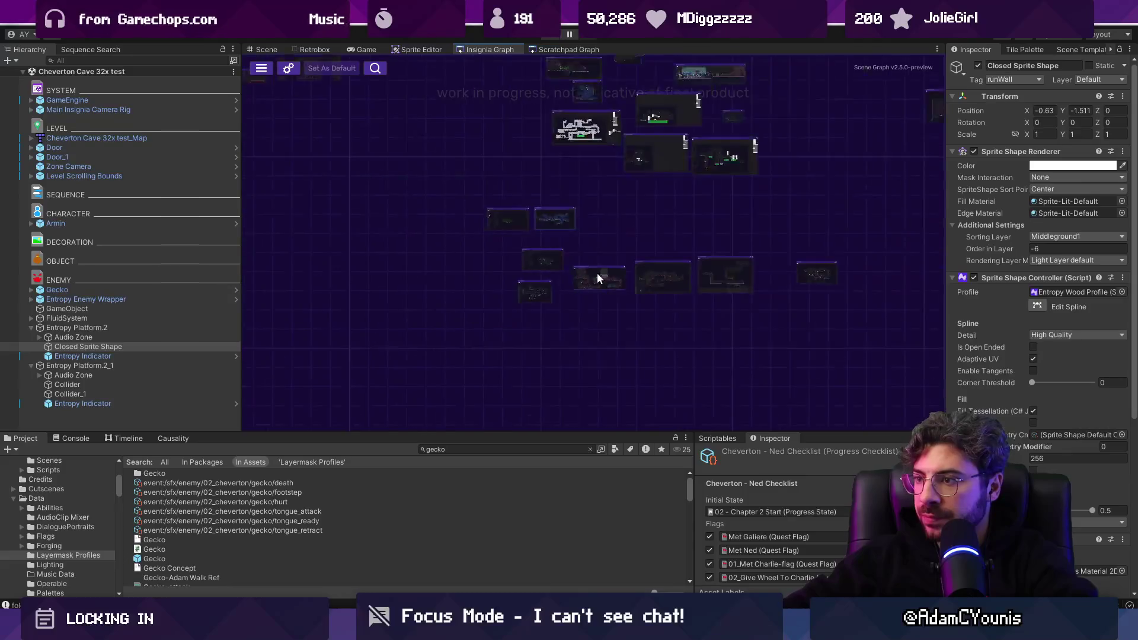
{"action": "scroll", "coordinate": [614, 377], "scroll_direction": "down", "scroll_amount": 2}
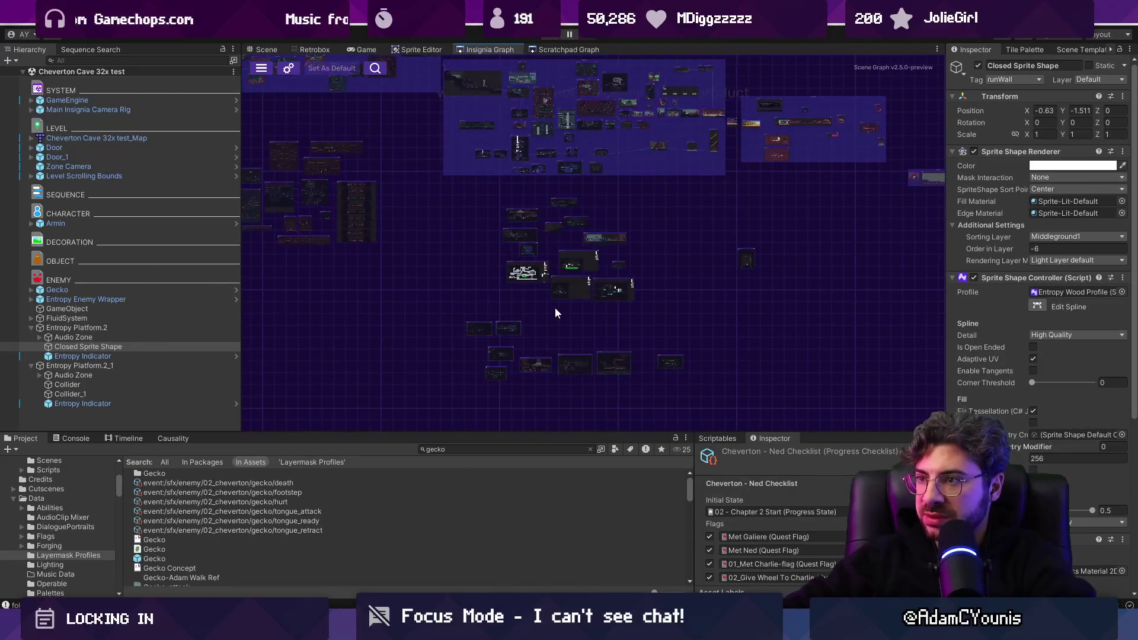
{"action": "scroll", "coordinate": [517, 411], "scroll_direction": "down", "scroll_amount": 3}
{"action": "scroll", "coordinate": [516, 422], "scroll_direction": "up", "scroll_amount": 3}
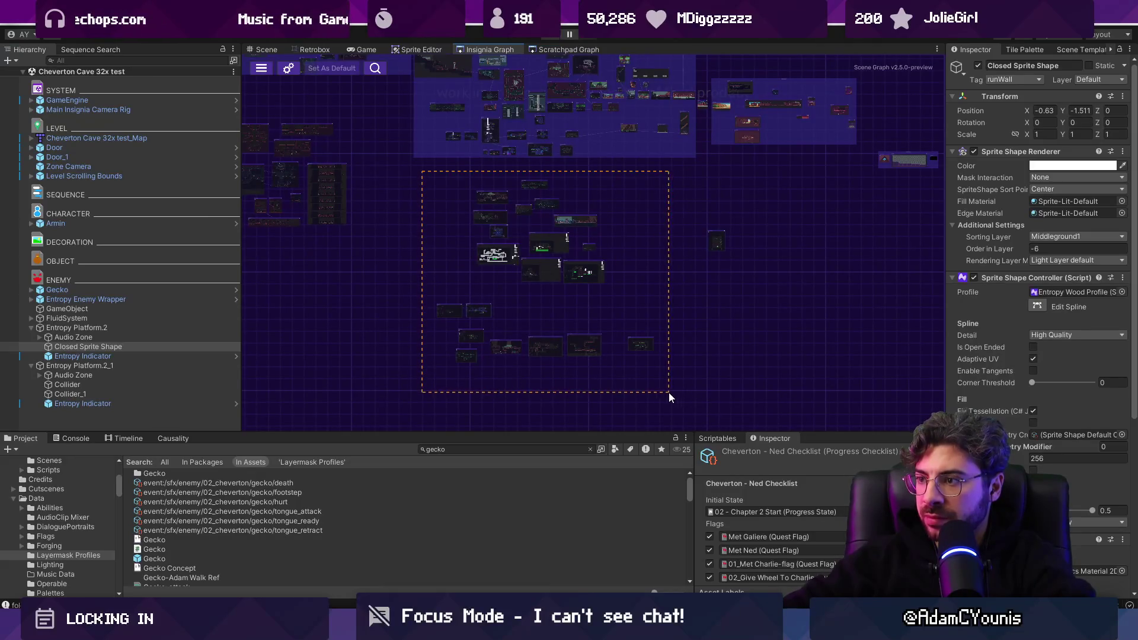
{"action": "mouse_move", "coordinate": [548, 248]}
{"action": "left_mouse_down"}
{"action": "mouse_move", "coordinate": [545, 352]}
{"action": "mouse_move", "coordinate": [564, 185]}
{"action": "left_mouse_up"}
{"action": "scroll", "coordinate": [486, 265], "scroll_direction": "up", "scroll_amount": 1}
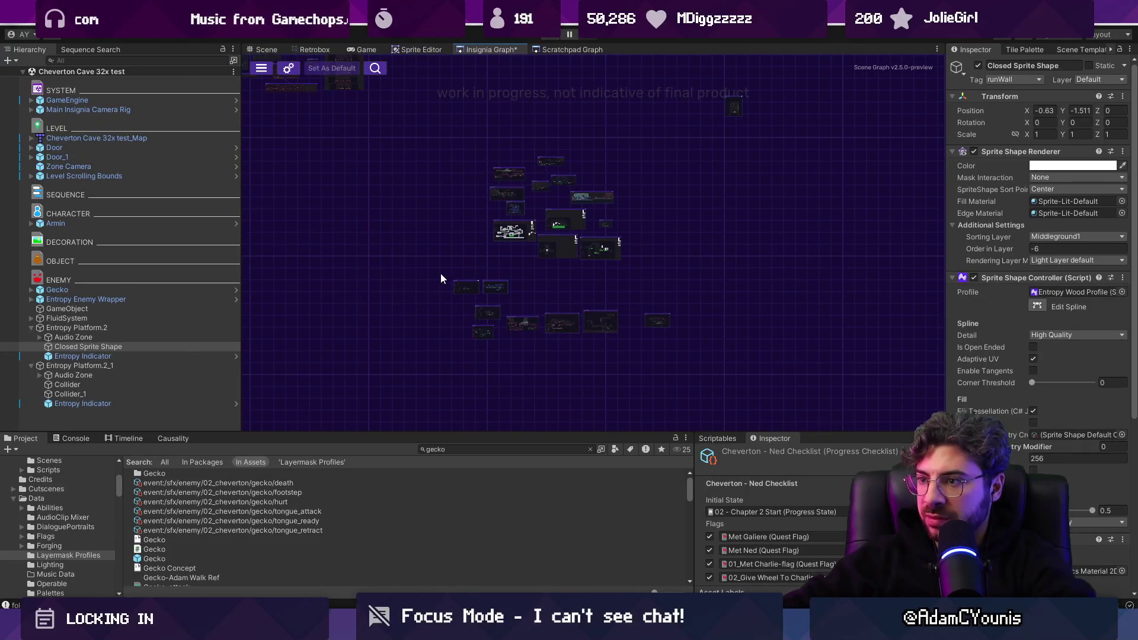
{"action": "scroll", "coordinate": [665, 359], "scroll_direction": "up", "scroll_amount": 5}
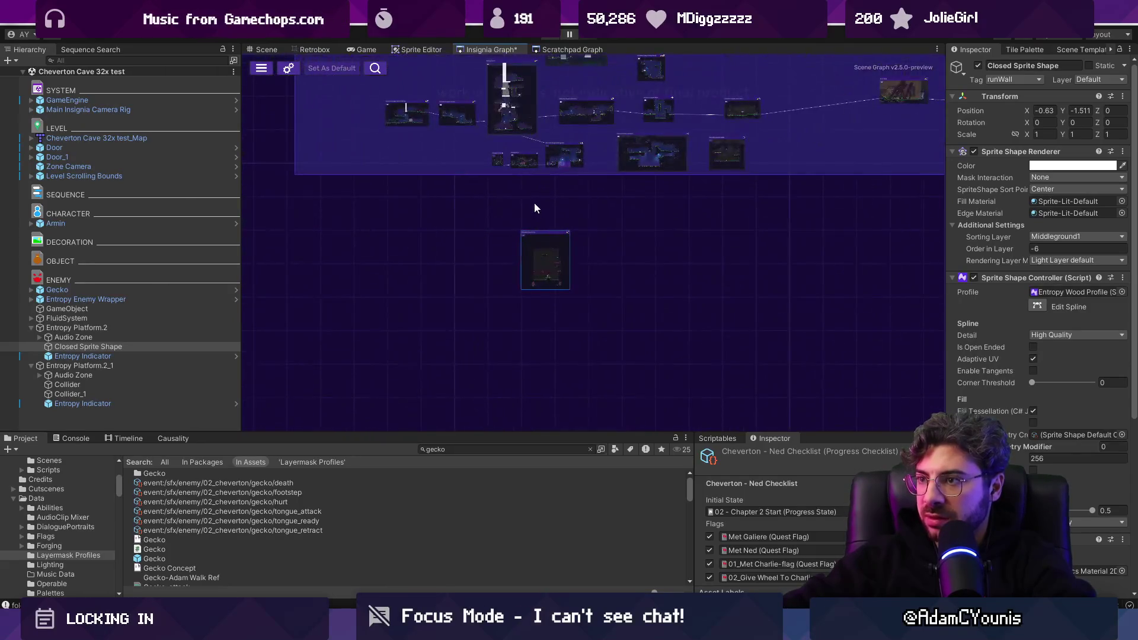
{"action": "key", "text": "ctrl+s"}
Pan and zoom the graph to bring more room thumbnails into view
{"action": "mouse_move", "coordinate": [571, 267]}
{"action": "left_mouse_down"}
{"action": "mouse_move", "coordinate": [674, 337]}
{"action": "mouse_move", "coordinate": [704, 384]}
{"action": "left_mouse_up"}
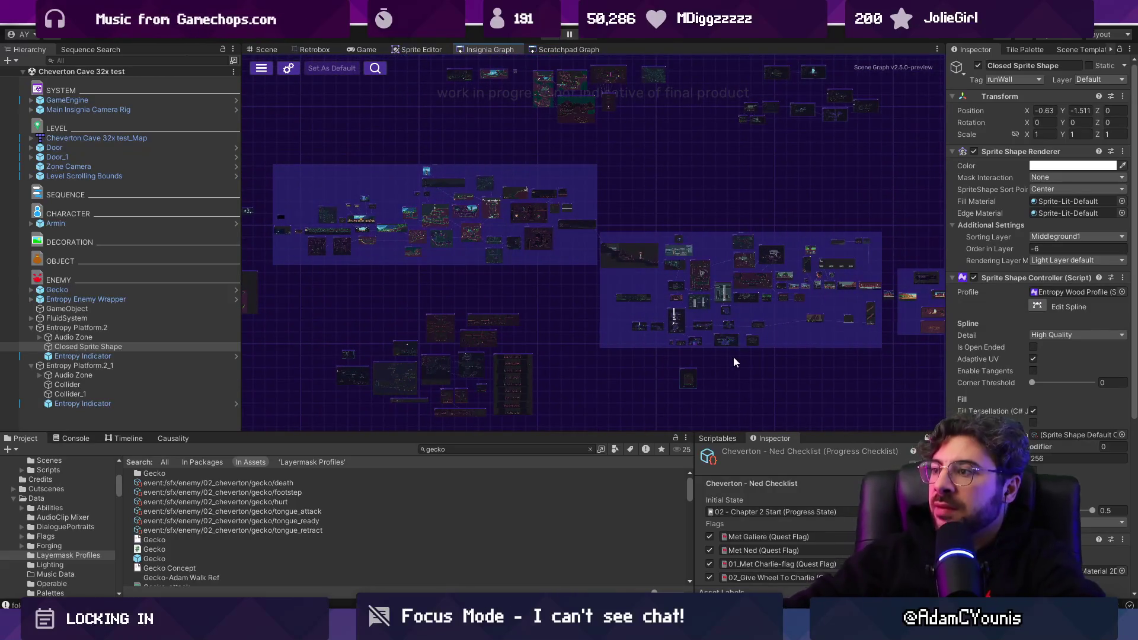
{"action": "scroll", "coordinate": [817, 310], "scroll_direction": "up", "scroll_amount": 3}
{"action": "left_click_drag", "start_coordinate": [836, 332], "coordinate": [783, 300]}
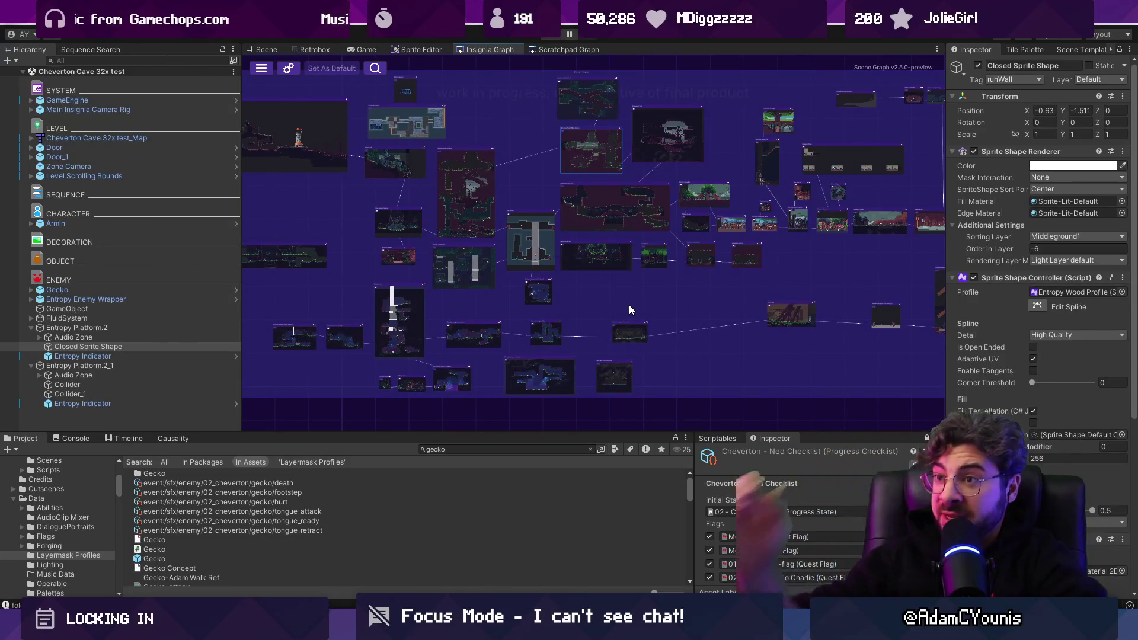
{"action": "scroll", "coordinate": [474, 217], "scroll_direction": "up", "scroll_amount": 5}
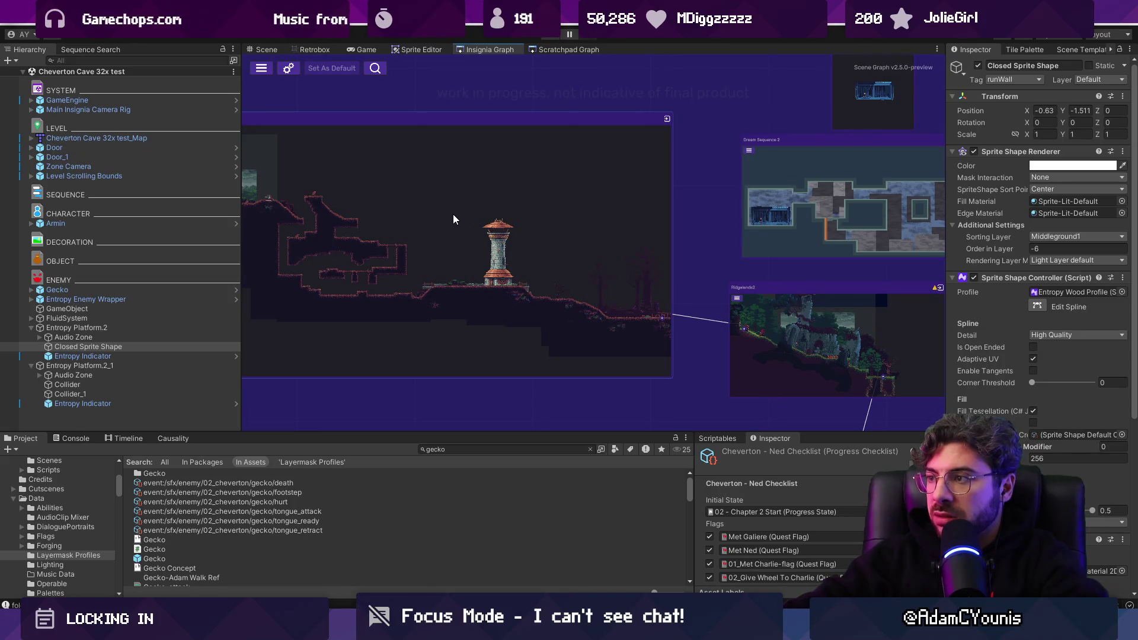
Open the Ridgelands scene from its graph node and start play-testing it
{"action": "double_click", "coordinate": [453, 219]}
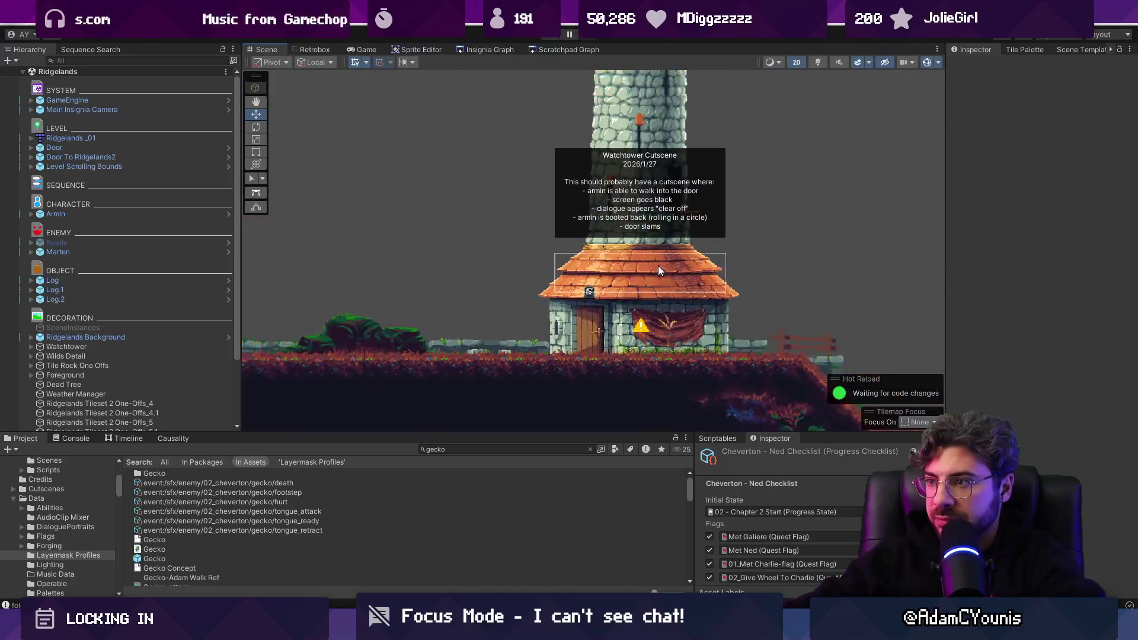
{"action": "left_click", "coordinate": [546, 38]}
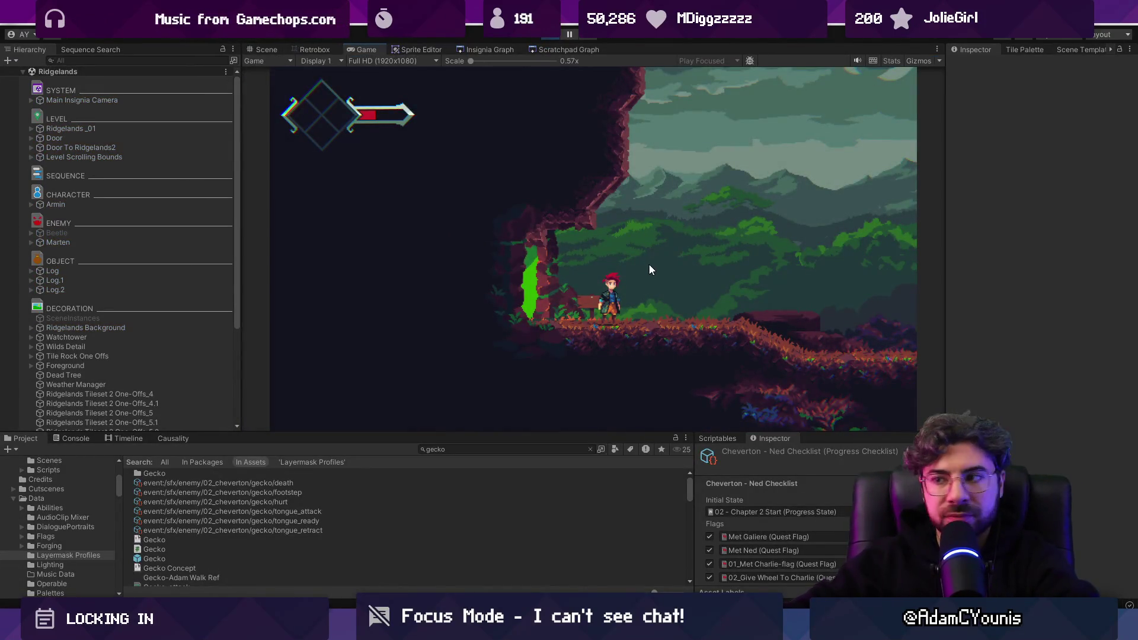
{"action": "key", "text": "Right"}
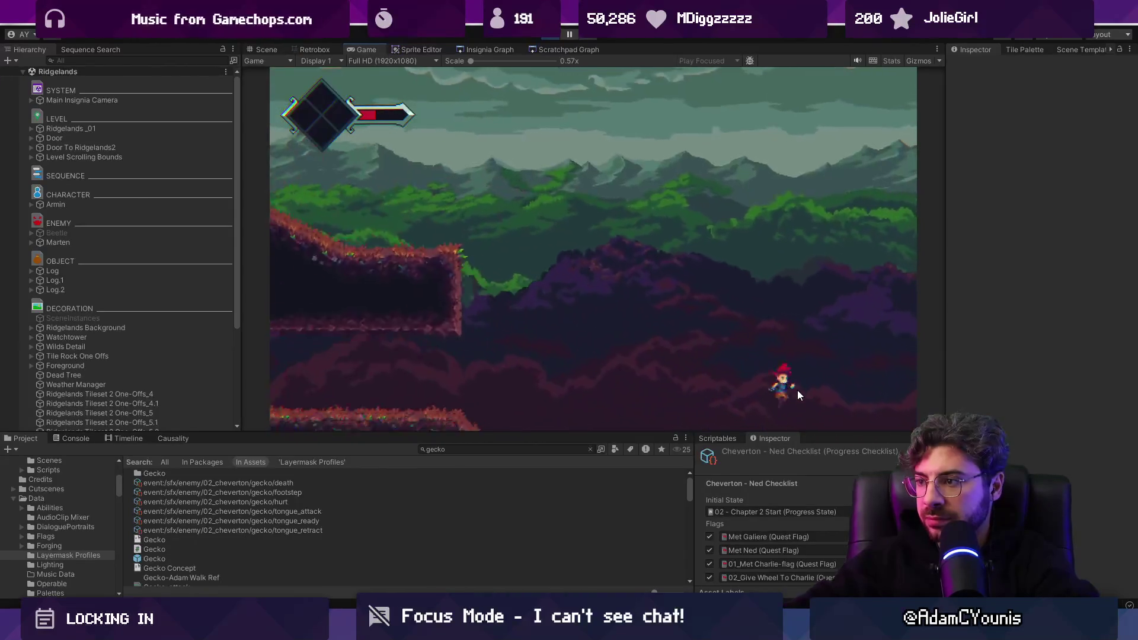
Set the Music volume to 00 in the pause journal's Audio settings, then resume
{"action": "key", "text": "Escape"}
{"action": "key", "text": "Right"}
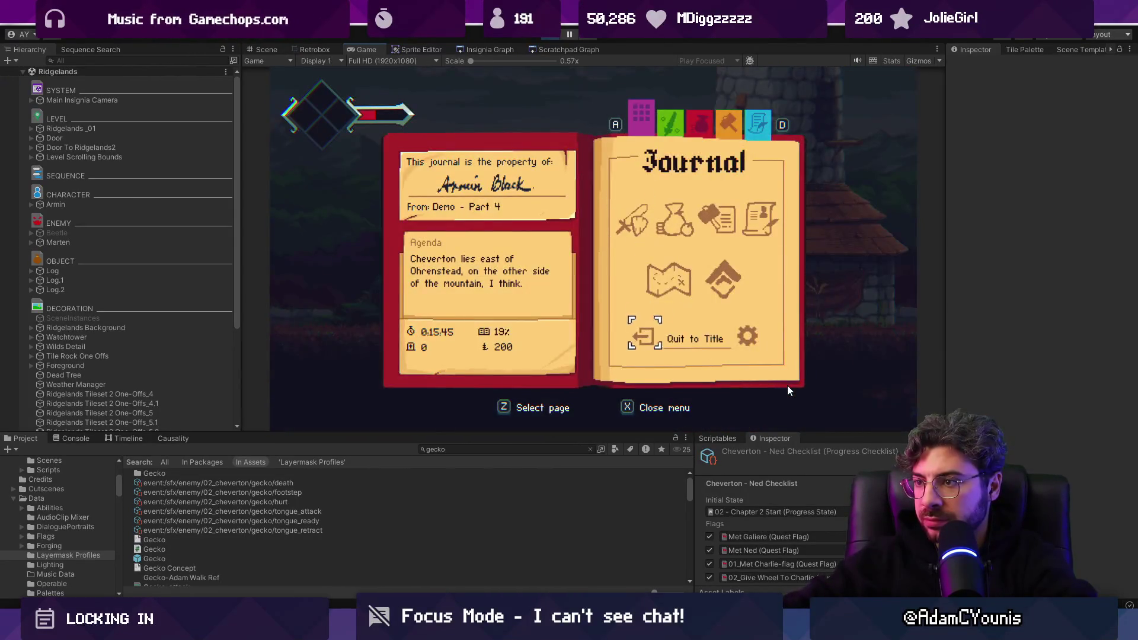
{"action": "key", "text": "Right"}
{"action": "key", "text": "Return"}
{"action": "key", "text": "Left"}
{"action": "key", "text": "Left"}
{"action": "key", "text": "Left"}
{"action": "key", "text": "Down"}
{"action": "key", "text": "Down"}
{"action": "key", "text": "Escape"}
{"action": "key", "text": "Escape"}
{"action": "key", "text": "Right"}
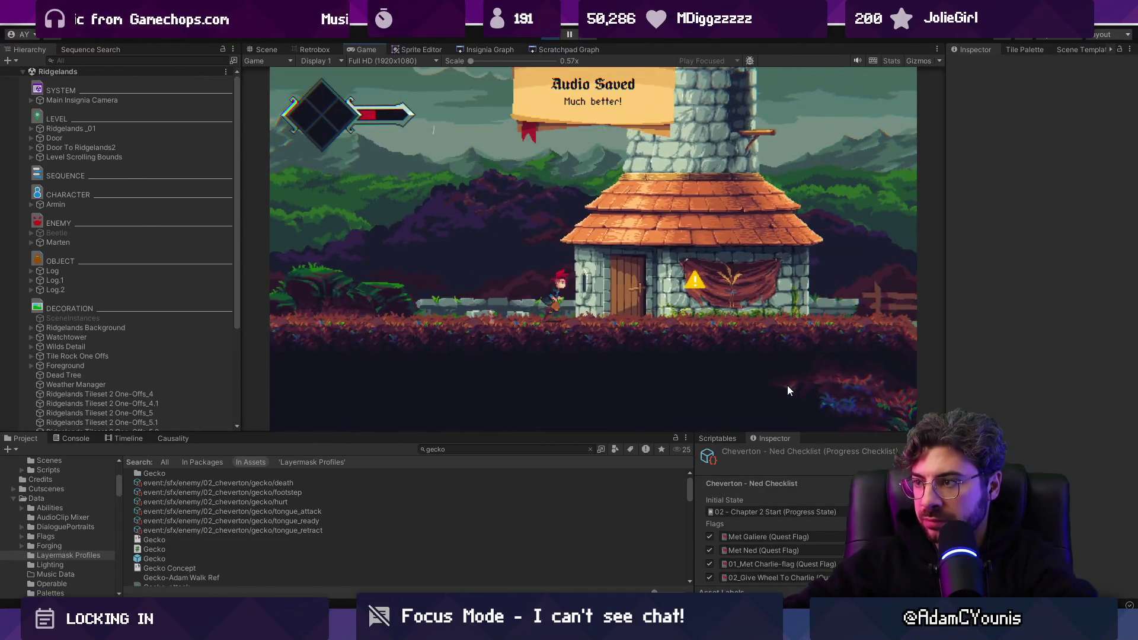
Walk the character to the watchtower door with the game view full-screen
{"action": "key", "text": "Right"}
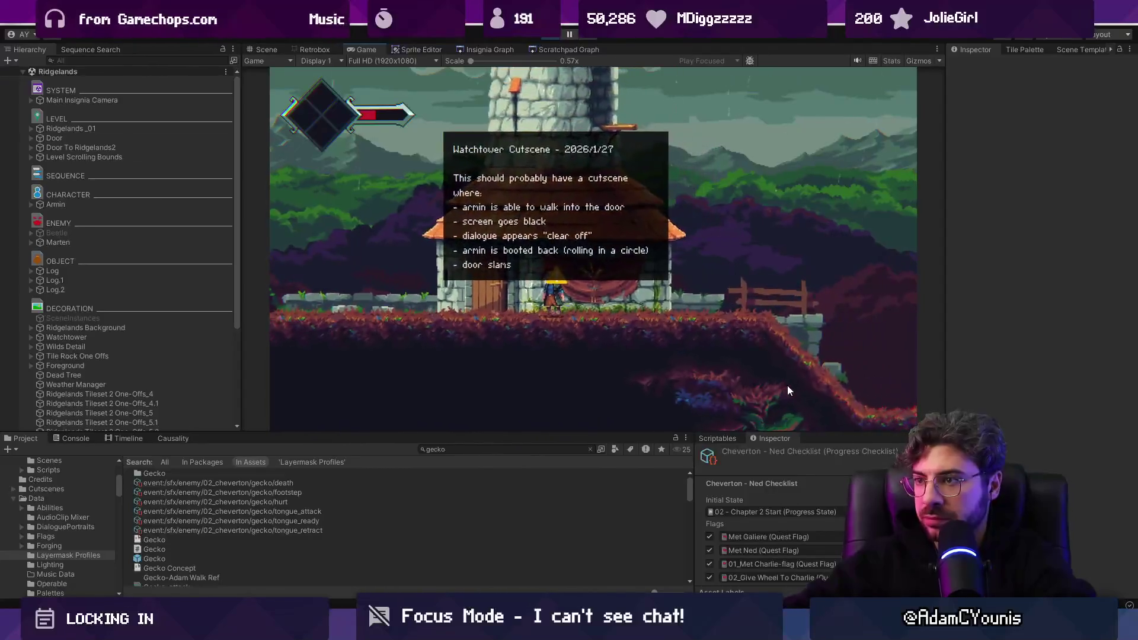
{"action": "key", "text": "F11"}
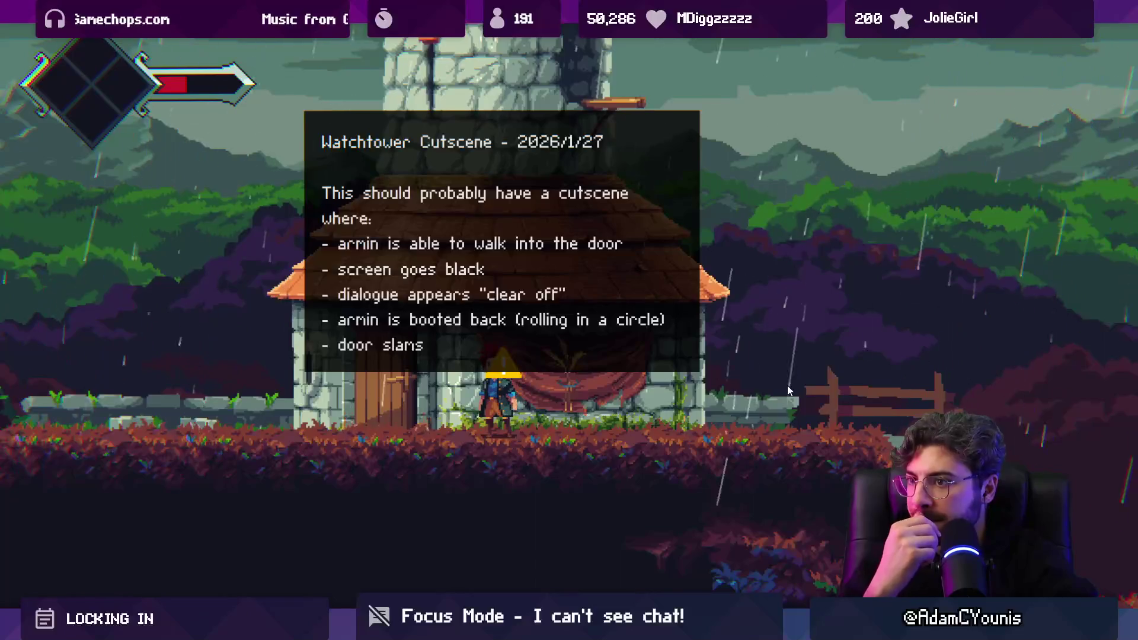
{"action": "key", "text": "Left"}
{"action": "key", "text": "Right"}
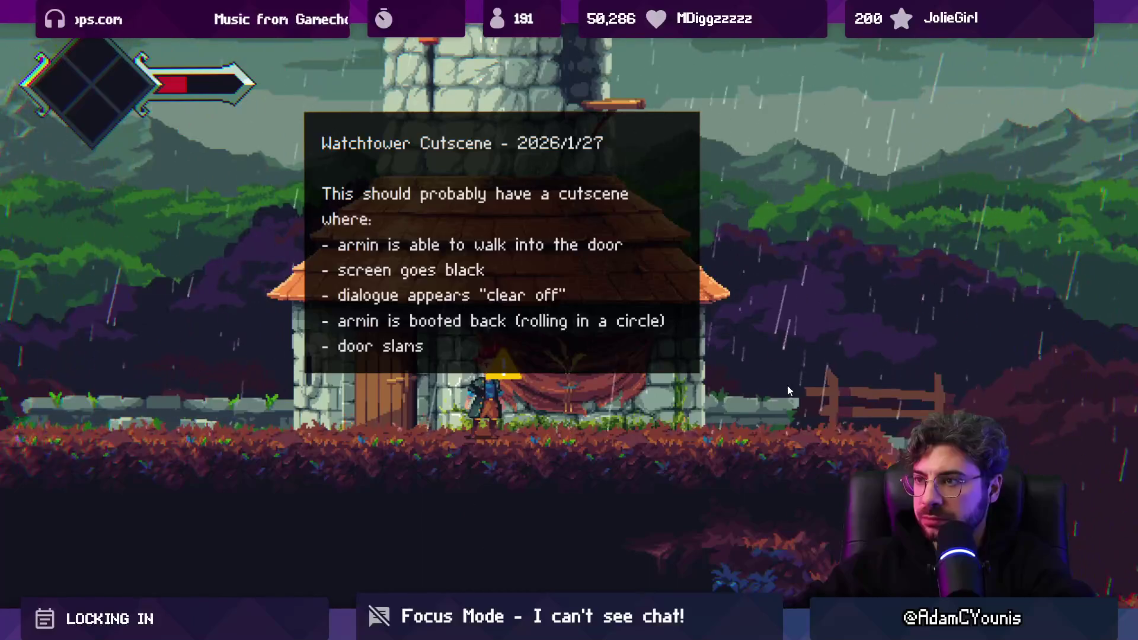
{"action": "key", "text": "Left"}
{"action": "key", "text": "shift+space"}
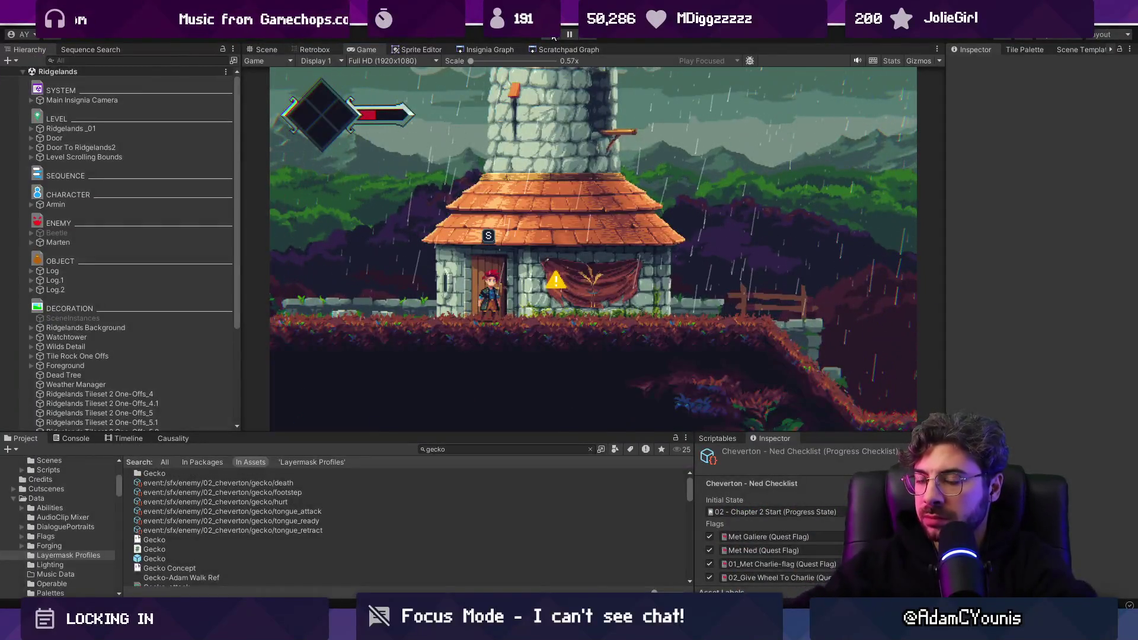
Stop the play-test and centre the Scene view on the watchtower house
{"action": "left_click", "coordinate": [552, 36]}
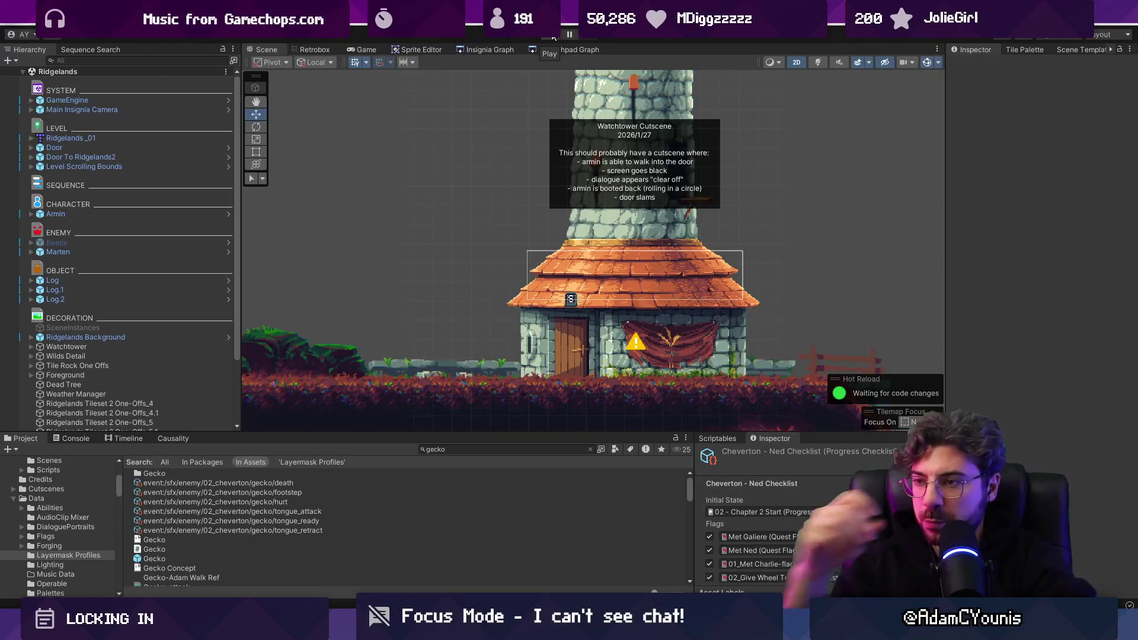
{"action": "scroll", "coordinate": [671, 330], "scroll_direction": "up", "scroll_amount": 3}
{"action": "left_click_drag", "start_coordinate": [671, 330], "coordinate": [620, 304]}
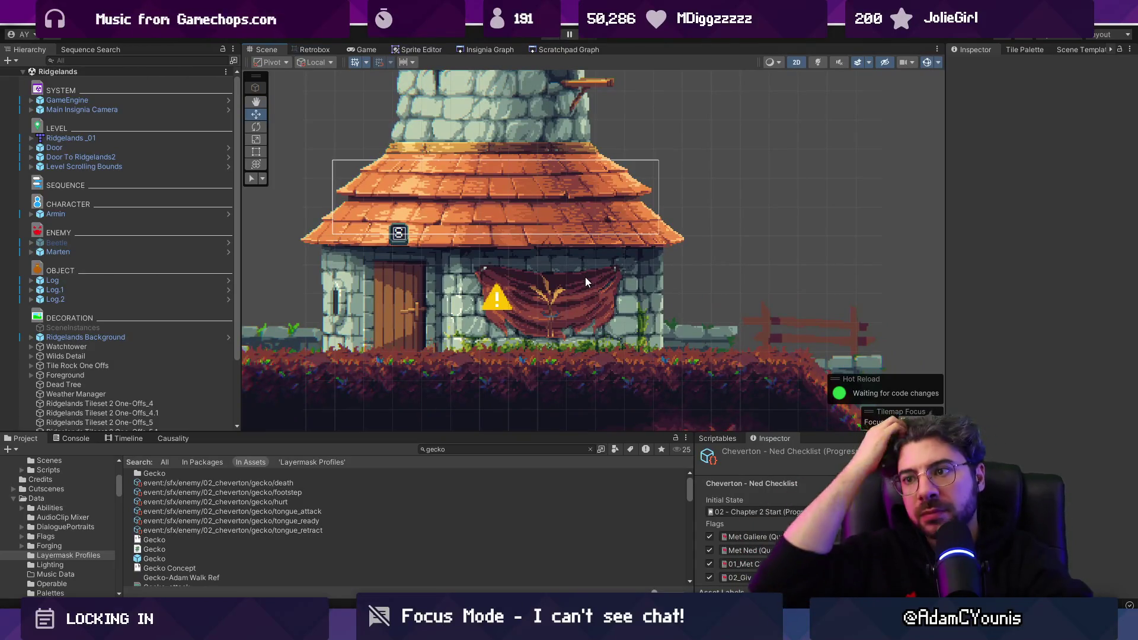
Select the Watchtower's Annotation object to show its Watchtower Cutscene note in the Inspector
{"action": "left_click", "coordinate": [443, 321]}
{"action": "scroll", "coordinate": [91, 235], "scroll_direction": "down", "scroll_amount": 5}
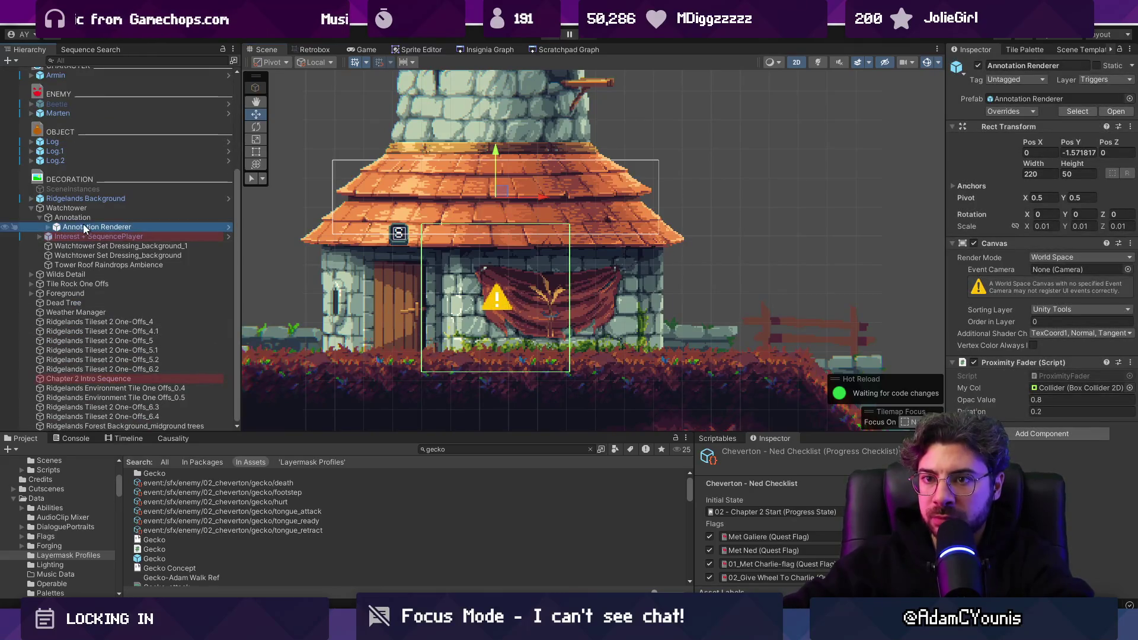
{"action": "left_click", "coordinate": [41, 217]}
{"action": "left_click", "coordinate": [40, 217]}
{"action": "left_click", "coordinate": [40, 216]}
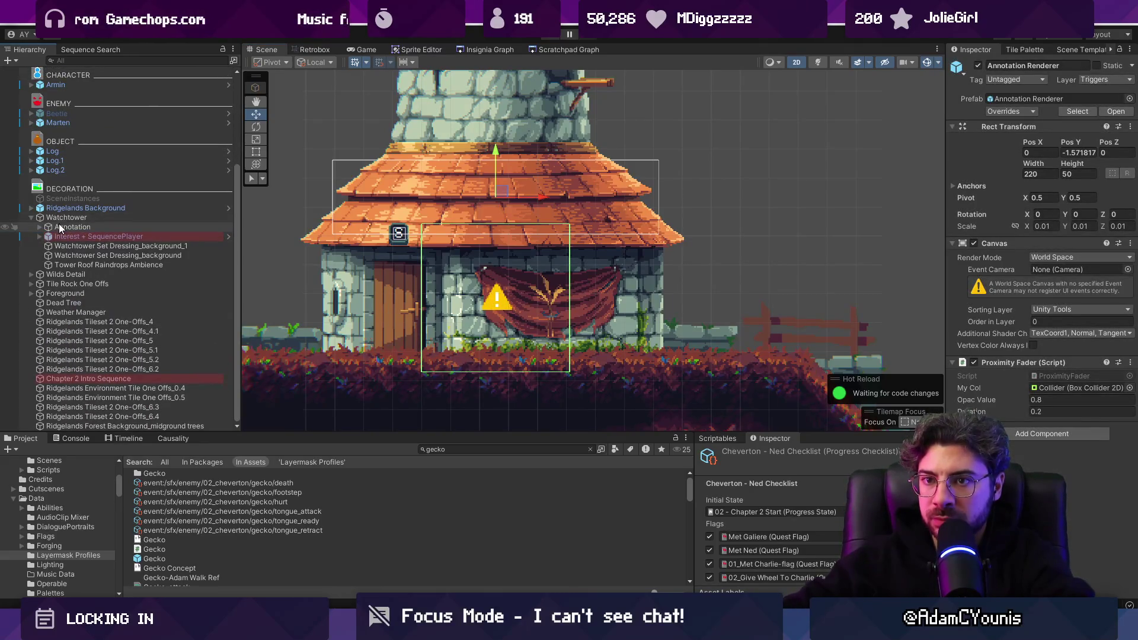
{"action": "left_click", "coordinate": [90, 227]}
{"action": "left_click", "coordinate": [97, 234]}
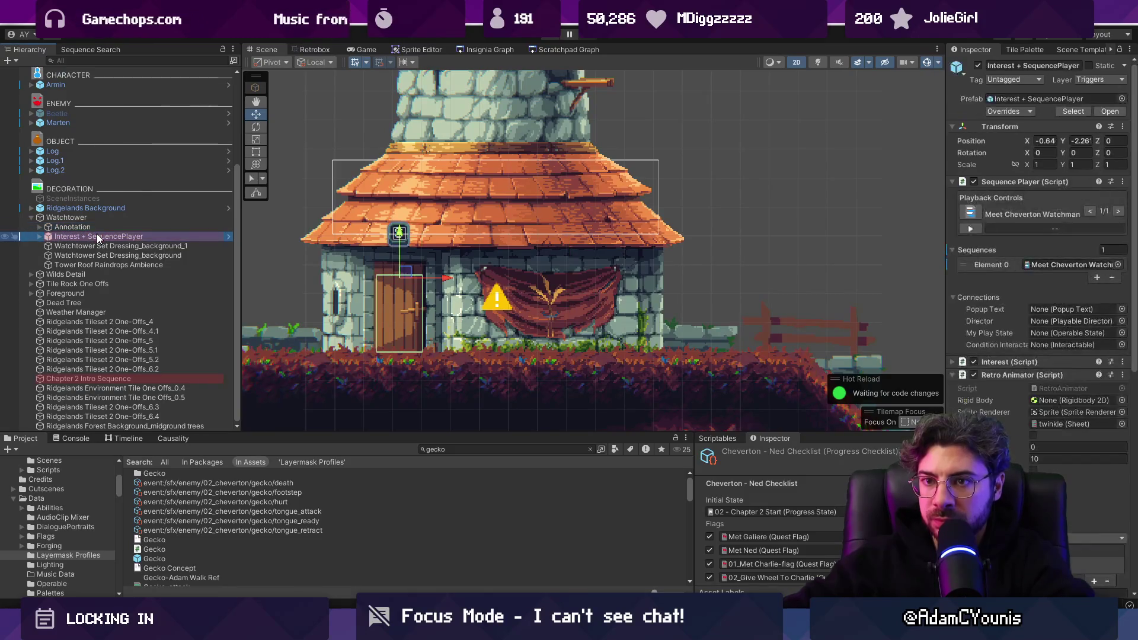
{"action": "left_click", "coordinate": [97, 227]}
{"action": "left_click", "coordinate": [40, 227]}
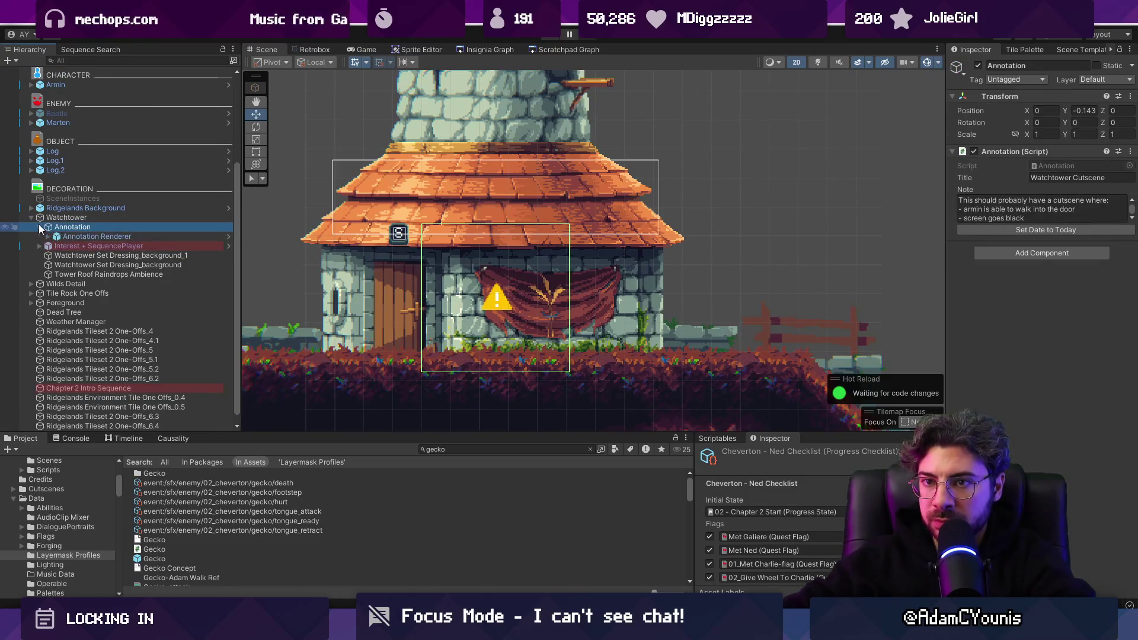
{"action": "left_click", "coordinate": [82, 235]}
{"action": "left_click", "coordinate": [91, 226]}
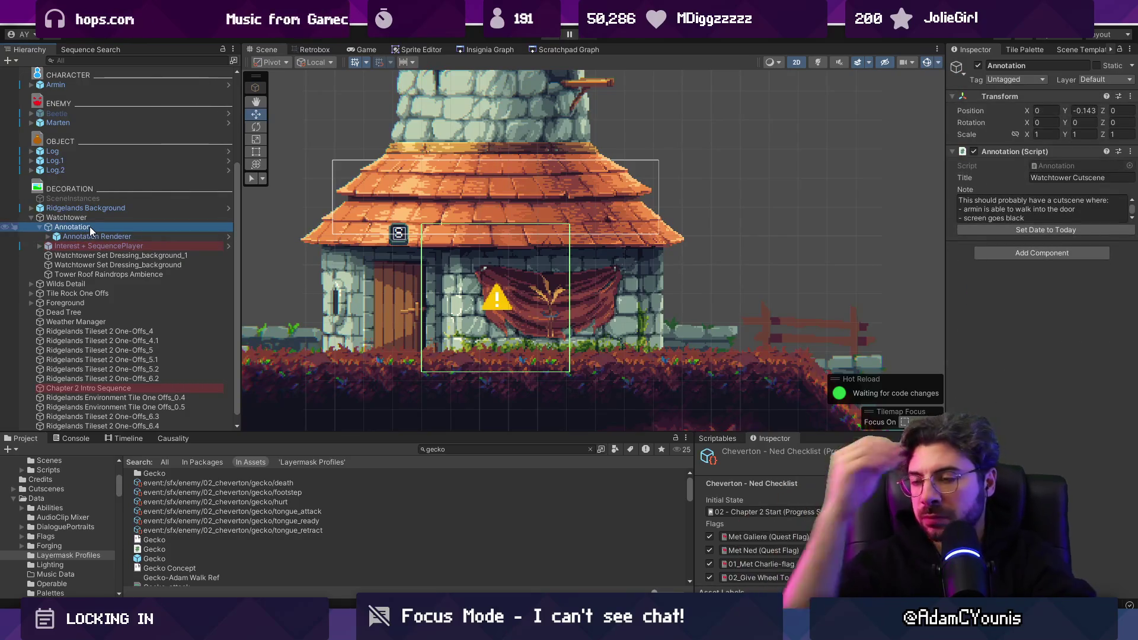
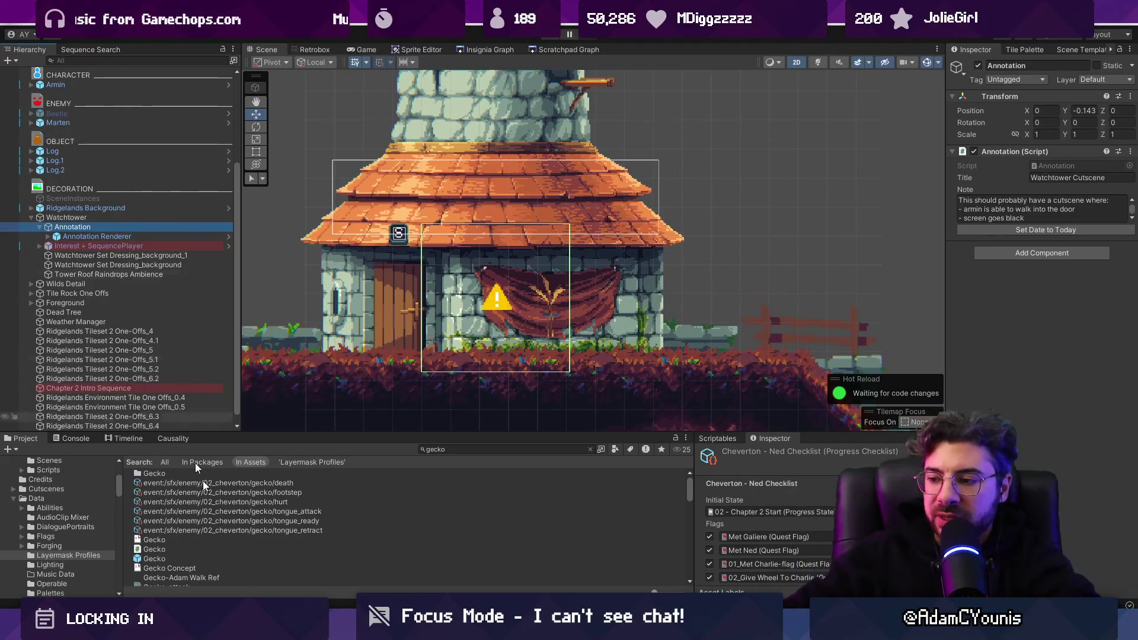
Switch from the Unity watchtower scene to the Insignia design document in Figma and zoom out
{"action": "key", "text": "alt+Tab"}
{"action": "key", "text": "alt+Tab"}
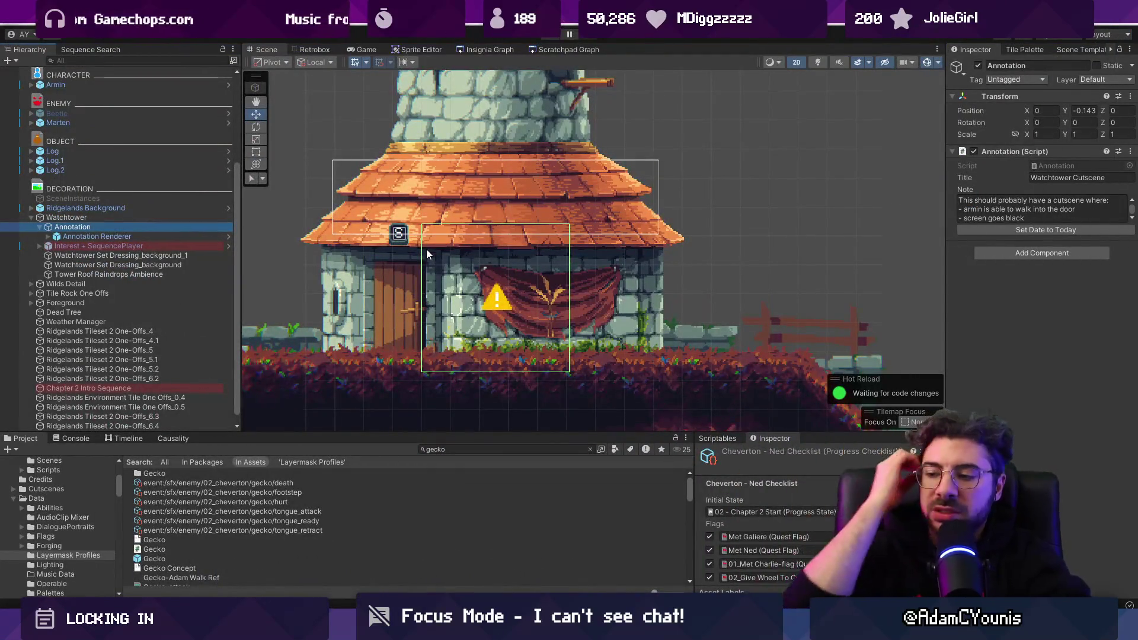
{"action": "key", "text": "alt+Tab"}
{"action": "scroll", "coordinate": [433, 567], "scroll_direction": "down", "scroll_amount": 5}
{"action": "scroll", "coordinate": [69, 139], "scroll_direction": "up", "scroll_amount": 10}
Scroll through the Figma Pages list looking for the project page
{"action": "scroll", "coordinate": [76, 168], "scroll_direction": "down", "scroll_amount": 15}
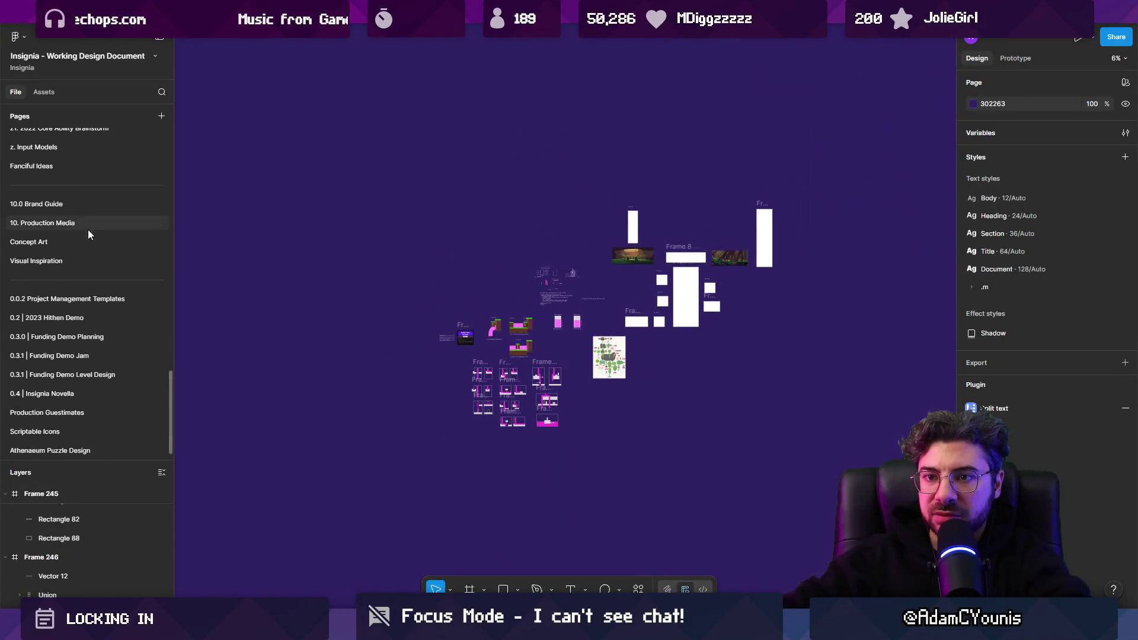
{"action": "scroll", "coordinate": [79, 195], "scroll_direction": "up", "scroll_amount": 5}
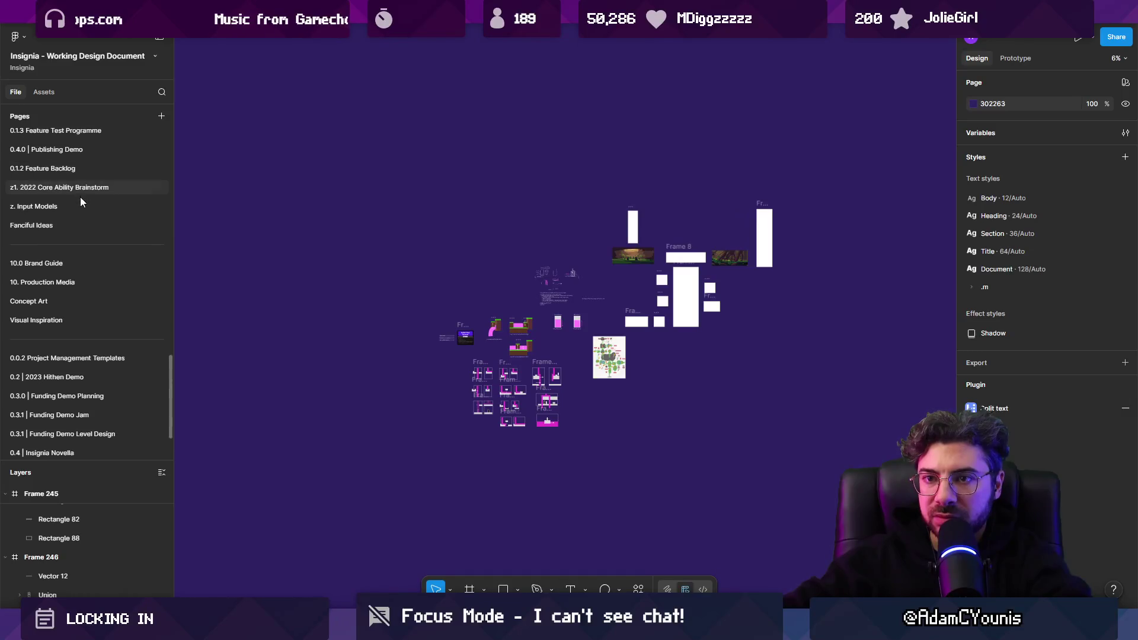
{"action": "scroll", "coordinate": [94, 216], "scroll_direction": "up", "scroll_amount": 2}
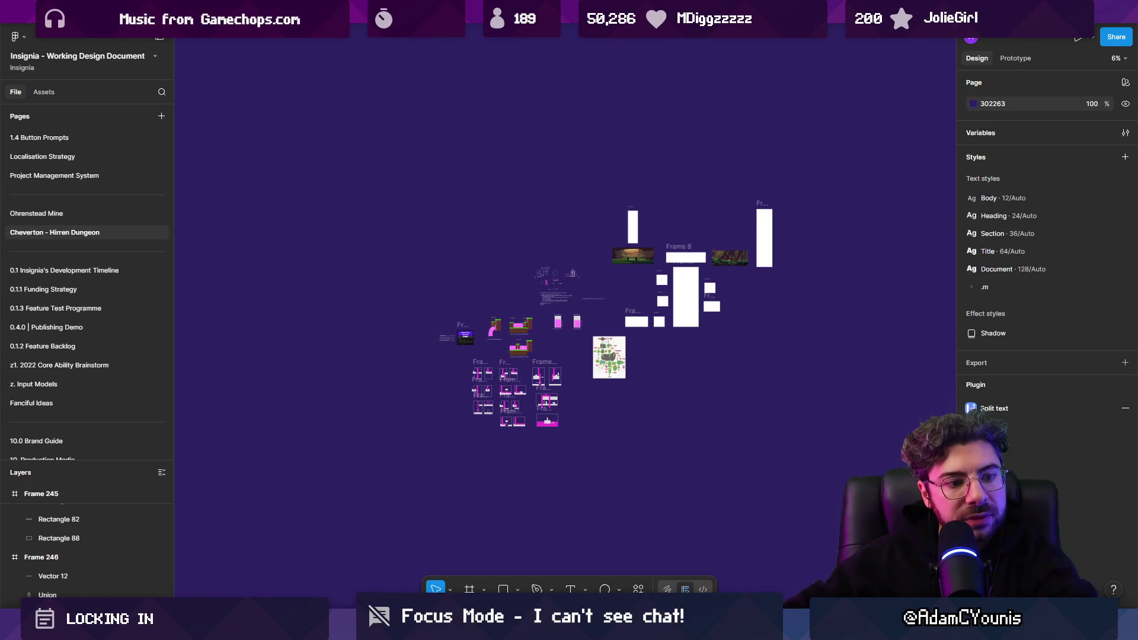
{"action": "scroll", "coordinate": [93, 325], "scroll_direction": "down", "scroll_amount": 5}
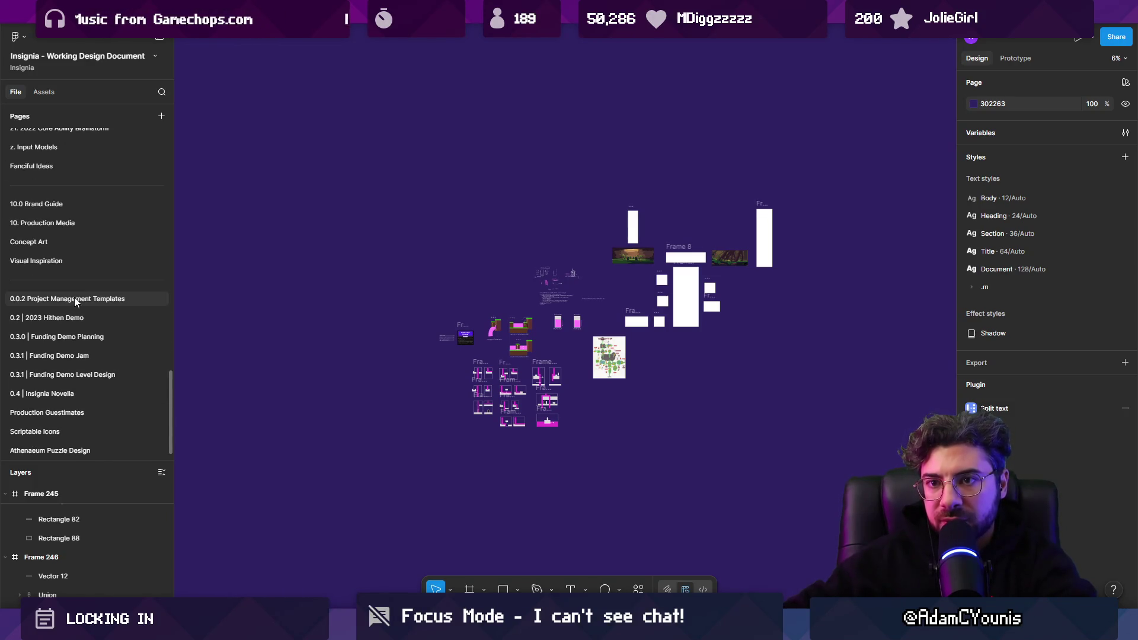
Search pages for 'project management', open Project Management System, and bring the QuestFlag Stub notes into view
{"action": "key", "text": "ctrl+f"}
{"action": "type", "text": "proect"}
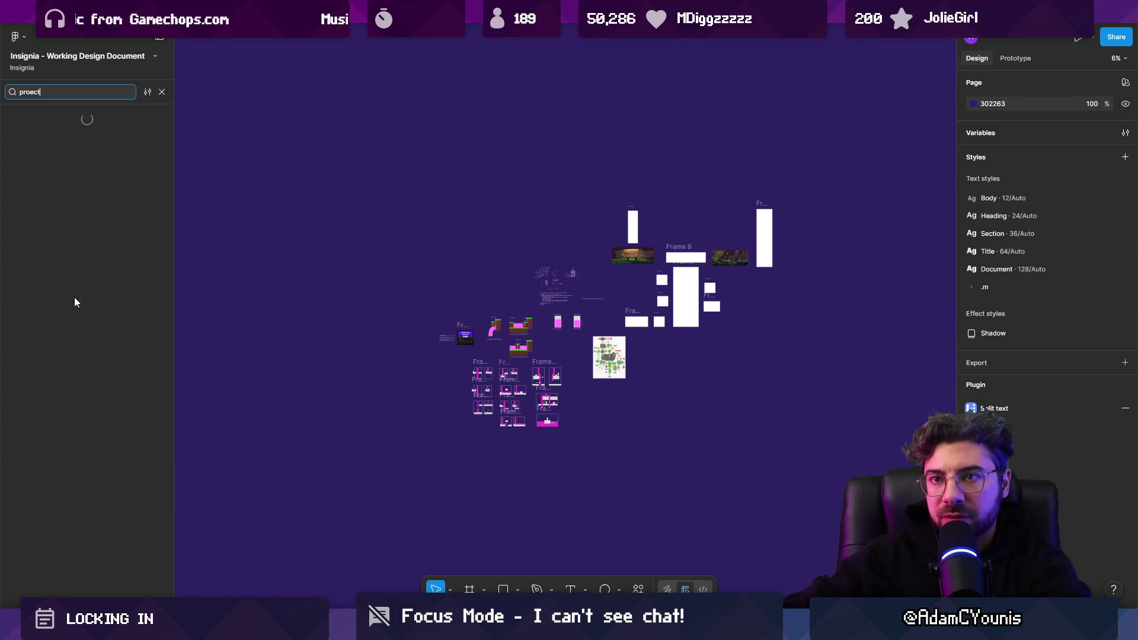
{"action": "key", "text": "BackSpace"}
{"action": "key", "text": "BackSpace"}
{"action": "type", "text": "oject mana"}
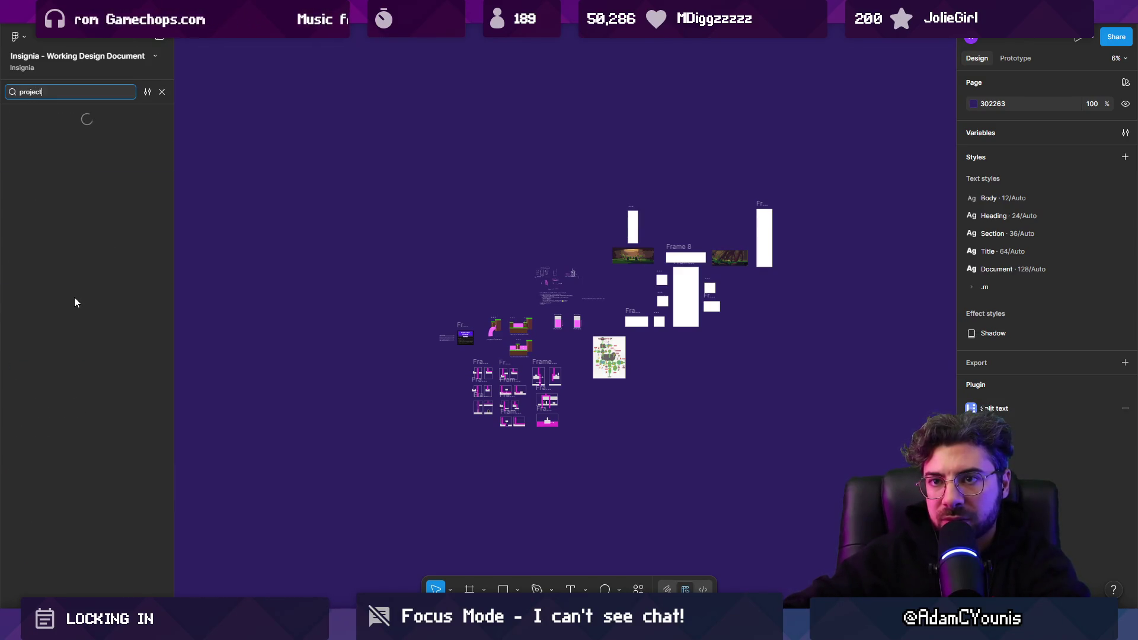
{"action": "type", "text": "gement"}
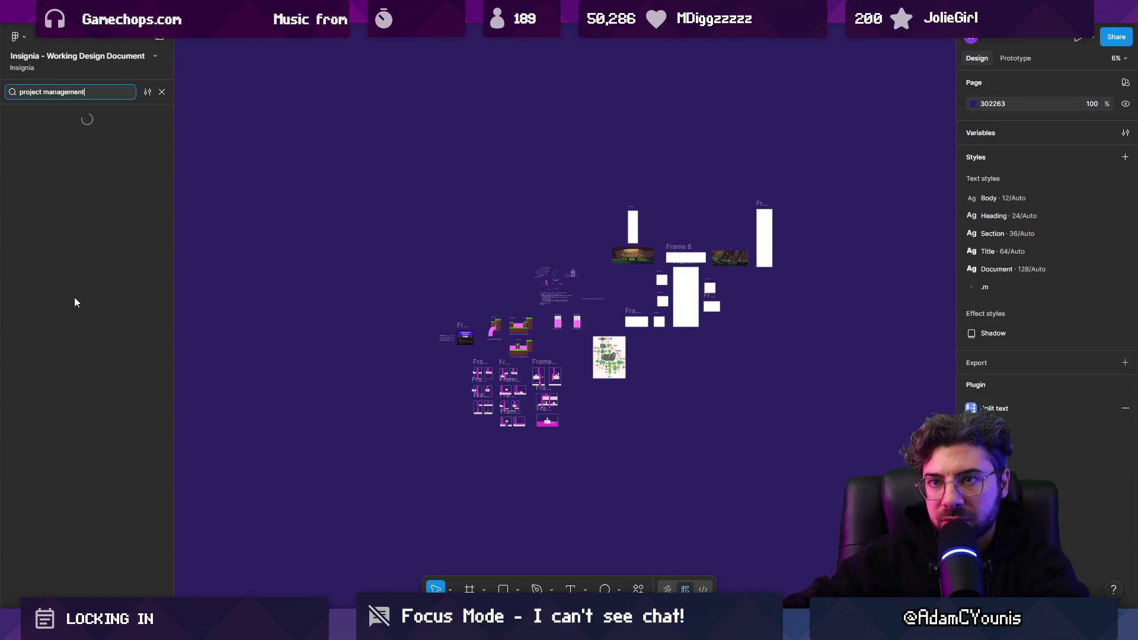
{"action": "key", "text": "Down"}
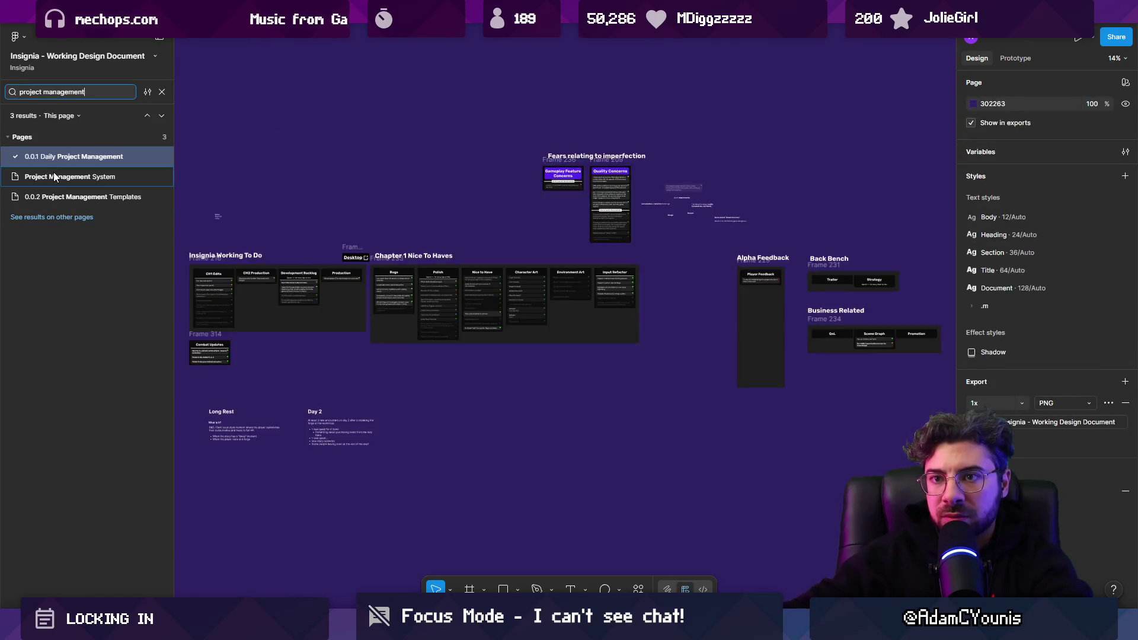
{"action": "key", "text": "Escape"}
{"action": "scroll", "coordinate": [432, 217], "scroll_direction": "right", "scroll_amount": 3}
{"action": "scroll", "coordinate": [433, 217], "scroll_direction": "down", "scroll_amount": 5}
{"action": "scroll", "coordinate": [433, 217], "scroll_direction": "up", "scroll_amount": 5}
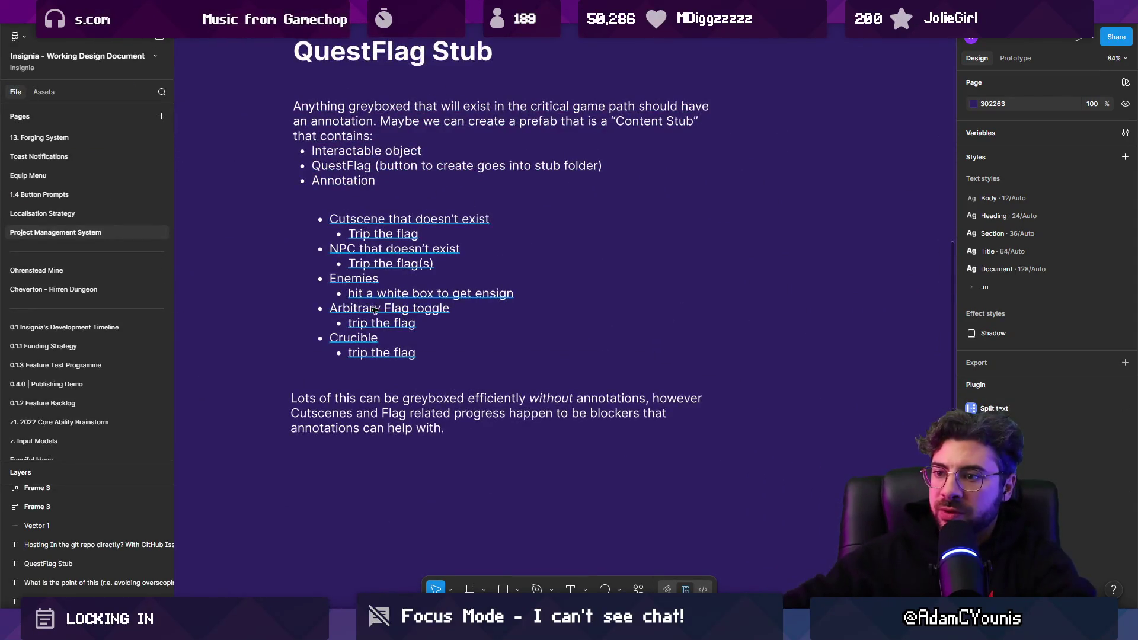
{"action": "scroll", "coordinate": [415, 269], "scroll_direction": "down", "scroll_amount": 2}
Replace the greyboxing paragraph's text with the heading 'Flag Toggle'
{"action": "left_click", "coordinate": [387, 254]}
{"action": "key", "text": "shift+2"}
{"action": "double_click", "coordinate": [551, 380]}
{"action": "key", "text": "ctrl+a"}
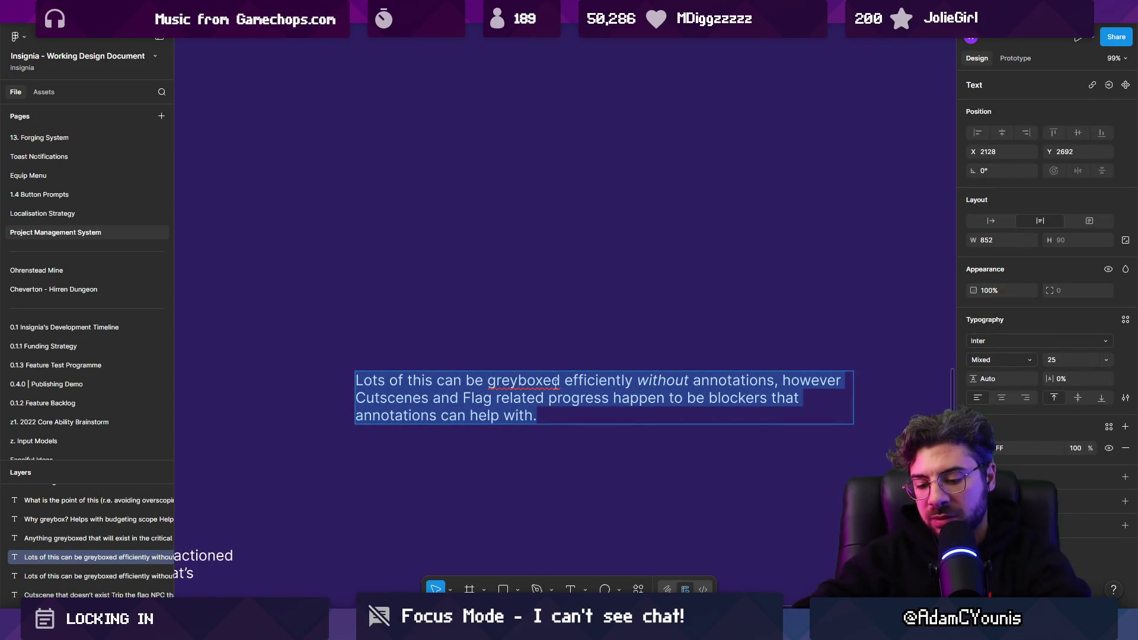
{"action": "type", "text": "Q"}
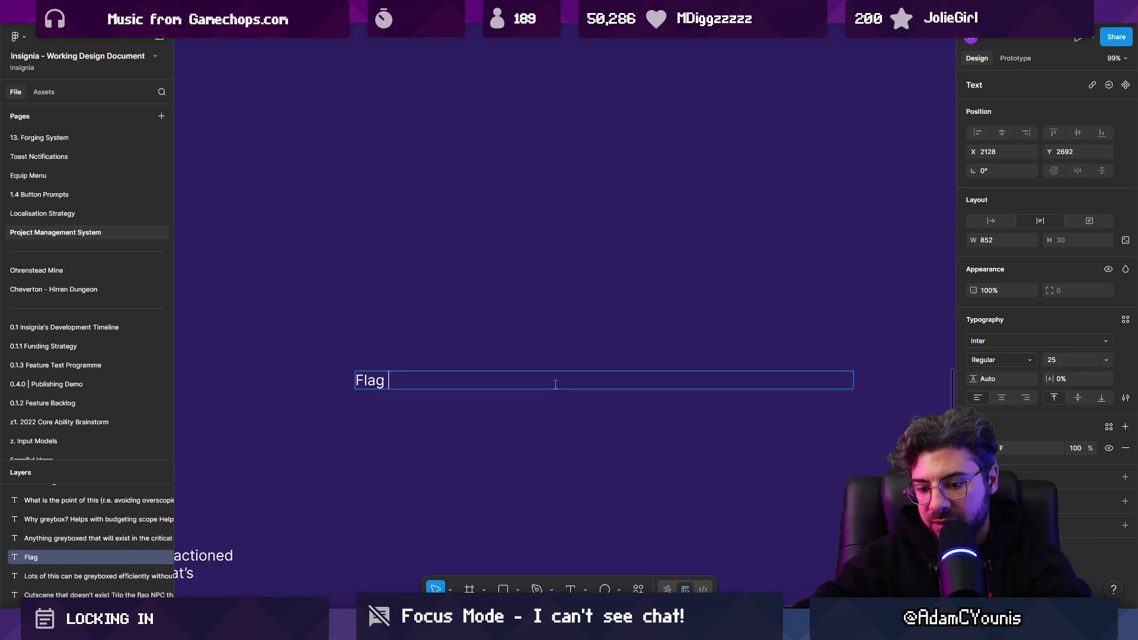
{"action": "key", "text": "Escape"}
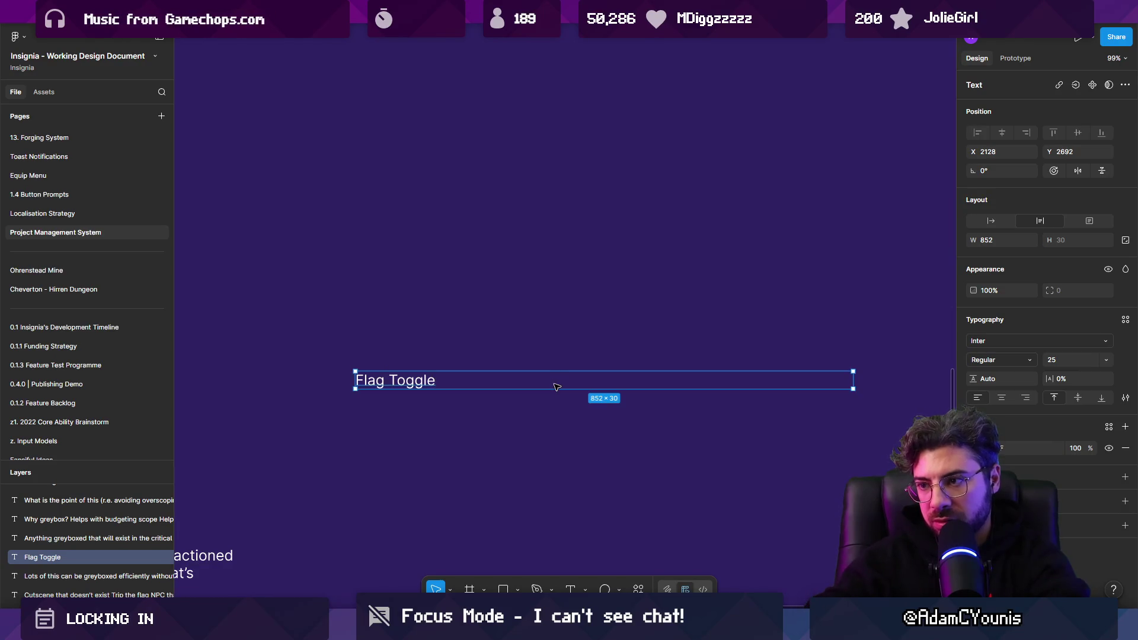
Move the Flag Toggle heading up-left, make its box auto-width, and return to Unity
{"action": "left_click_drag", "start_coordinate": [554, 386], "coordinate": [490, 284]}
{"action": "scroll", "coordinate": [460, 269], "scroll_direction": "up", "scroll_amount": 3, "text": "ctrl"}
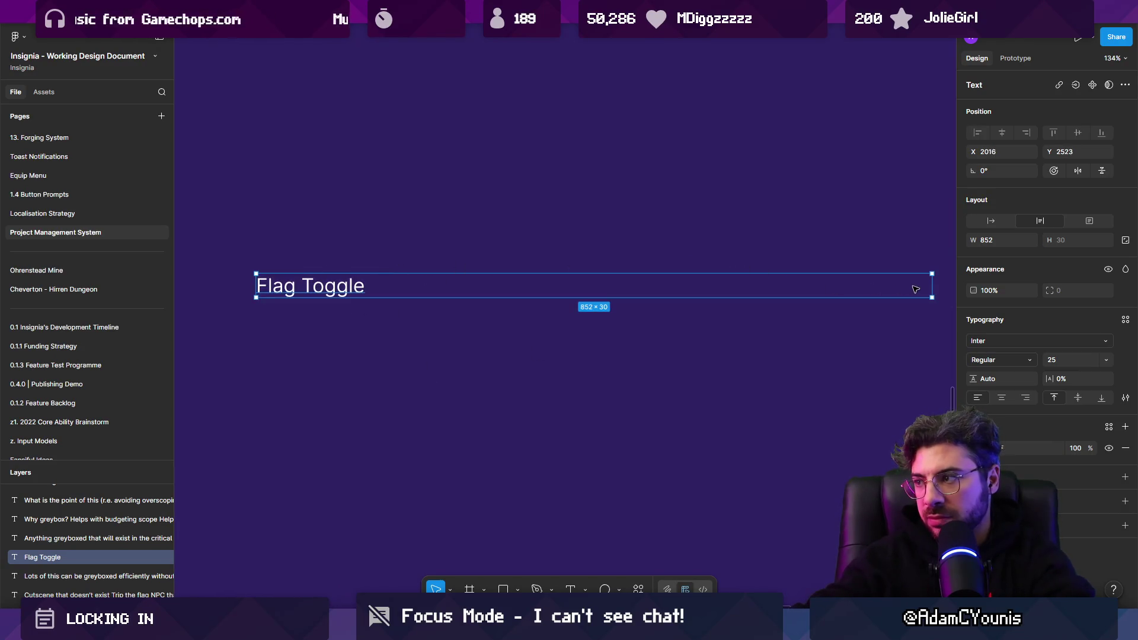
{"action": "double_click", "coordinate": [931, 288]}
{"action": "scroll", "coordinate": [467, 289], "scroll_direction": "left", "scroll_amount": 1}
{"action": "scroll", "coordinate": [466, 289], "scroll_direction": "up", "scroll_amount": 3, "text": "ctrl"}
{"action": "scroll", "coordinate": [466, 287], "scroll_direction": "up", "scroll_amount": 1, "text": "ctrl"}
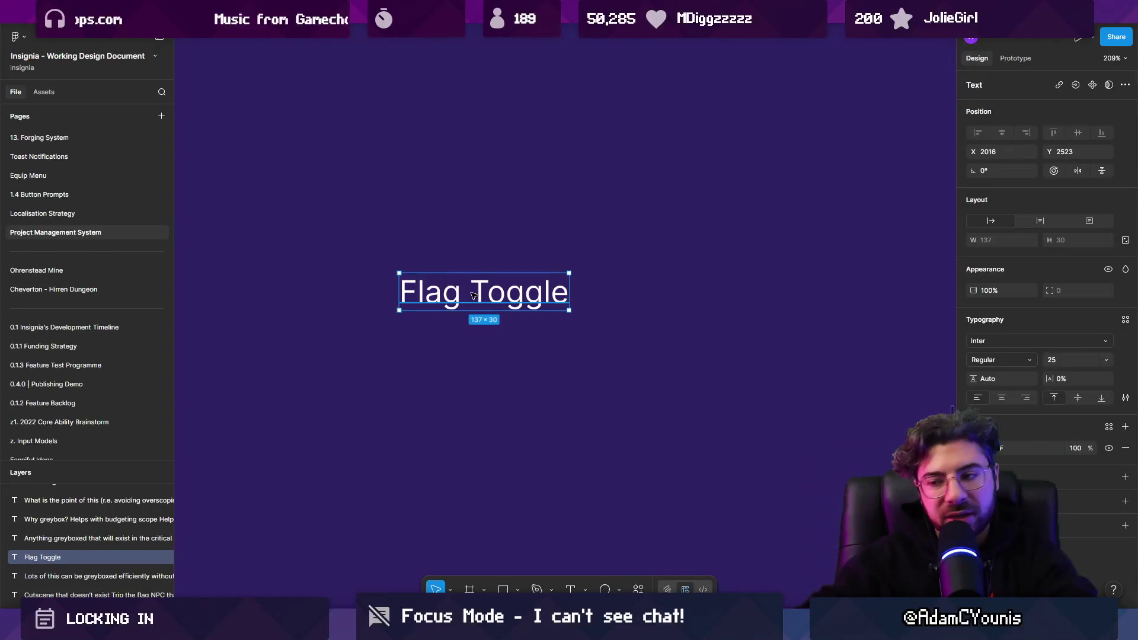
{"action": "key", "text": "alt+Tab"}
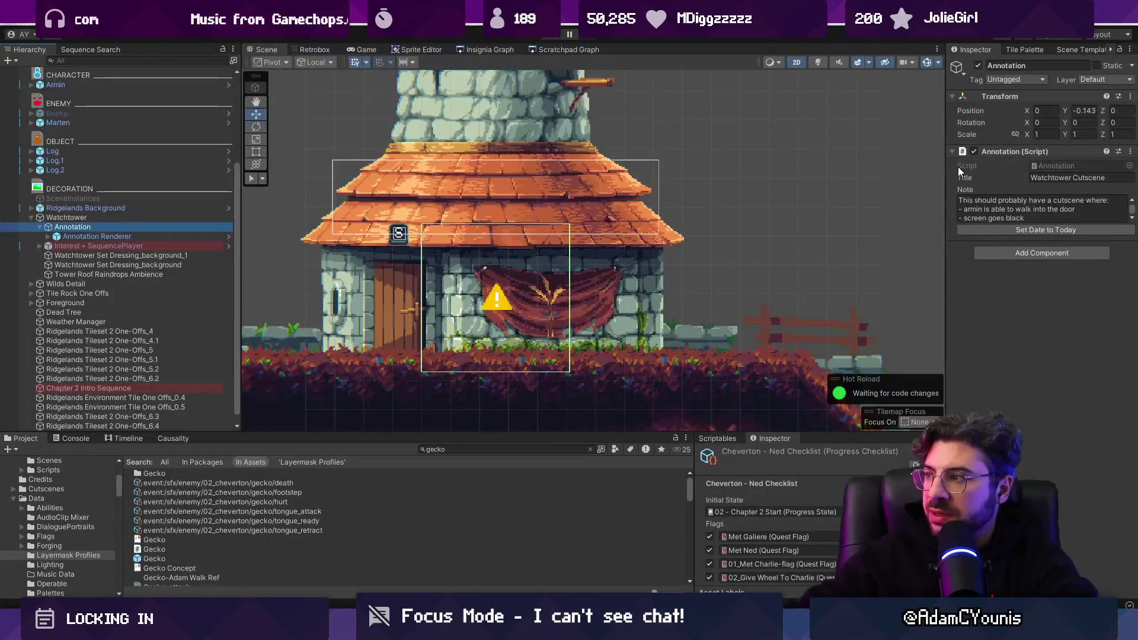
Open Interest + SequencePlayer's Meet Cheverton Watchman sequence, widen the Inspector, and add then remove a play condition
{"action": "left_click", "coordinate": [149, 237]}
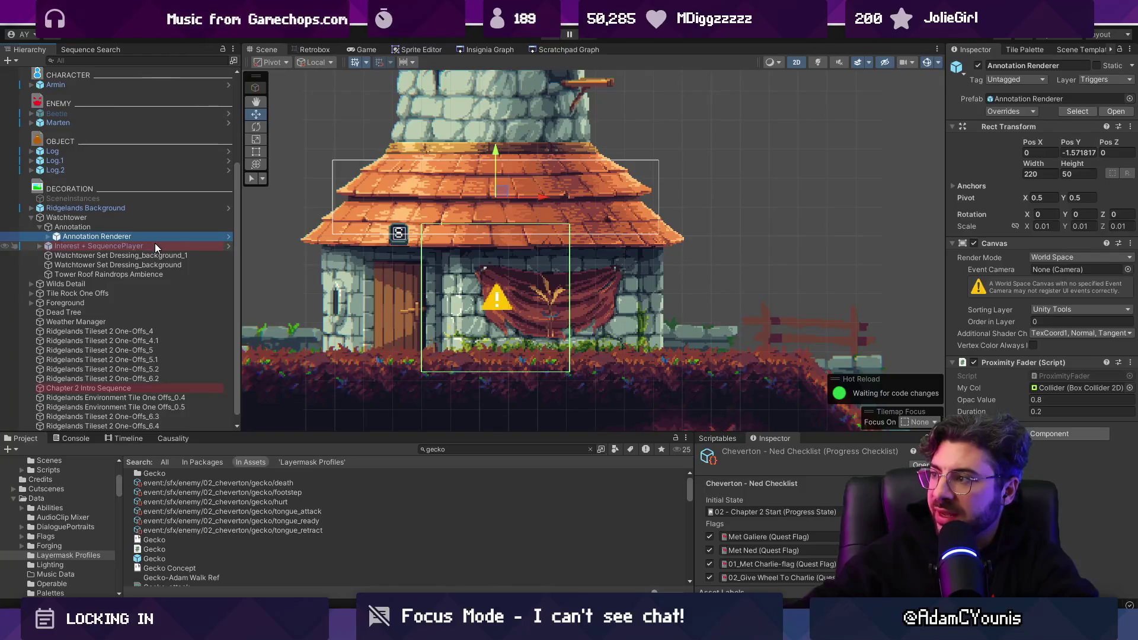
{"action": "left_click", "coordinate": [154, 243]}
{"action": "double_click", "coordinate": [1072, 264]}
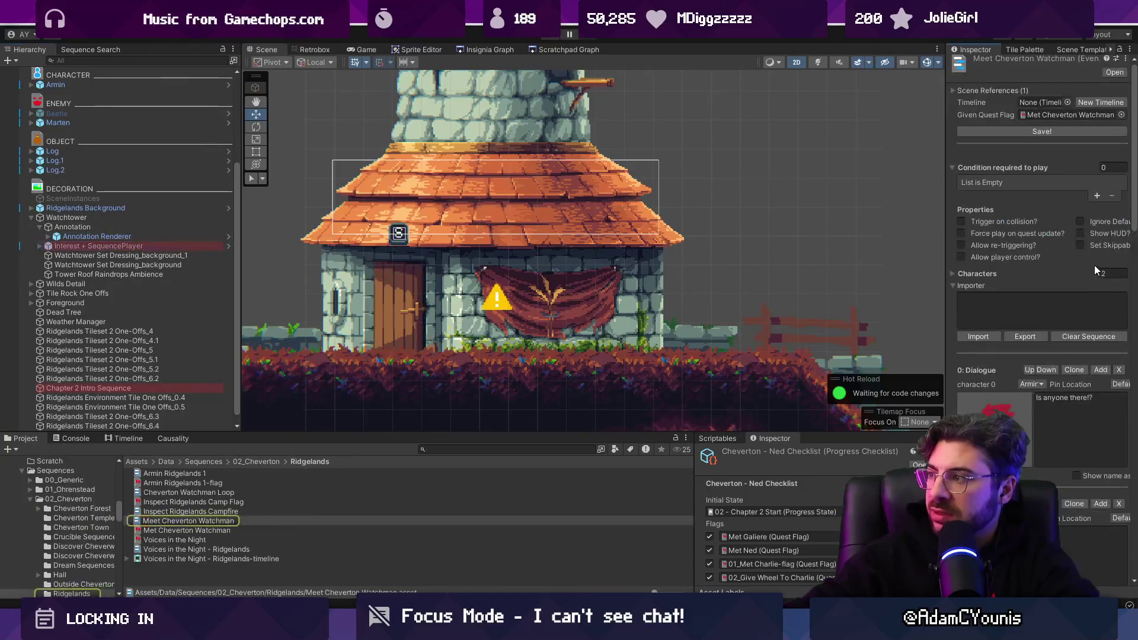
{"action": "mouse_move", "coordinate": [946, 233]}
{"action": "left_mouse_down"}
{"action": "mouse_move", "coordinate": [740, 225]}
{"action": "mouse_move", "coordinate": [688, 178]}
{"action": "left_mouse_up"}
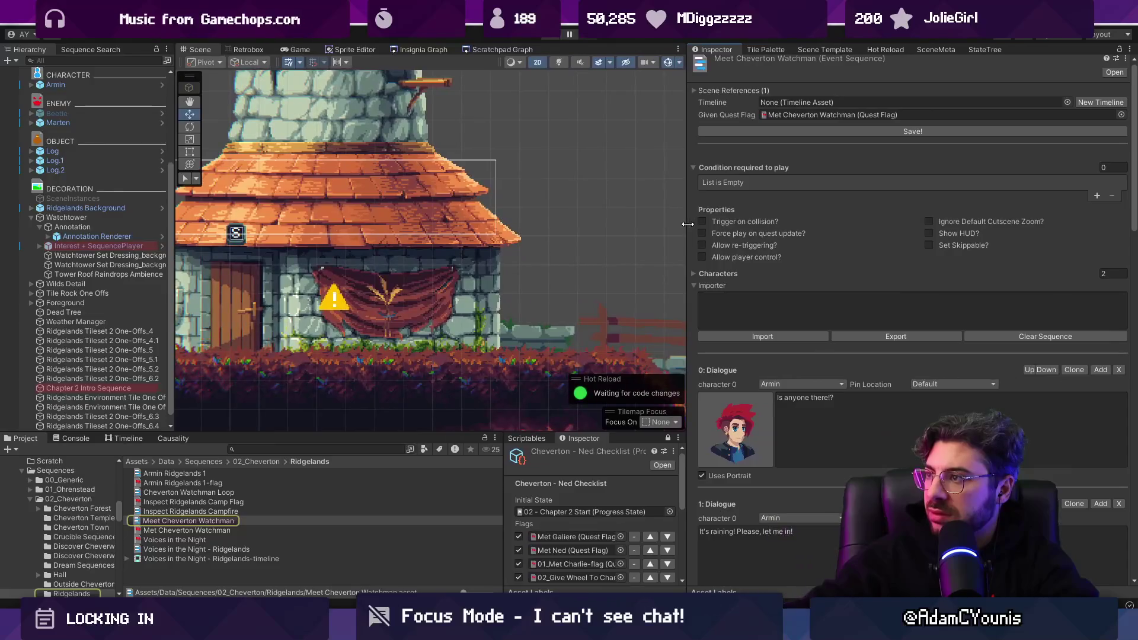
{"action": "left_click", "coordinate": [1097, 196]}
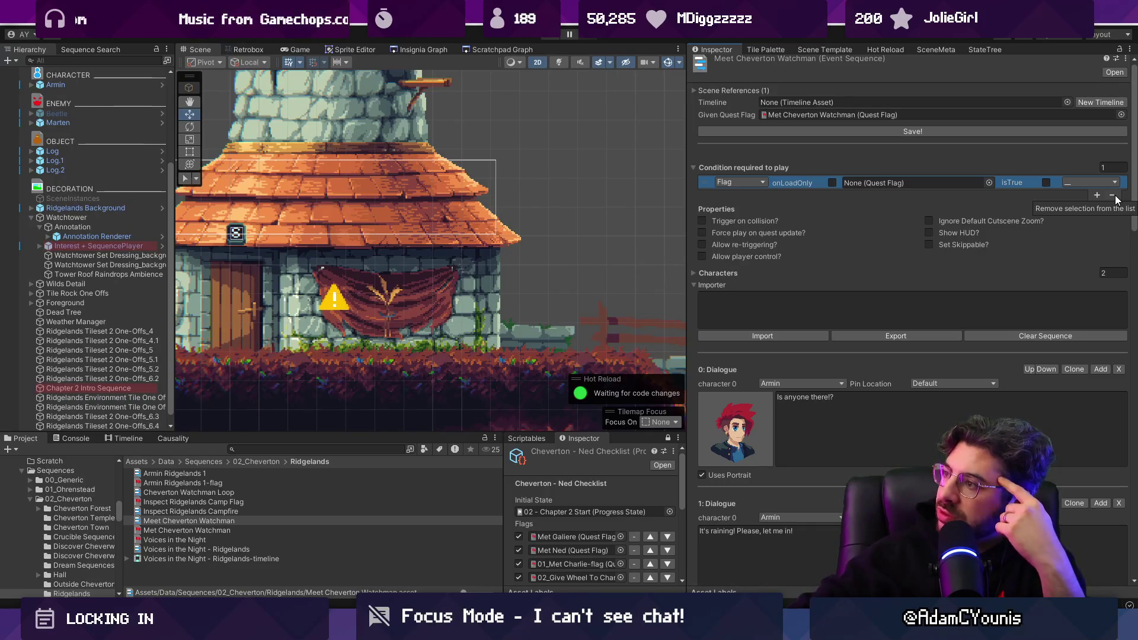
{"action": "left_click", "coordinate": [1112, 195]}
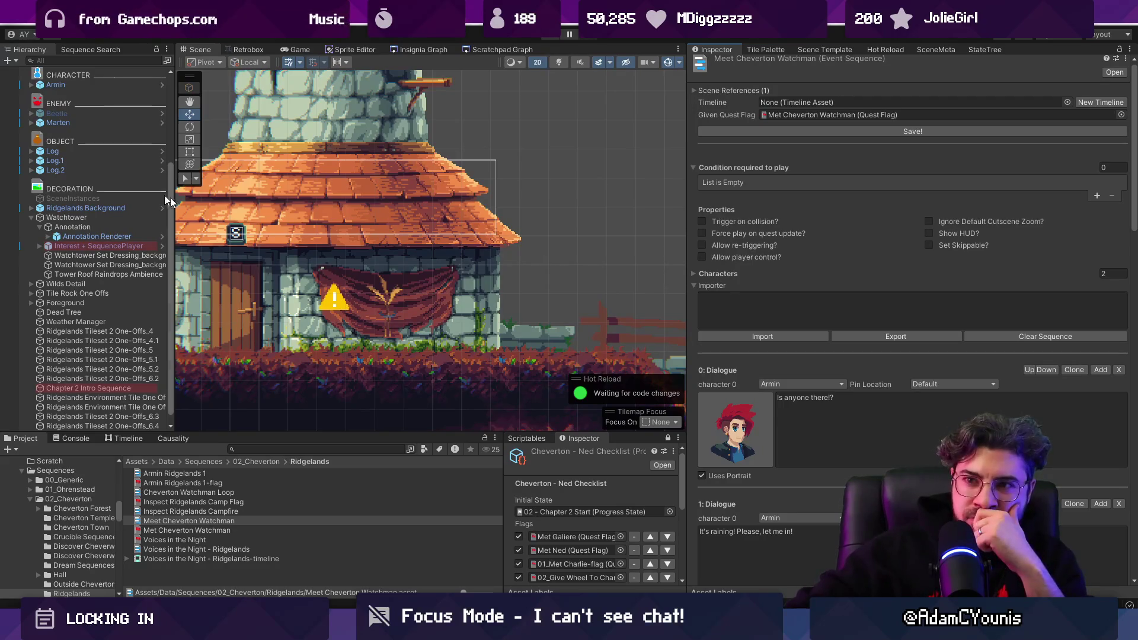
{"action": "left_click", "coordinate": [116, 219]}
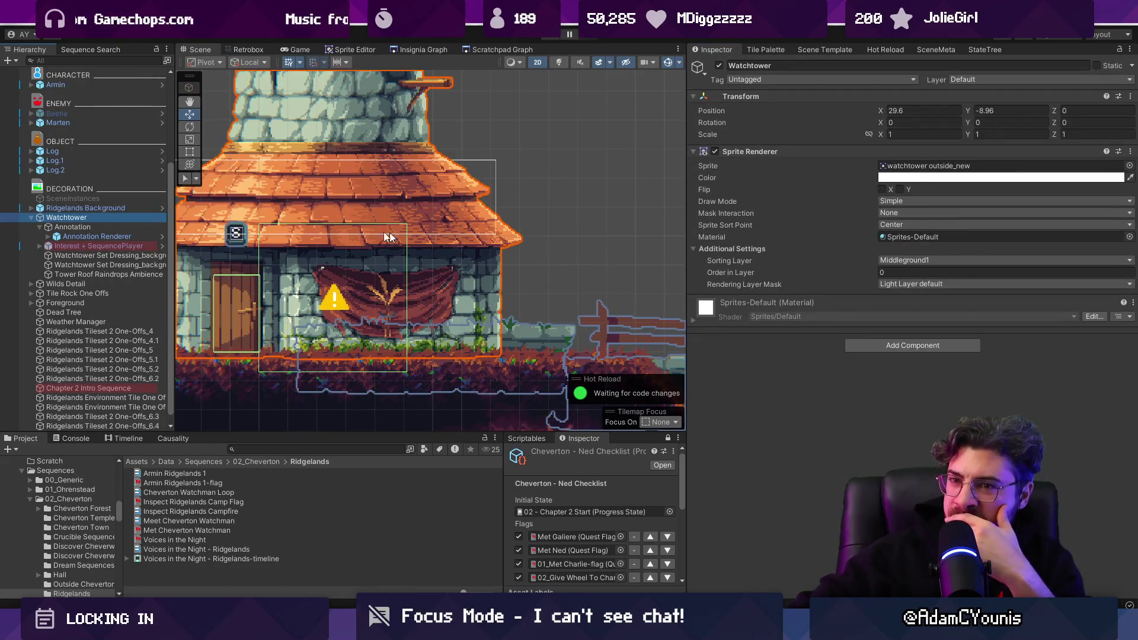
Select Interest + SequencePlayer and frame the scene view closely on it
{"action": "left_click", "coordinate": [101, 245]}
{"action": "left_click", "coordinate": [100, 227]}
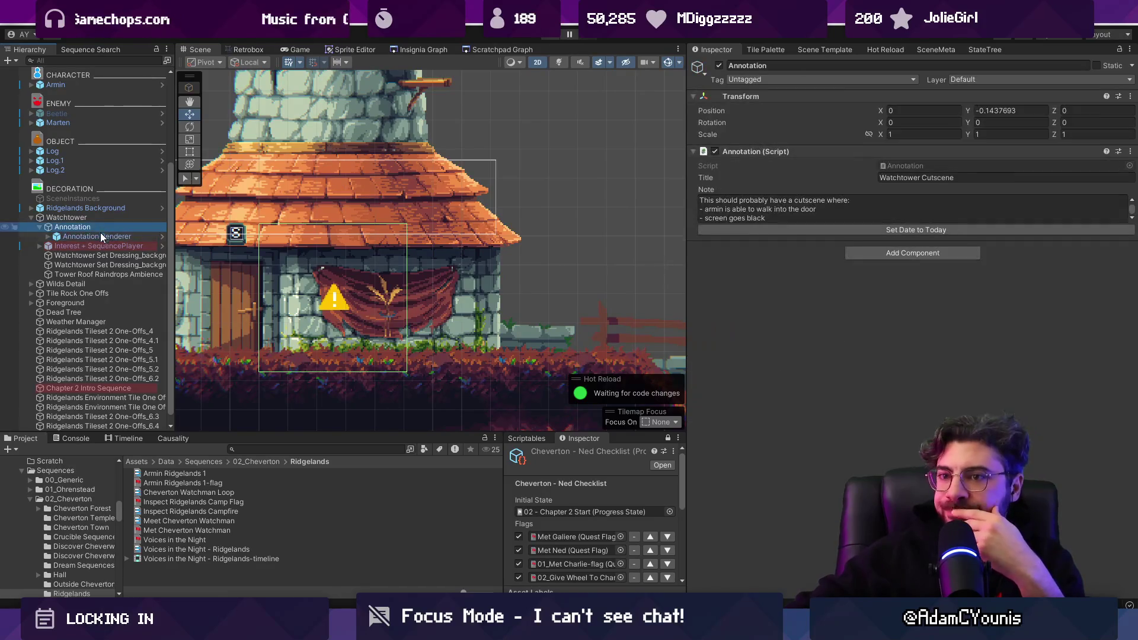
{"action": "left_click", "coordinate": [102, 245]}
{"action": "key", "text": "f"}
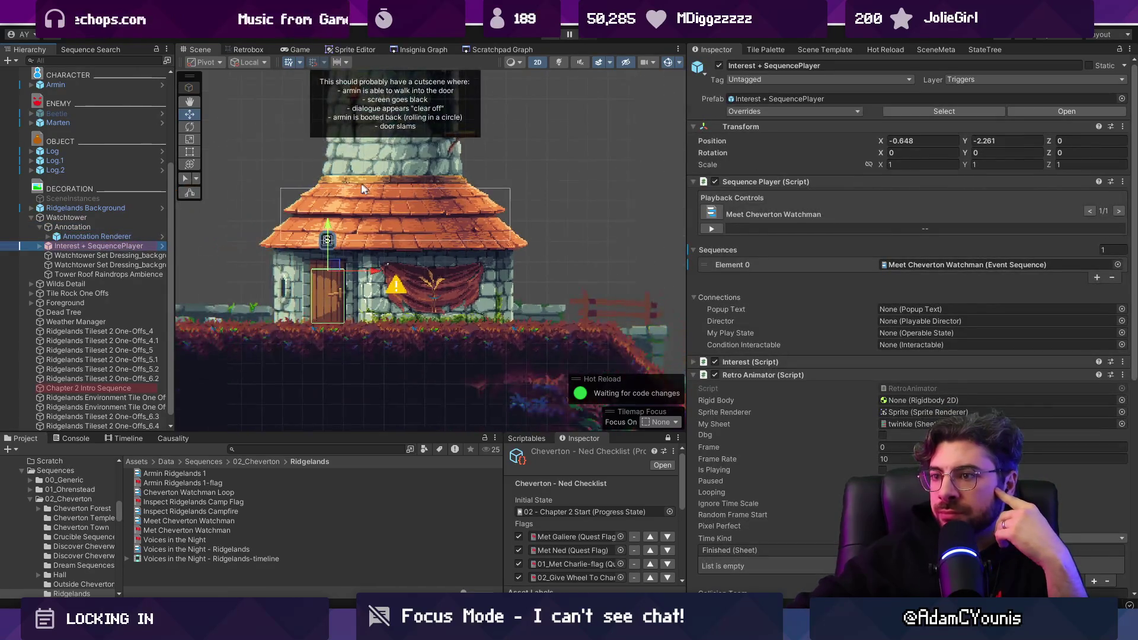
{"action": "scroll", "coordinate": [397, 291], "scroll_direction": "up", "scroll_amount": 1}
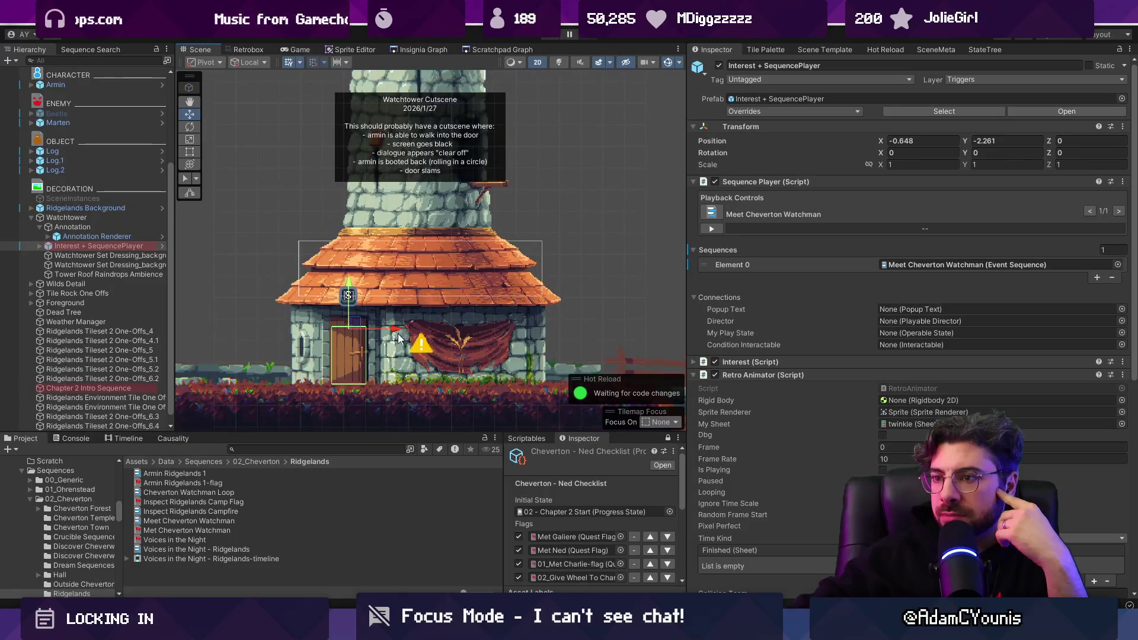
{"action": "scroll", "coordinate": [394, 343], "scroll_direction": "up", "scroll_amount": 1}
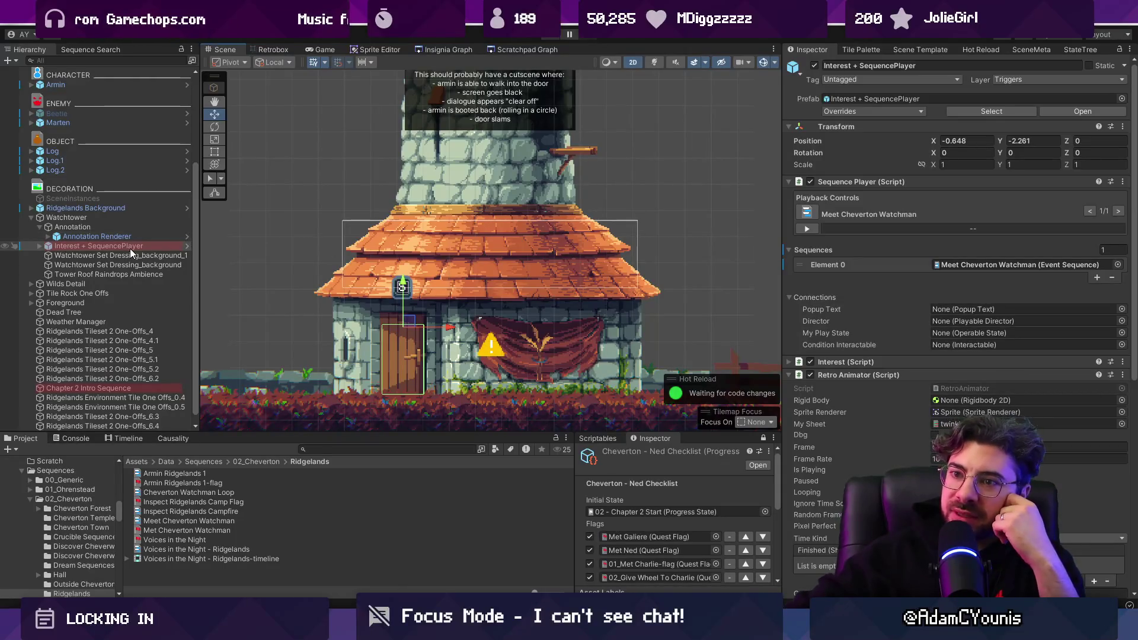
Select the Annotation Renderer to show its canvas and proximity-fade settings
{"action": "left_click", "coordinate": [42, 247]}
{"action": "left_click", "coordinate": [40, 246]}
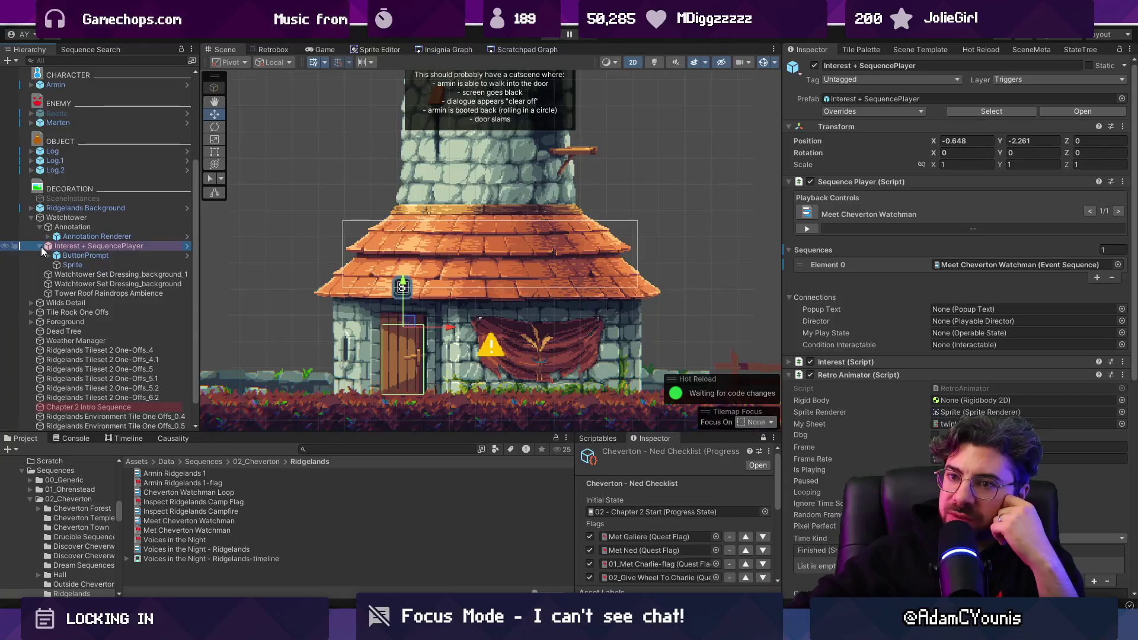
{"action": "left_click", "coordinate": [40, 246]}
{"action": "left_click", "coordinate": [95, 226]}
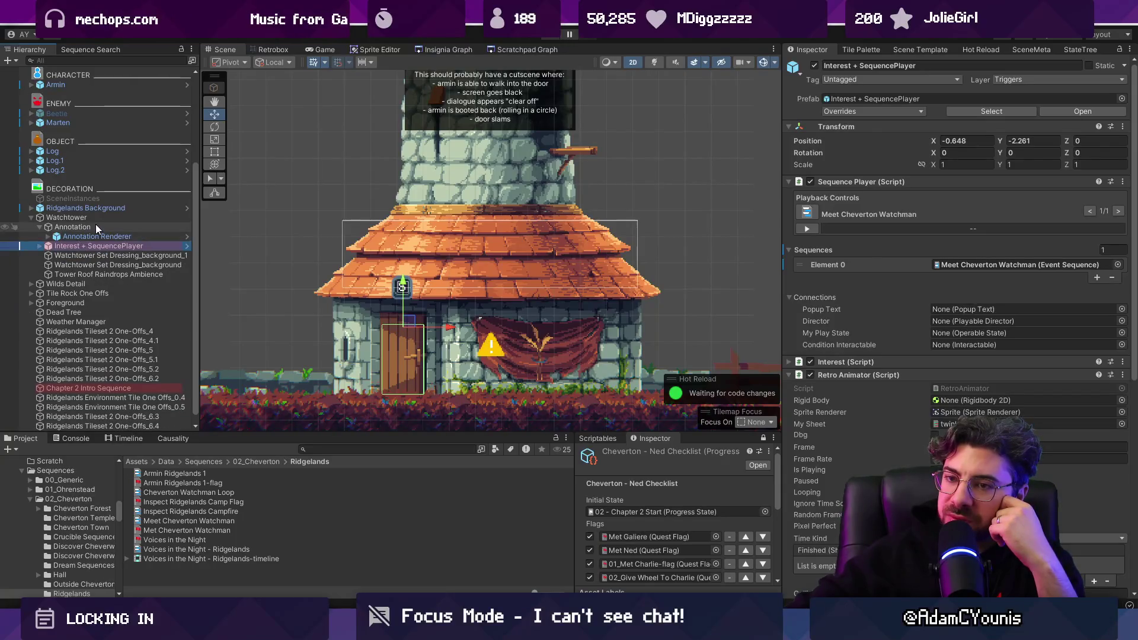
{"action": "left_click", "coordinate": [98, 235]}
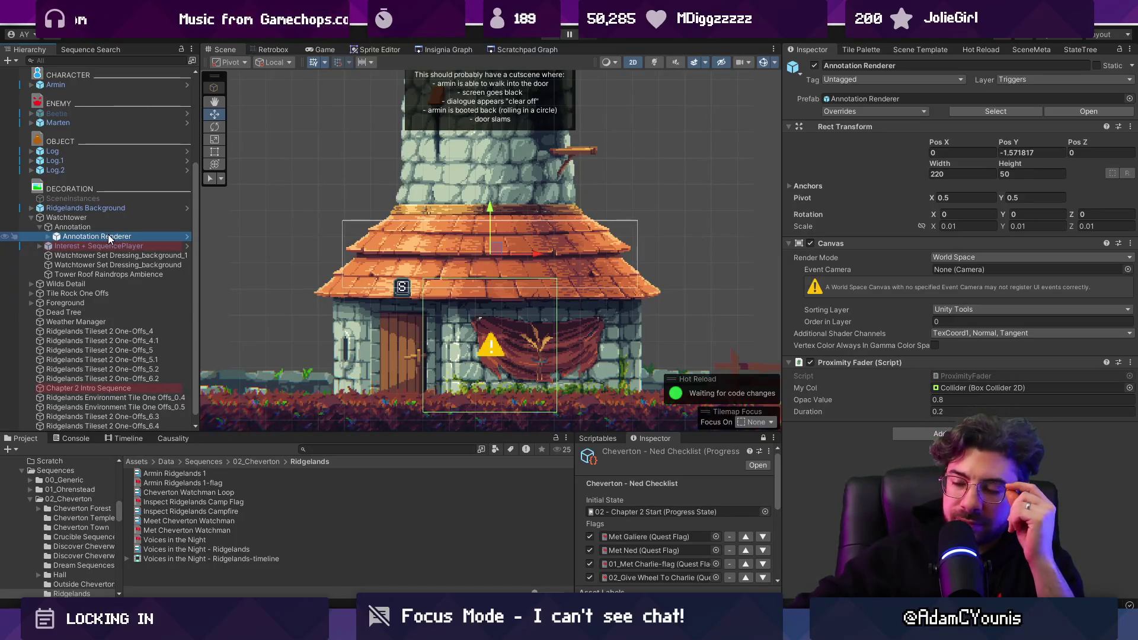
{"action": "left_click", "coordinate": [323, 447]}
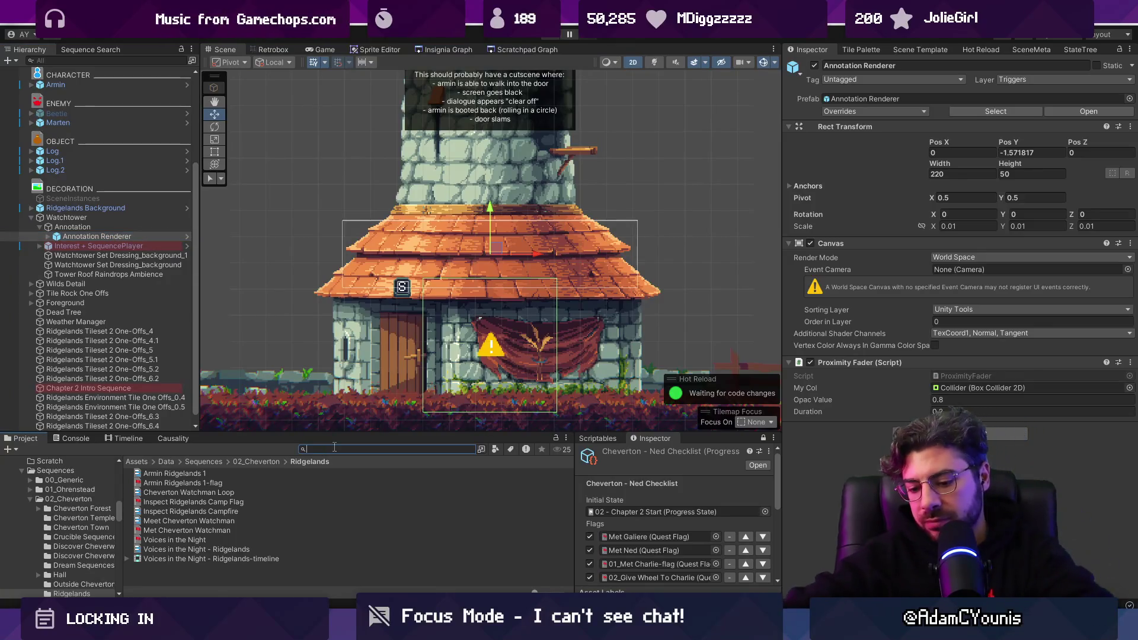
Open the Interest Interactable prefab, inspect its Interest component's fields, then exit back to the scene
{"action": "type", "text": "interac"}
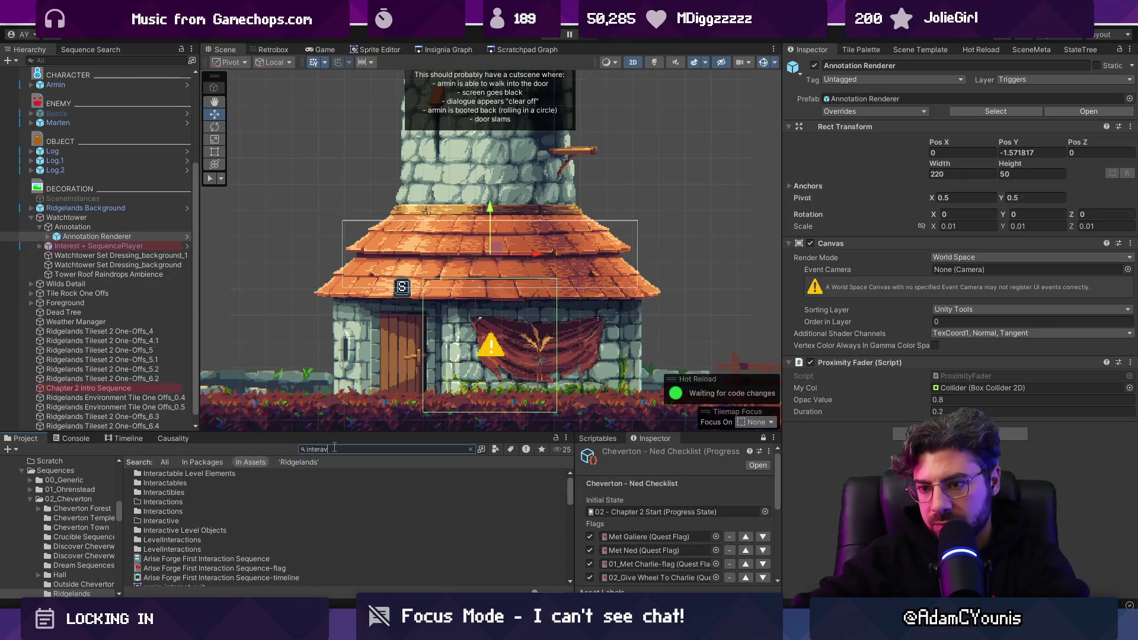
{"action": "type", "text": "vtg"}
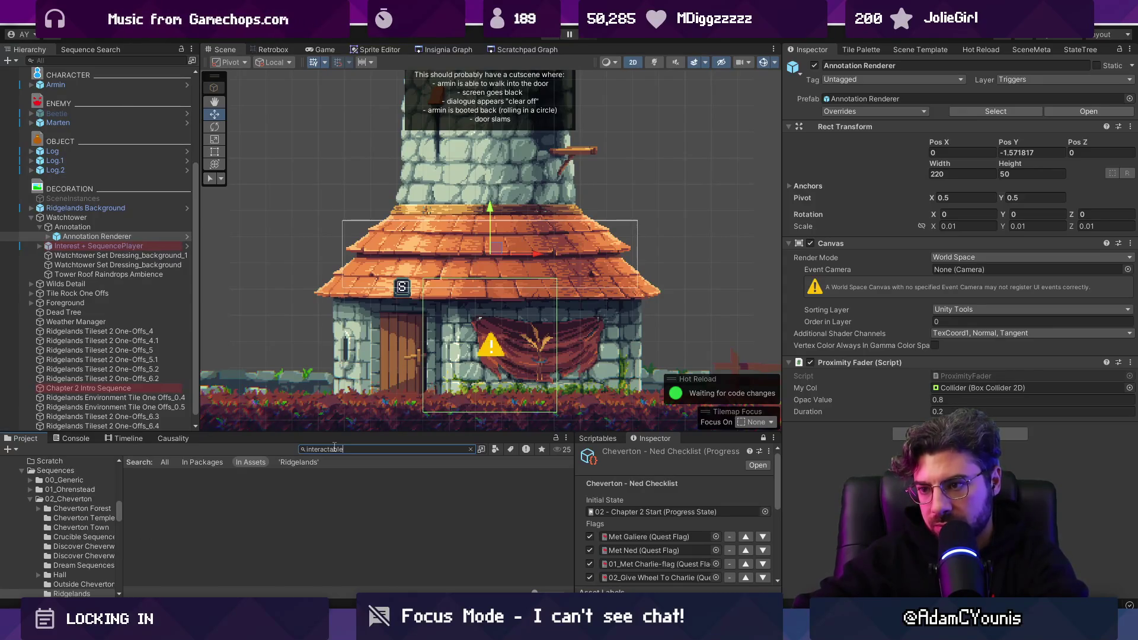
{"action": "type", "text": "table"}
{"action": "double_click", "coordinate": [191, 501]}
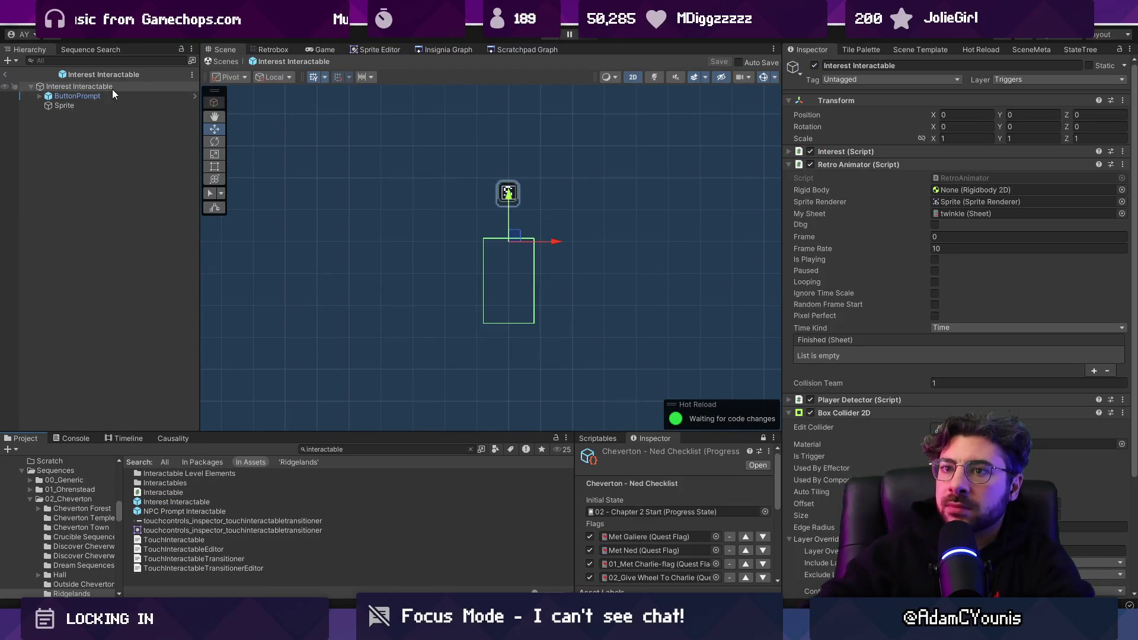
{"action": "left_click", "coordinate": [859, 164]}
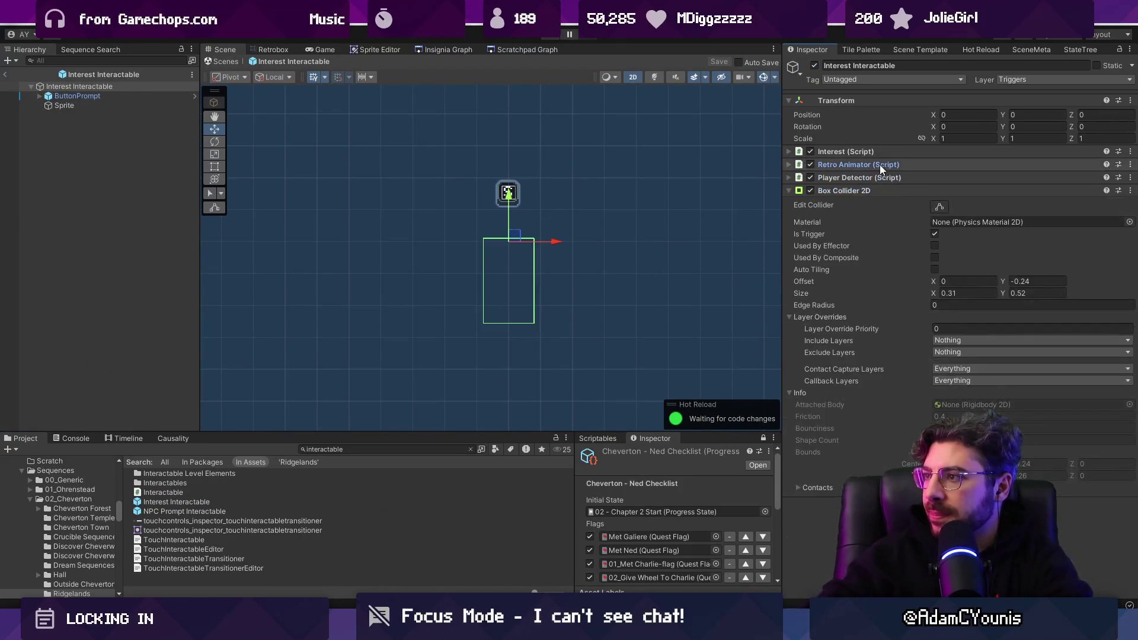
{"action": "left_click", "coordinate": [857, 191]}
{"action": "left_click", "coordinate": [862, 178]}
{"action": "left_click", "coordinate": [862, 178]}
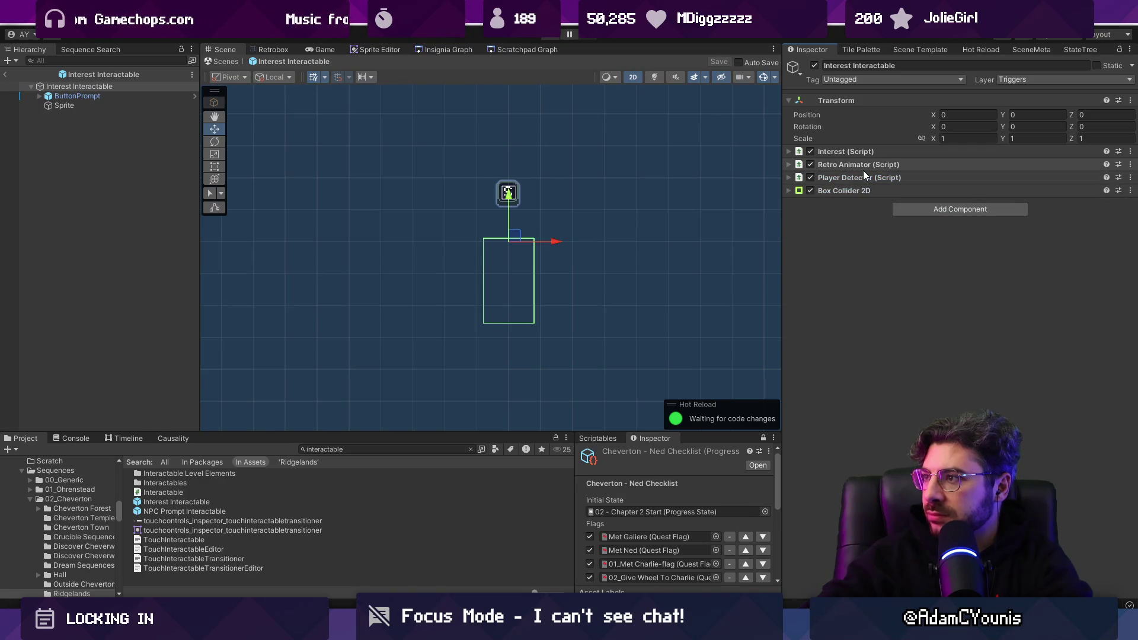
{"action": "left_click", "coordinate": [848, 151]}
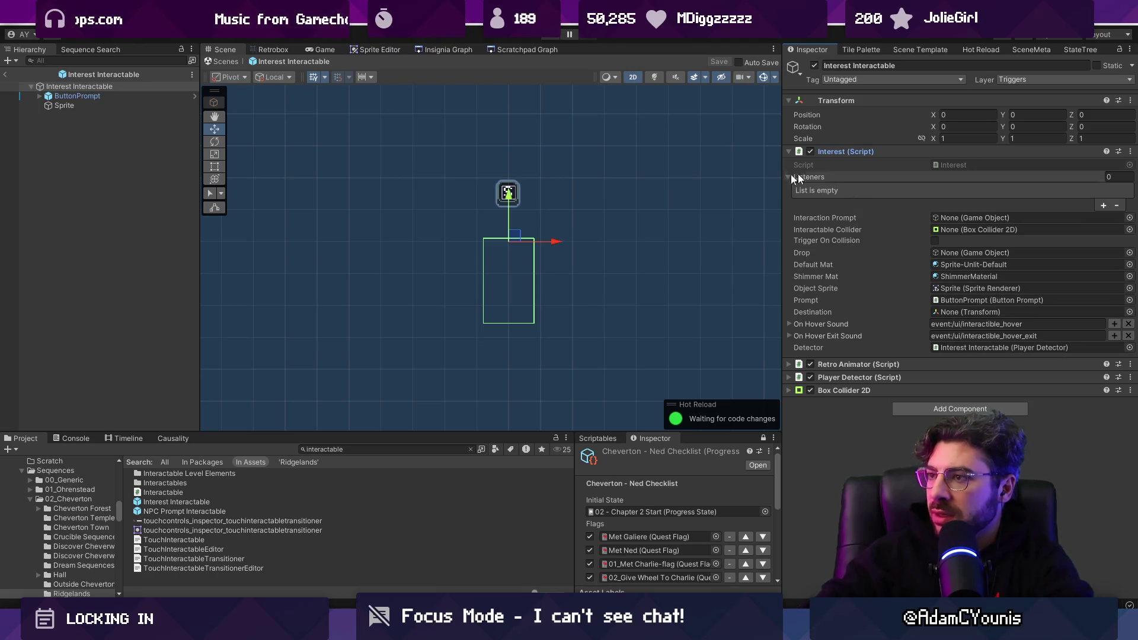
{"action": "left_click", "coordinate": [11, 74]}
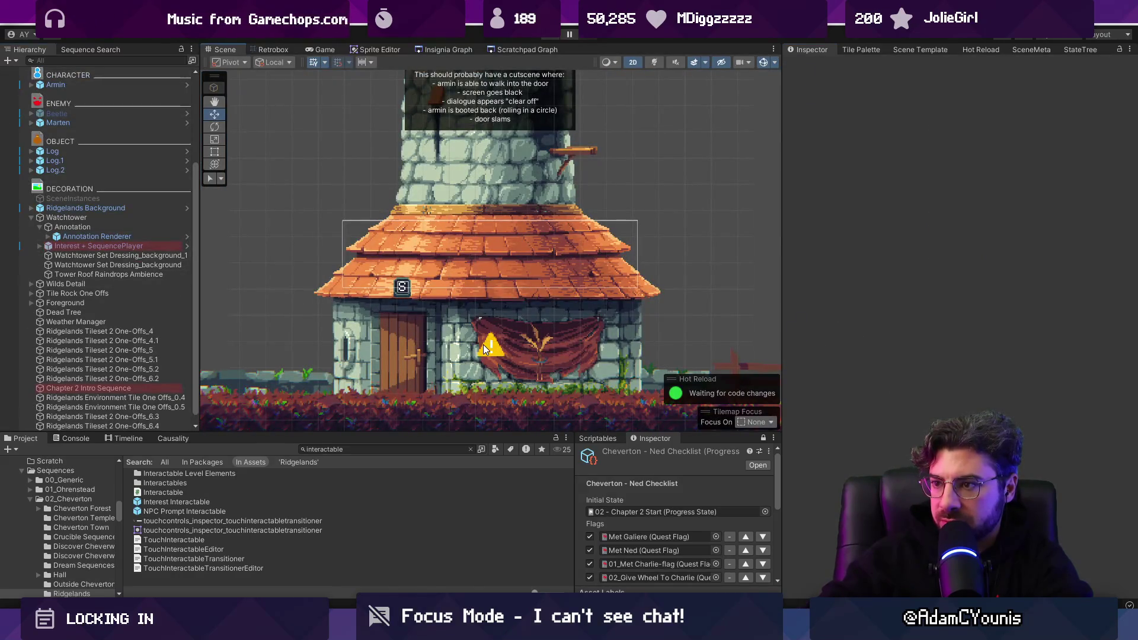
Search 'annotation' in the Project window and open the Annotation In Game prefab
{"action": "left_click", "coordinate": [417, 293]}
{"action": "left_click", "coordinate": [39, 227]}
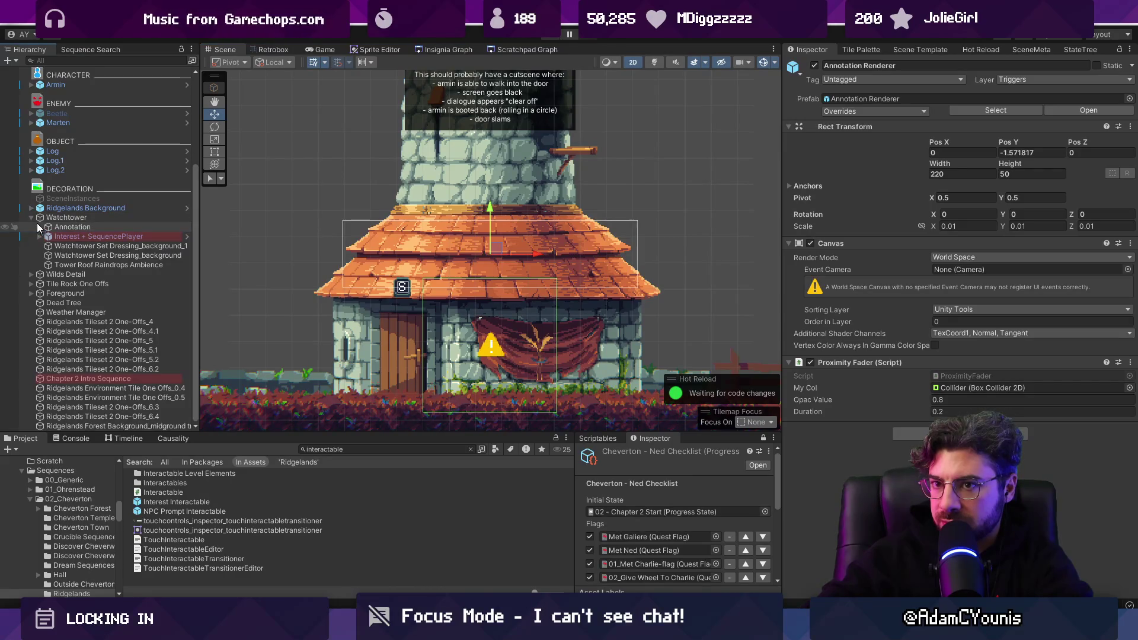
{"action": "scroll", "coordinate": [38, 225], "scroll_direction": "up", "scroll_amount": 2}
{"action": "left_click", "coordinate": [39, 274]}
{"action": "left_click", "coordinate": [72, 275]}
{"action": "left_click", "coordinate": [107, 282]}
{"action": "left_click", "coordinate": [365, 443]}
{"action": "type", "text": "annotation"}
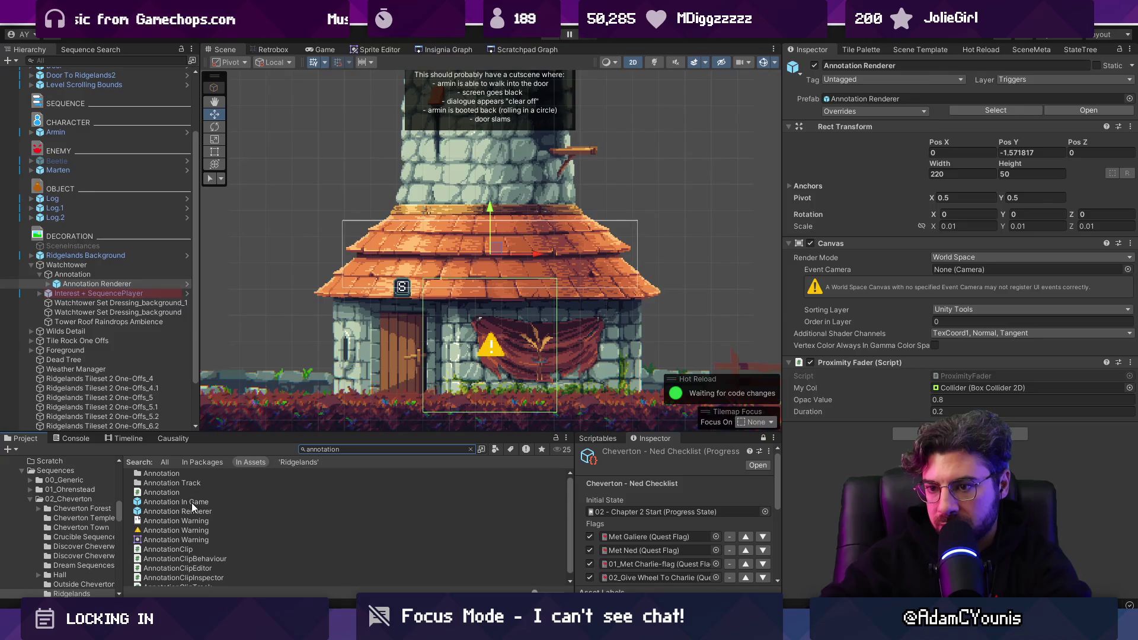
{"action": "double_click", "coordinate": [193, 502]}
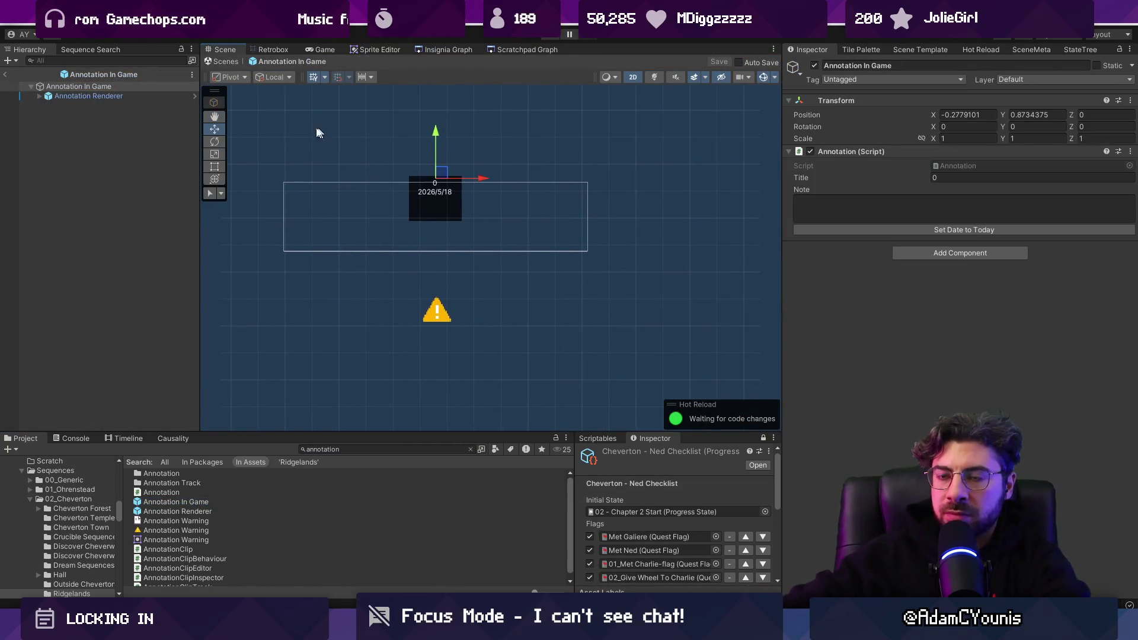
{"action": "left_click", "coordinate": [39, 96]}
{"action": "left_click", "coordinate": [39, 95]}
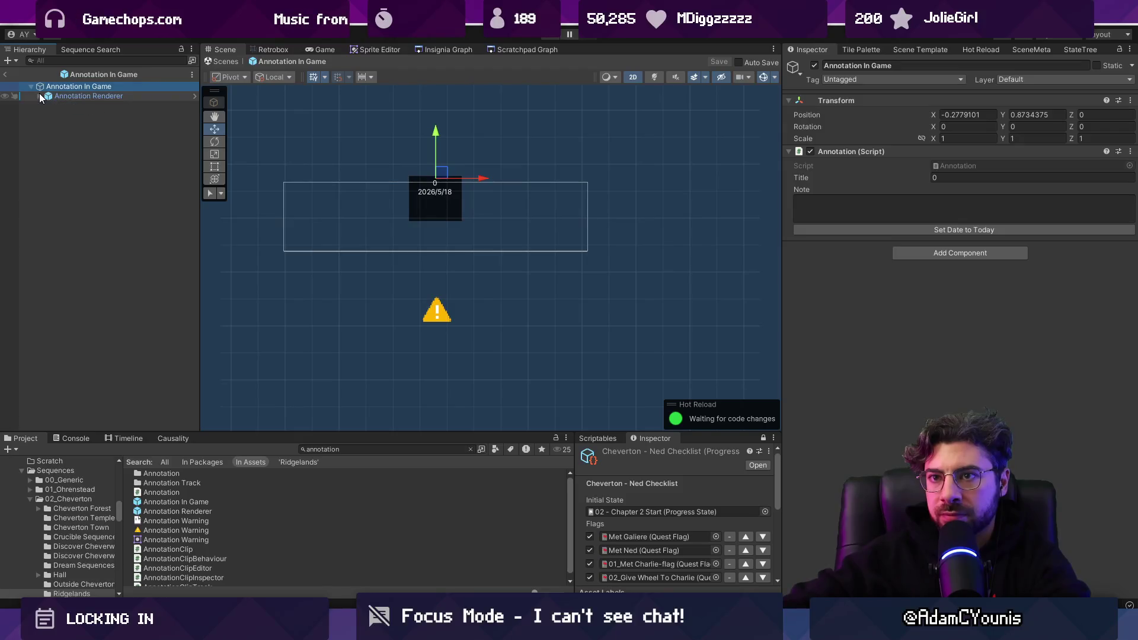
{"action": "left_click", "coordinate": [50, 105]}
{"action": "right_click", "coordinate": [79, 112]}
Drag an Interest Interactable into the Annotation In Game prefab and save
{"action": "left_click", "coordinate": [340, 448]}
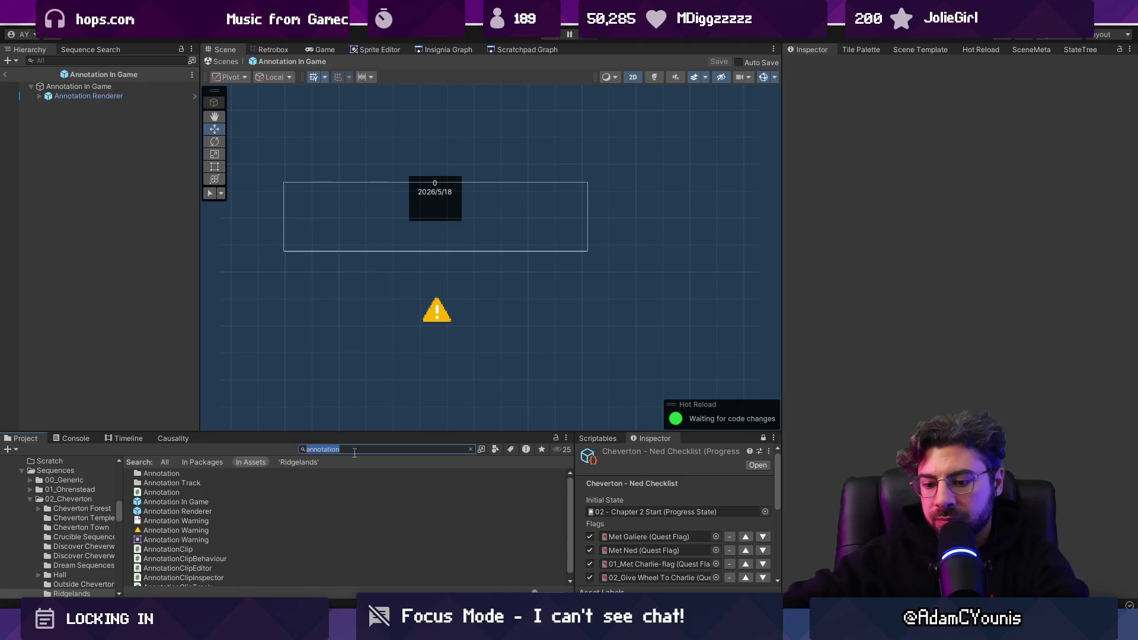
{"action": "key", "text": "ctrl+a"}
{"action": "type", "text": "interactable"}
{"action": "key", "text": "Down"}
{"action": "key", "text": "Down"}
{"action": "key", "text": "Down"}
{"action": "left_click_drag", "start_coordinate": [237, 500], "coordinate": [102, 107]}
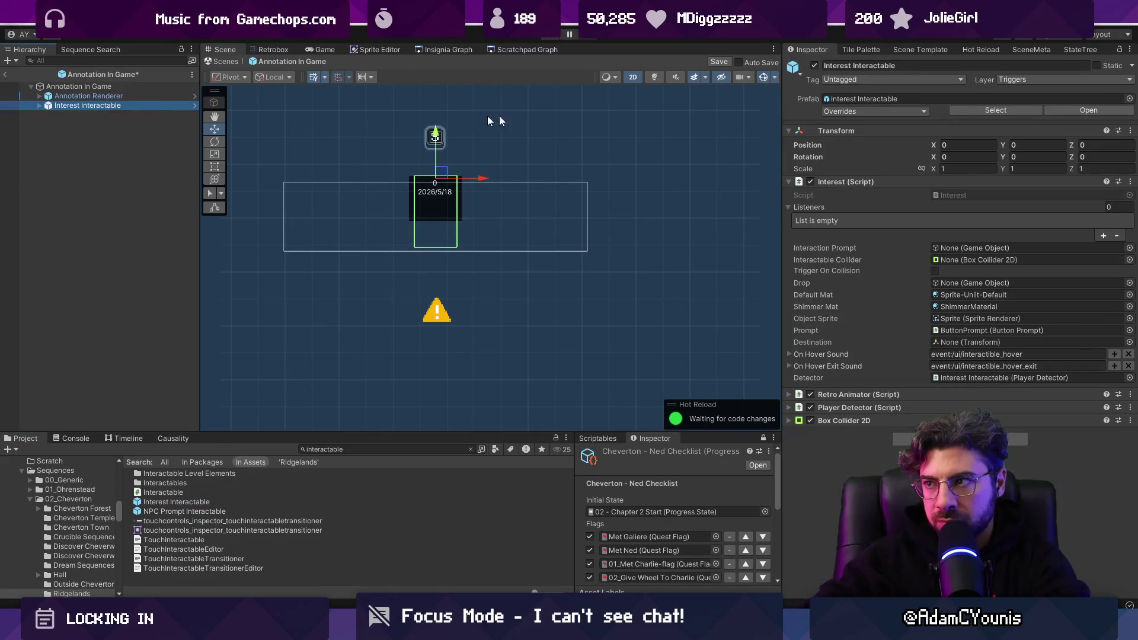
{"action": "left_click", "coordinate": [815, 66]}
{"action": "left_click", "coordinate": [815, 66]}
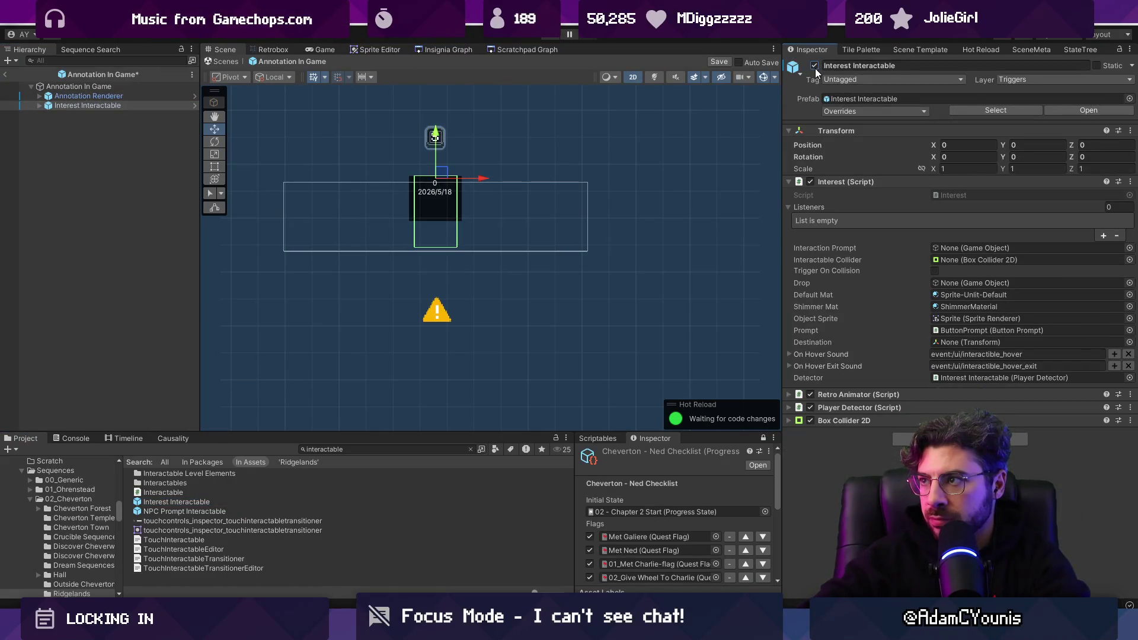
{"action": "key", "text": "ctrl+s"}
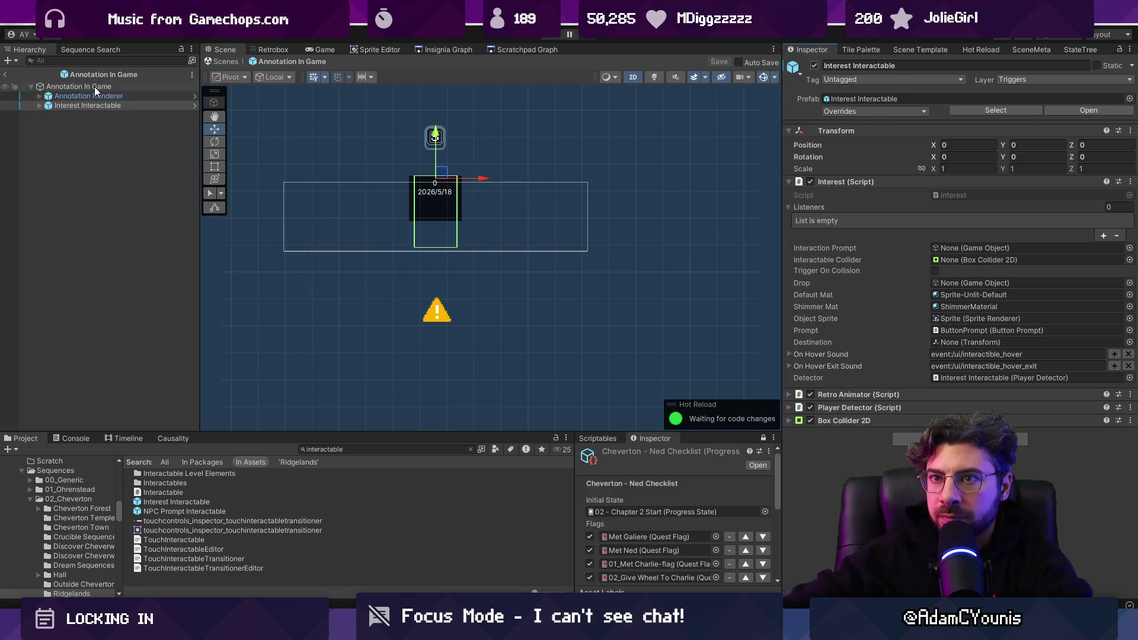
Remove the interactable's Box Collider 2D and assign the note's Collider as its Interactable Collider
{"action": "left_click", "coordinate": [94, 86]}
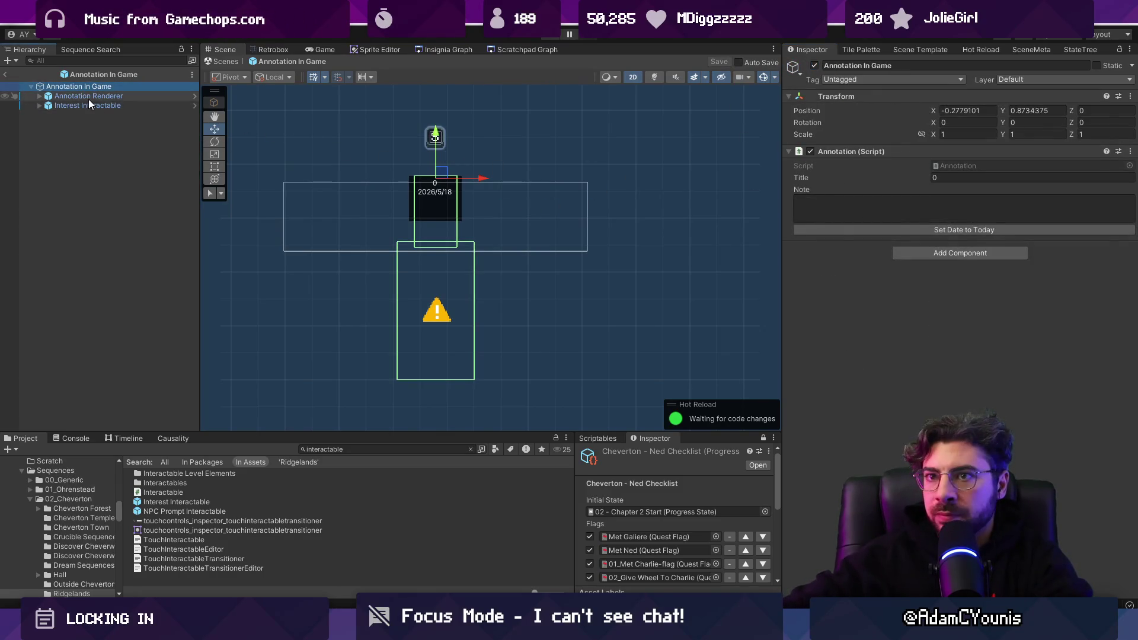
{"action": "left_click", "coordinate": [87, 97]}
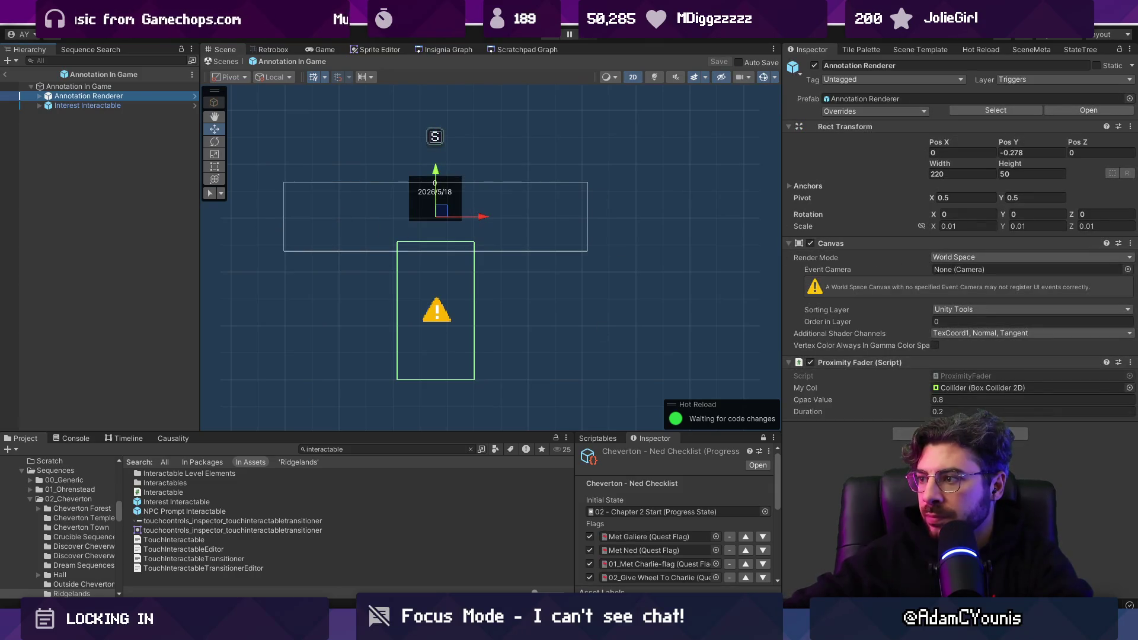
{"action": "left_click", "coordinate": [978, 387]}
{"action": "left_click", "coordinate": [94, 124]}
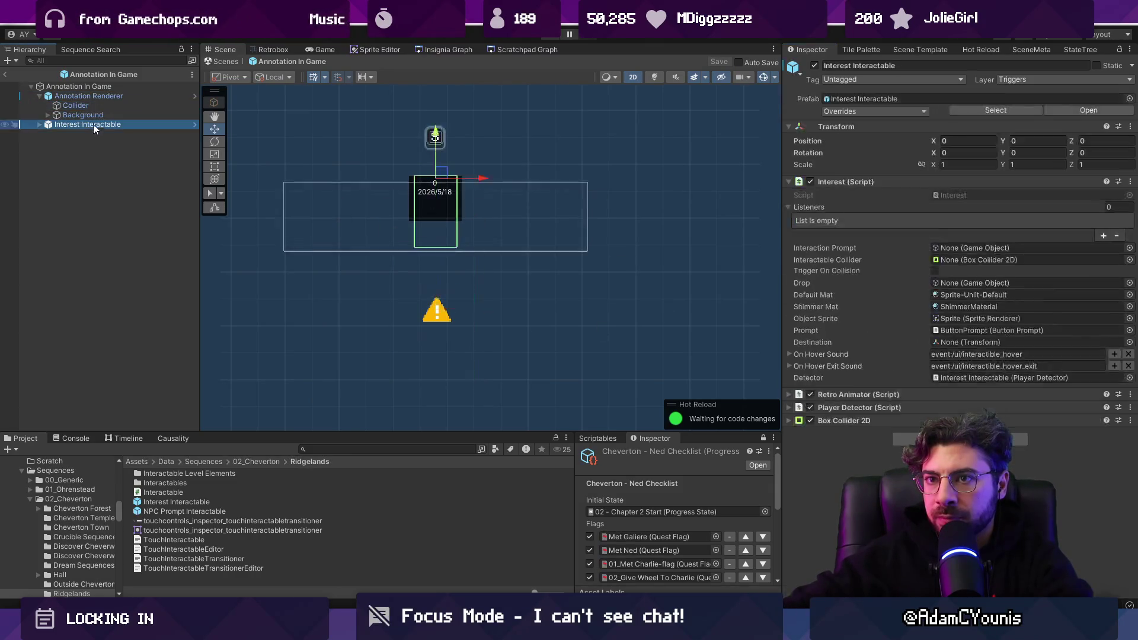
{"action": "right_click", "coordinate": [855, 420]}
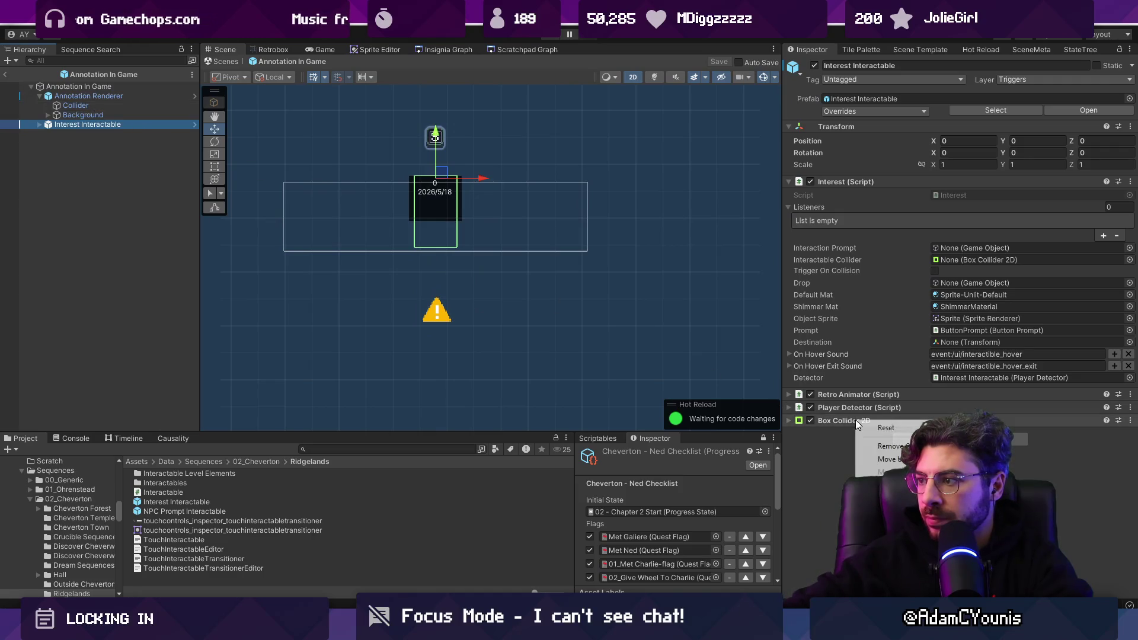
{"action": "left_click", "coordinate": [893, 446]}
{"action": "left_click_drag", "start_coordinate": [75, 106], "coordinate": [960, 256]}
Move the Interest Interactable below the note to position 0.1, -1.14 and save the prefab
{"action": "scroll", "coordinate": [406, 201], "scroll_direction": "up", "scroll_amount": 2}
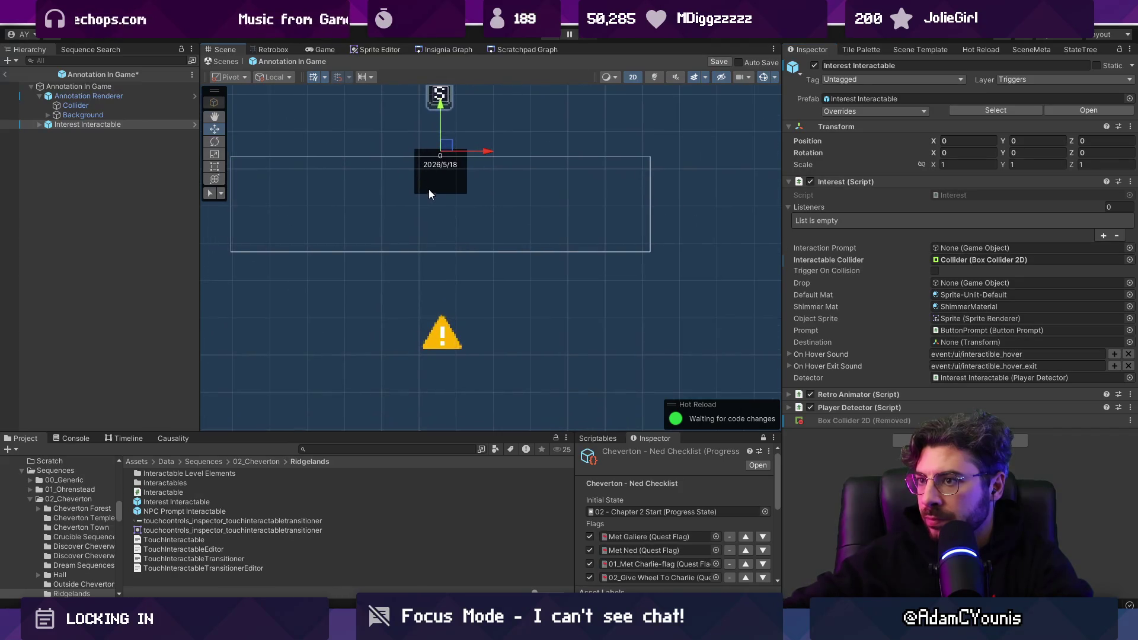
{"action": "double_click", "coordinate": [80, 126]}
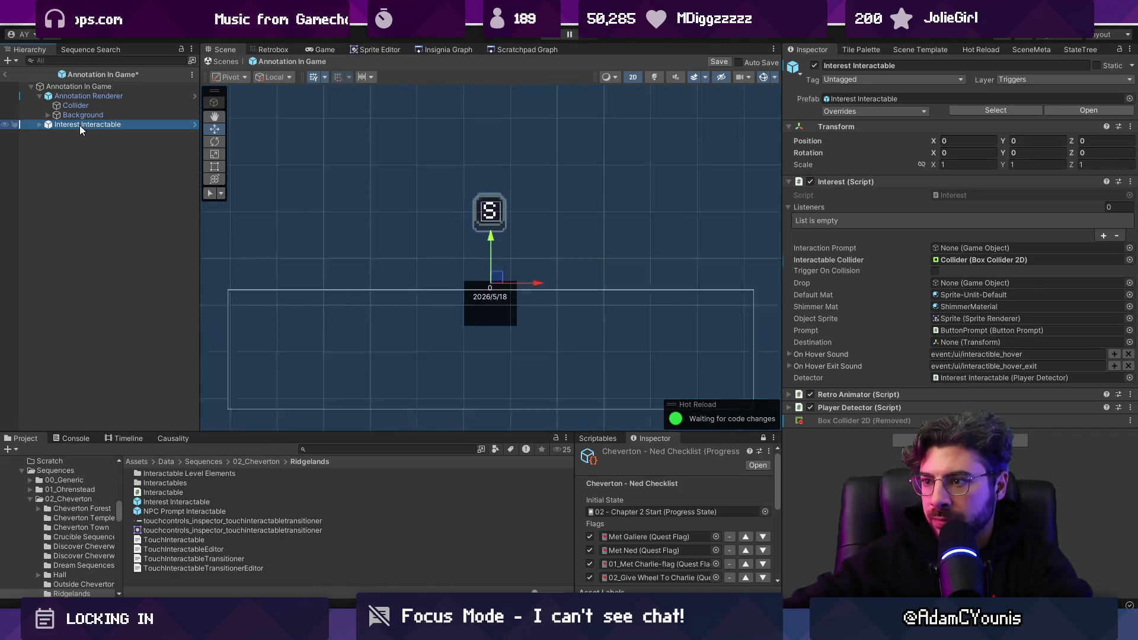
{"action": "scroll", "coordinate": [450, 249], "scroll_direction": "down", "scroll_amount": 5}
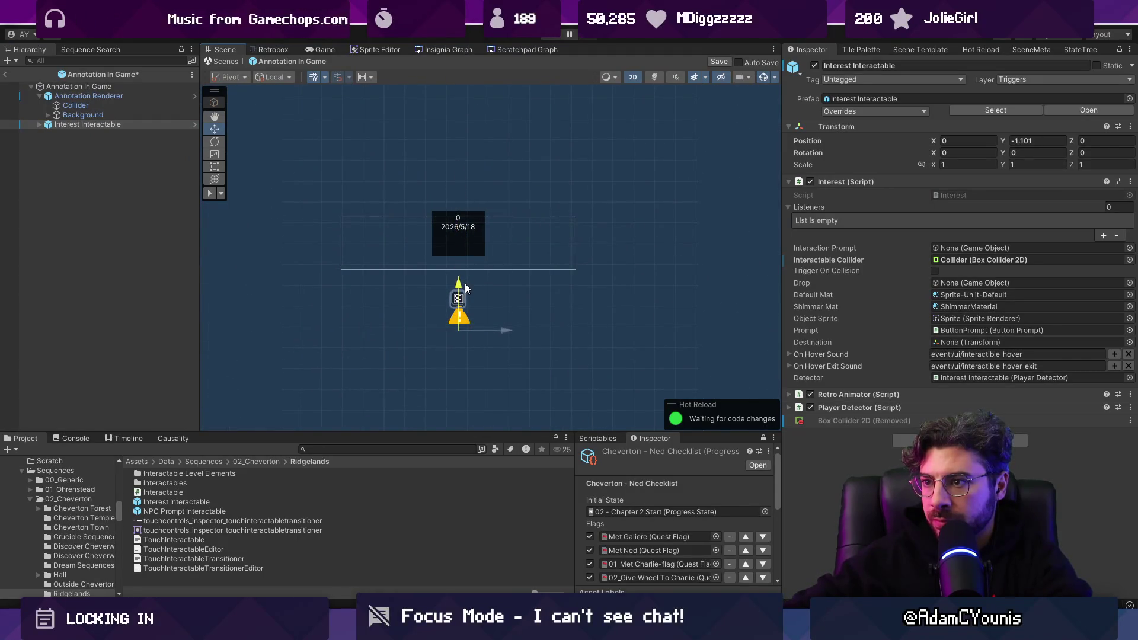
{"action": "left_click", "coordinate": [126, 105], "text": "ctrl"}
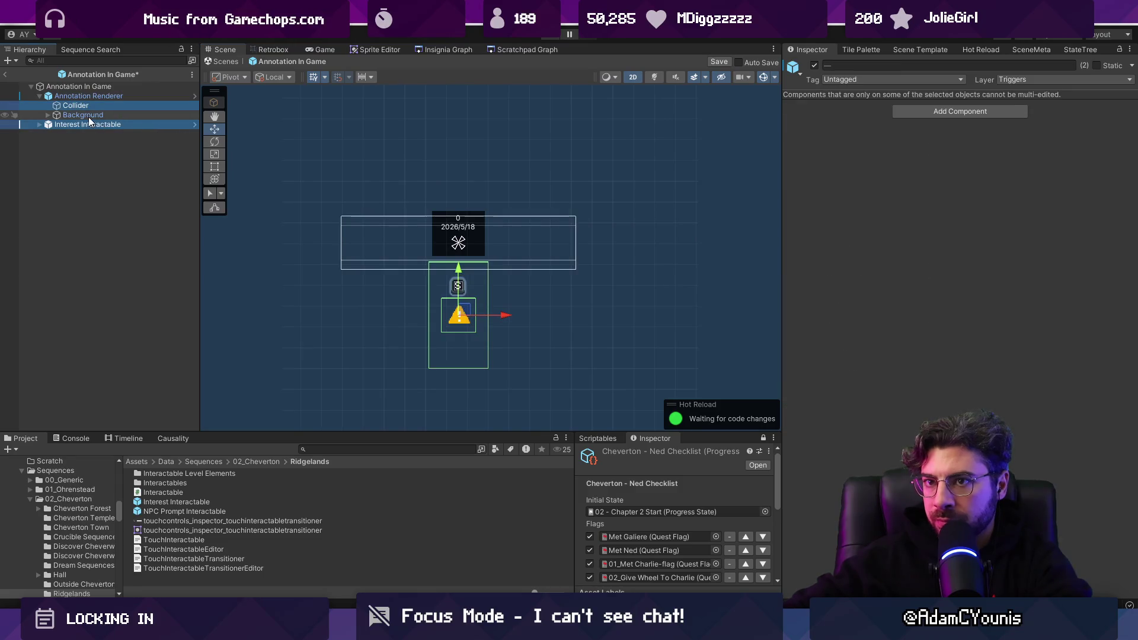
{"action": "double_click", "coordinate": [87, 106]}
{"action": "double_click", "coordinate": [106, 124]}
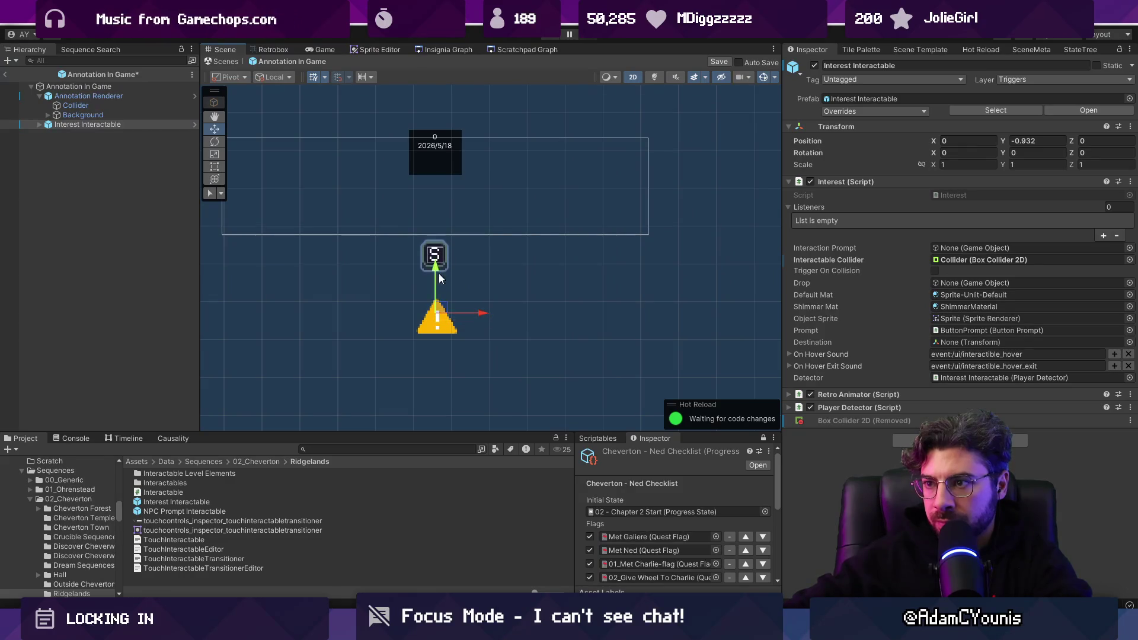
{"action": "left_click_drag", "start_coordinate": [442, 308], "coordinate": [460, 349]}
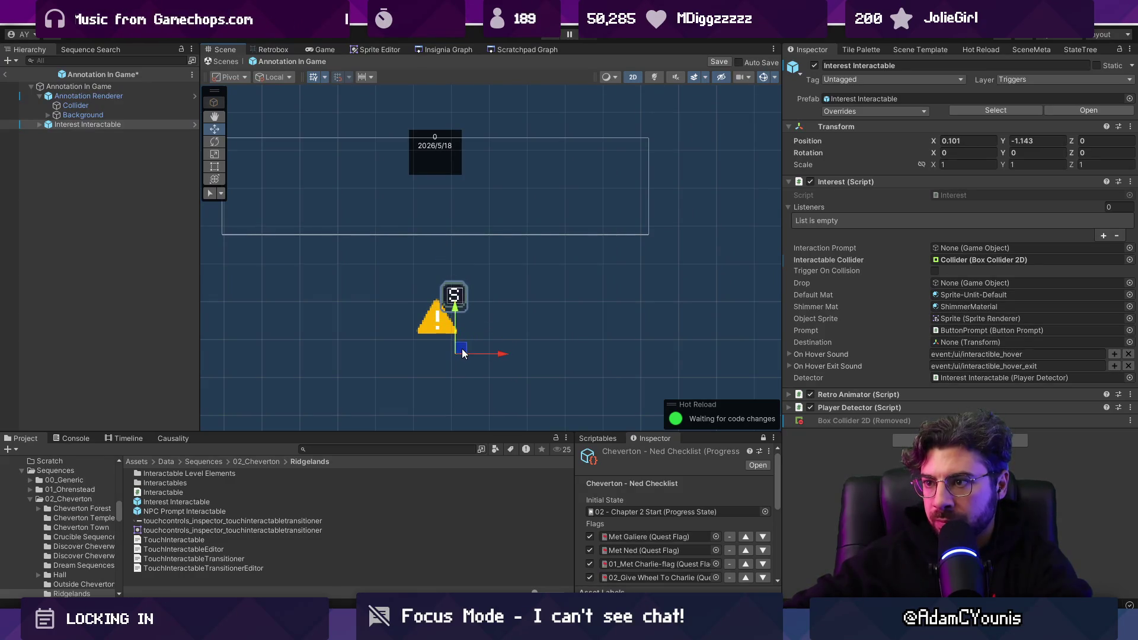
{"action": "scroll", "coordinate": [455, 217], "scroll_direction": "down", "scroll_amount": 2}
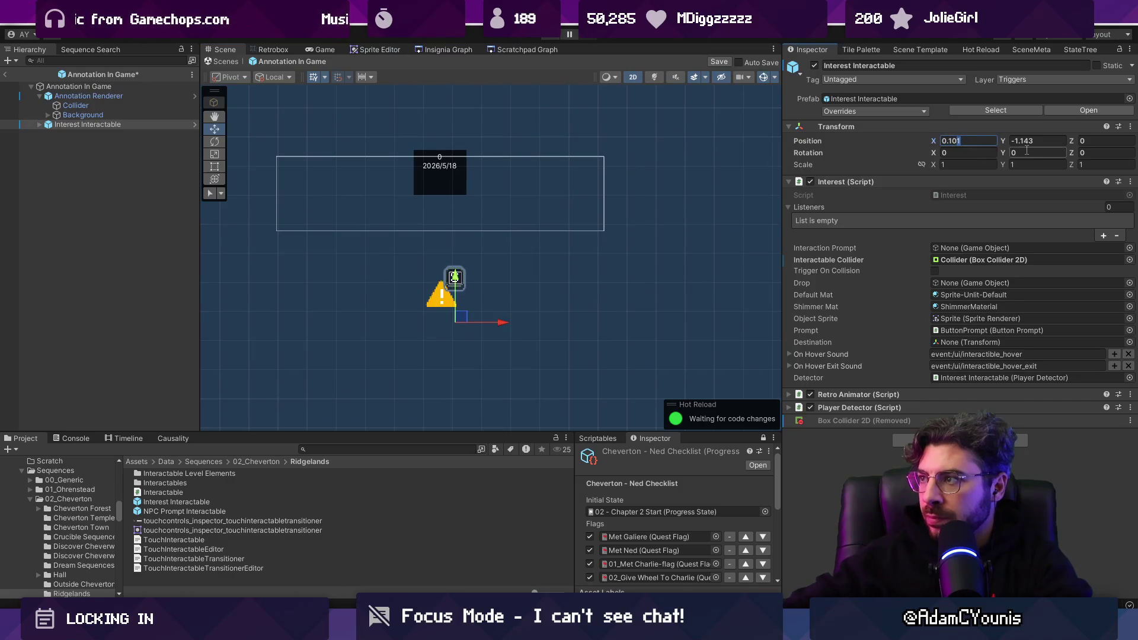
{"action": "key", "text": "ctrl+s"}
Check the interactable's ButtonPrompt child, then reselect Interest Interactable
{"action": "left_click", "coordinate": [39, 125]}
{"action": "left_click", "coordinate": [80, 134]}
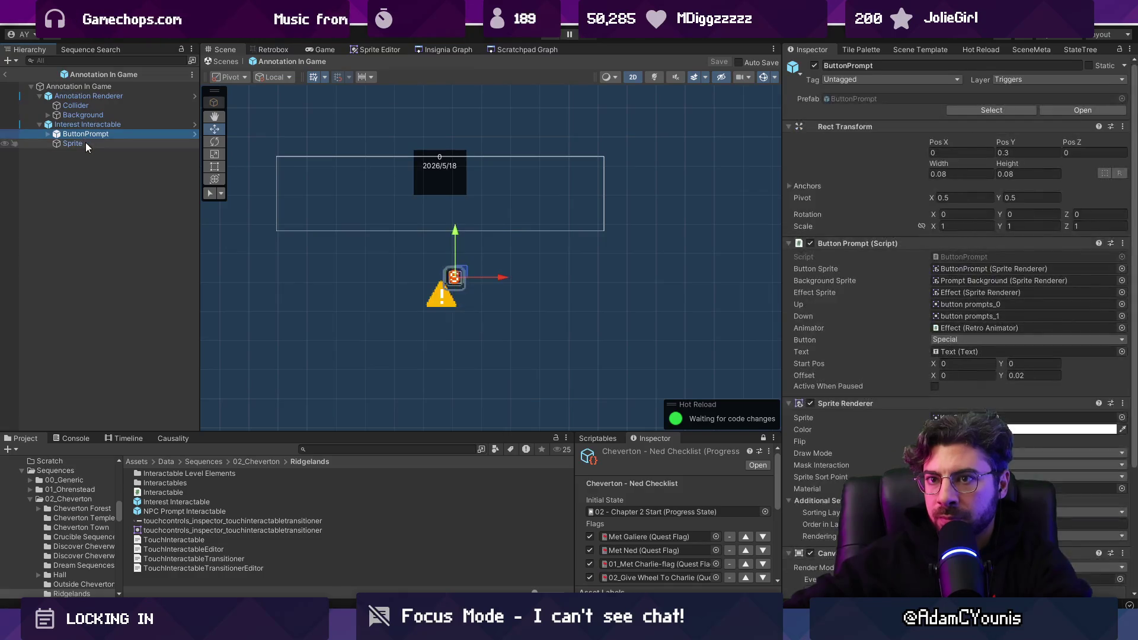
{"action": "left_click", "coordinate": [90, 126]}
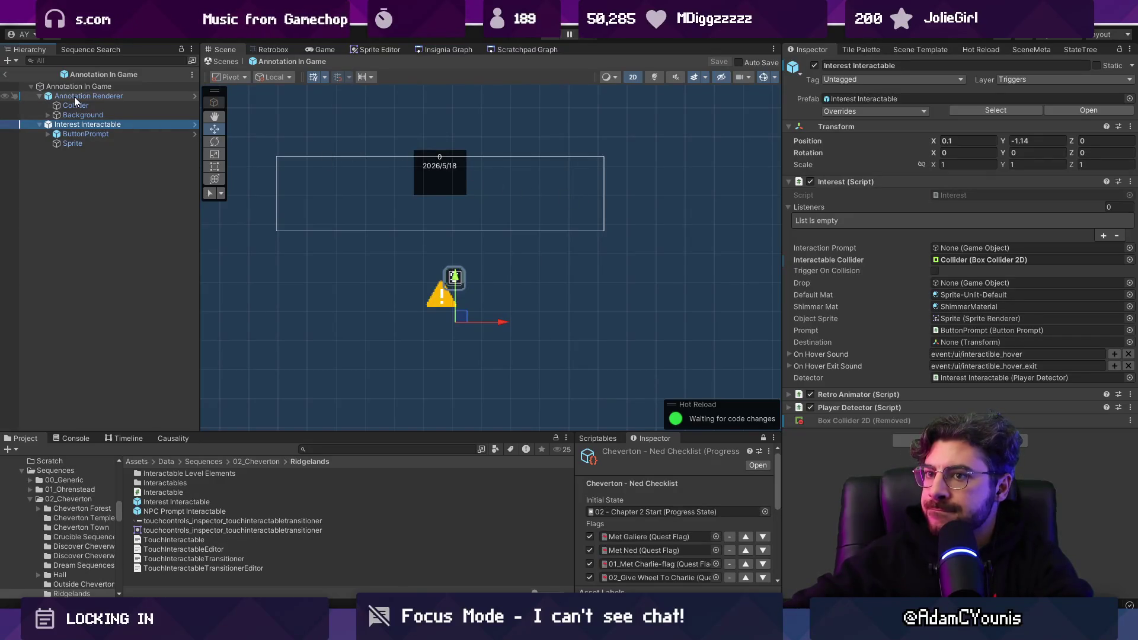
{"action": "left_click", "coordinate": [98, 166]}
{"action": "right_click", "coordinate": [98, 166]}
Create an empty GameObject in the prefab; add a Condition Toggle, then undo it
{"action": "left_click", "coordinate": [130, 325]}
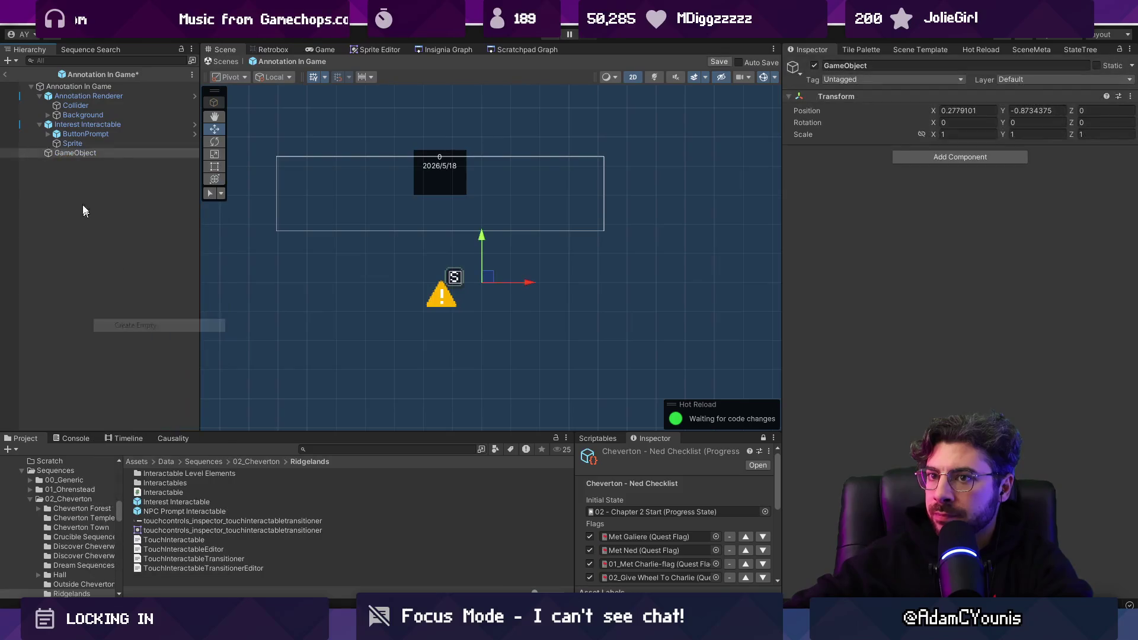
{"action": "left_click_drag", "start_coordinate": [48, 150], "coordinate": [37, 151]}
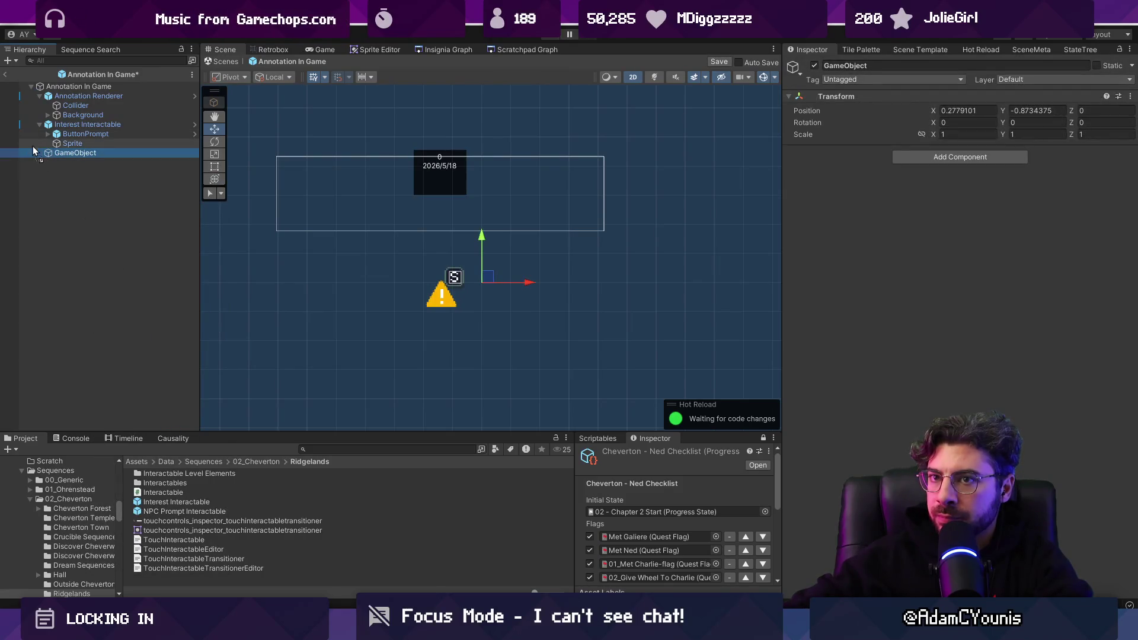
{"action": "left_click", "coordinate": [915, 159]}
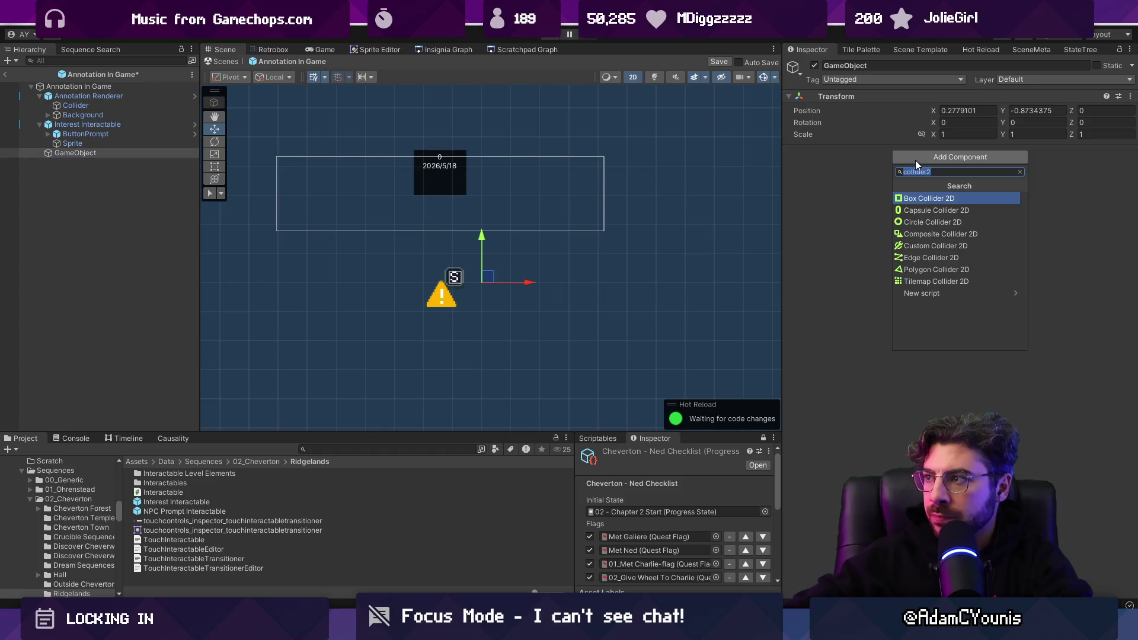
{"action": "type", "text": "condition toggle"}
{"action": "key", "text": "Return"}
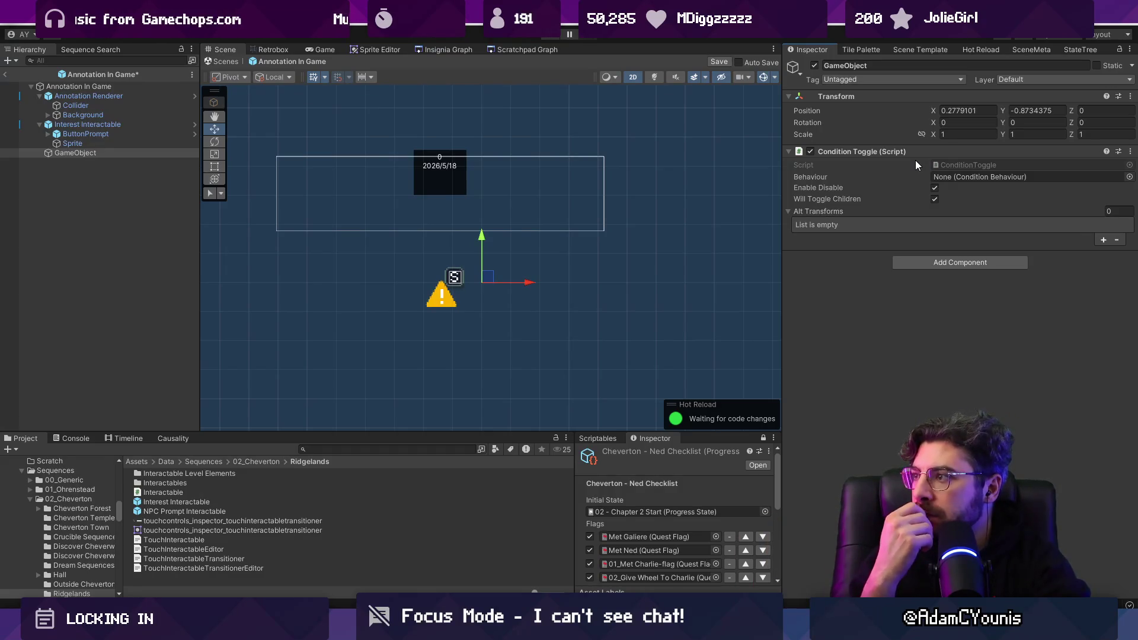
{"action": "key", "text": "ctrl+z"}
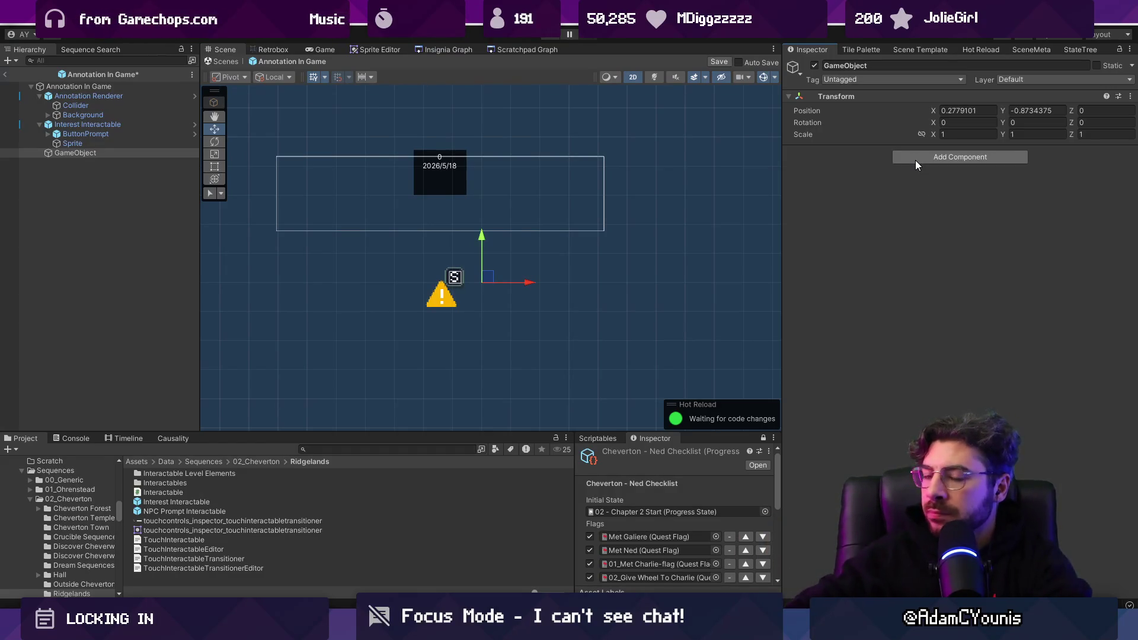
Try a Flag Toggle component with a Quest Flag entry, then remove the component
{"action": "left_click", "coordinate": [944, 157]}
{"action": "type", "text": "flag"}
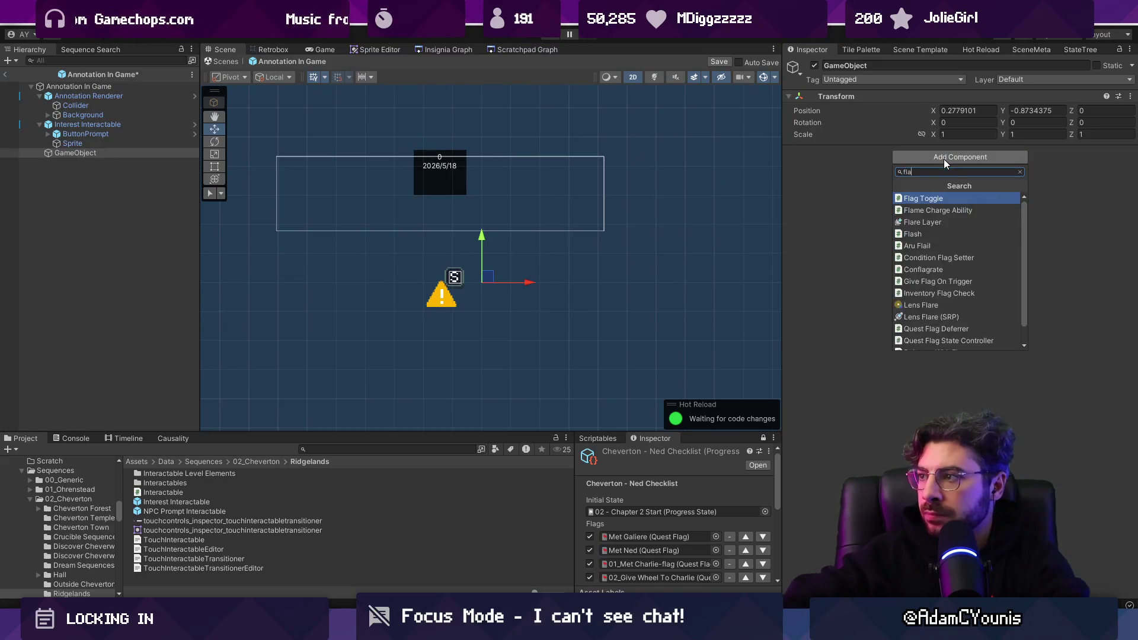
{"action": "key", "text": "Return"}
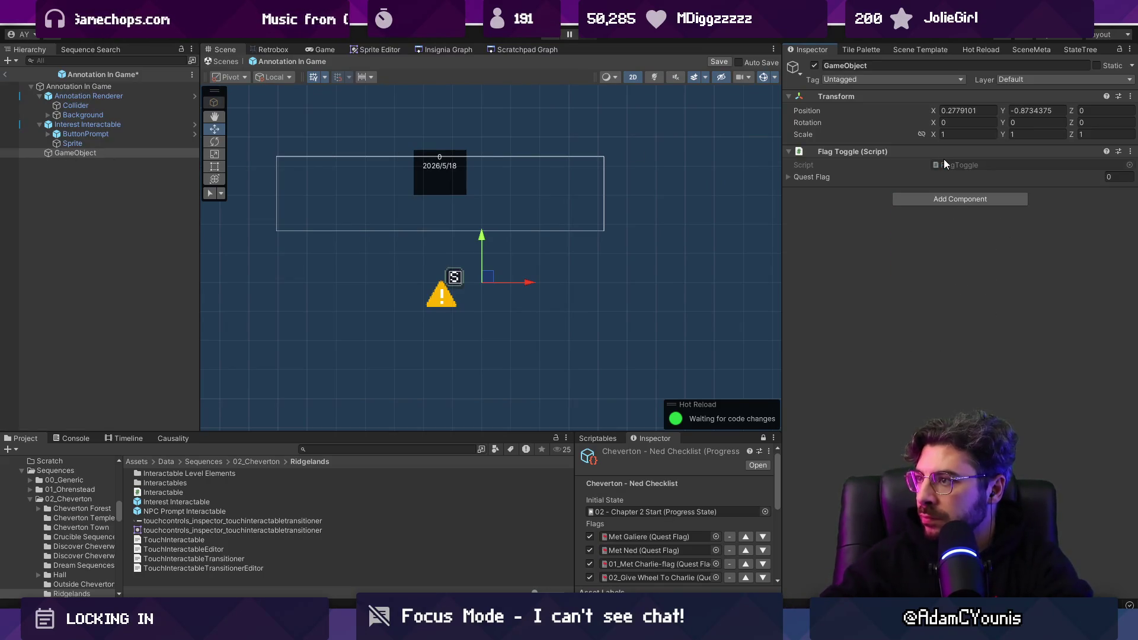
{"action": "left_click", "coordinate": [880, 178]}
{"action": "left_click", "coordinate": [1104, 205]}
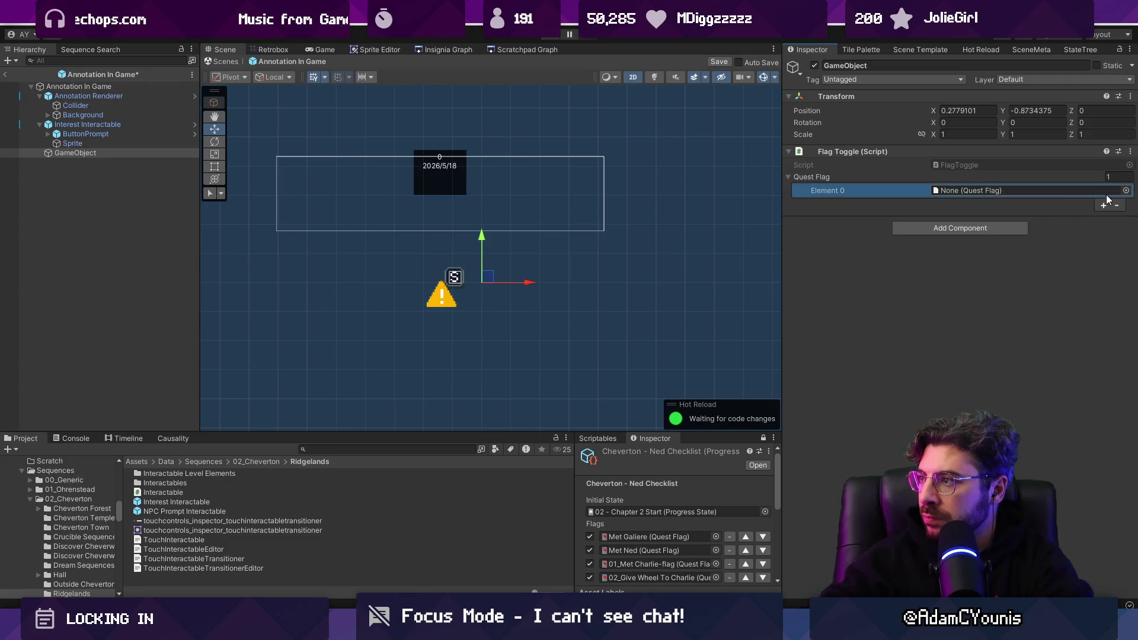
{"action": "left_click", "coordinate": [1117, 205]}
{"action": "right_click", "coordinate": [859, 152]}
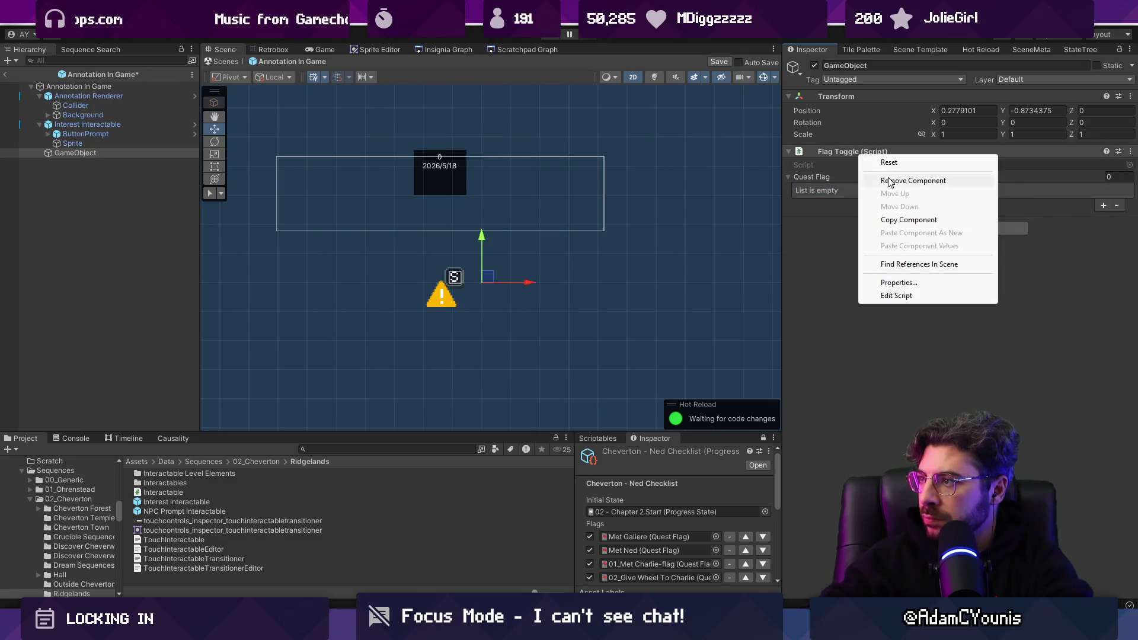
{"action": "left_click", "coordinate": [892, 181]}
Add a Condition Flag Setter to the GameObject and review its script in VS Code
{"action": "left_click", "coordinate": [120, 155]}
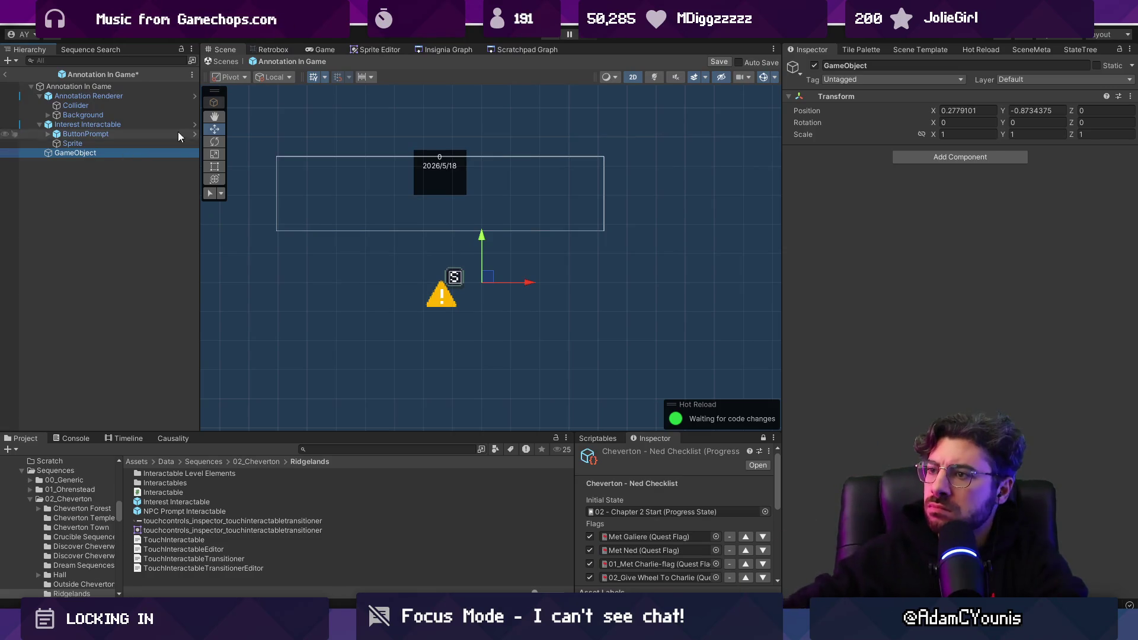
{"action": "left_click", "coordinate": [966, 134]}
{"action": "left_click", "coordinate": [958, 157]}
{"action": "type", "text": "condition"}
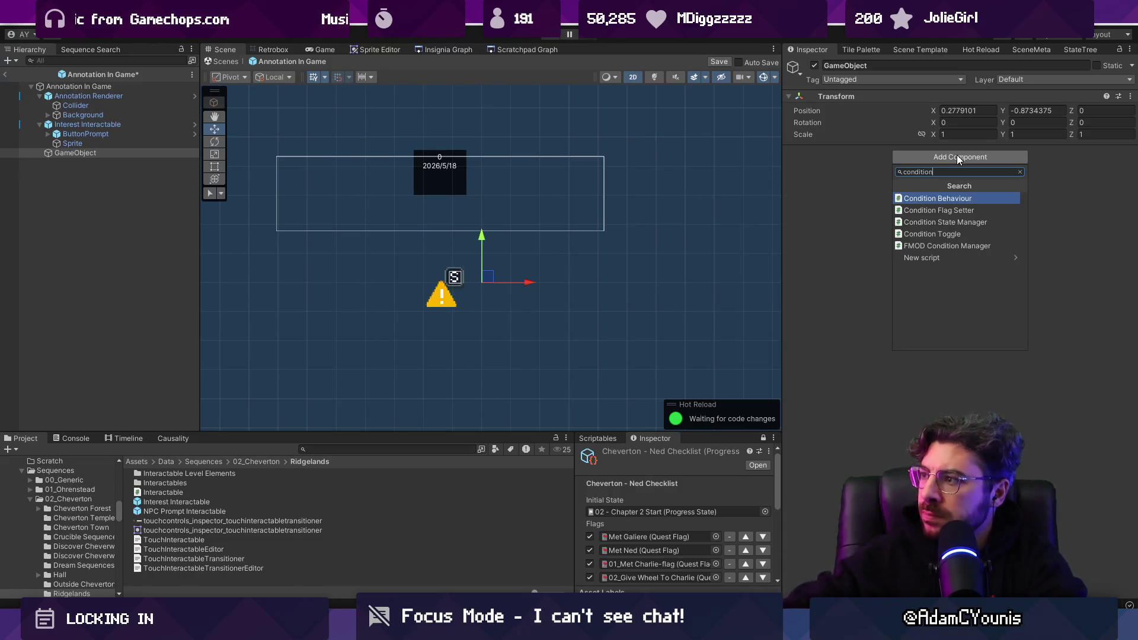
{"action": "key", "text": "Down"}
{"action": "key", "text": "Return"}
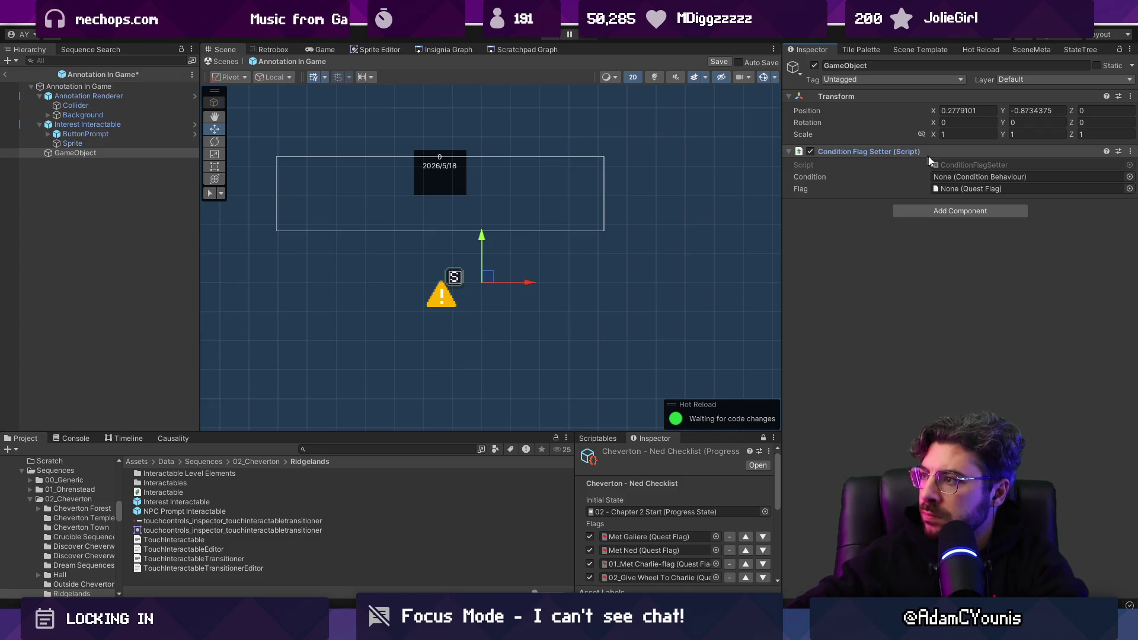
{"action": "double_click", "coordinate": [976, 166]}
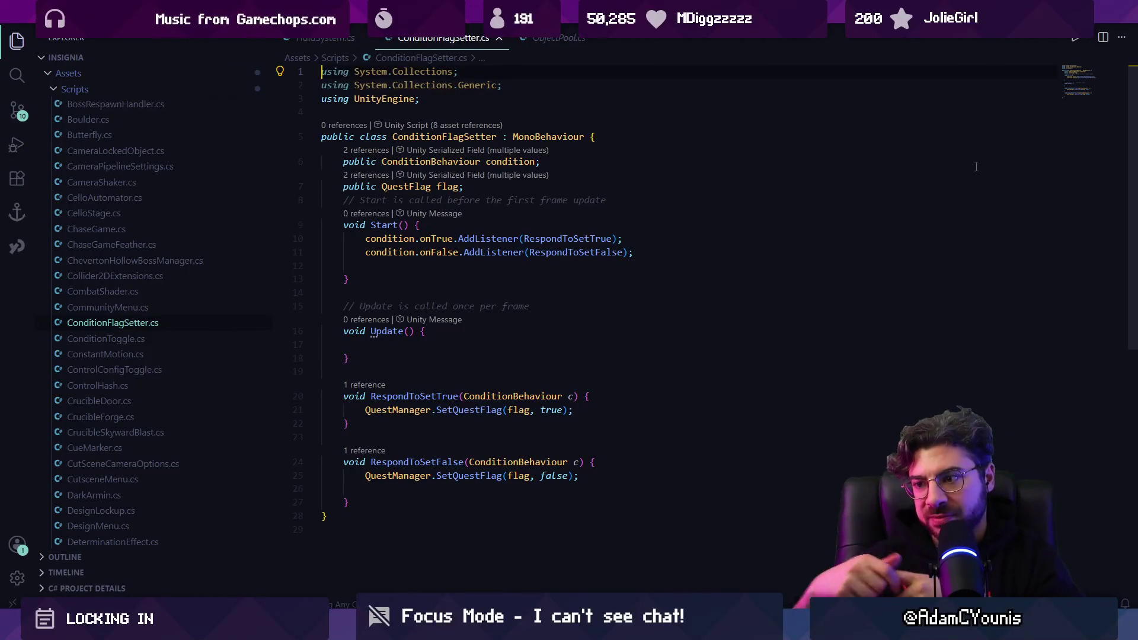
{"action": "key", "text": "alt+Tab"}
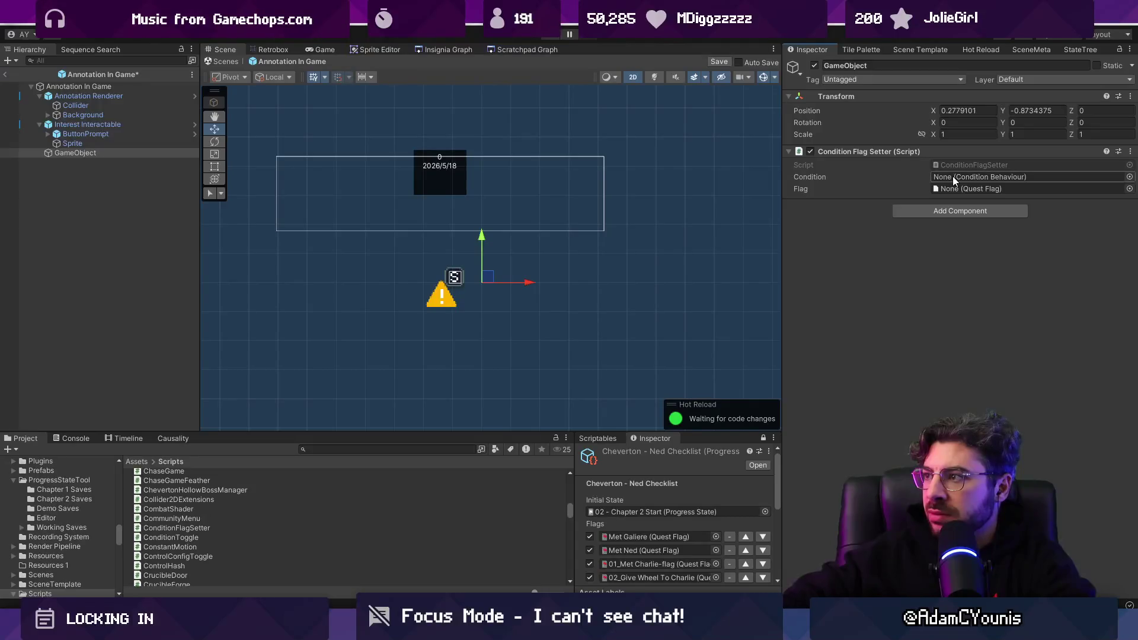
Add a Condition Behaviour with an Interaction condition referencing Interest Interactable
{"action": "left_click", "coordinate": [973, 212]}
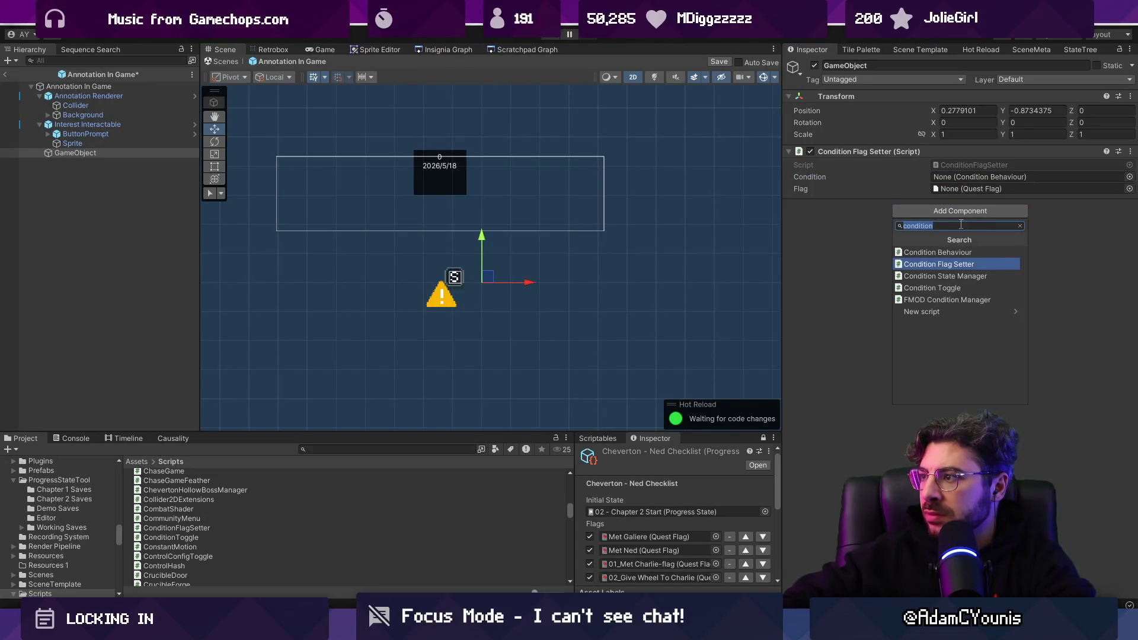
{"action": "type", "text": "b"}
{"action": "left_click", "coordinate": [951, 255]}
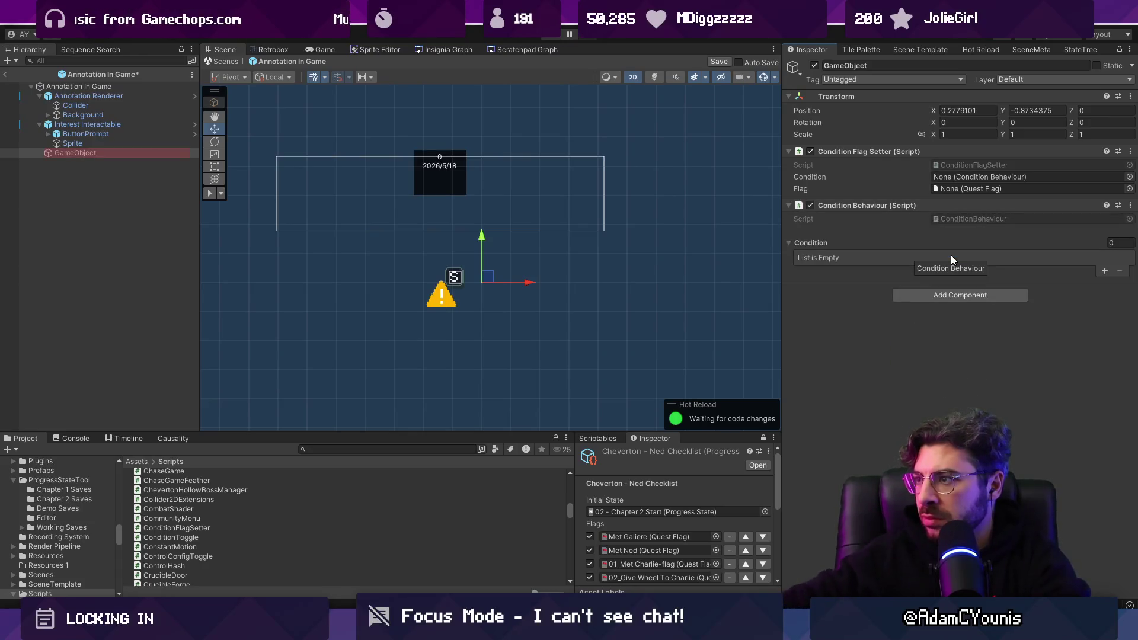
{"action": "left_click", "coordinate": [1104, 271]}
{"action": "left_click", "coordinate": [823, 259]}
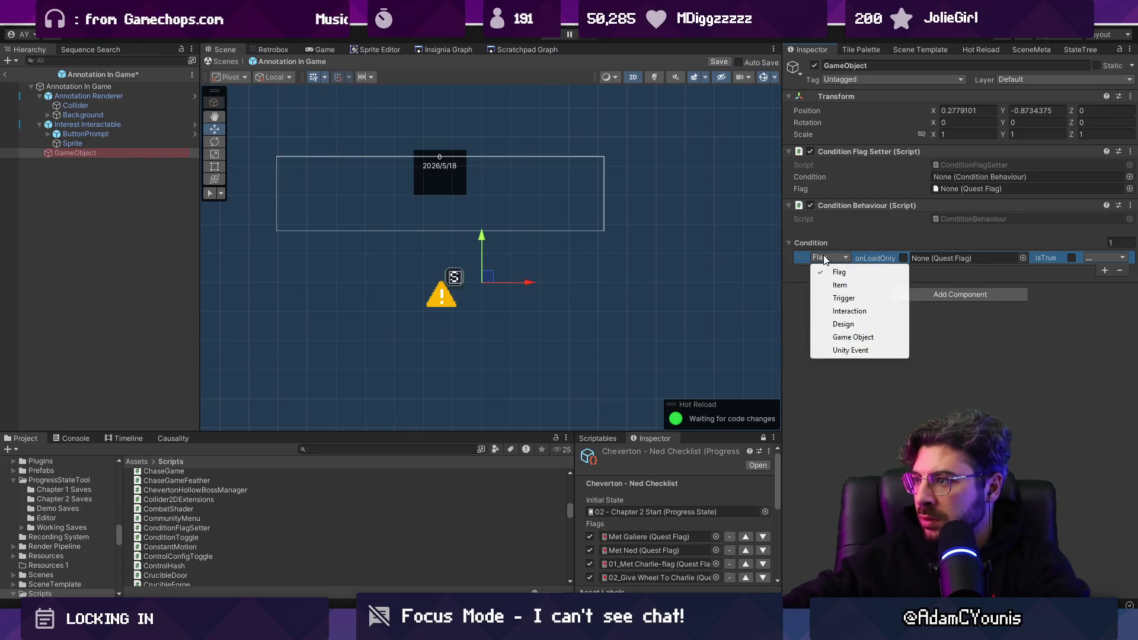
{"action": "left_click", "coordinate": [849, 311]}
{"action": "mouse_move", "coordinate": [83, 128]}
{"action": "left_mouse_down"}
{"action": "mouse_move", "coordinate": [673, 173]}
{"action": "mouse_move", "coordinate": [889, 257]}
{"action": "left_mouse_up"}
Plug the Condition Behaviour into the setter's Condition, leave the flag empty, exit the prefab, and Play
{"action": "left_click_drag", "start_coordinate": [937, 205], "coordinate": [972, 177]}
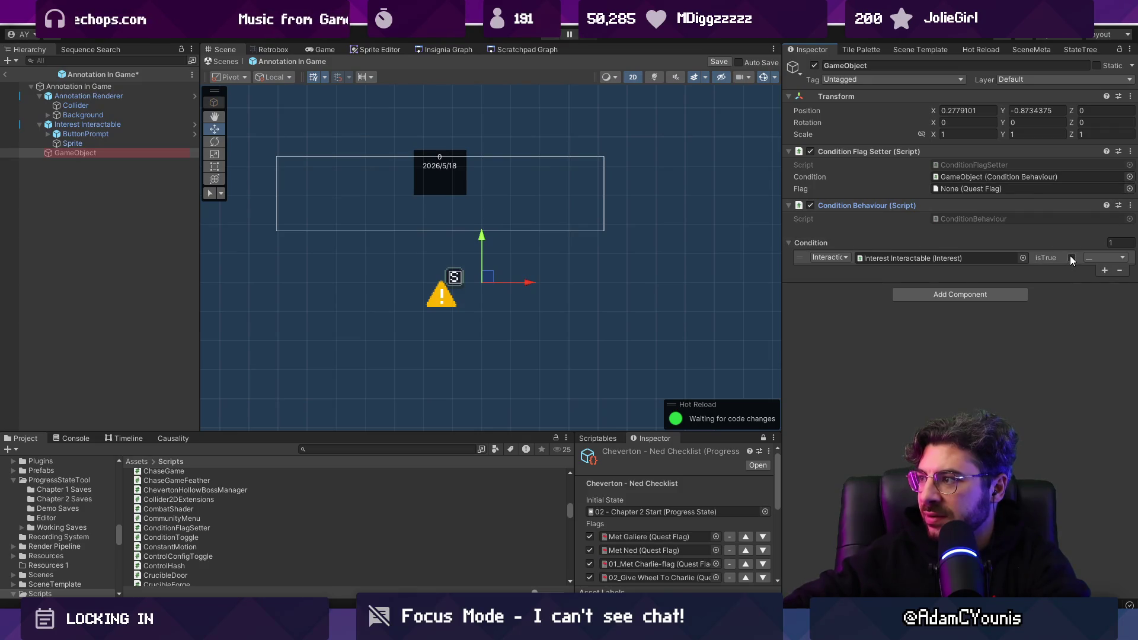
{"action": "left_click", "coordinate": [1129, 189]}
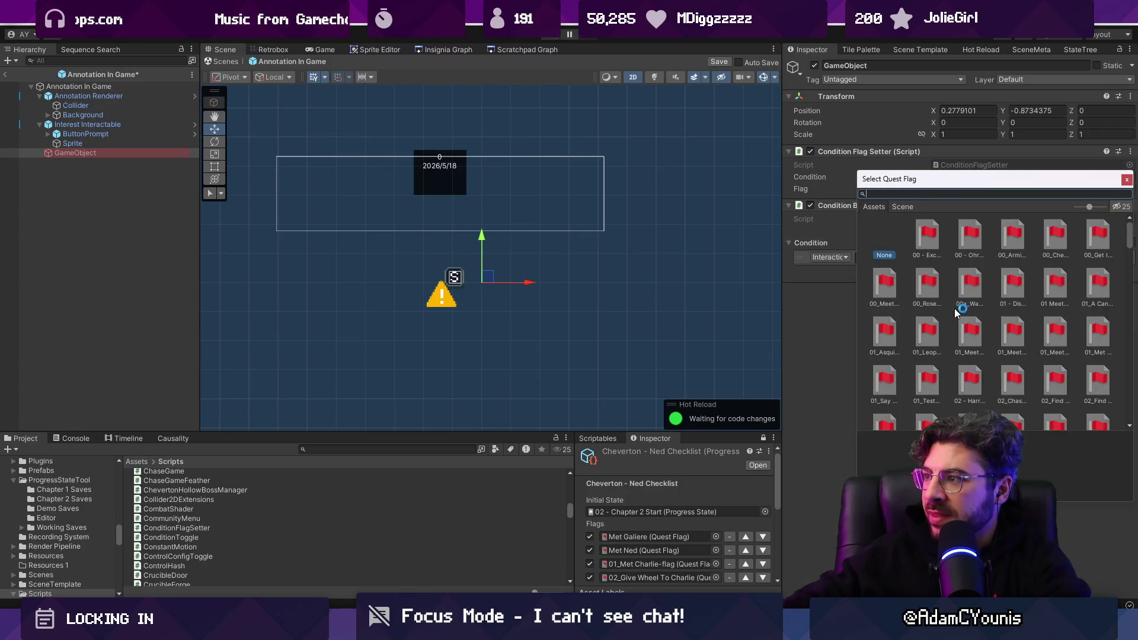
{"action": "key", "text": "Escape"}
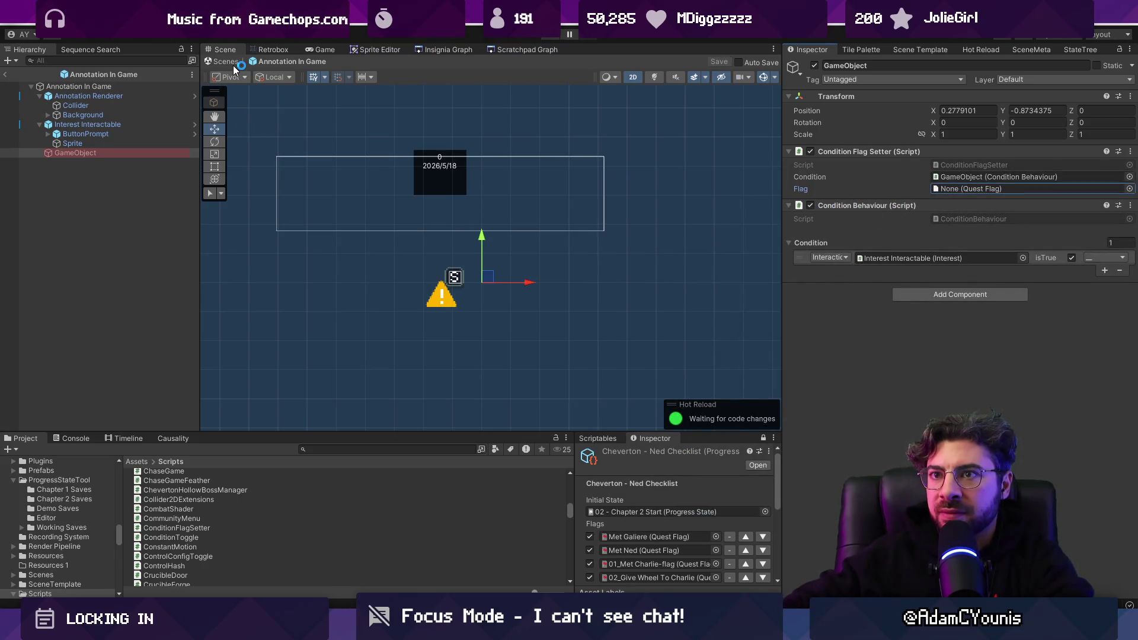
{"action": "left_click", "coordinate": [88, 126]}
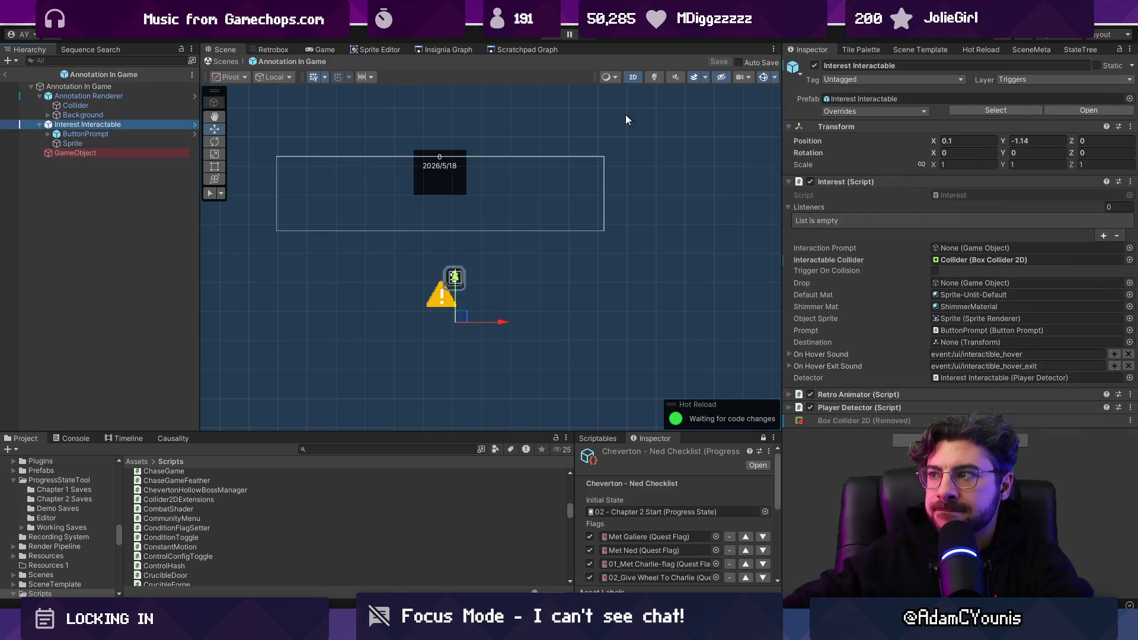
{"action": "left_click", "coordinate": [224, 61]}
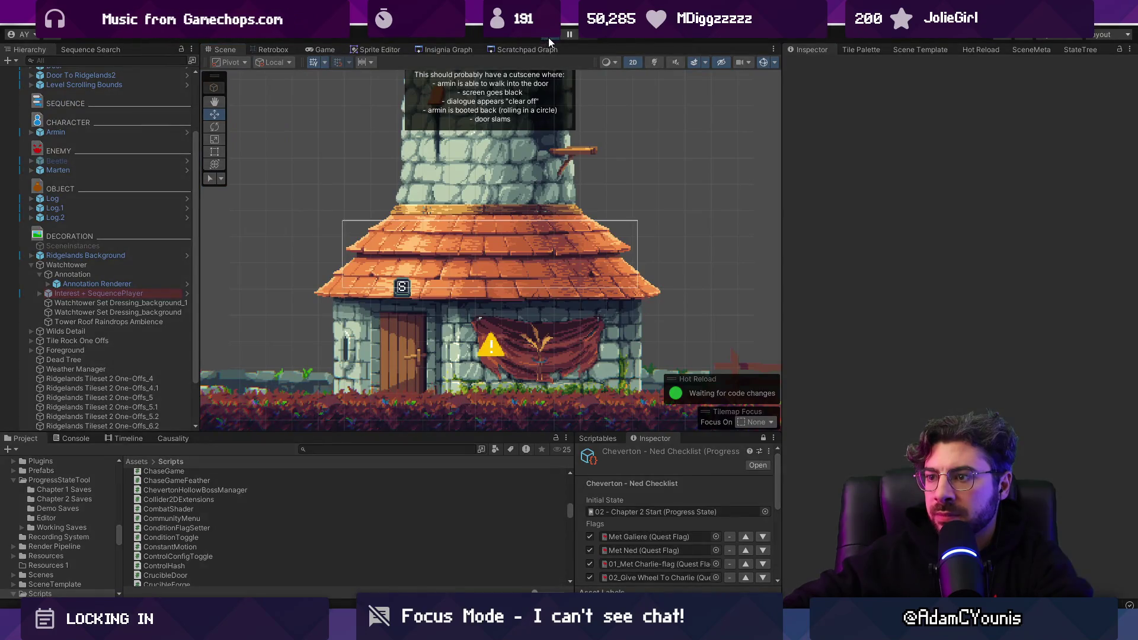
{"action": "left_click", "coordinate": [549, 35]}
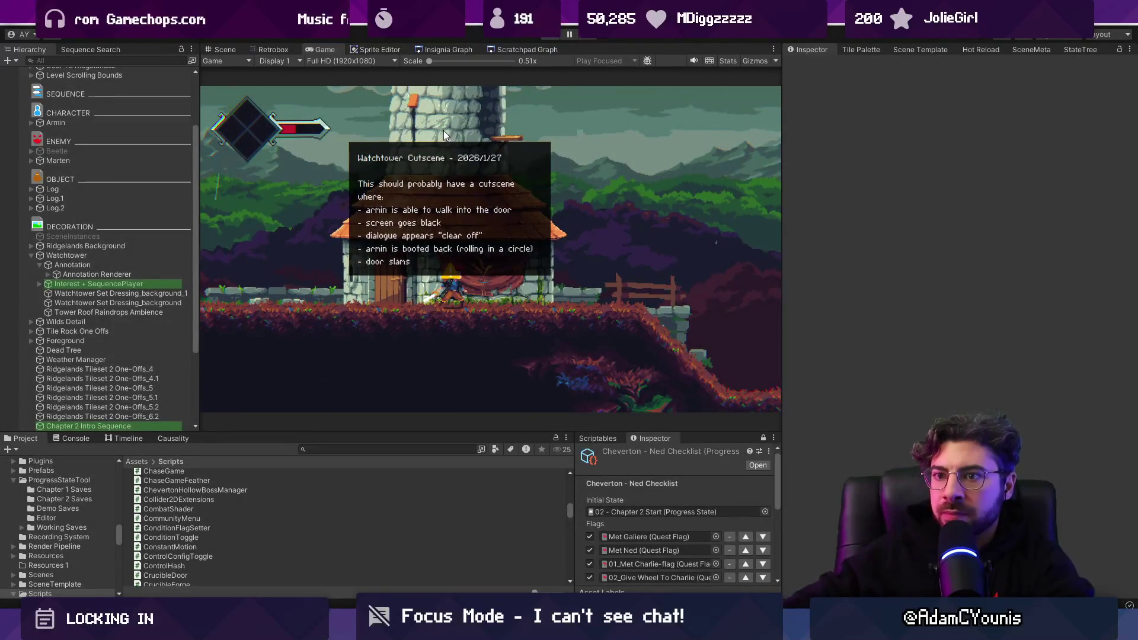
Exit Play mode to stop the running game
{"action": "key", "text": "ctrl+p"}
{"action": "scroll", "coordinate": [652, 231], "scroll_direction": "down", "scroll_amount": 5}
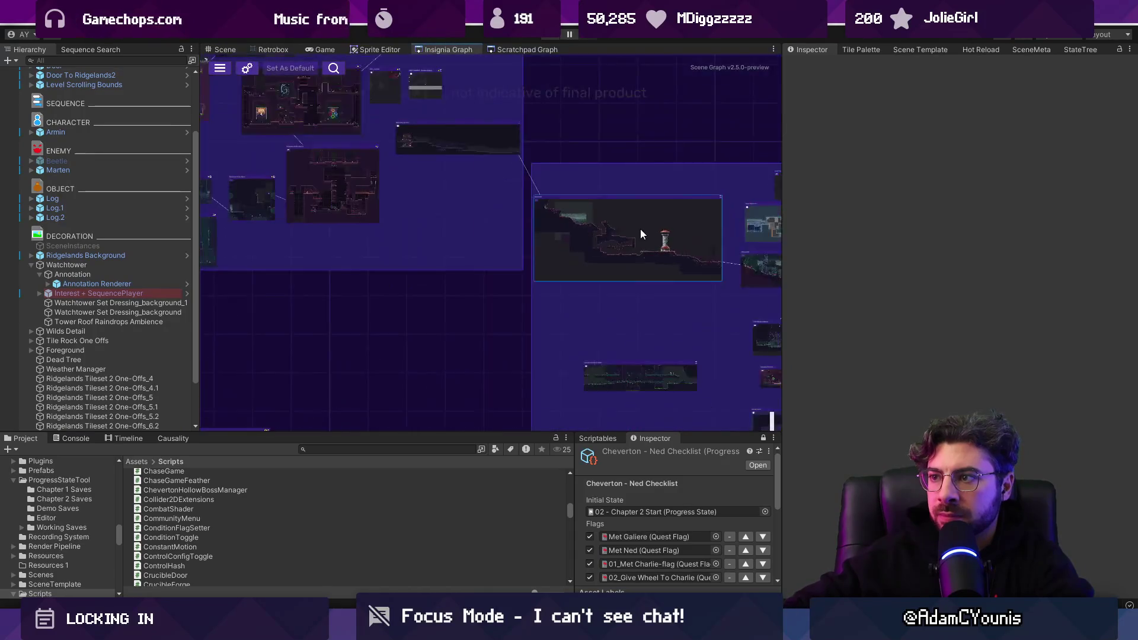
{"action": "scroll", "coordinate": [504, 249], "scroll_direction": "up", "scroll_amount": 5}
{"action": "scroll", "coordinate": [498, 259], "scroll_direction": "down", "scroll_amount": 4}
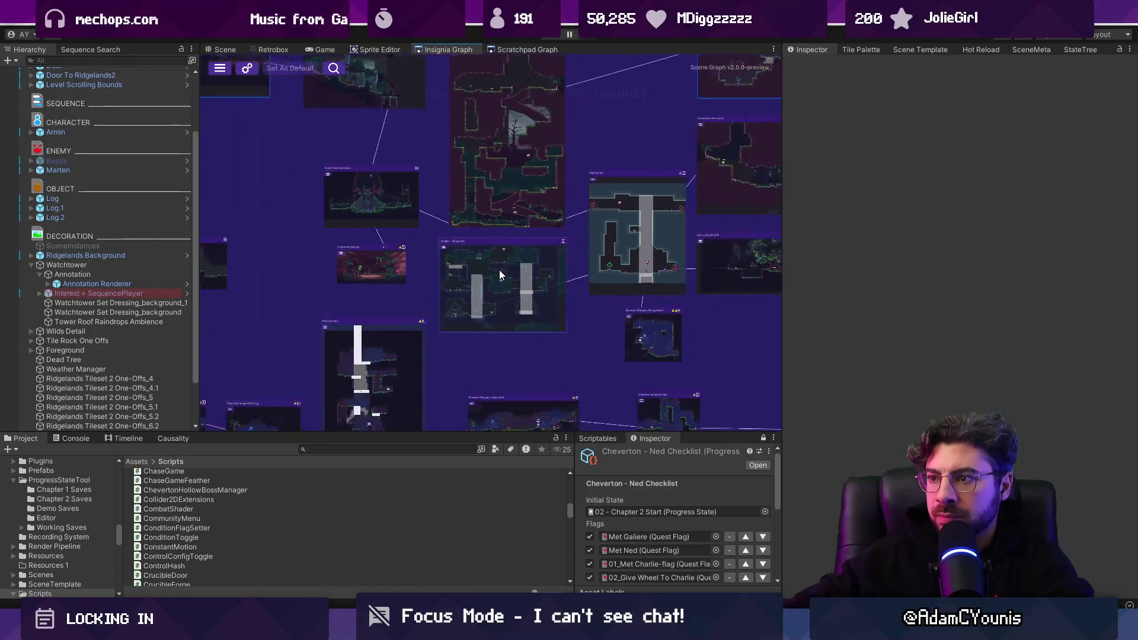
Pan the Insignia level graph to the Sandbox node and open that level
{"action": "left_click_drag", "start_coordinate": [569, 216], "coordinate": [339, 177]}
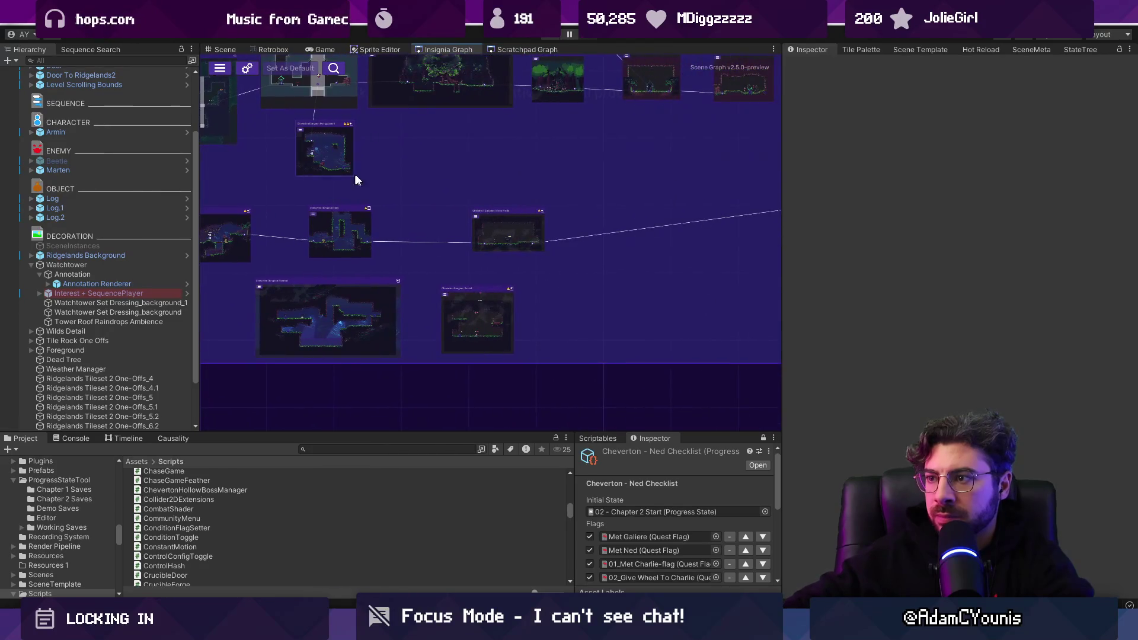
{"action": "left_click_drag", "start_coordinate": [381, 233], "coordinate": [600, 205]}
{"action": "scroll", "coordinate": [645, 213], "scroll_direction": "down", "scroll_amount": 5}
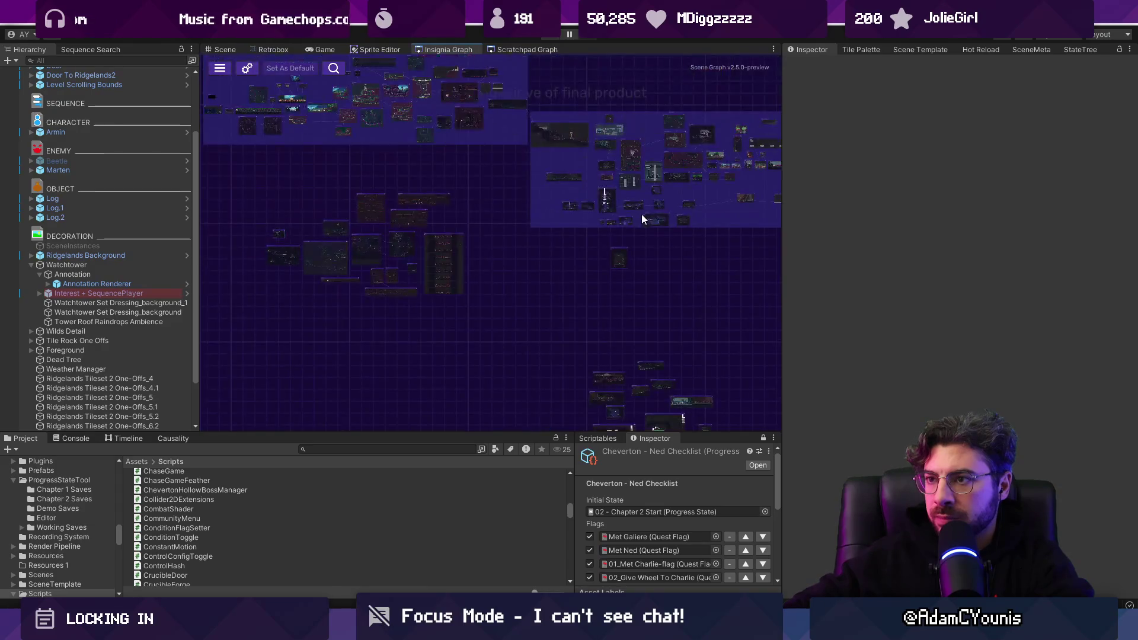
{"action": "scroll", "coordinate": [618, 247], "scroll_direction": "up", "scroll_amount": 5}
{"action": "scroll", "coordinate": [686, 237], "scroll_direction": "up", "scroll_amount": 3}
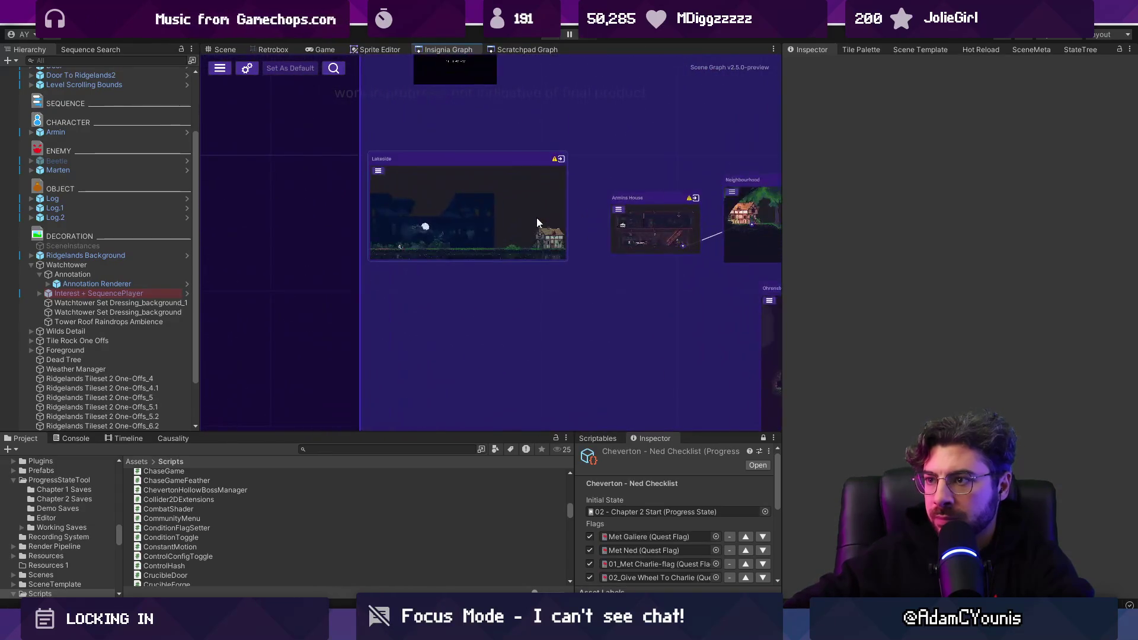
{"action": "scroll", "coordinate": [538, 218], "scroll_direction": "down", "scroll_amount": 4}
{"action": "double_click", "coordinate": [579, 234]}
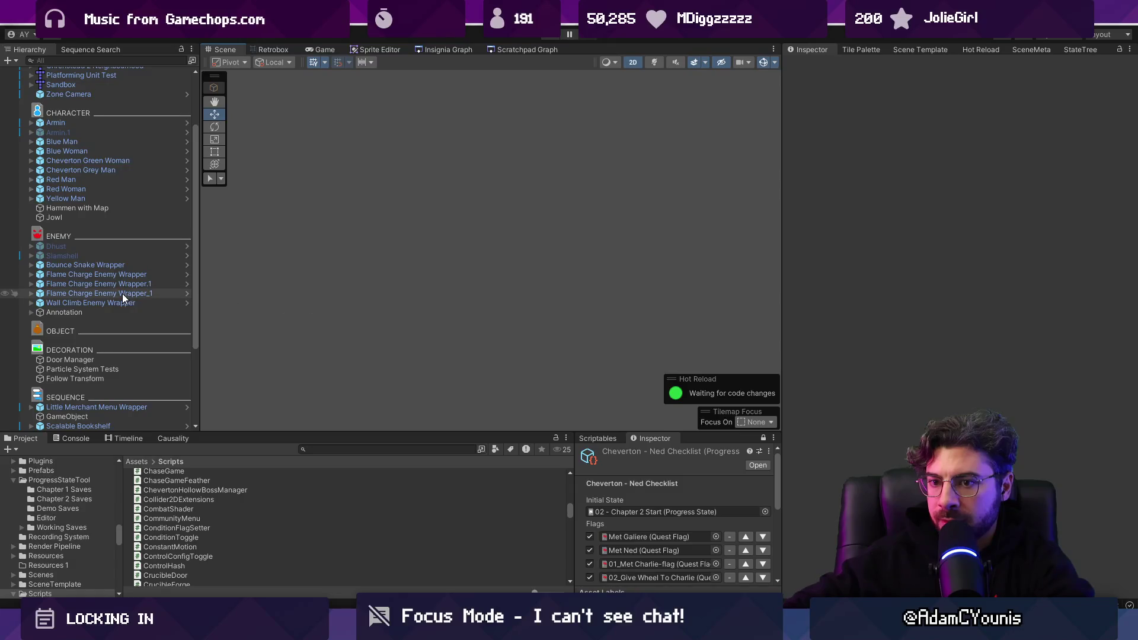
Move the Scene view to the room and delete the existing Annotation object
{"action": "scroll", "coordinate": [124, 296], "scroll_direction": "down", "scroll_amount": 5}
{"action": "double_click", "coordinate": [108, 416]}
{"action": "scroll", "coordinate": [584, 278], "scroll_direction": "down", "scroll_amount": 3}
{"action": "left_click_drag", "start_coordinate": [540, 289], "coordinate": [407, 262]}
{"action": "scroll", "coordinate": [457, 283], "scroll_direction": "up", "scroll_amount": 5}
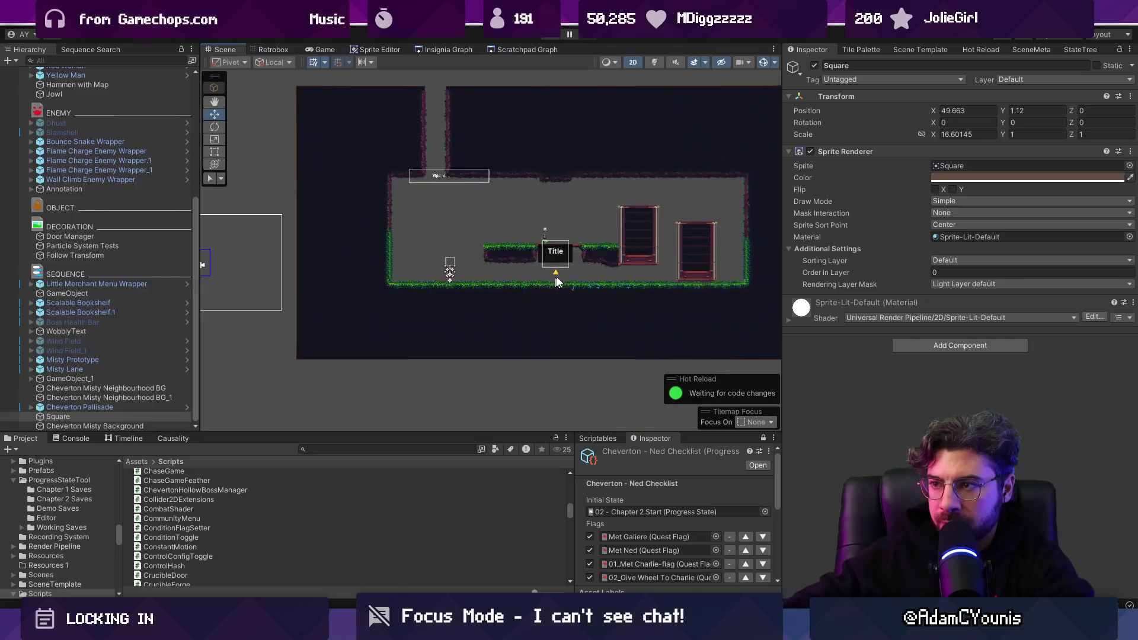
{"action": "scroll", "coordinate": [542, 284], "scroll_direction": "up", "scroll_amount": 3}
{"action": "left_click", "coordinate": [552, 277]}
{"action": "left_click", "coordinate": [70, 190]}
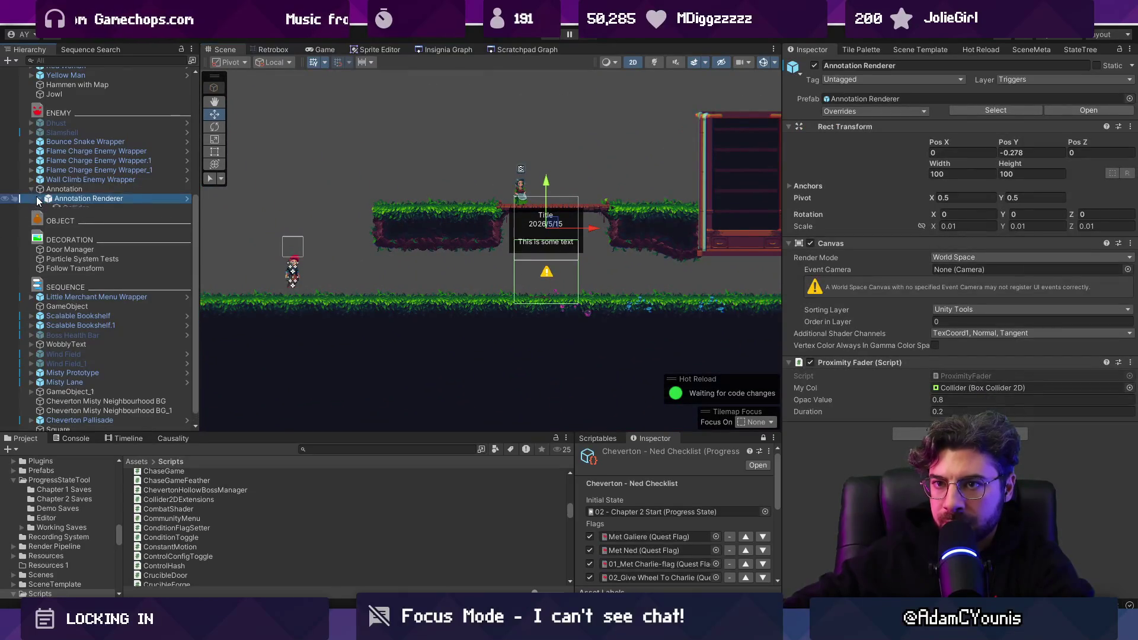
{"action": "key", "text": "Delete"}
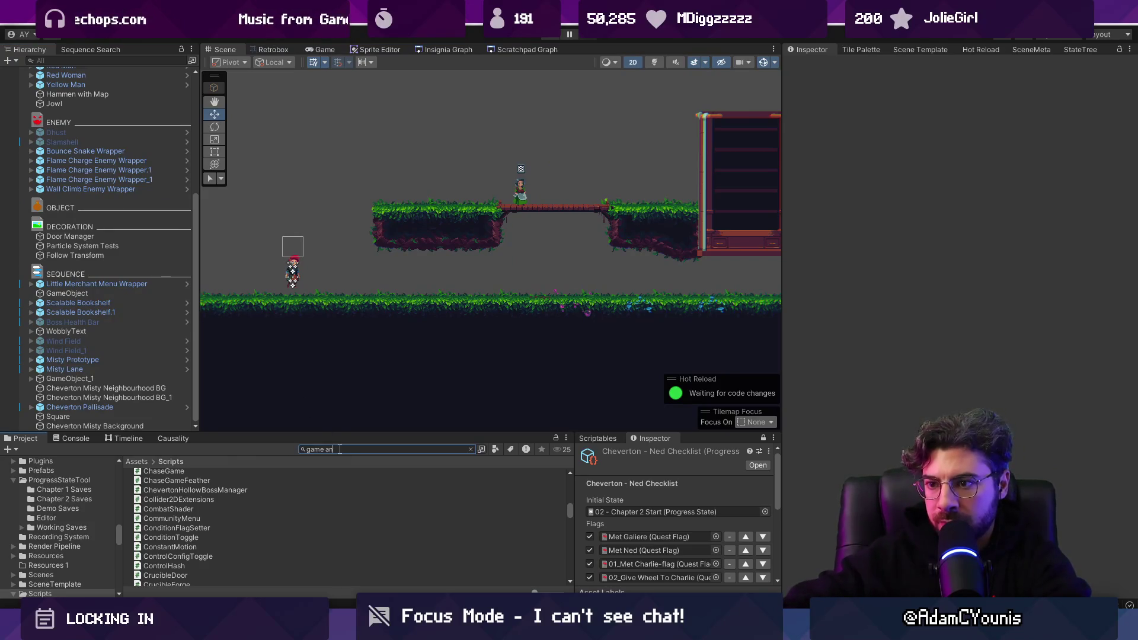
Search 'tion' and place an Annotation In Game prefab in the room
{"action": "type", "text": "notation"}
{"action": "left_click_drag", "start_coordinate": [220, 473], "coordinate": [370, 234]}
{"action": "scroll", "coordinate": [391, 215], "scroll_direction": "up", "scroll_amount": 2}
Enter the note 'this toggles a flag', set today's date 2026/5/25, and title it 'hello'
{"action": "left_click", "coordinate": [877, 244]}
{"action": "type", "text": "this toggles a flag"}
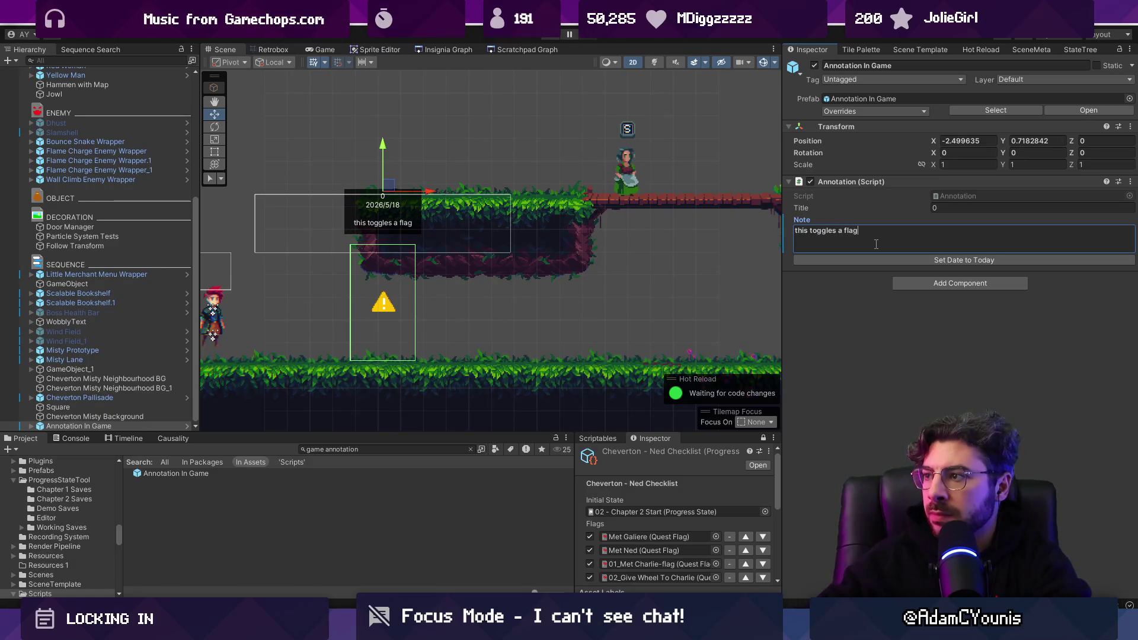
{"action": "left_click", "coordinate": [971, 261]}
{"action": "left_click", "coordinate": [957, 209]}
{"action": "type", "text": "hello"}
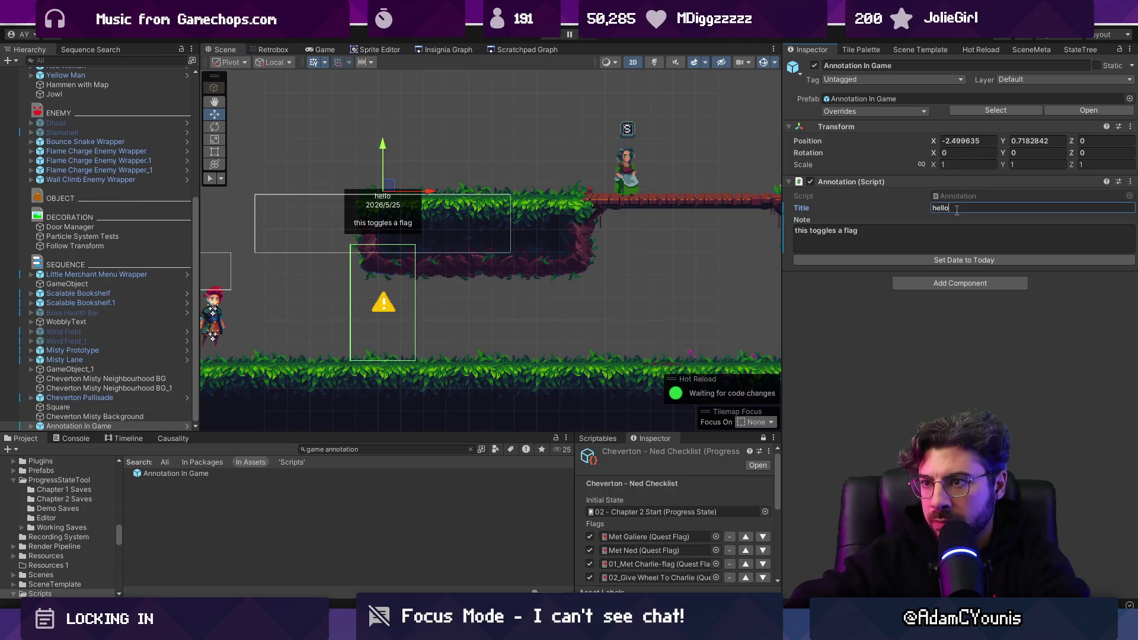
{"action": "left_click", "coordinate": [31, 426]}
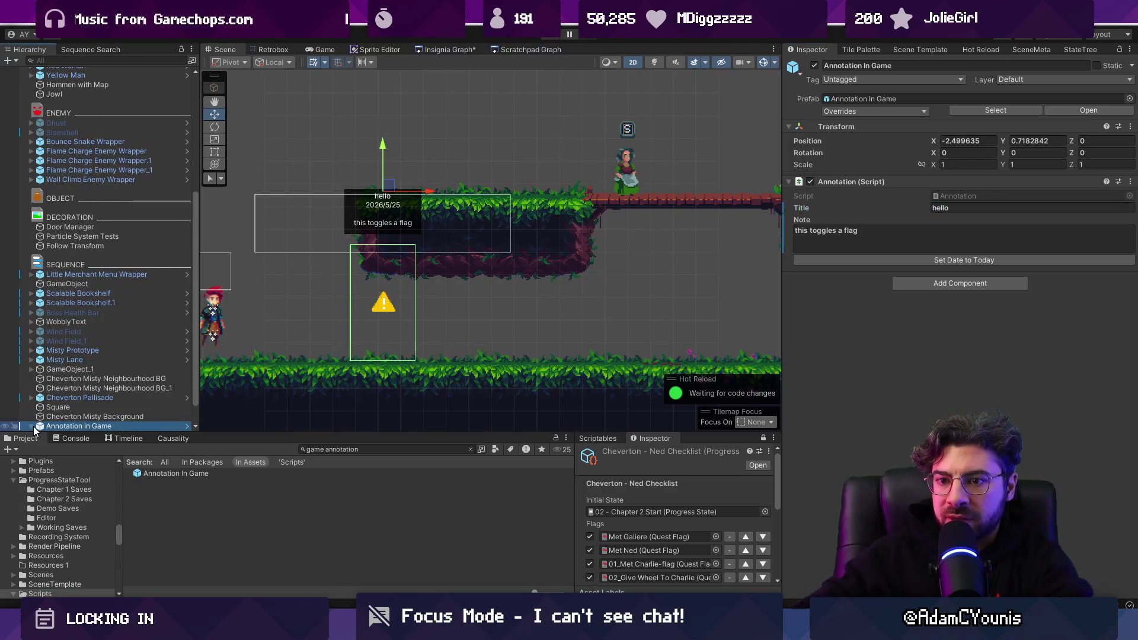
{"action": "scroll", "coordinate": [89, 409], "scroll_direction": "down", "scroll_amount": 2}
Open the Annotation In Game prefab and rename its flag-setter child to Flag Toggle
{"action": "left_click", "coordinate": [89, 417]}
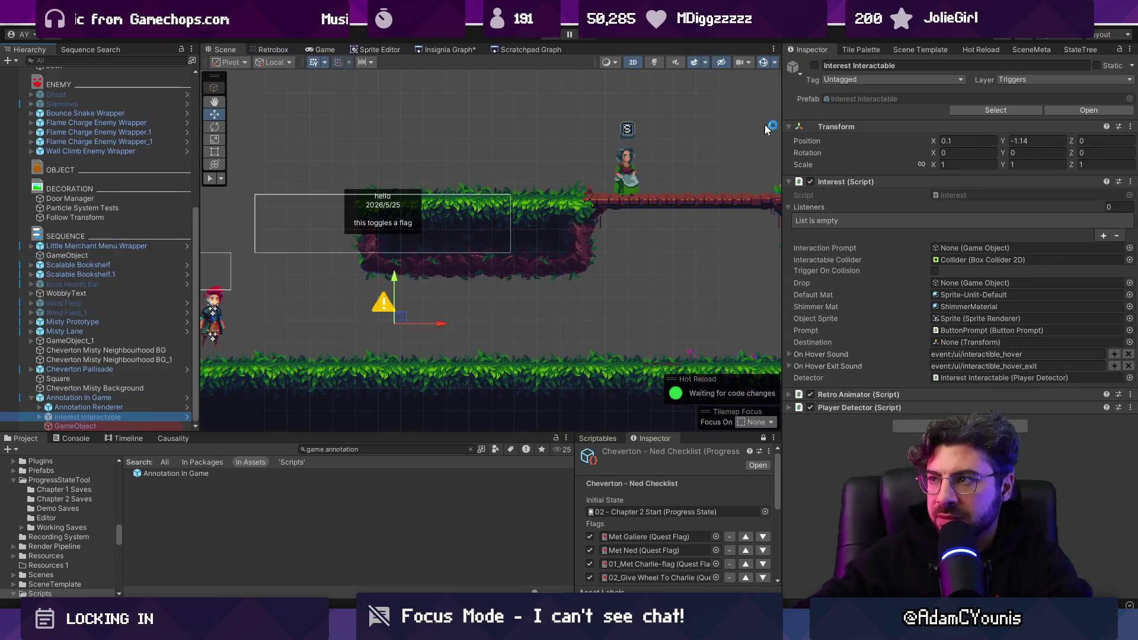
{"action": "left_click", "coordinate": [127, 425]}
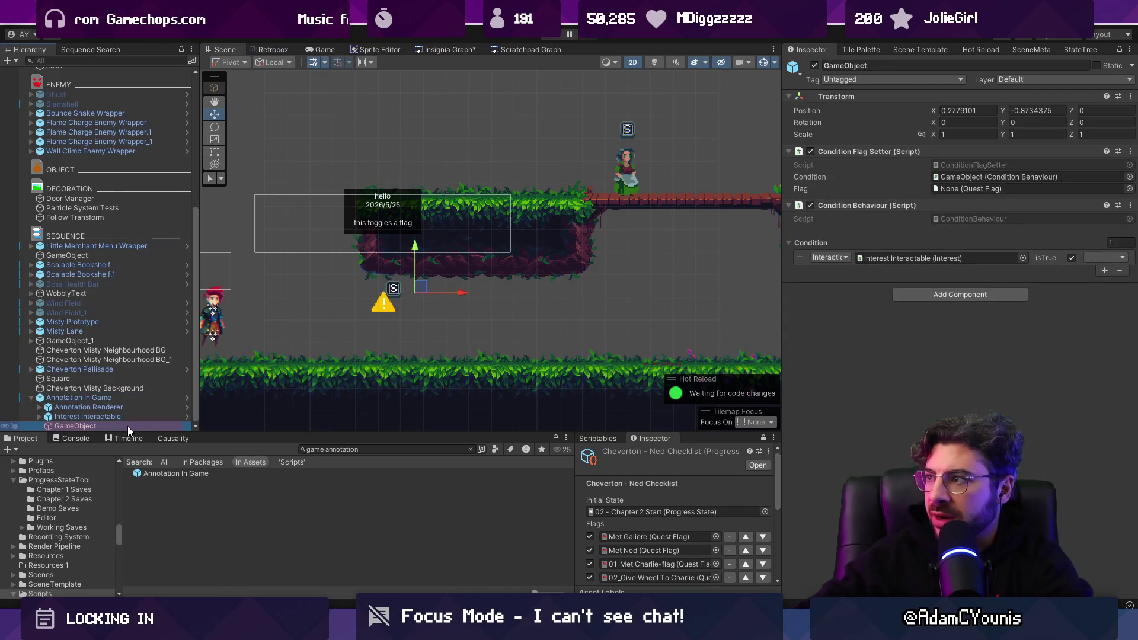
{"action": "left_click", "coordinate": [187, 397]}
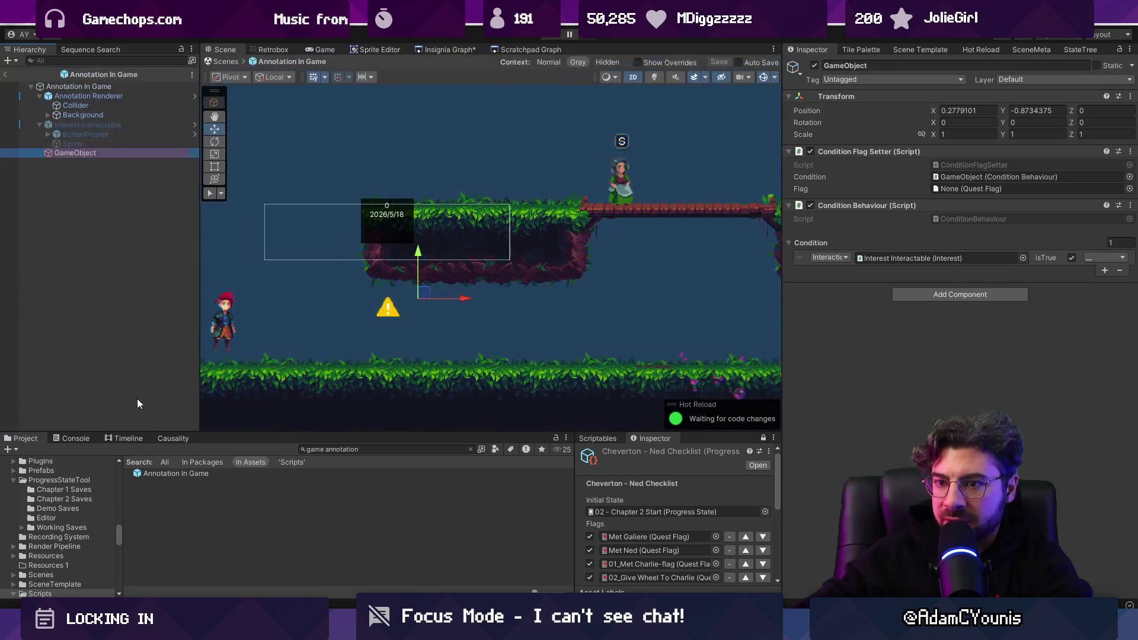
{"action": "left_click", "coordinate": [80, 154]}
{"action": "type", "text": "Flag Toggle"}
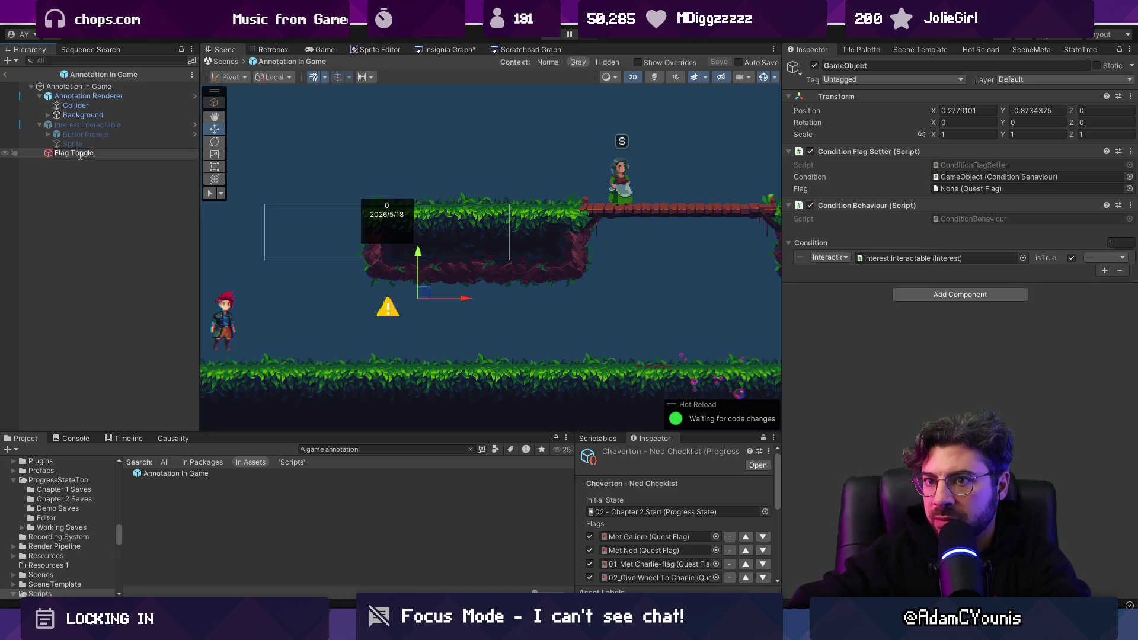
{"action": "key", "text": "Return"}
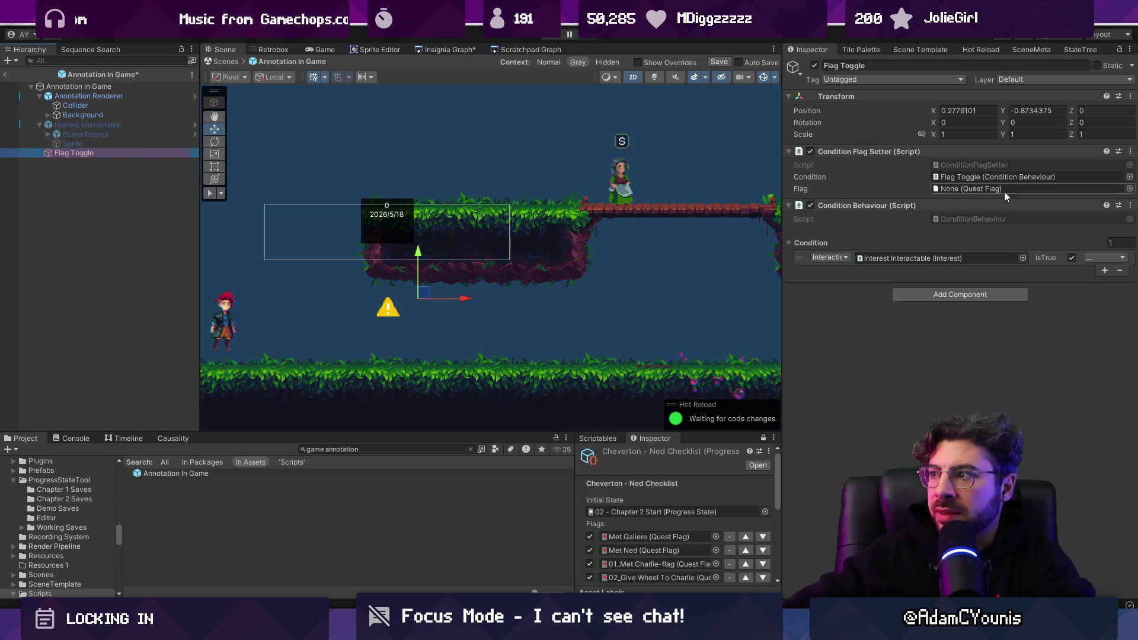
Set the prefab's Flag to Flame Charge Unlock and save the prefab
{"action": "left_click", "coordinate": [1129, 189]}
{"action": "type", "text": "un"}
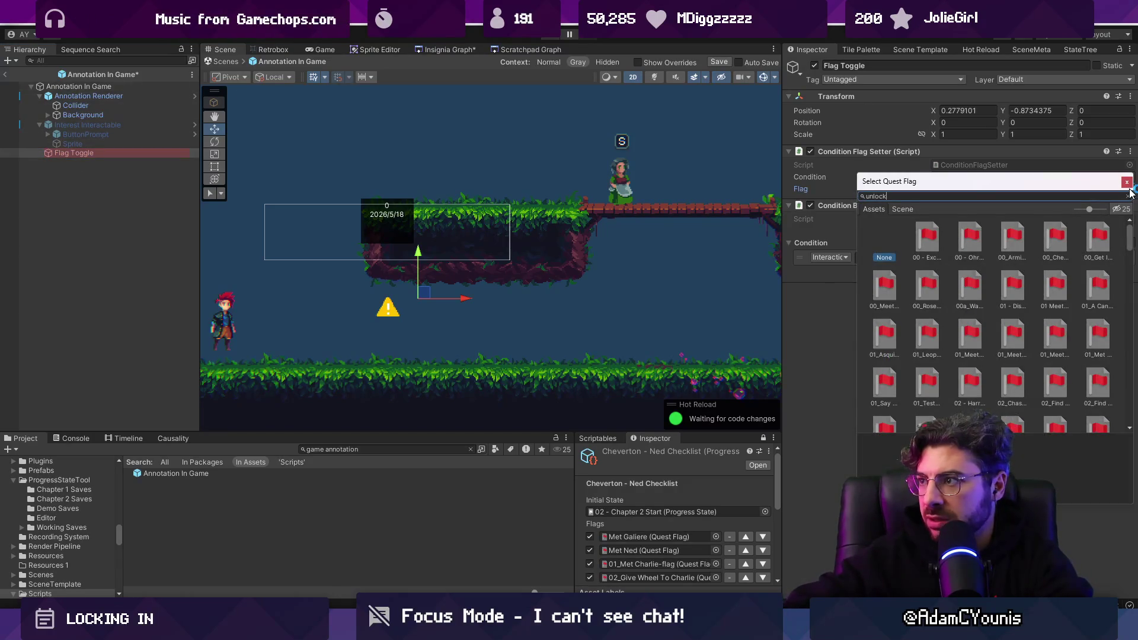
{"action": "type", "text": "lock"}
{"action": "scroll", "coordinate": [976, 285], "scroll_direction": "down", "scroll_amount": 3}
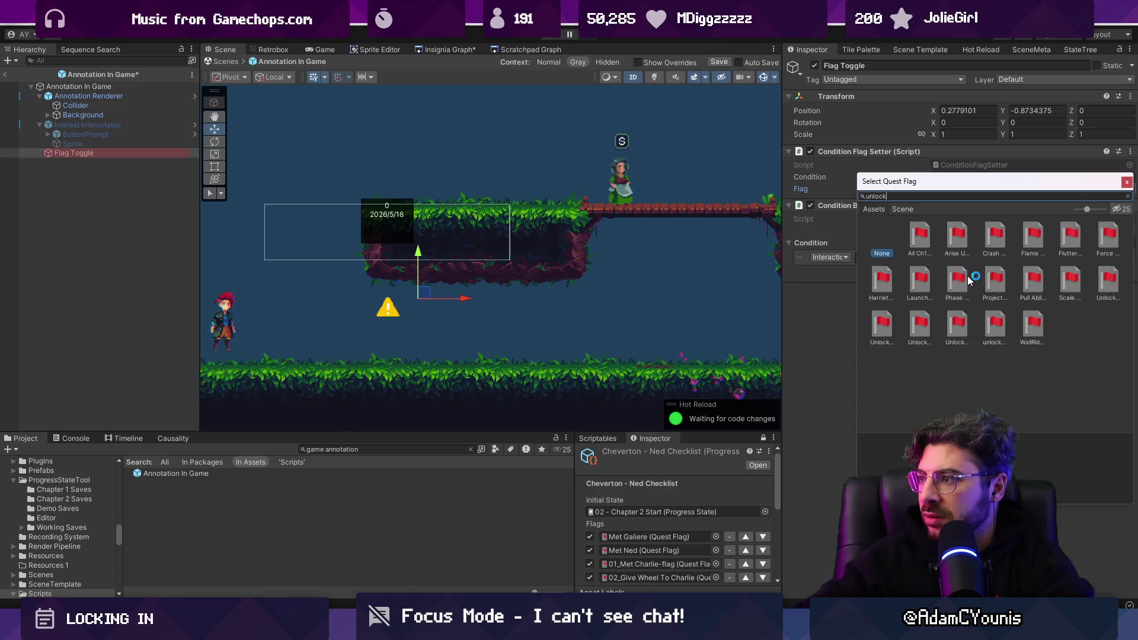
{"action": "double_click", "coordinate": [882, 255]}
{"action": "key", "text": "ctrl+s"}
Clear the Flag from the prefab and return to the scene
{"action": "right_click", "coordinate": [979, 189]}
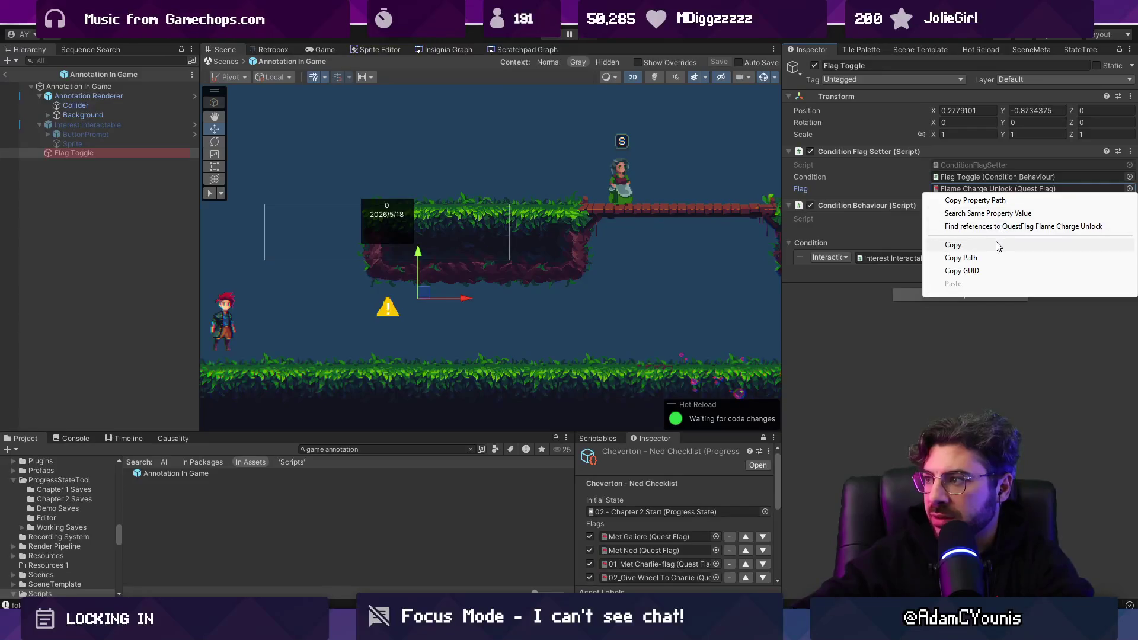
{"action": "left_click", "coordinate": [974, 190]}
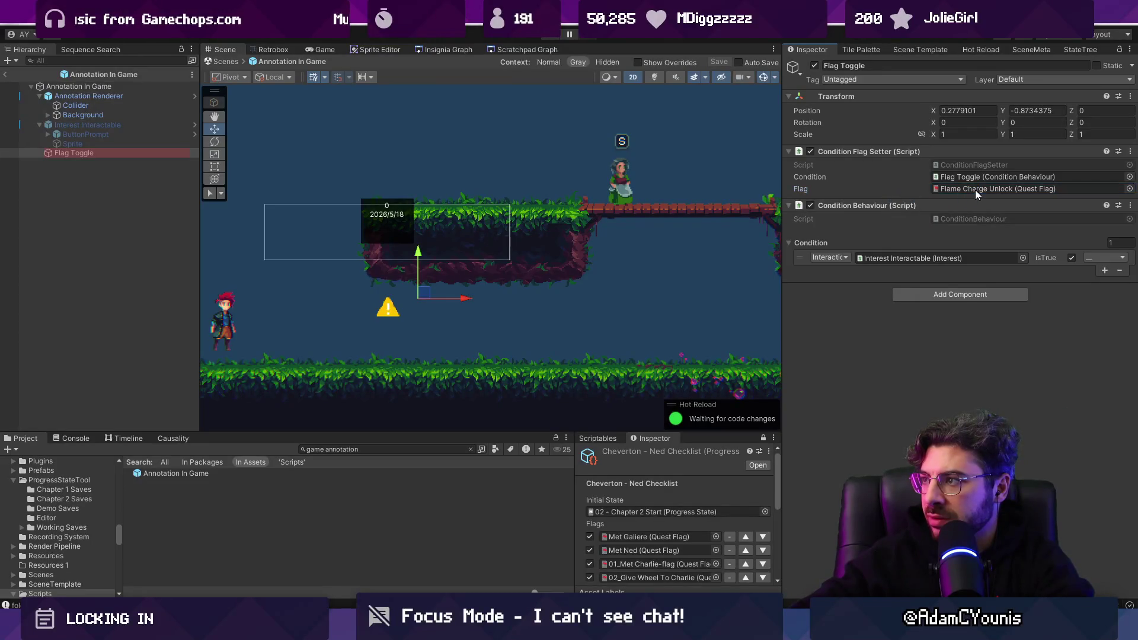
{"action": "left_click", "coordinate": [976, 190]}
{"action": "key", "text": "Delete"}
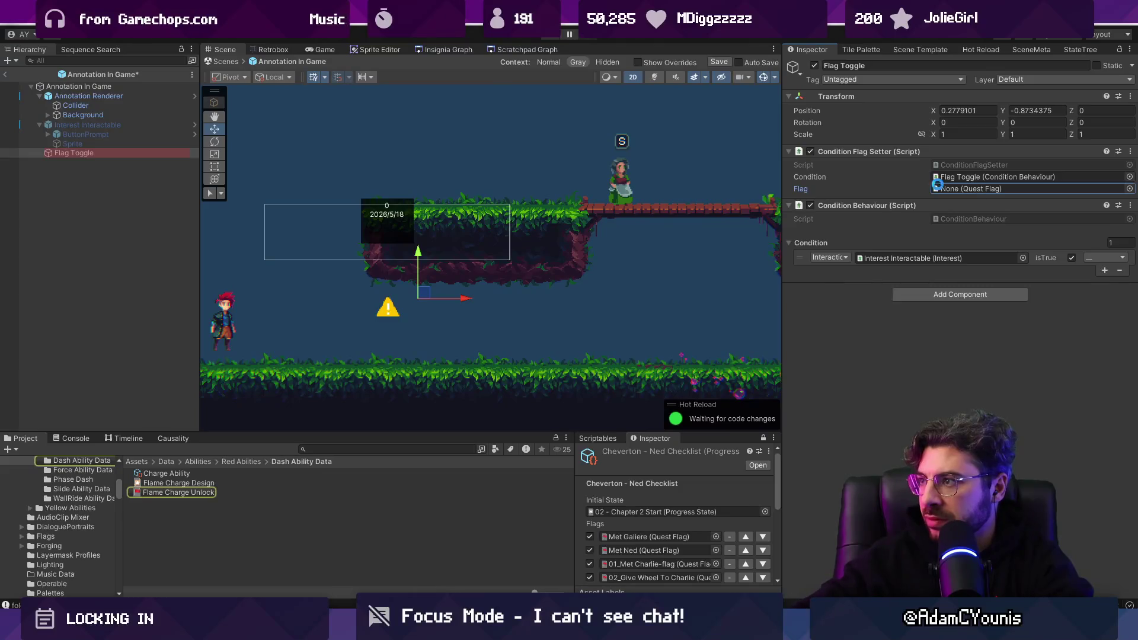
{"action": "left_click", "coordinate": [234, 62]}
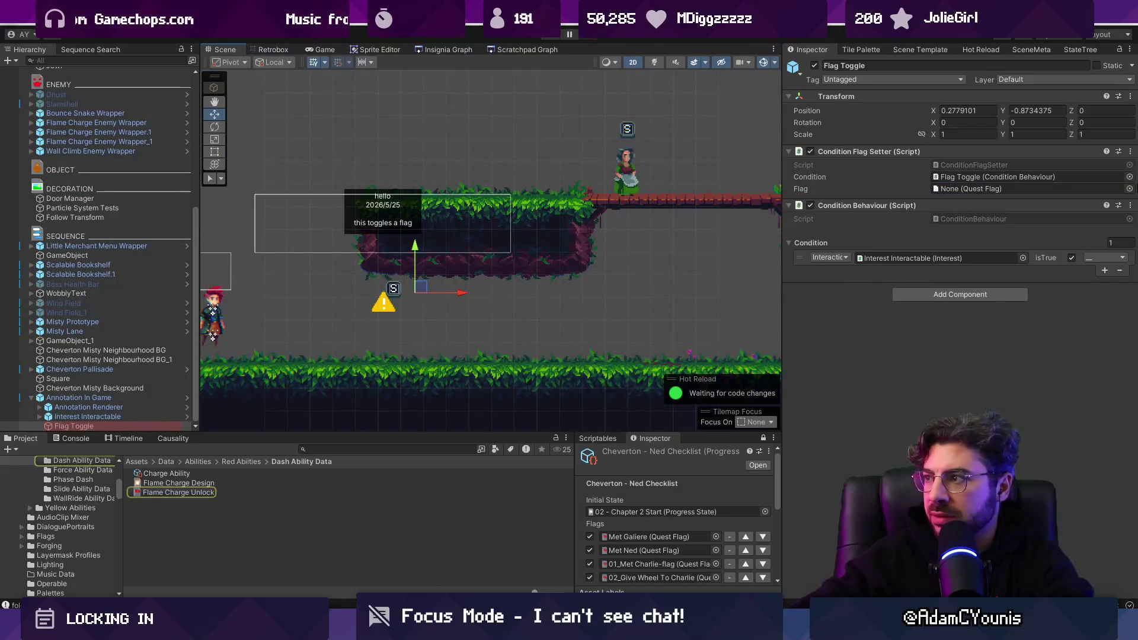
Set the scene instance's Condition Flag Setter Flag to Flame Charge Unlock
{"action": "left_click", "coordinate": [1129, 188]}
{"action": "key", "text": "BackSpace"}
{"action": "type", "text": "flame cha"}
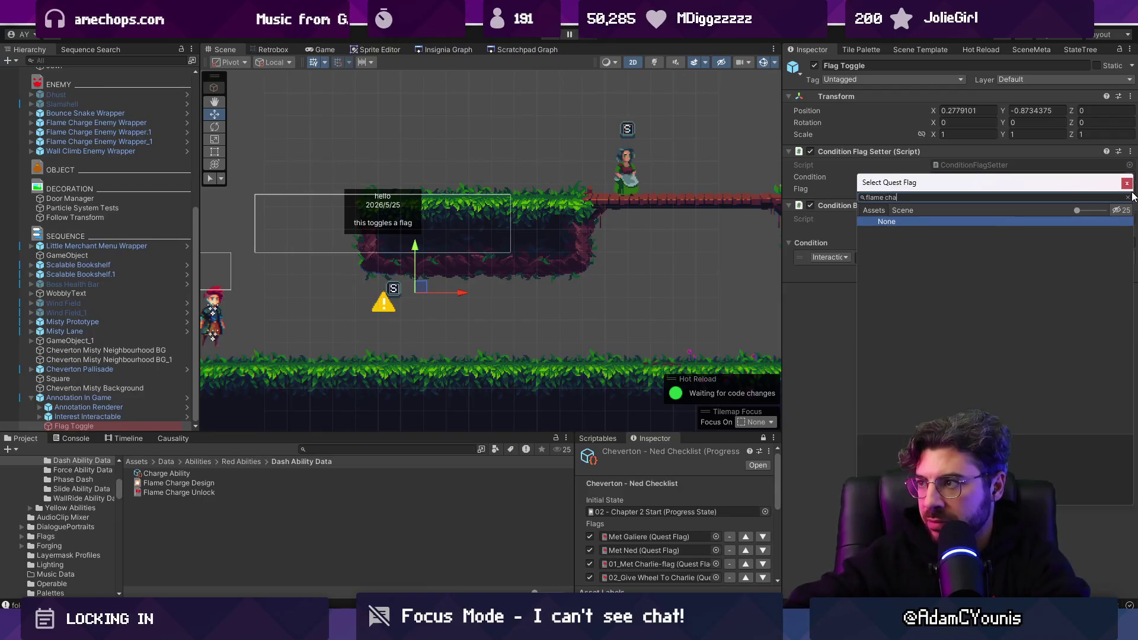
{"action": "type", "text": "eg"}
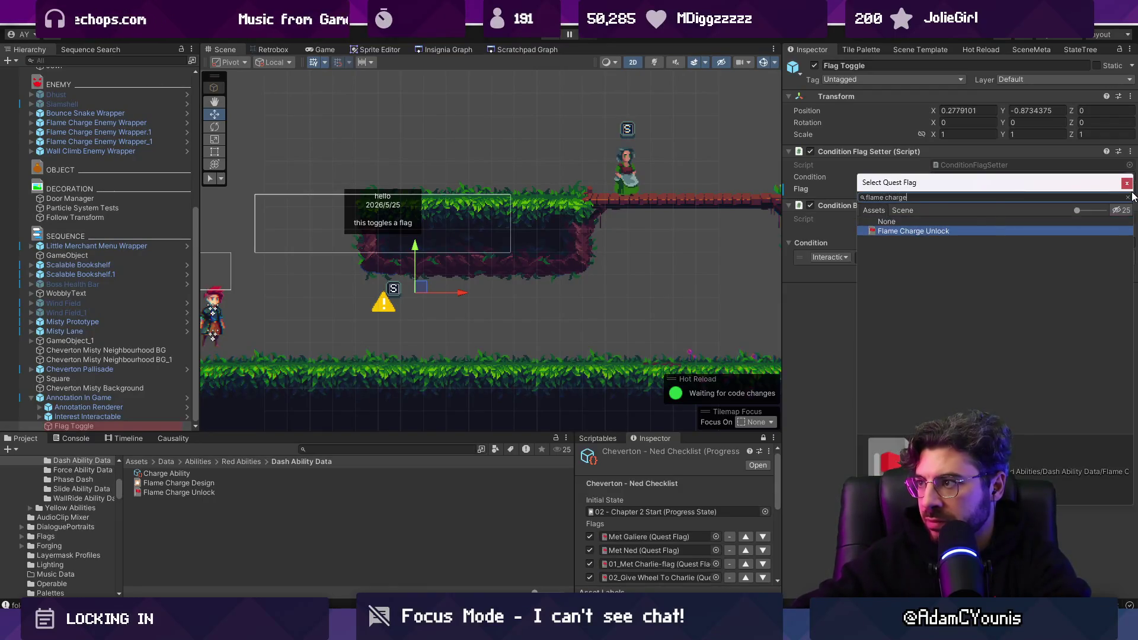
{"action": "key", "text": "Return"}
{"action": "left_click", "coordinate": [380, 449]}
Search 'hed' and drag the Hedgehog prefab into the level, then briefly test Play
{"action": "type", "text": "hedgehog"}
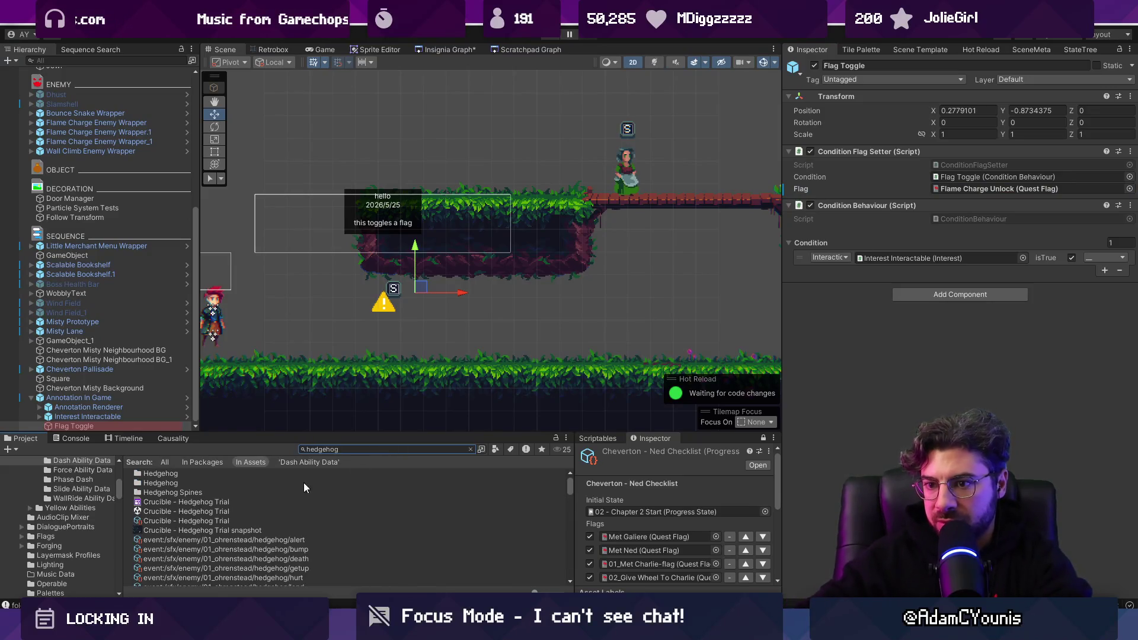
{"action": "scroll", "coordinate": [229, 507], "scroll_direction": "down", "scroll_amount": 3}
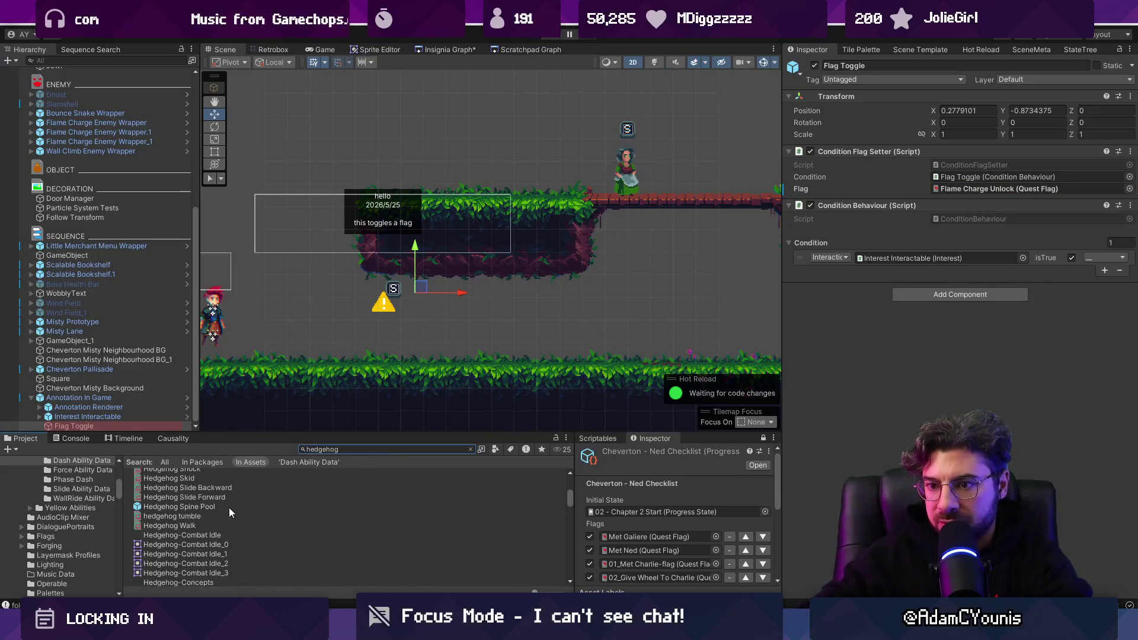
{"action": "scroll", "coordinate": [198, 503], "scroll_direction": "down", "scroll_amount": 2}
{"action": "left_click_drag", "start_coordinate": [186, 499], "coordinate": [294, 347]}
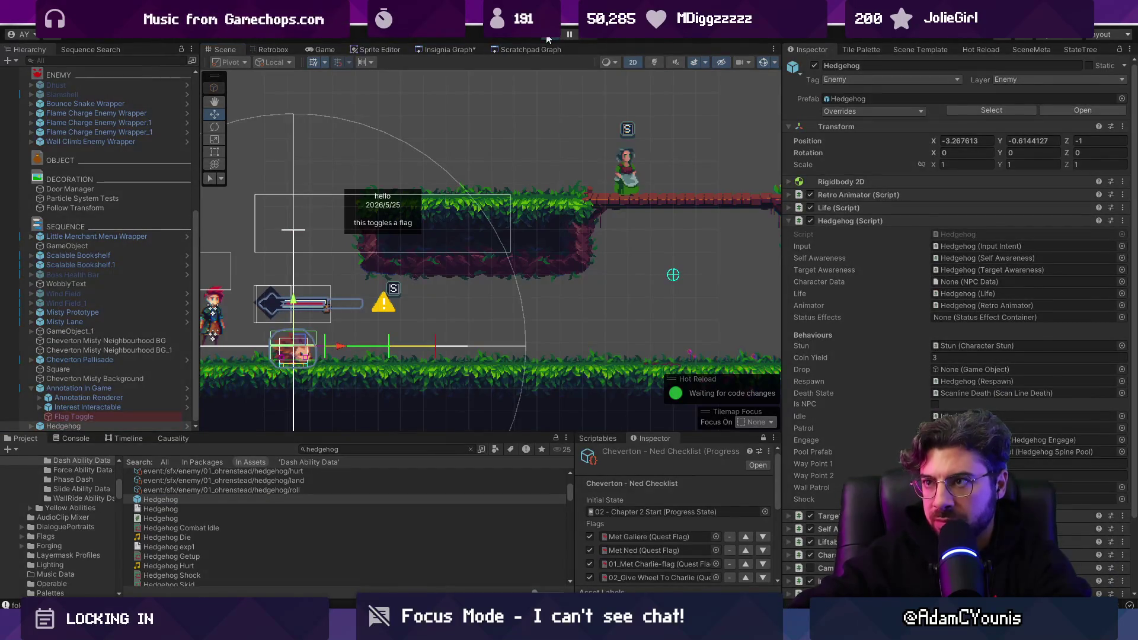
{"action": "left_click", "coordinate": [548, 40]}
{"action": "left_click", "coordinate": [548, 37]}
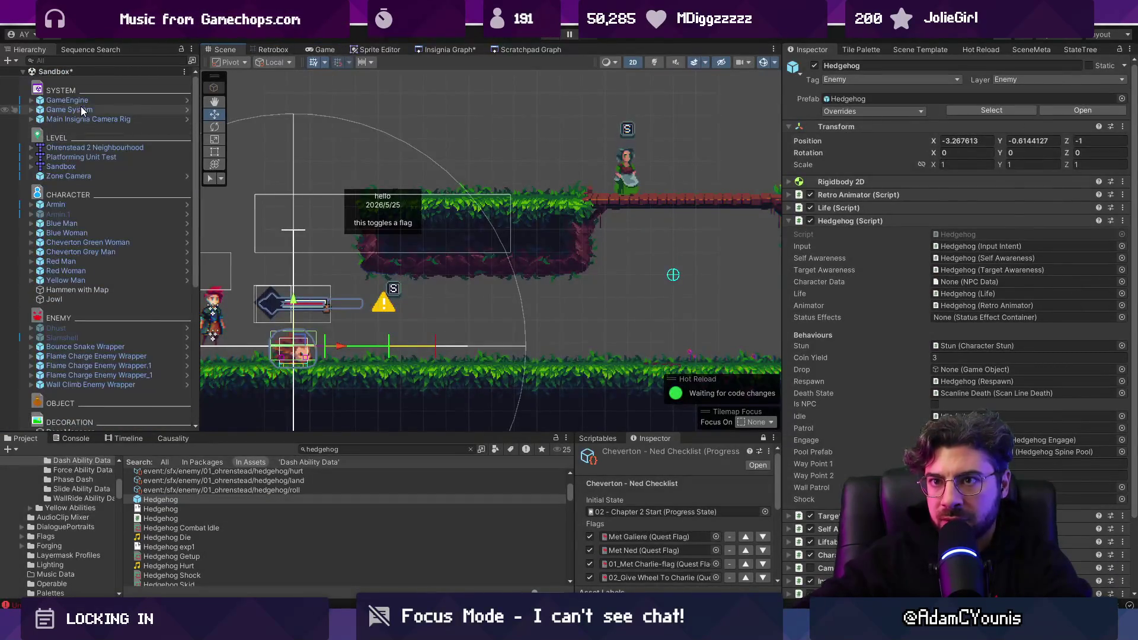
Set GameEngine's Progress State to Demo - Part 2 through the picker
{"action": "left_click", "coordinate": [1122, 208]}
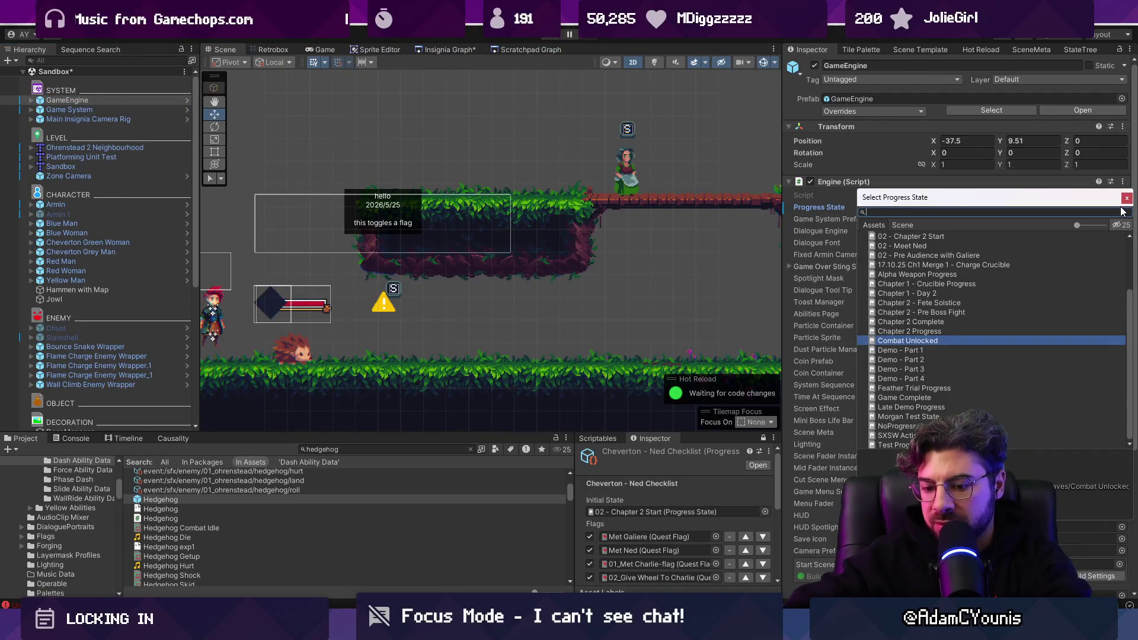
{"action": "type", "text": "s"}
{"action": "key", "text": "BackSpace"}
{"action": "key", "text": "BackSpace"}
{"action": "key", "text": "BackSpace"}
{"action": "type", "text": "part"}
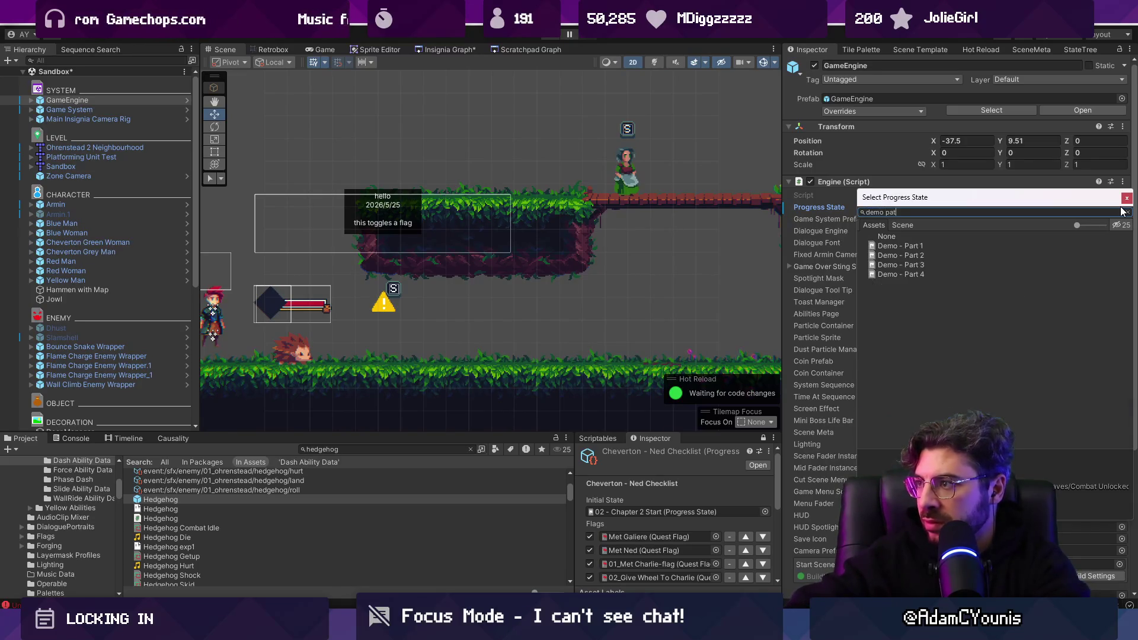
{"action": "key", "text": "Down"}
{"action": "key", "text": "Down"}
{"action": "key", "text": "Return"}
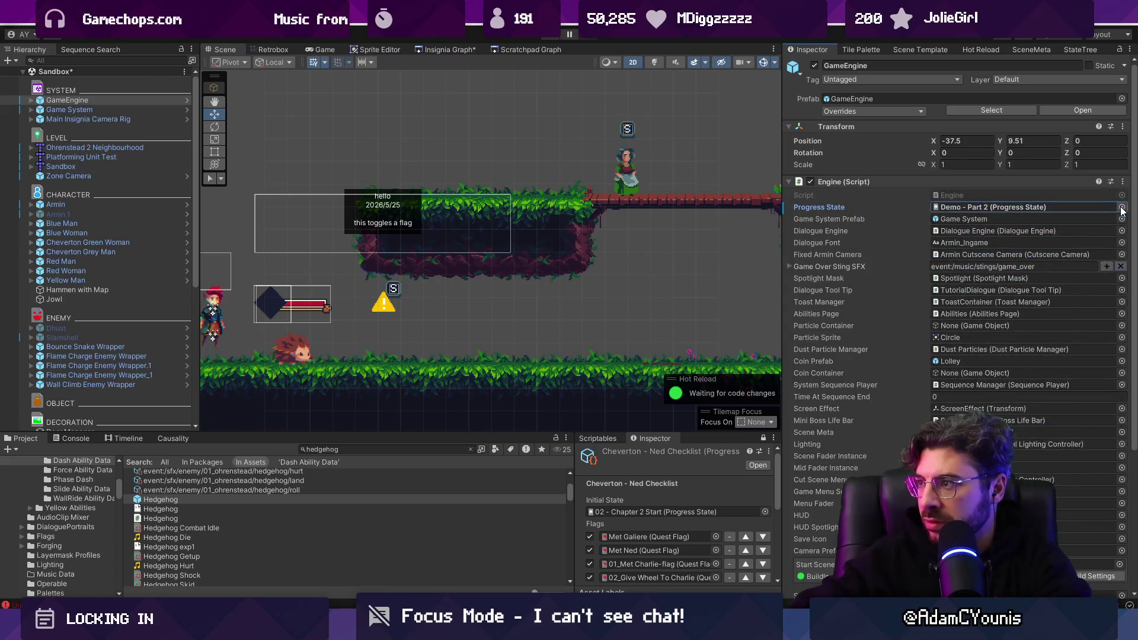
Play Sandbox maximized, fighting the hedgehog and walking past the 'hello' annotation, then exit fullscreen
{"action": "key", "text": "ctrl+p"}
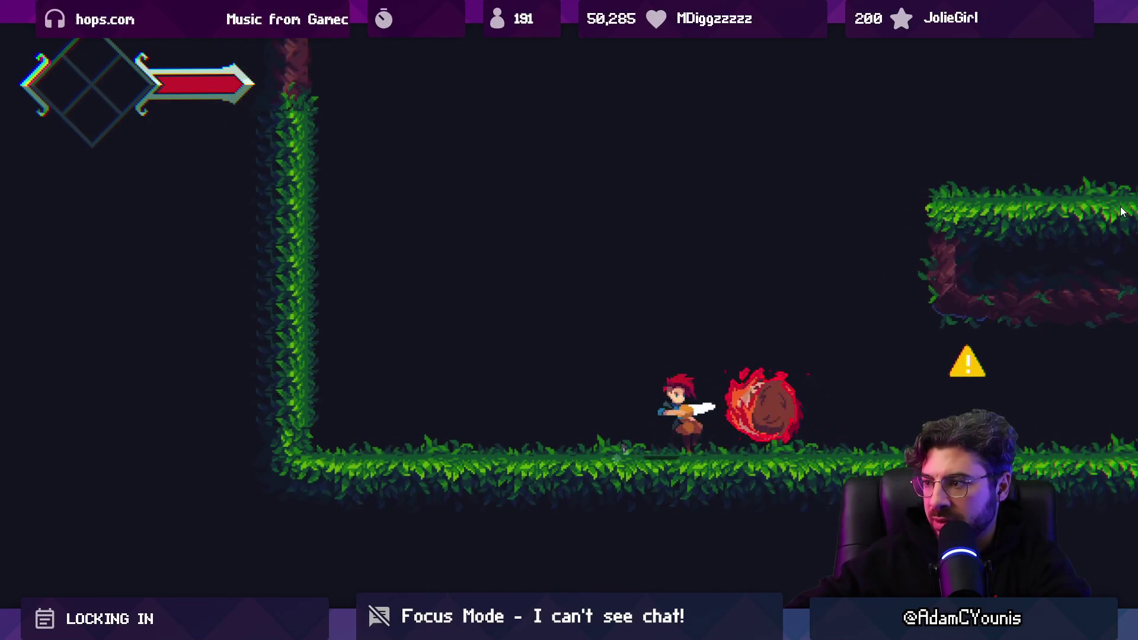
{"action": "key", "text": "Right"}
{"action": "key", "text": "space"}
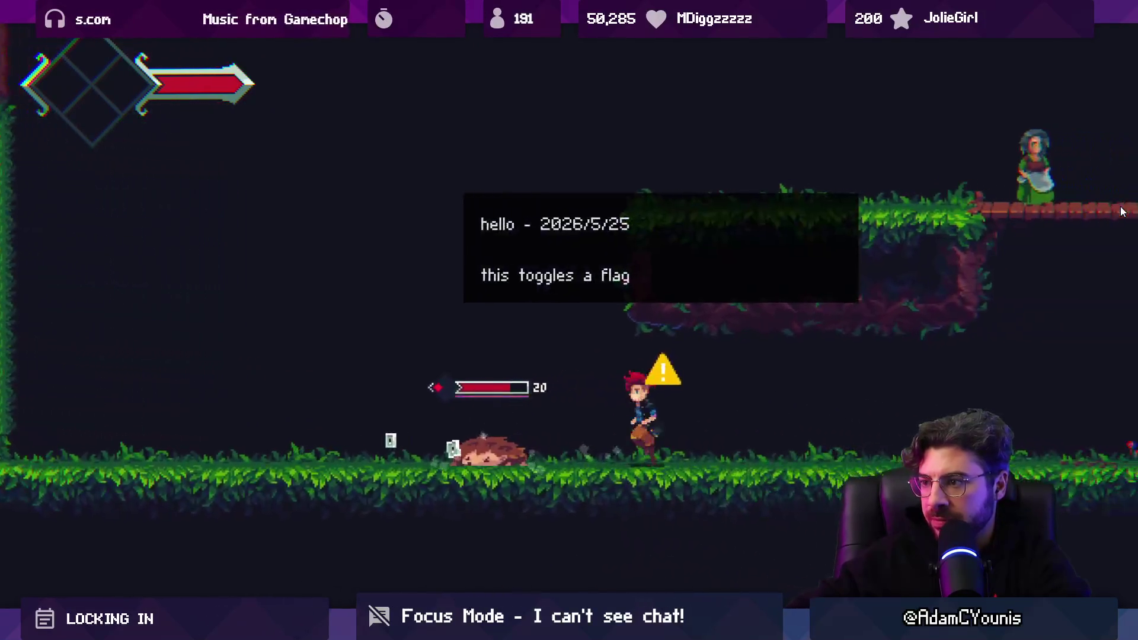
{"action": "key", "text": "Right"}
{"action": "key", "text": "x"}
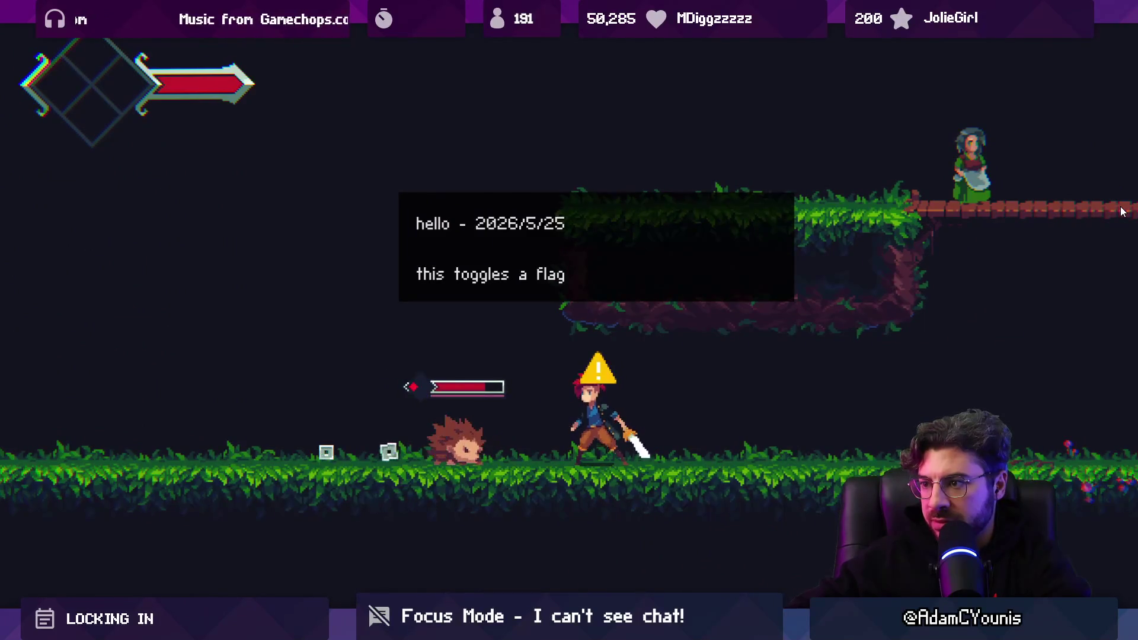
{"action": "key", "text": "Right"}
{"action": "key", "text": "x"}
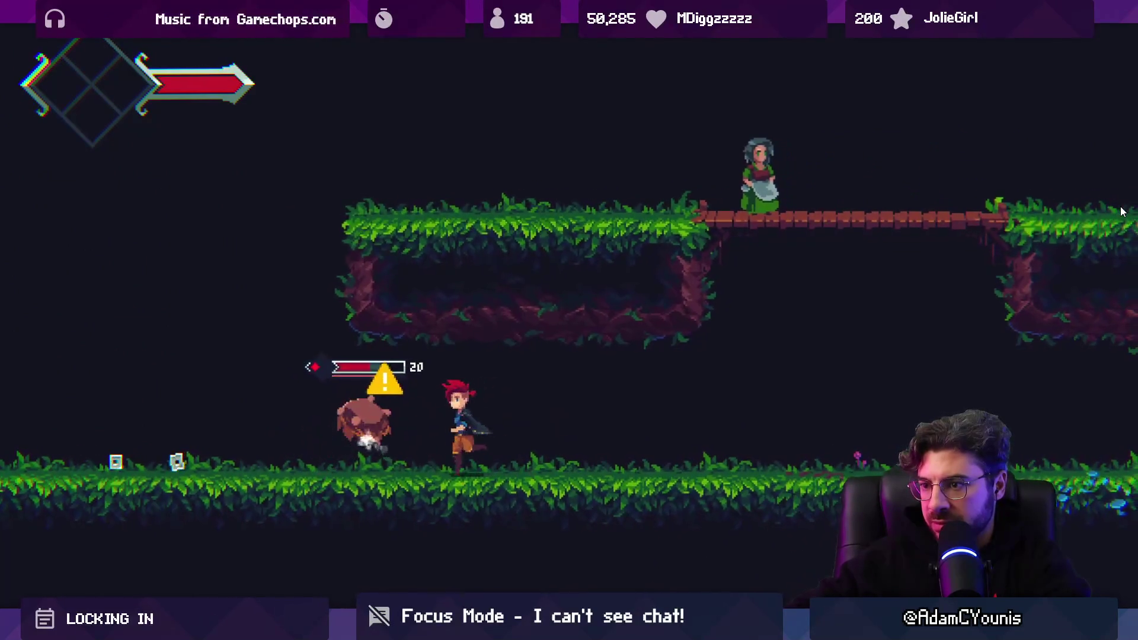
{"action": "key", "text": "Left"}
{"action": "key", "text": "space"}
{"action": "key", "text": "x"}
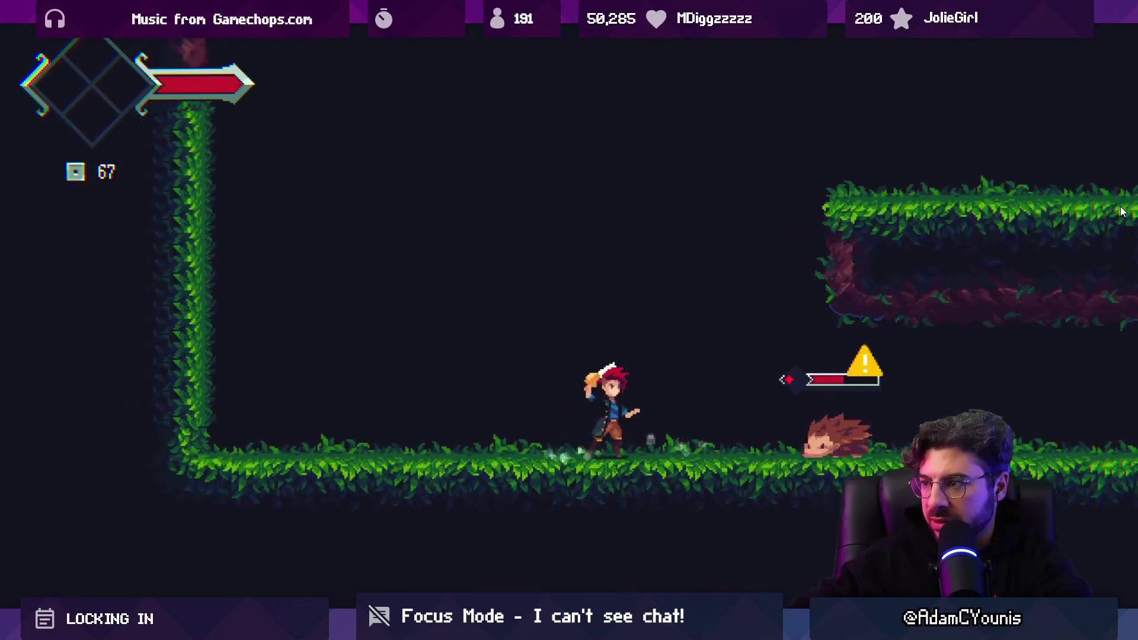
{"action": "key", "text": "x"}
{"action": "key", "text": "x"}
{"action": "key", "text": "Right"}
{"action": "key", "text": "x"}
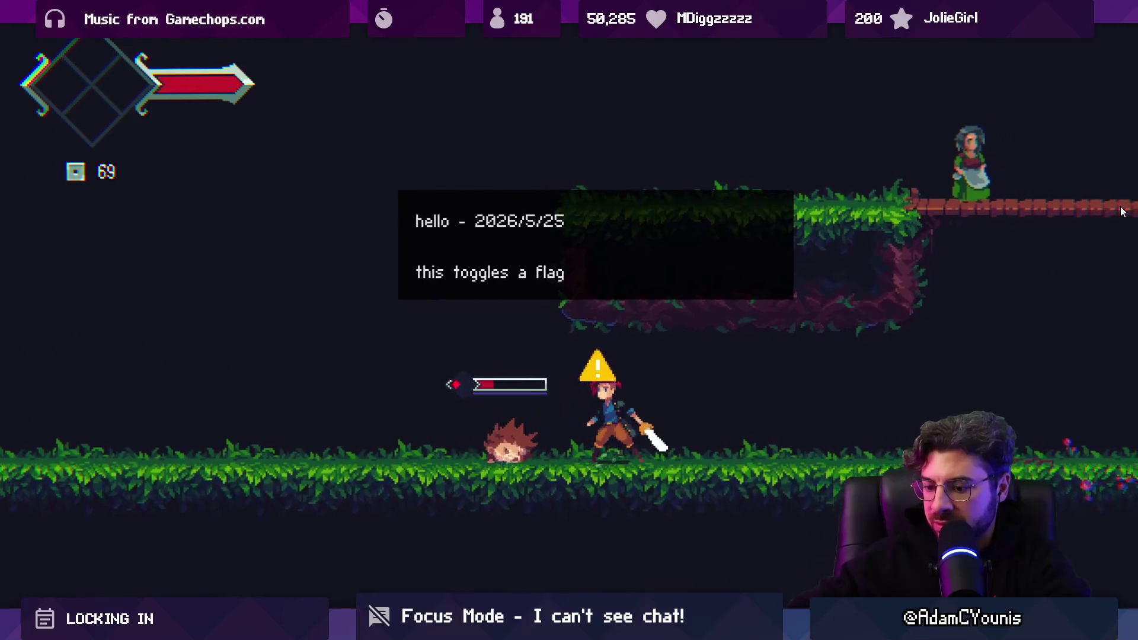
{"action": "key", "text": "shift+space"}
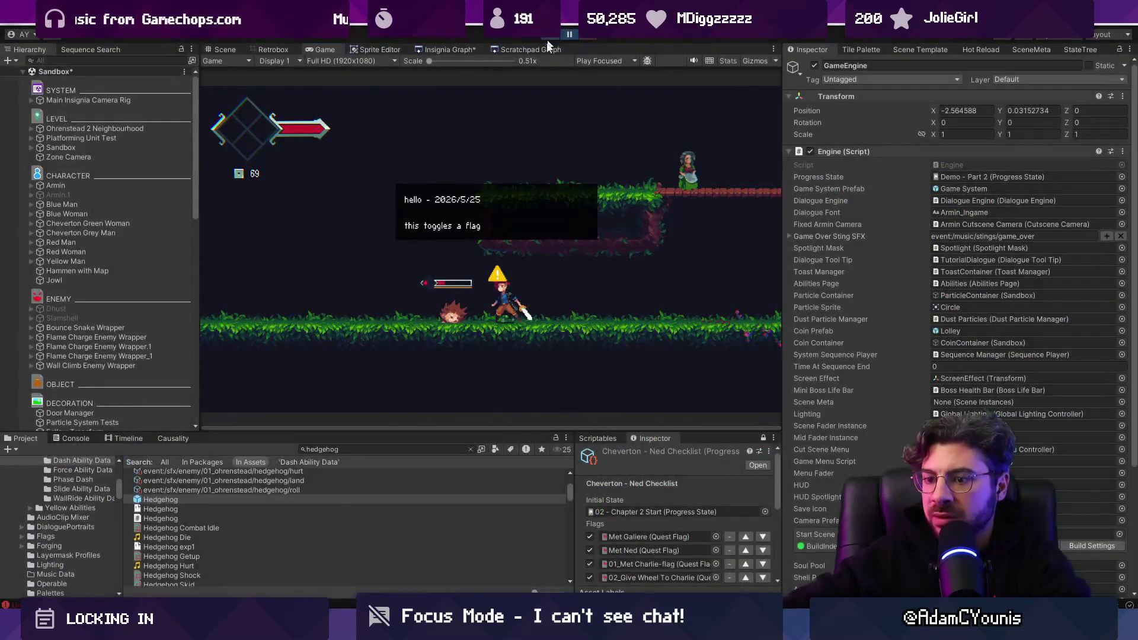
Stop the play test and trace the collider error into PlayerDetector.cs in VS Code
{"action": "left_click", "coordinate": [550, 36]}
{"action": "left_click", "coordinate": [71, 438]}
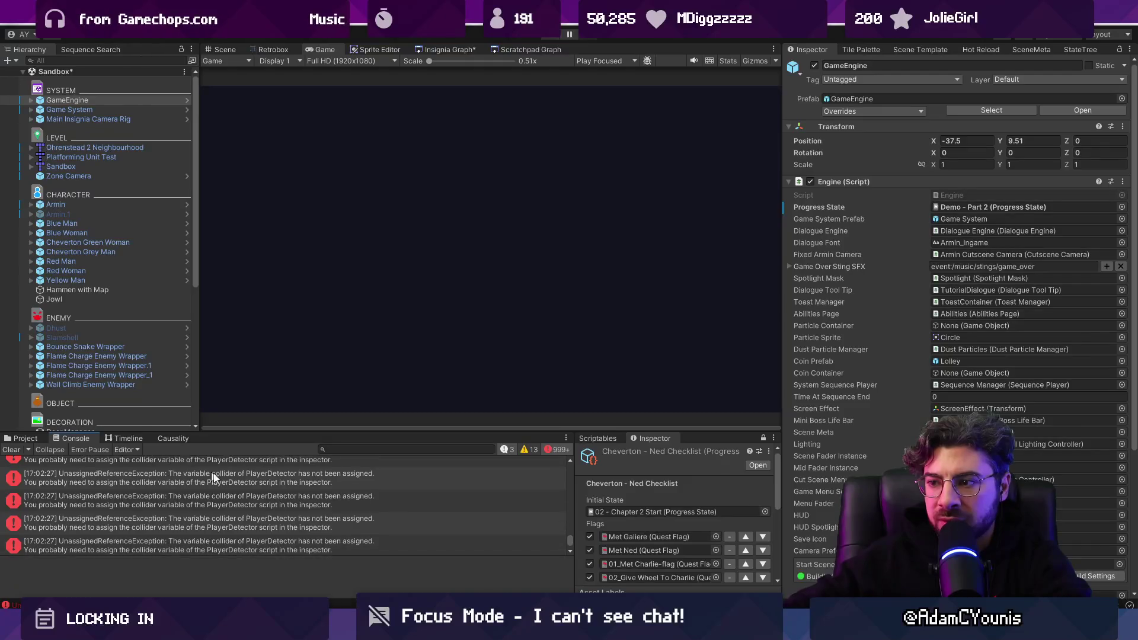
{"action": "left_click", "coordinate": [544, 38]}
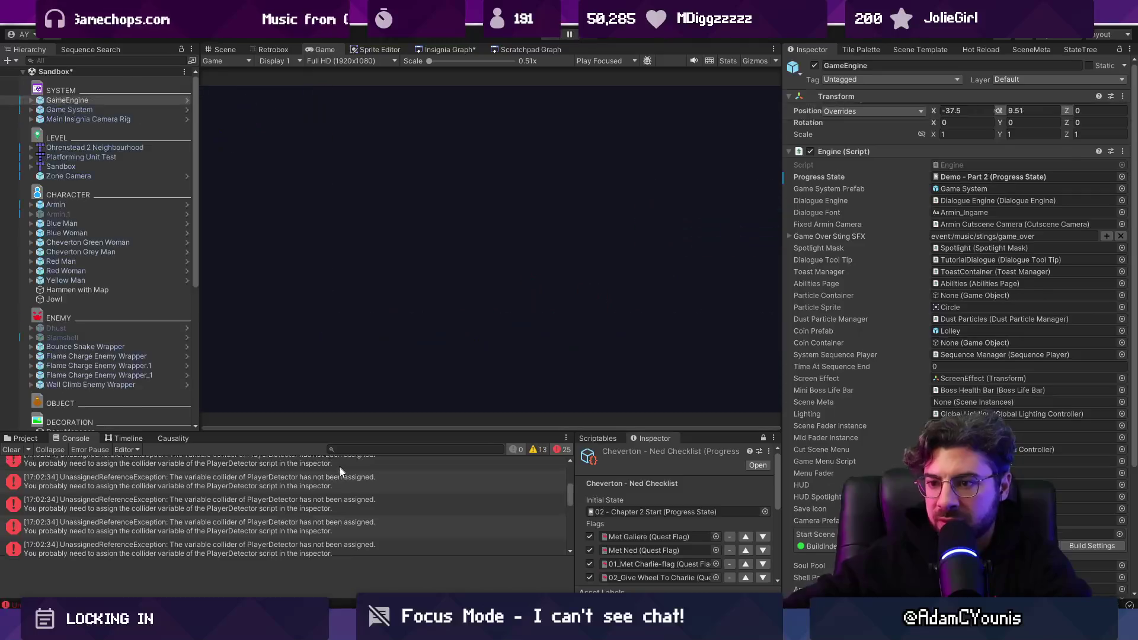
{"action": "left_click", "coordinate": [340, 466]}
{"action": "left_click", "coordinate": [212, 588]}
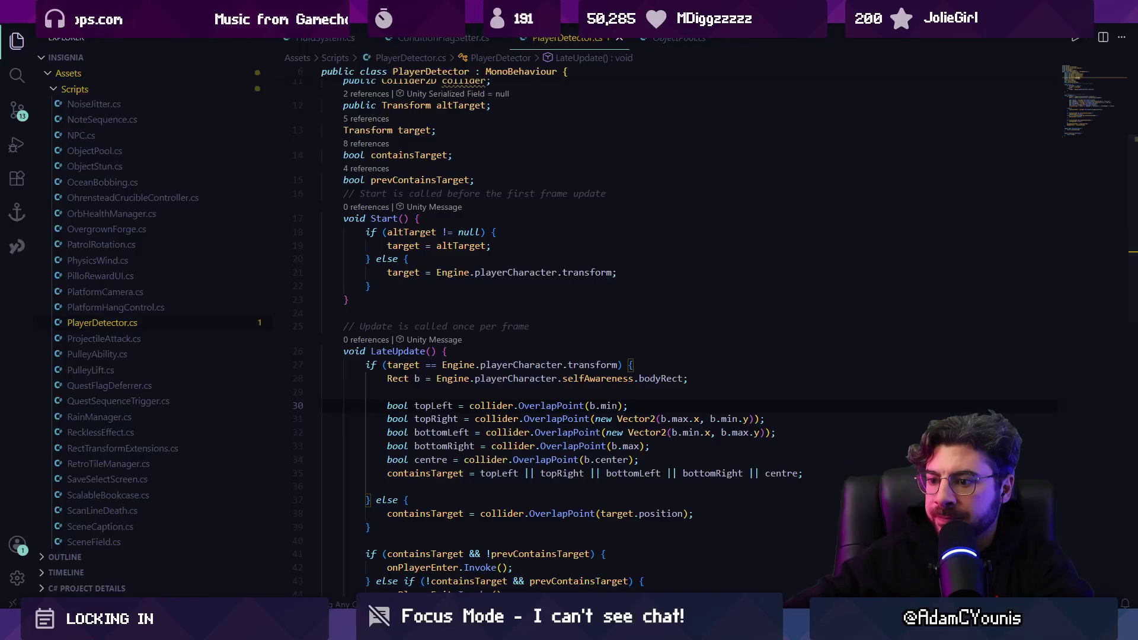
Back in Unity, open the Annotation In Game prefab and select Interest Interactable
{"action": "key", "text": "alt+Tab"}
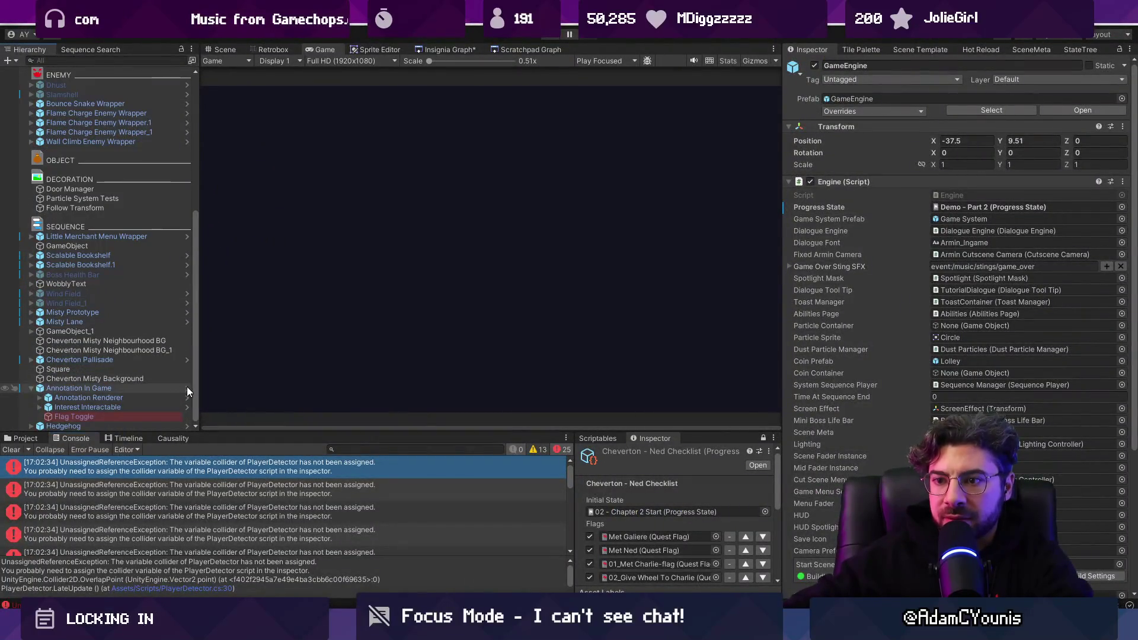
{"action": "left_click", "coordinate": [187, 387]}
{"action": "left_click", "coordinate": [116, 125]}
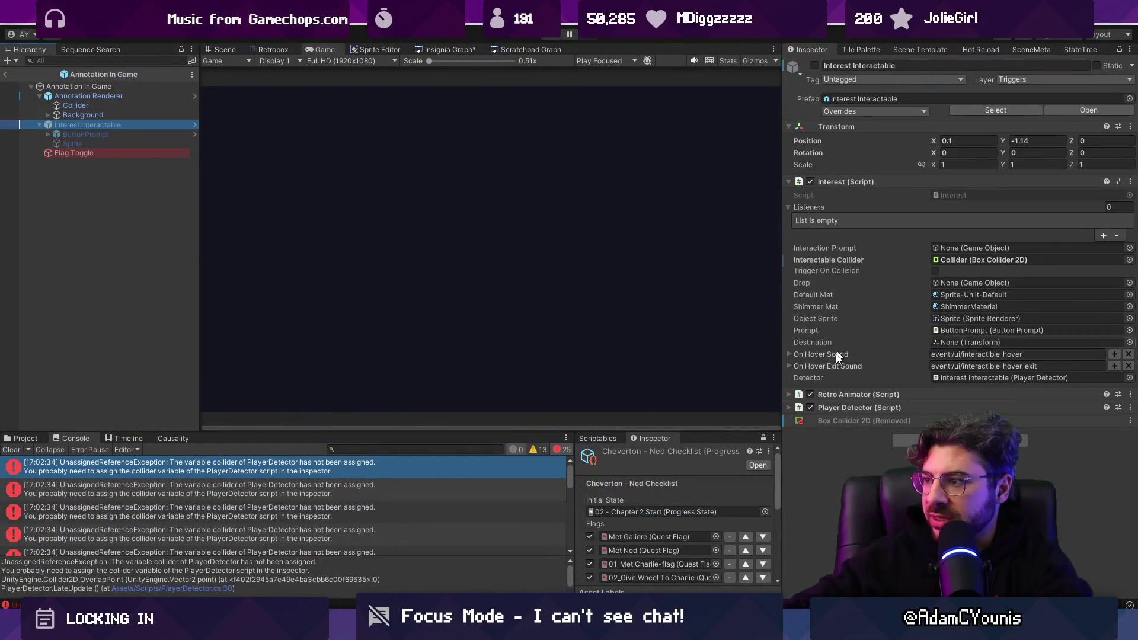
Assign the Collider child to Player Detector's Collider field, save, and leave prefab mode
{"action": "left_click", "coordinate": [829, 407]}
{"action": "scroll", "coordinate": [892, 400], "scroll_direction": "down", "scroll_amount": 2}
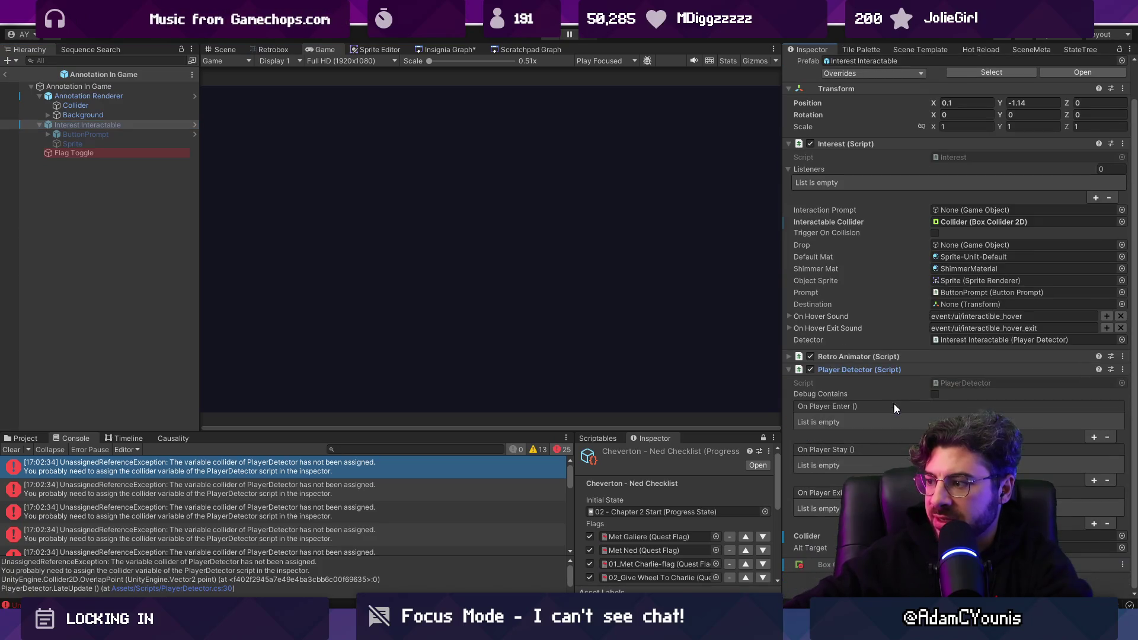
{"action": "left_click", "coordinate": [1122, 535]}
{"action": "double_click", "coordinate": [893, 333]}
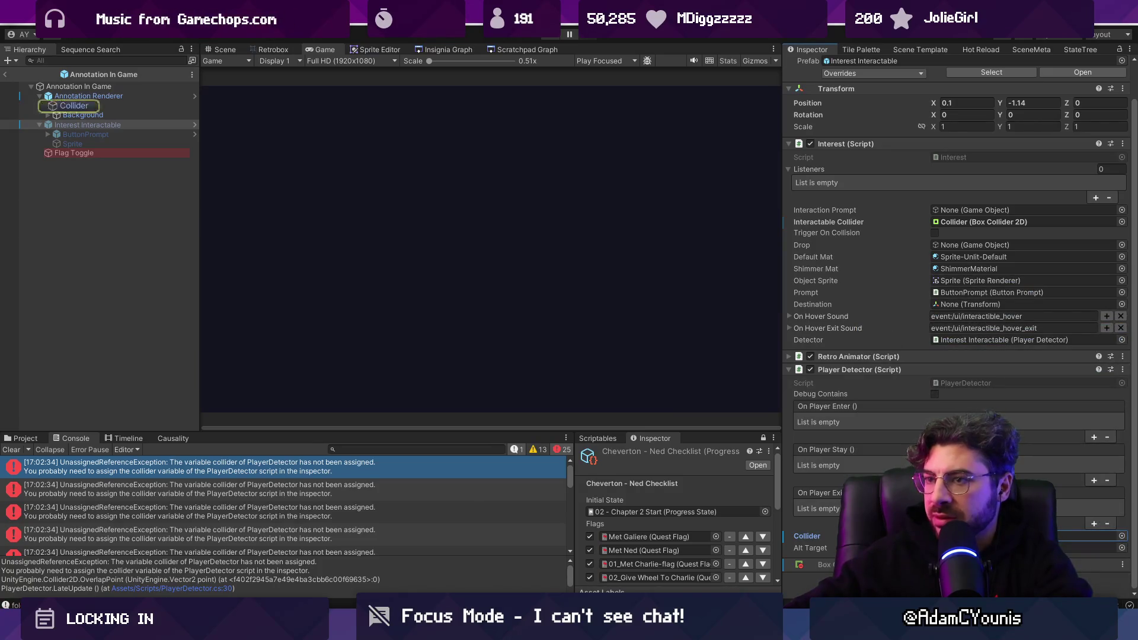
{"action": "key", "text": "ctrl+s"}
{"action": "left_click", "coordinate": [554, 36]}
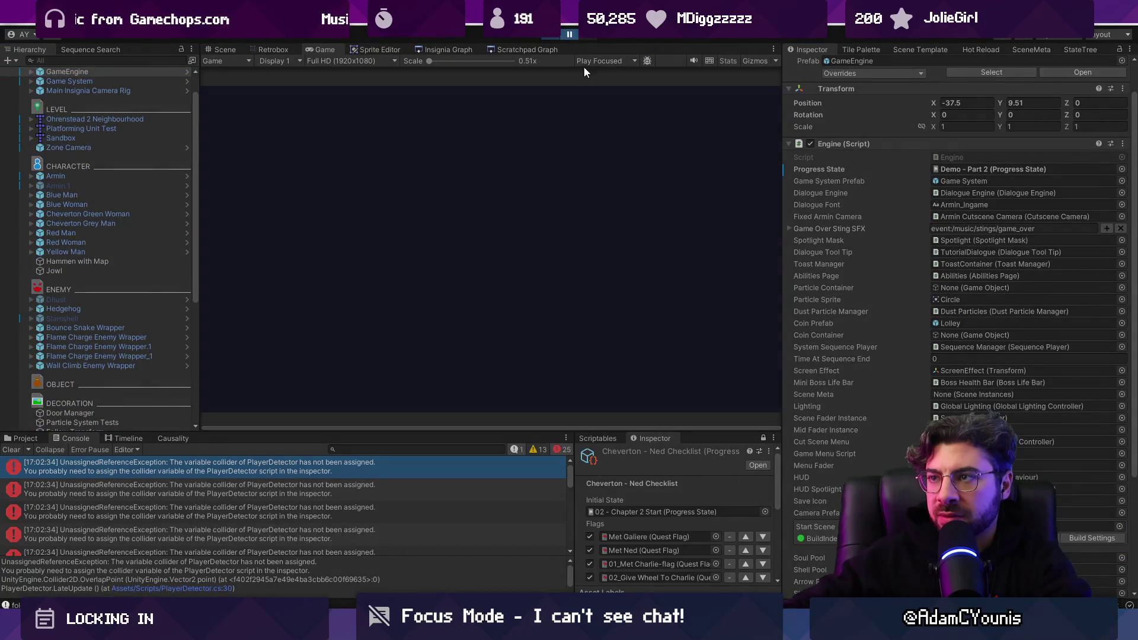
Play-test by attacking the hedgehog and walking to the annotation, then stop
{"action": "key", "text": "Right"}
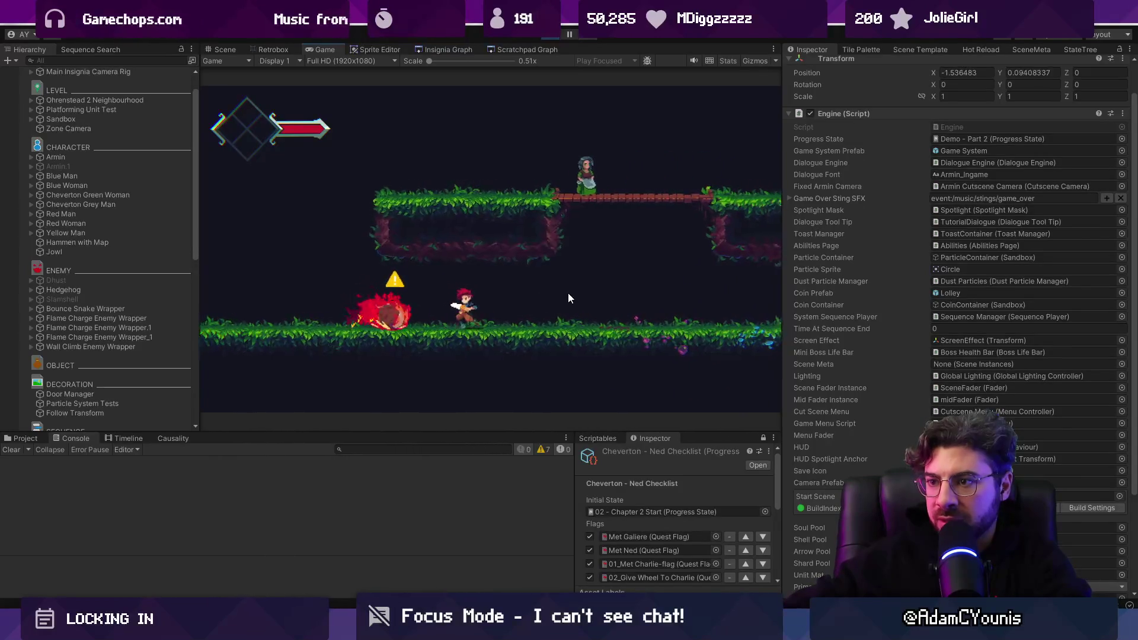
{"action": "key", "text": "x"}
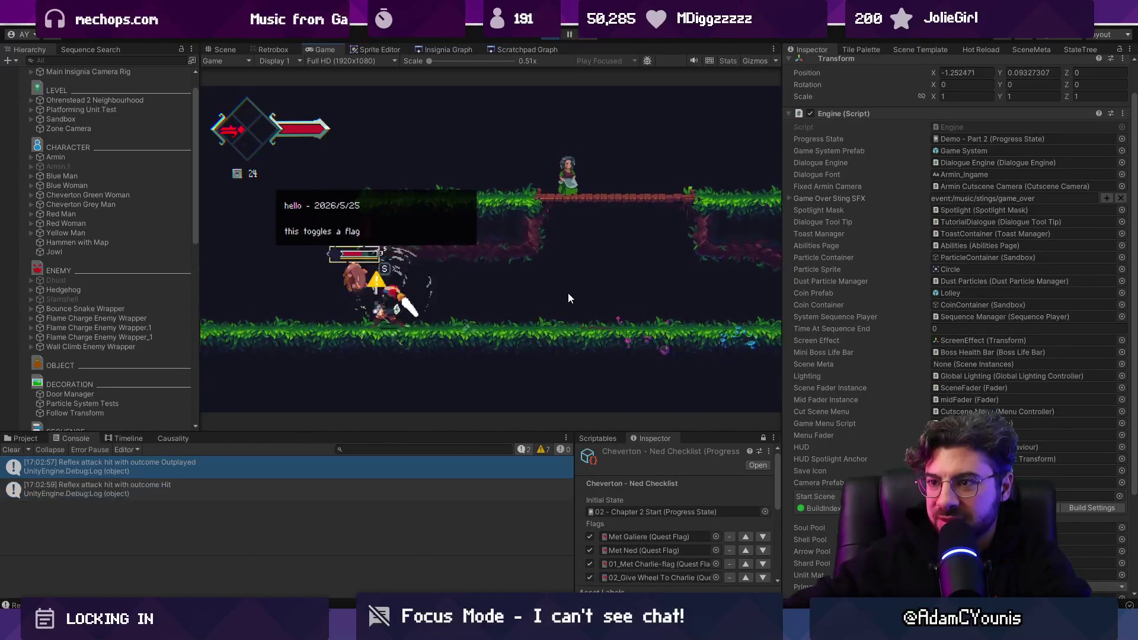
{"action": "key", "text": "Left"}
{"action": "key", "text": "x"}
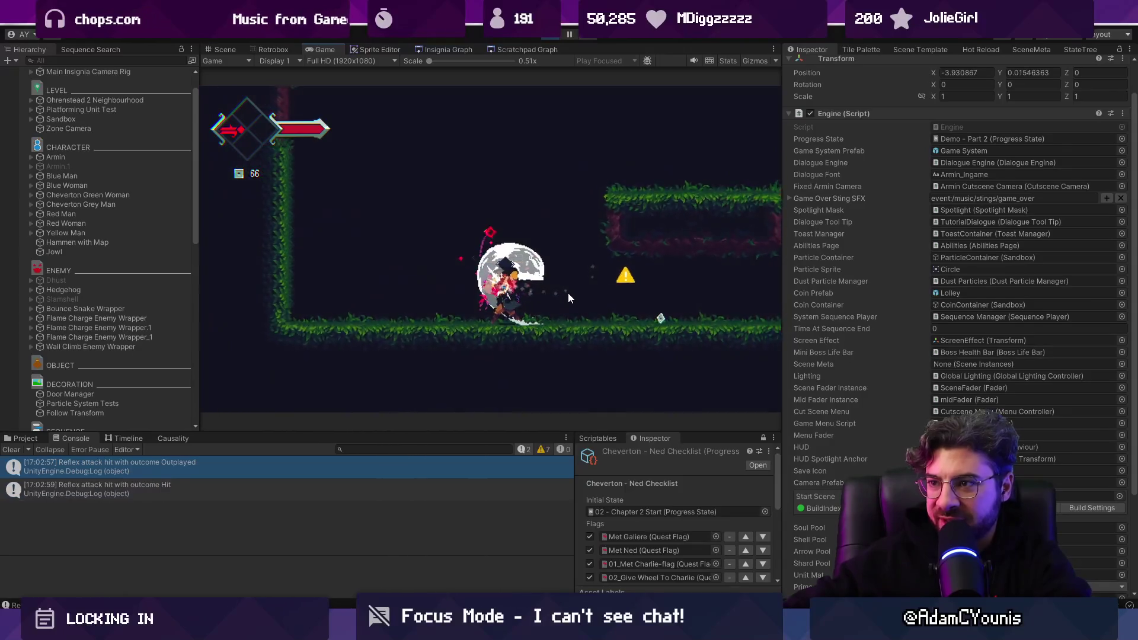
{"action": "key", "text": "Right"}
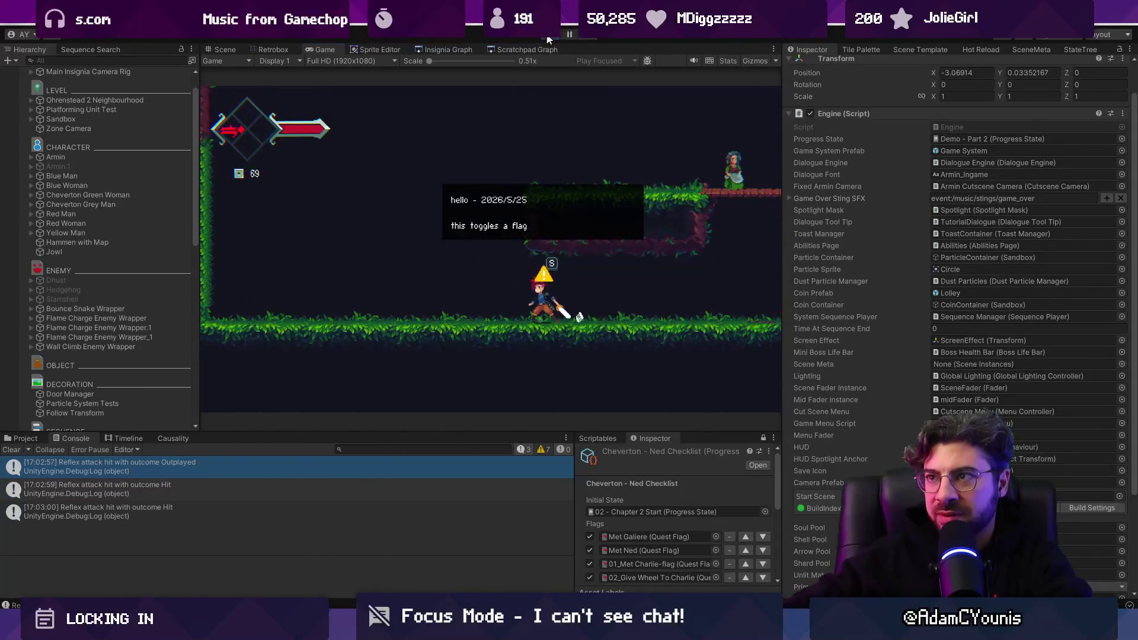
{"action": "left_click", "coordinate": [547, 37]}
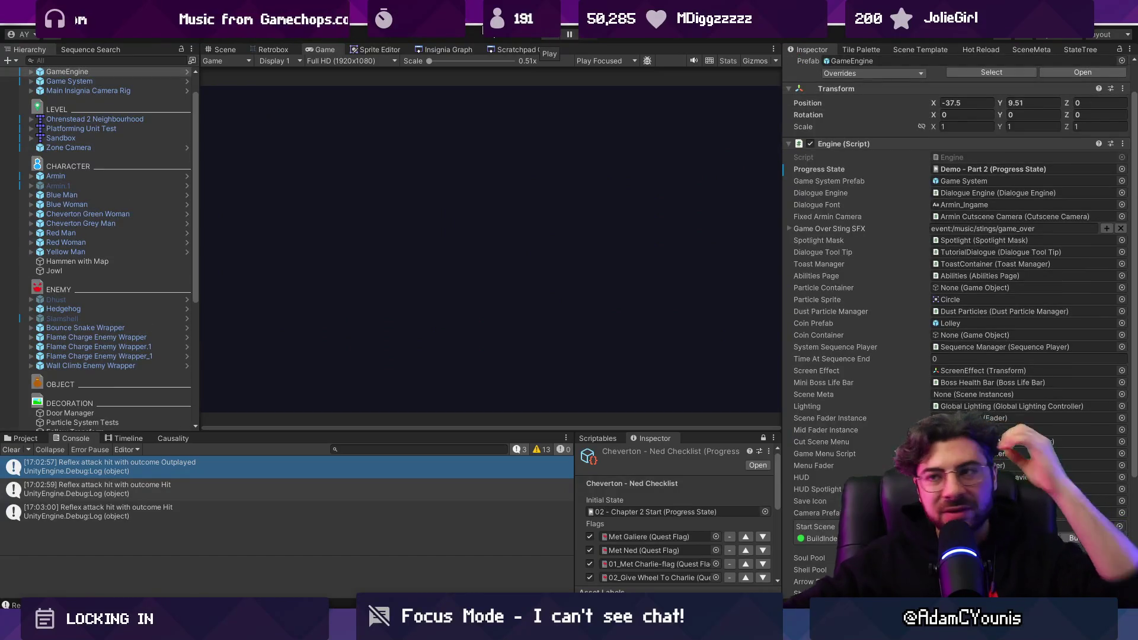
Zoom onto the warning icon, select its Collider child, and locate the Annotation Warning sprite
{"action": "scroll", "coordinate": [382, 292], "scroll_direction": "up", "scroll_amount": 2}
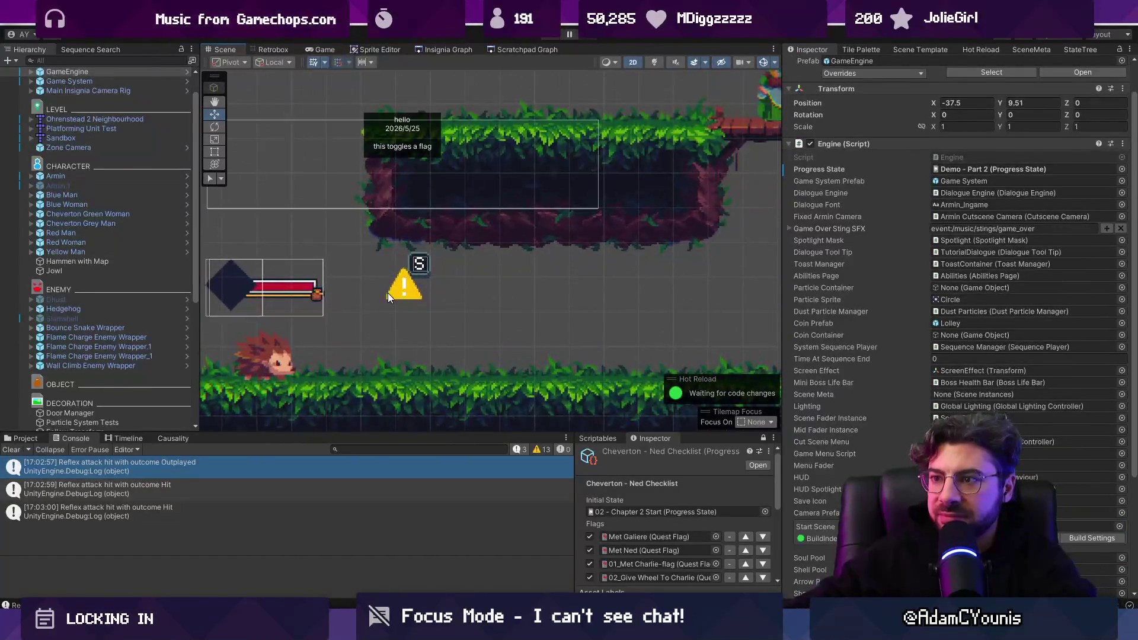
{"action": "left_click", "coordinate": [415, 290]}
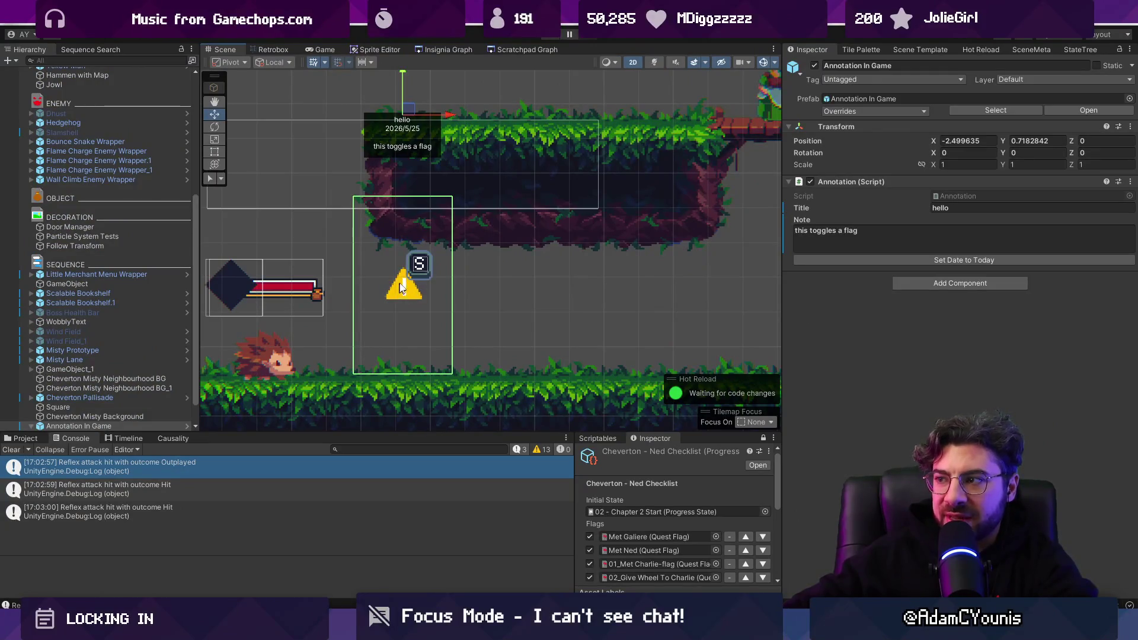
{"action": "left_click", "coordinate": [400, 285]}
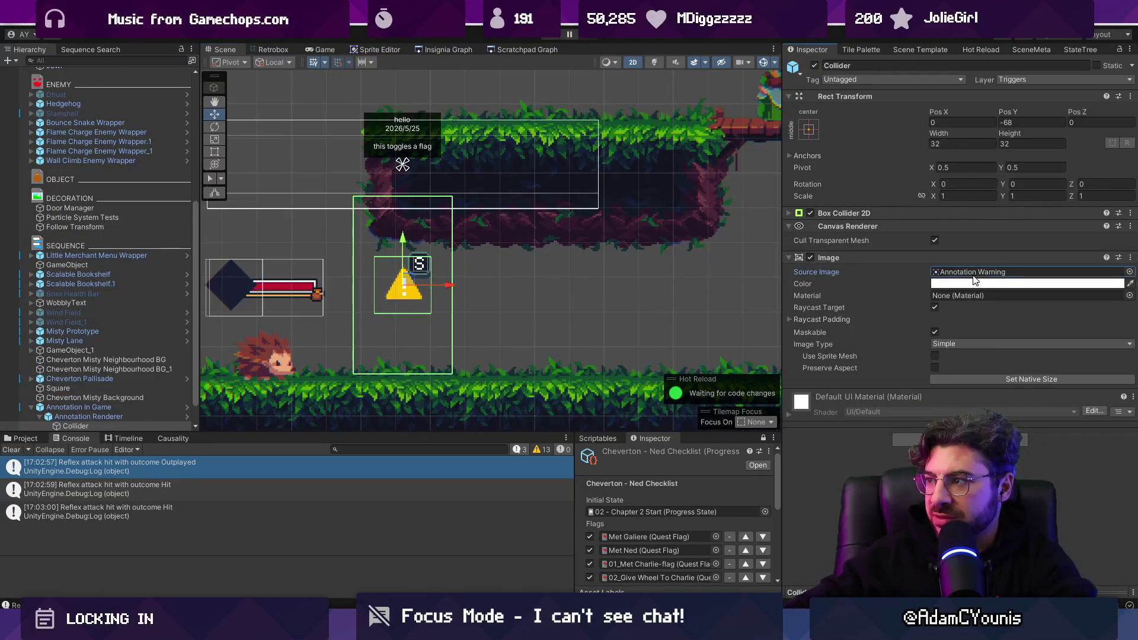
{"action": "left_click", "coordinate": [29, 438]}
Open the Annotation Warning sprite in Aseprite
{"action": "double_click", "coordinate": [170, 503]}
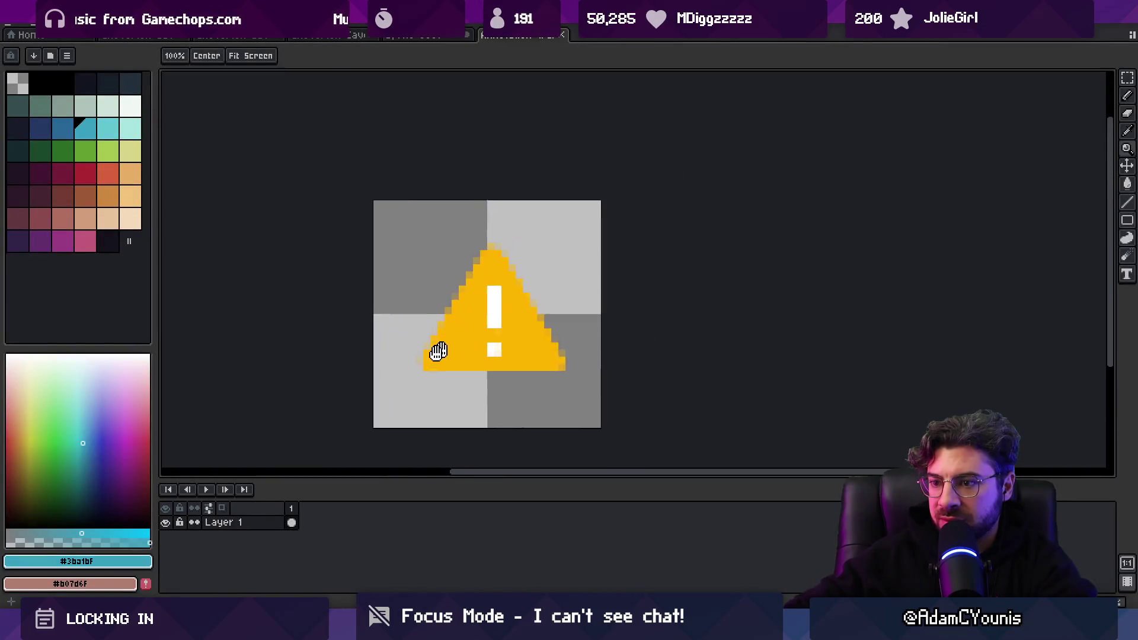
{"action": "right_click", "coordinate": [300, 506]}
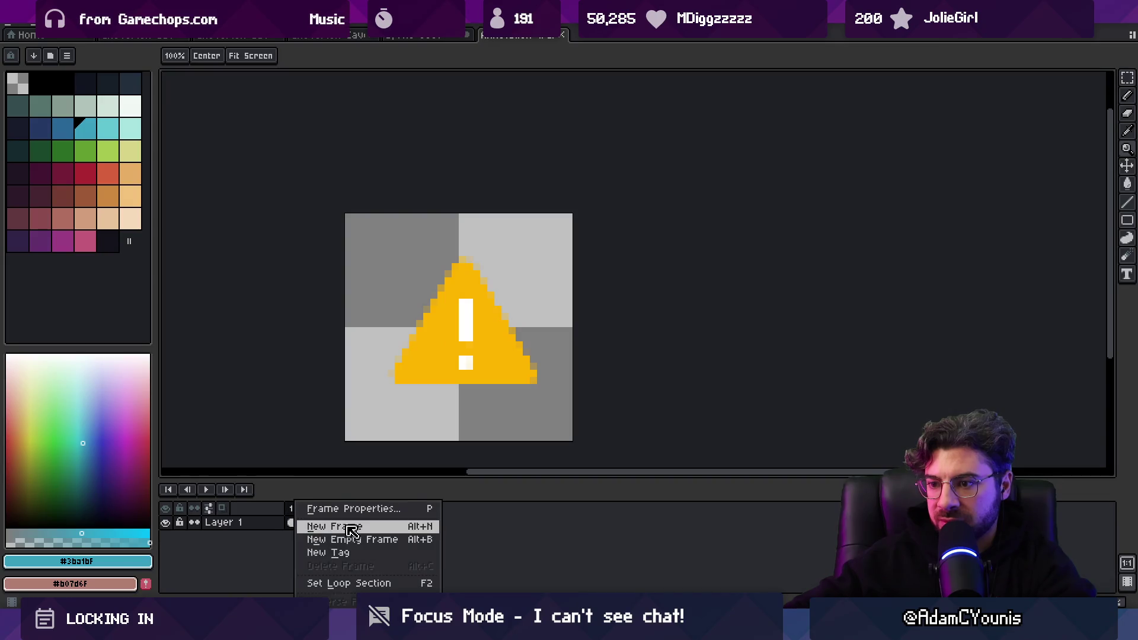
{"action": "left_click", "coordinate": [372, 554]}
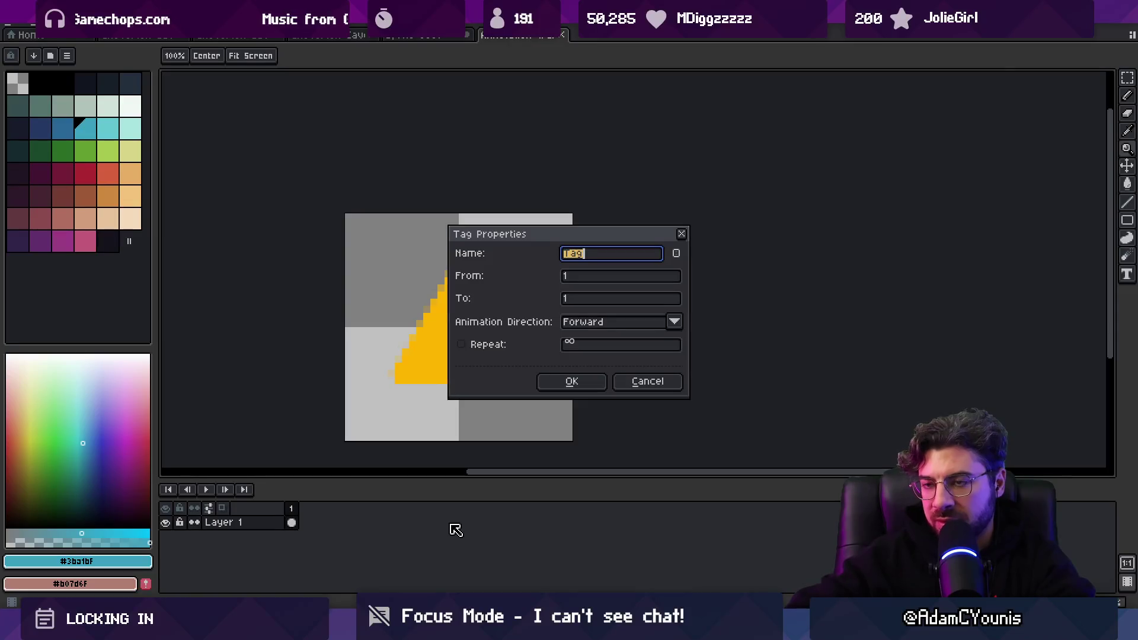
{"action": "key", "text": "Escape"}
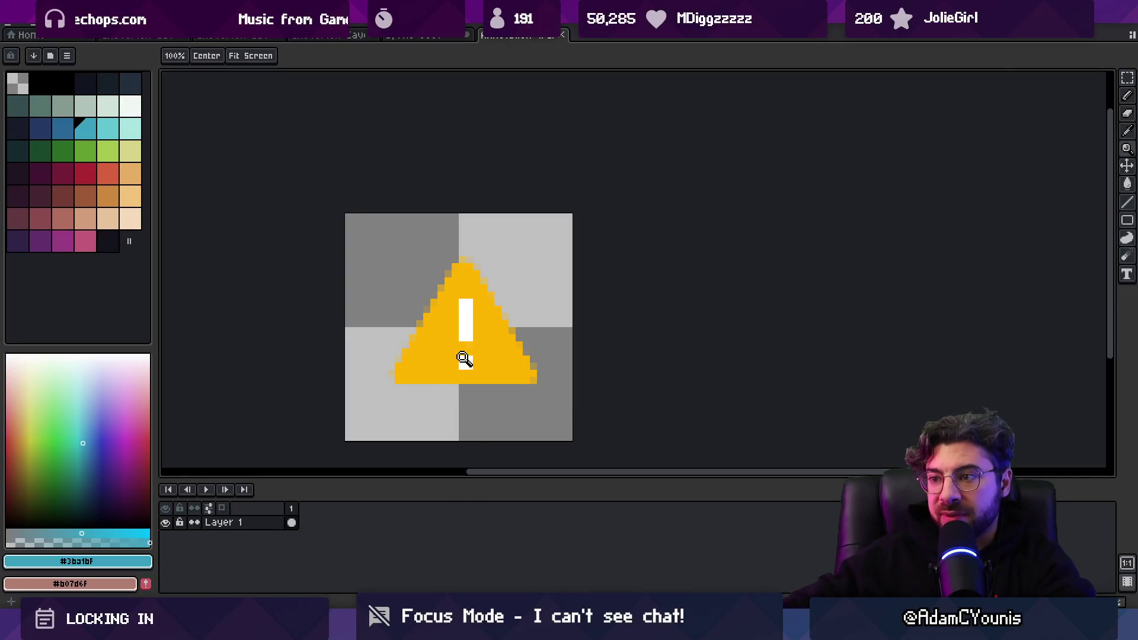
{"action": "key", "text": "v"}
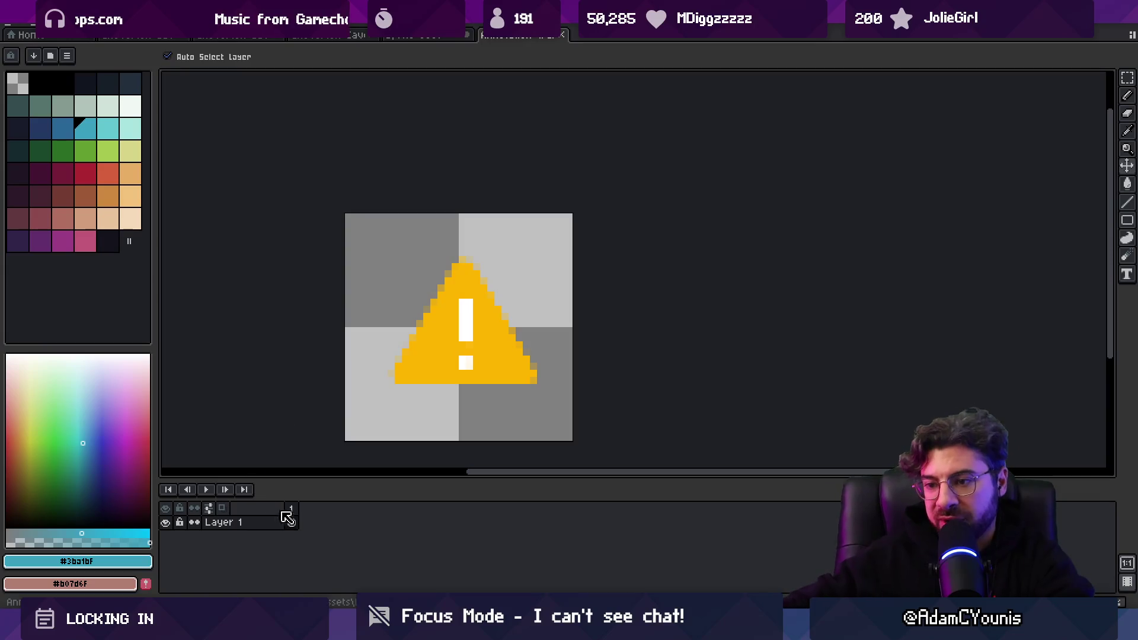
Tag frame 1 'yellow' and add frames so the sprite has three
{"action": "right_click", "coordinate": [292, 508]}
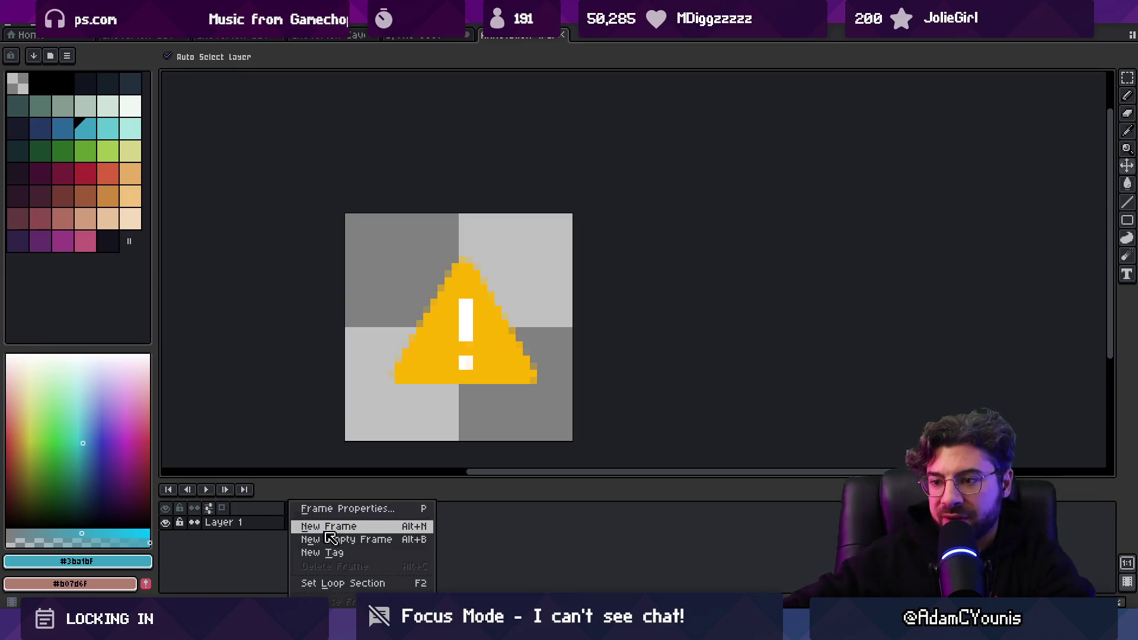
{"action": "left_click", "coordinate": [359, 553]}
{"action": "type", "text": "yel"}
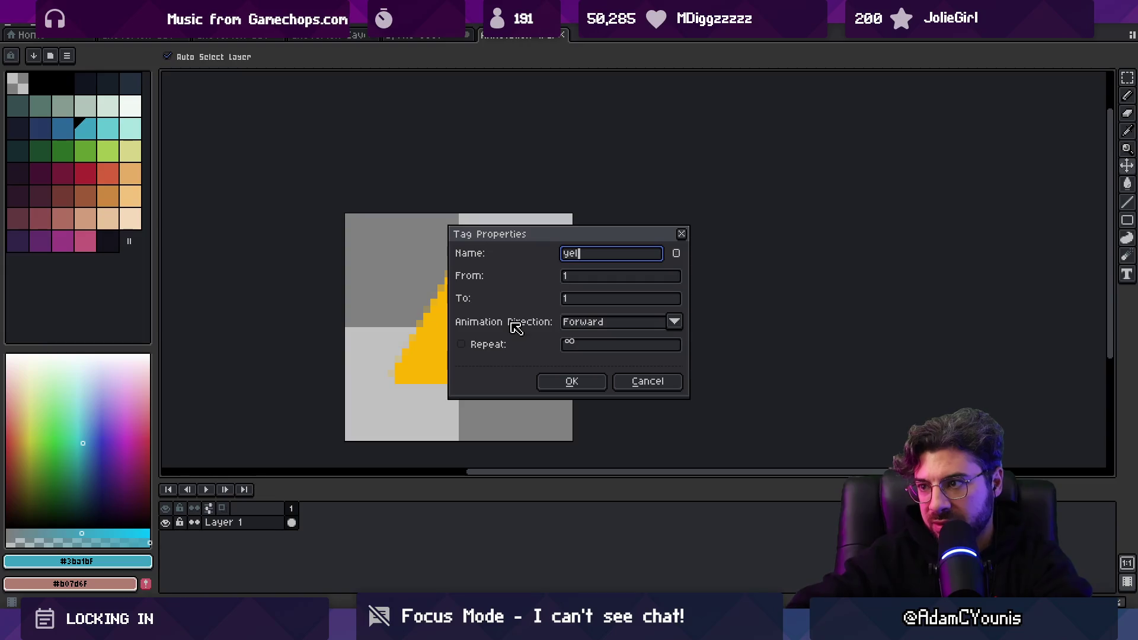
{"action": "key", "text": "Return"}
{"action": "key", "text": "alt+n"}
{"action": "key", "text": "alt+n"}
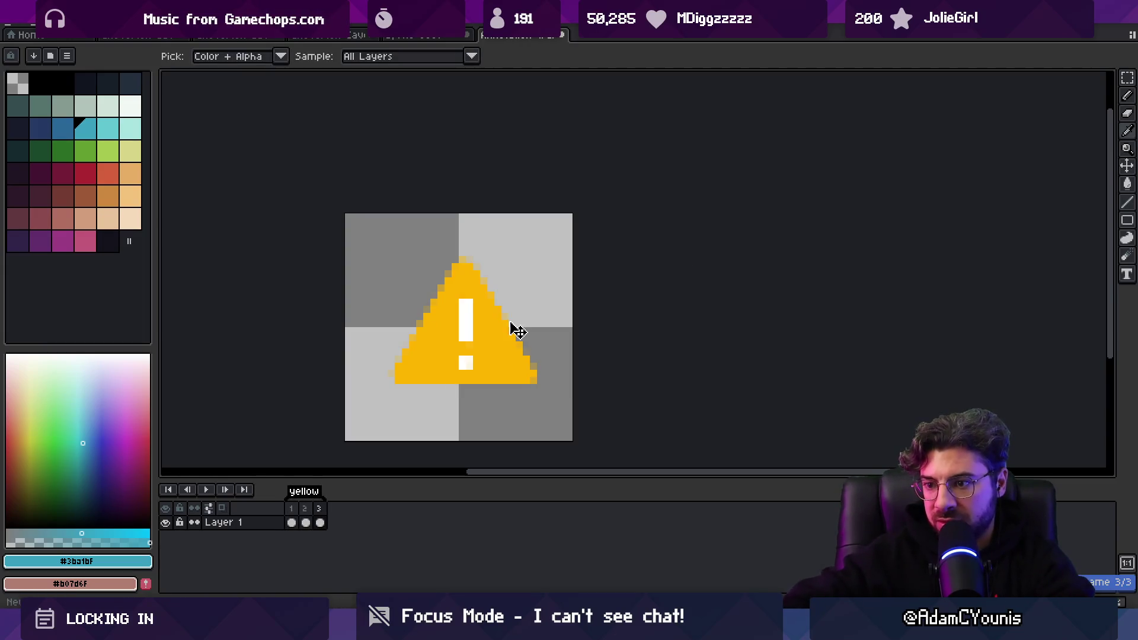
Tag frame 2 'red' and frame 3 'green'
{"action": "left_click", "coordinate": [305, 509]}
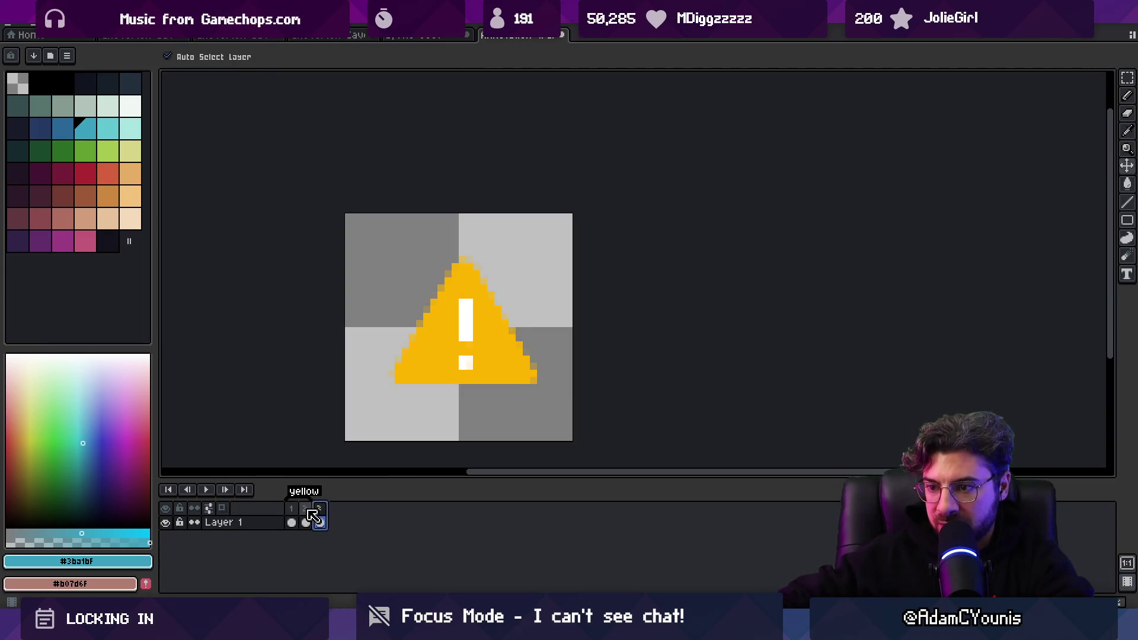
{"action": "right_click", "coordinate": [308, 511]}
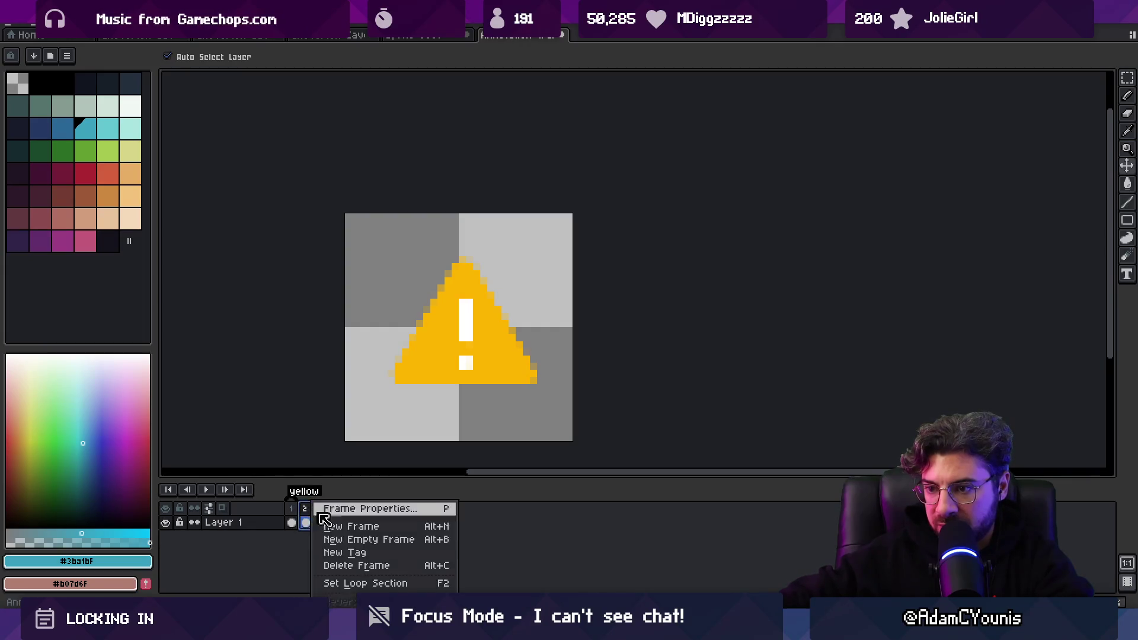
{"action": "left_click", "coordinate": [352, 557]}
{"action": "type", "text": "red"}
{"action": "key", "text": "Return"}
{"action": "right_click", "coordinate": [324, 526]}
{"action": "left_click", "coordinate": [357, 554]}
{"action": "type", "text": "reen"}
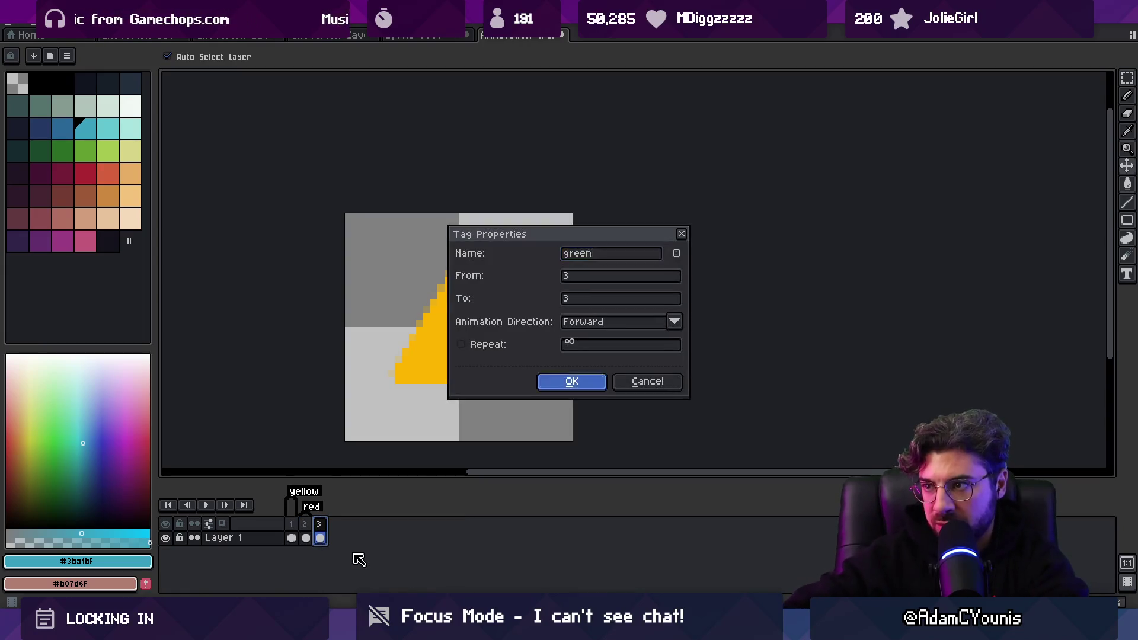
{"action": "key", "text": "Return"}
{"action": "left_click", "coordinate": [306, 553]}
{"action": "scroll", "coordinate": [472, 351], "scroll_direction": "up", "scroll_amount": 1}
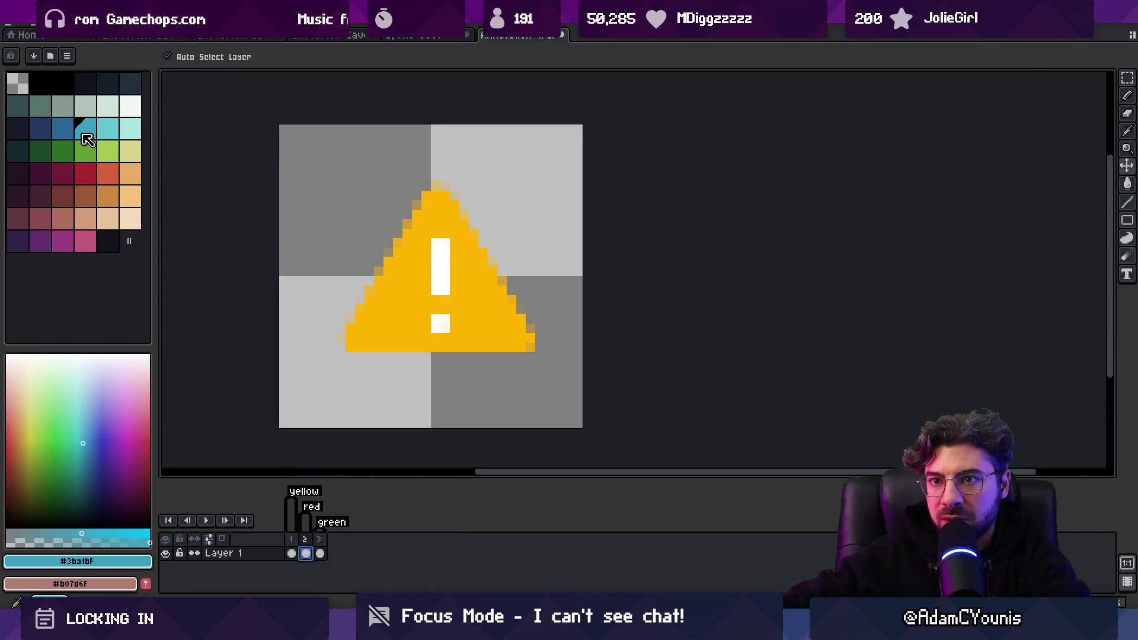
Try red and brighter-red fills on the triangle, undoing each, then return to frame 2
{"action": "left_click", "coordinate": [84, 173]}
{"action": "key", "text": "g"}
{"action": "left_click", "coordinate": [403, 276]}
{"action": "key", "text": "ctrl+z"}
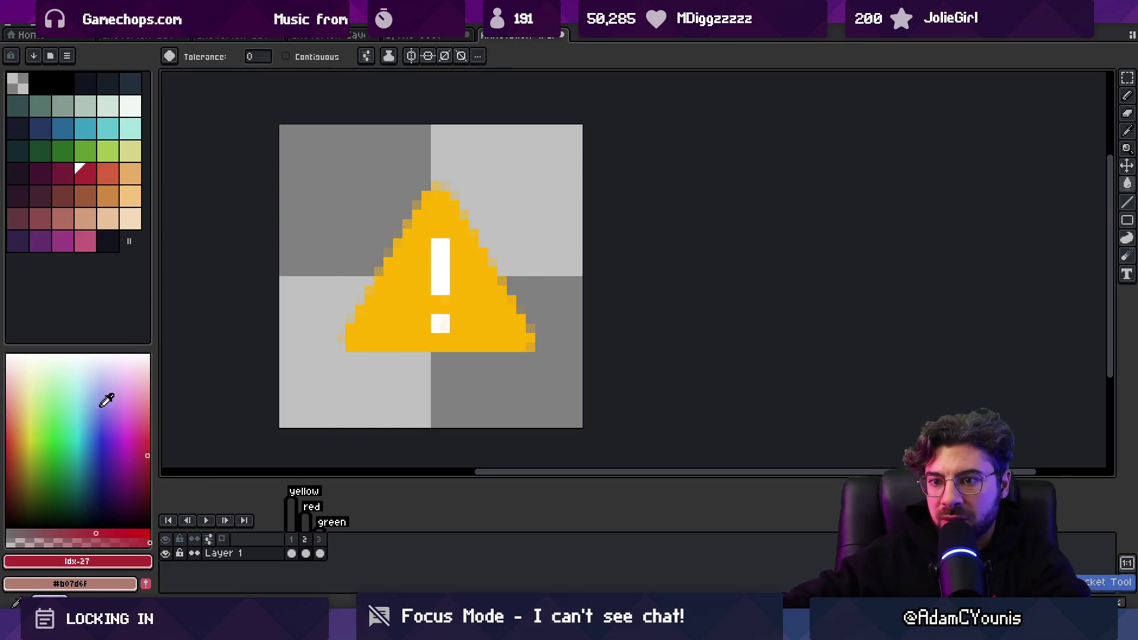
{"action": "left_click_drag", "start_coordinate": [117, 531], "coordinate": [132, 533]}
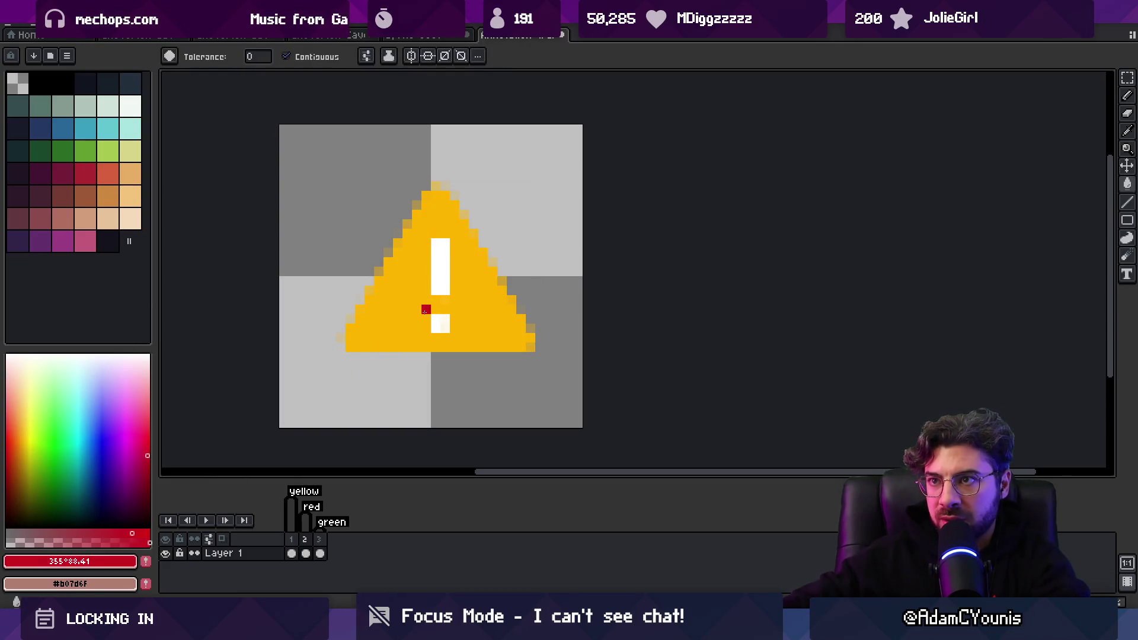
{"action": "left_click", "coordinate": [424, 310]}
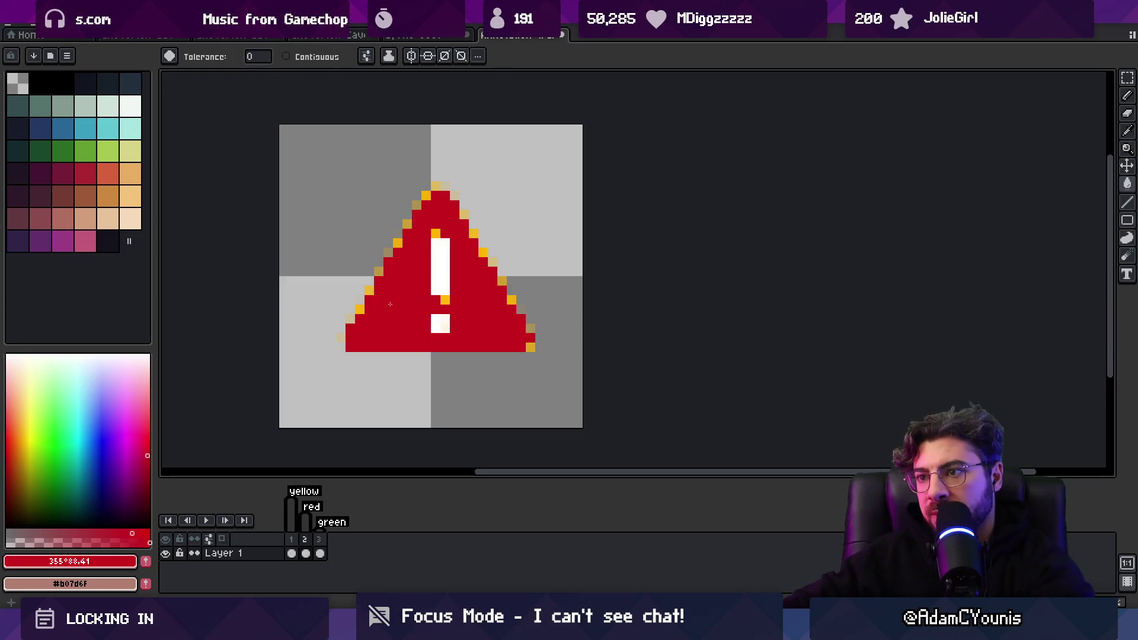
{"action": "key", "text": "ctrl+z"}
{"action": "key", "text": "v"}
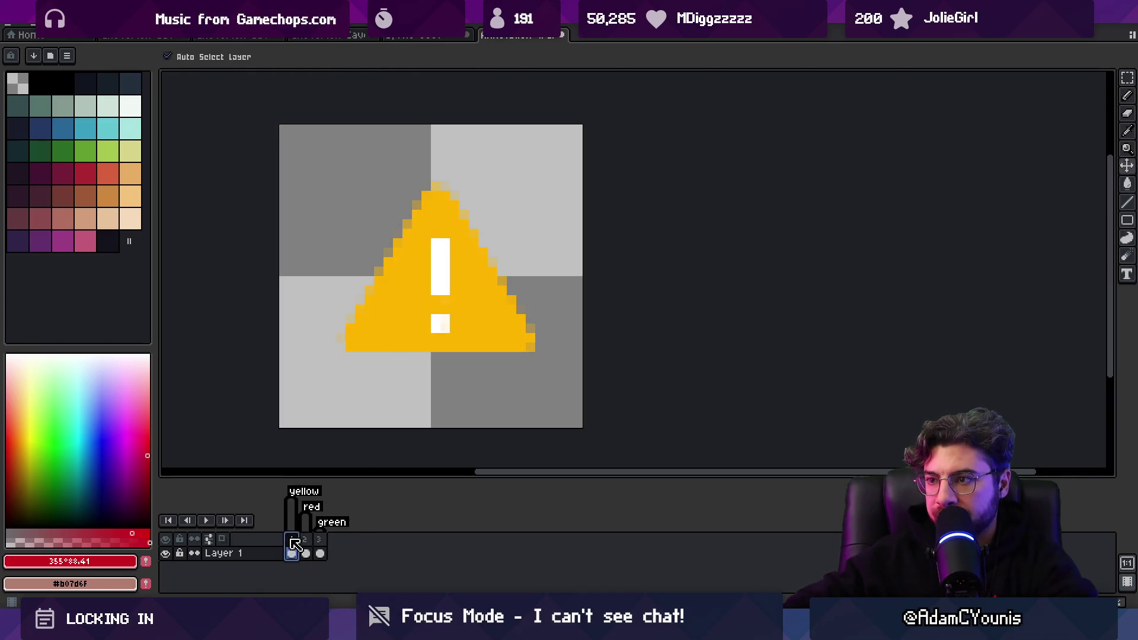
{"action": "left_click", "coordinate": [306, 551]}
On the yellow frame, erase faint pixels on the triangle's right edge and fill upper-right gaps in yellow
{"action": "key", "text": "w"}
{"action": "key", "text": "Left"}
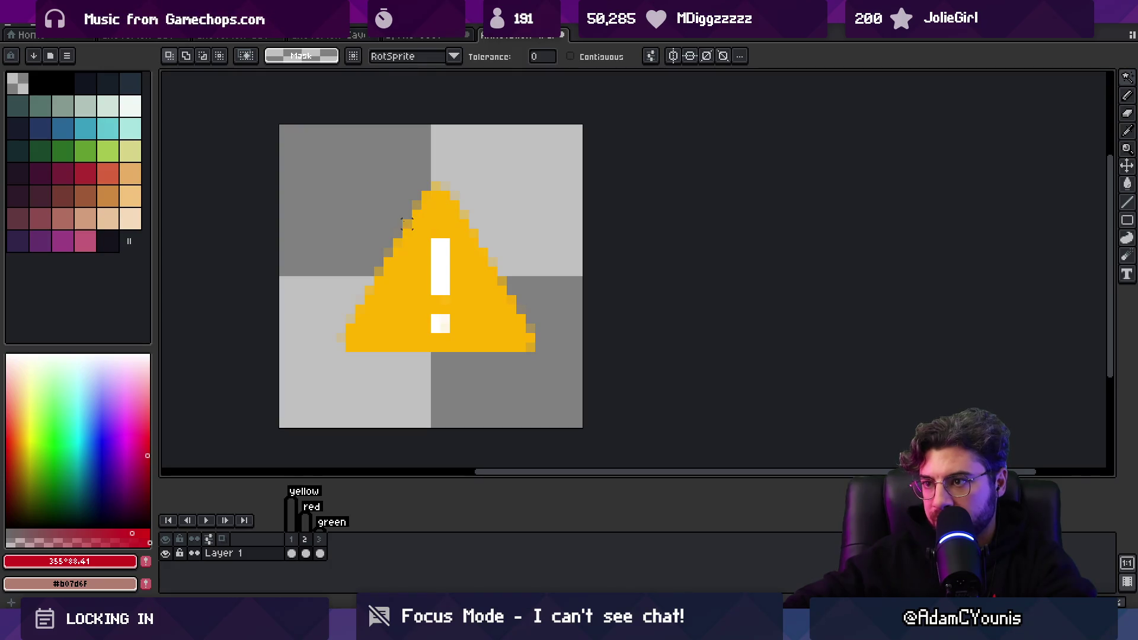
{"action": "key", "text": "b"}
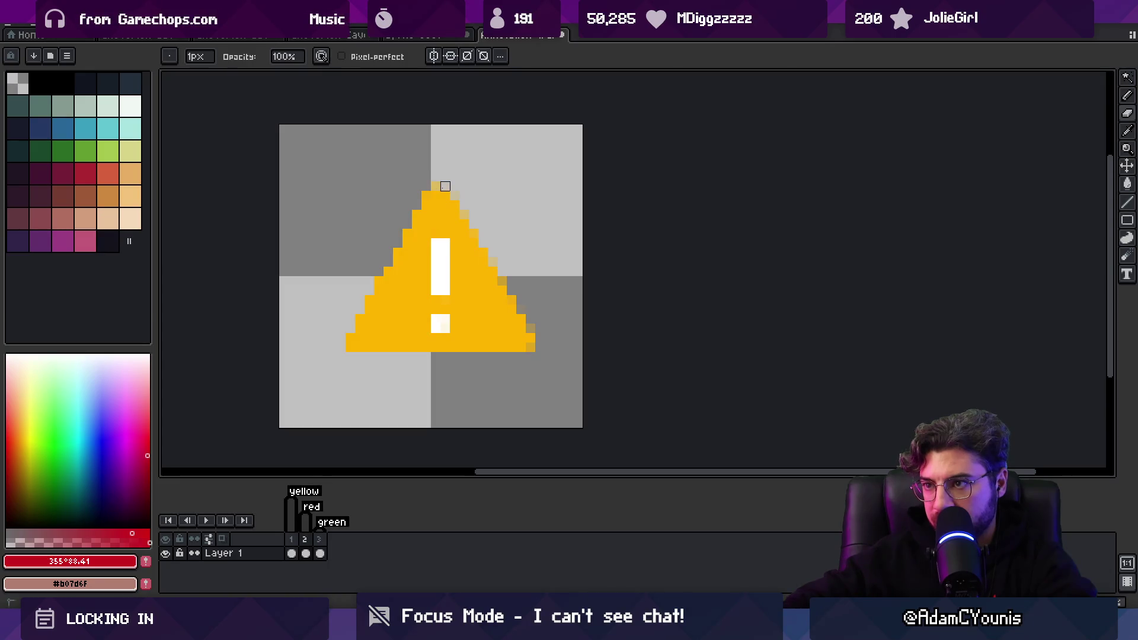
{"action": "left_click_drag", "start_coordinate": [492, 261], "coordinate": [528, 333]}
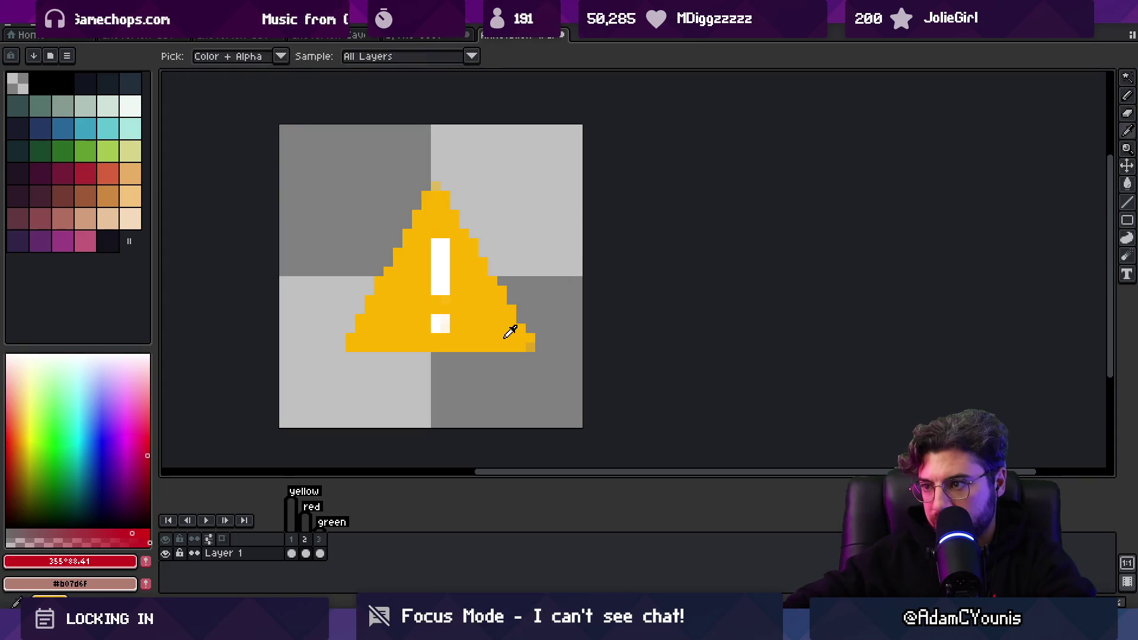
{"action": "left_click", "coordinate": [529, 347], "text": "alt"}
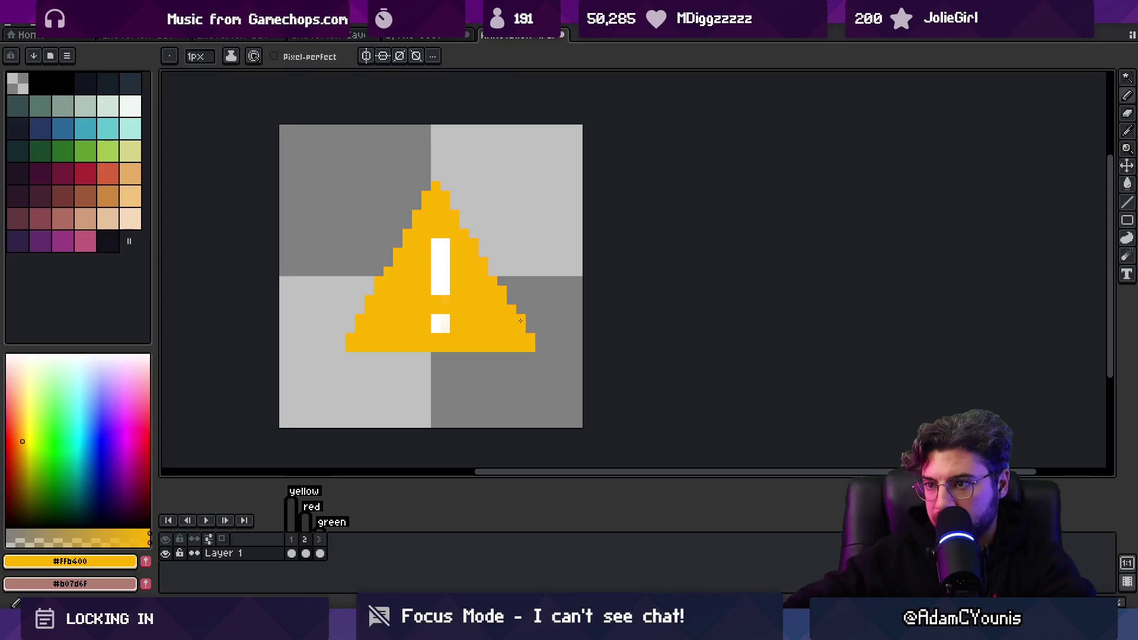
{"action": "scroll", "coordinate": [536, 268], "scroll_direction": "down", "scroll_amount": 4}
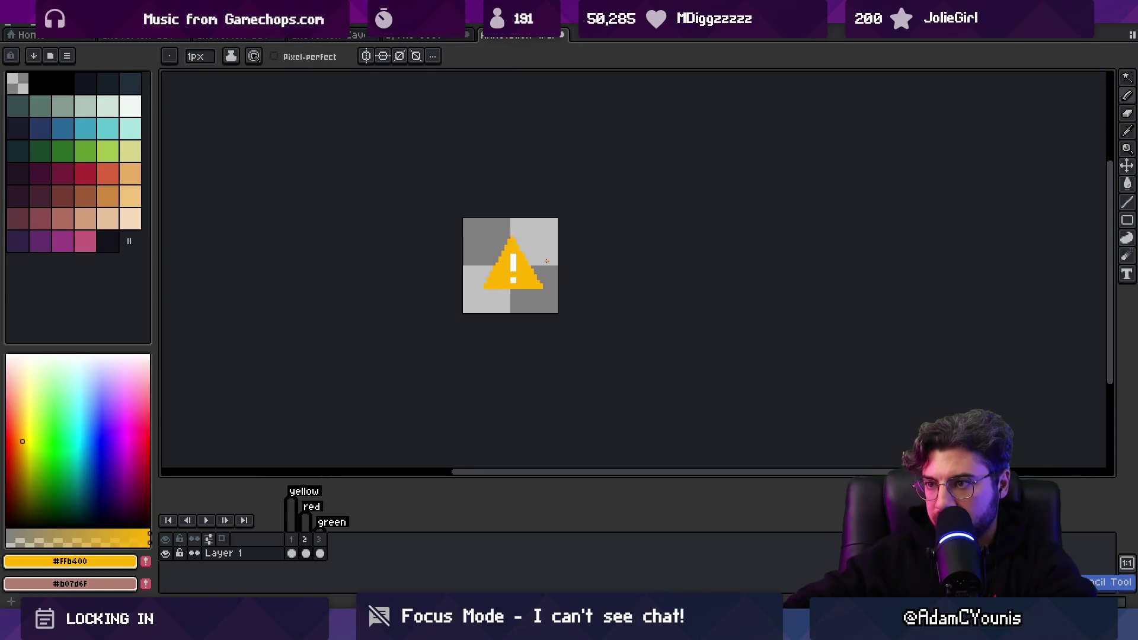
{"action": "scroll", "coordinate": [474, 210], "scroll_direction": "up", "scroll_amount": 5}
{"action": "left_click_drag", "start_coordinate": [474, 209], "coordinate": [581, 406]}
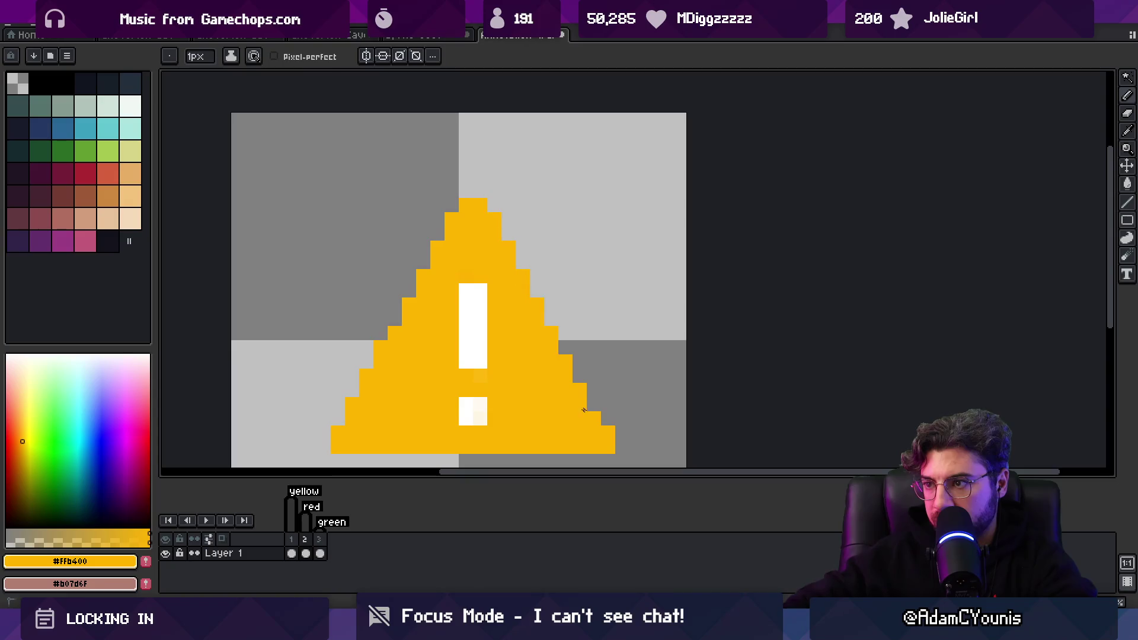
Zoom in on the warning triangle and move the stray top pixel into the edge gap
{"action": "scroll", "coordinate": [483, 317], "scroll_direction": "down", "scroll_amount": 4}
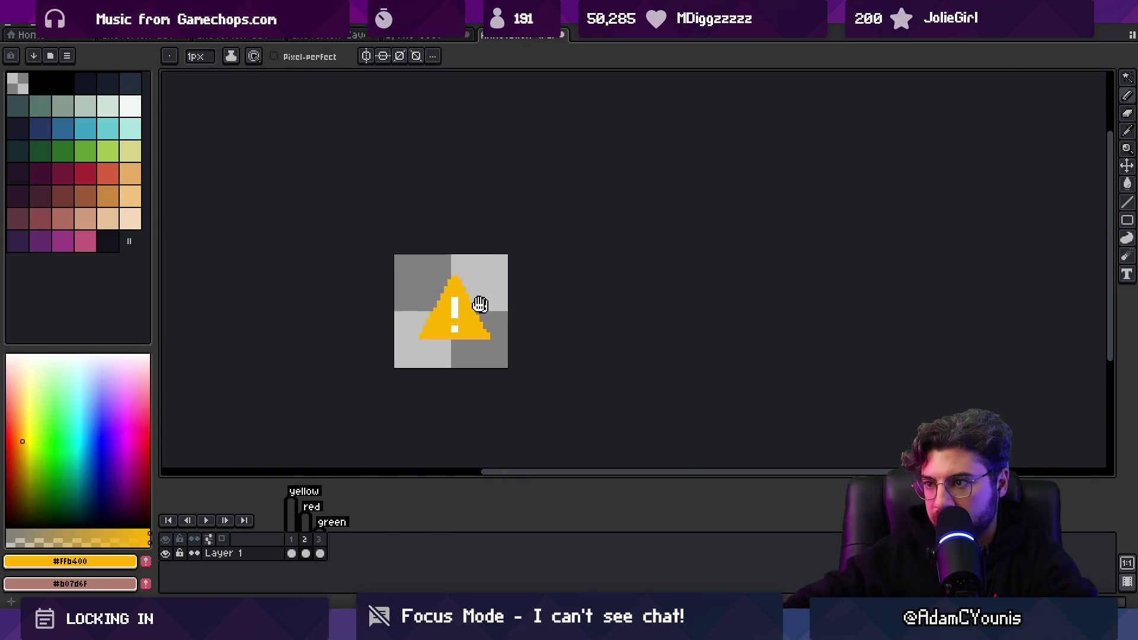
{"action": "scroll", "coordinate": [450, 322], "scroll_direction": "up", "scroll_amount": 3}
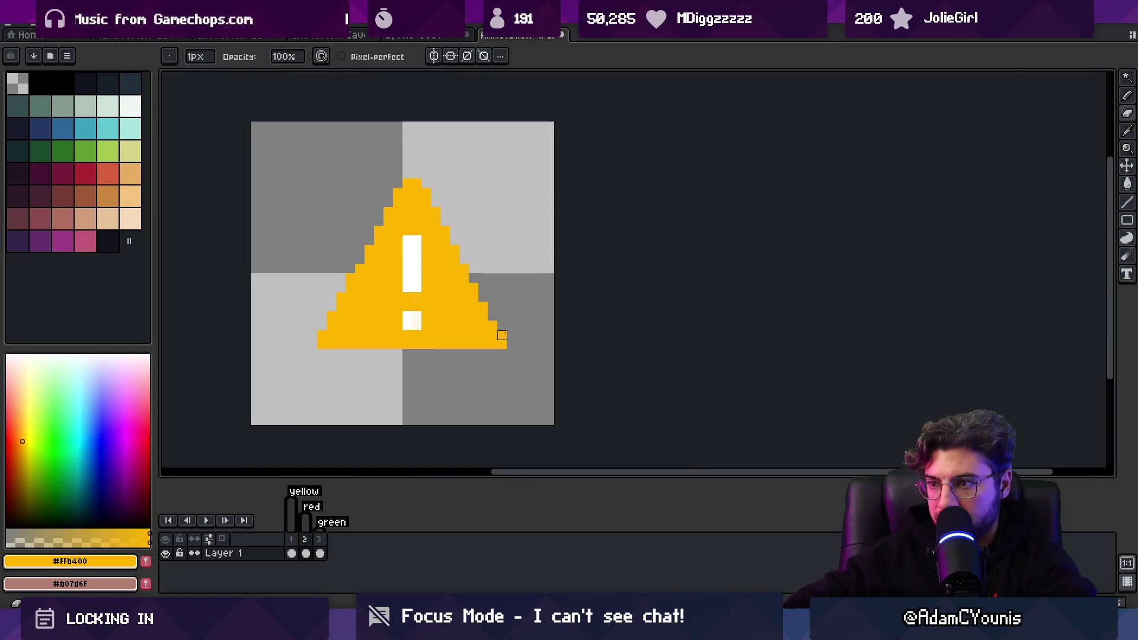
{"action": "key", "text": "alt"}
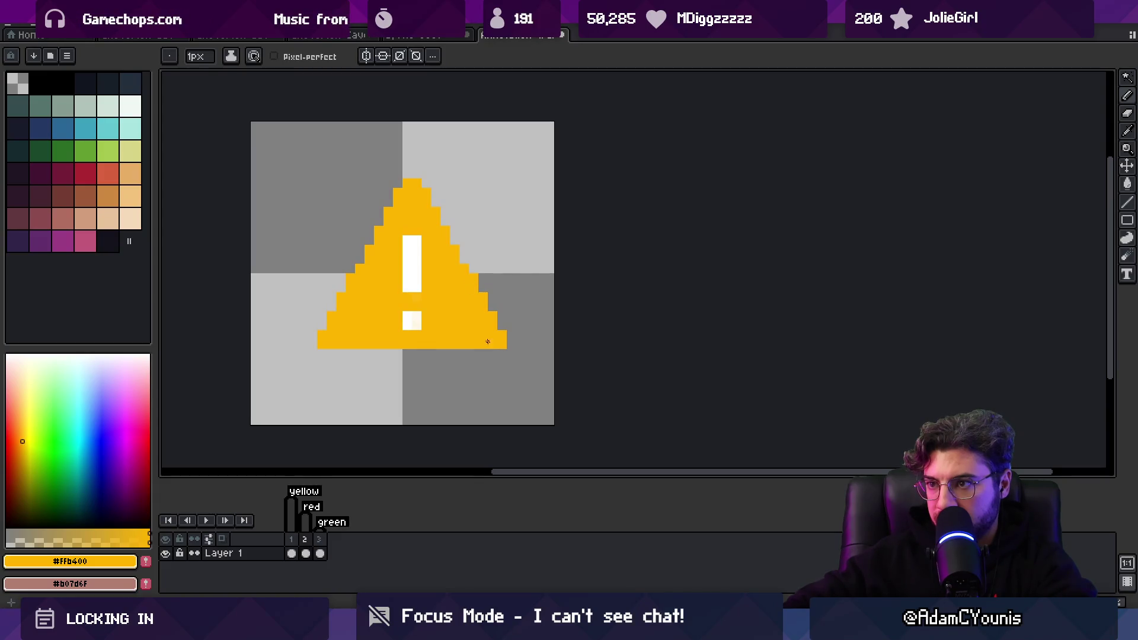
{"action": "scroll", "coordinate": [457, 336], "scroll_direction": "down", "scroll_amount": 4}
{"action": "scroll", "coordinate": [406, 292], "scroll_direction": "up", "scroll_amount": 4}
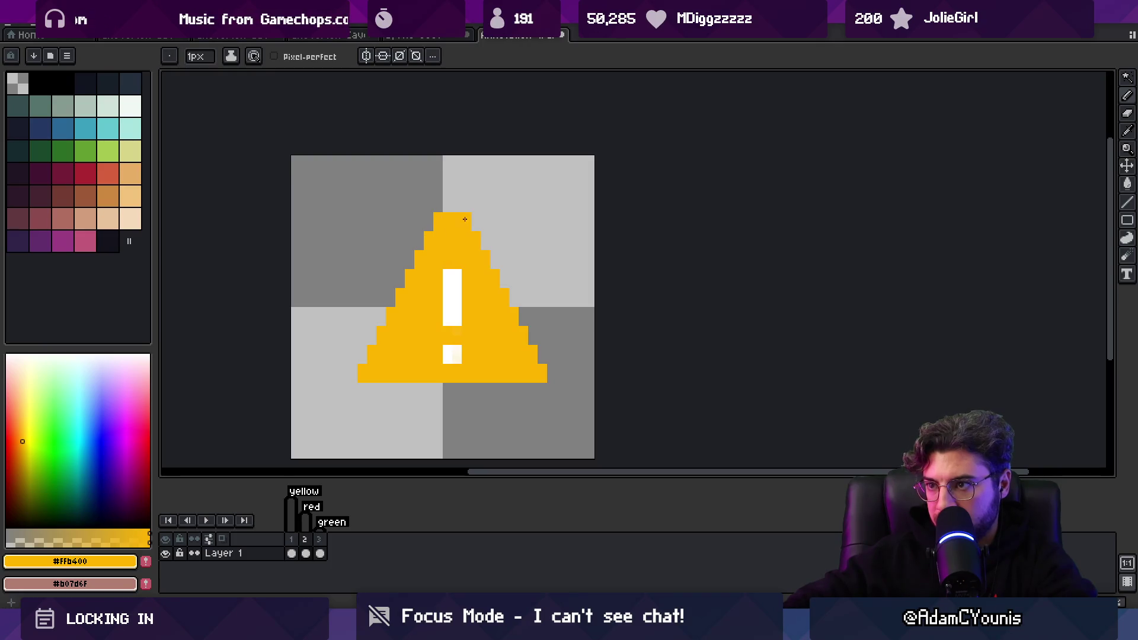
{"action": "scroll", "coordinate": [472, 274], "scroll_direction": "down", "scroll_amount": 5}
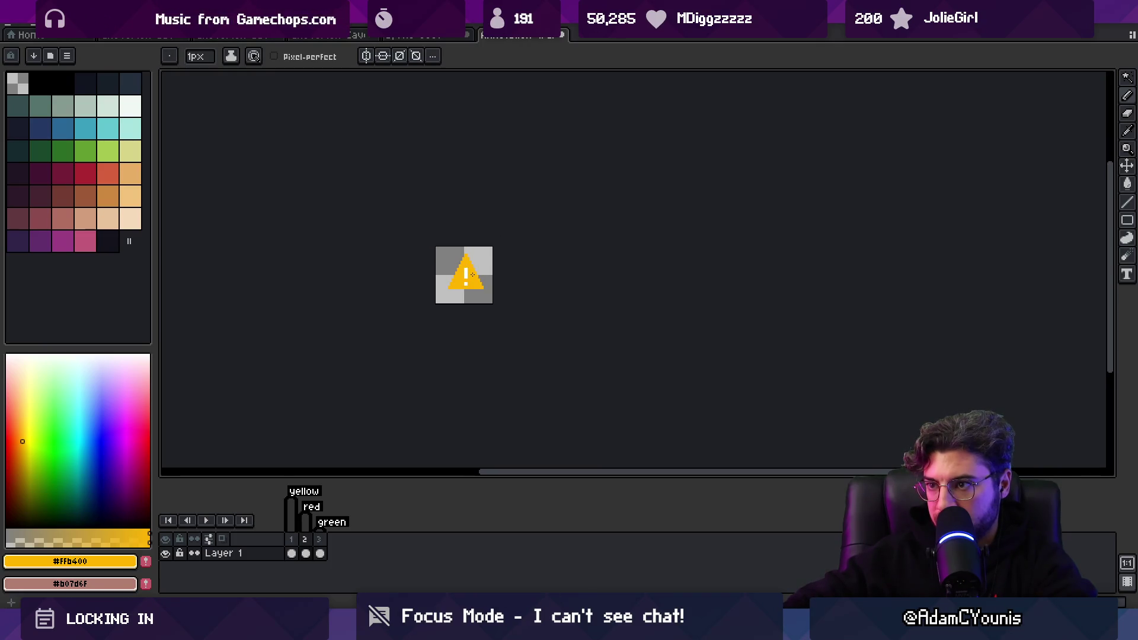
{"action": "scroll", "coordinate": [482, 275], "scroll_direction": "up", "scroll_amount": 3}
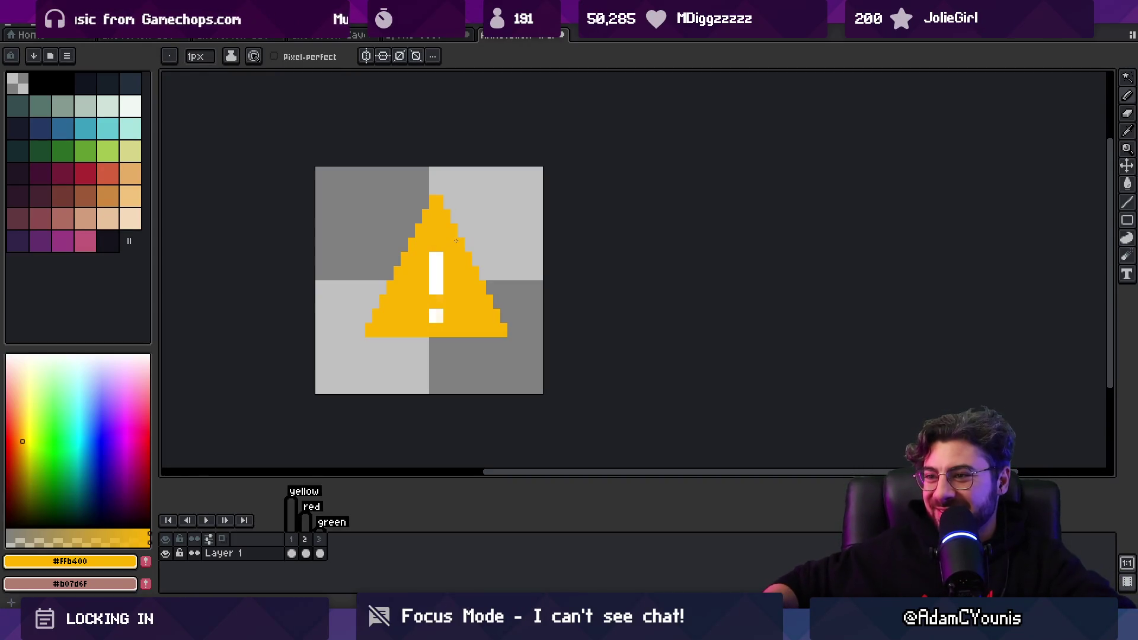
{"action": "key", "text": "z"}
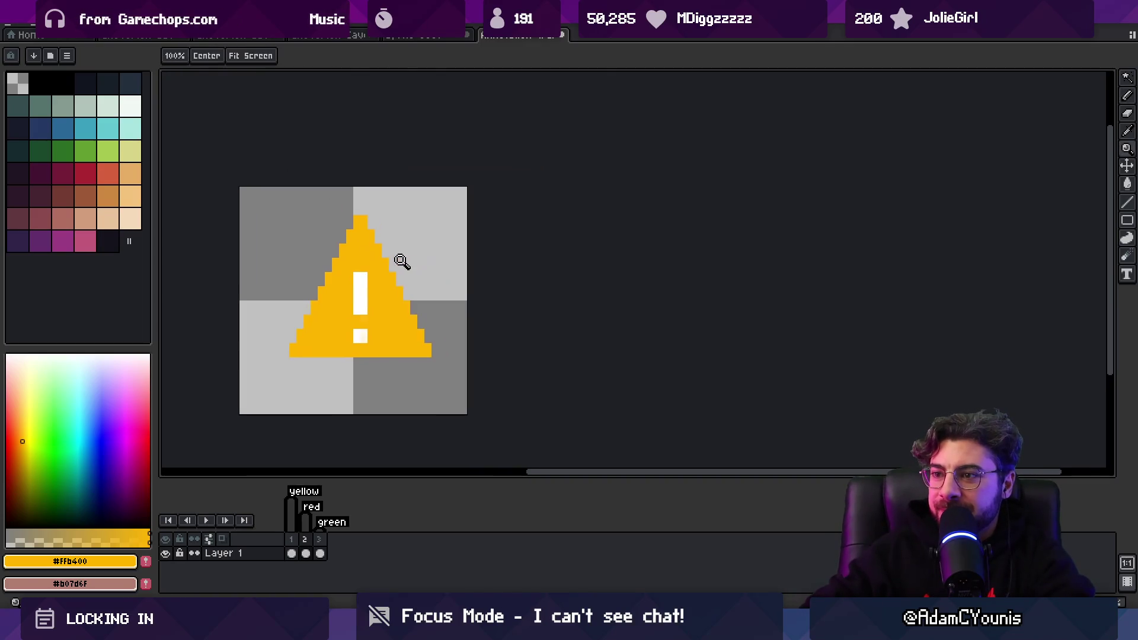
{"action": "left_click", "coordinate": [399, 255]}
{"action": "key", "text": "m"}
{"action": "key", "text": "b"}
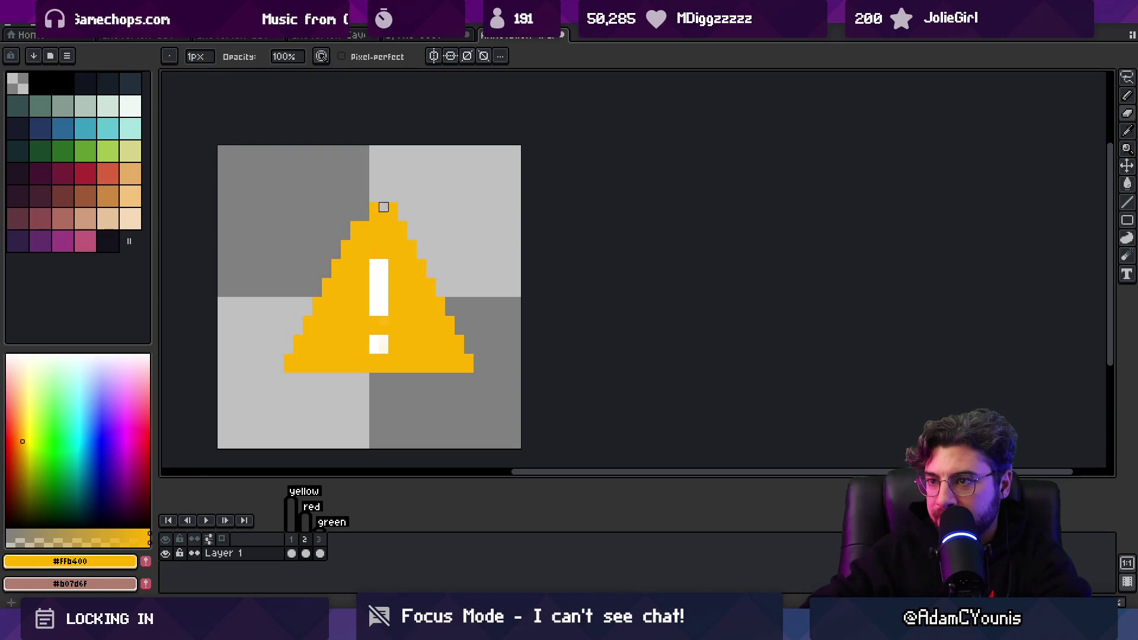
{"action": "key", "text": "ctrl+z"}
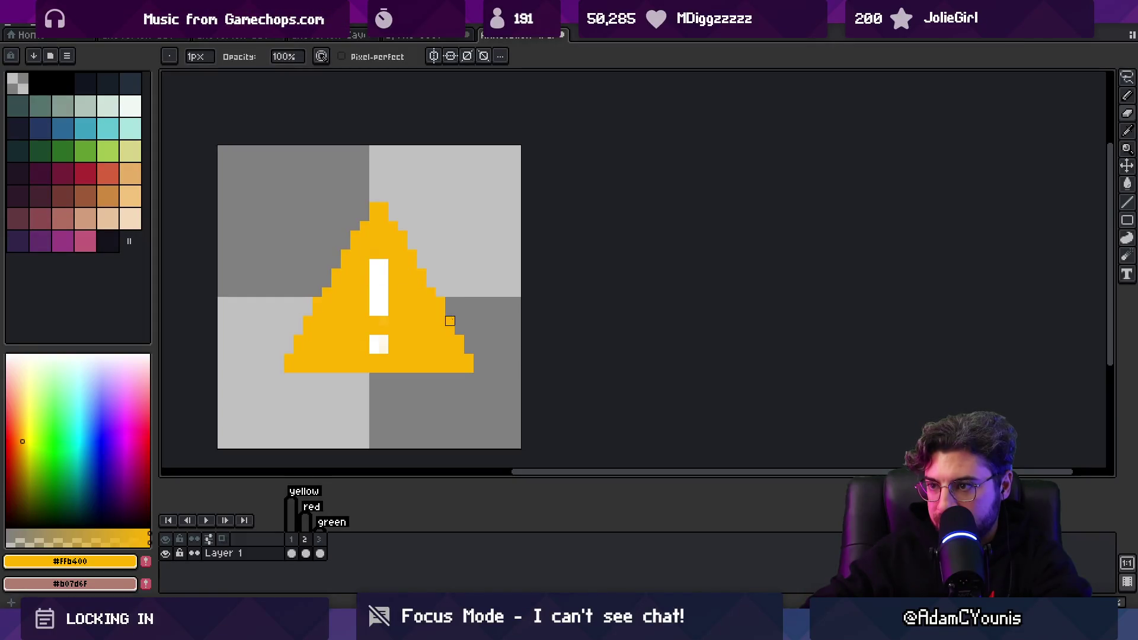
Zoom in closer on the warning icon to check the cleaned edges
{"action": "key", "text": "z"}
{"action": "scroll", "coordinate": [452, 278], "scroll_direction": "down", "scroll_amount": 4}
{"action": "scroll", "coordinate": [483, 296], "scroll_direction": "up", "scroll_amount": 4}
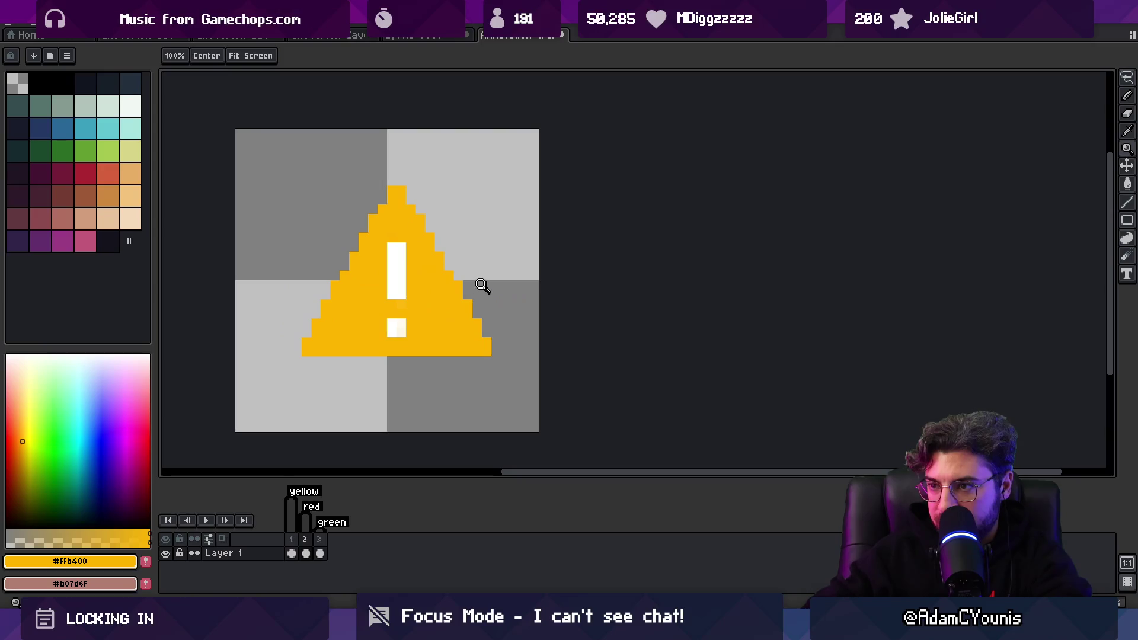
{"action": "key", "text": "b"}
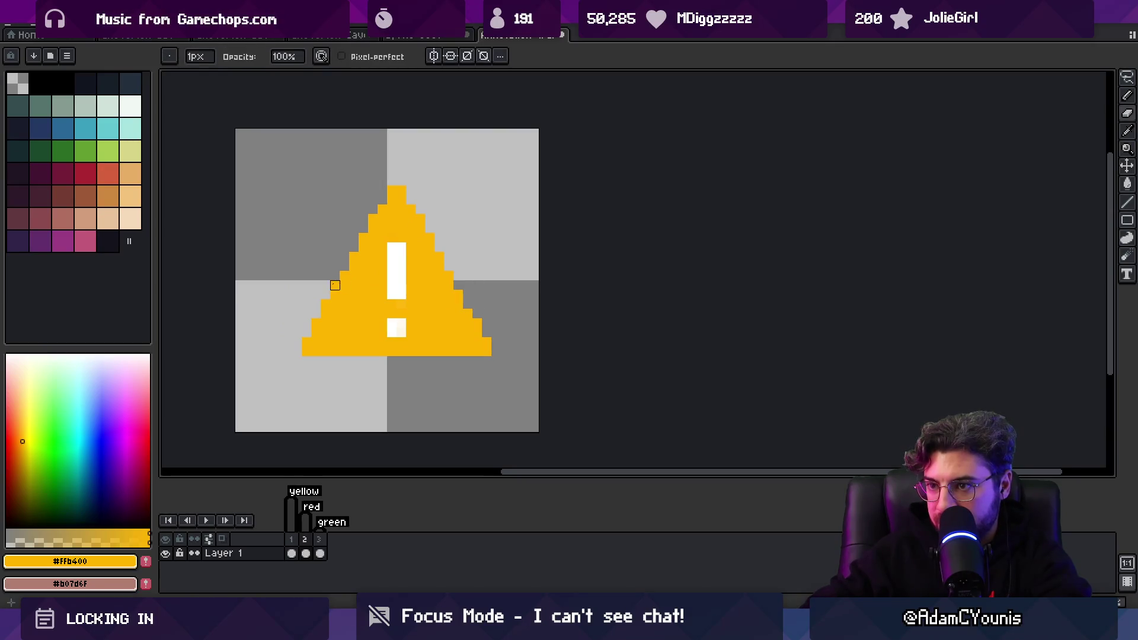
{"action": "key", "text": "z"}
{"action": "scroll", "coordinate": [398, 215], "scroll_direction": "down", "scroll_amount": 5}
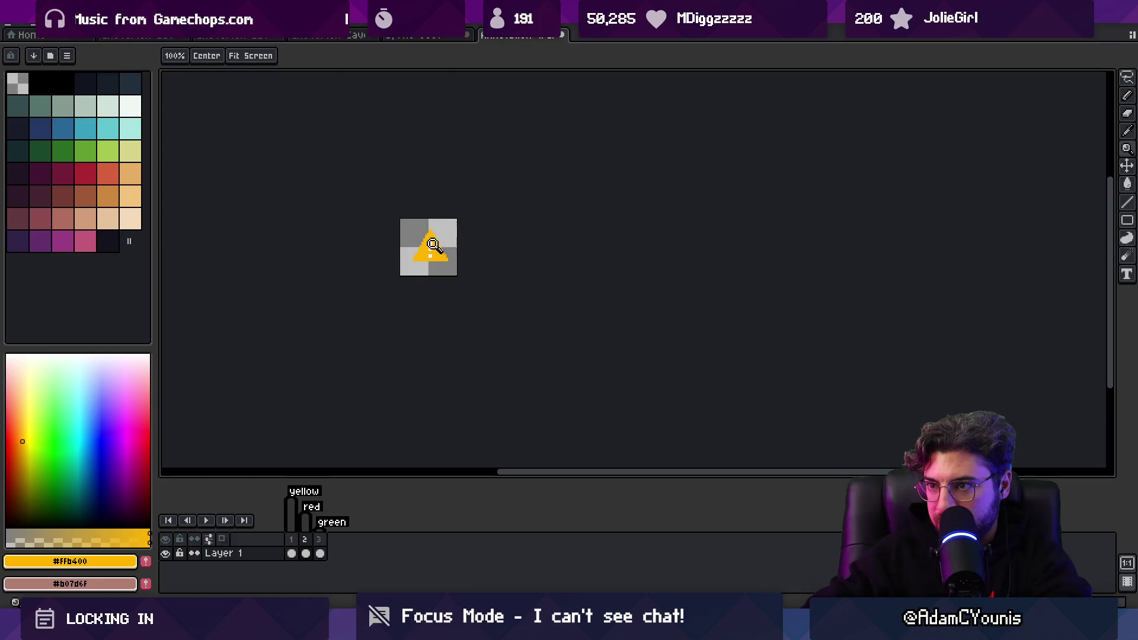
{"action": "scroll", "coordinate": [433, 244], "scroll_direction": "up", "scroll_amount": 5}
{"action": "key", "text": "b"}
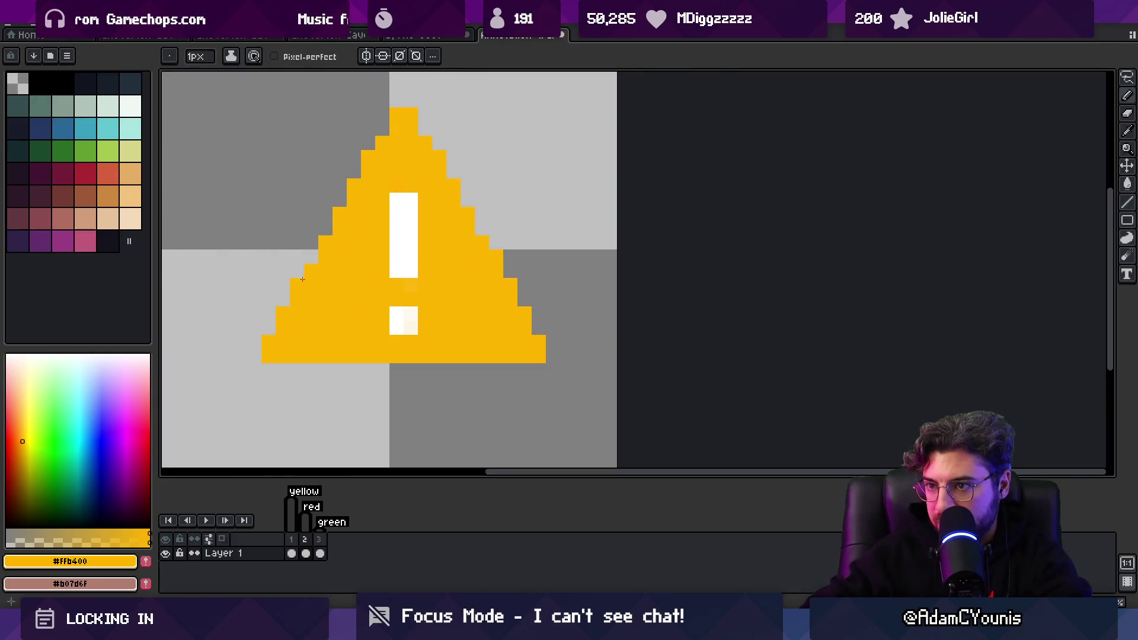
{"action": "key", "text": "z"}
{"action": "scroll", "coordinate": [395, 191], "scroll_direction": "down", "scroll_amount": 5}
{"action": "left_click", "coordinate": [448, 247]}
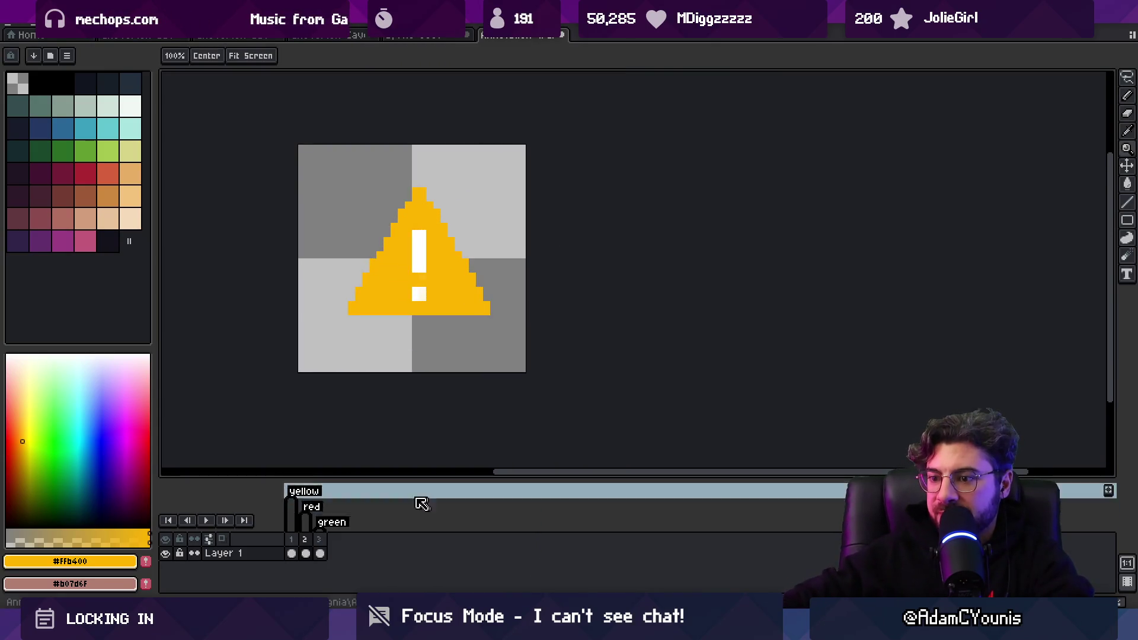
Compare the yellow first frame with the third frame, then go to the red-tagged second frame
{"action": "left_click", "coordinate": [292, 554]}
{"action": "left_click", "coordinate": [321, 555]}
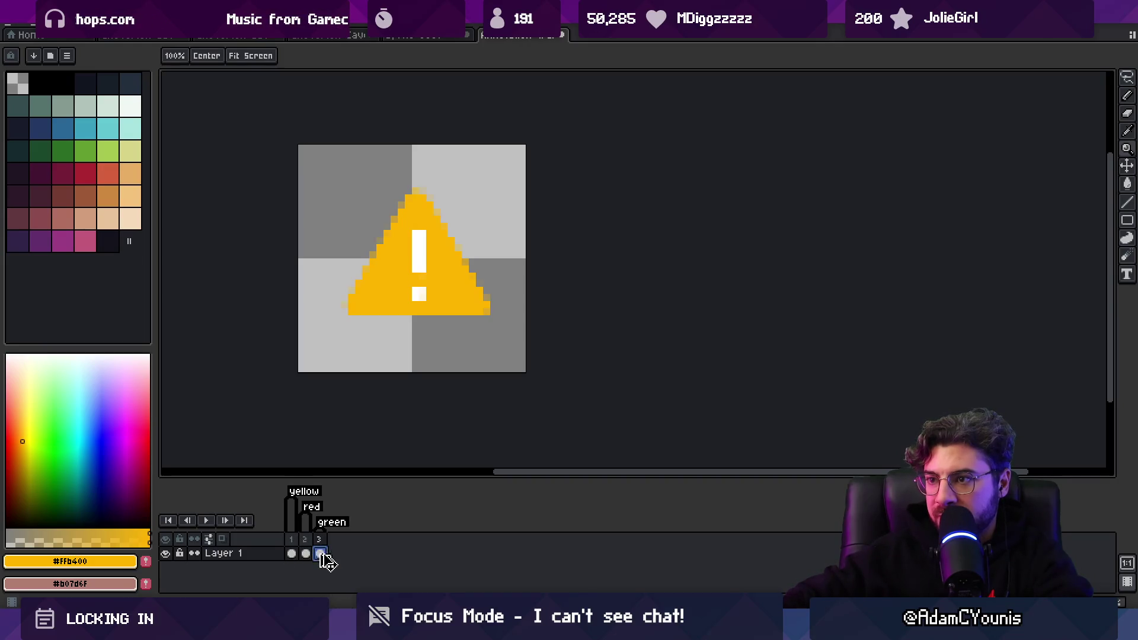
{"action": "left_click", "coordinate": [292, 554]}
{"action": "left_click", "coordinate": [307, 555]}
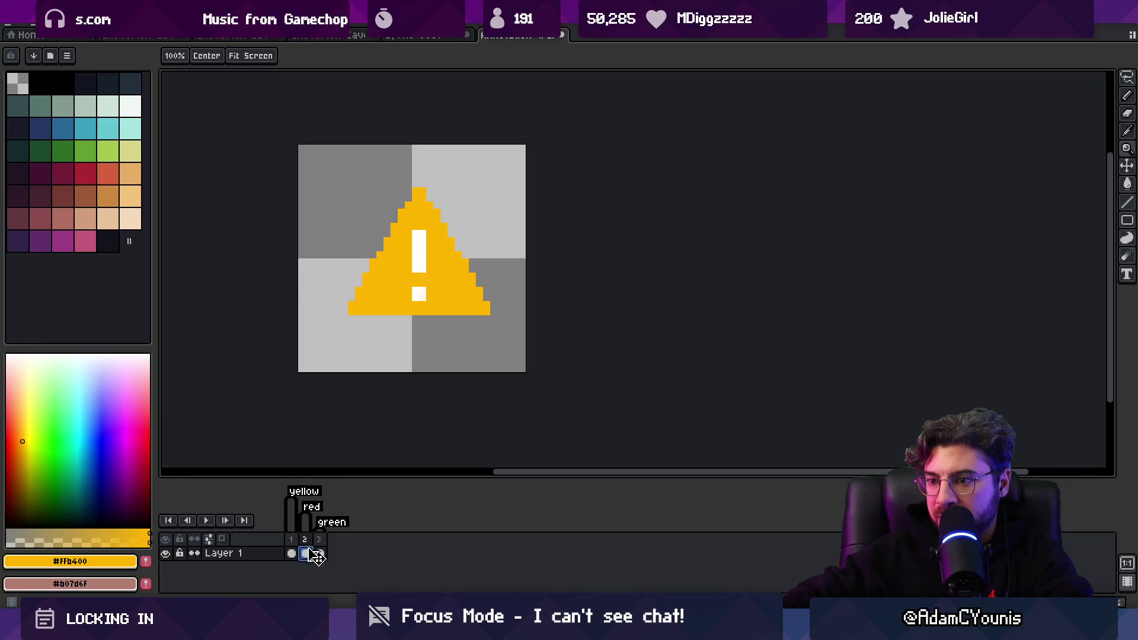
Bucket-fill frame 2's triangle with red, limiting fills to connected pixels
{"action": "left_click", "coordinate": [7, 422]}
{"action": "key", "text": "g"}
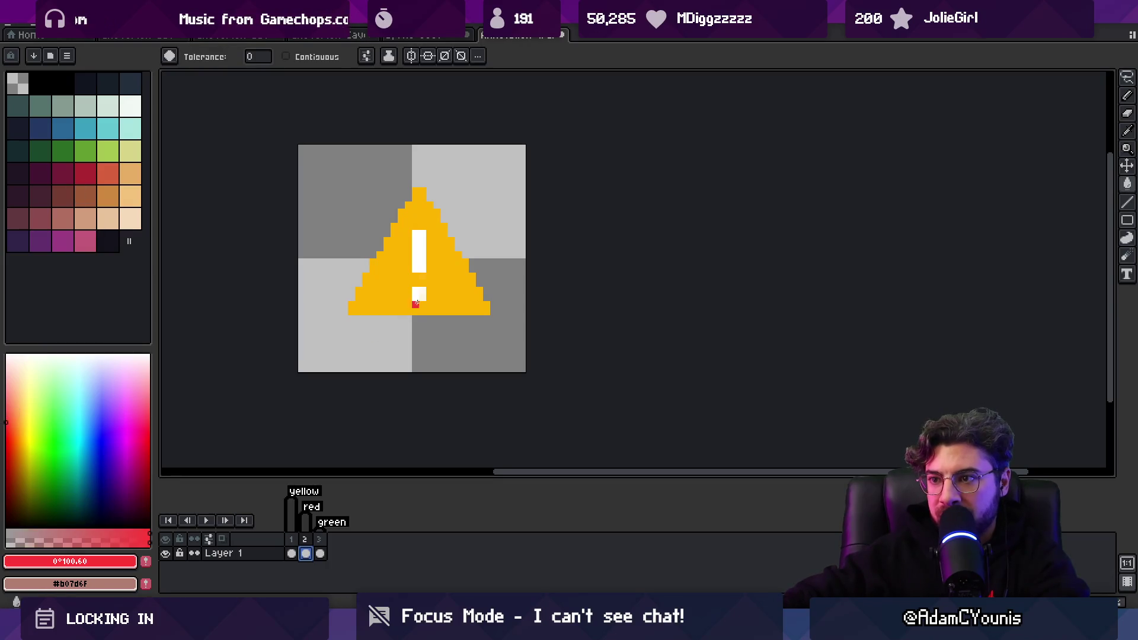
{"action": "left_click", "coordinate": [403, 284]}
{"action": "left_click", "coordinate": [287, 56]}
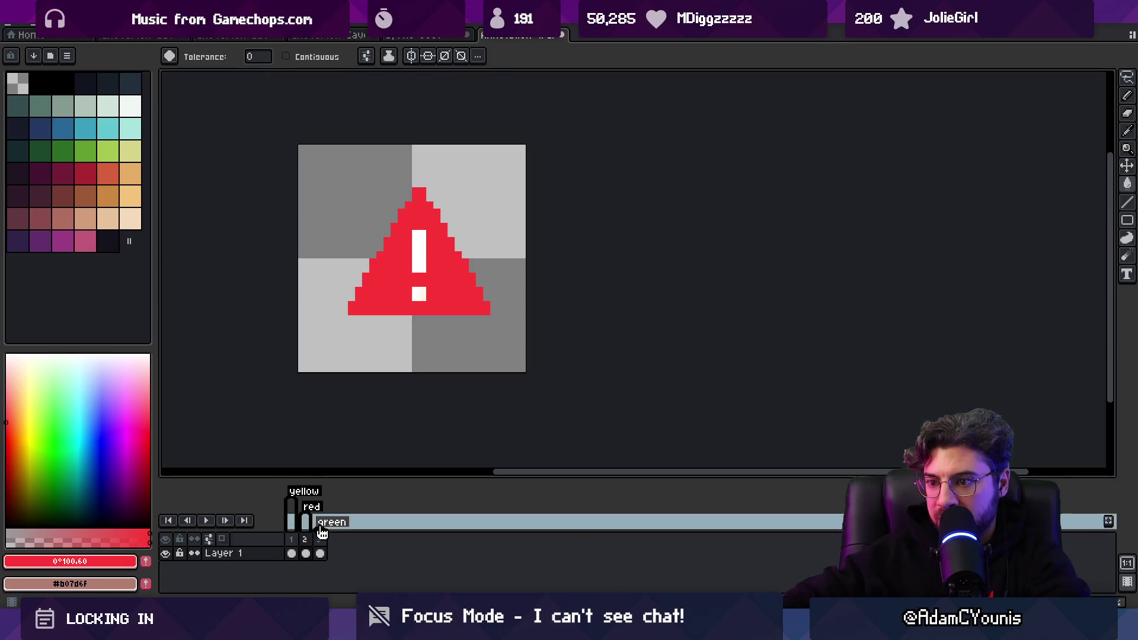
Fill frame 3's triangle with a slightly darker green
{"action": "left_click", "coordinate": [320, 553]}
{"action": "left_click", "coordinate": [54, 431]}
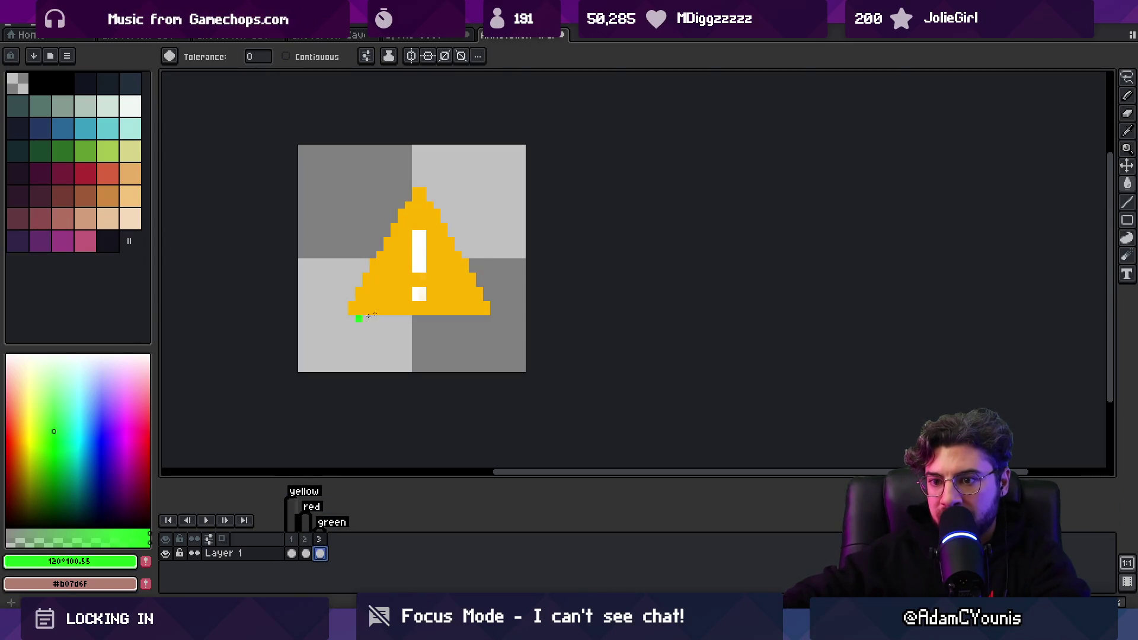
{"action": "left_click", "coordinate": [399, 290]}
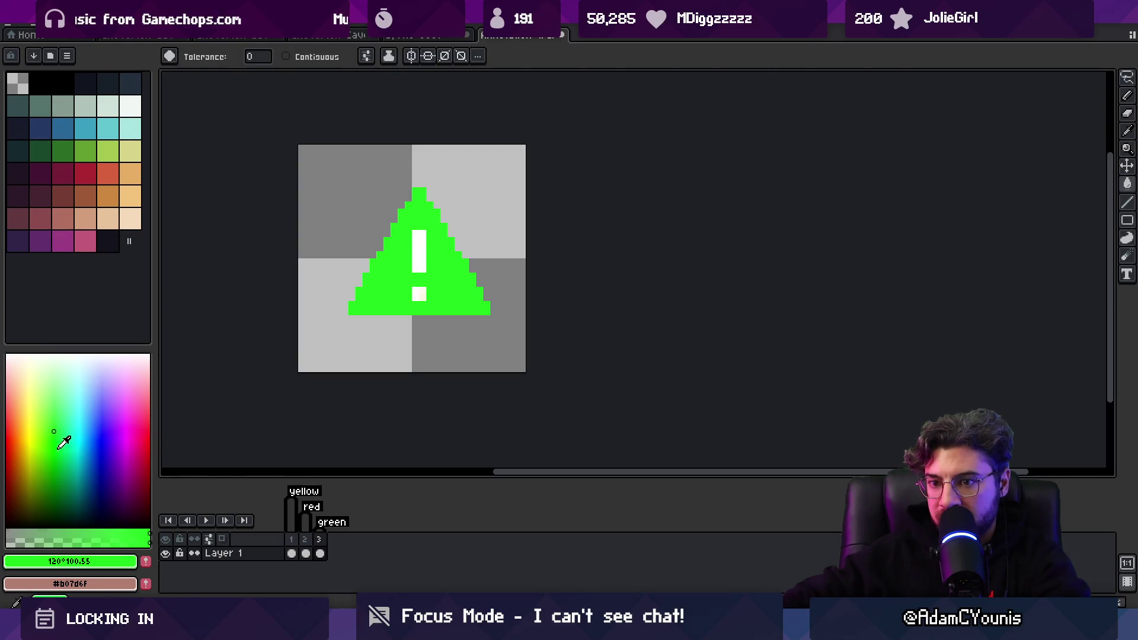
{"action": "left_click", "coordinate": [55, 451]}
{"action": "left_click", "coordinate": [379, 290]}
Flip between the yellow, red and green frames to compare the triangles
{"action": "left_click", "coordinate": [308, 537]}
{"action": "left_click", "coordinate": [293, 539]}
{"action": "left_click", "coordinate": [320, 539]}
{"action": "scroll", "coordinate": [384, 318], "scroll_direction": "down", "scroll_amount": 3}
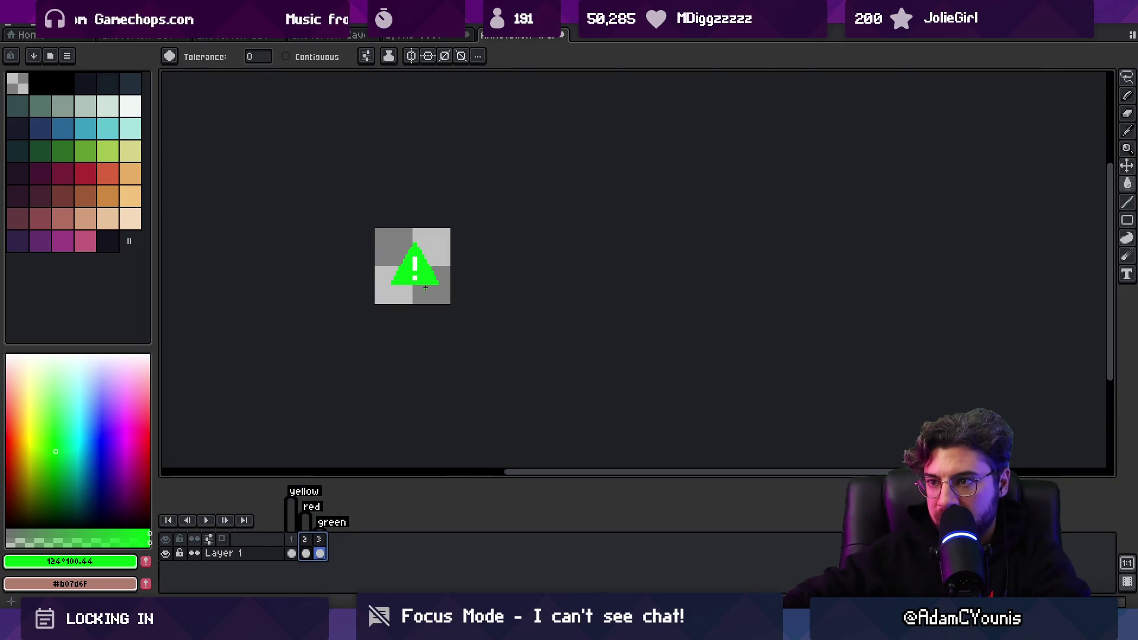
{"action": "scroll", "coordinate": [423, 273], "scroll_direction": "up", "scroll_amount": 3}
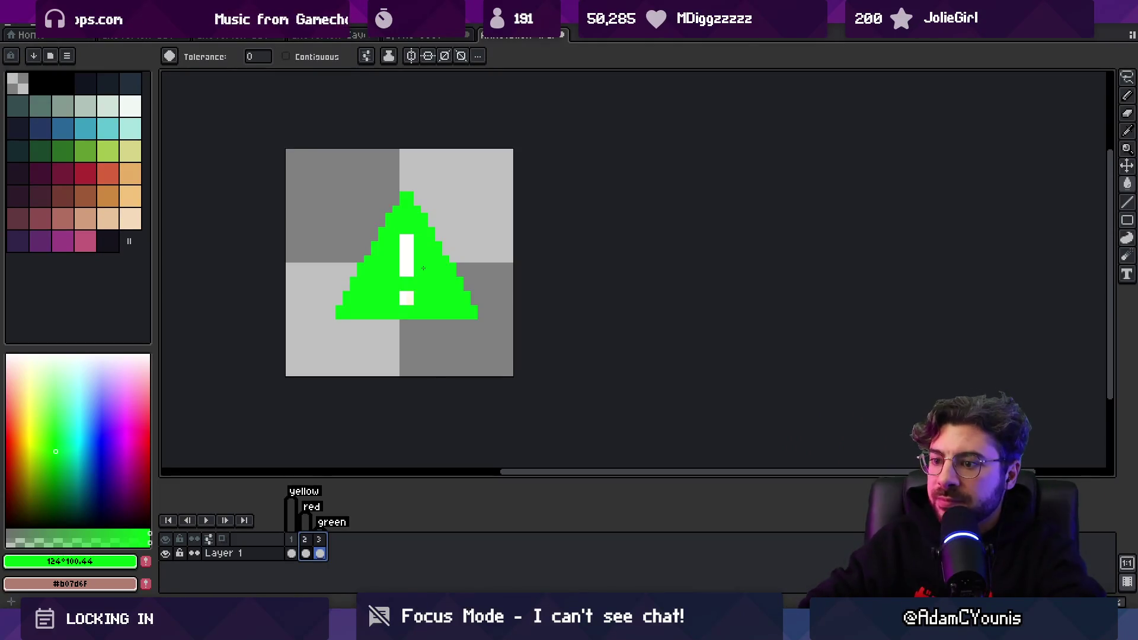
{"action": "left_click", "coordinate": [291, 553]}
{"action": "left_click", "coordinate": [306, 553]}
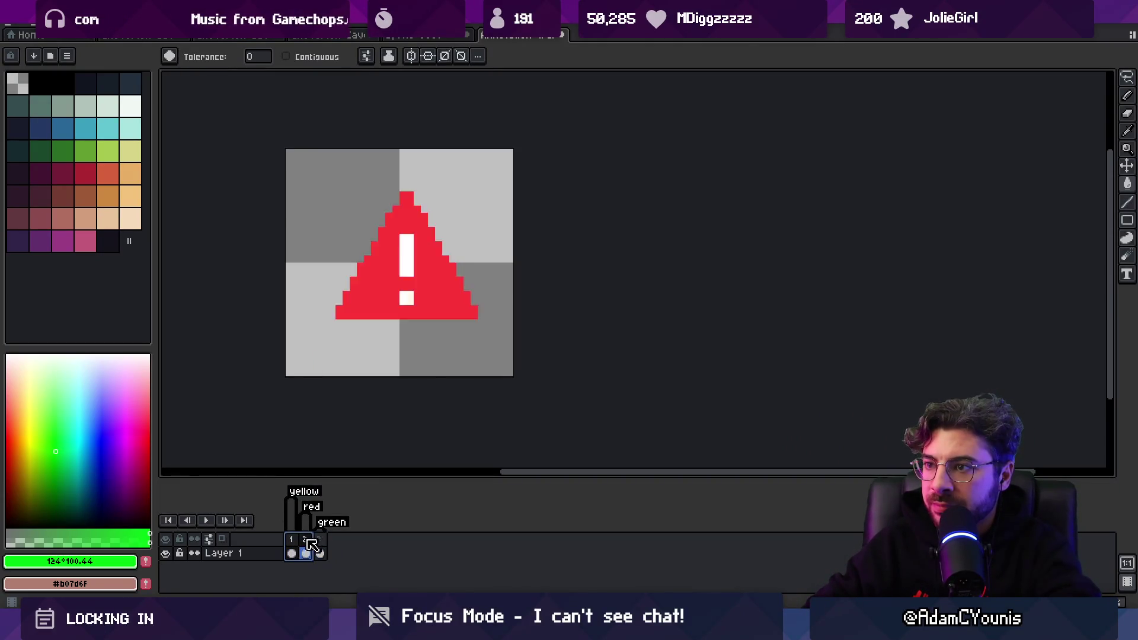
{"action": "left_click", "coordinate": [320, 553]}
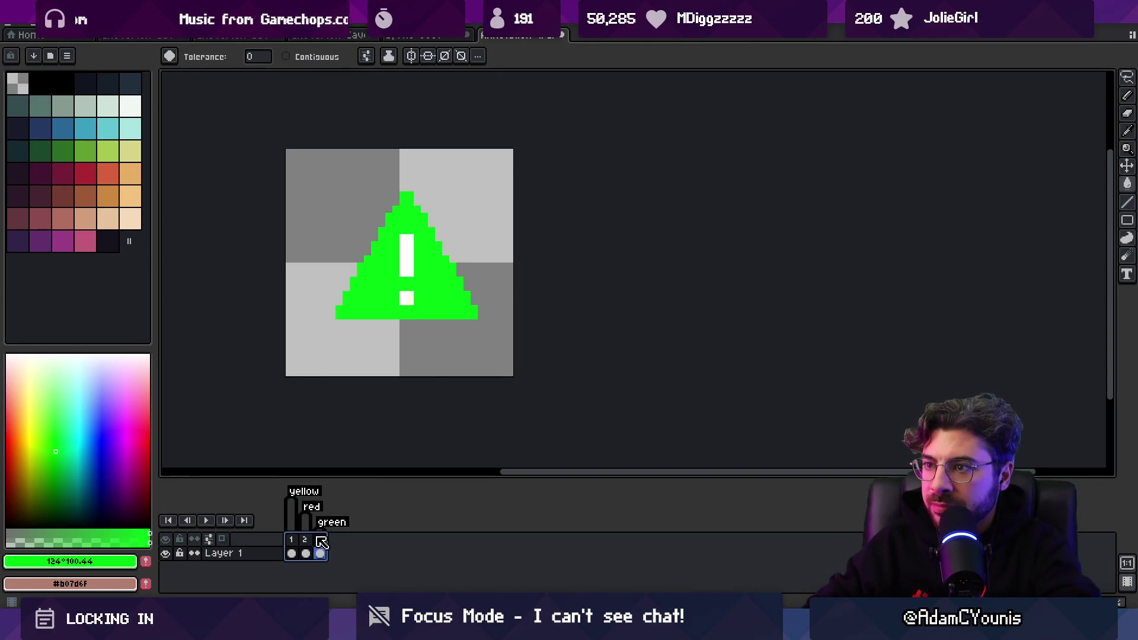
Paint over the exclamation bar in the triangle's green, leaving the white dot
{"action": "left_click", "coordinate": [407, 263], "text": "alt"}
{"action": "key", "text": "b"}
{"action": "left_click", "coordinate": [406, 215], "text": "alt"}
{"action": "left_click_drag", "start_coordinate": [407, 235], "coordinate": [404, 258]}
{"action": "left_click", "coordinate": [409, 271]}
{"action": "left_click", "coordinate": [406, 292], "text": "alt"}
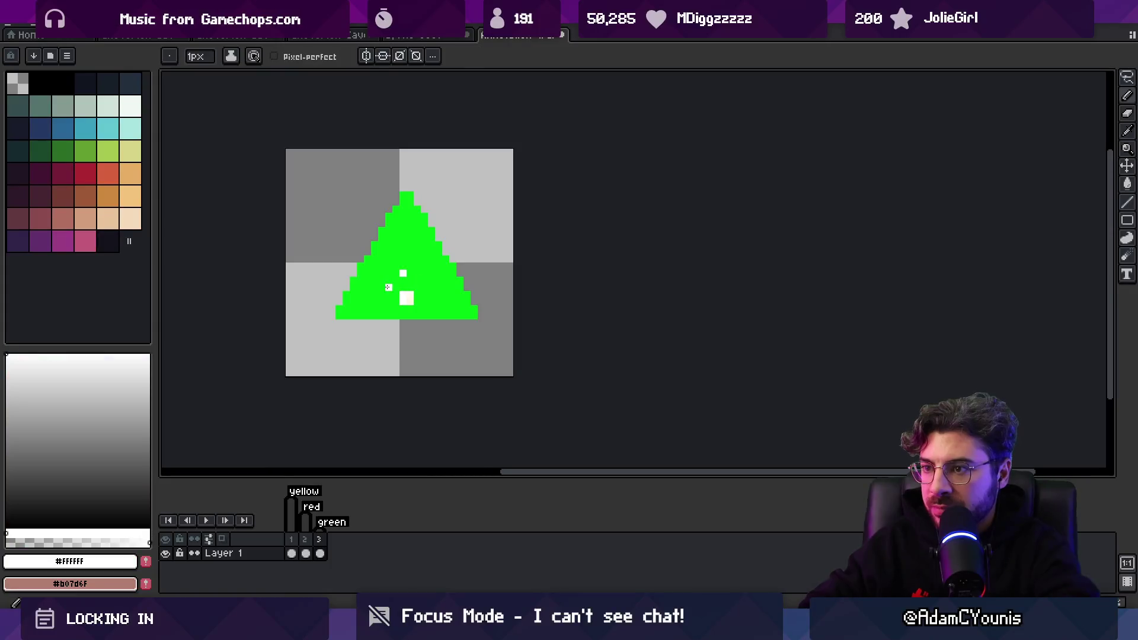
Draw a white checkmark stroke and shift it into position with a rectangular selection
{"action": "left_click_drag", "start_coordinate": [432, 258], "coordinate": [422, 254]}
{"action": "left_click", "coordinate": [422, 255], "text": "alt"}
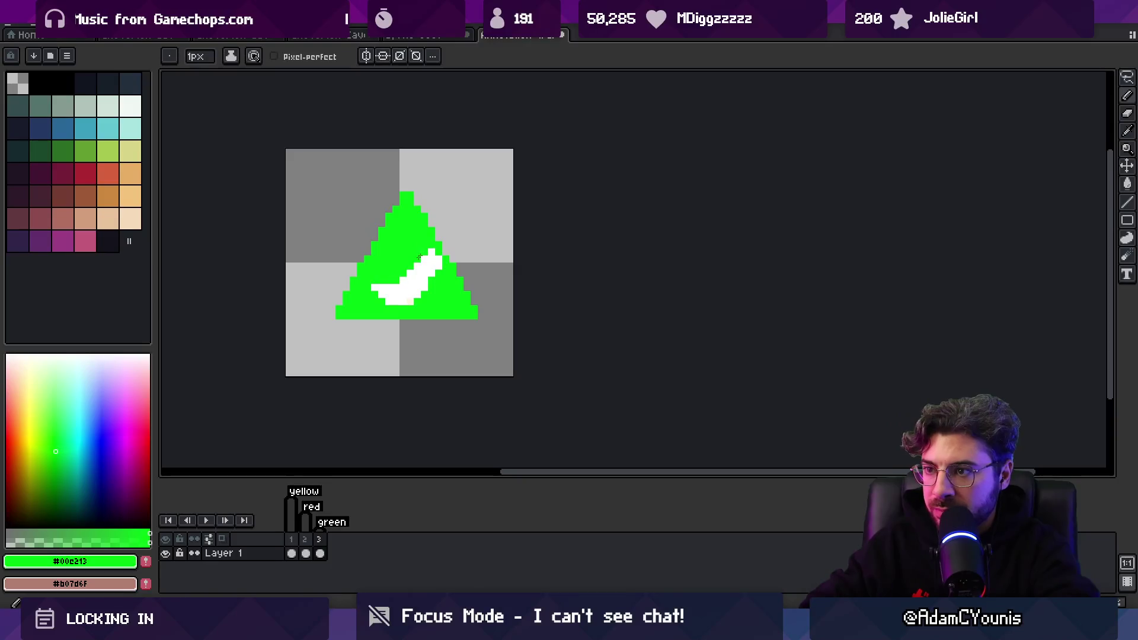
{"action": "left_click", "coordinate": [378, 285], "text": "alt"}
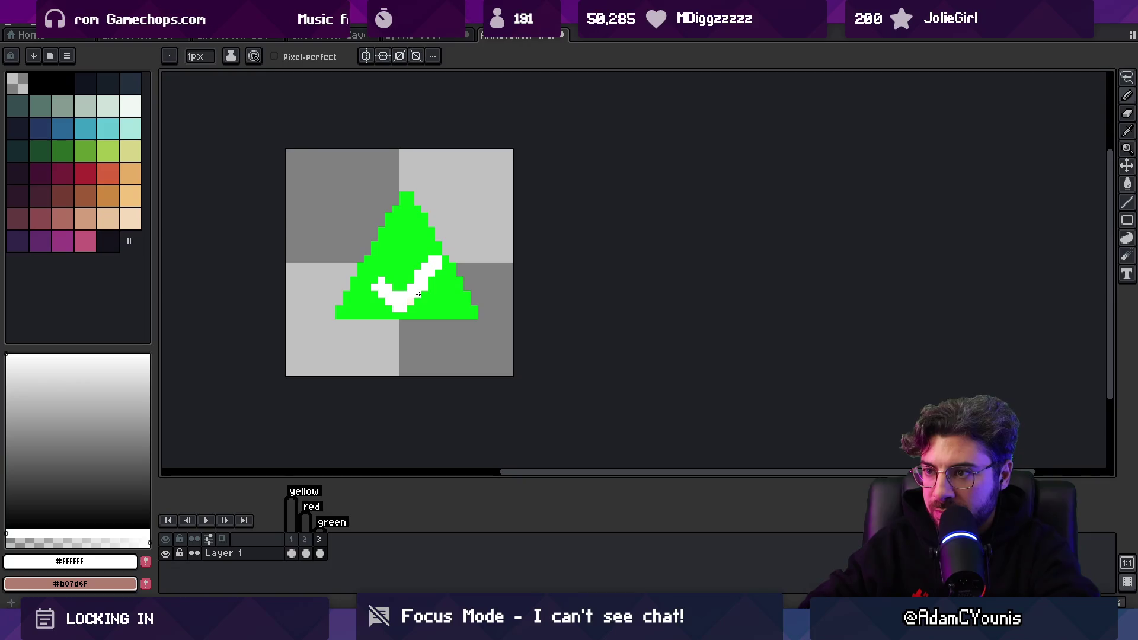
{"action": "left_click", "coordinate": [427, 244], "text": "alt"}
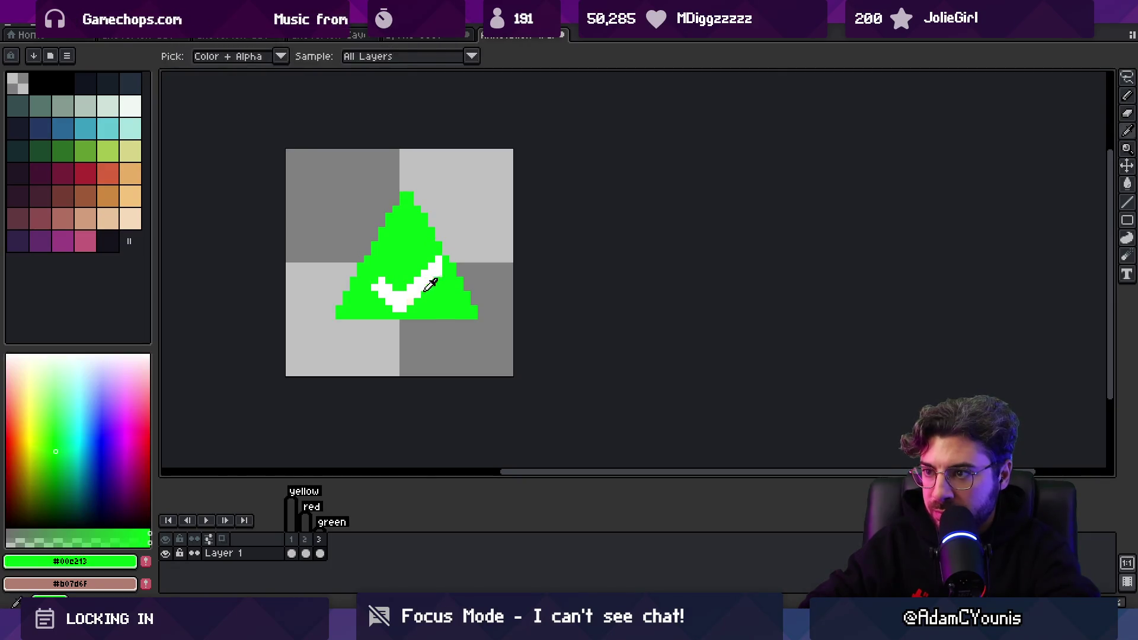
{"action": "key", "text": "m"}
{"action": "left_click_drag", "start_coordinate": [368, 315], "coordinate": [452, 237]}
{"action": "left_click_drag", "start_coordinate": [408, 292], "coordinate": [415, 291]}
{"action": "key", "text": "Return"}
Tidy the checkmark's lower-right edge with green pixels
{"action": "key", "text": "z"}
{"action": "scroll", "coordinate": [380, 256], "scroll_direction": "down", "scroll_amount": 4}
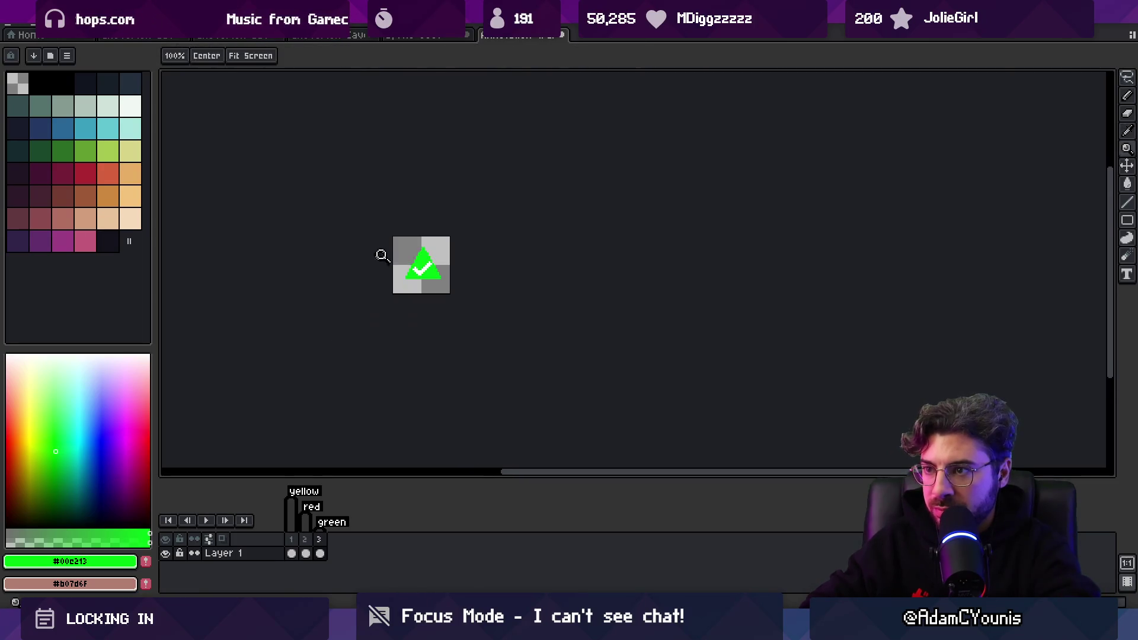
{"action": "scroll", "coordinate": [433, 266], "scroll_direction": "up", "scroll_amount": 4}
{"action": "key", "text": "b"}
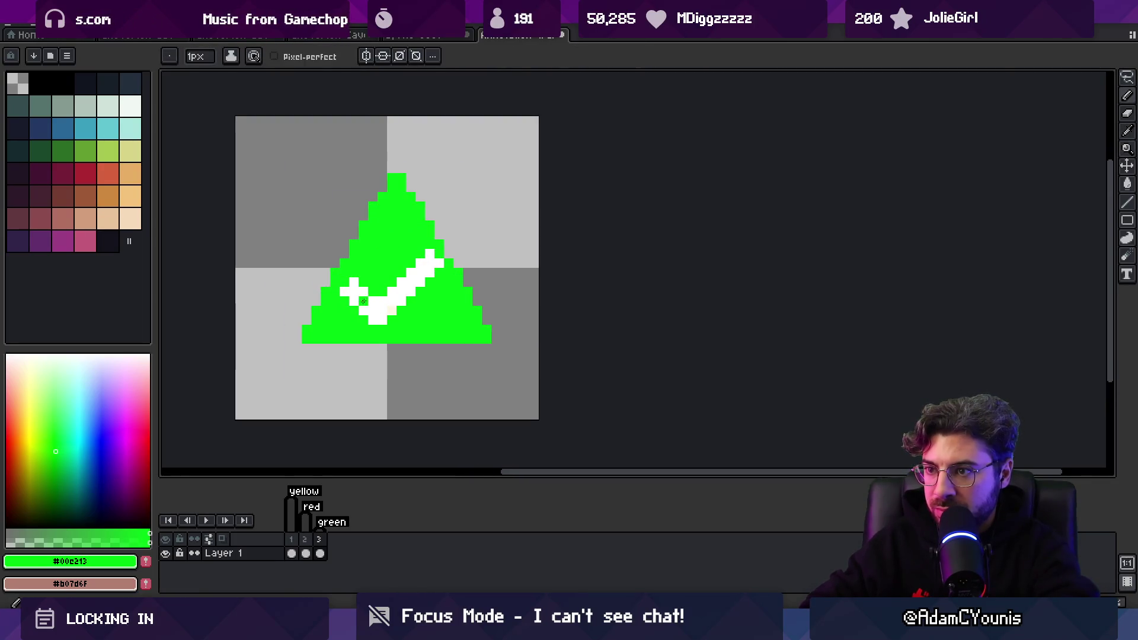
{"action": "left_click", "coordinate": [371, 291], "text": "alt"}
{"action": "scroll", "coordinate": [383, 269], "scroll_direction": "down", "scroll_amount": 1}
{"action": "scroll", "coordinate": [437, 253], "scroll_direction": "up", "scroll_amount": 2}
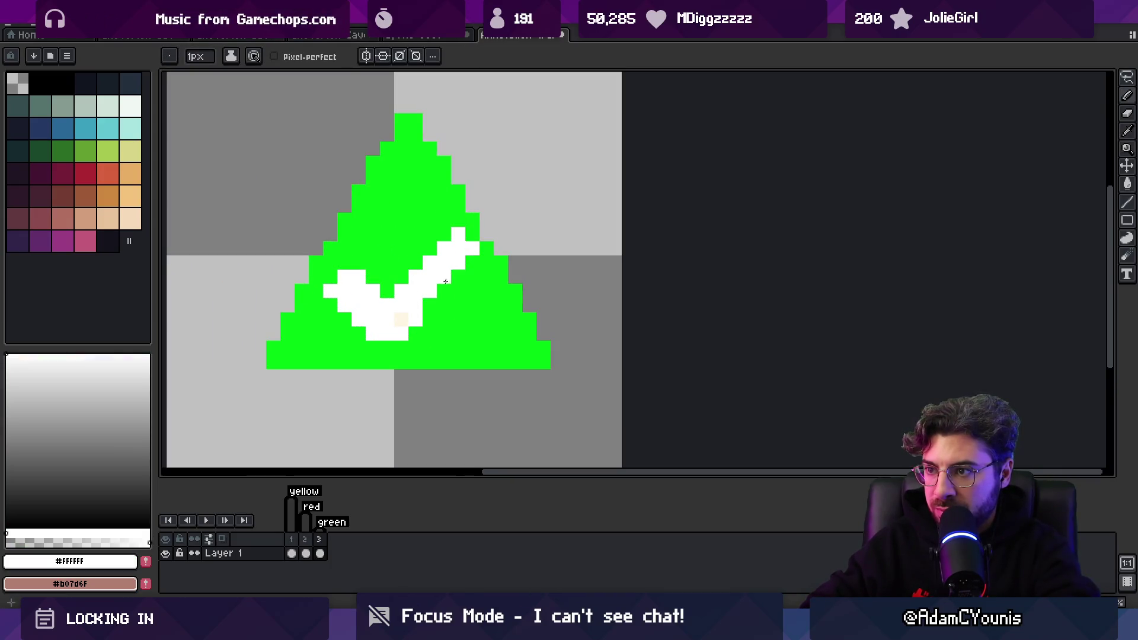
{"action": "scroll", "coordinate": [471, 257], "scroll_direction": "down", "scroll_amount": 3}
{"action": "scroll", "coordinate": [503, 233], "scroll_direction": "up", "scroll_amount": 4}
{"action": "left_click", "coordinate": [416, 344], "text": "alt"}
{"action": "left_click_drag", "start_coordinate": [416, 344], "coordinate": [521, 256]}
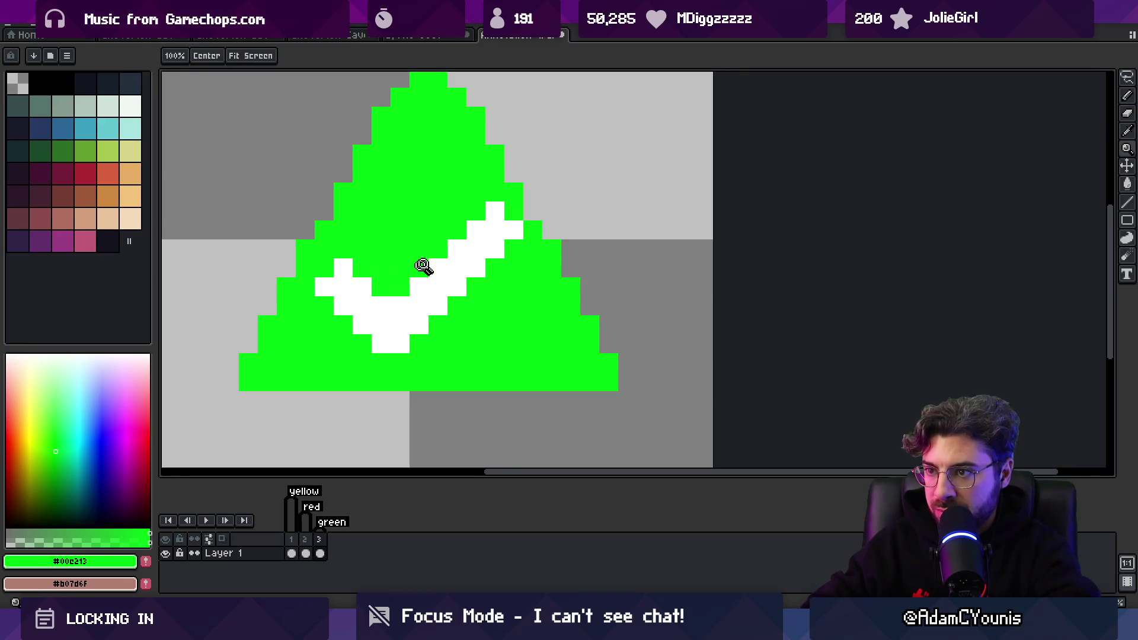
{"action": "scroll", "coordinate": [414, 269], "scroll_direction": "down", "scroll_amount": 4}
{"action": "scroll", "coordinate": [432, 291], "scroll_direction": "up", "scroll_amount": 2}
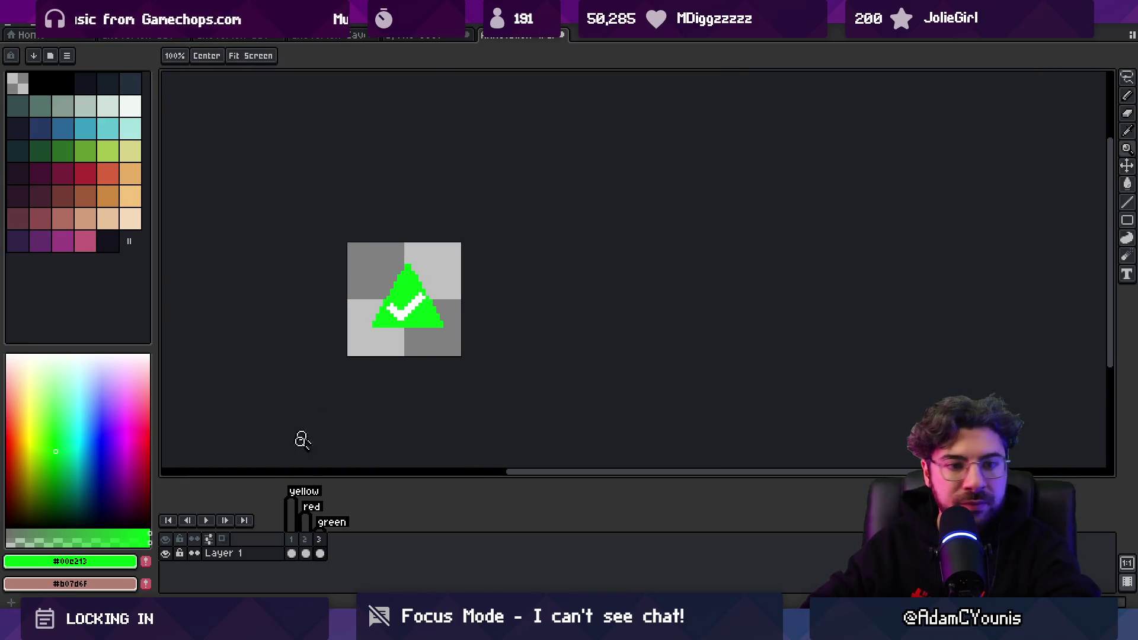
On the yellow frame, paint over the exclamation mark with the triangle's yellow
{"action": "left_click", "coordinate": [311, 507]}
{"action": "scroll", "coordinate": [421, 299], "scroll_direction": "up", "scroll_amount": 4}
{"action": "left_click", "coordinate": [447, 257], "text": "alt"}
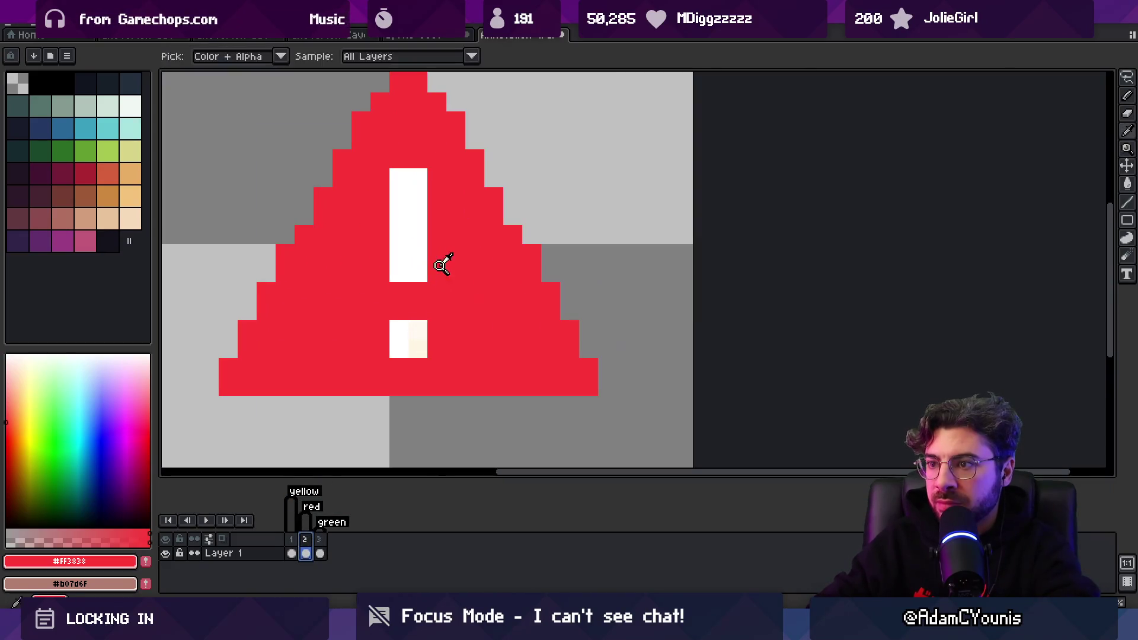
{"action": "scroll", "coordinate": [389, 221], "scroll_direction": "down", "scroll_amount": 5}
{"action": "left_click", "coordinate": [291, 553]}
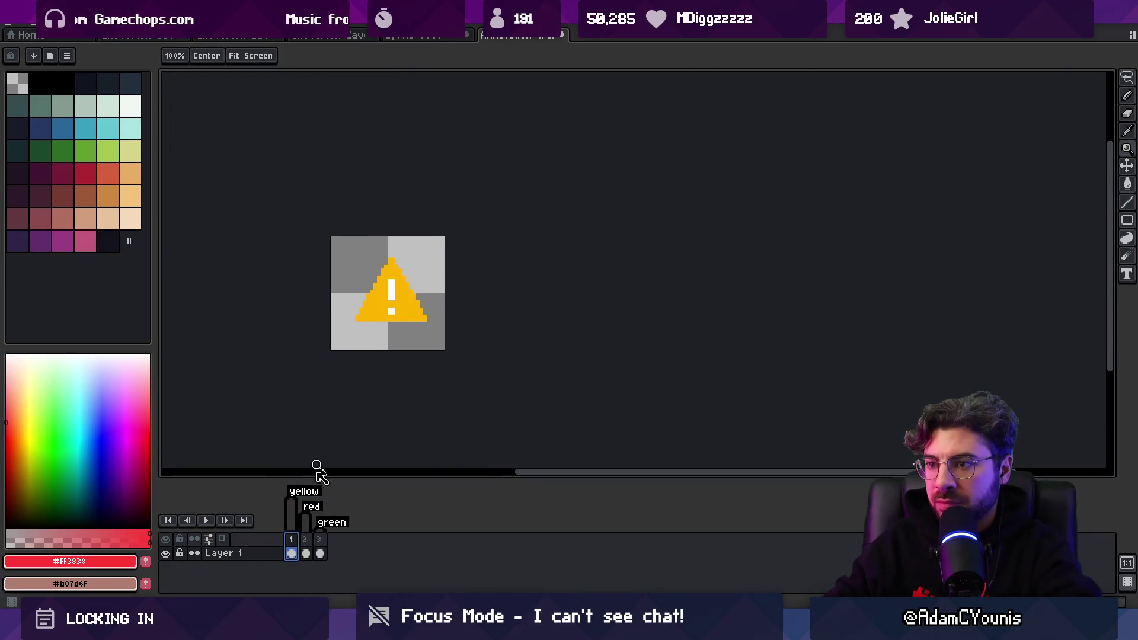
{"action": "scroll", "coordinate": [416, 293], "scroll_direction": "up", "scroll_amount": 3}
{"action": "scroll", "coordinate": [417, 293], "scroll_direction": "up", "scroll_amount": 3}
{"action": "key", "text": "b"}
{"action": "left_click", "coordinate": [408, 273], "text": "alt"}
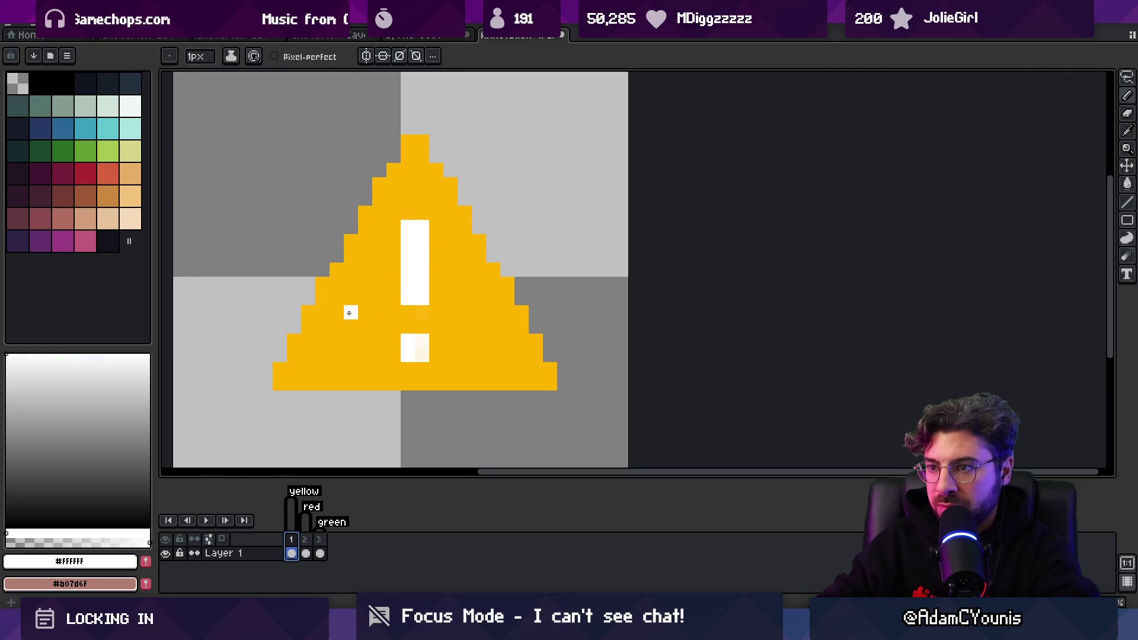
{"action": "left_click", "coordinate": [391, 278], "text": "alt"}
{"action": "mouse_move", "coordinate": [415, 228]}
{"action": "left_mouse_down"}
{"action": "mouse_move", "coordinate": [422, 350]}
{"action": "mouse_move", "coordinate": [407, 350]}
{"action": "mouse_move", "coordinate": [451, 313]}
{"action": "mouse_move", "coordinate": [404, 316]}
{"action": "left_mouse_up"}
Draw three white dots and nudge them into place with a rectangular selection
{"action": "left_click", "coordinate": [361, 319], "text": "alt"}
{"action": "left_click", "coordinate": [397, 313]}
{"action": "key", "text": "ctrl+z"}
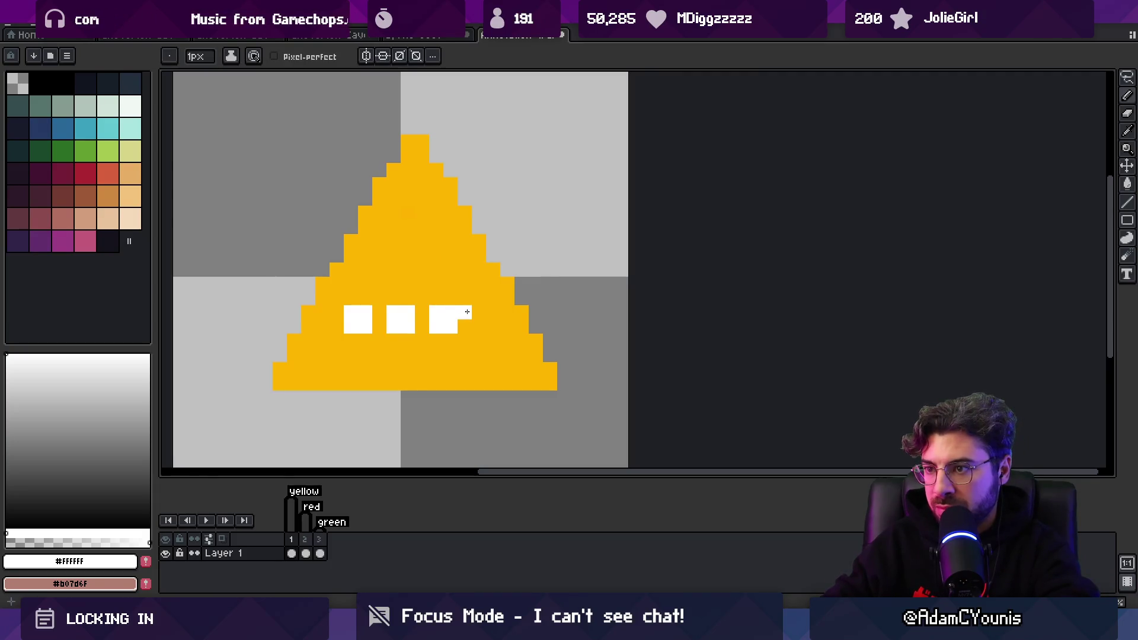
{"action": "key", "text": "ctrl+z"}
{"action": "key", "text": "m"}
{"action": "left_click_drag", "start_coordinate": [329, 276], "coordinate": [472, 376]}
{"action": "key", "text": "Right"}
{"action": "key", "text": "Right"}
{"action": "key", "text": "Up"}
{"action": "left_click_drag", "start_coordinate": [423, 319], "coordinate": [409, 315]}
{"action": "key", "text": "z"}
Review the red and green checkmark frames, then save the sprite with Ctrl+S
{"action": "scroll", "coordinate": [437, 308], "scroll_direction": "down", "scroll_amount": 5}
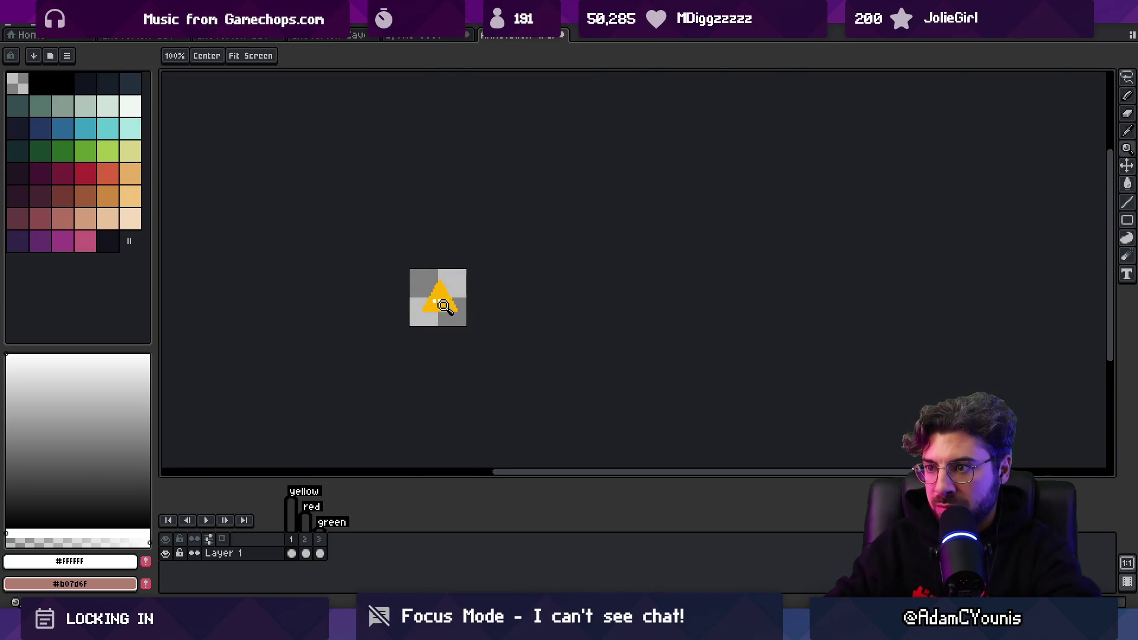
{"action": "scroll", "coordinate": [441, 306], "scroll_direction": "up", "scroll_amount": 2}
{"action": "left_click", "coordinate": [305, 539]}
{"action": "left_click", "coordinate": [319, 539]}
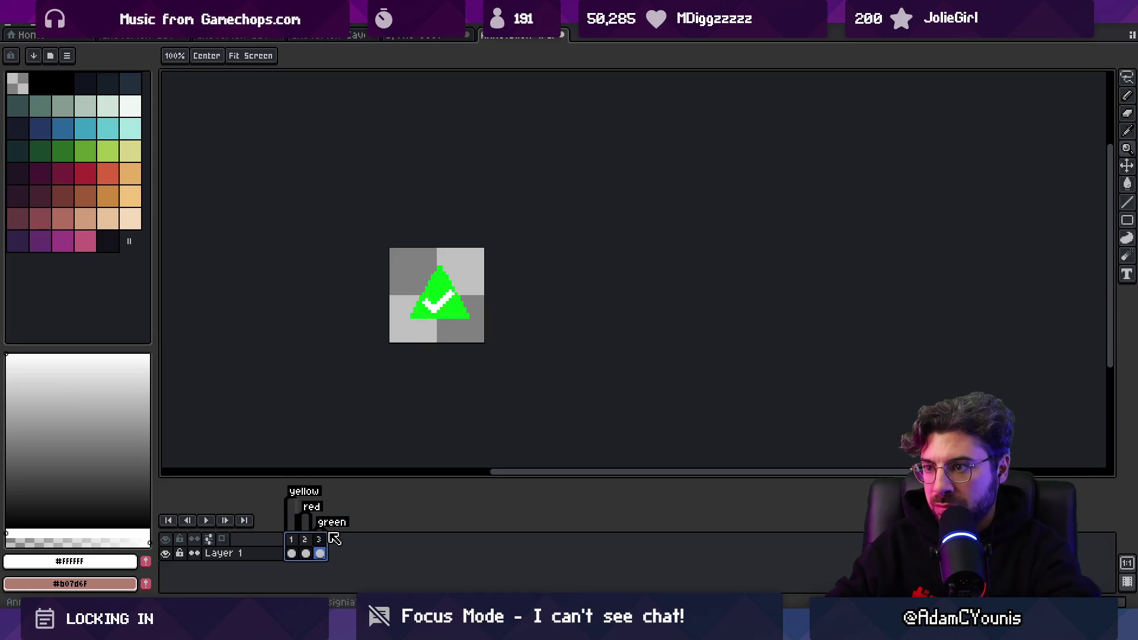
{"action": "scroll", "coordinate": [468, 287], "scroll_direction": "up", "scroll_amount": 4}
{"action": "key", "text": "v"}
{"action": "key", "text": "ctrl+s"}
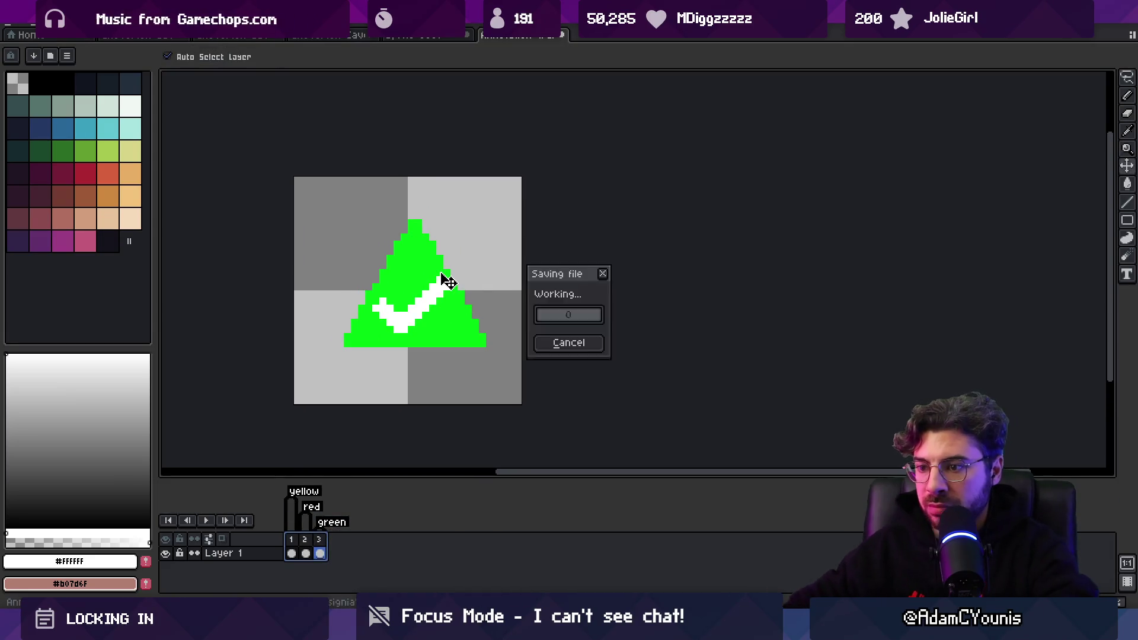
Back in Unity, open the Annotation Warning sprite for editing
{"action": "key", "text": "z"}
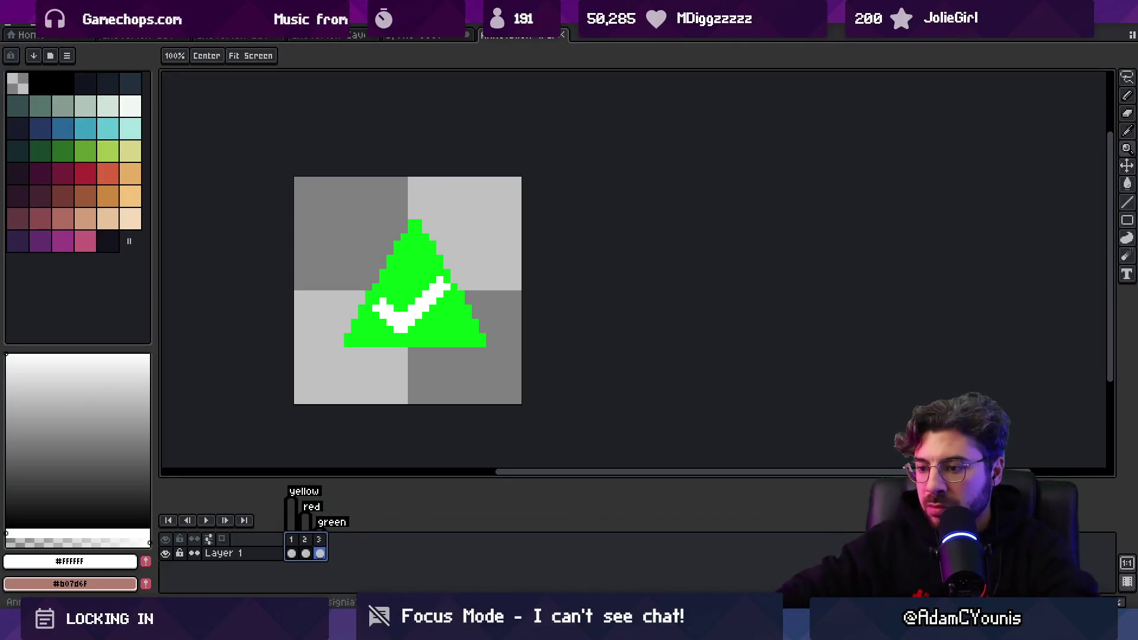
{"action": "key", "text": "alt+Tab"}
{"action": "key", "text": "alt+Tab"}
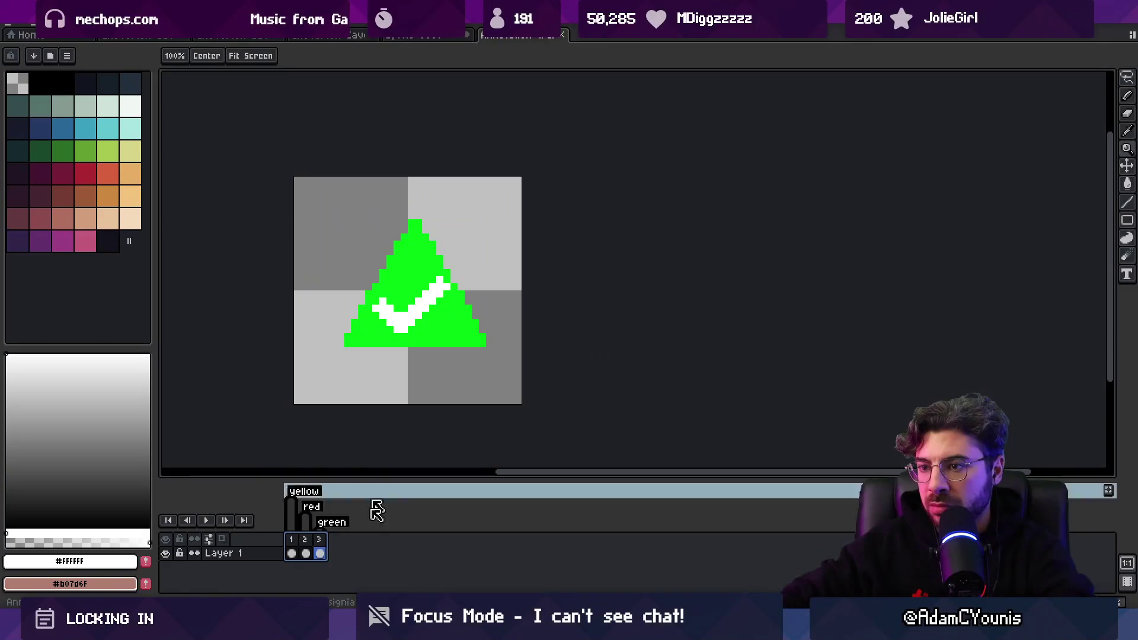
{"action": "key", "text": "alt+Tab"}
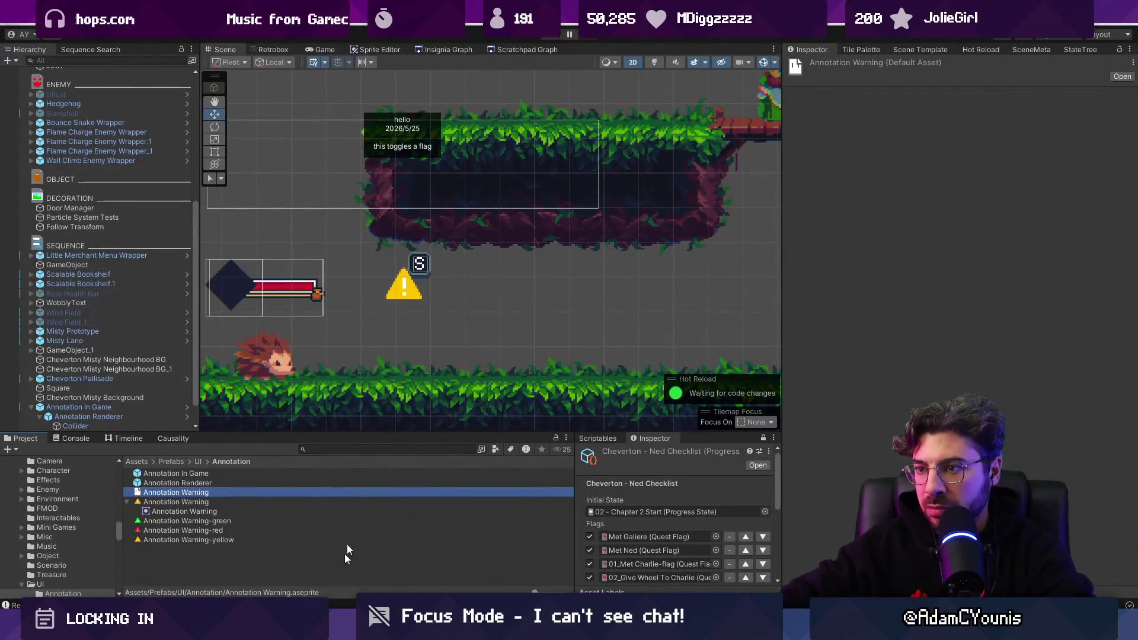
{"action": "key", "text": "alt+Tab"}
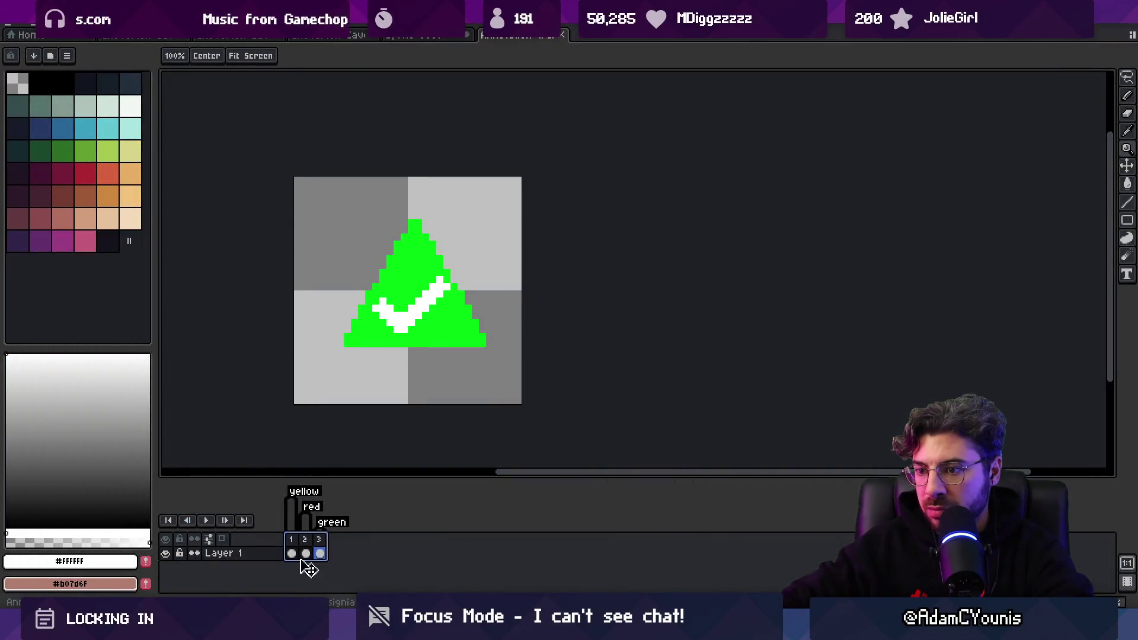
{"action": "key", "text": "alt+Tab"}
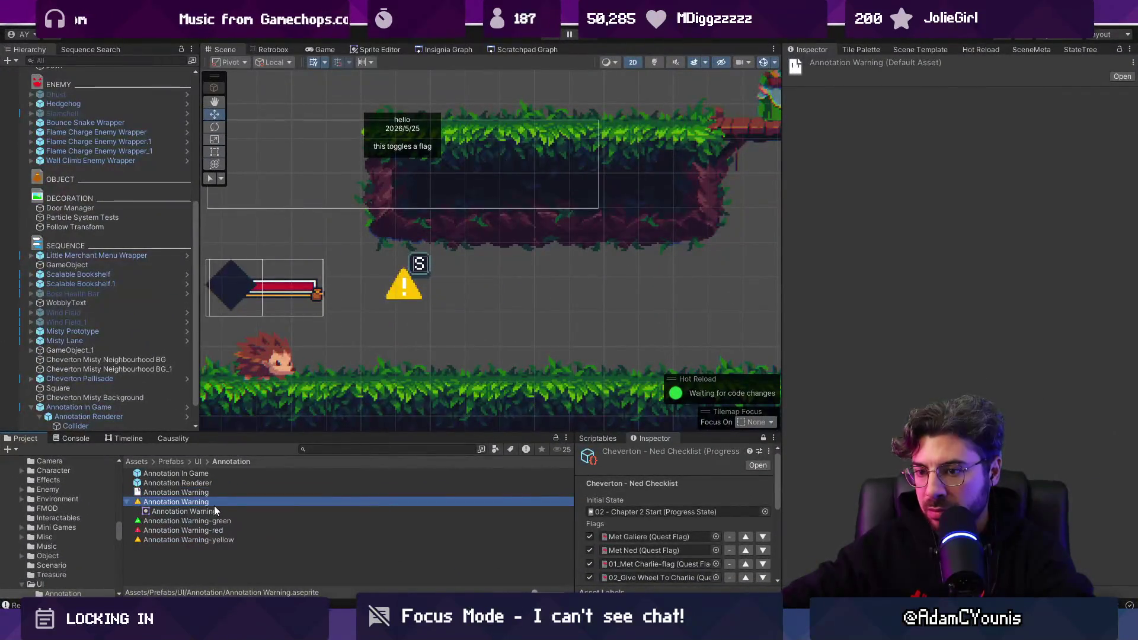
{"action": "double_click", "coordinate": [214, 505]}
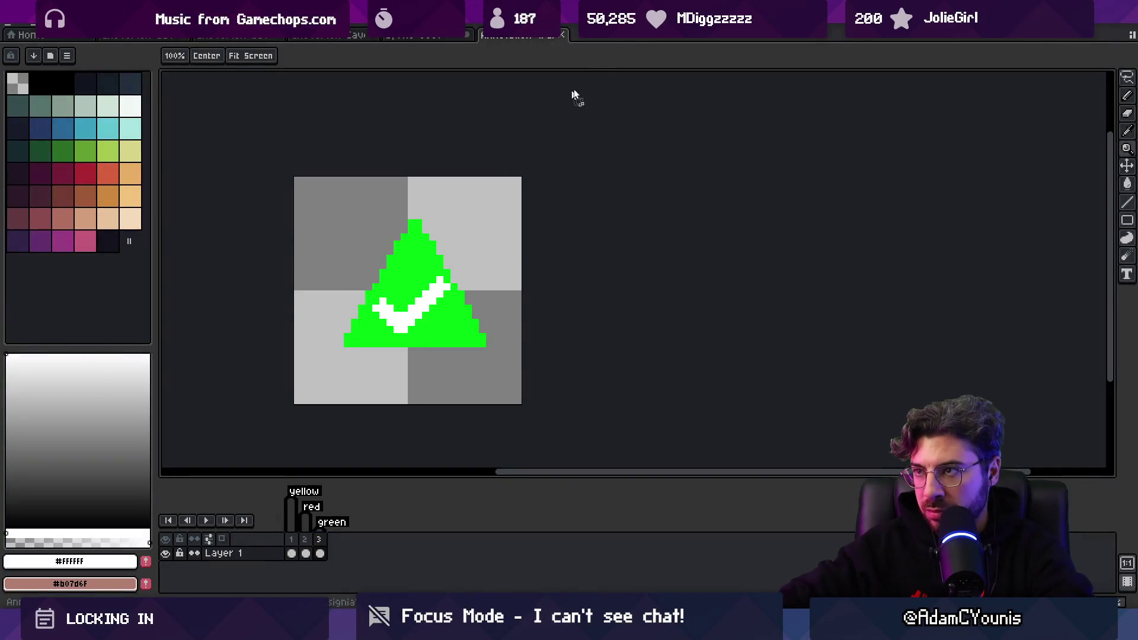
Select the triangle by inverting a background colour selection and fill it with white
{"action": "scroll", "coordinate": [632, 271], "scroll_direction": "up", "scroll_amount": 10}
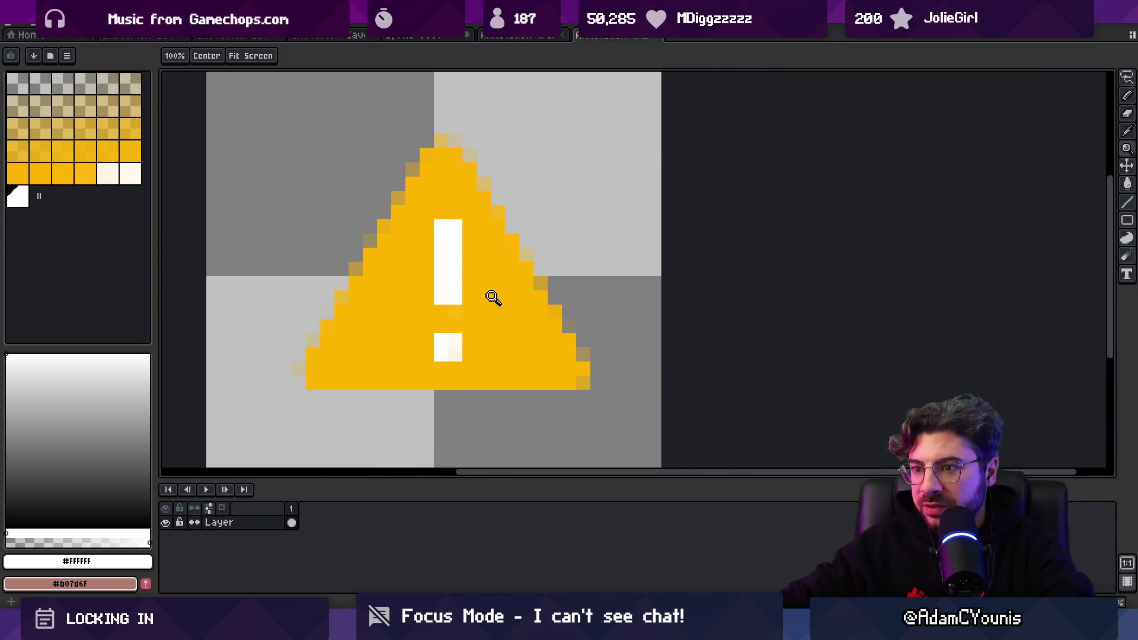
{"action": "key", "text": "w"}
{"action": "left_click", "coordinate": [324, 279]}
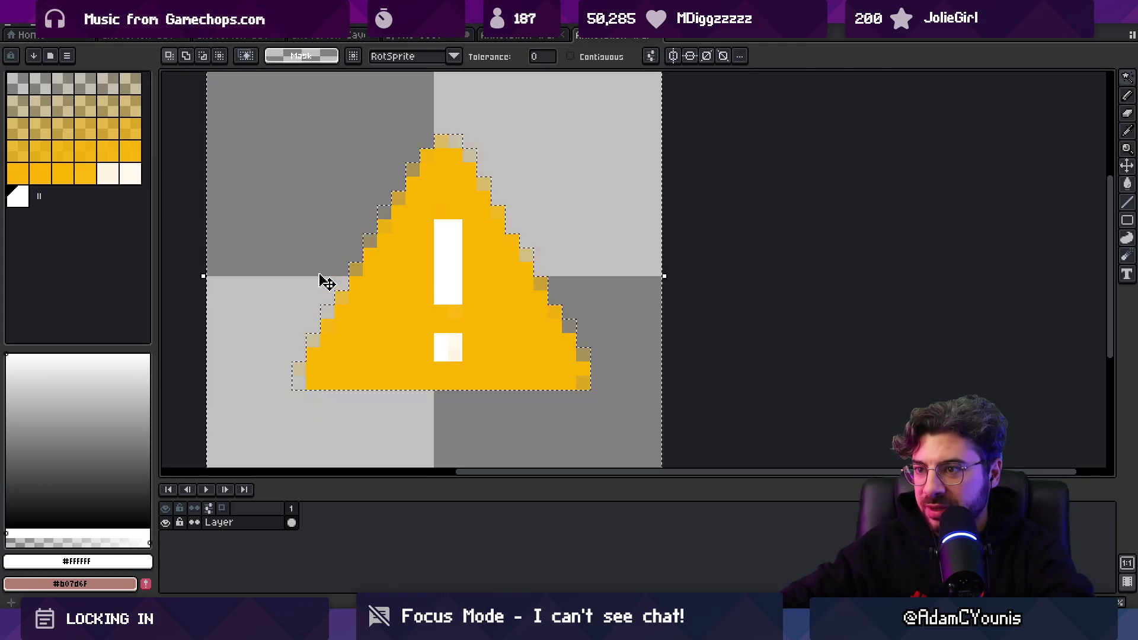
{"action": "left_click", "coordinate": [201, 18]}
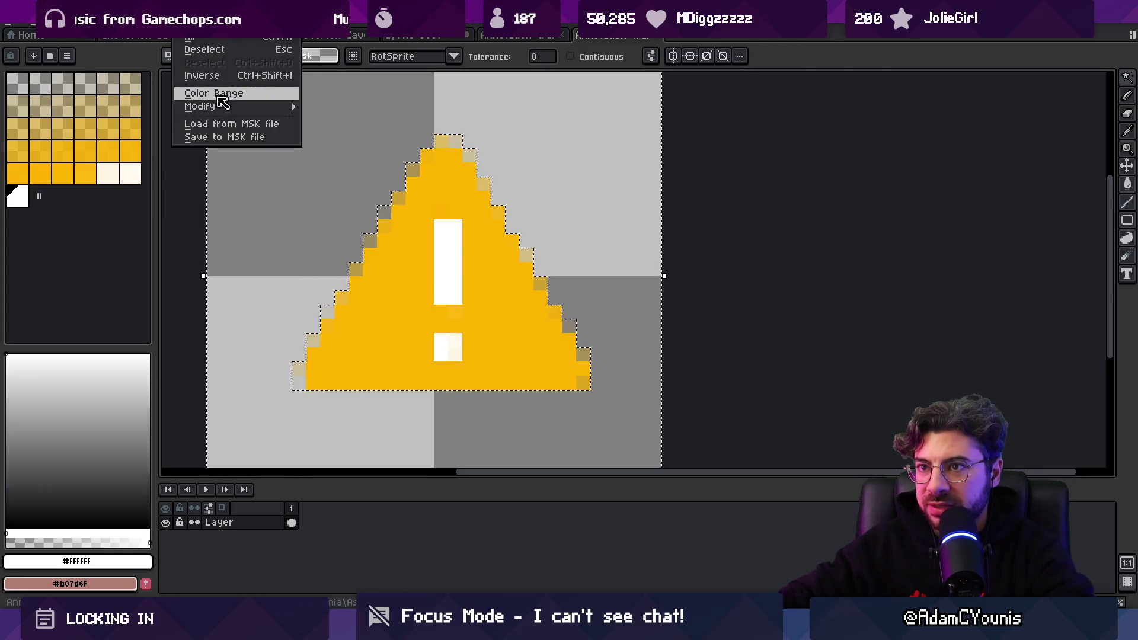
{"action": "left_click", "coordinate": [195, 79]}
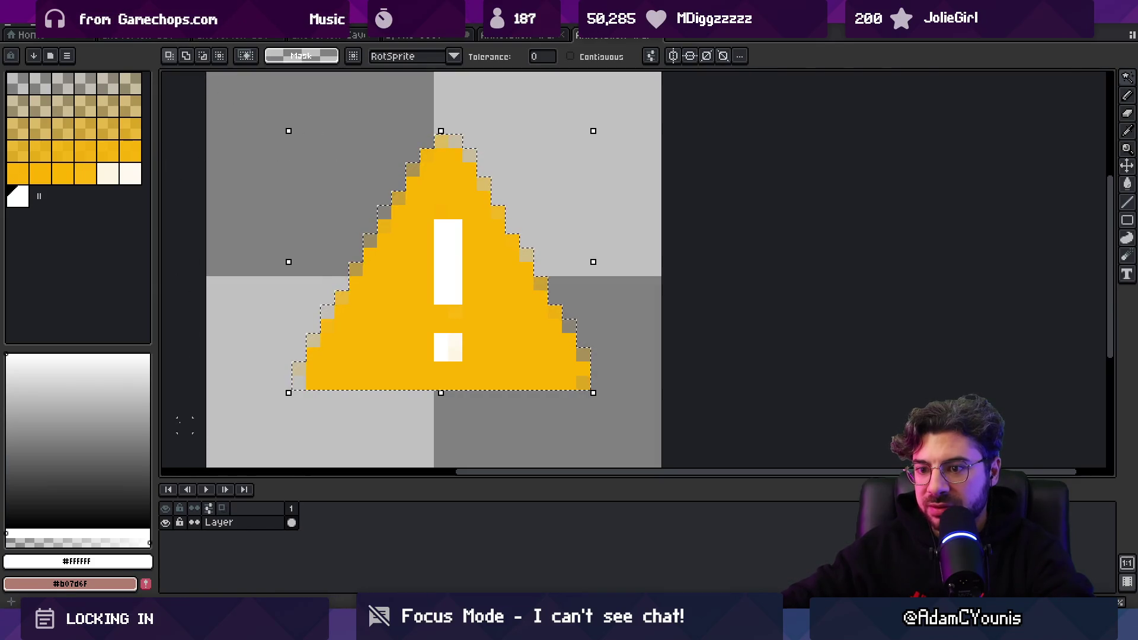
{"action": "key", "text": "g"}
{"action": "left_click", "coordinate": [378, 261]}
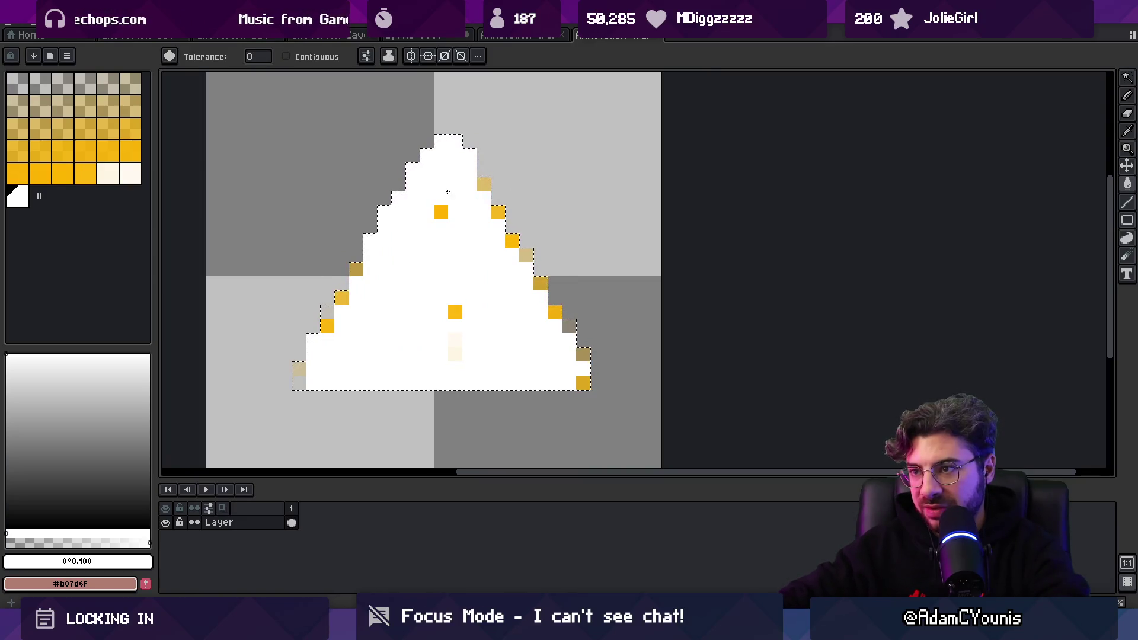
Return to the Pencil and clear the selection with Ctrl+D
{"action": "key", "text": "b"}
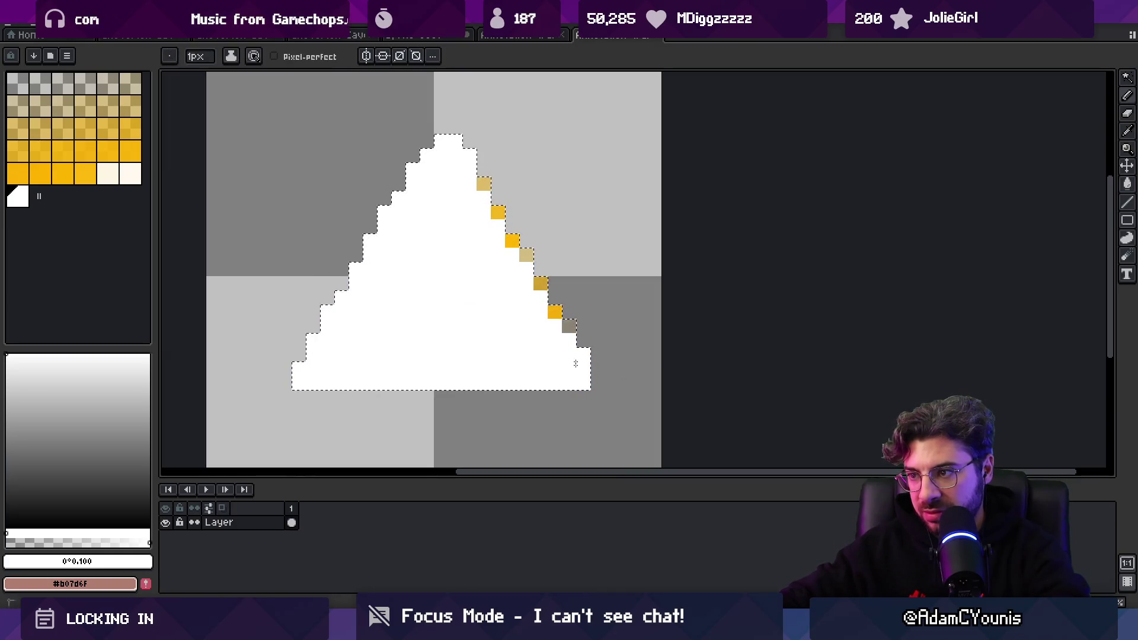
{"action": "scroll", "coordinate": [565, 298], "scroll_direction": "down", "scroll_amount": 5}
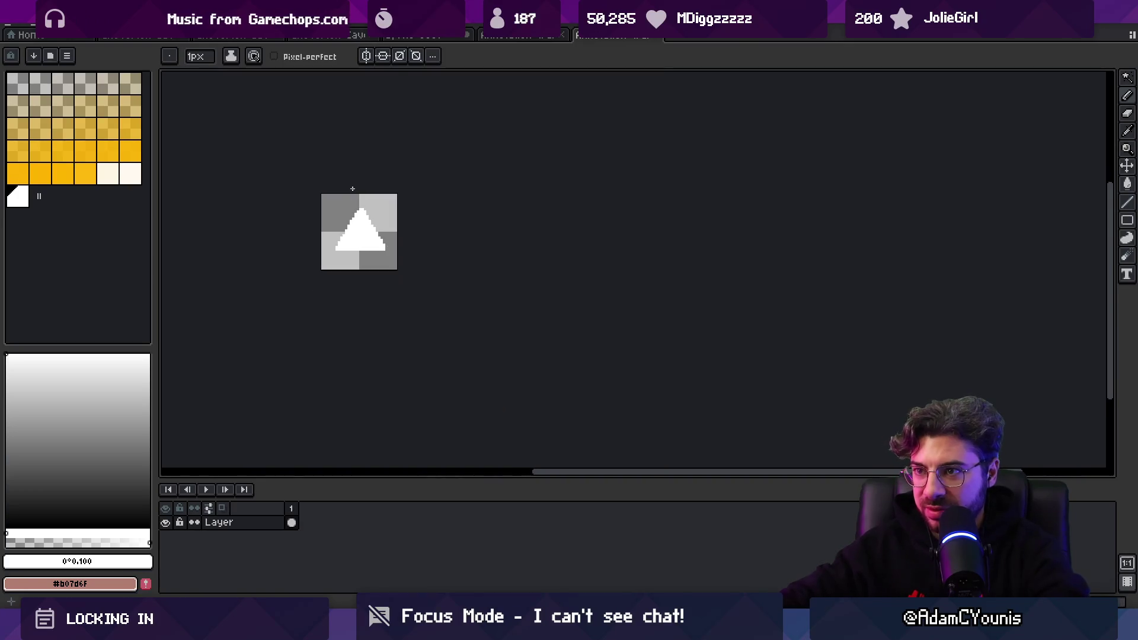
{"action": "scroll", "coordinate": [355, 184], "scroll_direction": "up", "scroll_amount": 1}
{"action": "key", "text": "ctrl+a"}
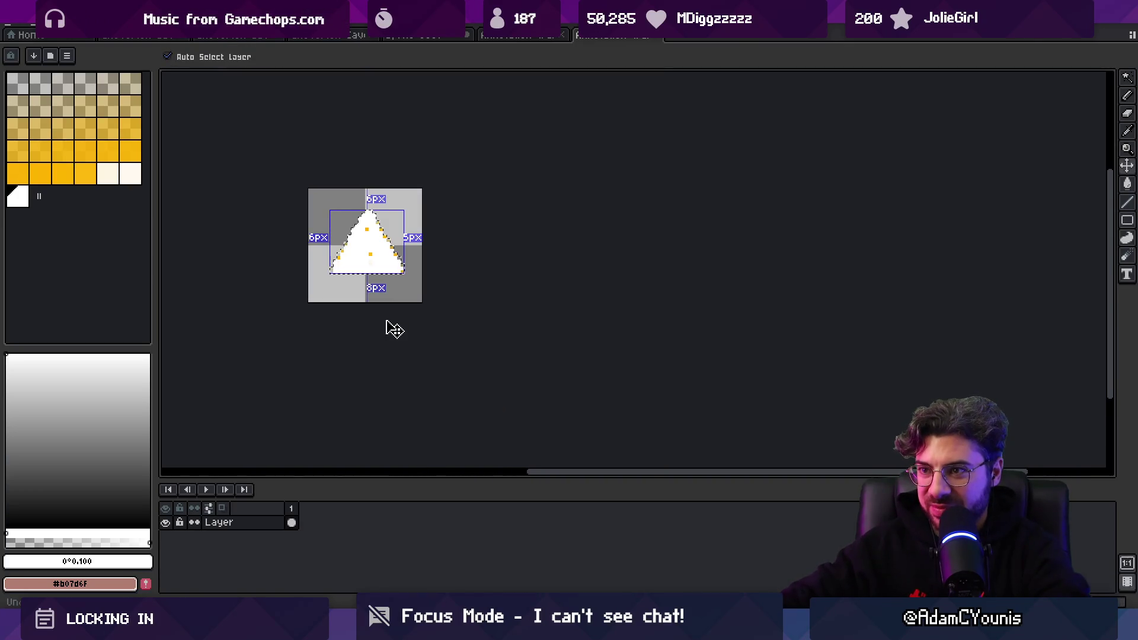
{"action": "scroll", "coordinate": [368, 247], "scroll_direction": "up", "scroll_amount": 3}
{"action": "key", "text": "b"}
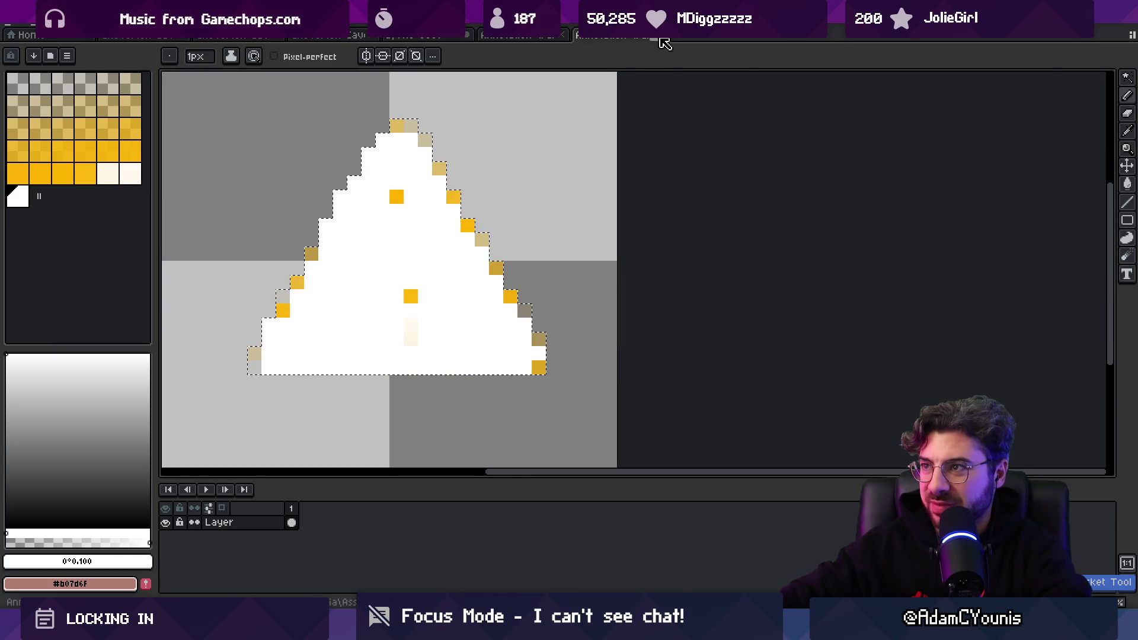
{"action": "key", "text": "ctrl+d"}
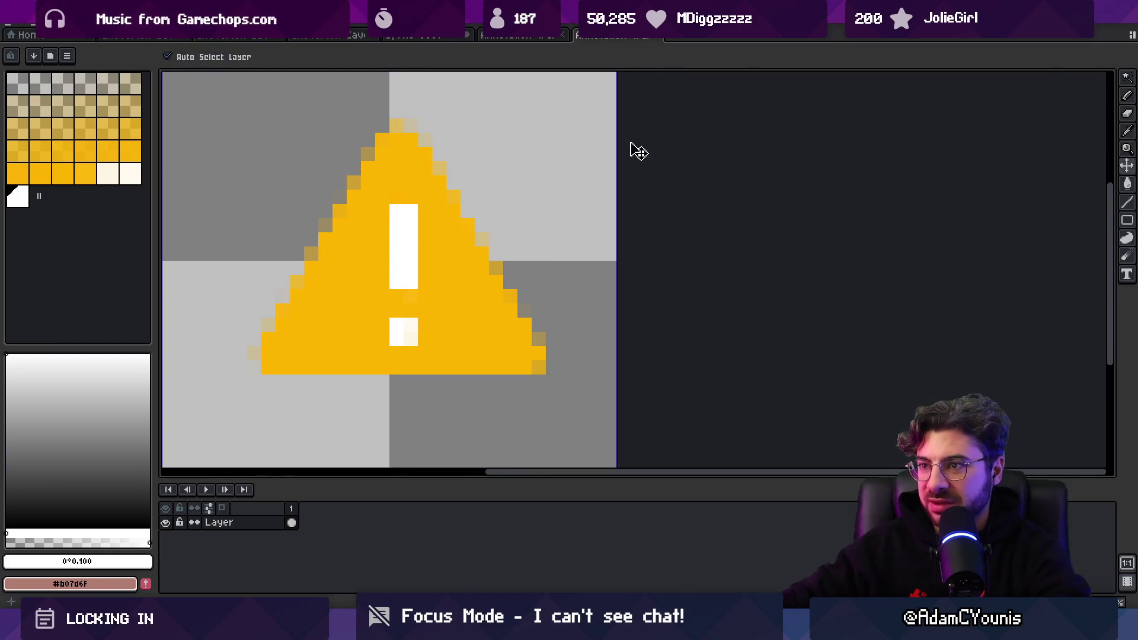
Close the exclamation warning sprite and switch back to Unity
{"action": "scroll", "coordinate": [508, 190], "scroll_direction": "down", "scroll_amount": 3}
{"action": "scroll", "coordinate": [508, 189], "scroll_direction": "down", "scroll_amount": 2}
{"action": "scroll", "coordinate": [542, 187], "scroll_direction": "up", "scroll_amount": 4}
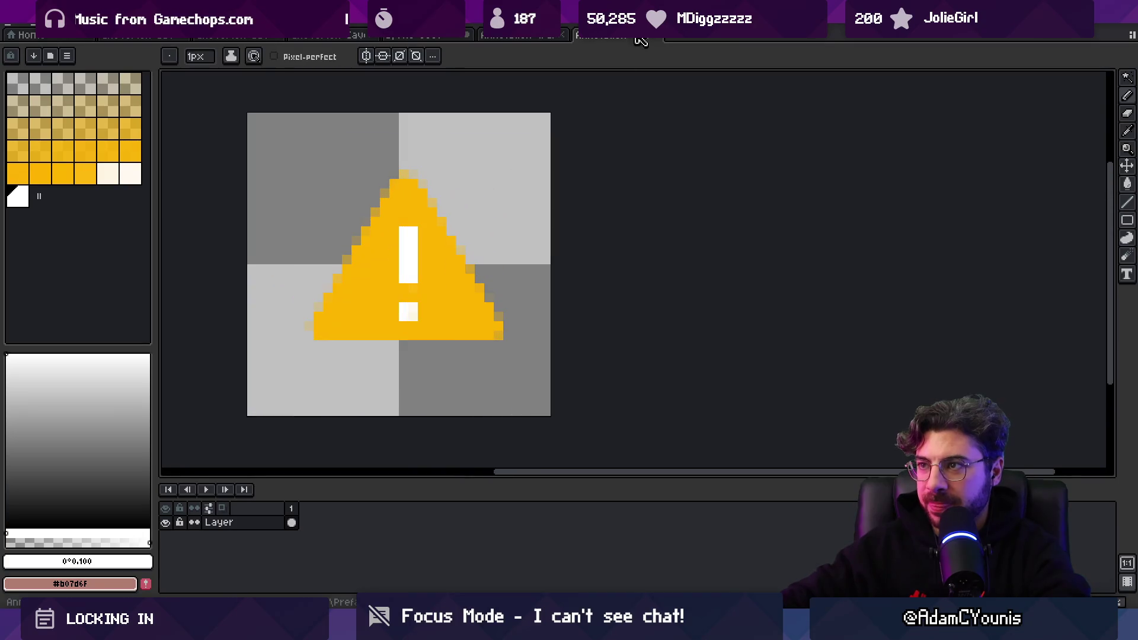
{"action": "left_click", "coordinate": [652, 36]}
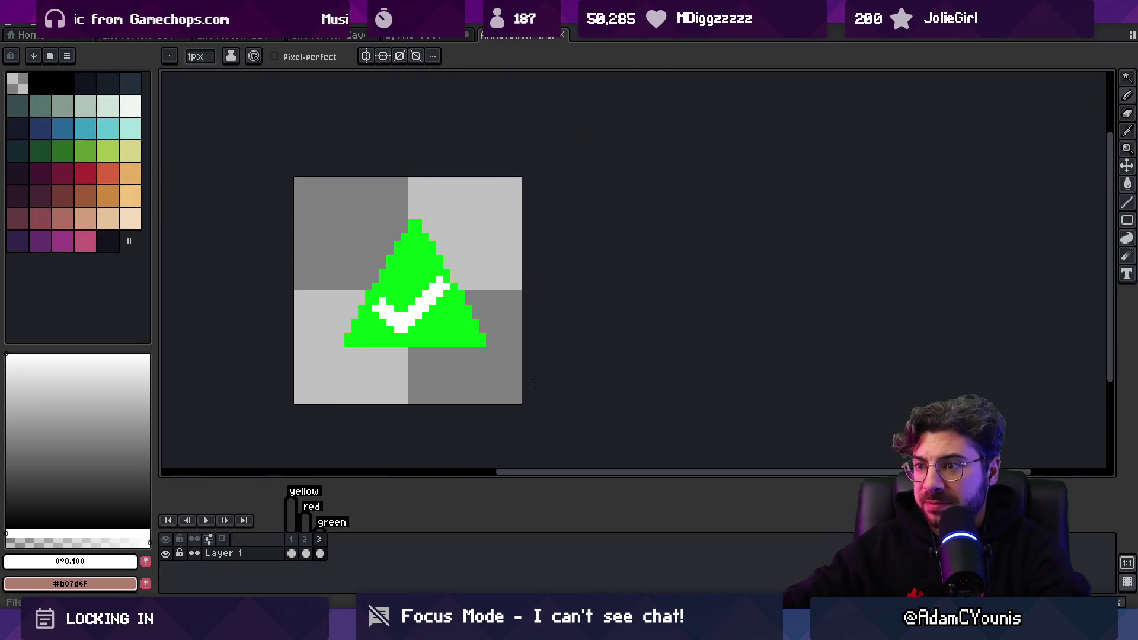
{"action": "key", "text": "alt+Tab"}
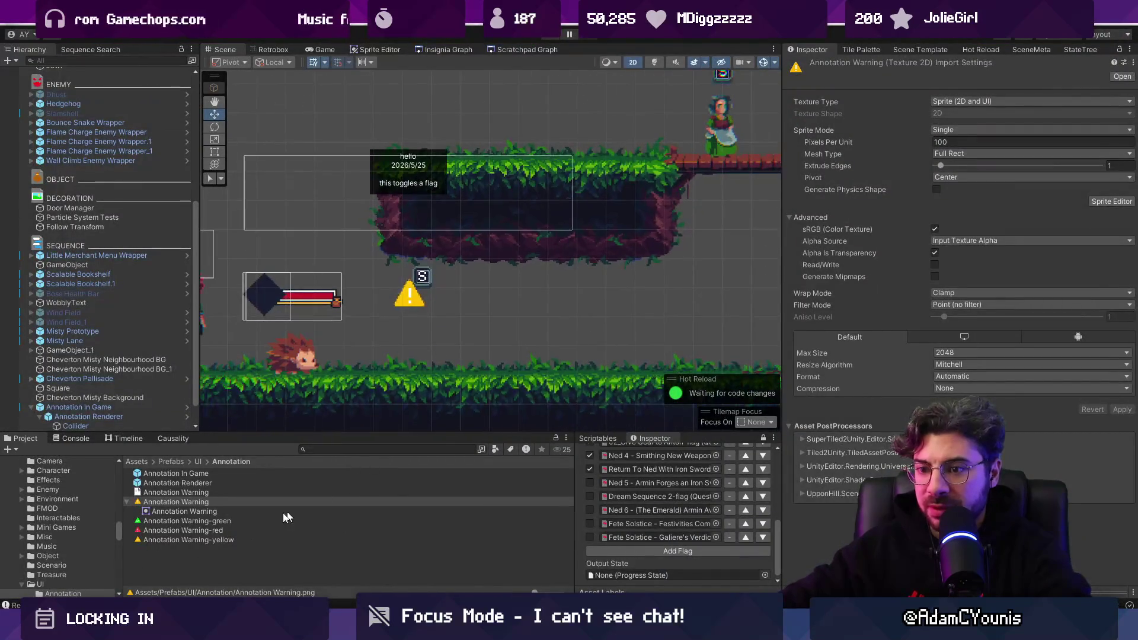
Open the Annotation Renderer prefab and browse sprites for the Collider's image
{"action": "left_click", "coordinate": [248, 520]}
{"action": "left_click", "coordinate": [404, 302]}
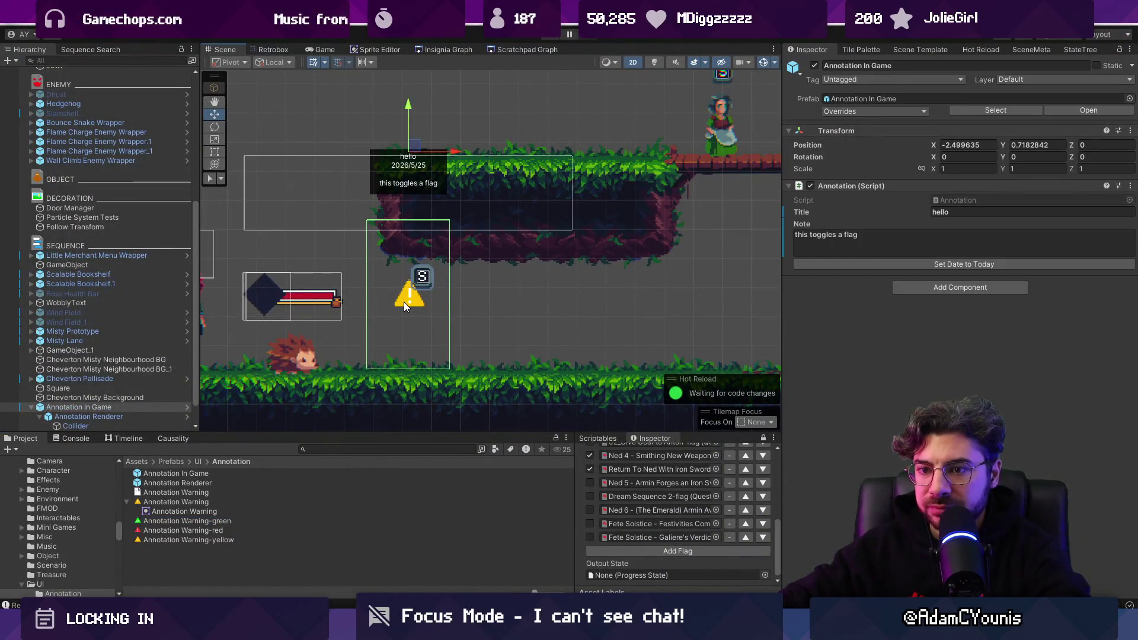
{"action": "left_click", "coordinate": [180, 407]}
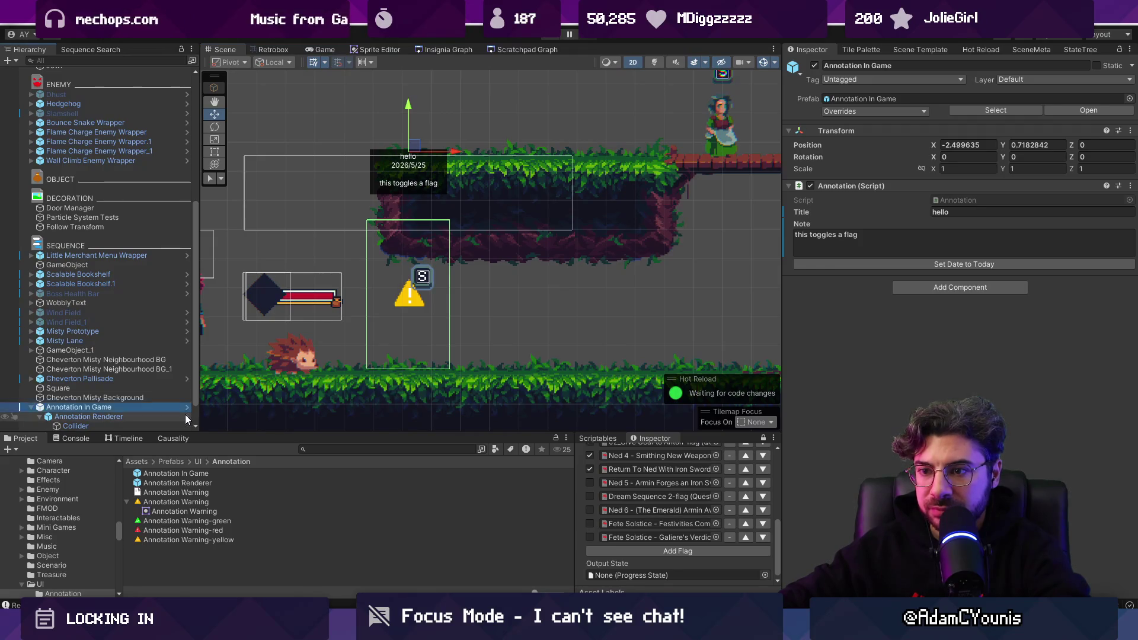
{"action": "left_click", "coordinate": [186, 415]}
{"action": "left_click", "coordinate": [113, 114]}
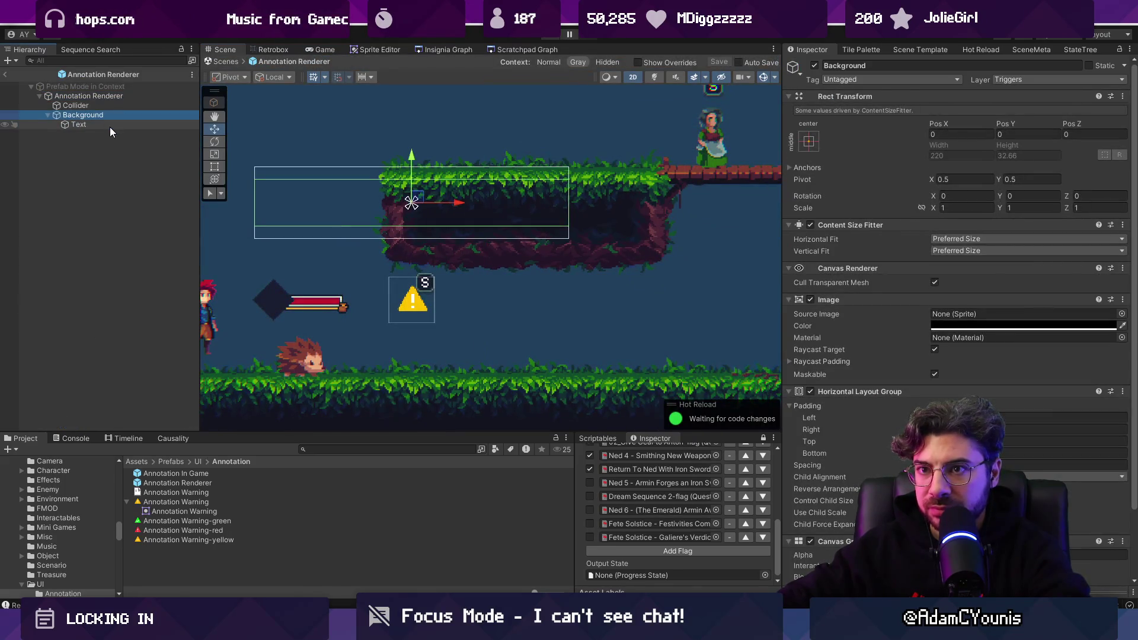
{"action": "left_click", "coordinate": [108, 107]}
{"action": "left_click", "coordinate": [108, 97]}
{"action": "left_click", "coordinate": [109, 106]}
{"action": "left_click", "coordinate": [1128, 272]}
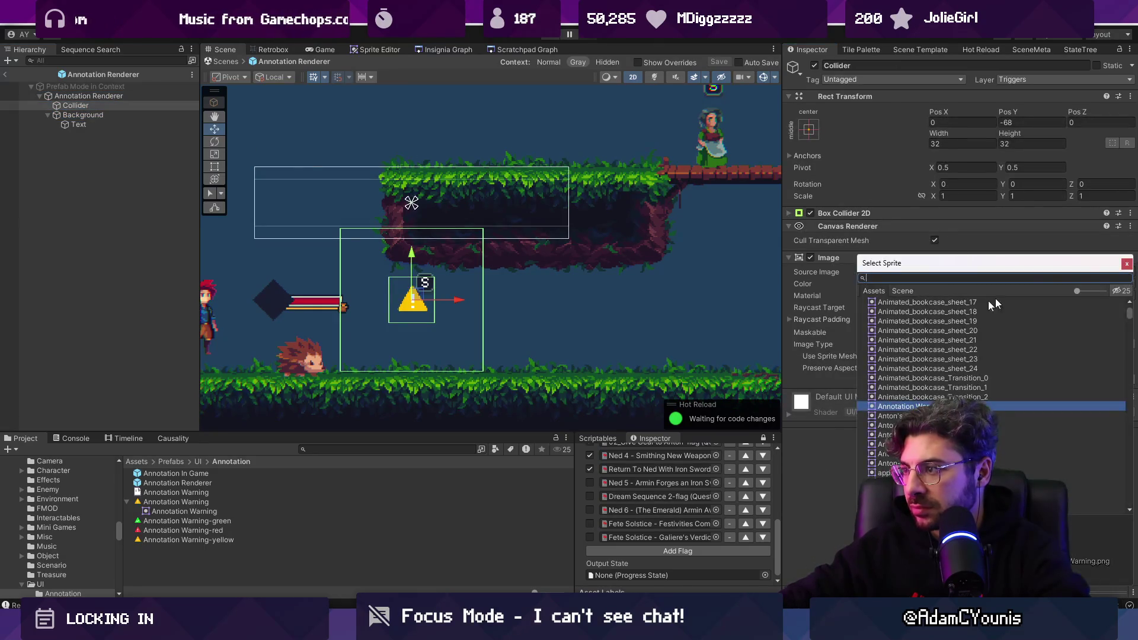
{"action": "type", "text": "ann"}
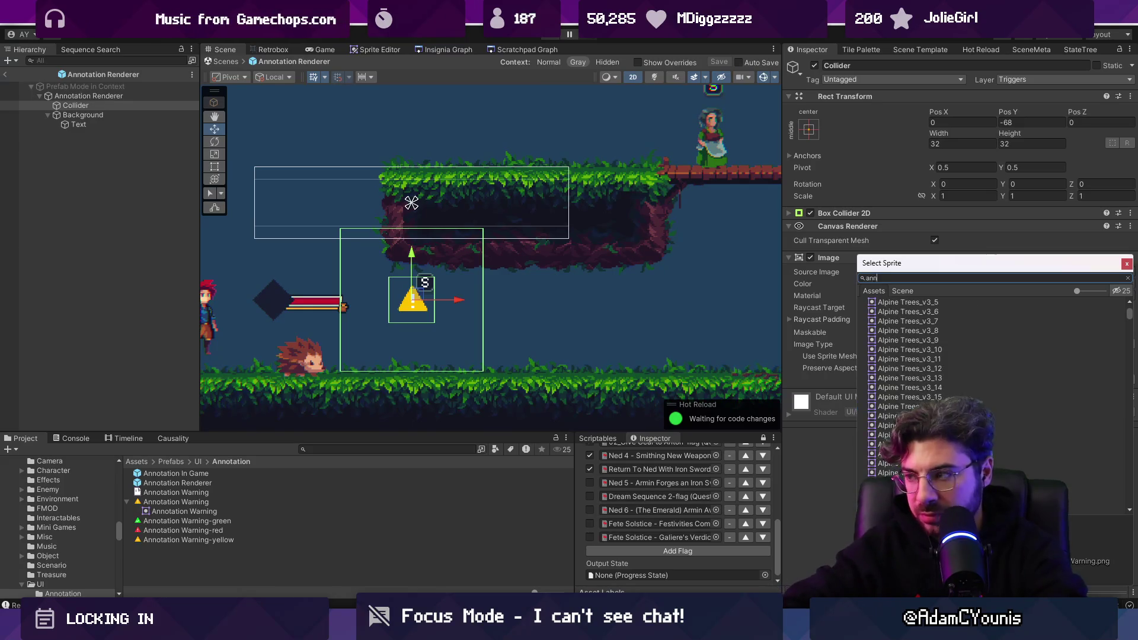
{"action": "type", "text": "otation warnion"}
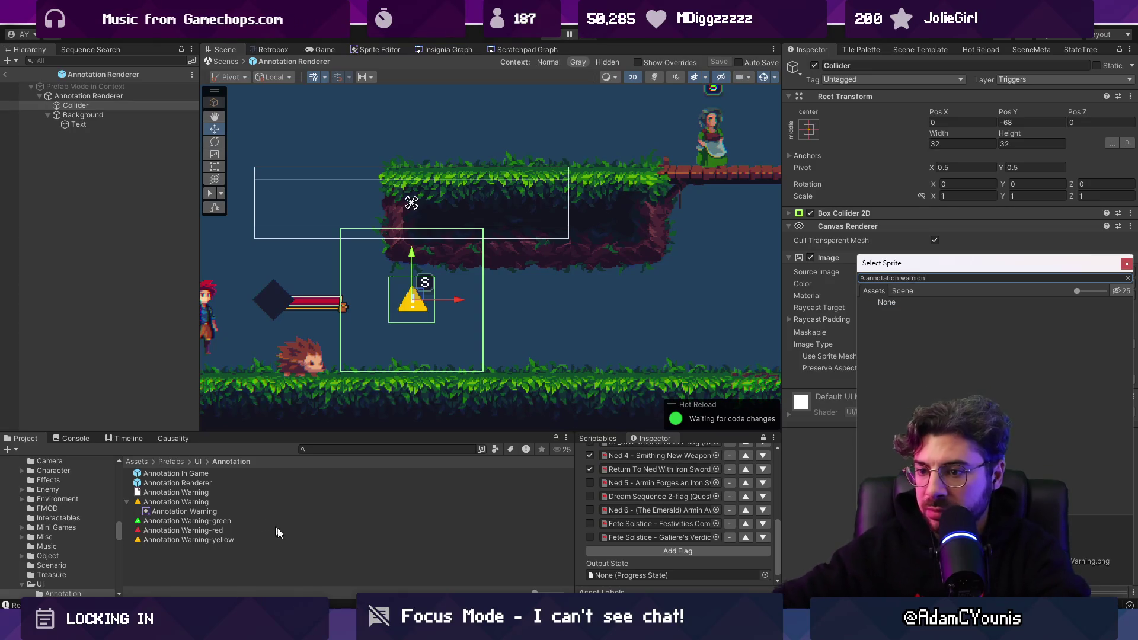
{"action": "left_click", "coordinate": [263, 511]}
Select the red, green and yellow warning textures and switch their Sprite Mode to Single
{"action": "left_click", "coordinate": [263, 531]}
{"action": "left_click", "coordinate": [264, 523], "text": "ctrl"}
{"action": "left_click", "coordinate": [261, 540], "text": "ctrl"}
{"action": "left_click", "coordinate": [959, 130]}
{"action": "left_click", "coordinate": [962, 143]}
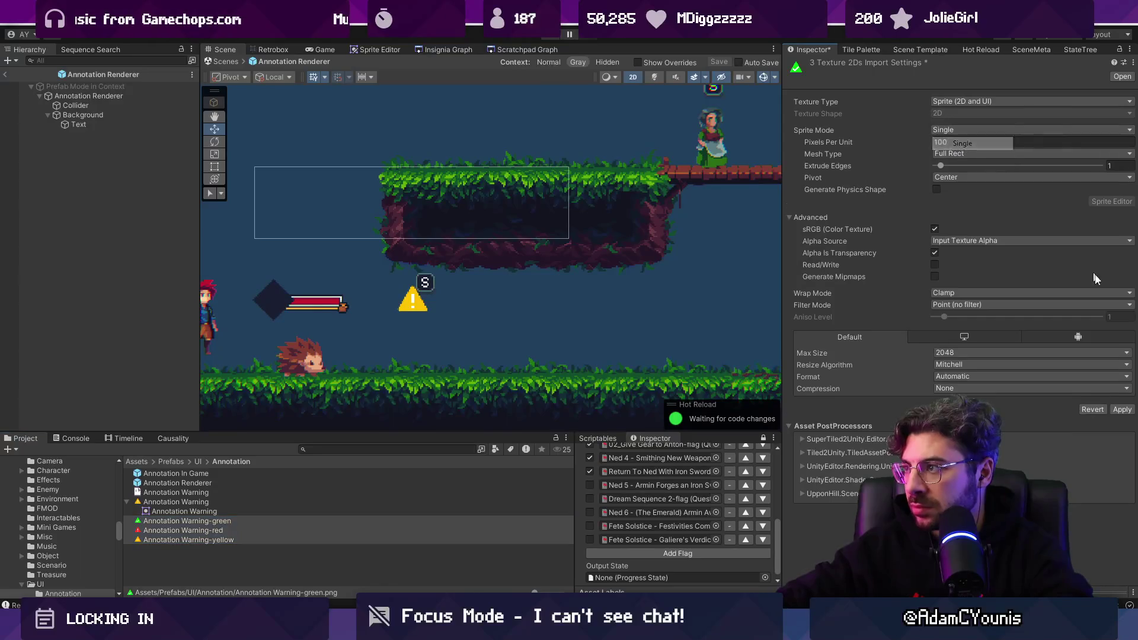
Set the Collider's Source Image to the Annotation Warning-yellow sprite
{"action": "left_click", "coordinate": [89, 96]}
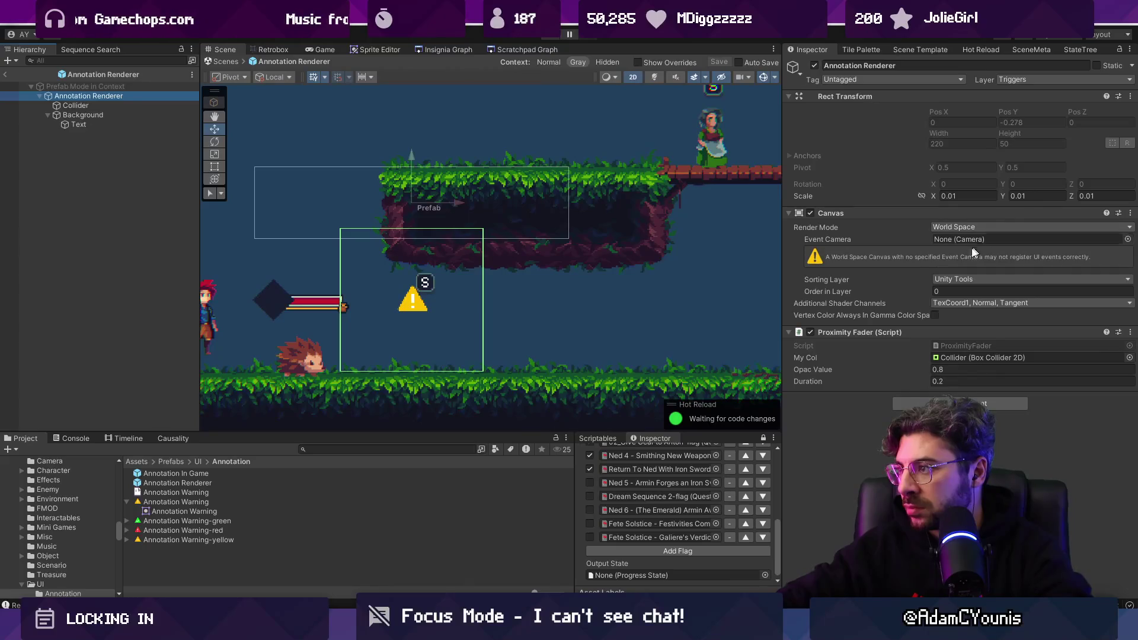
{"action": "left_click", "coordinate": [424, 305]}
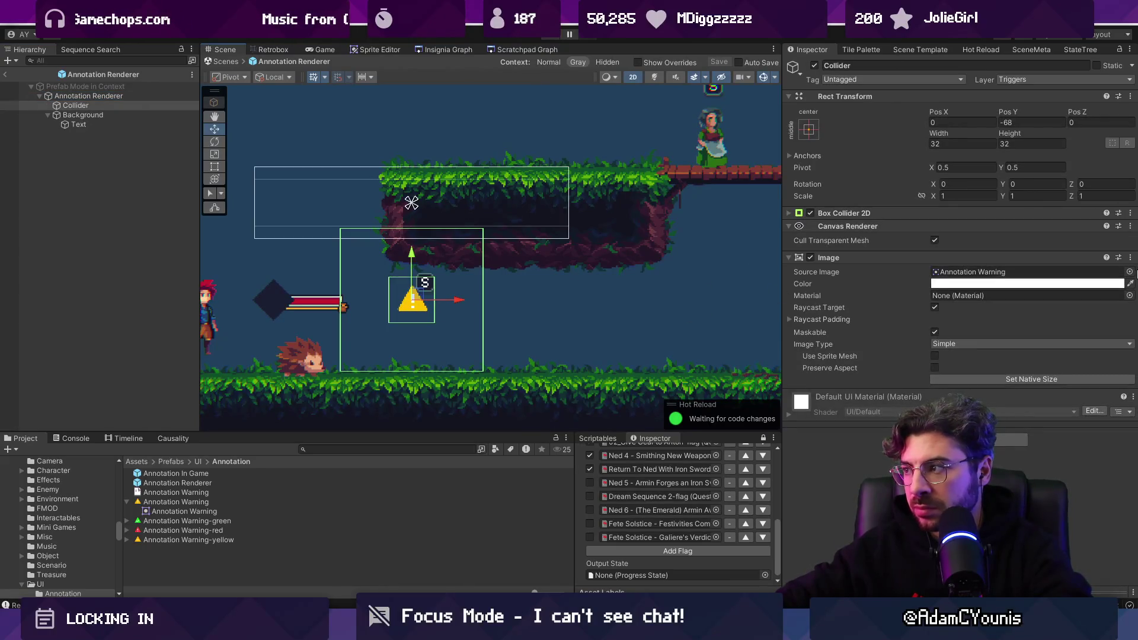
{"action": "left_click", "coordinate": [1129, 271]}
{"action": "type", "text": "warning ye"}
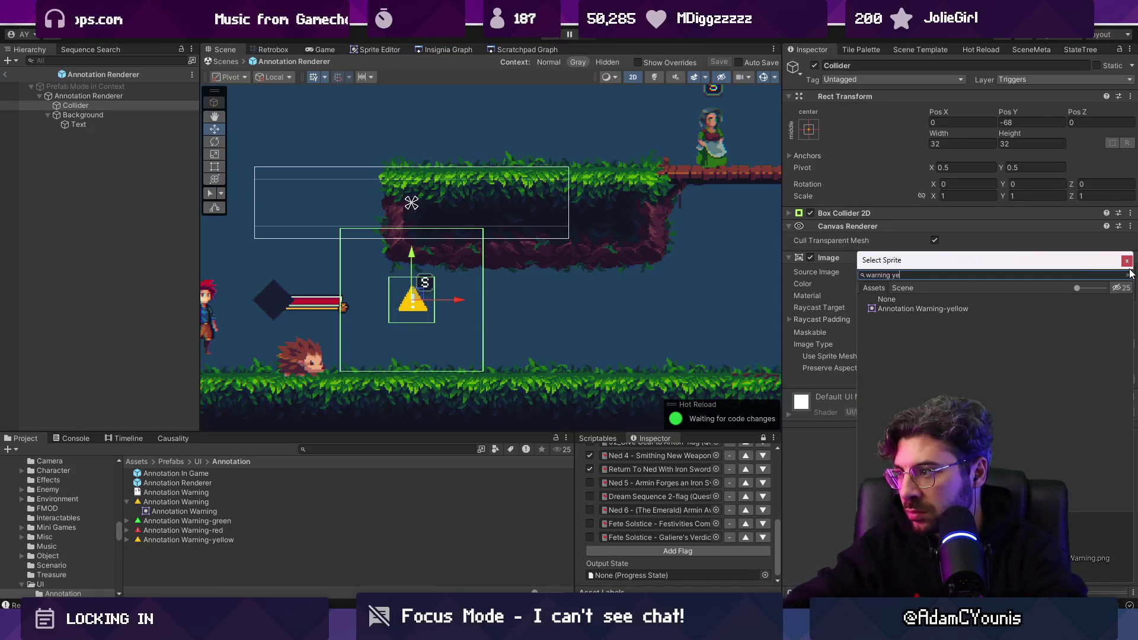
{"action": "key", "text": "Return"}
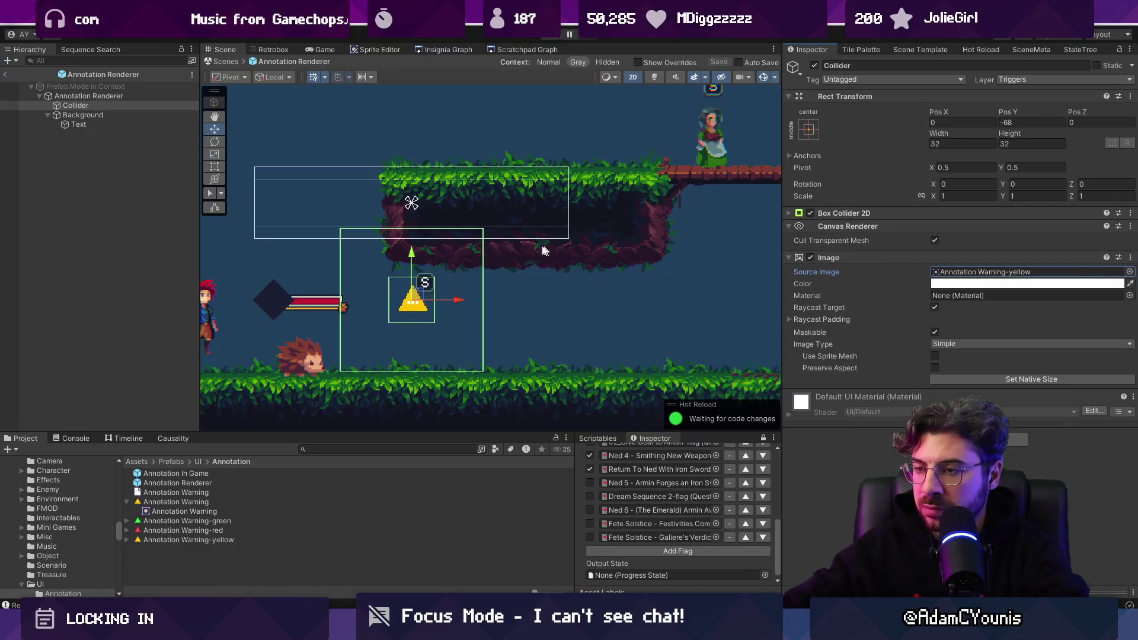
{"action": "scroll", "coordinate": [446, 308], "scroll_direction": "up", "scroll_amount": 2}
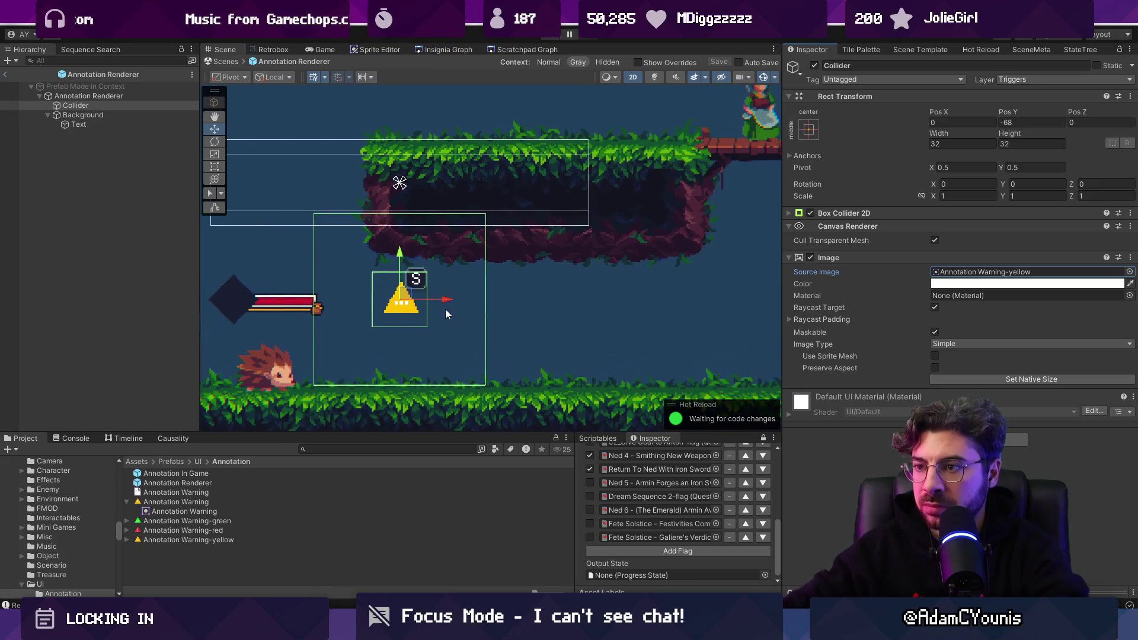
Review the root and Background objects, exit prefab editing, and open the Annotation In Game prefab
{"action": "left_click", "coordinate": [126, 99]}
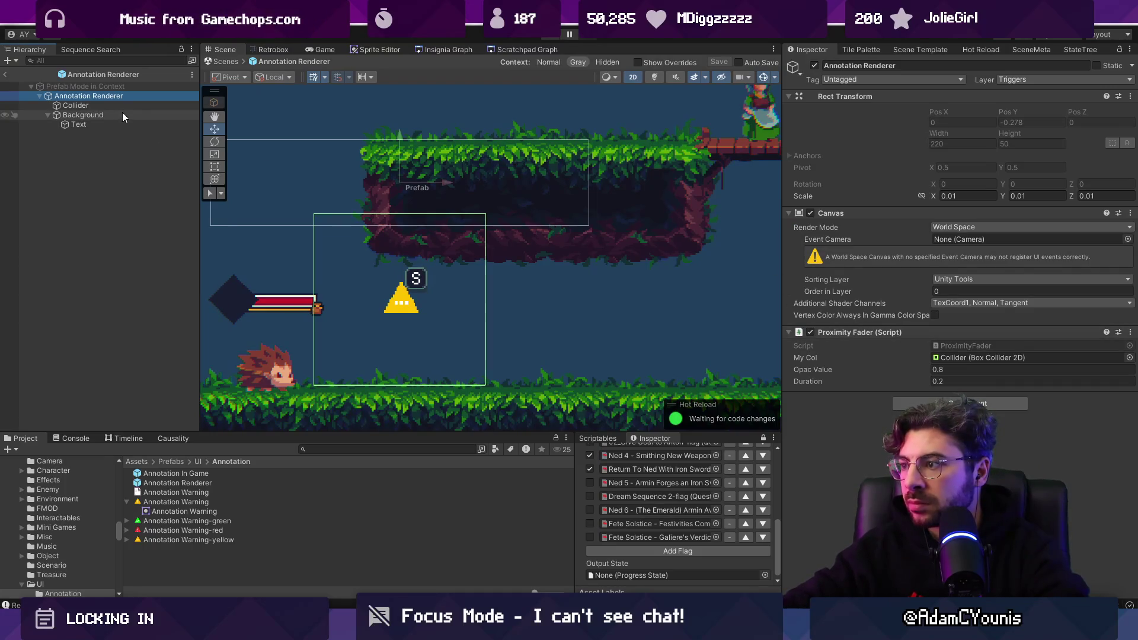
{"action": "left_click", "coordinate": [89, 116]}
{"action": "left_click", "coordinate": [83, 96]}
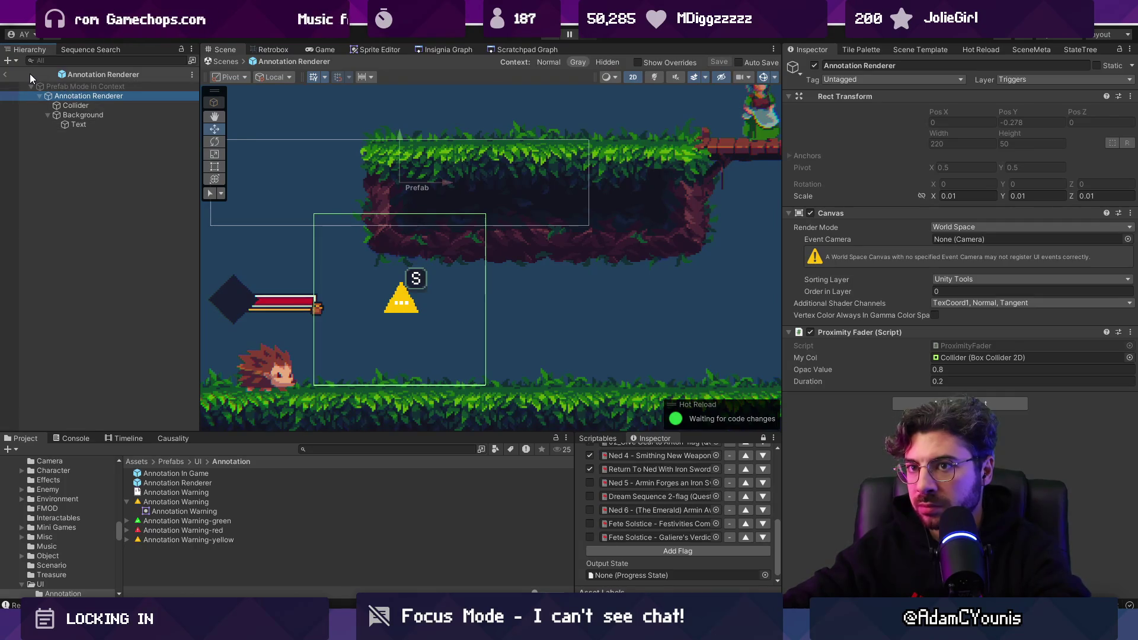
{"action": "left_click", "coordinate": [5, 75]}
{"action": "double_click", "coordinate": [202, 473]}
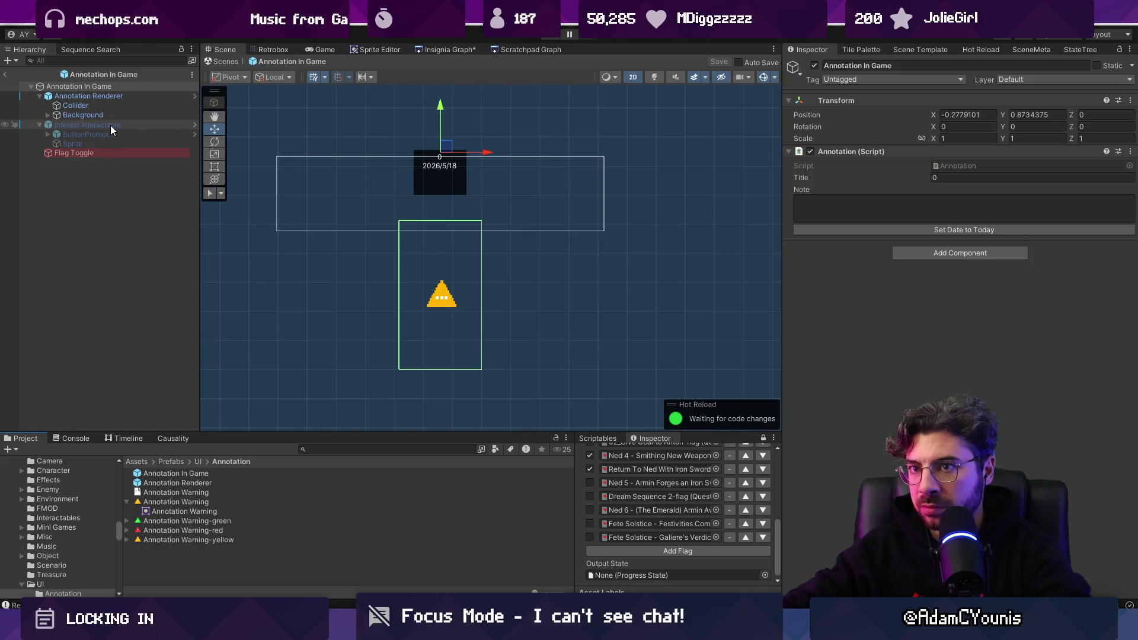
Collapse the Interest and Player Detector components, then open the root's Annotation script
{"action": "left_click", "coordinate": [116, 125]}
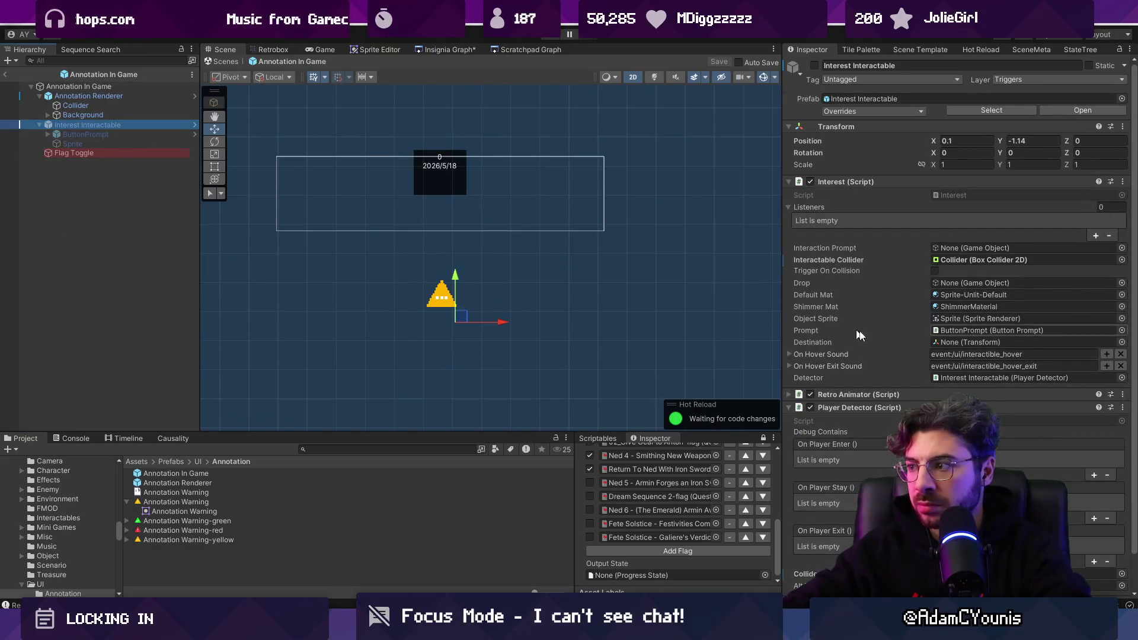
{"action": "left_click", "coordinate": [842, 181]}
{"action": "left_click", "coordinate": [832, 208]}
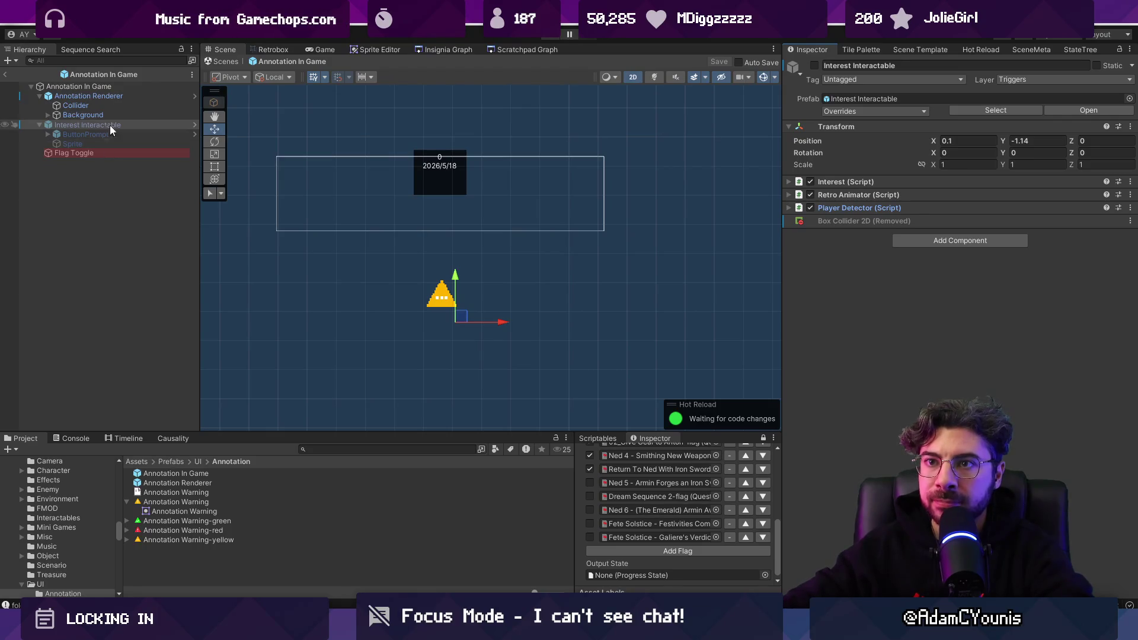
{"action": "left_click", "coordinate": [122, 87]}
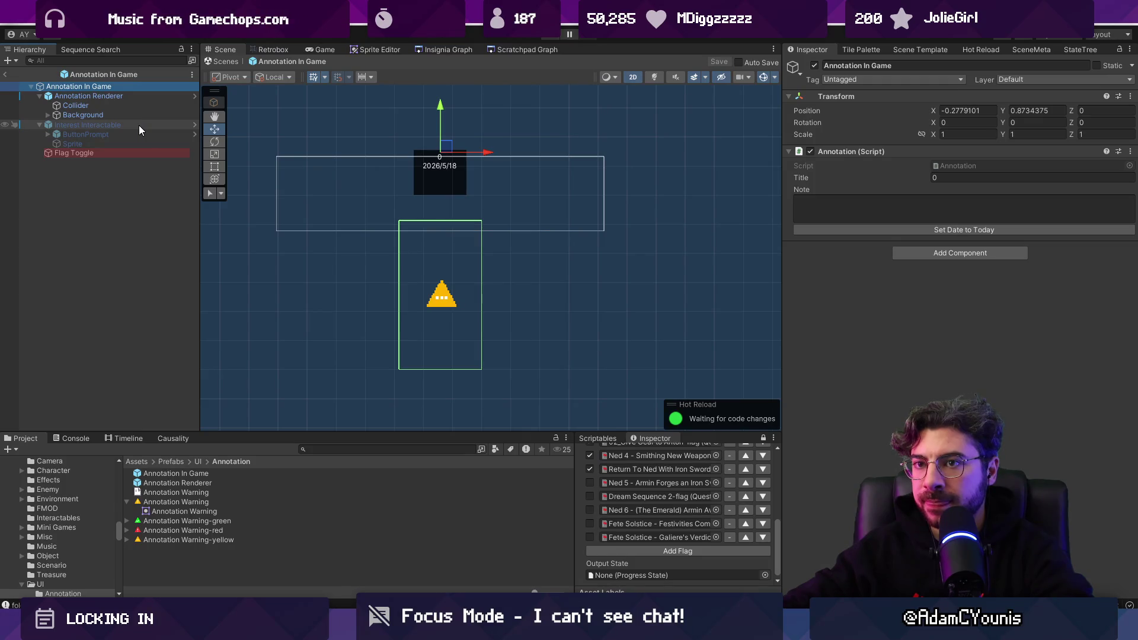
{"action": "left_click", "coordinate": [997, 166]}
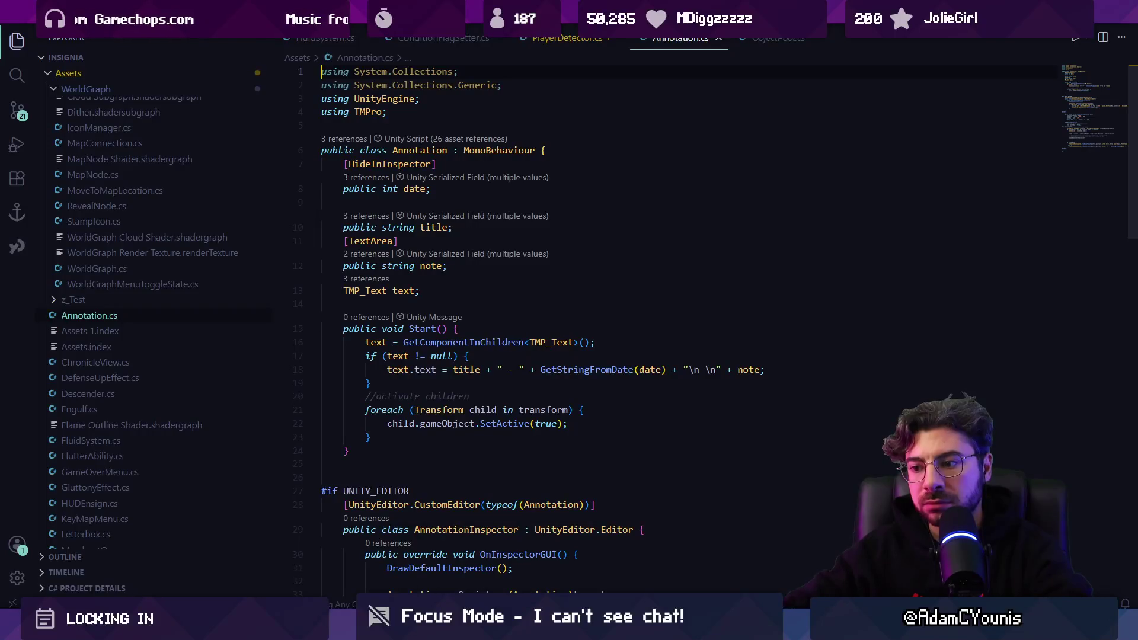
Return to Unity after reading Annotation.cs
{"action": "key", "text": "alt+Tab"}
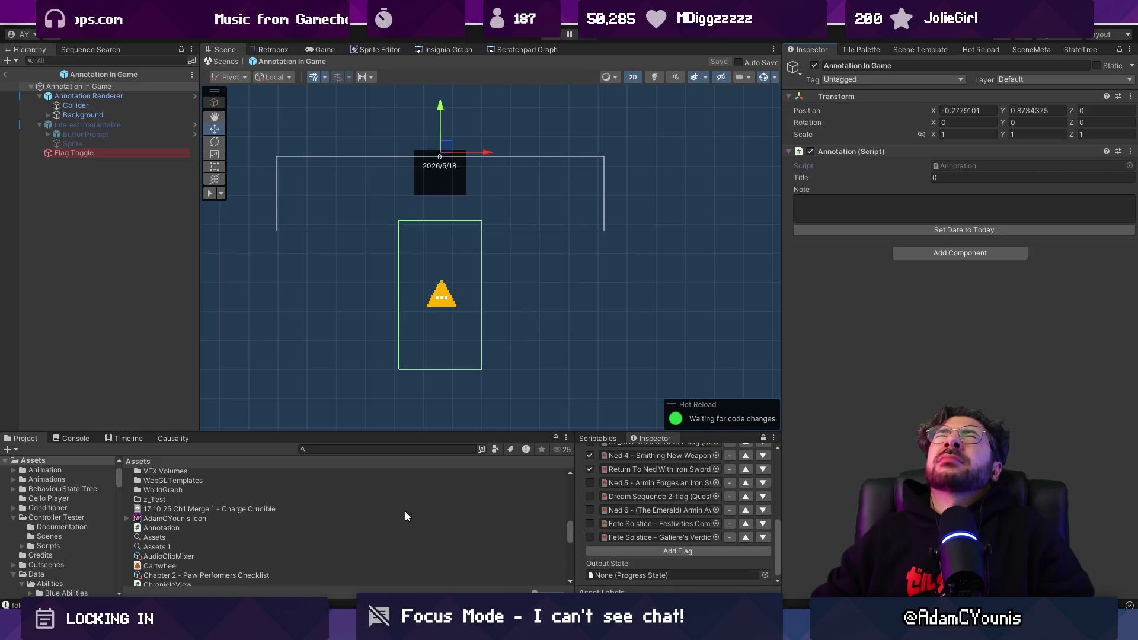
Create an empty object, undo it, and select the Flag Toggle object
{"action": "left_click", "coordinate": [118, 116]}
{"action": "right_click", "coordinate": [104, 186]}
{"action": "left_click", "coordinate": [148, 368]}
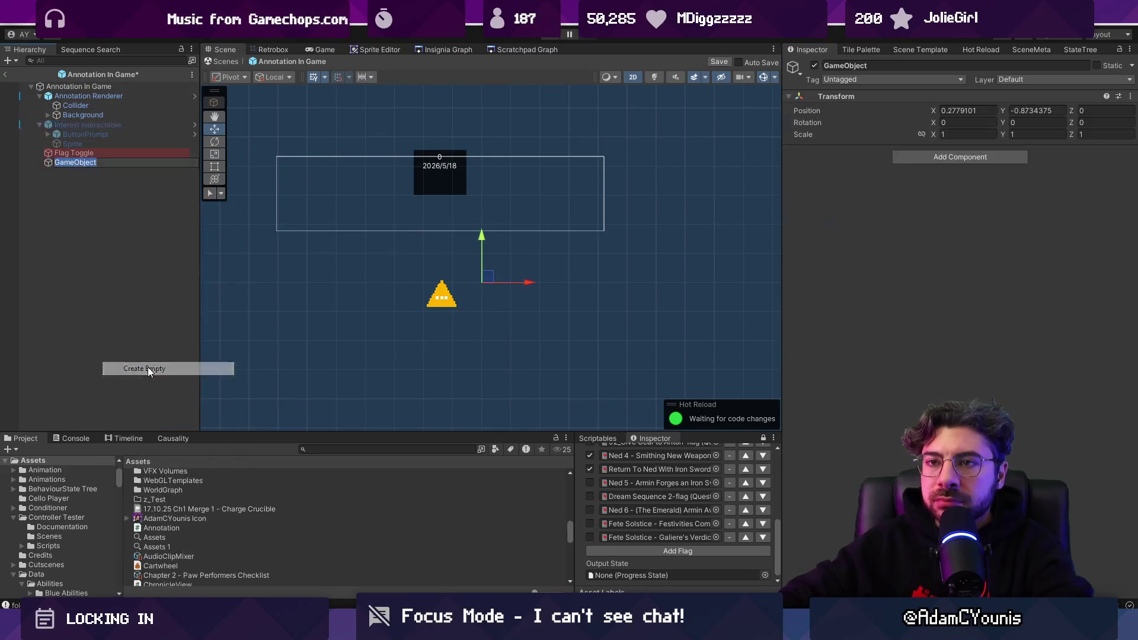
{"action": "key", "text": "ctrl+z"}
{"action": "left_click", "coordinate": [45, 126]}
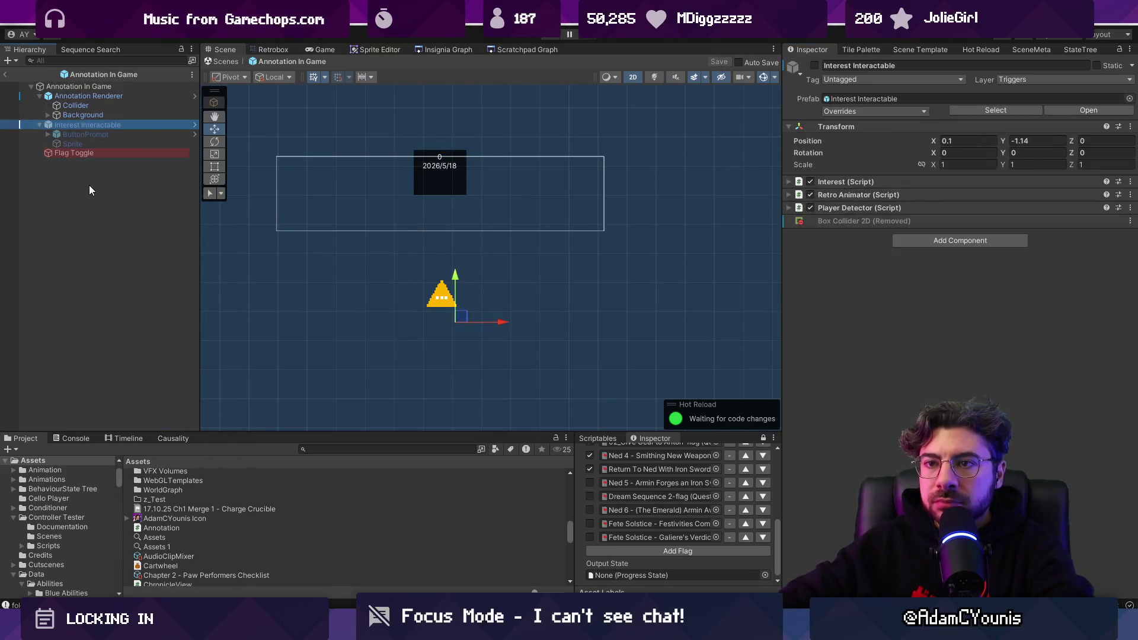
{"action": "left_click", "coordinate": [64, 156]}
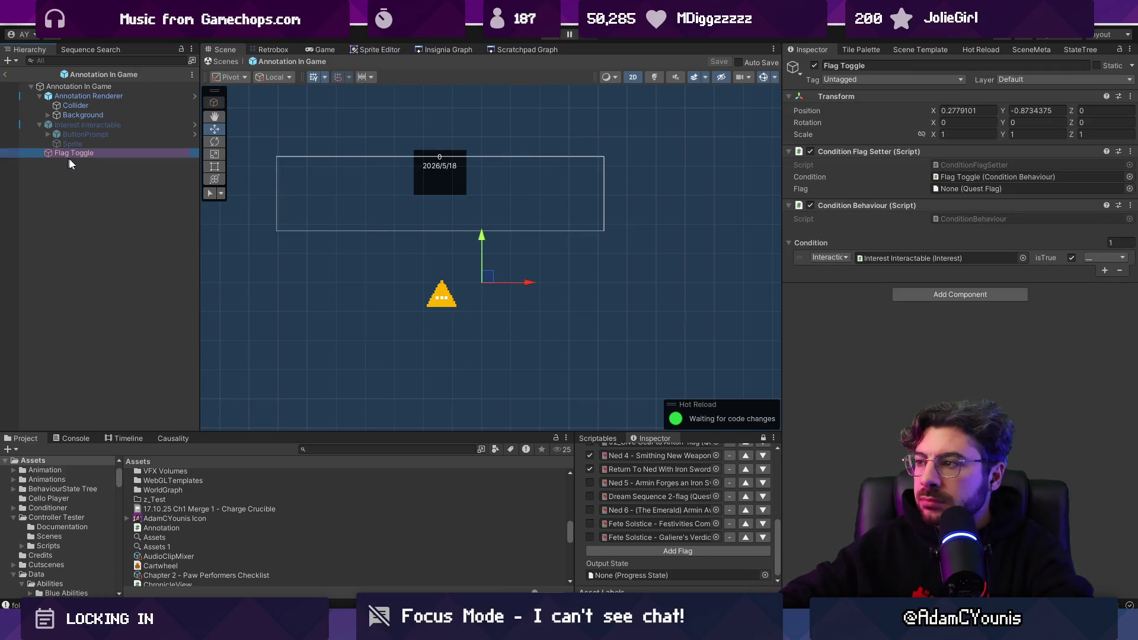
Add a new AnnotationUI script component to Flag Toggle and open it for editing
{"action": "left_click", "coordinate": [913, 293]}
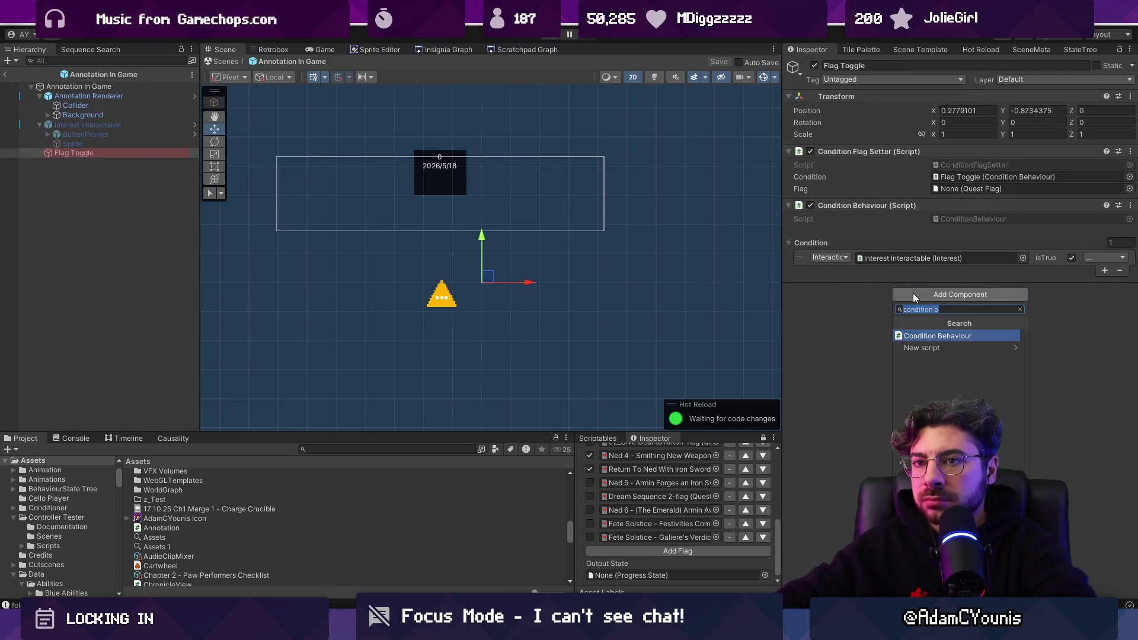
{"action": "type", "text": "annotation"}
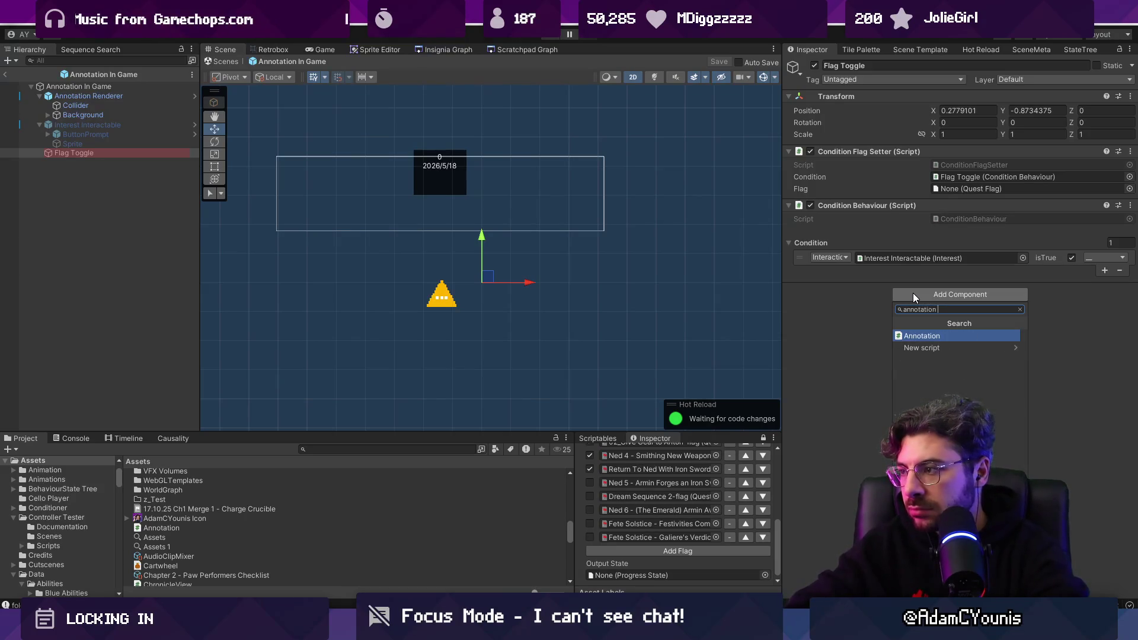
{"action": "key", "text": "ctrl+a"}
{"action": "type", "text": "Annota"}
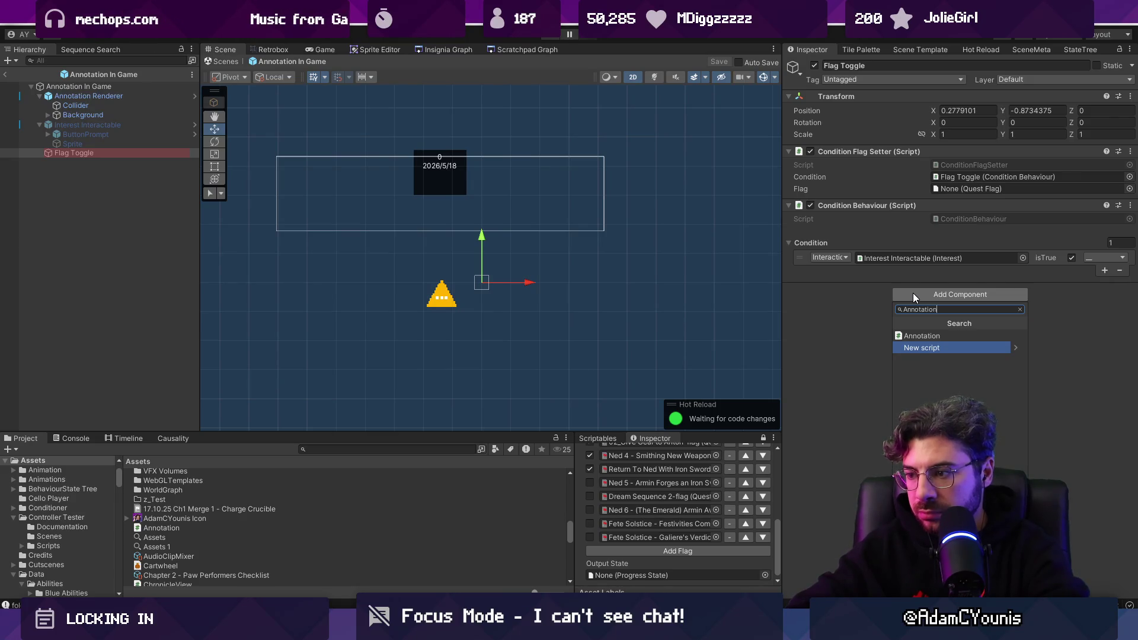
{"action": "type", "text": "UI"}
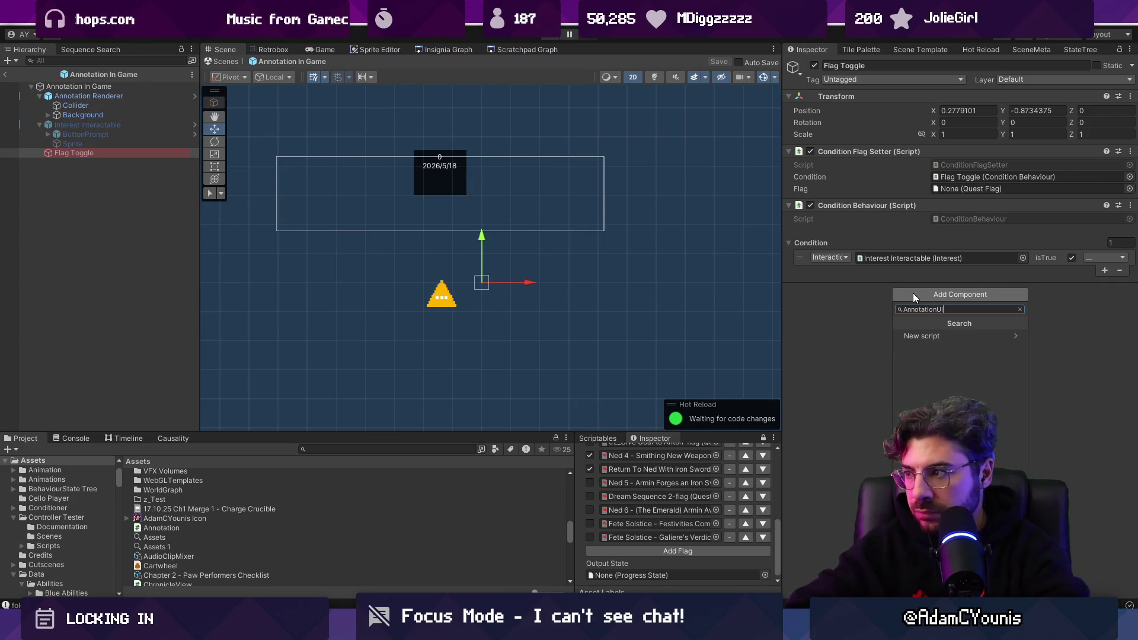
{"action": "key", "text": "Down"}
{"action": "key", "text": "Return"}
{"action": "key", "text": "Return"}
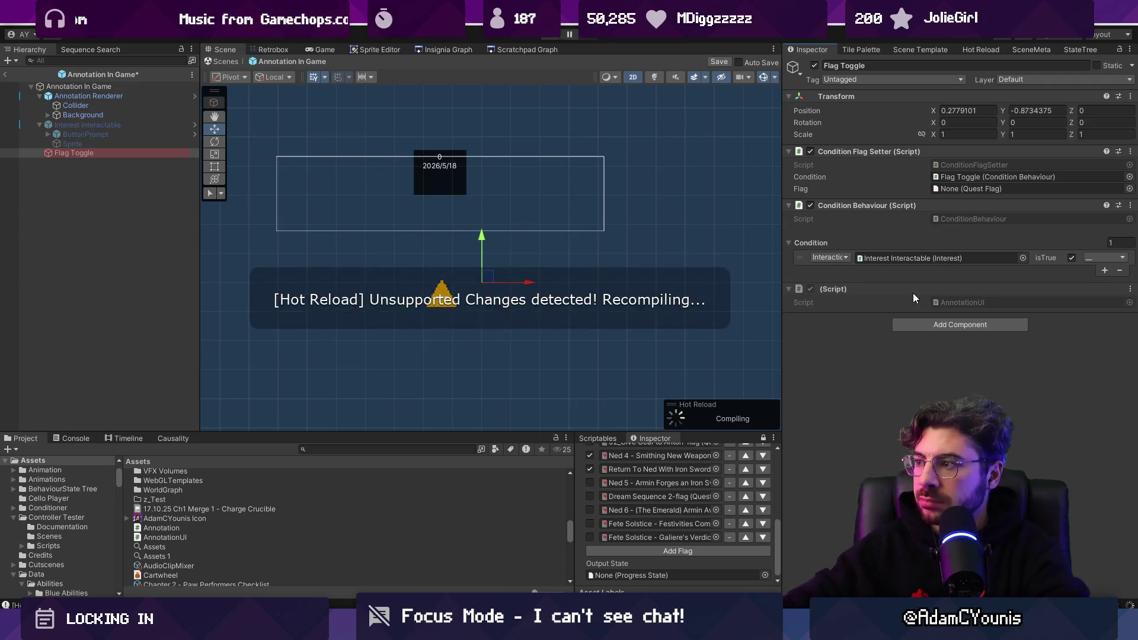
{"action": "double_click", "coordinate": [957, 303]}
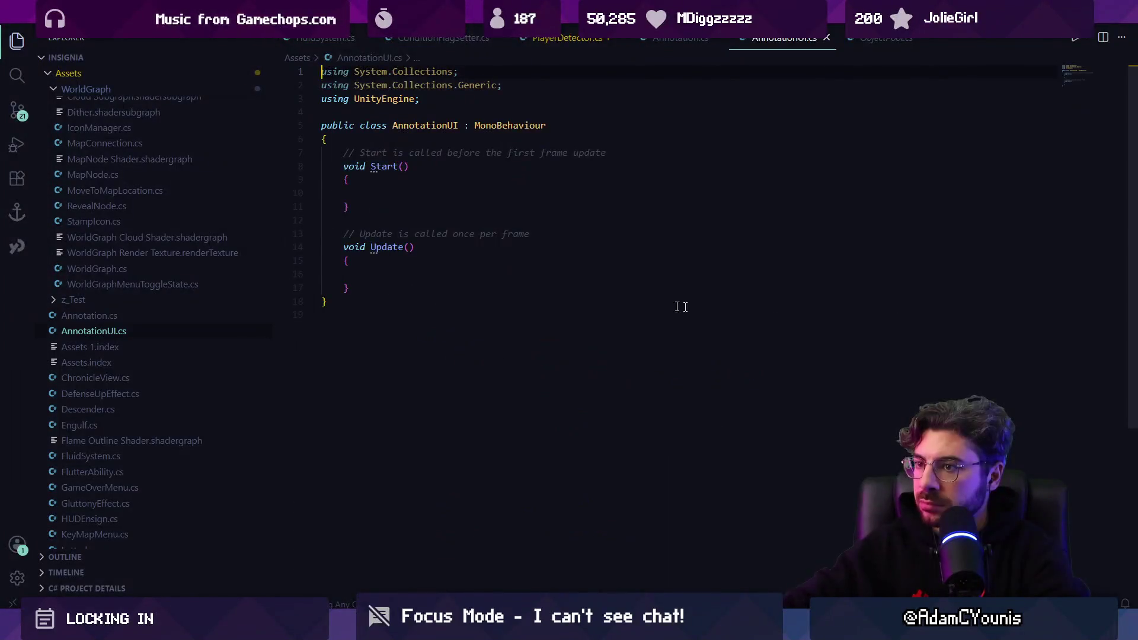
Add a public ConditionBehaviour condition field, save, and let Unity recompile
{"action": "left_click", "coordinate": [587, 144]}
{"action": "key", "text": "Return"}
{"action": "type", "text": "public Condi"}
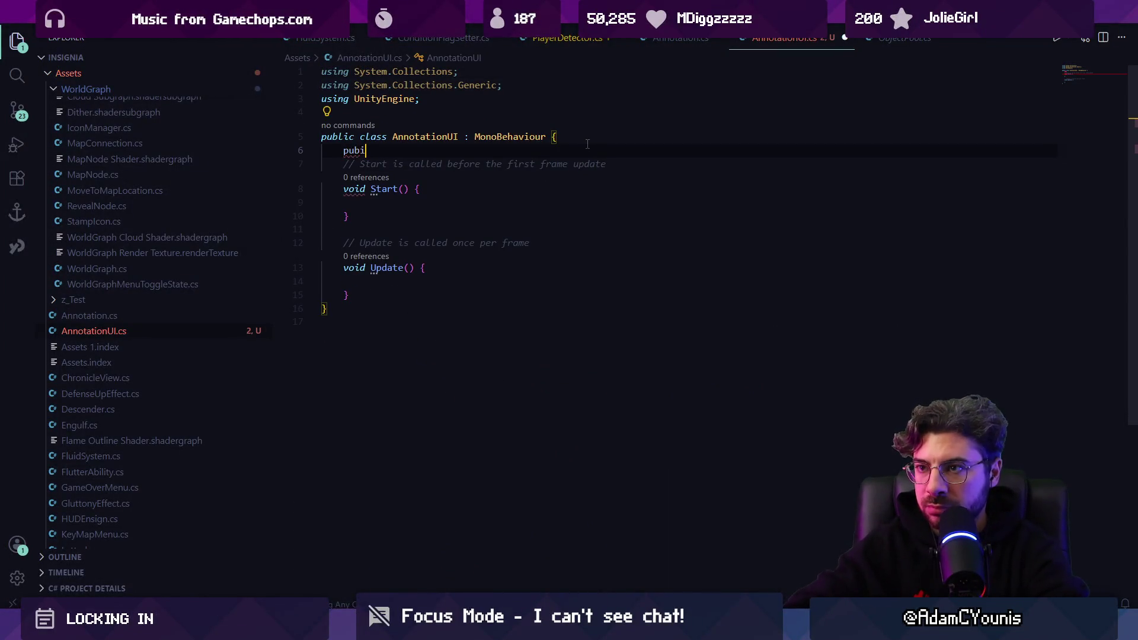
{"action": "type", "text": "tion"}
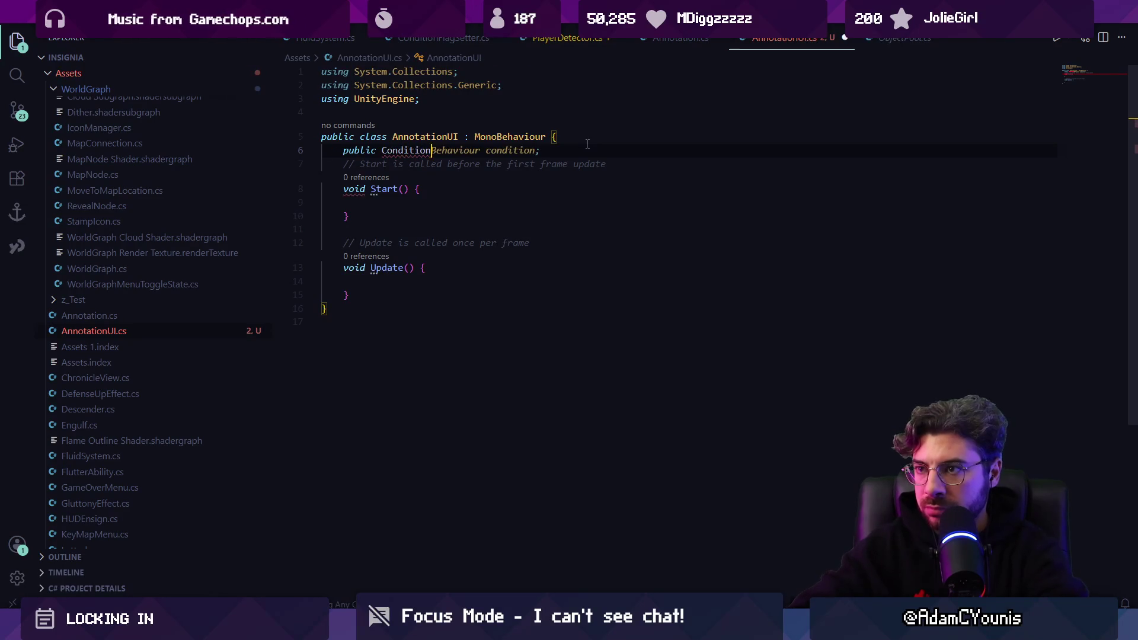
{"action": "type", "text": "Behaviour condition;"}
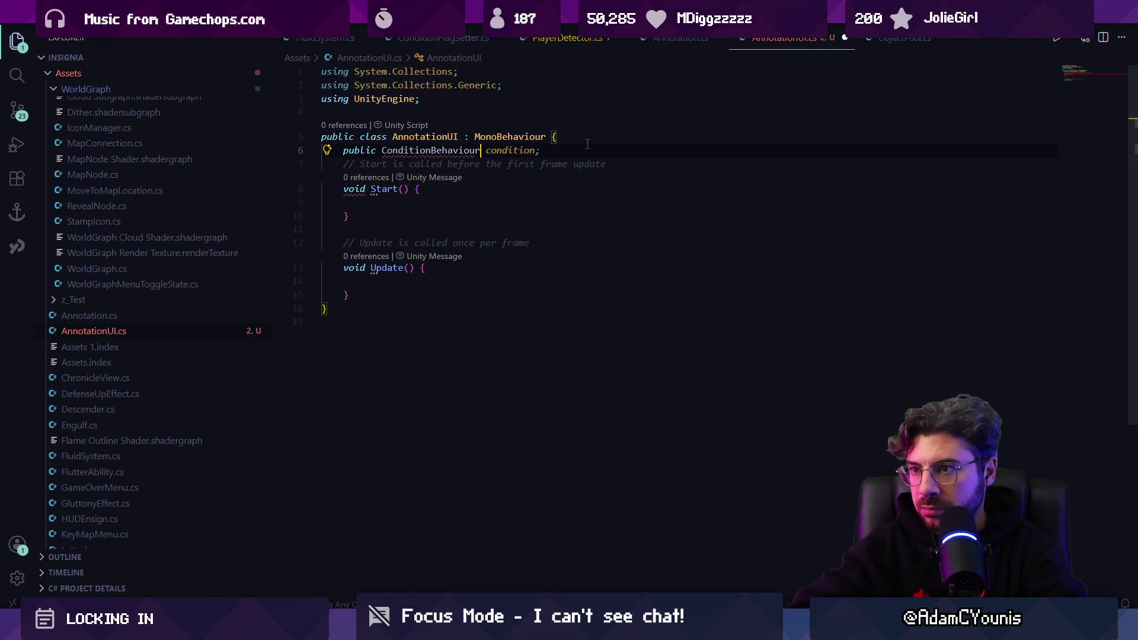
{"action": "key", "text": "Return"}
{"action": "key", "text": "Tab"}
{"action": "key", "text": "ctrl+s"}
{"action": "key", "text": "alt+Tab"}
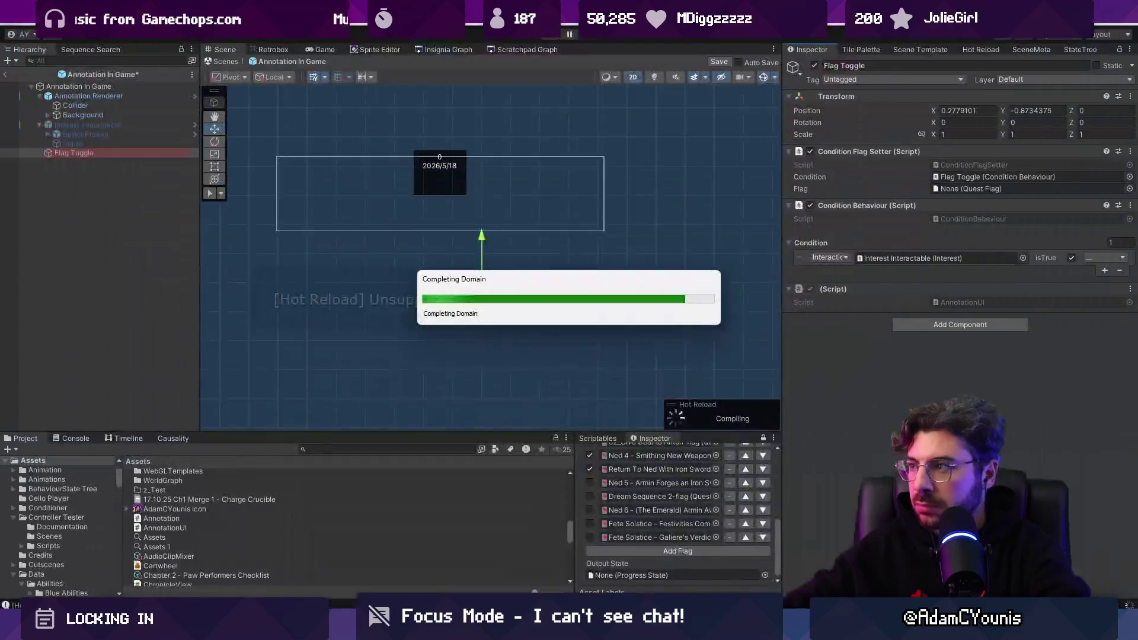
{"action": "key", "text": "alt+Tab"}
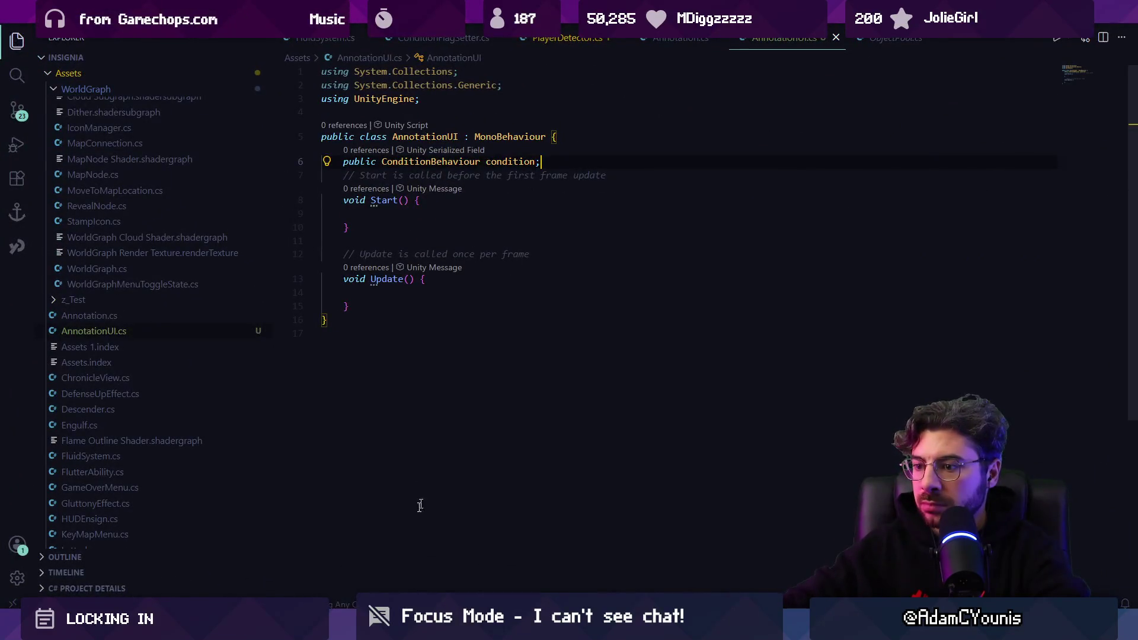
{"action": "key", "text": "alt+Tab"}
{"action": "key", "text": "alt+Tab"}
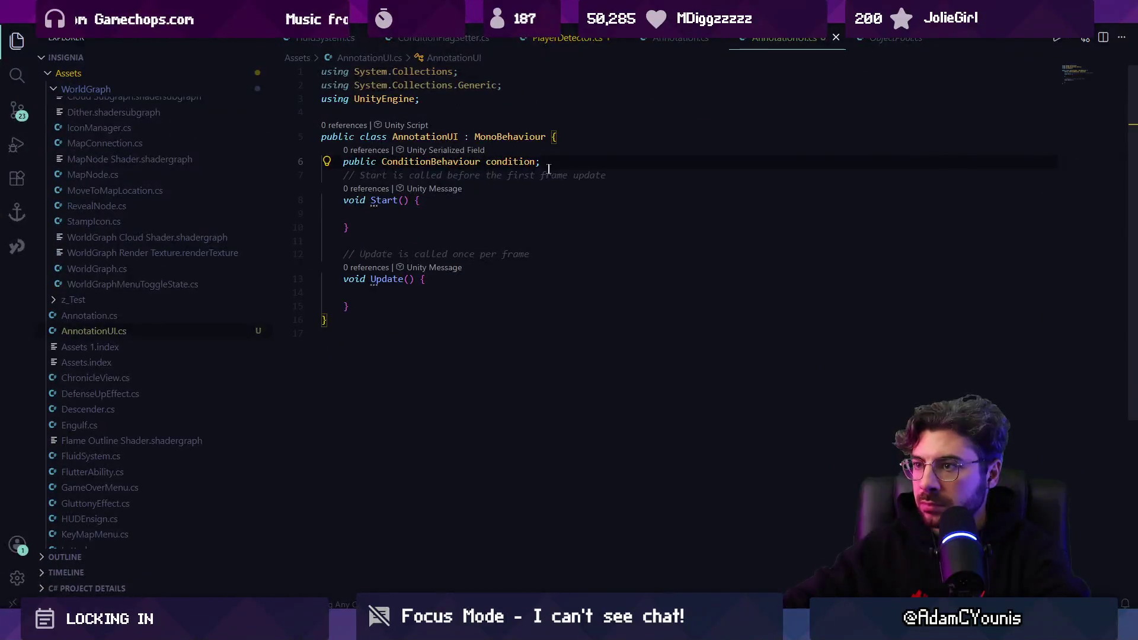
{"action": "key", "text": "alt+Tab"}
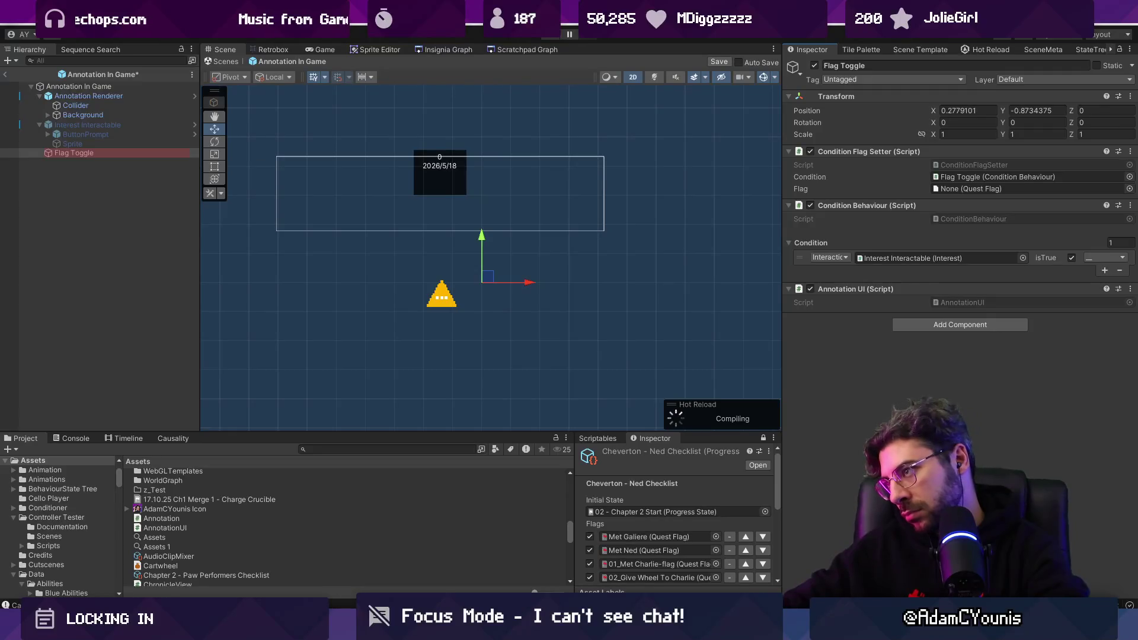
{"action": "key", "text": "alt+Tab"}
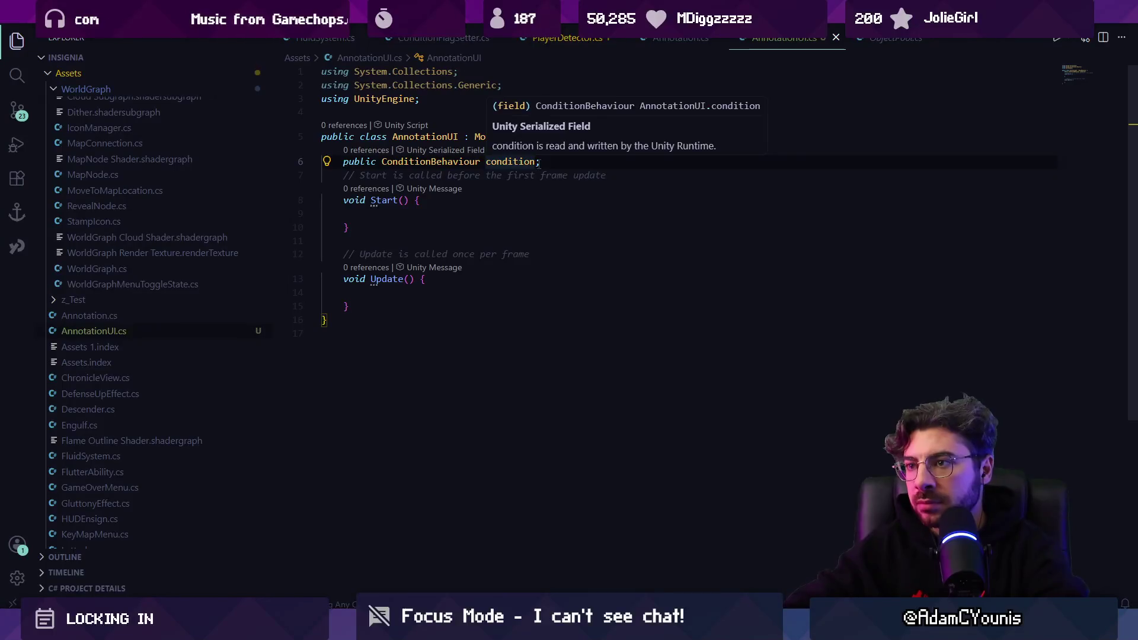
{"action": "left_click", "coordinate": [539, 162]}
Add a public SpriteRenderer annotationRenderer field plus Sprite fields red, yellow and green
{"action": "key", "text": "Return"}
{"action": "type", "text": "public Sp"}
{"action": "key", "text": "Tab"}
{"action": "type", "text": "ann"}
{"action": "type", "text": "otation"}
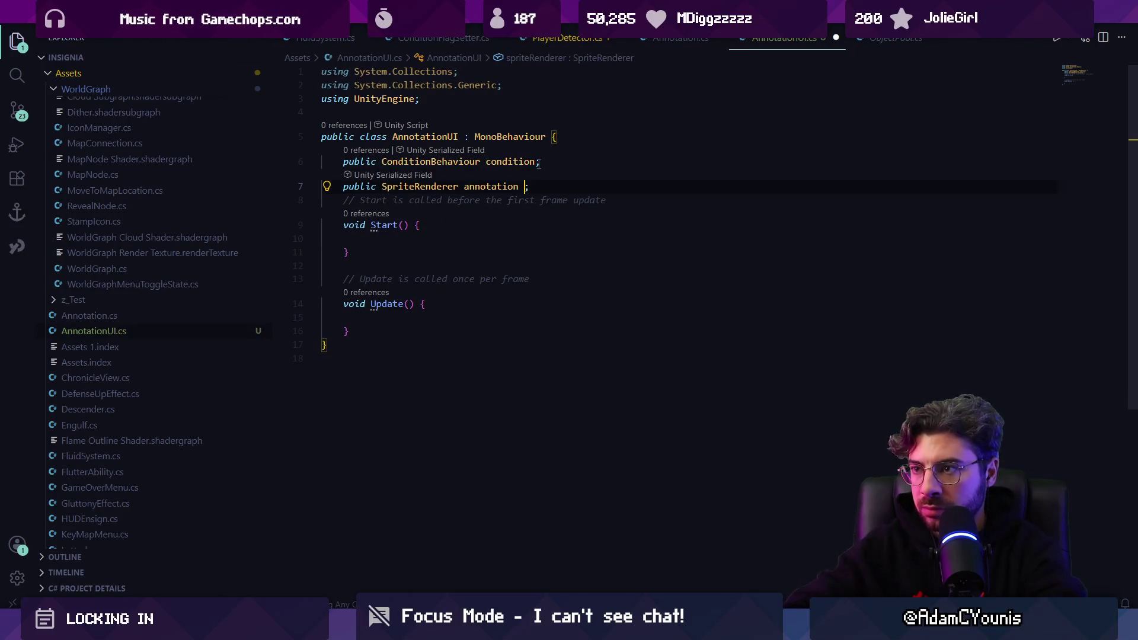
{"action": "key", "text": "End"}
{"action": "key", "text": "Return"}
{"action": "type", "text": "c "}
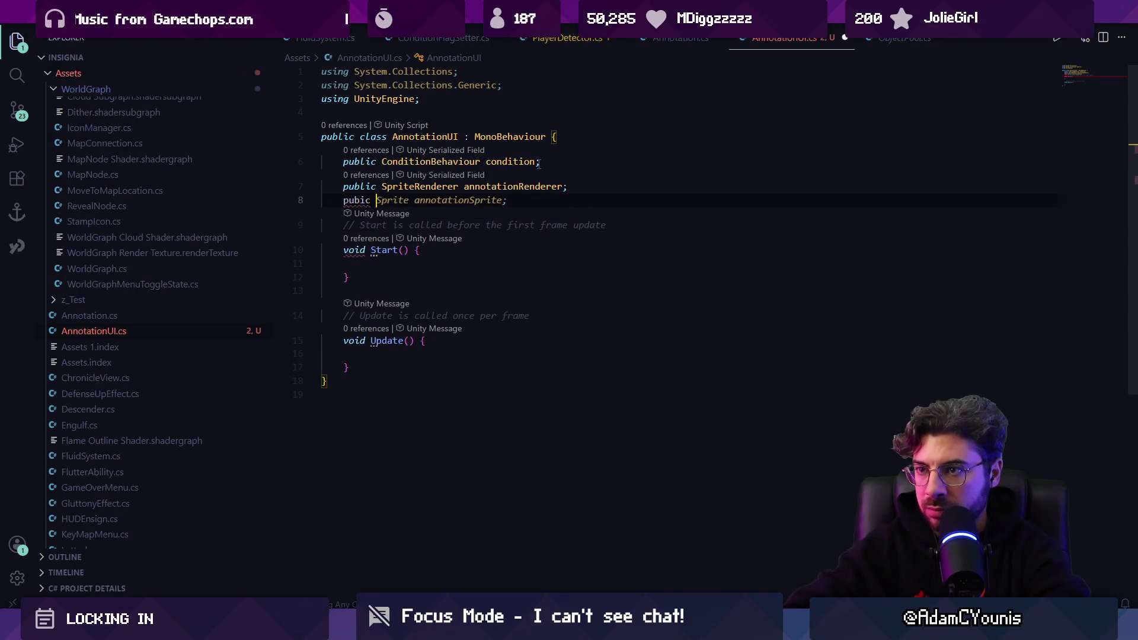
{"action": "type", "text": "lic PSprite red;"}
{"action": "key", "text": "Return"}
{"action": "type", "text": "public Sprite "}
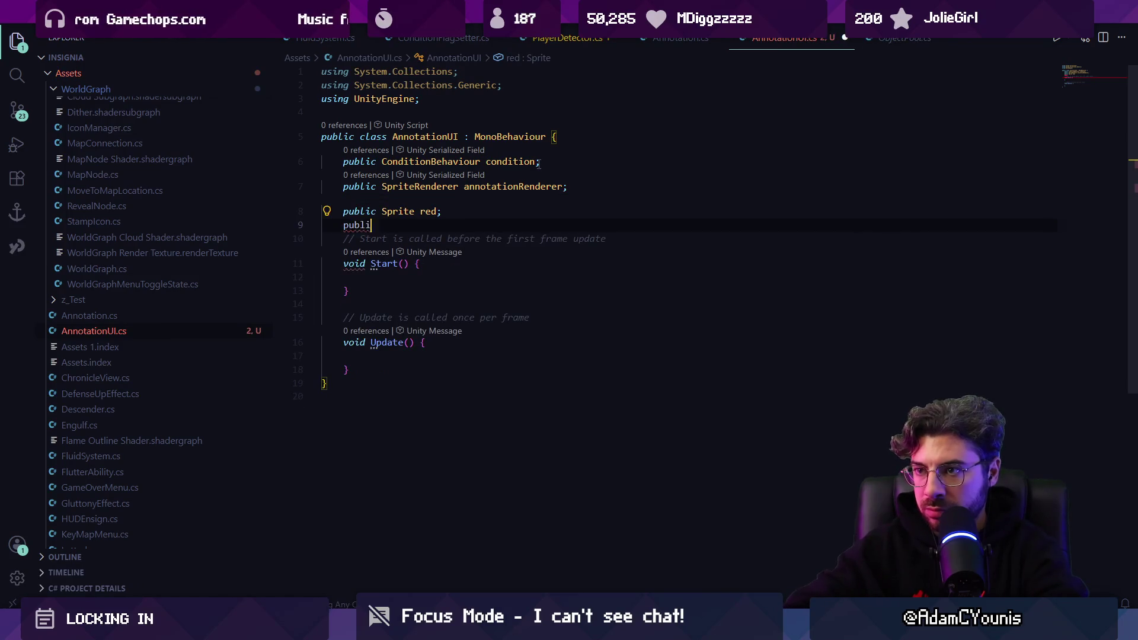
{"action": "type", "text": "yellow,"}
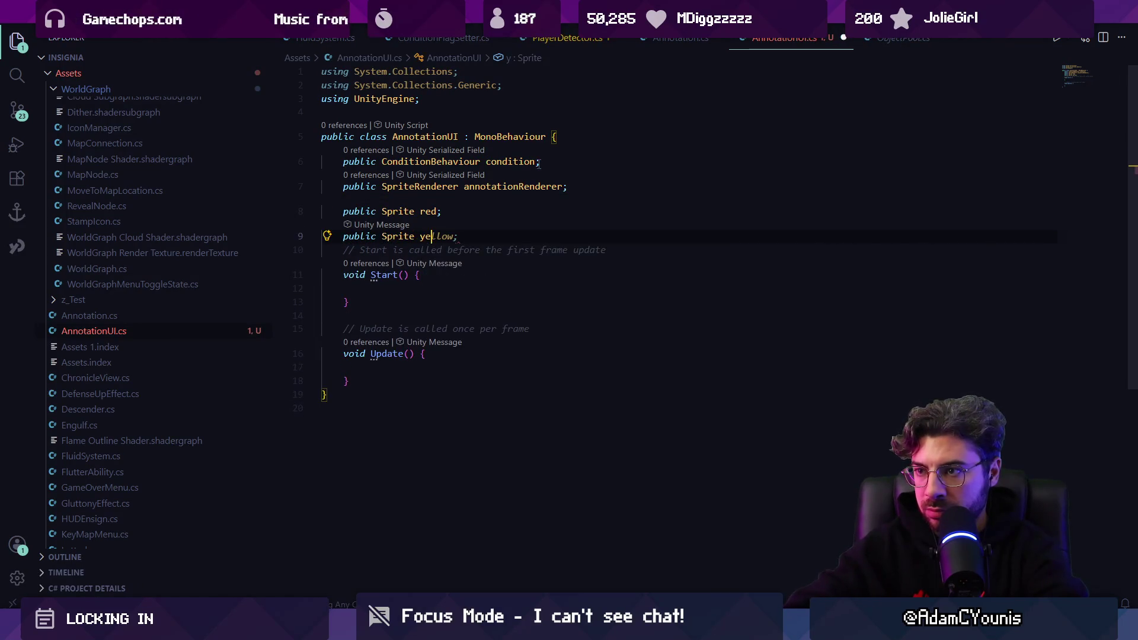
{"action": "key", "text": "Return"}
{"action": "type", "text": "public "}
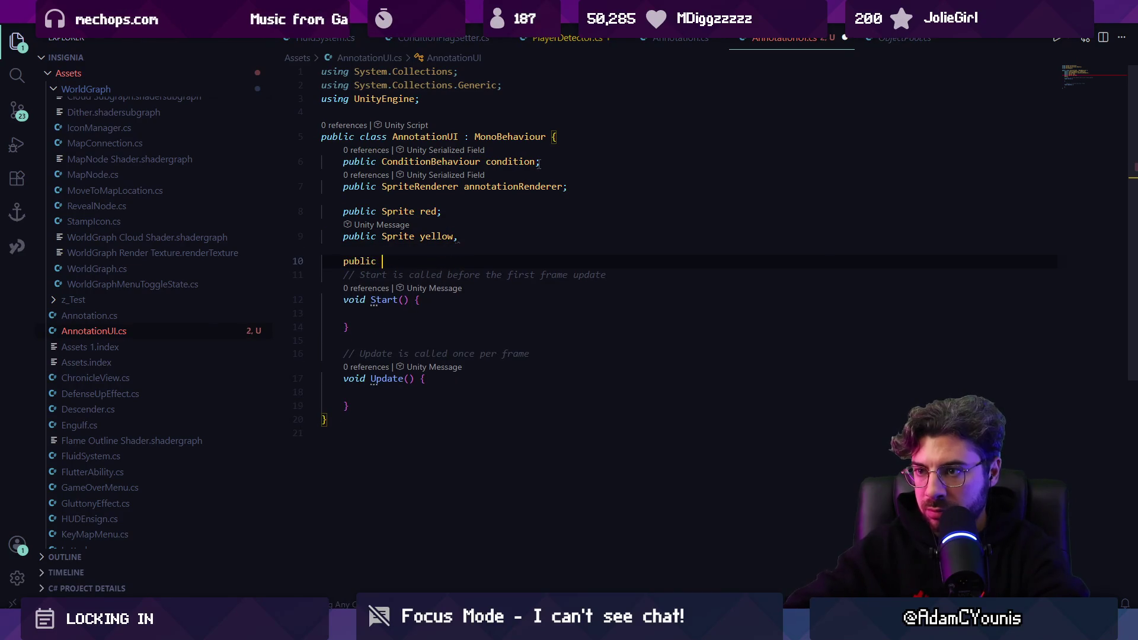
{"action": "type", "text": "Sprite Green,"}
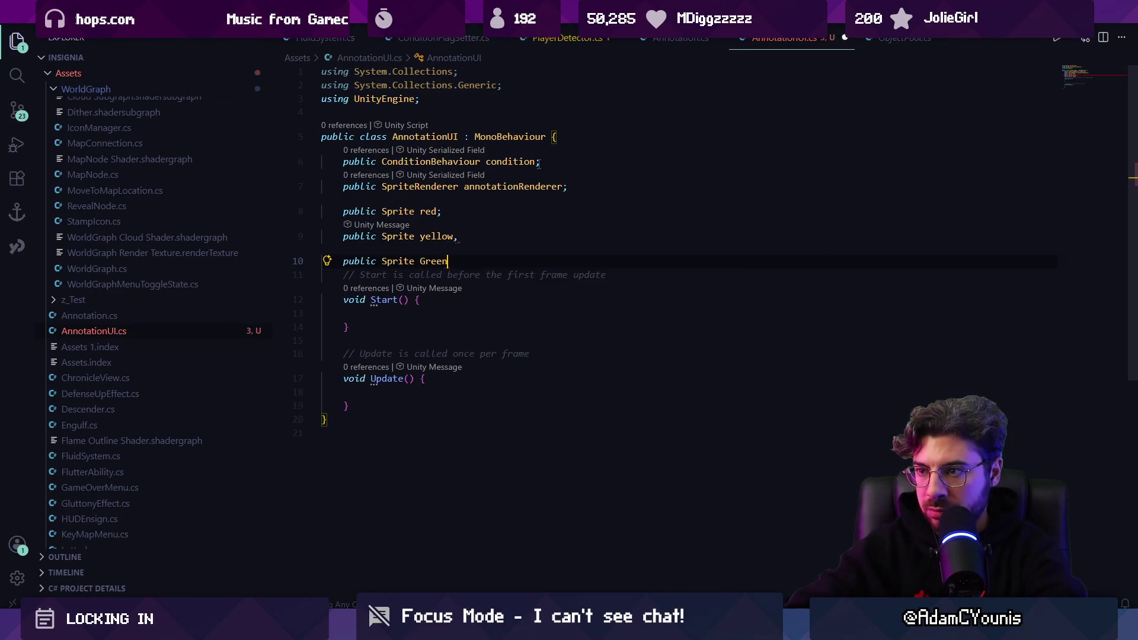
{"action": "key", "text": "BackSpace"}
{"action": "type", "text": ";"}
{"action": "key", "text": "Left"}
{"action": "key", "text": "Left"}
{"action": "key", "text": "Left"}
{"action": "key", "text": "BackSpace"}
{"action": "type", "text": "g"}
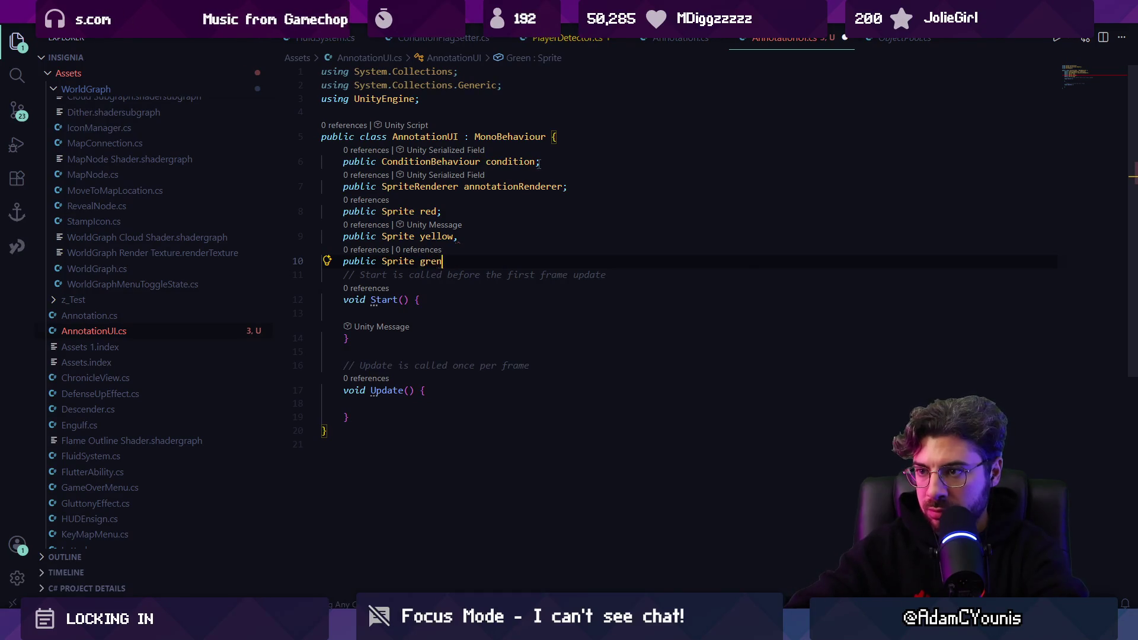
Merge the sprite fields into one 'public Sprite red, yellow, green;' declaration and save
{"action": "key", "text": "Up"}
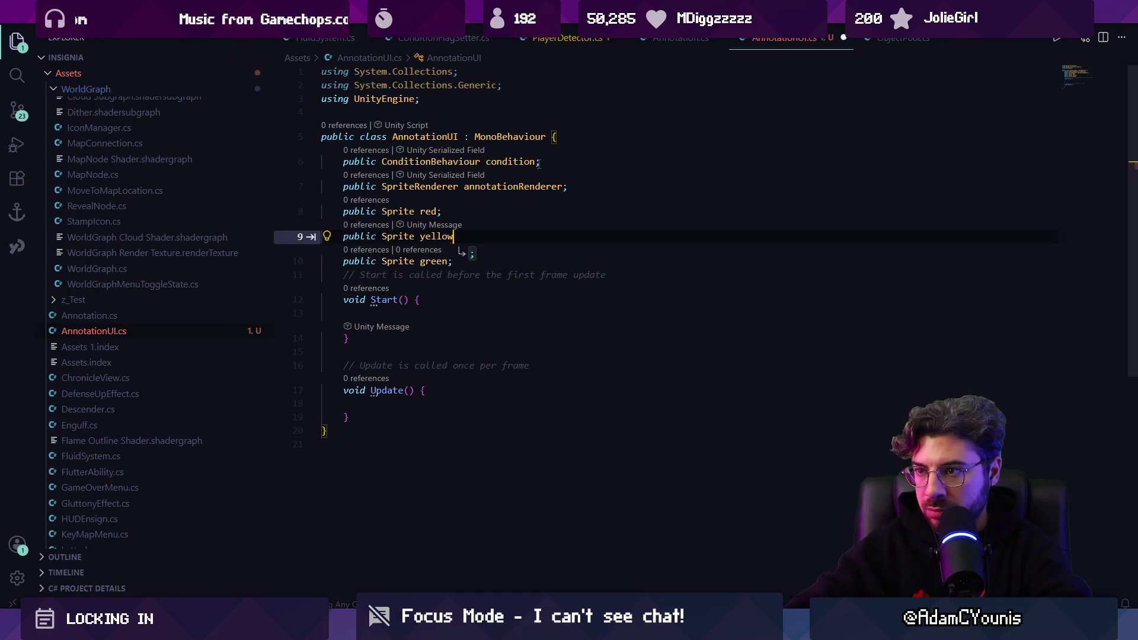
{"action": "key", "text": "Delete"}
{"action": "type", "text": ";"}
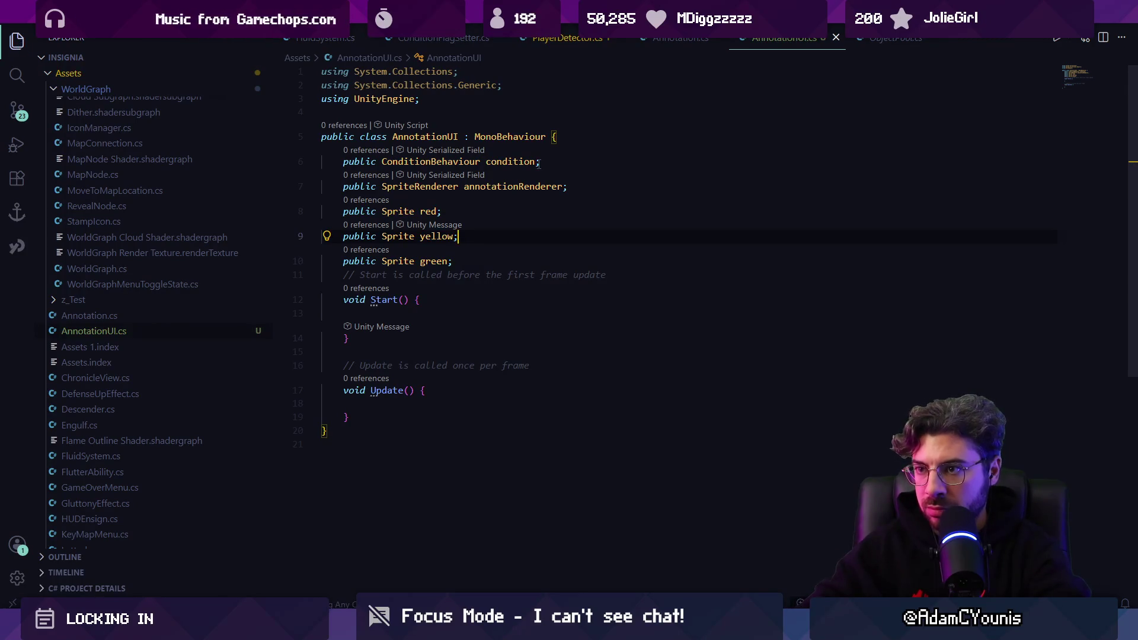
{"action": "key", "text": "shift+Up"}
{"action": "key", "text": "shift+Left"}
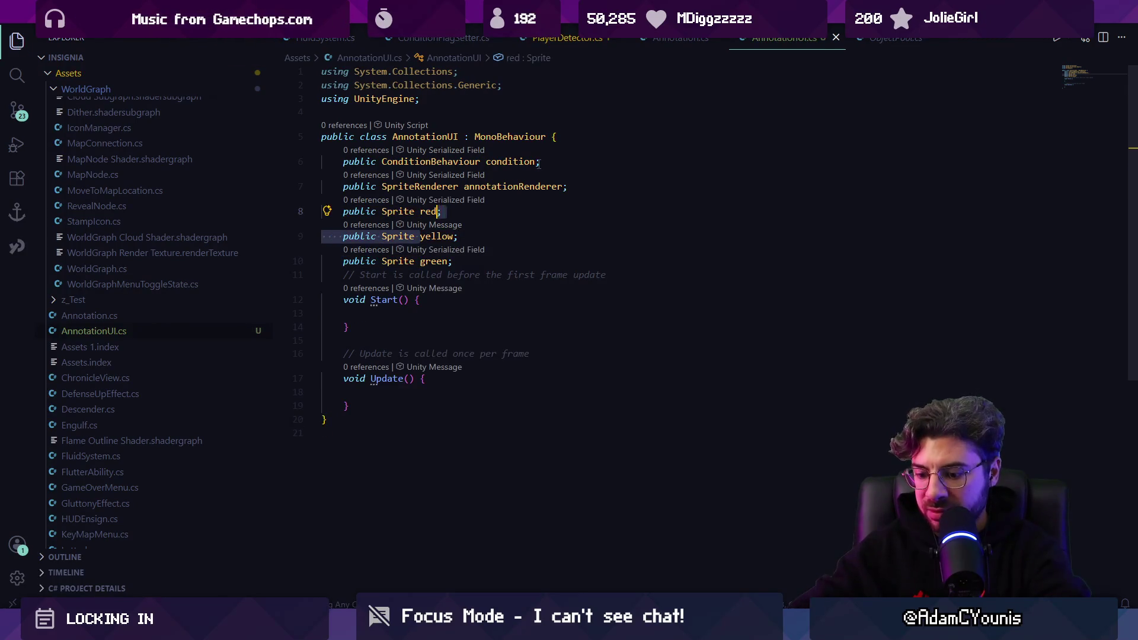
{"action": "type", "text": ", yellow"}
{"action": "key", "text": "Down"}
{"action": "key", "text": "shift+Home"}
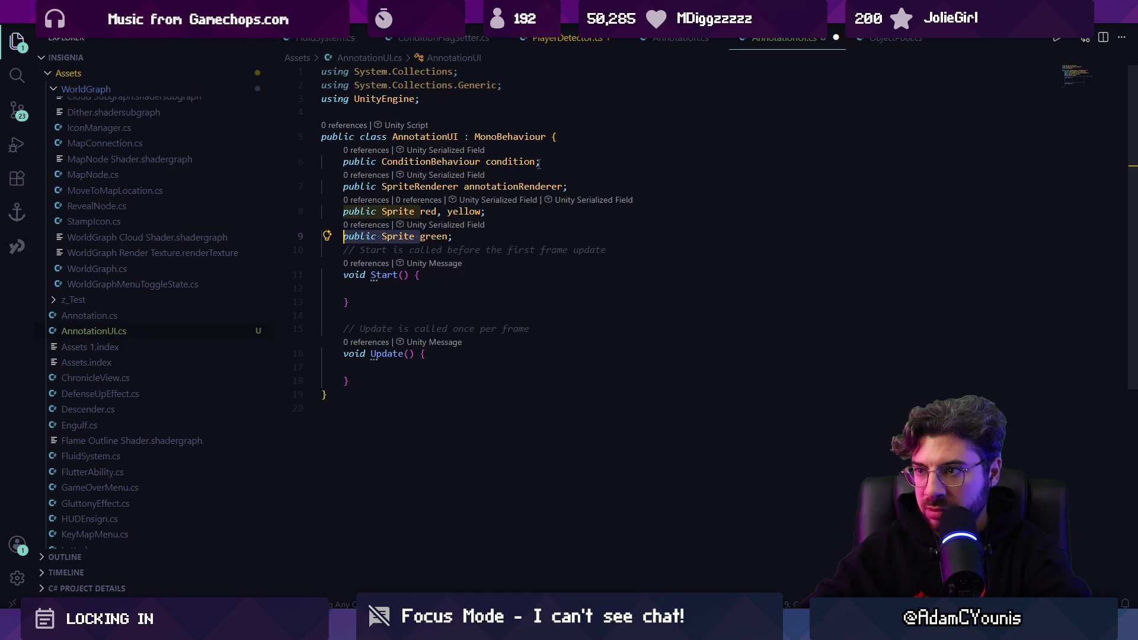
{"action": "key", "text": "Up"}
{"action": "key", "text": "End"}
{"action": "key", "text": "BackSpace"}
{"action": "type", "text": ","}
{"action": "key", "text": "ctrl+Delete"}
{"action": "key", "text": "ctrl+Delete"}
{"action": "key", "text": "ctrl+Delete"}
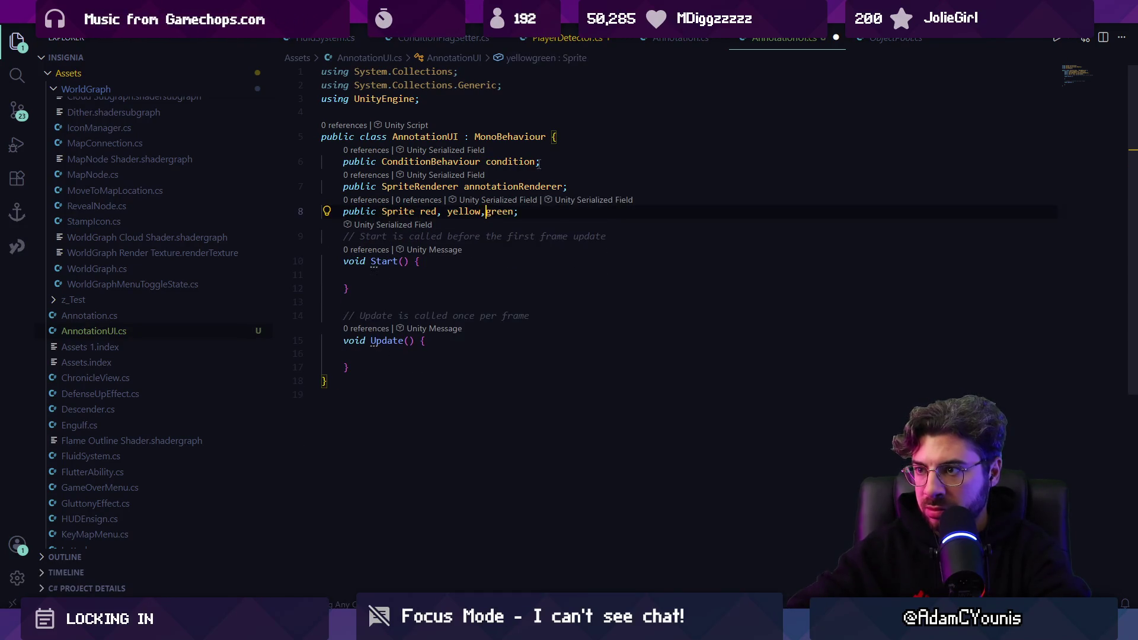
{"action": "key", "text": "End"}
{"action": "key", "text": "Return"}
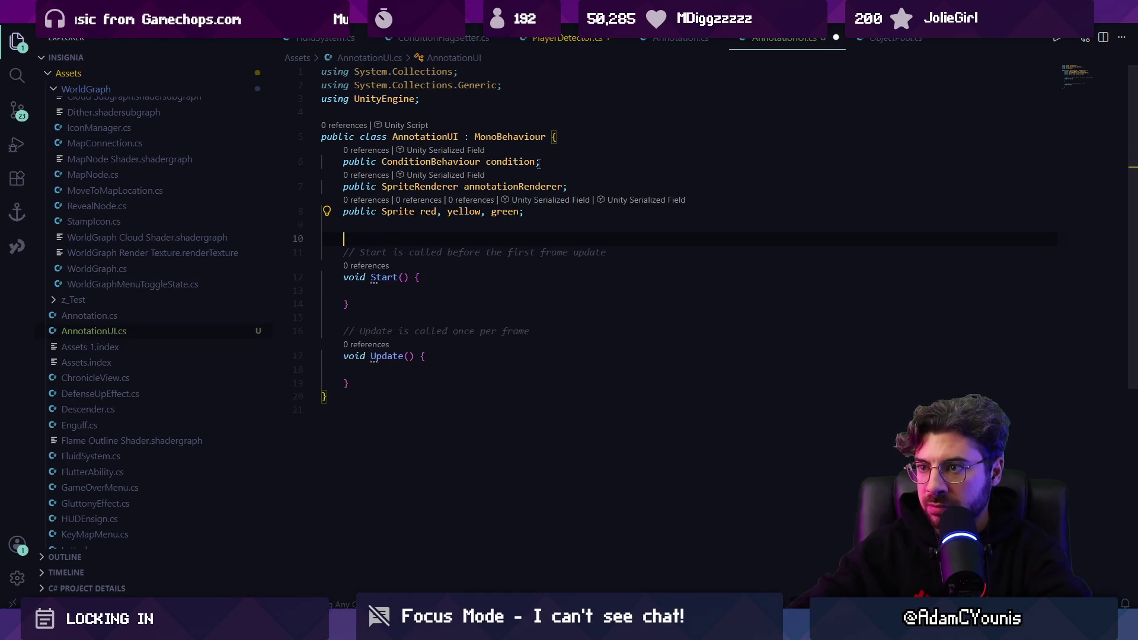
{"action": "key", "text": "ctrl+s"}
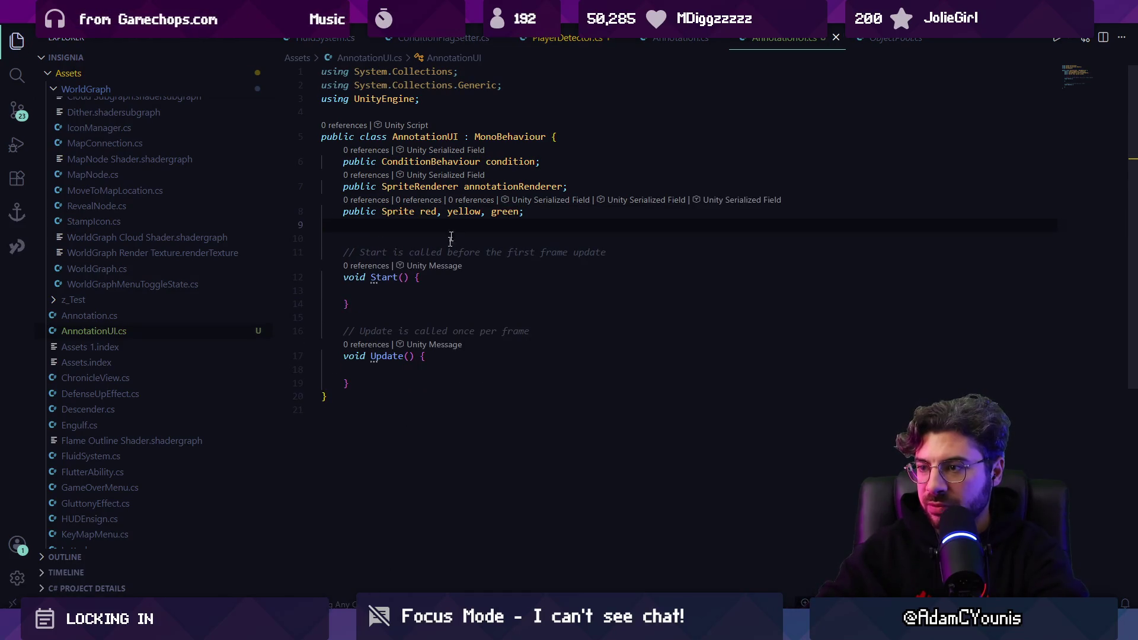
{"action": "key", "text": "alt+Tab"}
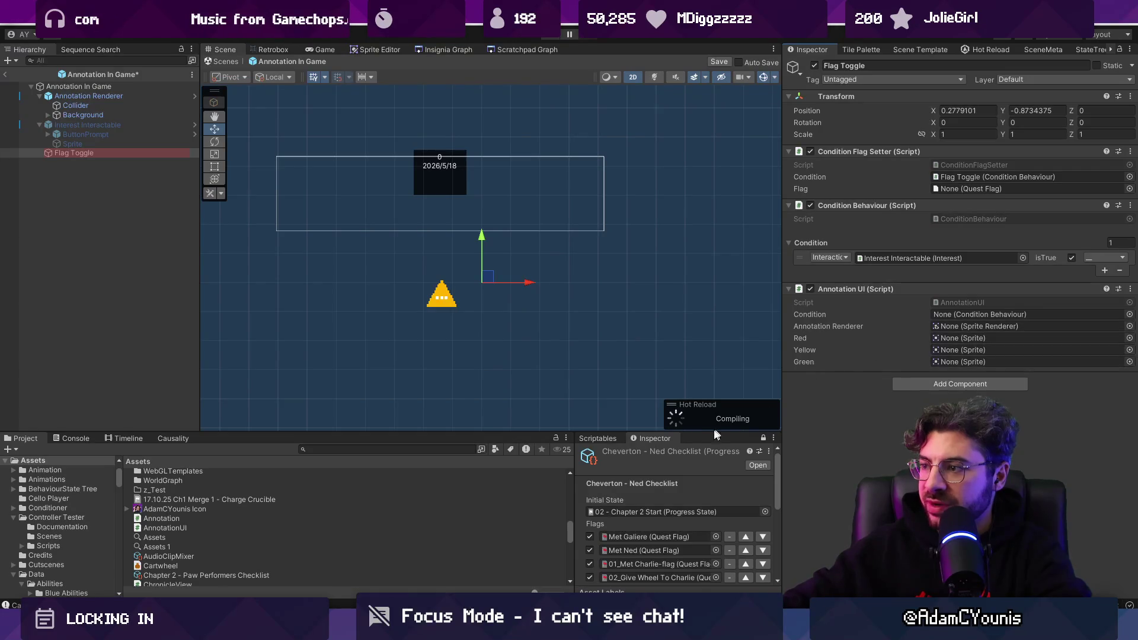
Assign Annotation Warning-red, -green and -yellow to the Red, Green and Yellow slots, then save the scene
{"action": "left_click", "coordinate": [1129, 338]}
{"action": "type", "text": "warning red"}
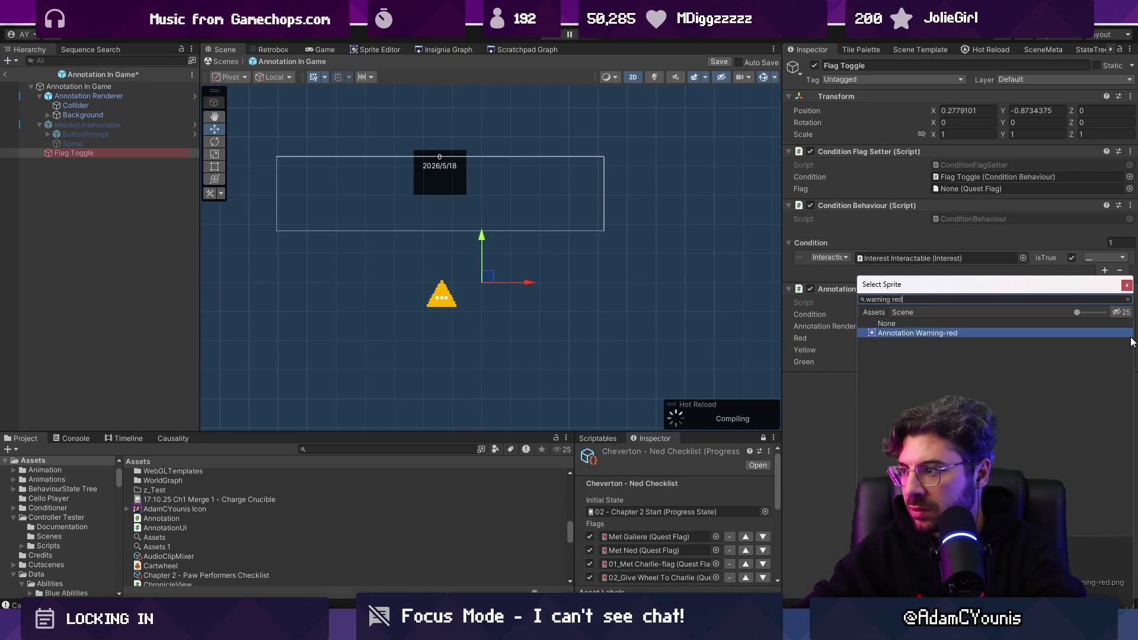
{"action": "key", "text": "Return"}
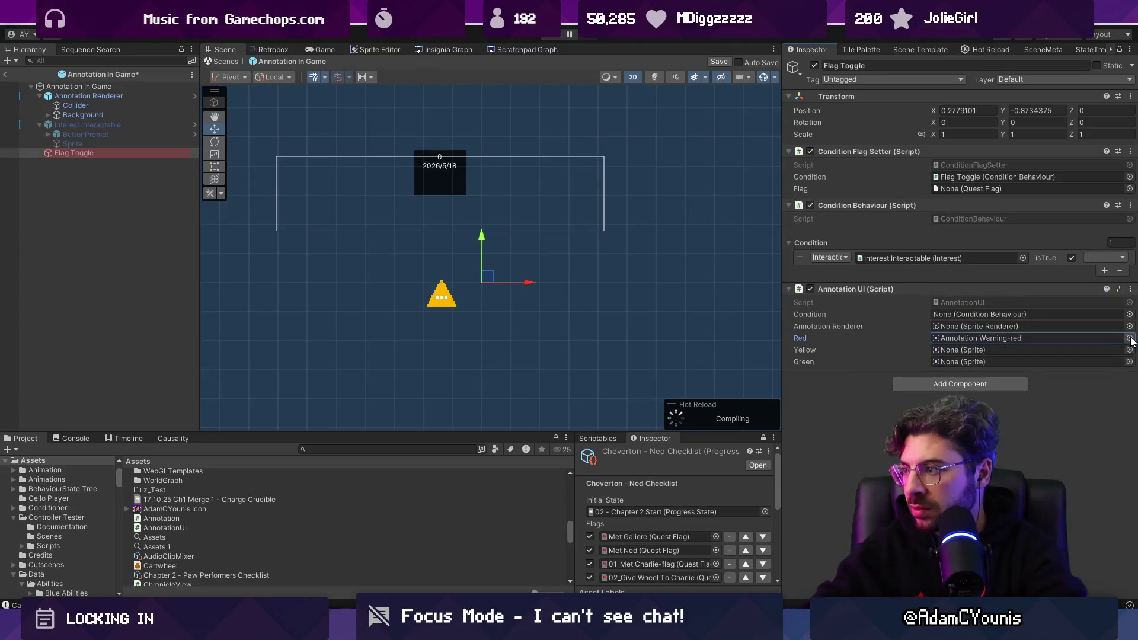
{"action": "left_click", "coordinate": [1129, 363]}
{"action": "type", "text": "warnion"}
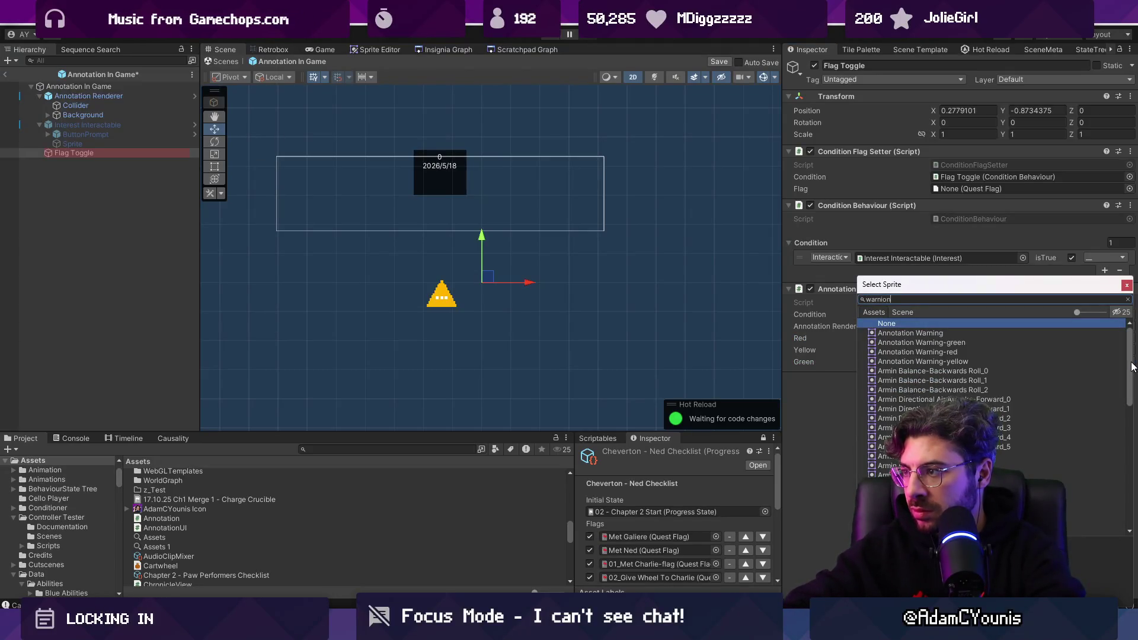
{"action": "key", "text": "BackSpace"}
{"action": "key", "text": "BackSpace"}
{"action": "type", "text": "ng green"}
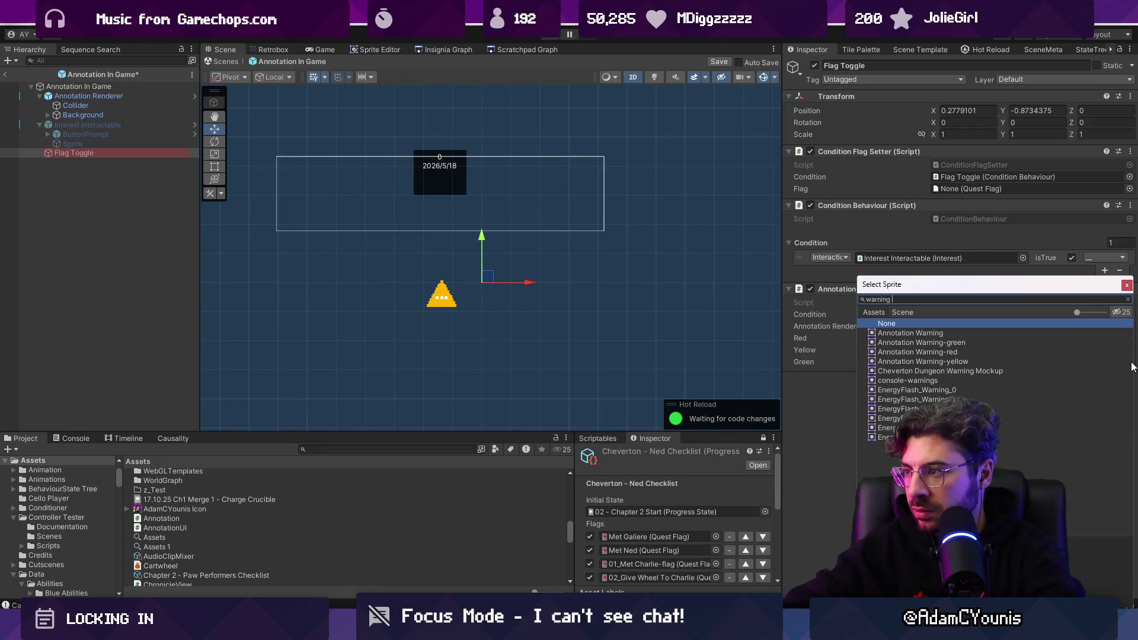
{"action": "key", "text": "Down"}
{"action": "key", "text": "Return"}
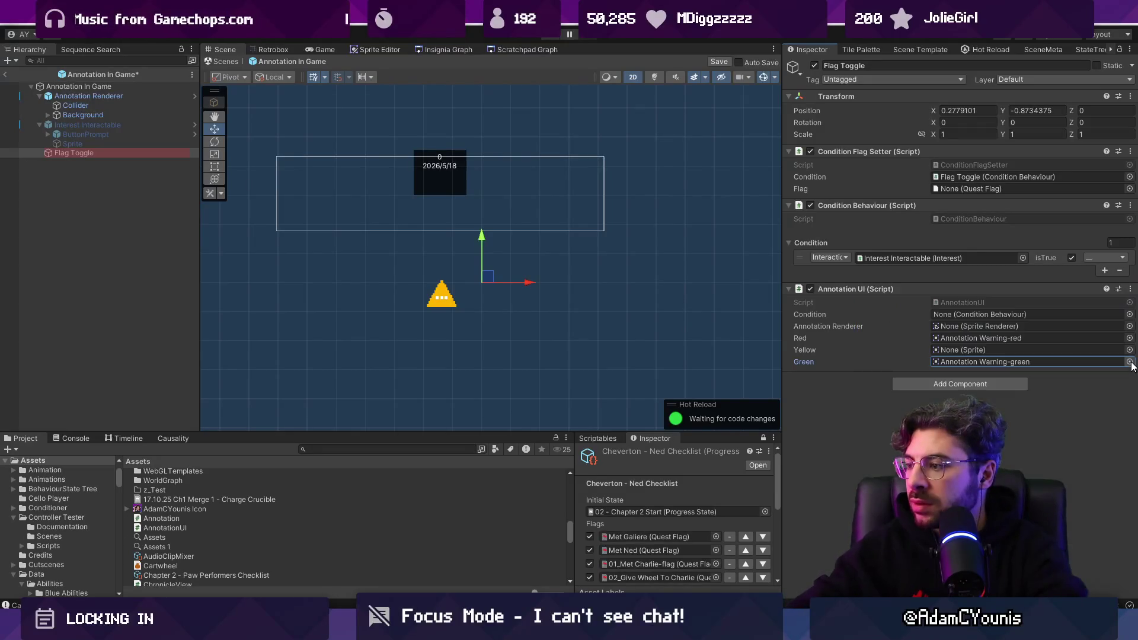
{"action": "left_click", "coordinate": [1130, 350]}
{"action": "type", "text": "warning yell"}
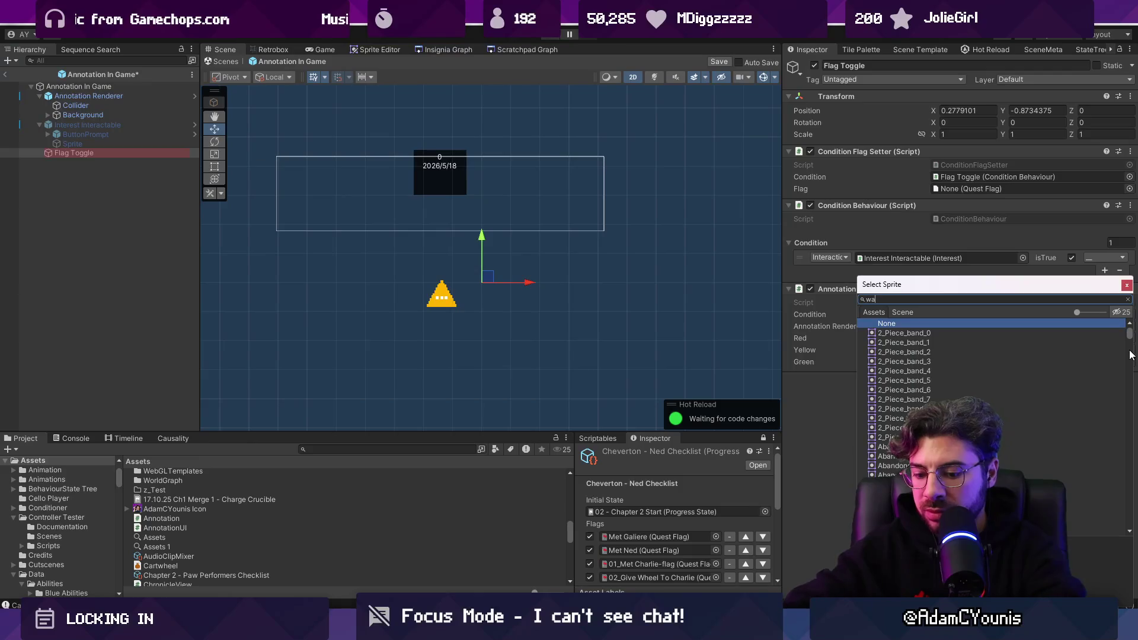
{"action": "key", "text": "Down"}
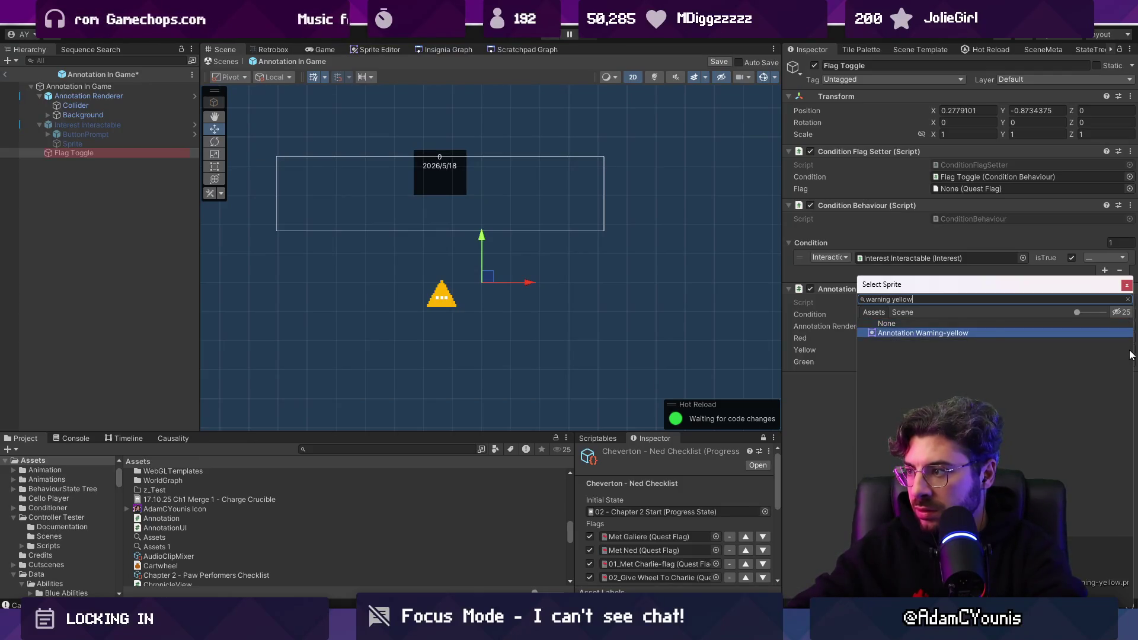
{"action": "key", "text": "Return"}
{"action": "key", "text": "ctrl+s"}
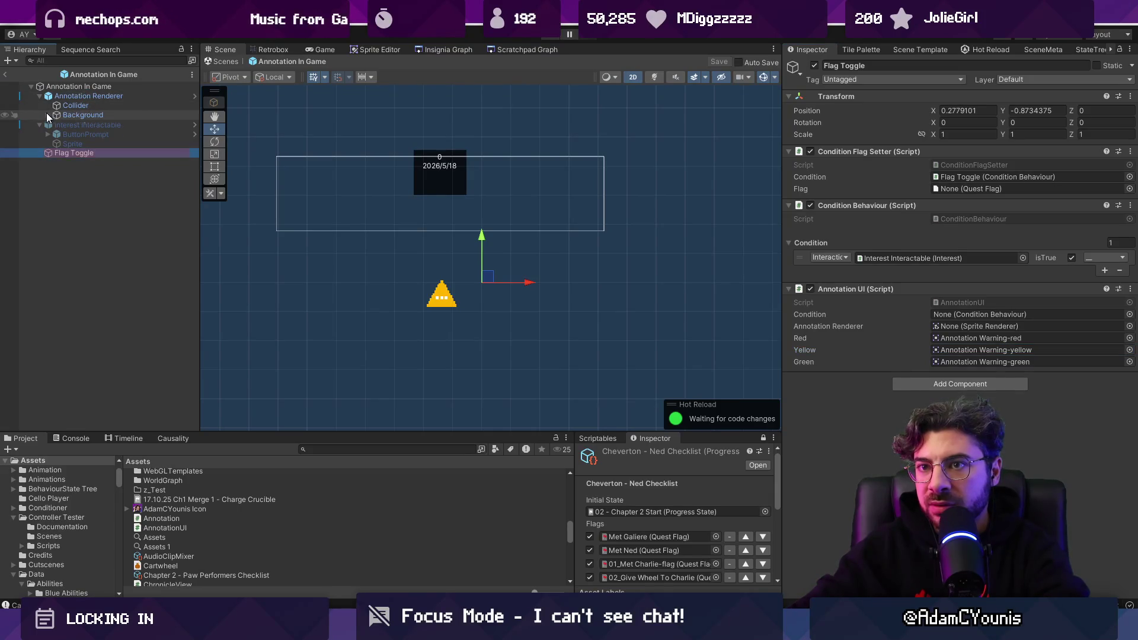
Check the Background, Annotation Renderer and Collider objects' components
{"action": "left_click", "coordinate": [62, 117]}
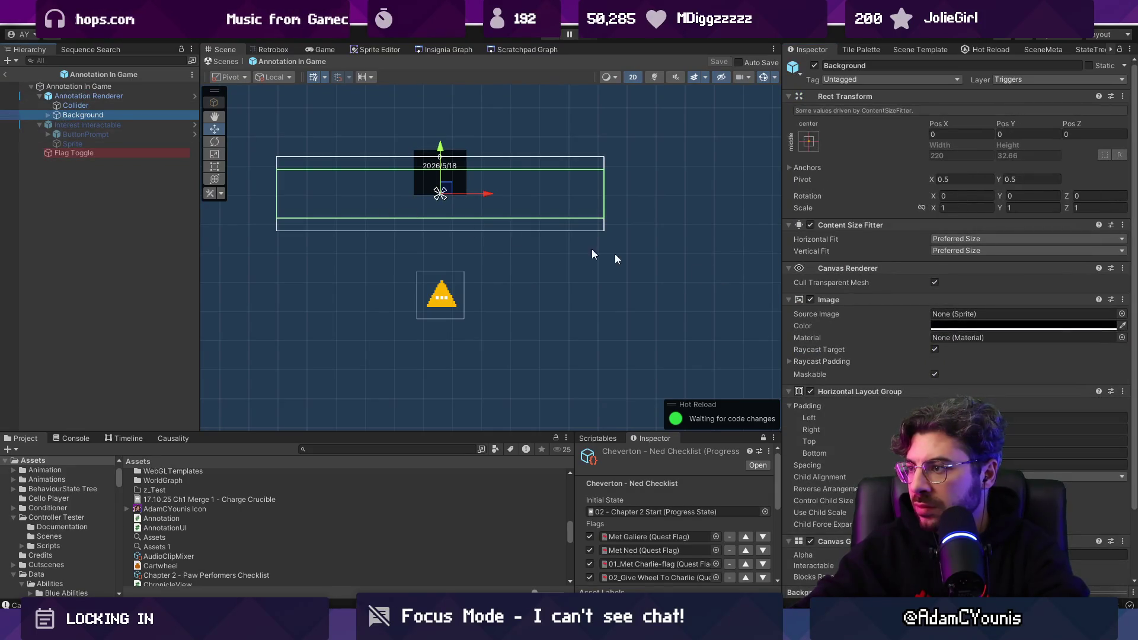
{"action": "left_click", "coordinate": [106, 95]}
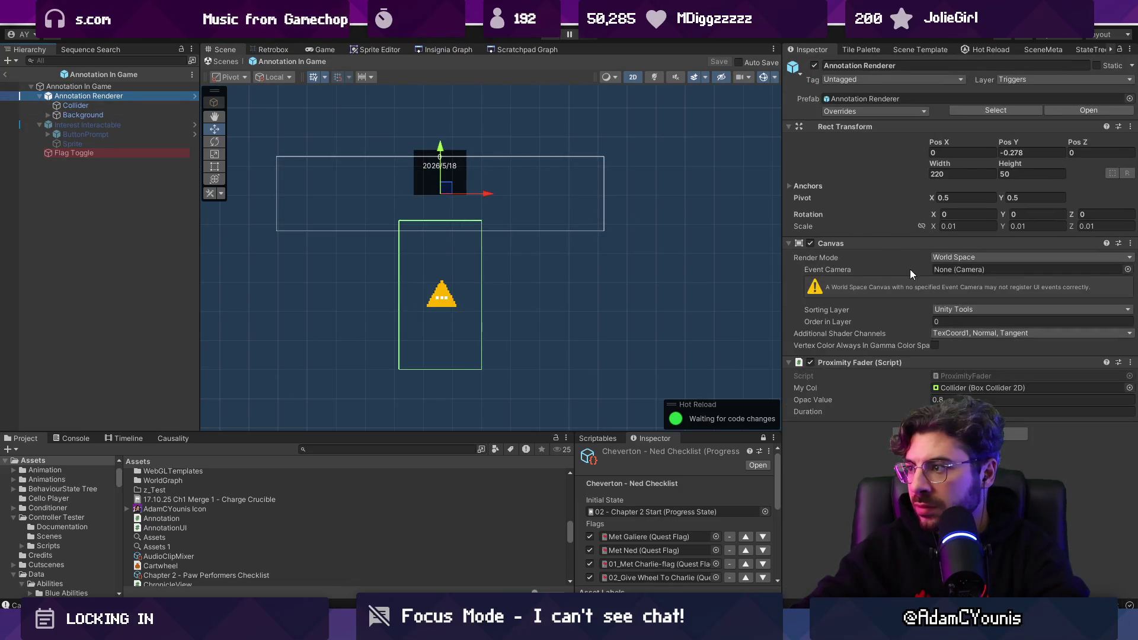
{"action": "left_click", "coordinate": [443, 290]}
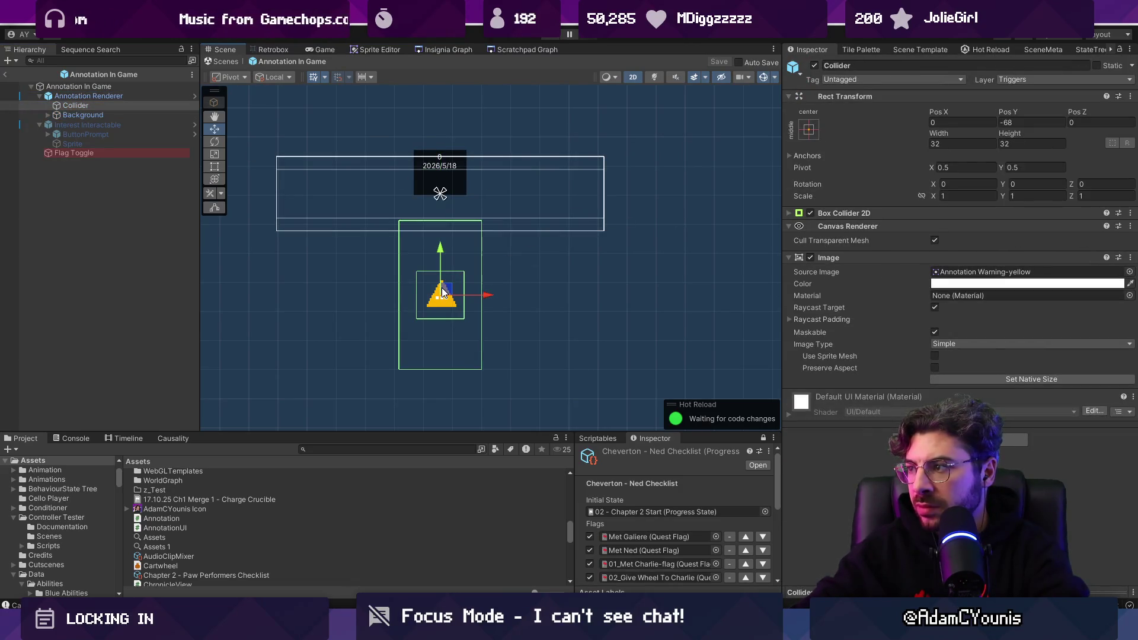
{"action": "key", "text": "alt+Tab"}
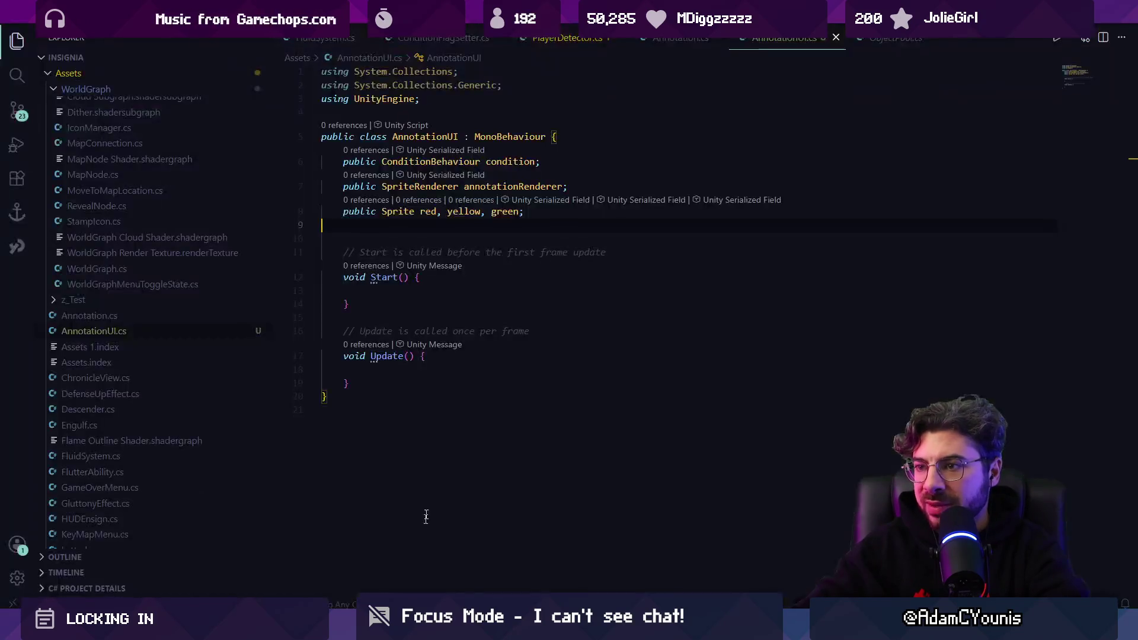
Change the annotationRenderer type to Image, add 'using UnityEngine.UI;', and save
{"action": "double_click", "coordinate": [445, 186]}
{"action": "type", "text": "mono"}
{"action": "key", "text": "BackSpace"}
{"action": "key", "text": "BackSpace"}
{"action": "key", "text": "BackSpace"}
{"action": "type", "text": "Image"}
{"action": "left_click", "coordinate": [459, 100]}
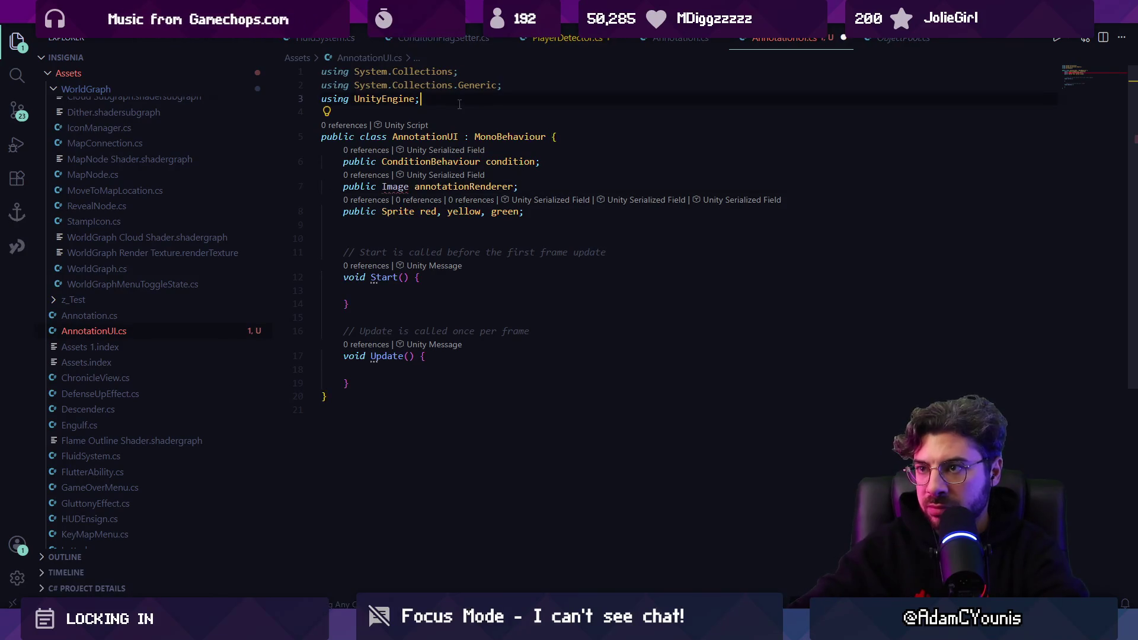
{"action": "key", "text": "Return"}
{"action": "type", "text": "uysing UnityEngine.UI;"}
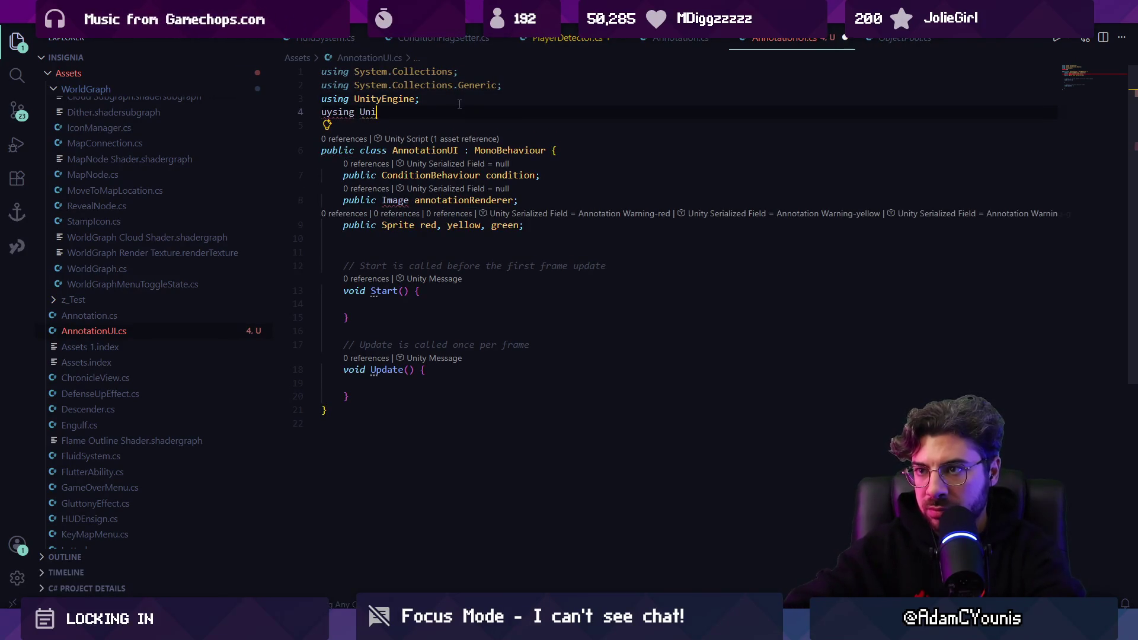
{"action": "key", "text": "shift+Home"}
{"action": "key", "text": "Left"}
{"action": "key", "text": "Right"}
{"action": "key", "text": "Delete"}
{"action": "key", "text": "ctrl+s"}
{"action": "key", "text": "Down"}
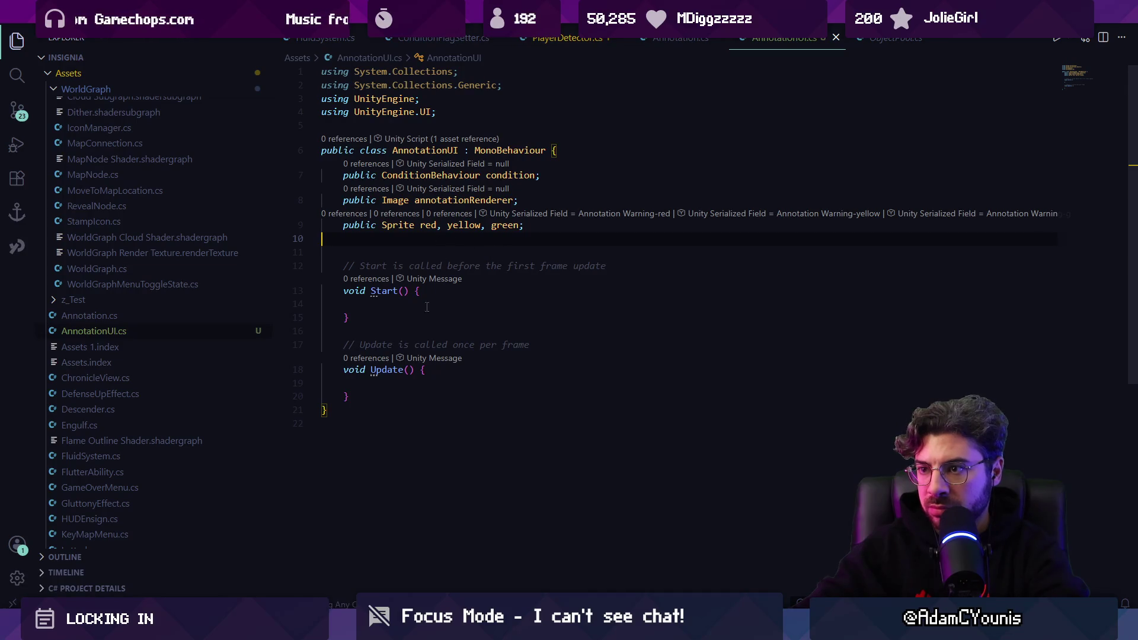
Write an Update if/else choosing green, yellow or red from condition.Evaluate(), and save
{"action": "left_click", "coordinate": [442, 383]}
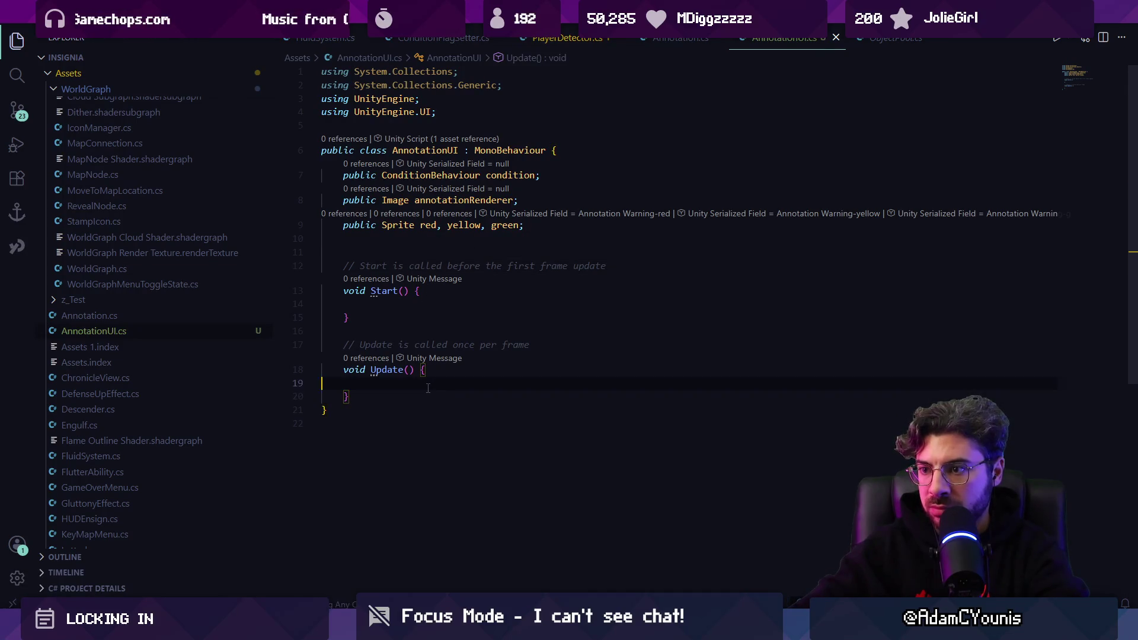
{"action": "type", "text": "if (condition.IsTrue()) {             annotationRenderer.sprite = green;         } else if (condition.IsFalse()) {             annotationRenderer.sprite = red;         } else {             annotationRenderer.sprite = yellow;         }"}
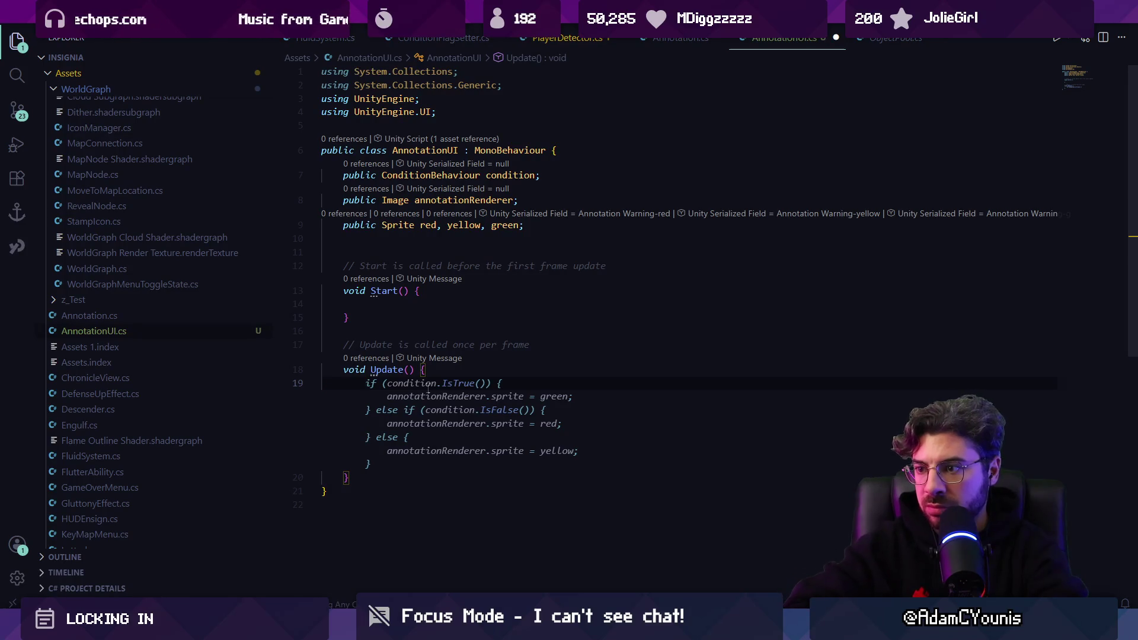
{"action": "key", "text": "ctrl+z"}
{"action": "key", "text": "ctrl+y"}
{"action": "type", "text": "val"}
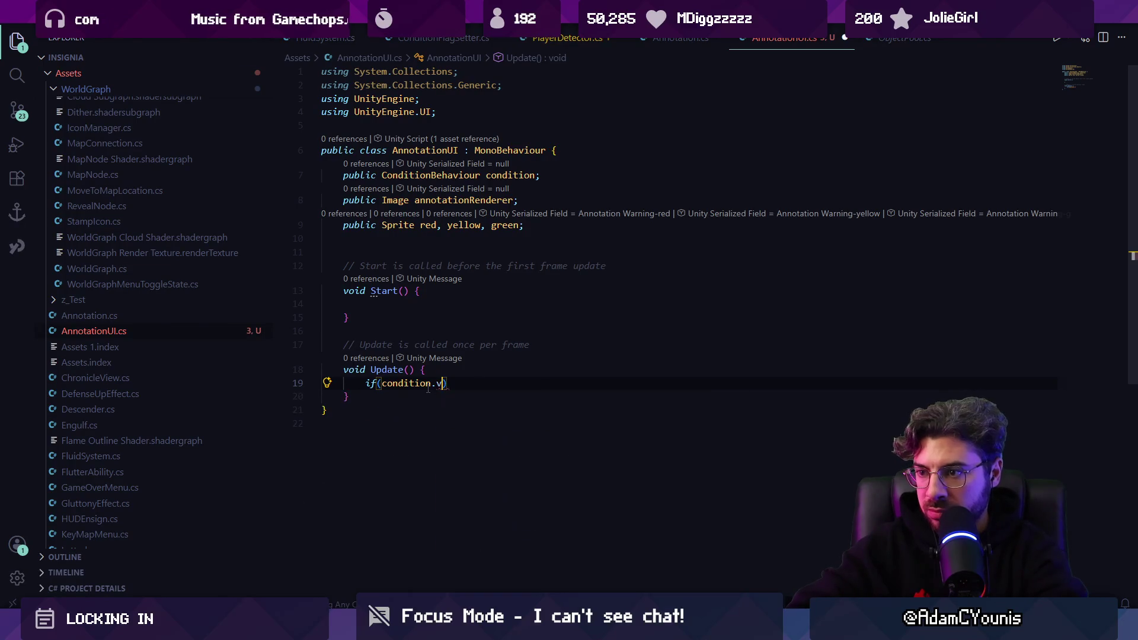
{"action": "type", "text": "("}
{"action": "key", "text": "ctrl+z"}
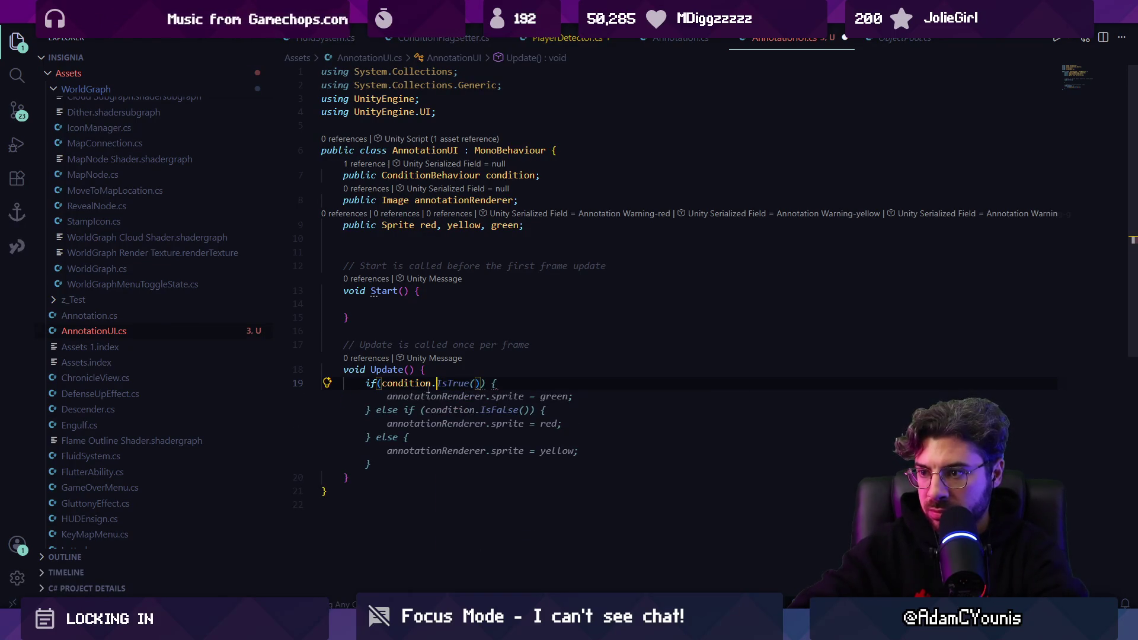
{"action": "key", "text": "ctrl+space"}
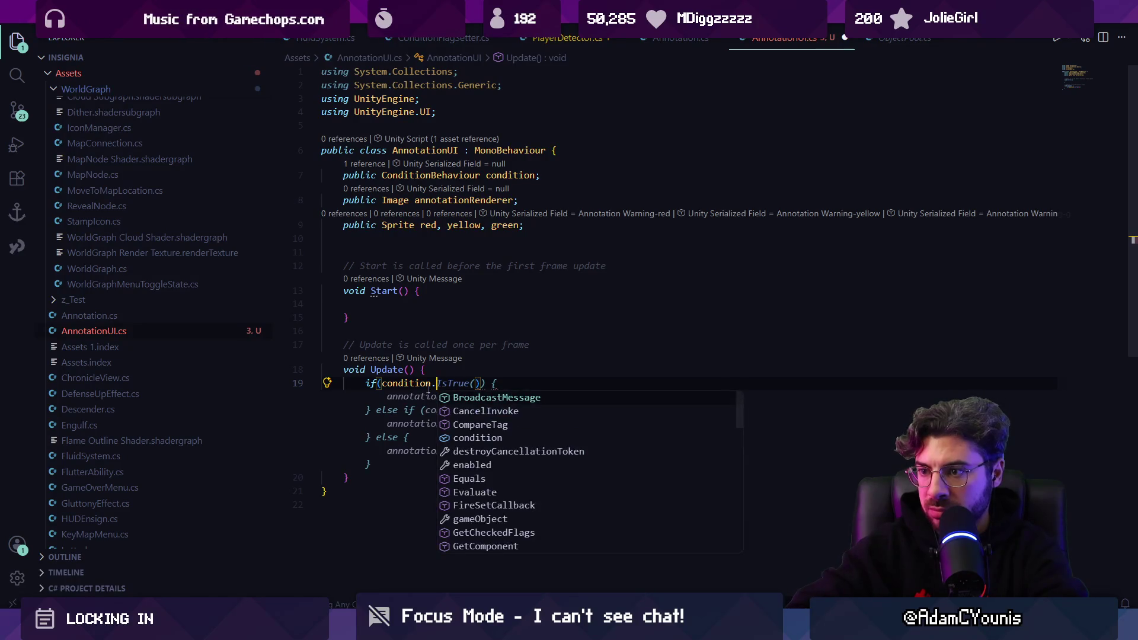
{"action": "type", "text": "condition.ev"}
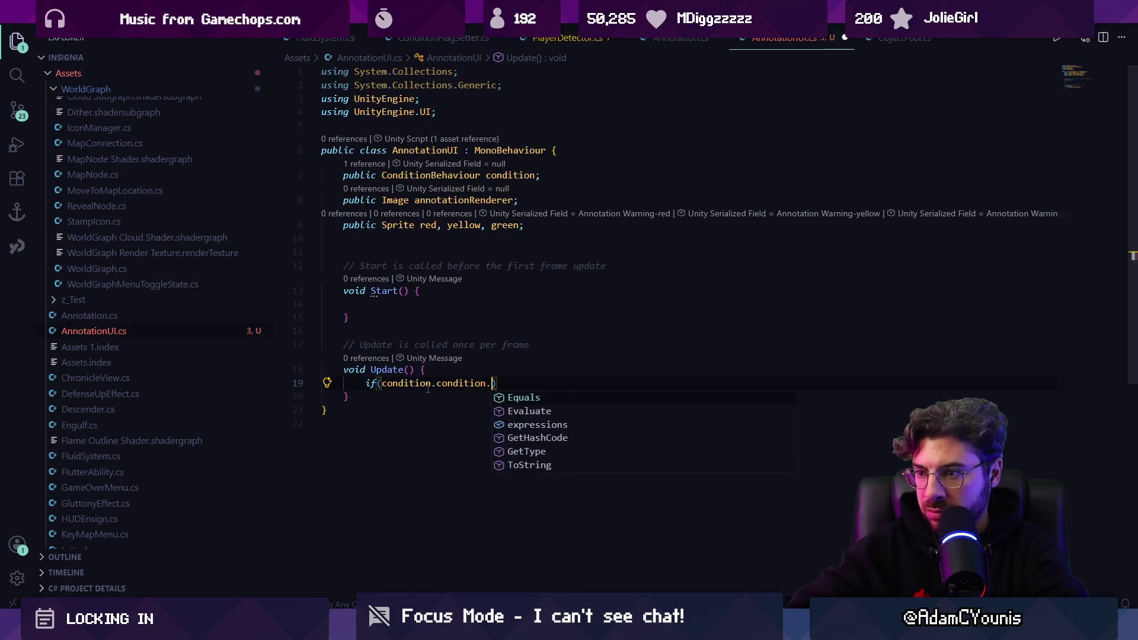
{"action": "key", "text": "Tab"}
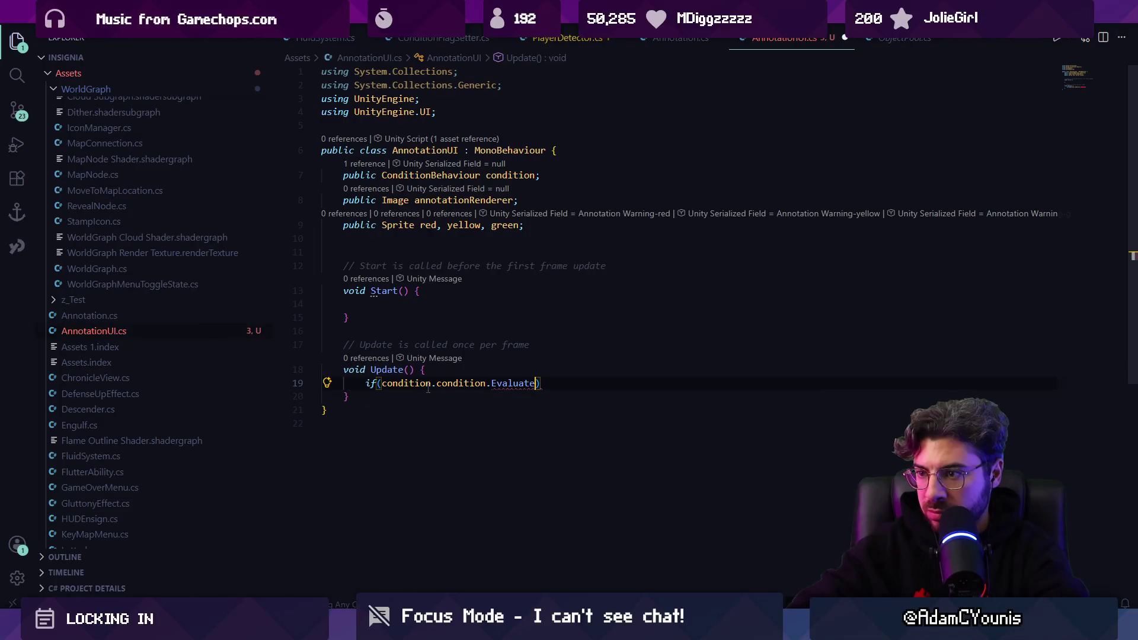
{"action": "key", "text": "Tab"}
{"action": "key", "text": "ctrl+s"}
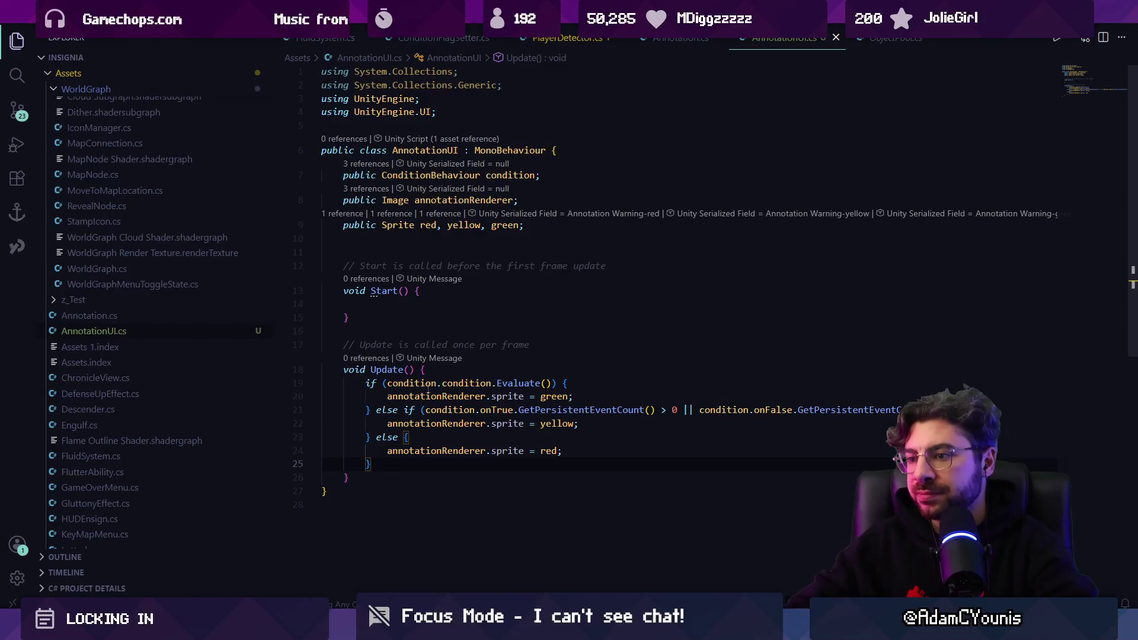
{"action": "key", "text": "shift+Up"}
{"action": "key", "text": "shift+Up"}
{"action": "key", "text": "shift+Up"}
{"action": "key", "text": "shift+Home"}
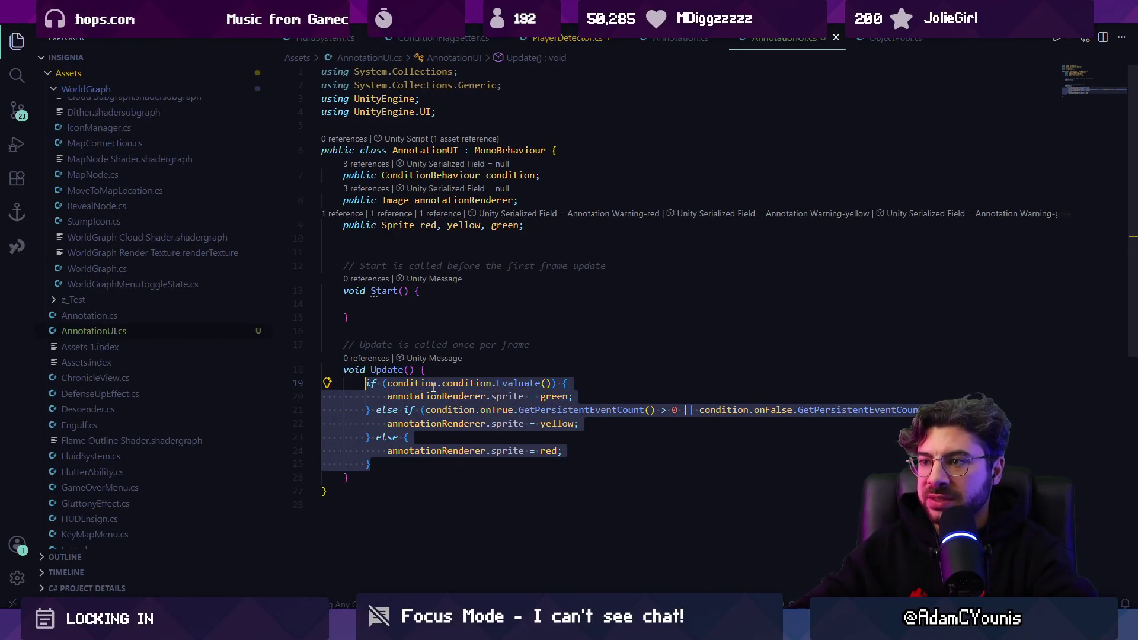
Remove 'yellow' from the Sprite declaration and delete the yellow else-if branch in Update
{"action": "double_click", "coordinate": [463, 225]}
{"action": "key", "text": "BackSpace"}
{"action": "key", "text": "BackSpace"}
{"action": "key", "text": "BackSpace"}
{"action": "left_click", "coordinate": [426, 471]}
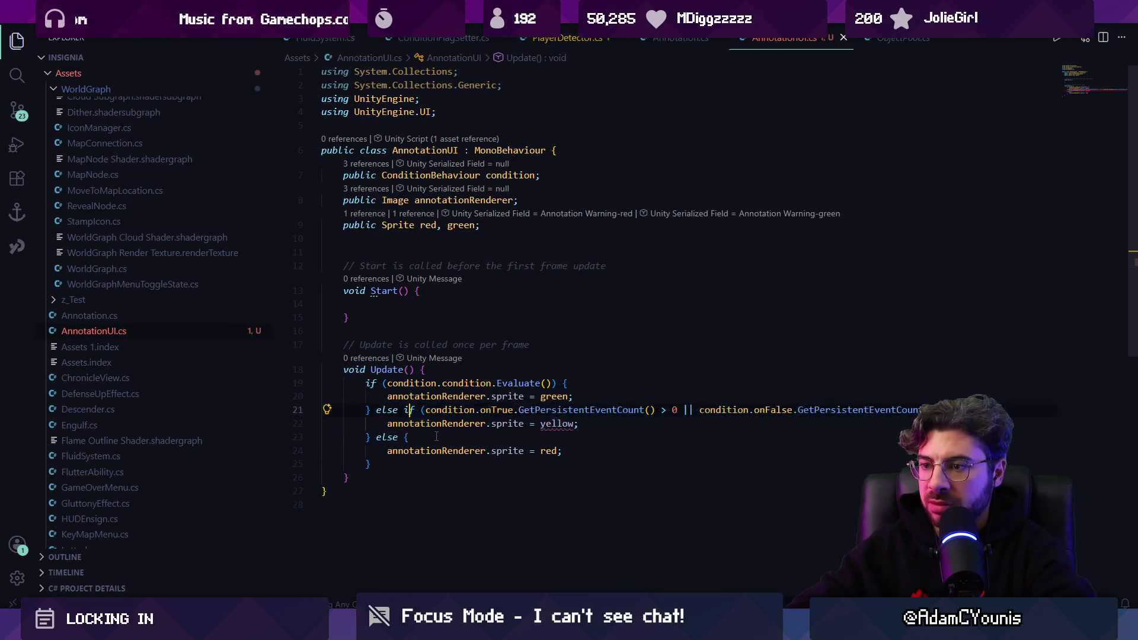
{"action": "left_click", "coordinate": [399, 423]}
{"action": "key", "text": "Down"}
{"action": "key", "text": "Home"}
{"action": "key", "text": "shift+Up"}
{"action": "key", "text": "shift+Up"}
{"action": "key", "text": "BackSpace"}
Verify the Evaluate call and remaining else branch, then switch back to Unity Editor
{"action": "left_click", "coordinate": [507, 383]}
{"action": "left_click", "coordinate": [514, 410]}
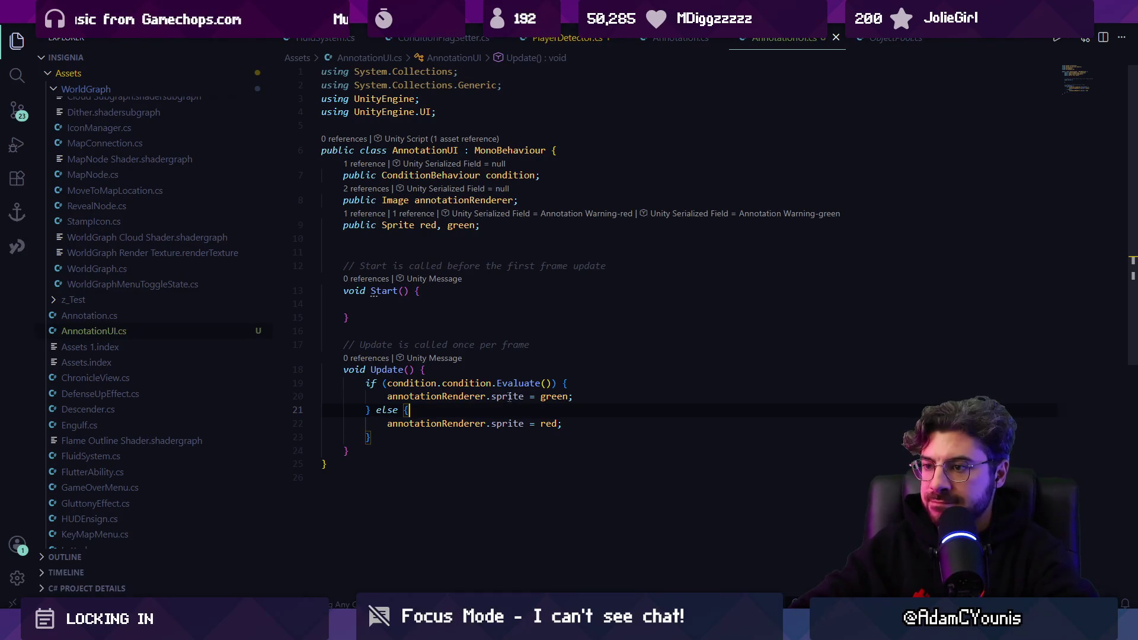
{"action": "left_click", "coordinate": [515, 384]}
{"action": "mouse_move", "coordinate": [515, 383]}
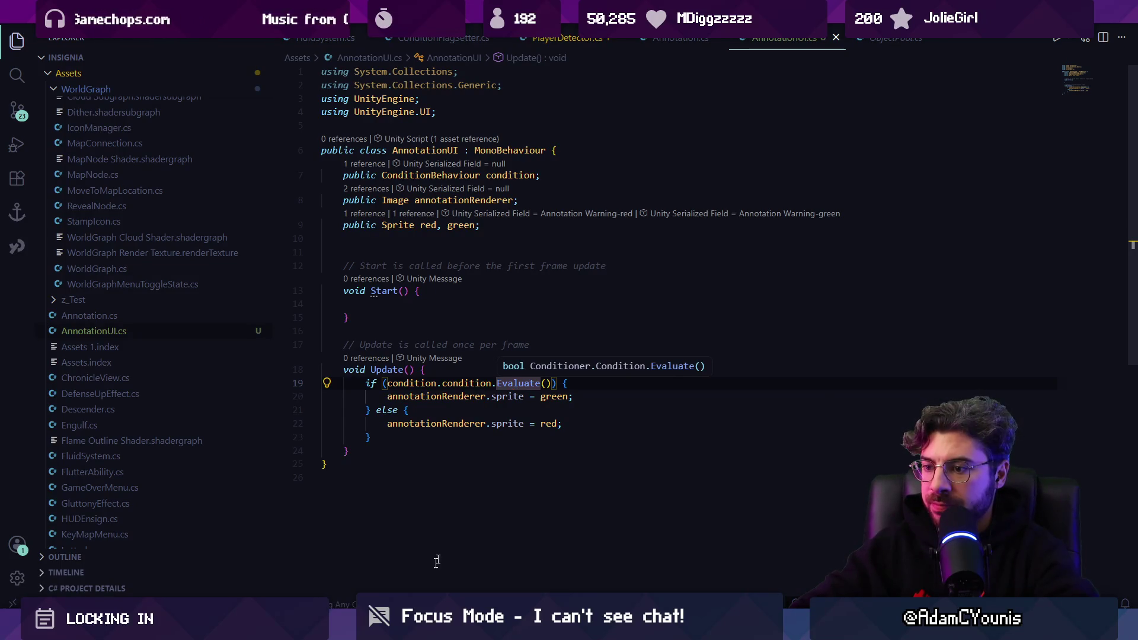
{"action": "key", "text": "alt+Tab"}
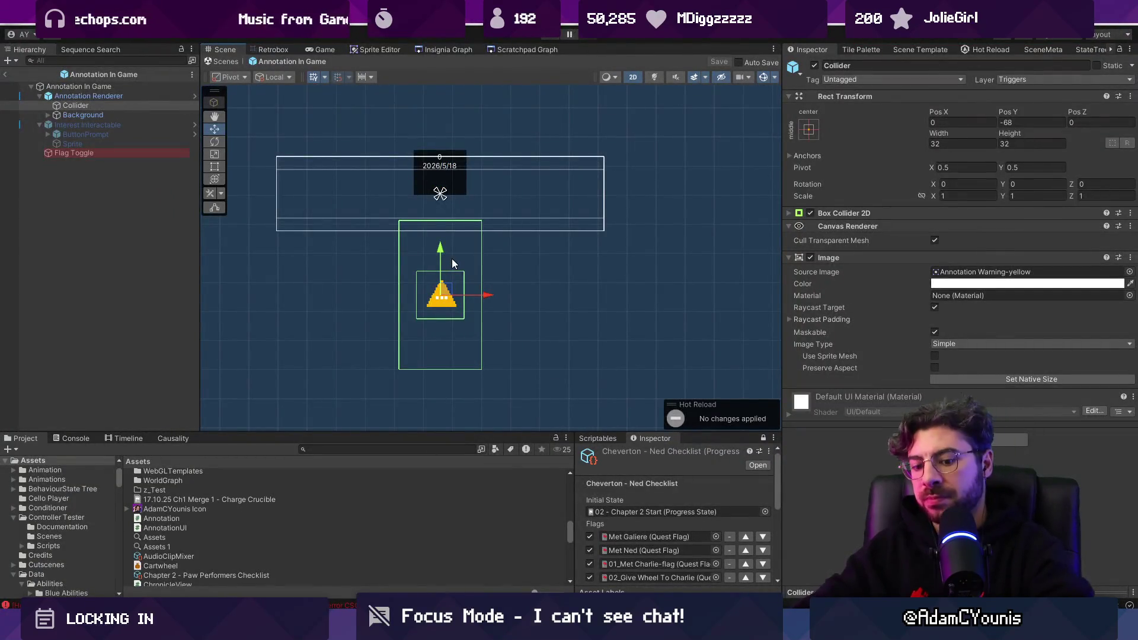
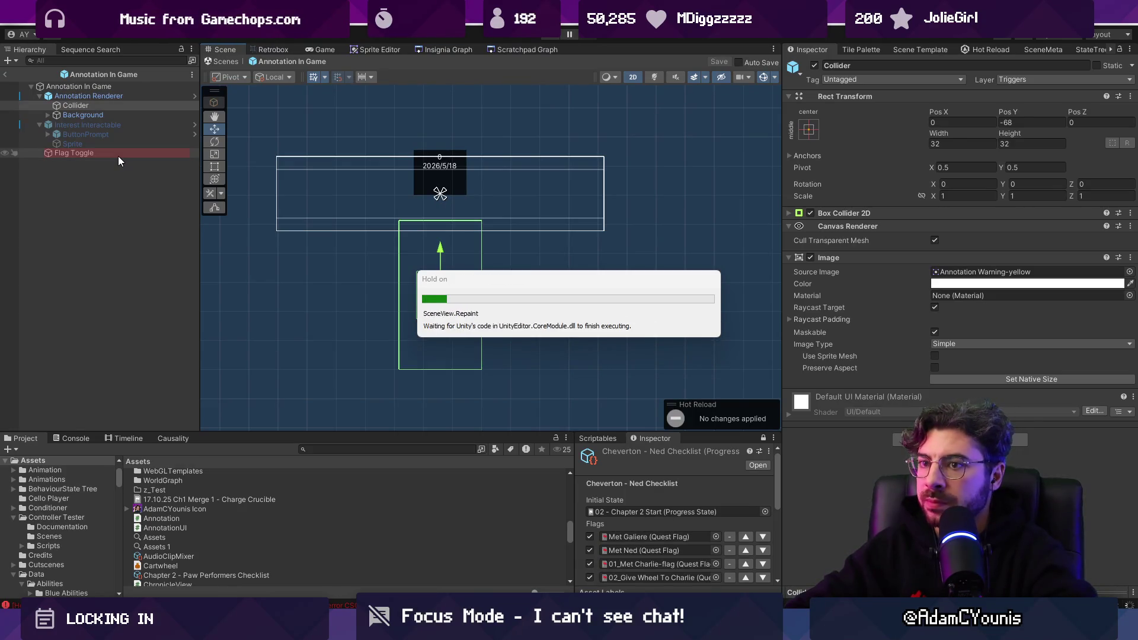
On Flag Toggle, set Annotation Renderer to the Collider image and Condition to the Flag Toggle behaviour, then exit prefab mode
{"action": "left_click", "coordinate": [119, 155]}
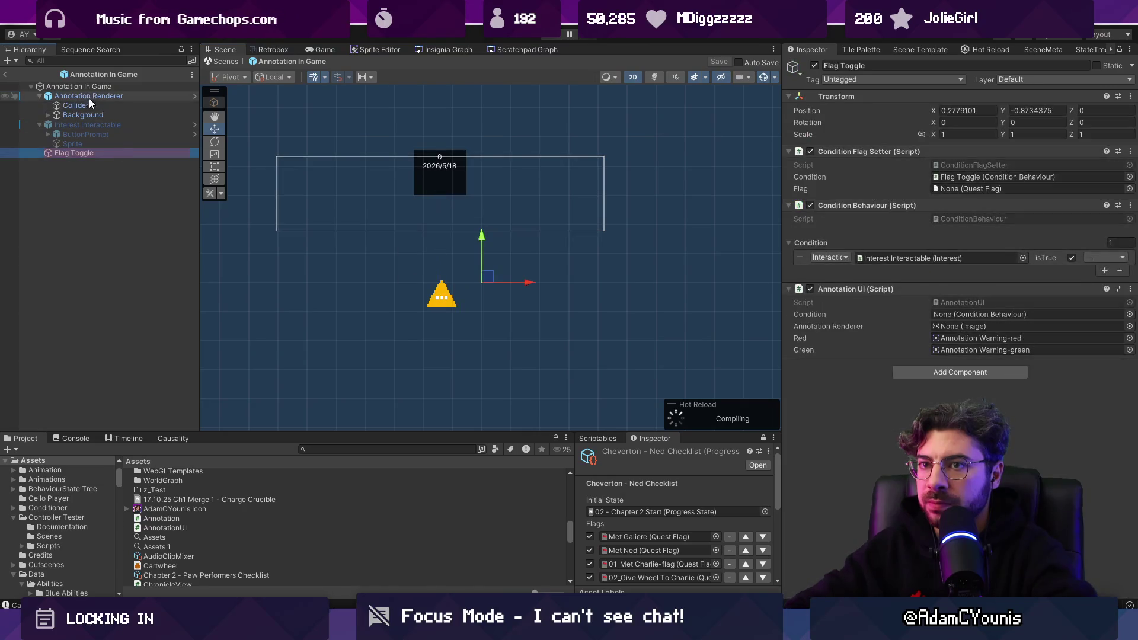
{"action": "left_click_drag", "start_coordinate": [967, 338], "coordinate": [966, 328]}
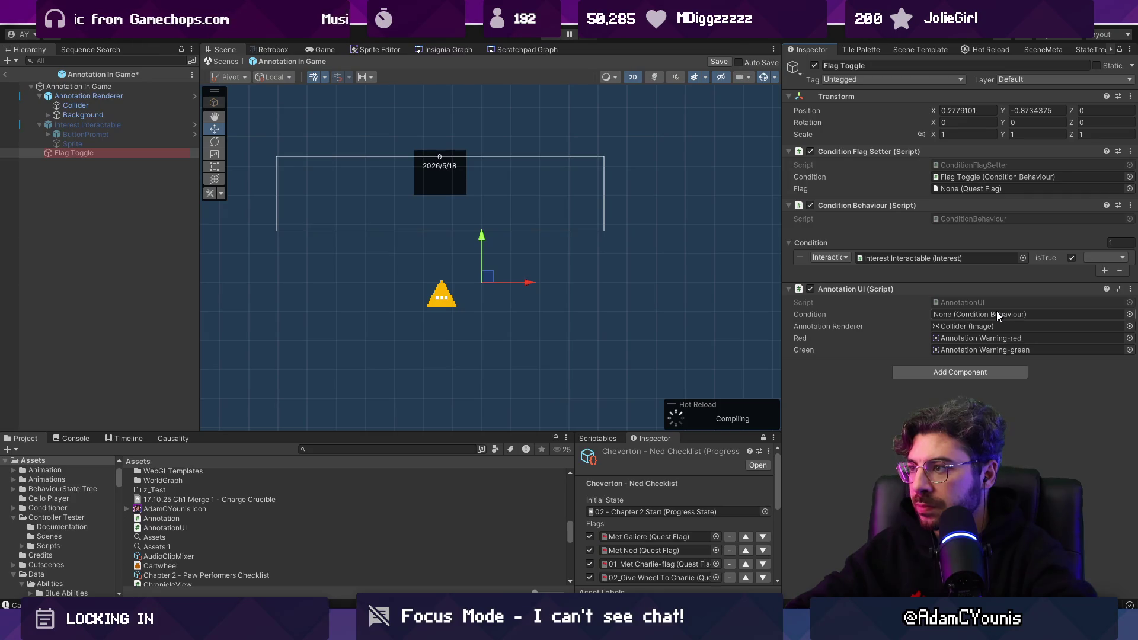
{"action": "left_click_drag", "start_coordinate": [859, 202], "coordinate": [972, 318]}
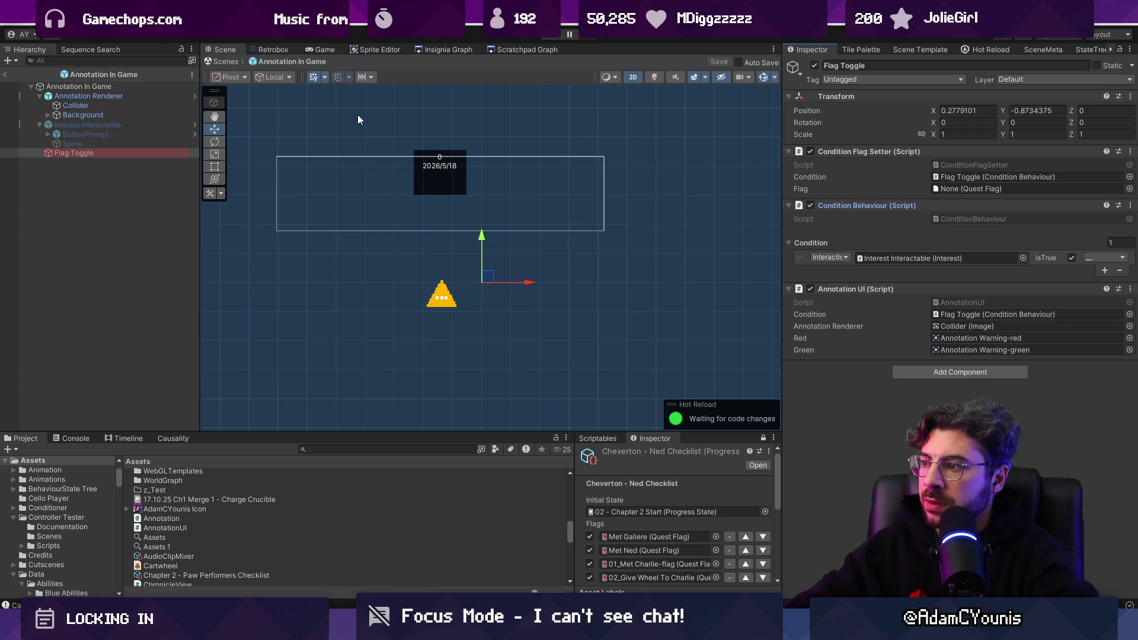
{"action": "left_click", "coordinate": [215, 61]}
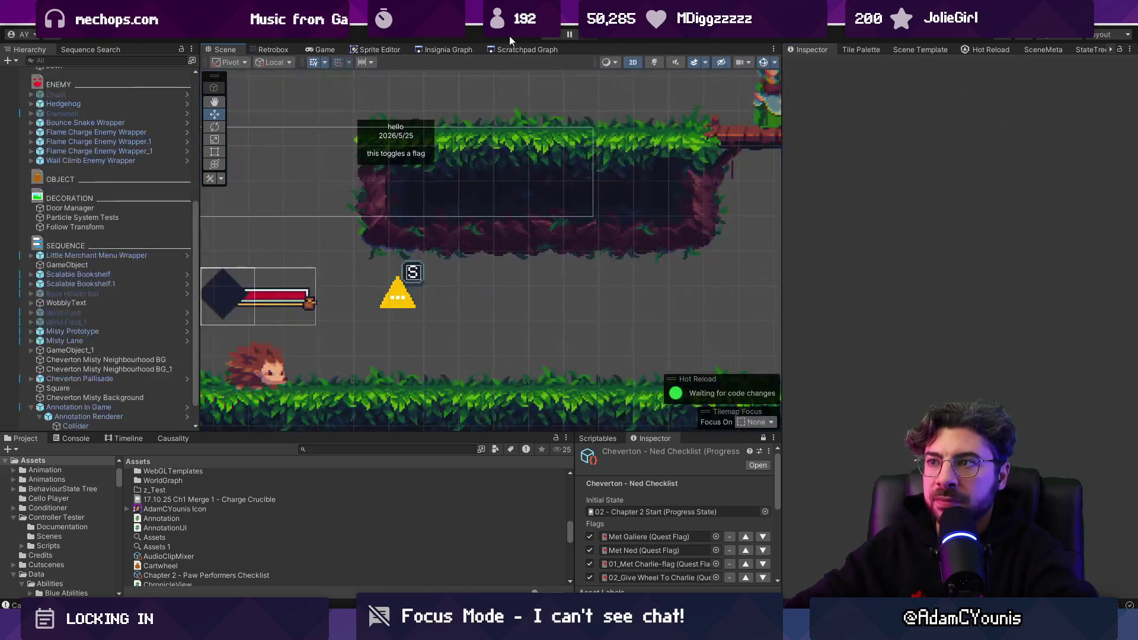
Start a play test and fight the hedgehogs while running right toward the NPC platform
{"action": "left_click", "coordinate": [545, 40]}
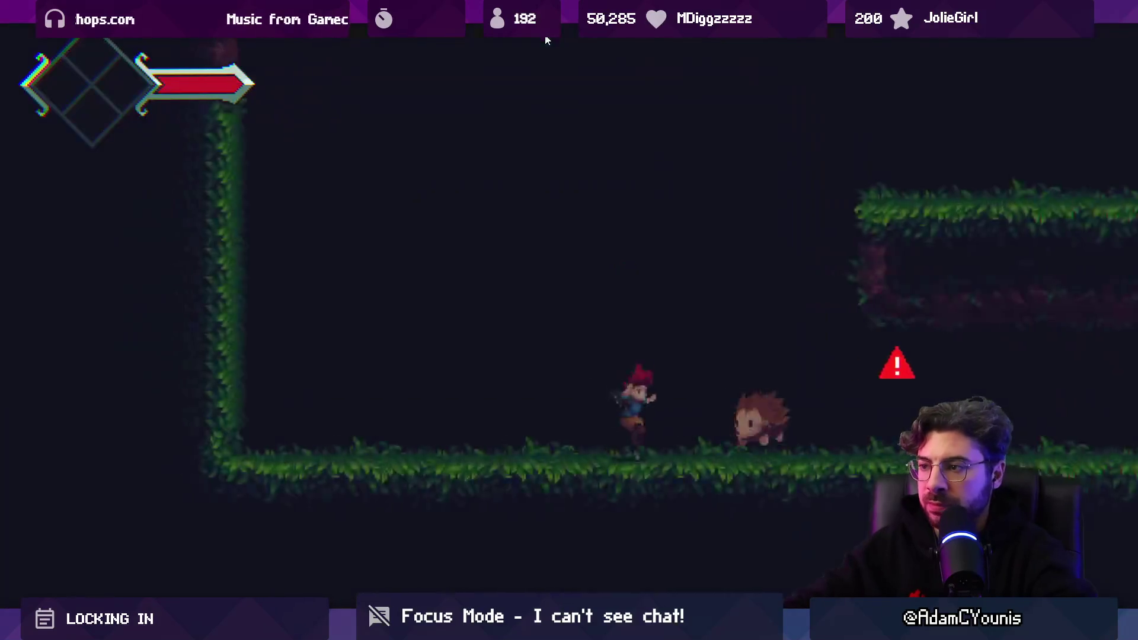
{"action": "key", "text": "Right"}
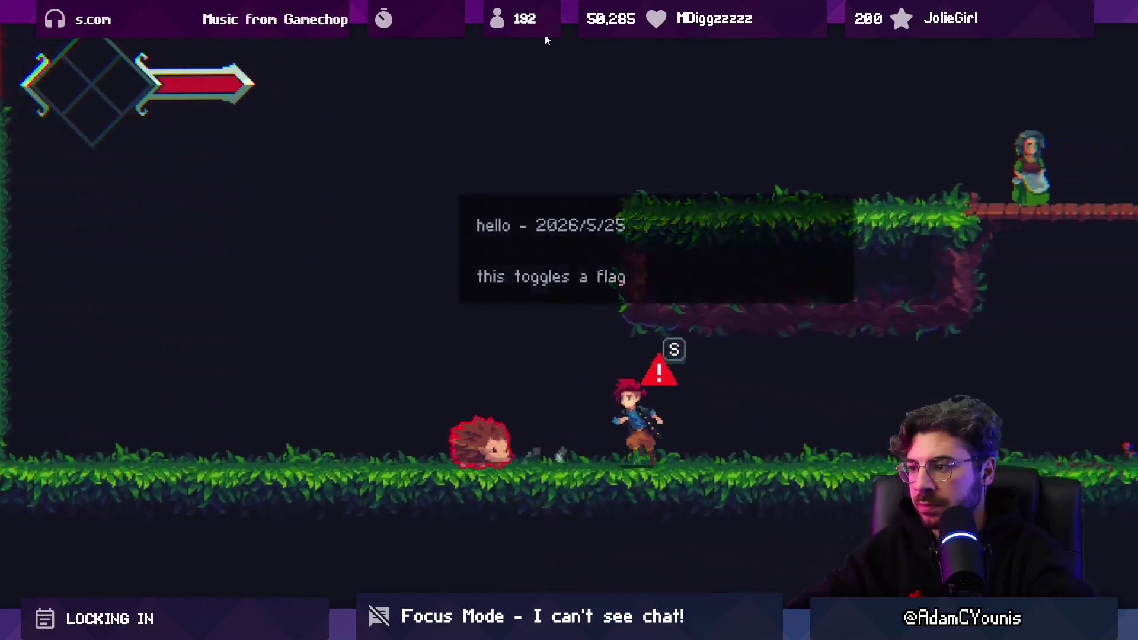
{"action": "key", "text": "Left"}
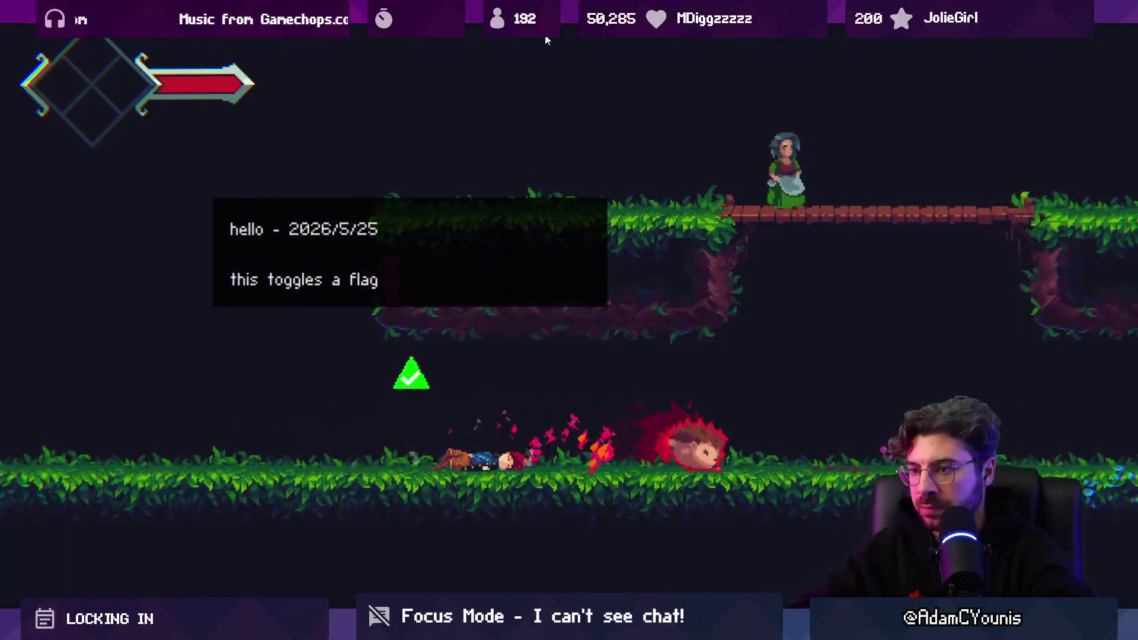
{"action": "key", "text": "Right"}
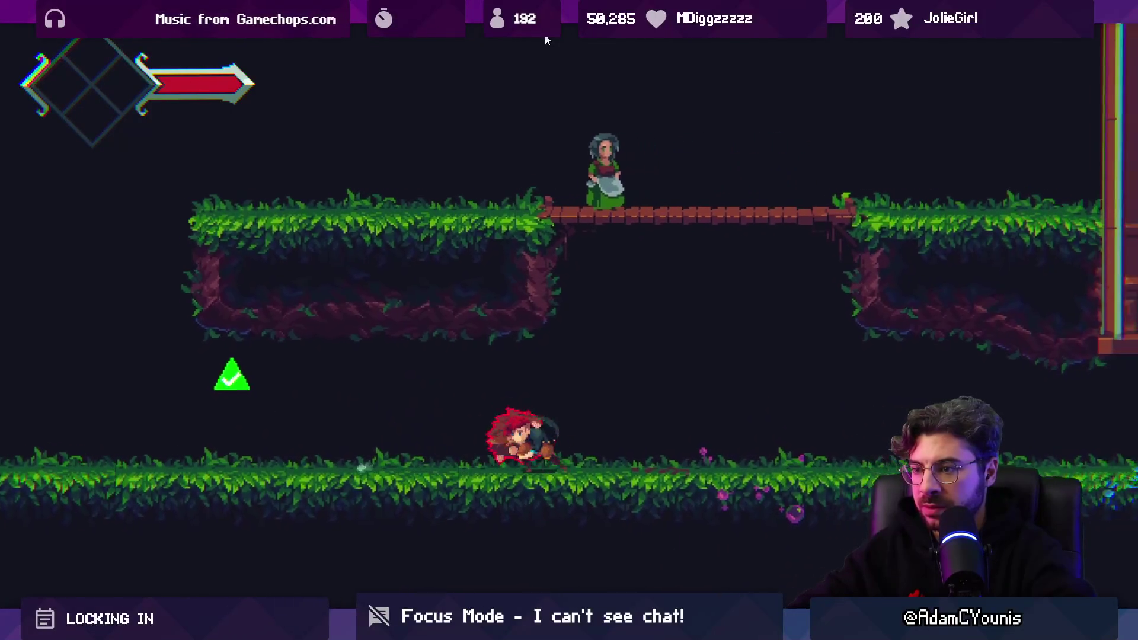
{"action": "key", "text": "Left"}
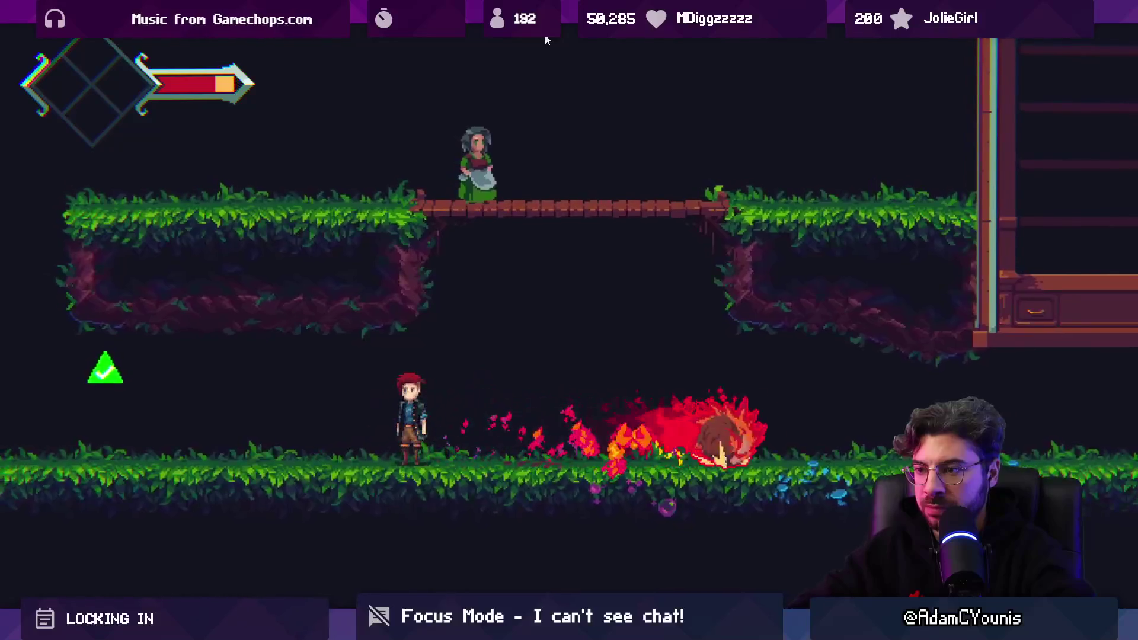
{"action": "key", "text": "Right"}
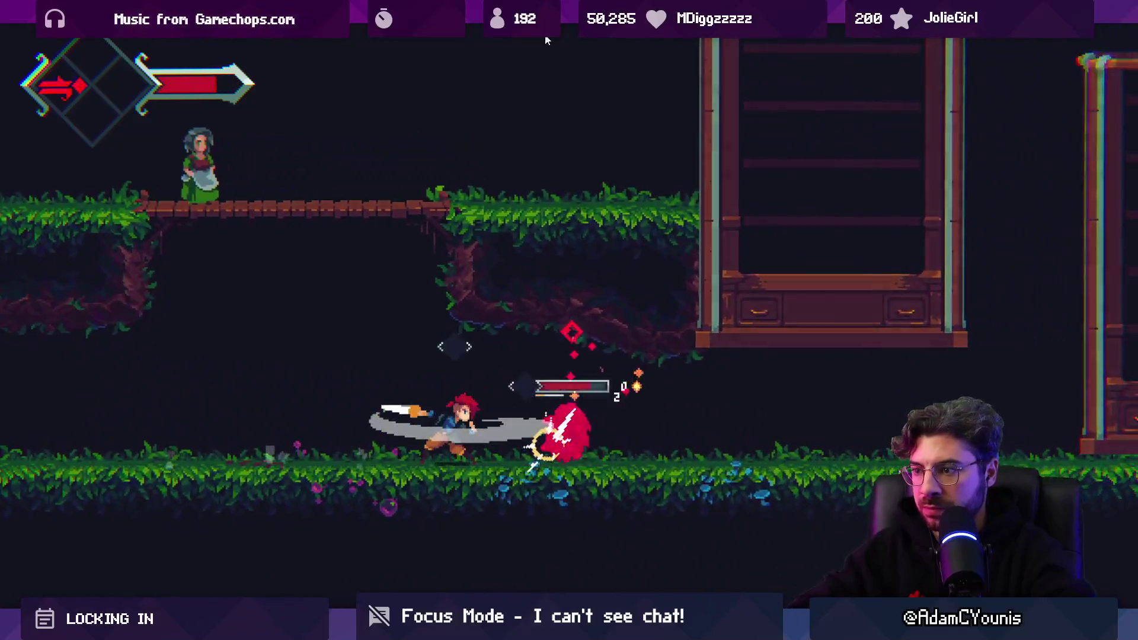
{"action": "key", "text": "Right"}
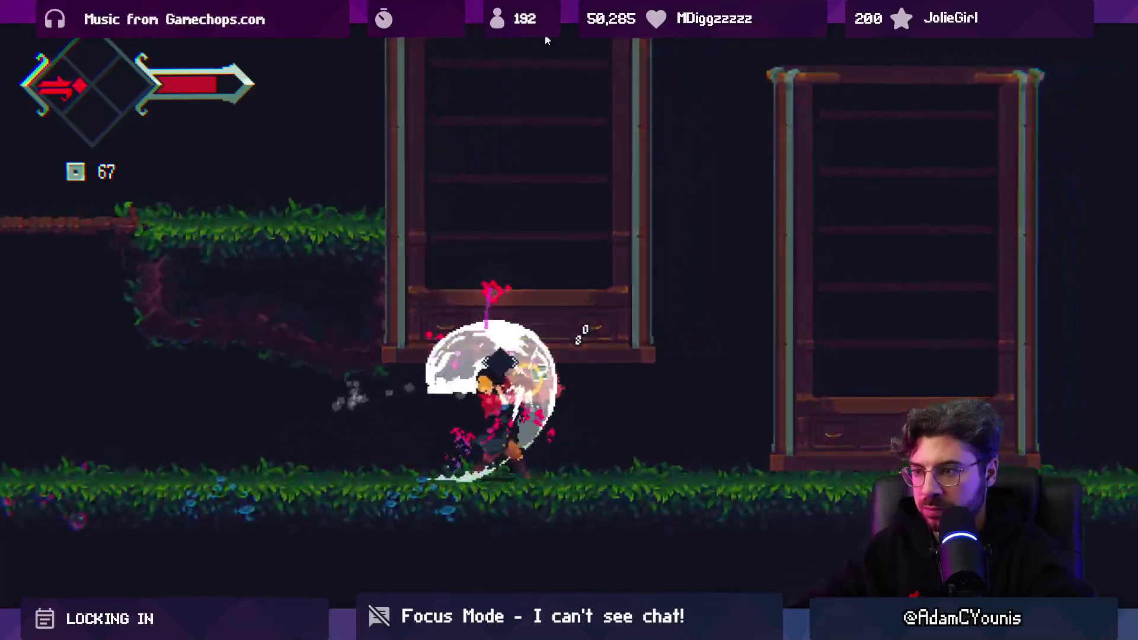
{"action": "key", "text": "Left"}
{"action": "key", "text": "Right"}
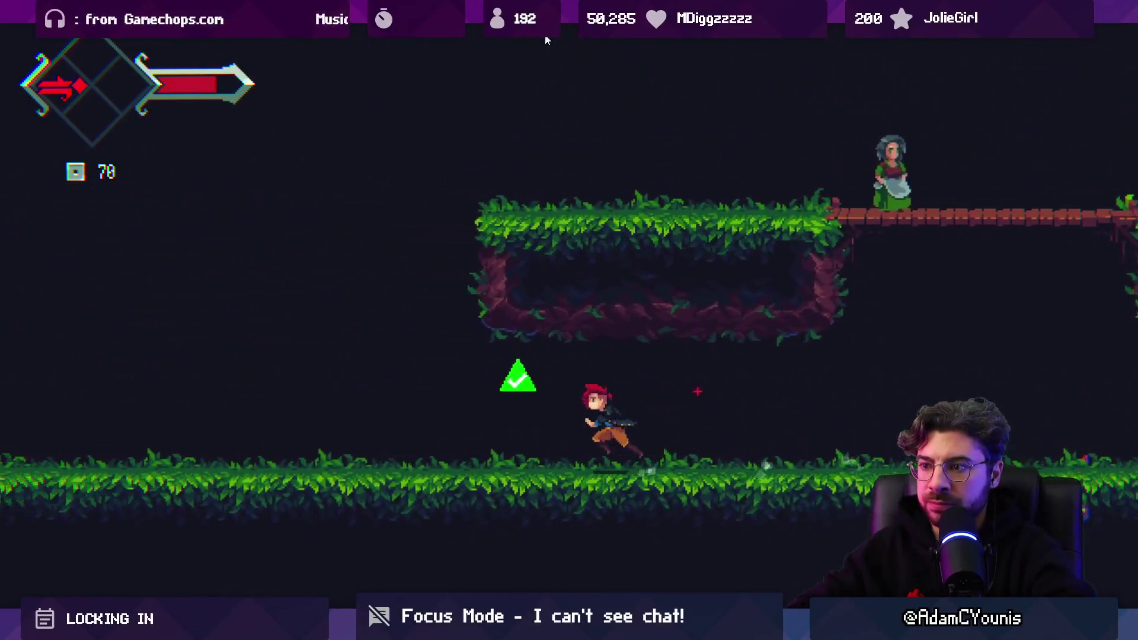
Walk back and forth across the annotation marker to show and hide its note, then stop playing
{"action": "key", "text": "Right"}
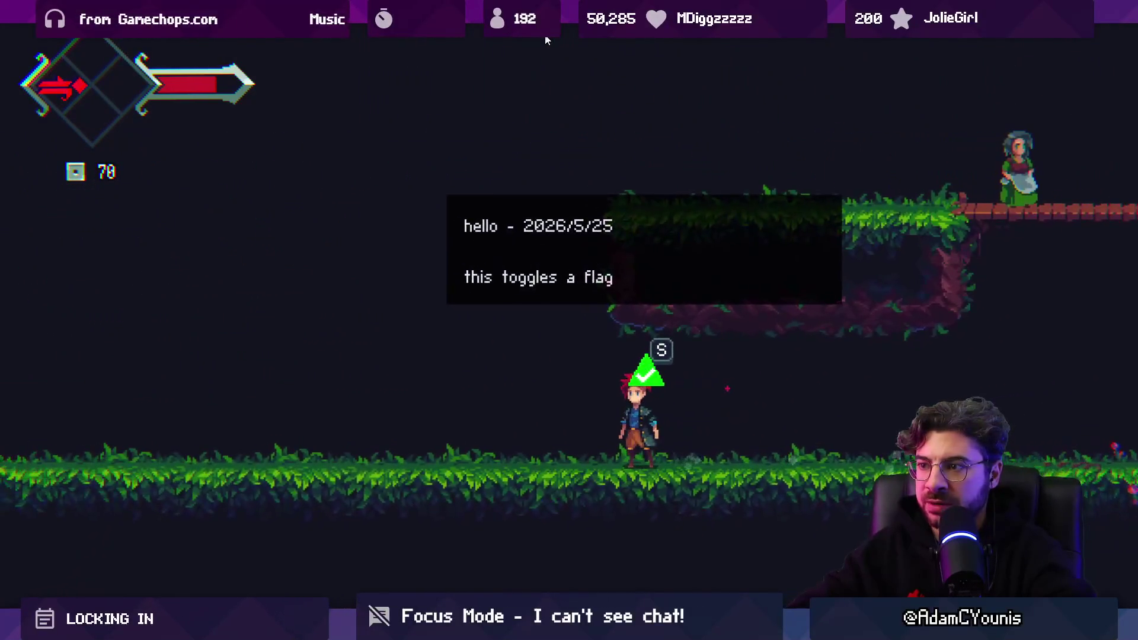
{"action": "key", "text": "Right"}
{"action": "key", "text": "Left"}
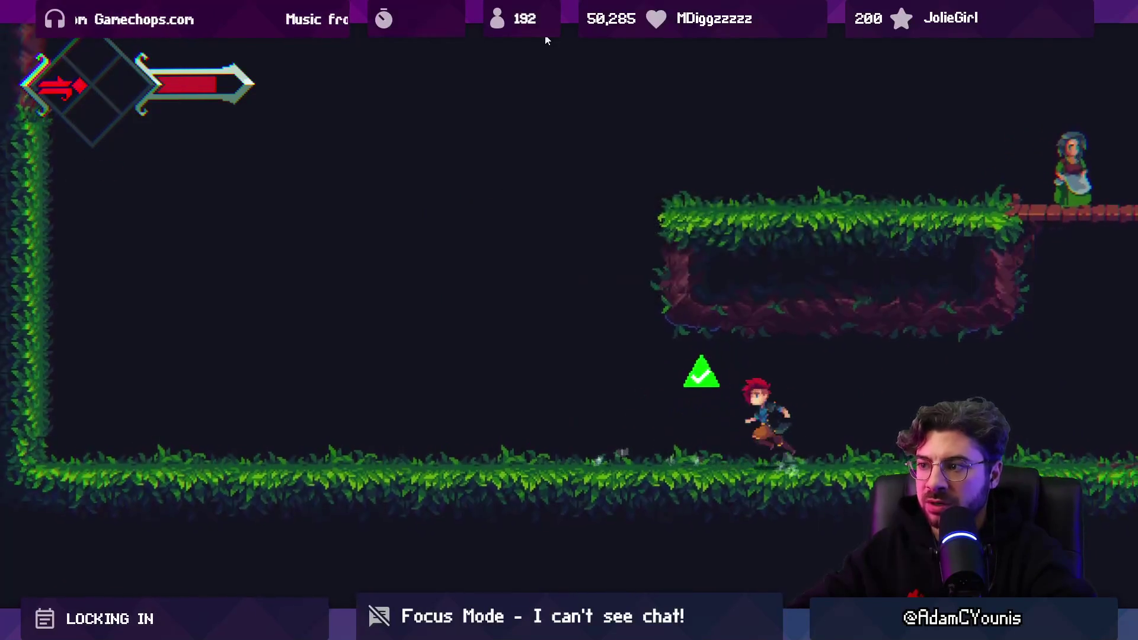
{"action": "key", "text": "Left"}
{"action": "key", "text": "Right"}
{"action": "key", "text": "Left"}
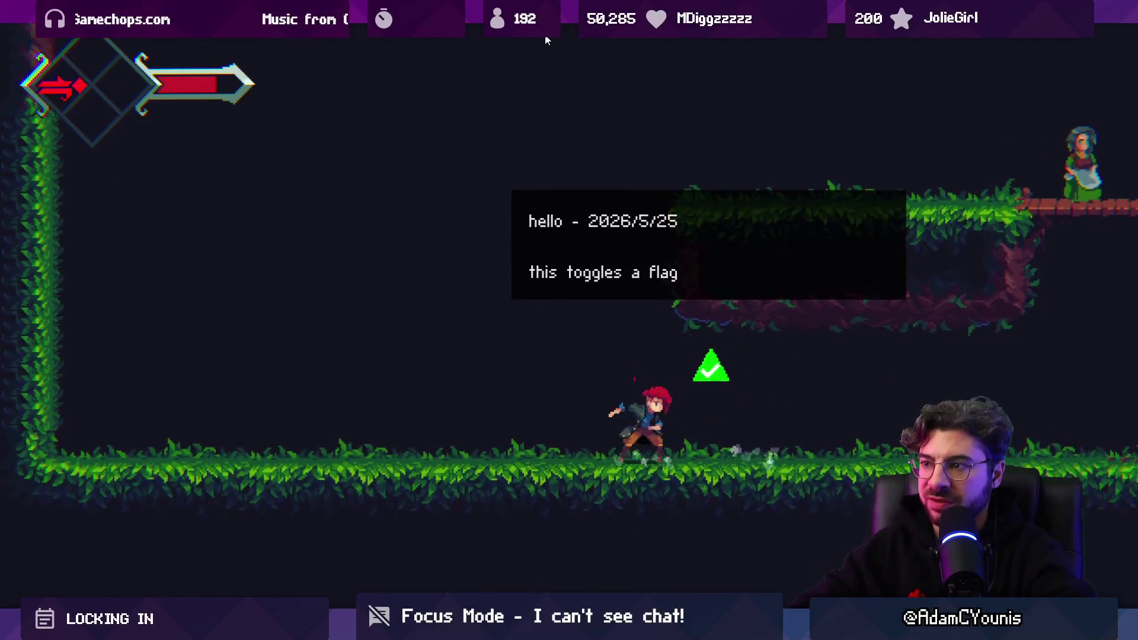
{"action": "key", "text": "Right"}
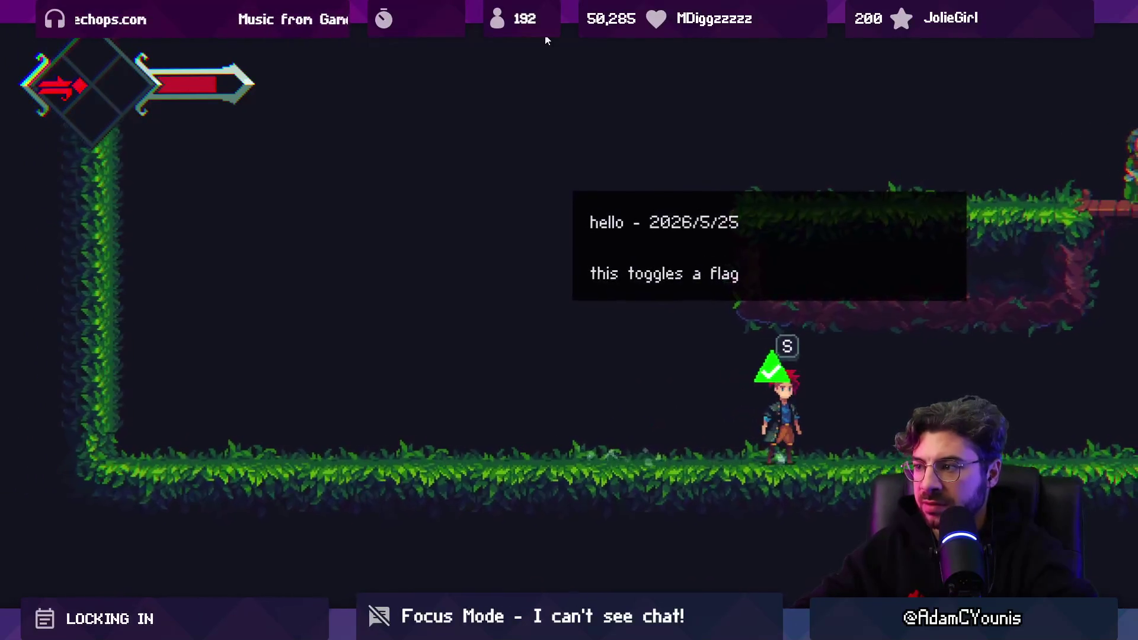
{"action": "key", "text": "Left"}
{"action": "key", "text": "Right"}
{"action": "key", "text": "shift+space"}
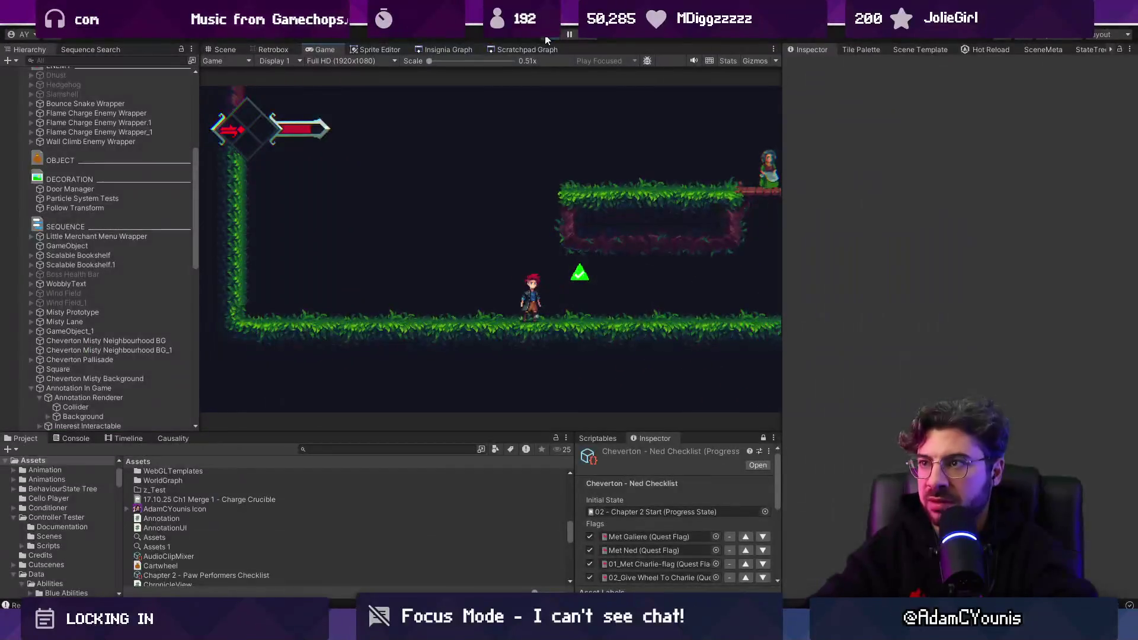
{"action": "left_click", "coordinate": [546, 39]}
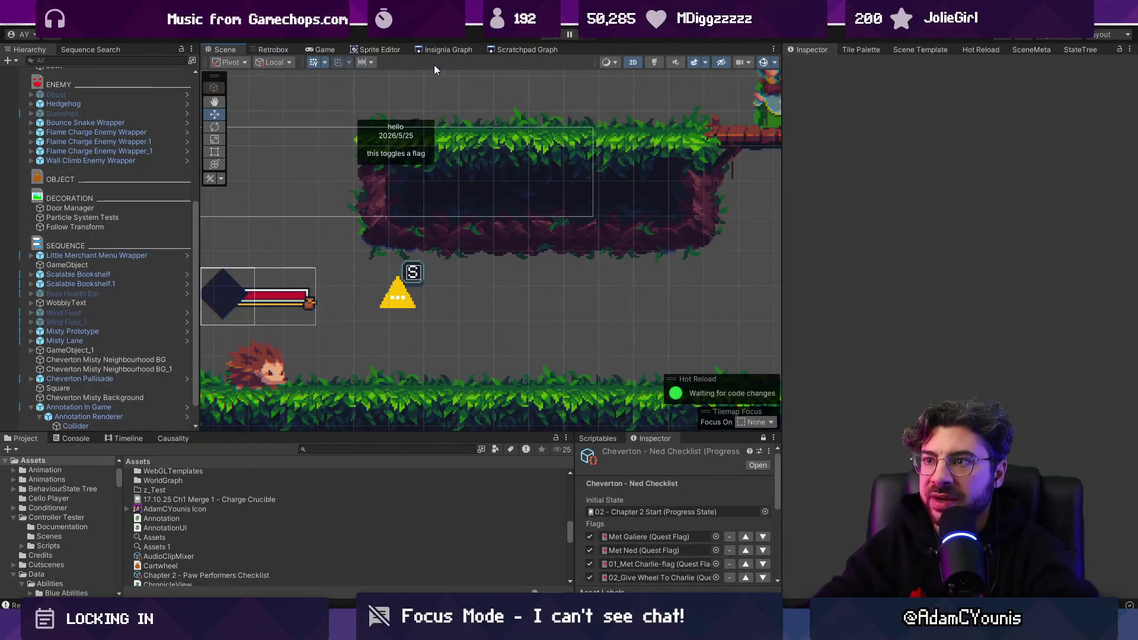
In the Insignia Graph, navigate to the Wind Tunnel node and open its scene
{"action": "left_click", "coordinate": [436, 52]}
{"action": "scroll", "coordinate": [482, 225], "scroll_direction": "down", "scroll_amount": 5}
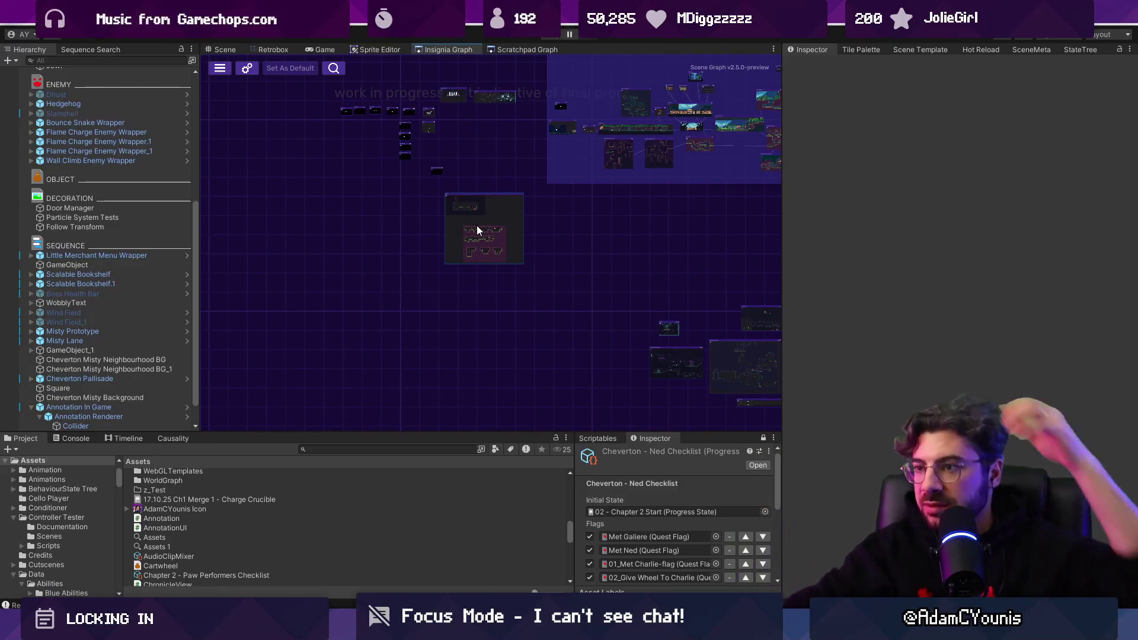
{"action": "left_click_drag", "start_coordinate": [672, 230], "coordinate": [417, 230]}
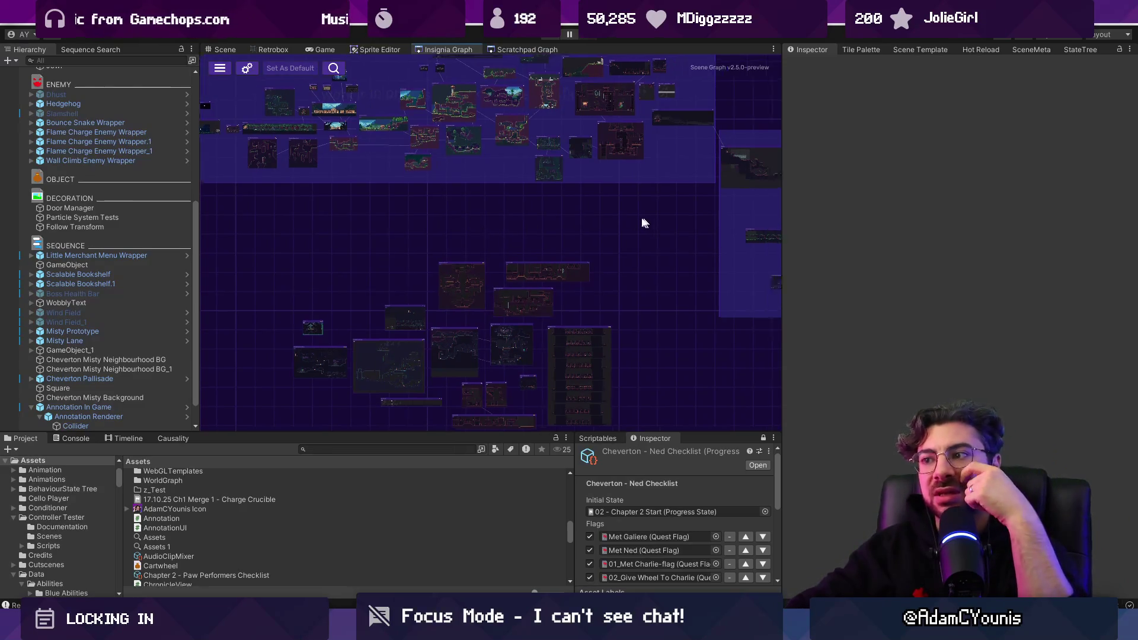
{"action": "scroll", "coordinate": [330, 229], "scroll_direction": "up", "scroll_amount": 5}
{"action": "double_click", "coordinate": [510, 283]}
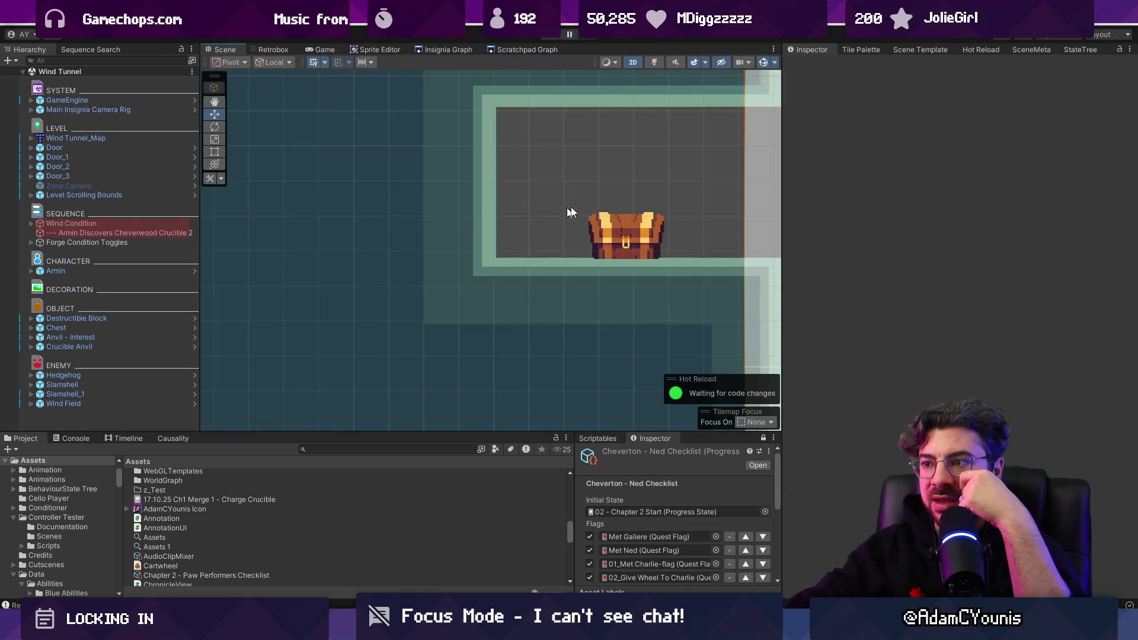
Select the Crucible Anvil in the Wind Tunnel scene to check its setup
{"action": "scroll", "coordinate": [546, 215], "scroll_direction": "down", "scroll_amount": 4}
{"action": "scroll", "coordinate": [429, 285], "scroll_direction": "up", "scroll_amount": 4}
{"action": "scroll", "coordinate": [350, 276], "scroll_direction": "up", "scroll_amount": 2}
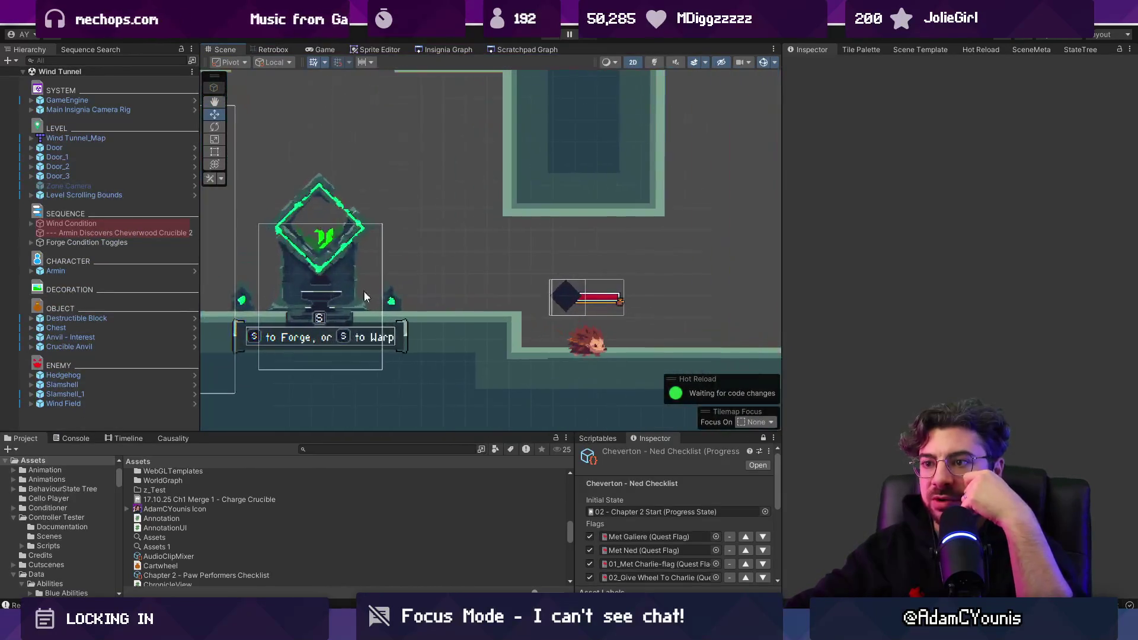
{"action": "left_click", "coordinate": [387, 448]}
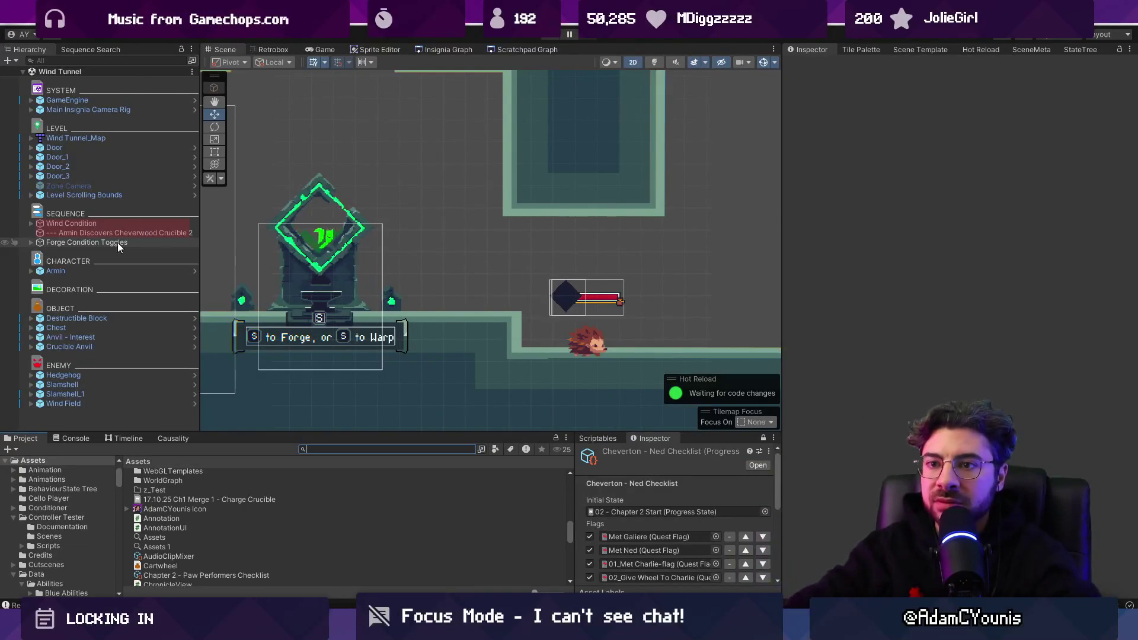
{"action": "left_click", "coordinate": [298, 254]}
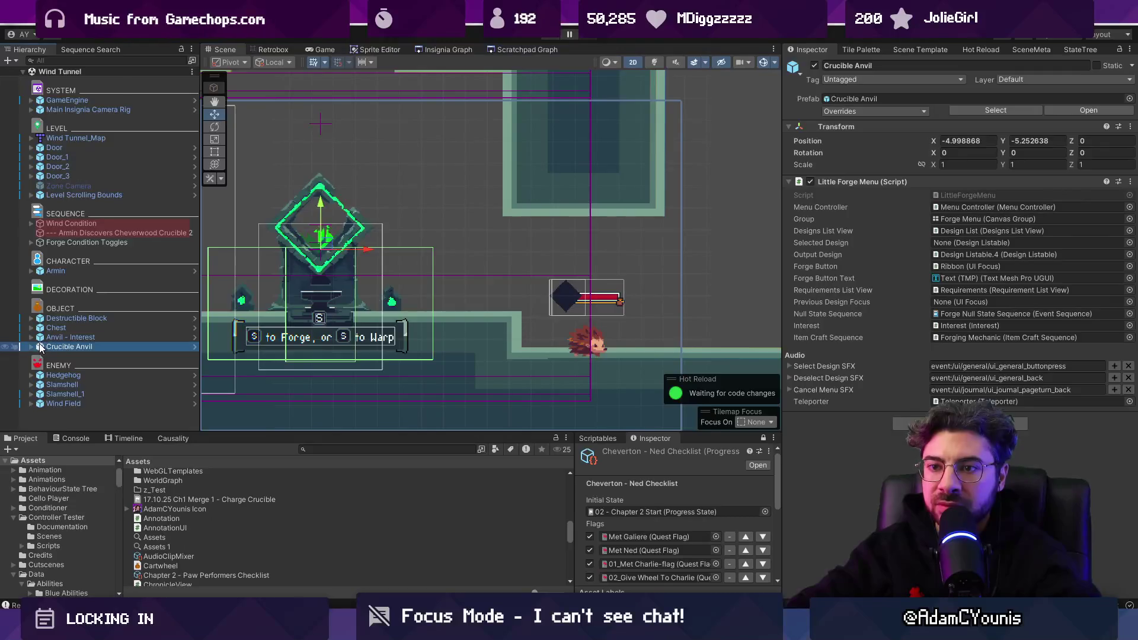
{"action": "scroll", "coordinate": [346, 268], "scroll_direction": "down", "scroll_amount": 4}
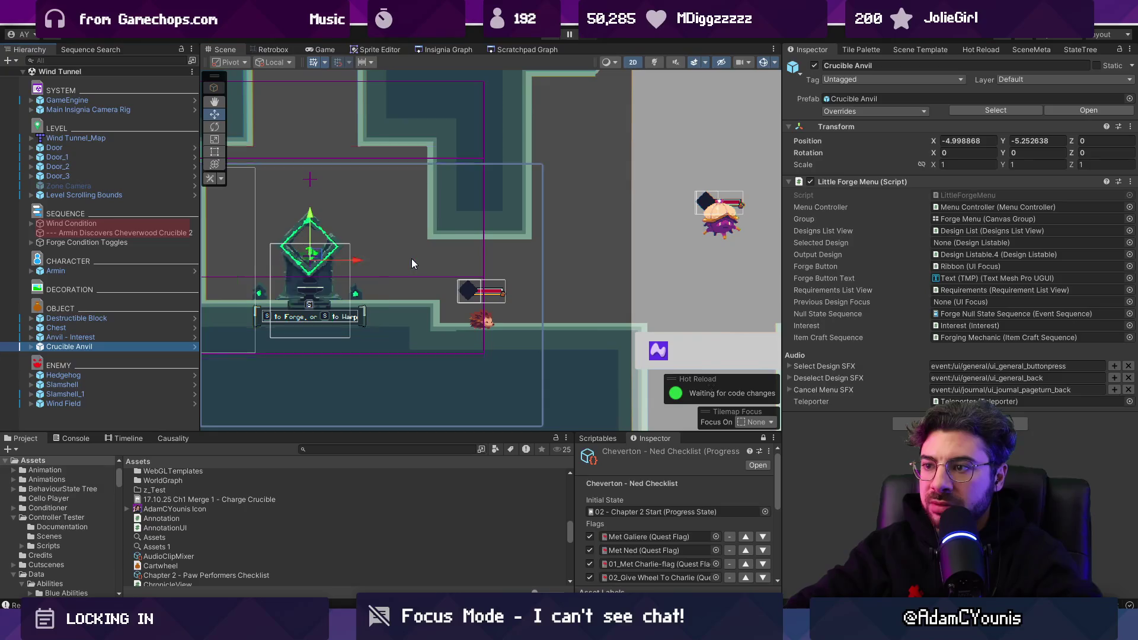
Search the Project for 'annotation in game' and place that prefab beside the anvil
{"action": "left_click", "coordinate": [383, 448]}
{"action": "type", "text": "annotation in game"}
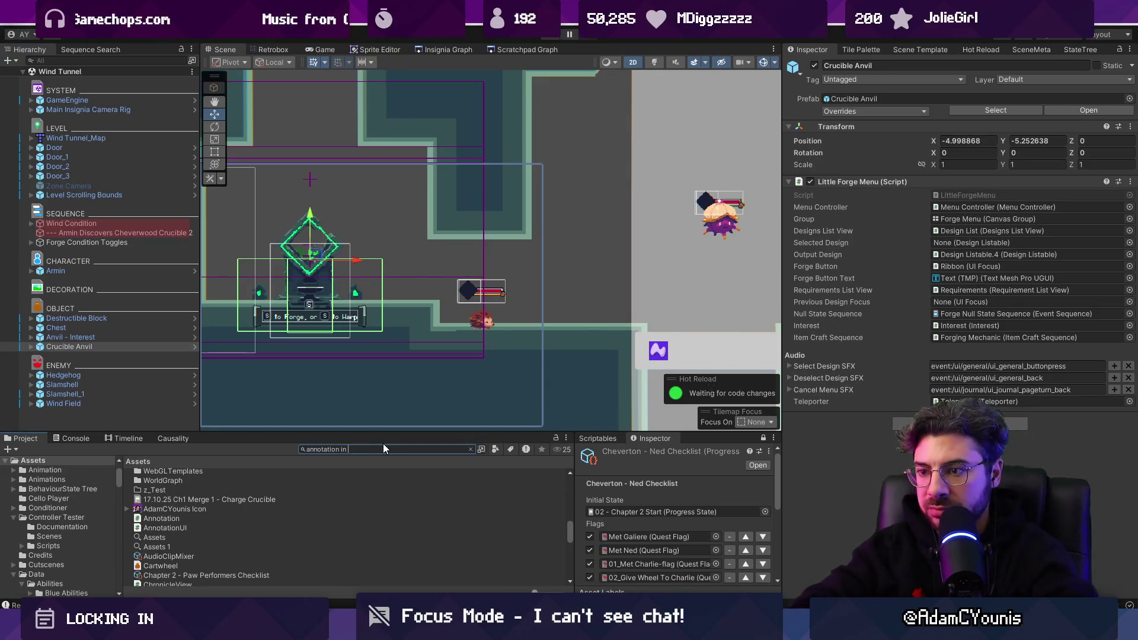
{"action": "left_click_drag", "start_coordinate": [176, 473], "coordinate": [373, 354]}
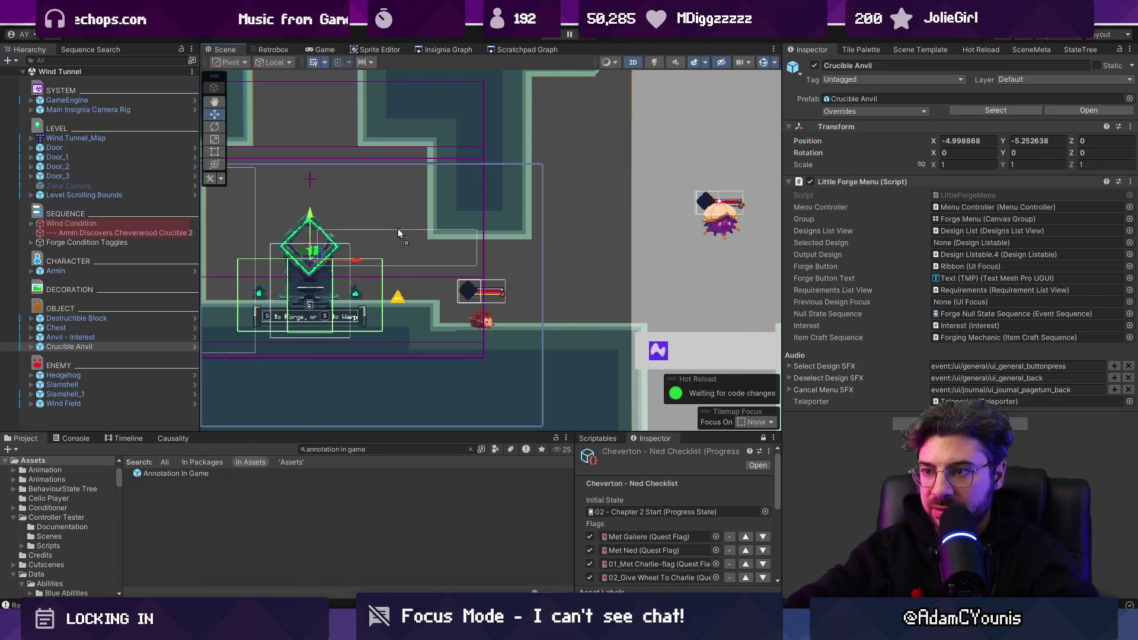
{"action": "left_click_drag", "start_coordinate": [398, 233], "coordinate": [394, 215]}
{"action": "scroll", "coordinate": [396, 255], "scroll_direction": "up", "scroll_amount": 4}
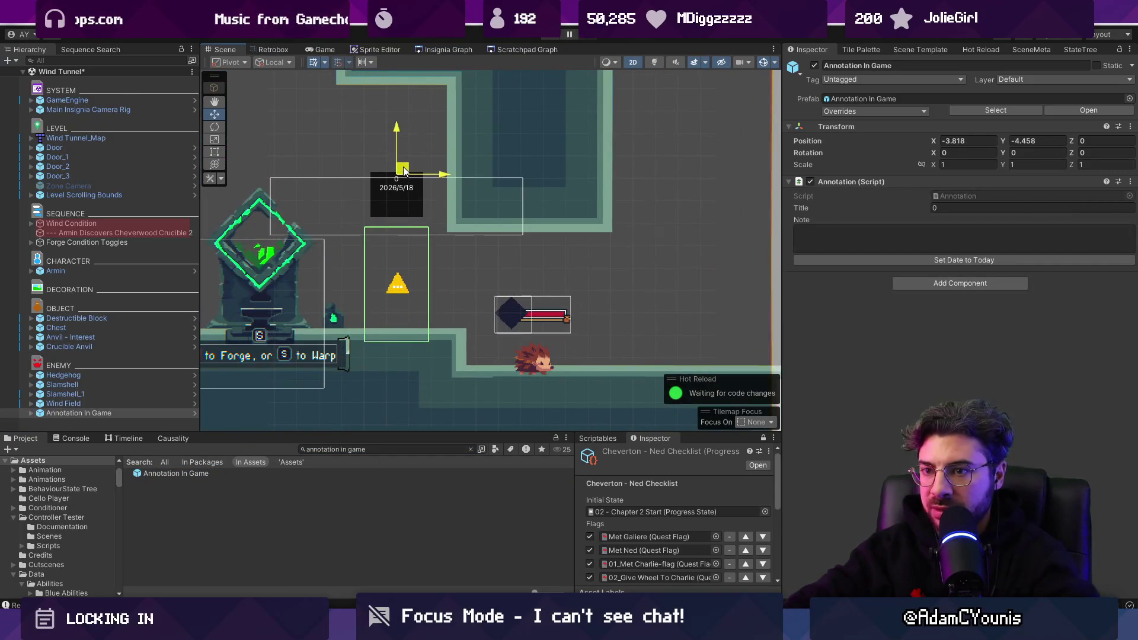
Expand Annotation In Game and select its Flag Toggle child
{"action": "left_click", "coordinate": [31, 413]}
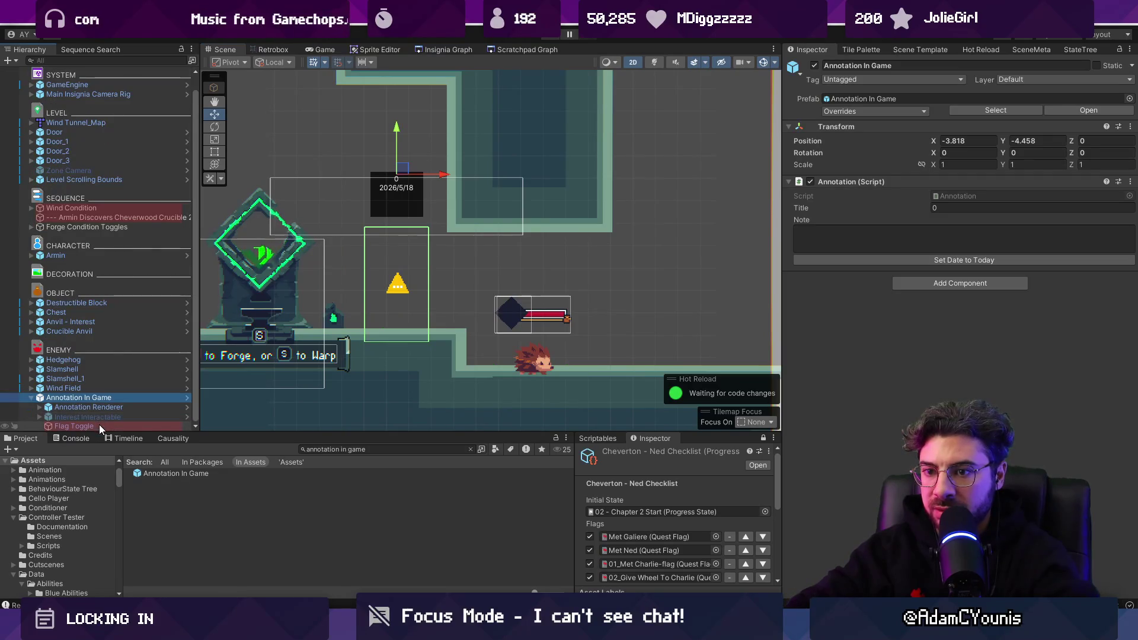
{"action": "left_click", "coordinate": [102, 418]}
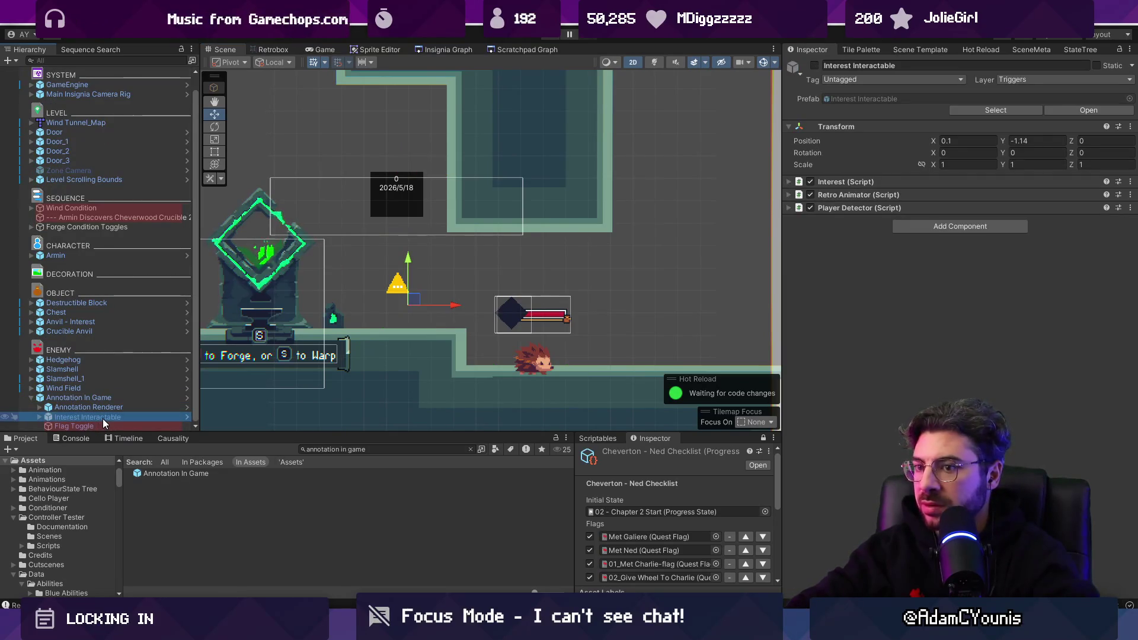
{"action": "left_click", "coordinate": [113, 425]}
{"action": "left_click", "coordinate": [117, 415]}
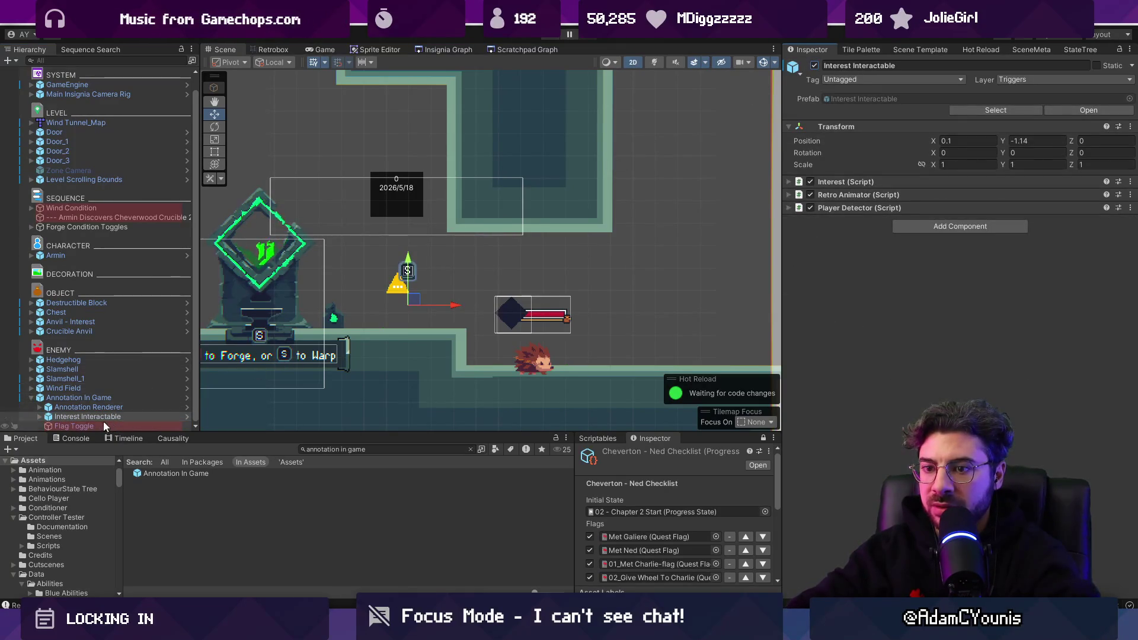
{"action": "left_click", "coordinate": [49, 425]}
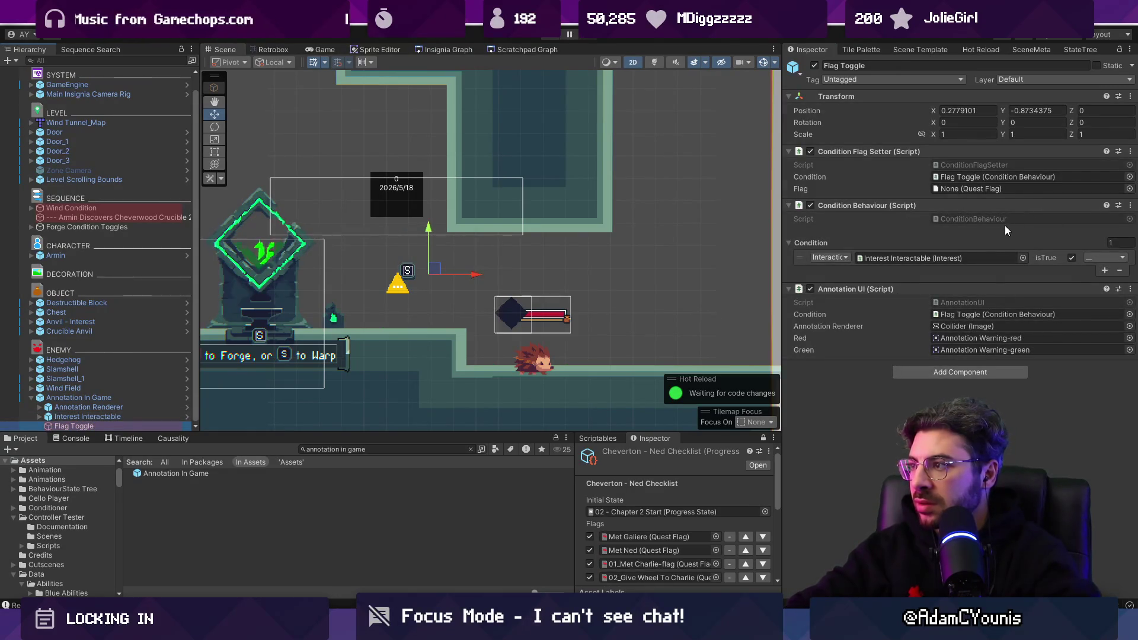
Set the Flag Toggle's quest flag to unlockedMeteor and start Play mode
{"action": "left_click", "coordinate": [1129, 189]}
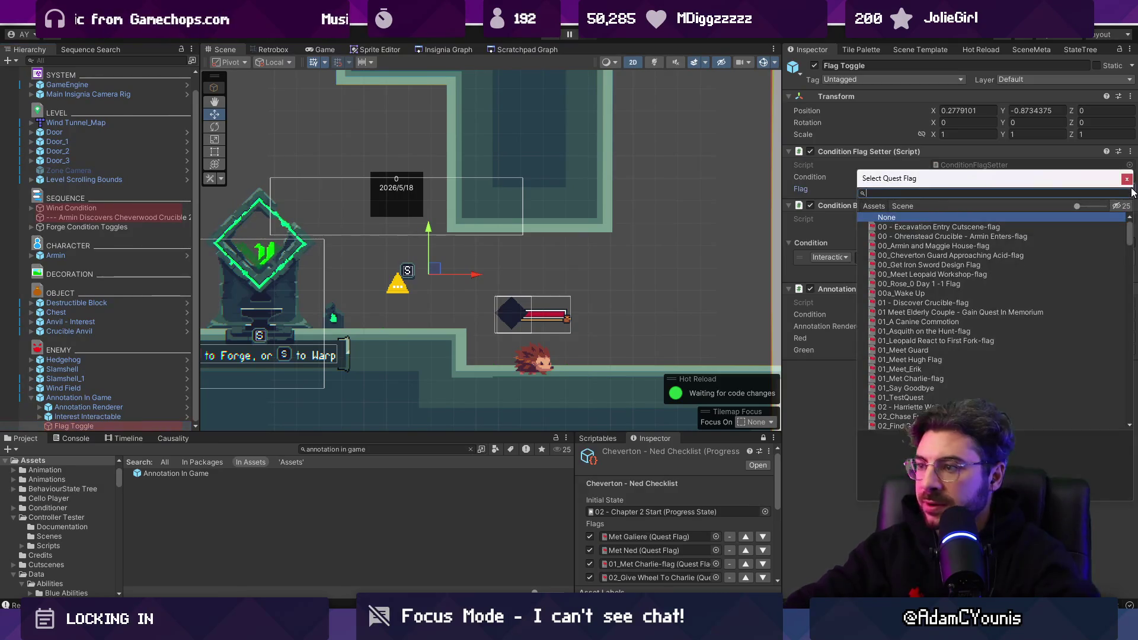
{"action": "type", "text": "uunlo"}
{"action": "key", "text": "BackSpace"}
{"action": "key", "text": "BackSpace"}
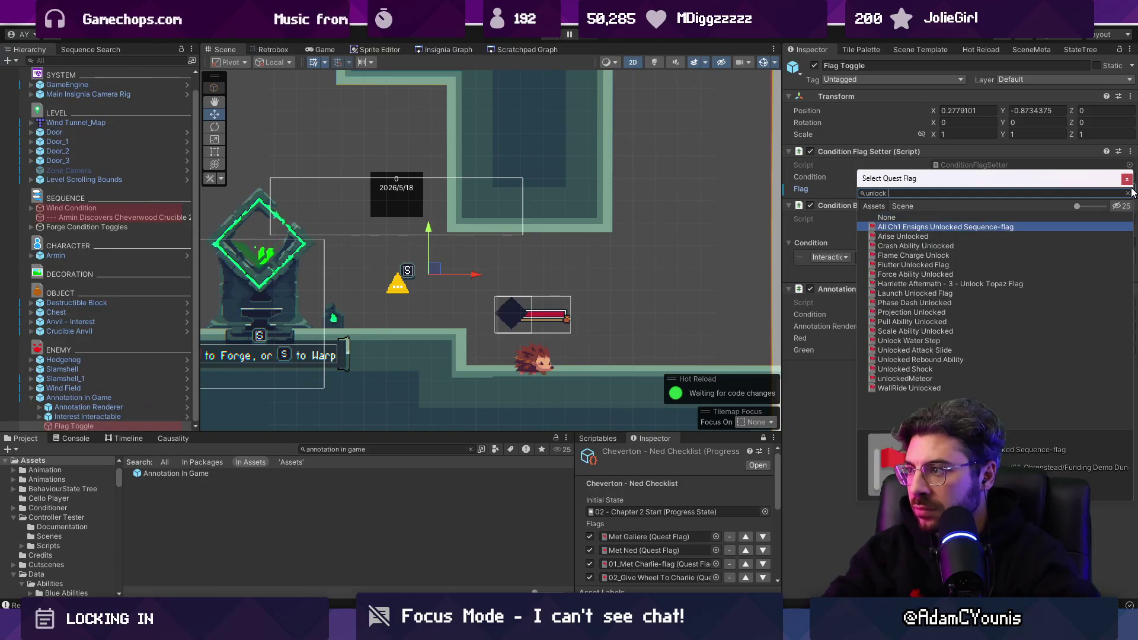
{"action": "type", "text": "e"}
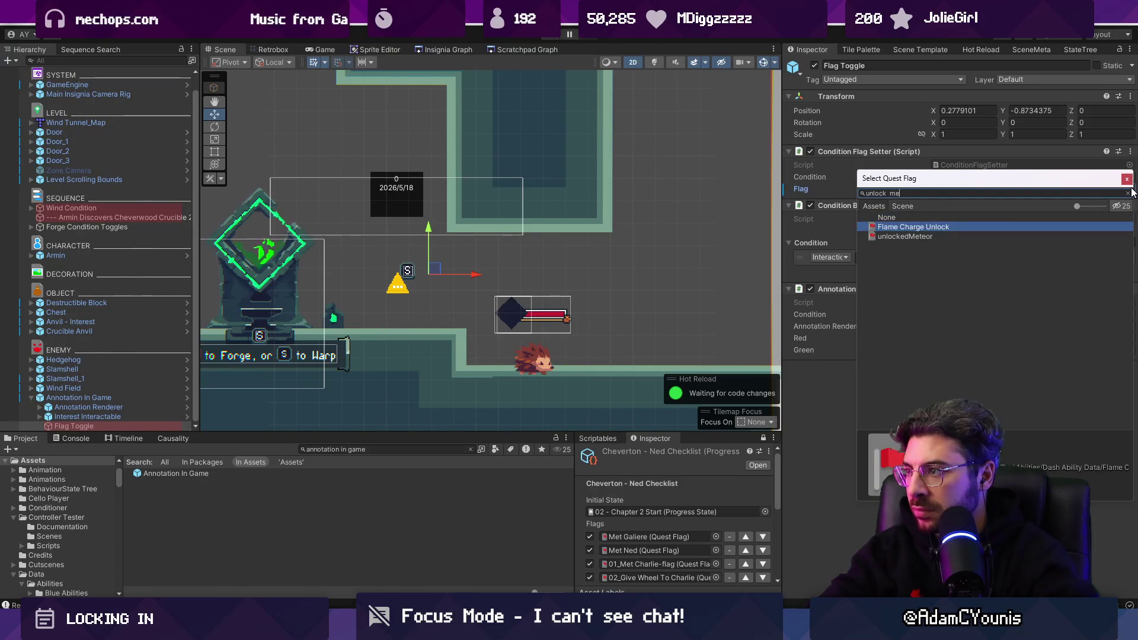
{"action": "key", "text": "Down"}
{"action": "key", "text": "Return"}
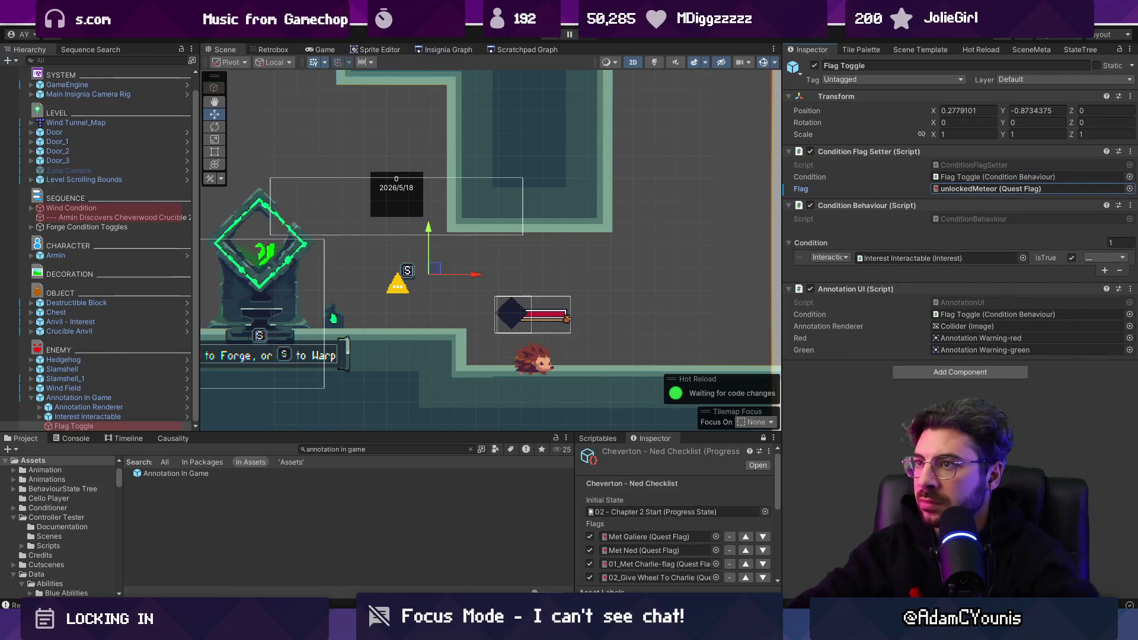
{"action": "left_click", "coordinate": [546, 36]}
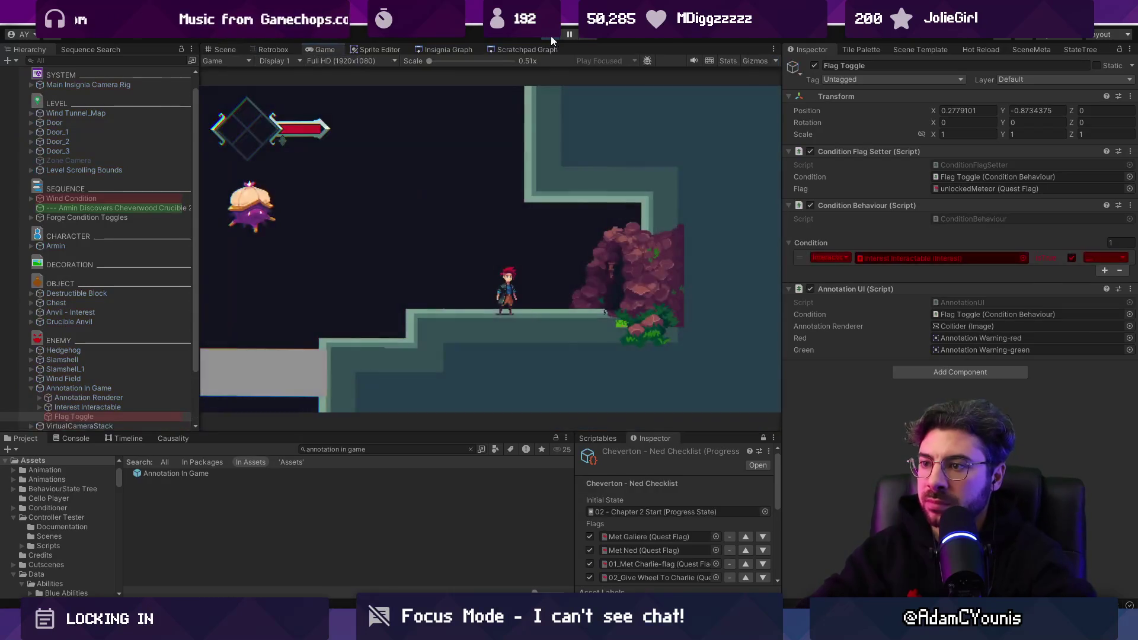
Activate the anvil to toggle the flag and defeat the nearby enemies
{"action": "key", "text": "Right"}
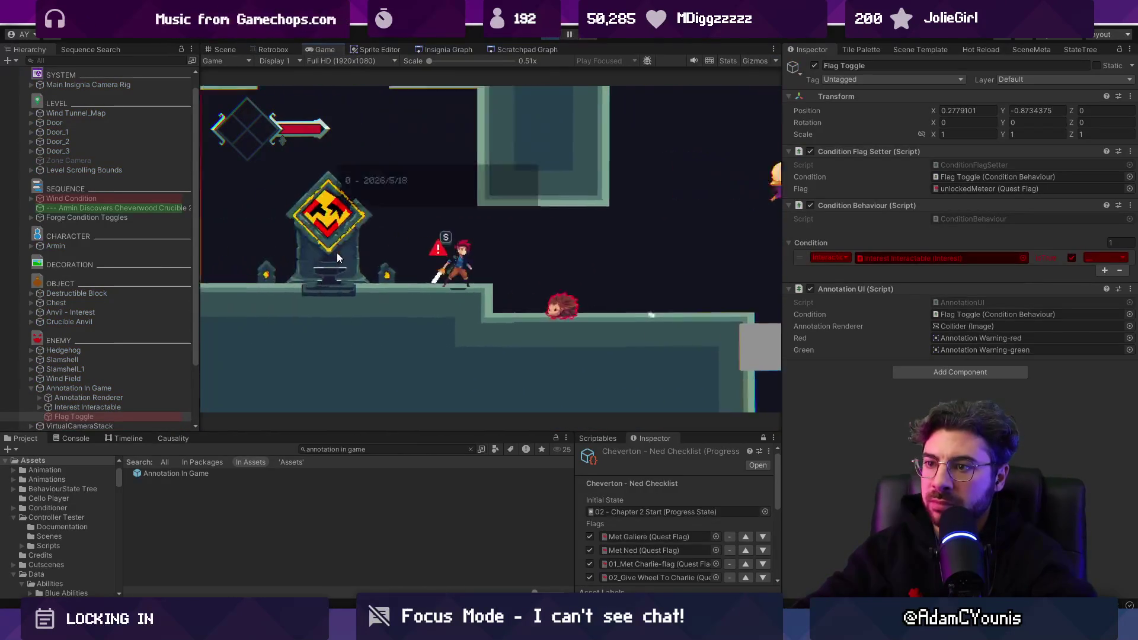
{"action": "key", "text": "s"}
{"action": "key", "text": "Right"}
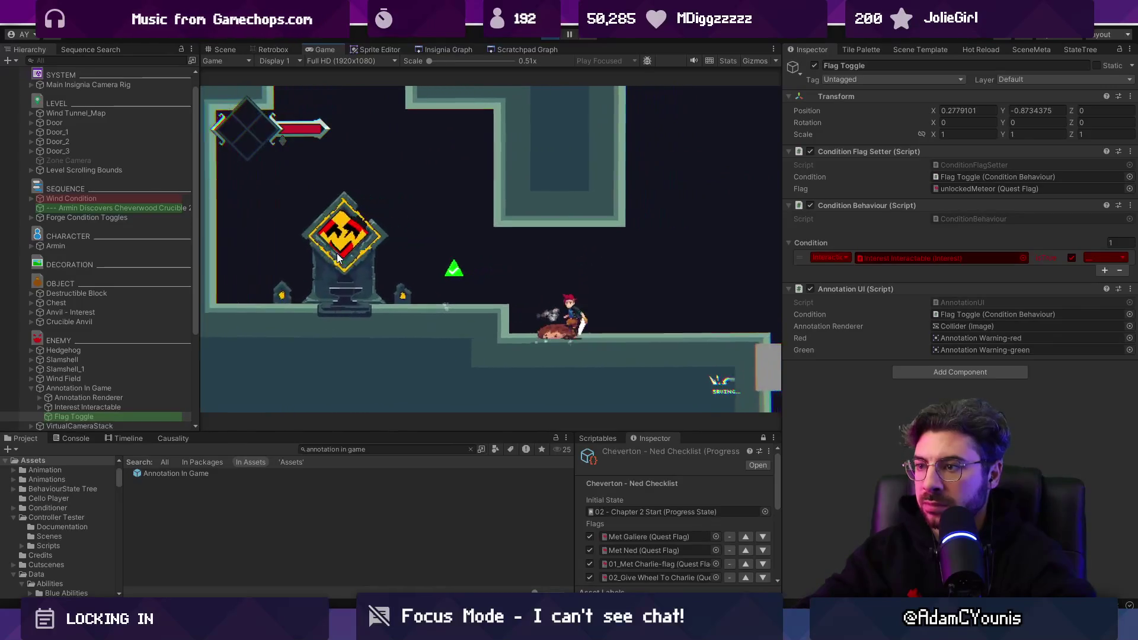
{"action": "key", "text": "Left"}
{"action": "key", "text": "x"}
{"action": "key", "text": "Right"}
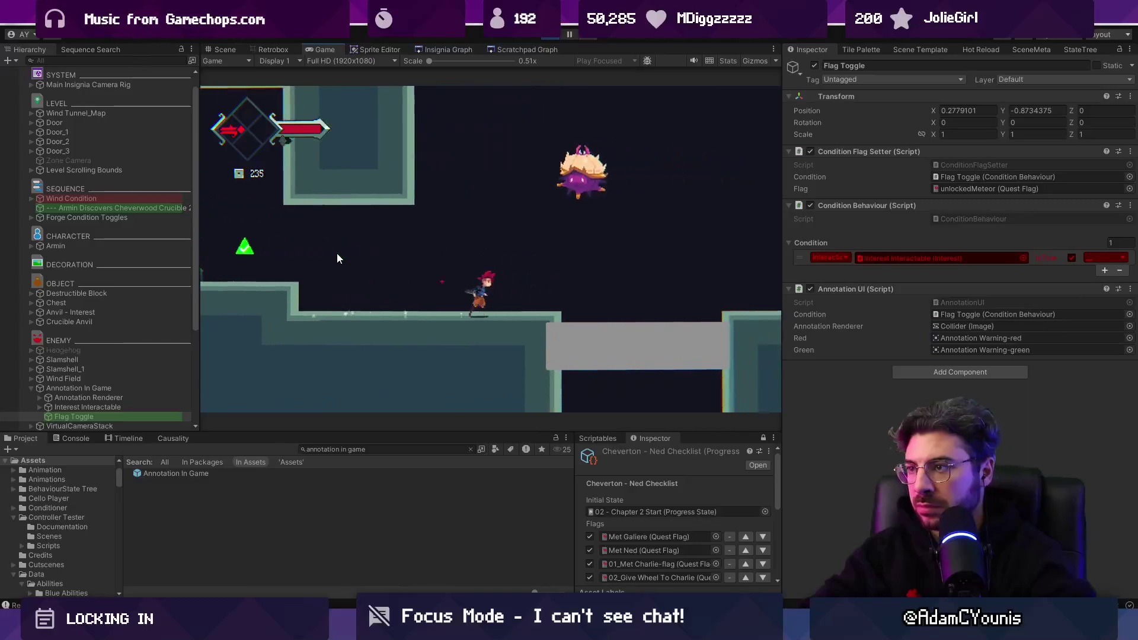
{"action": "key", "text": "Right"}
{"action": "key", "text": "x"}
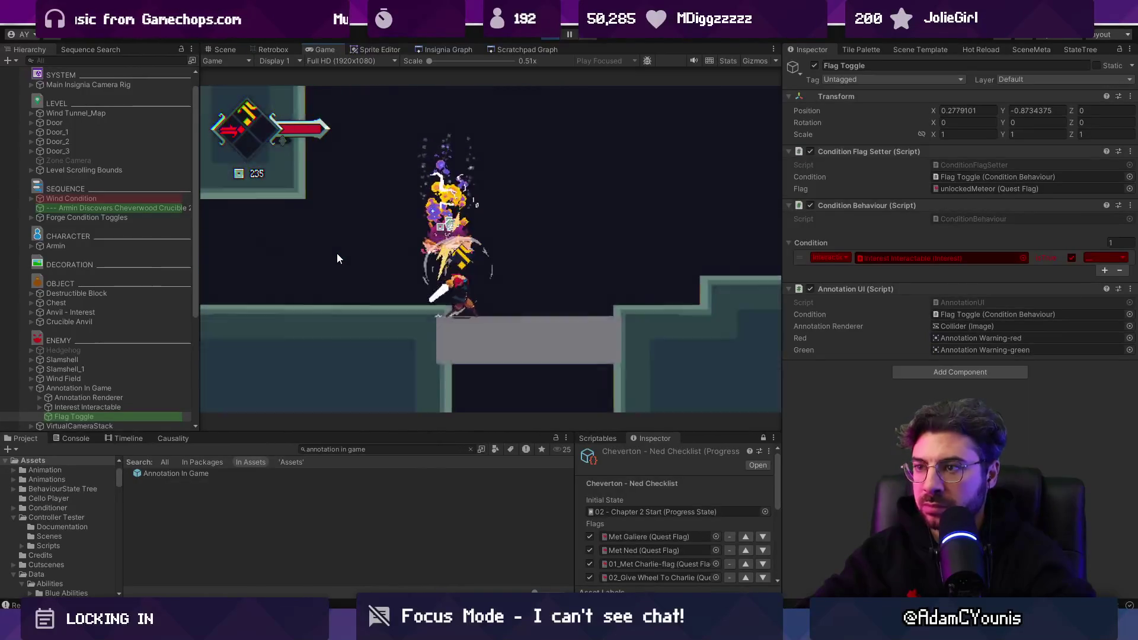
{"action": "key", "text": "x"}
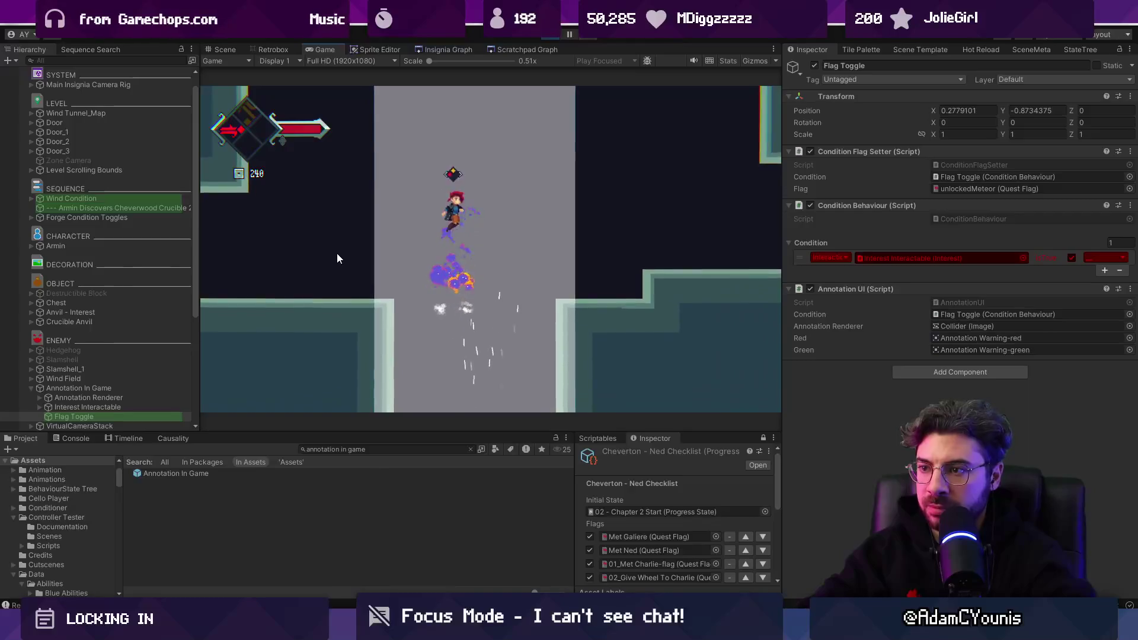
Ride the wind column, open the chest for a Chocolate Bar, and exit left into the forest
{"action": "key", "text": "Left"}
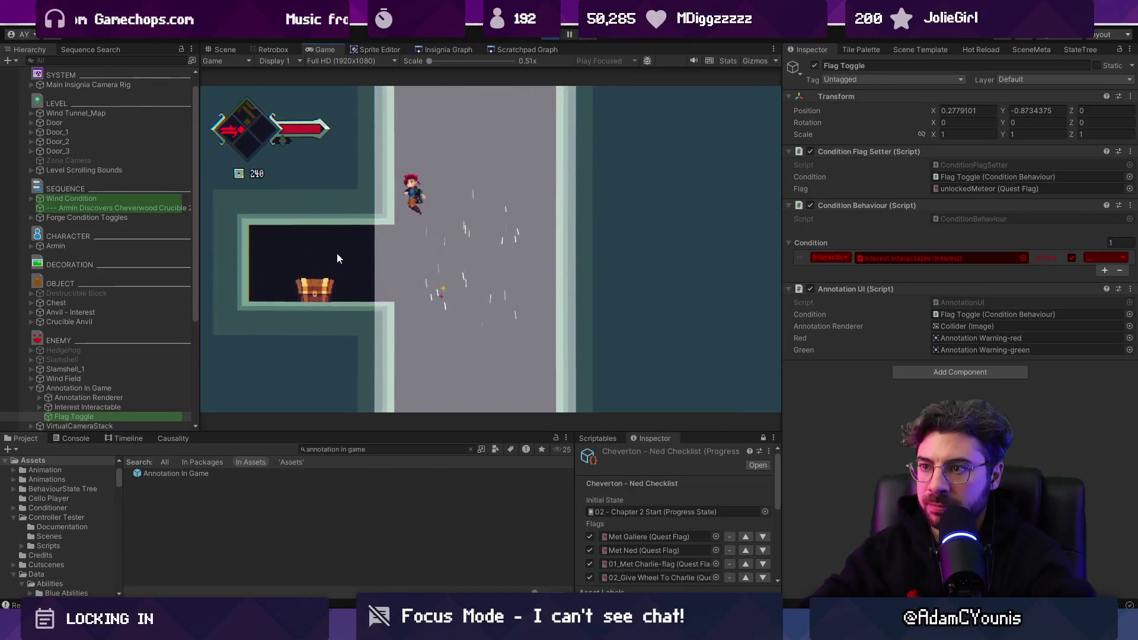
{"action": "key", "text": "Left"}
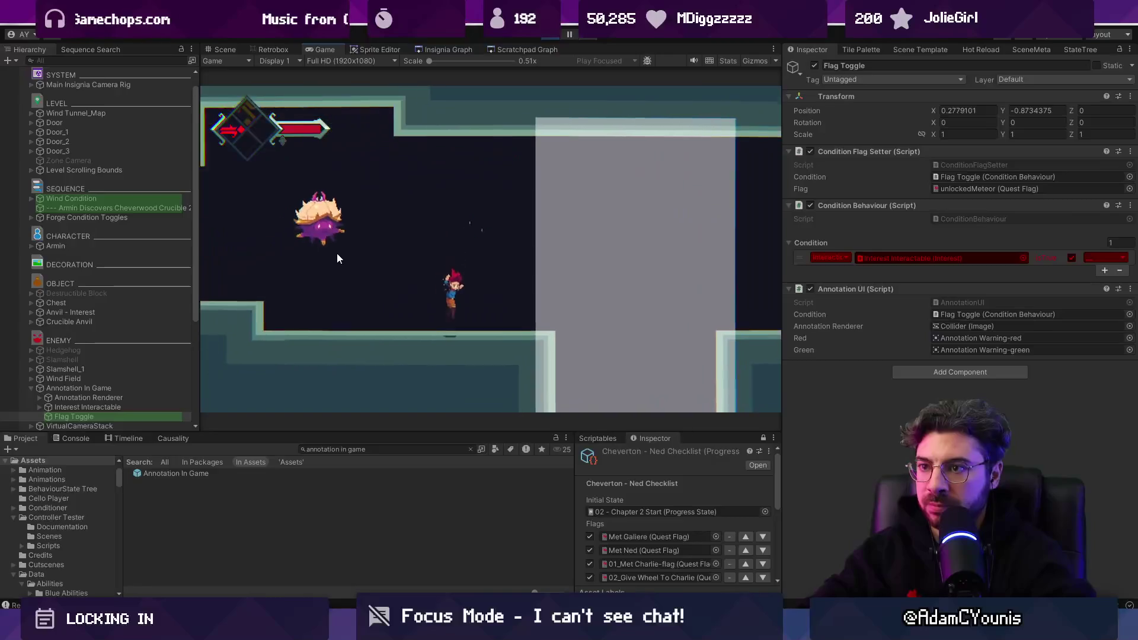
{"action": "key", "text": "Right"}
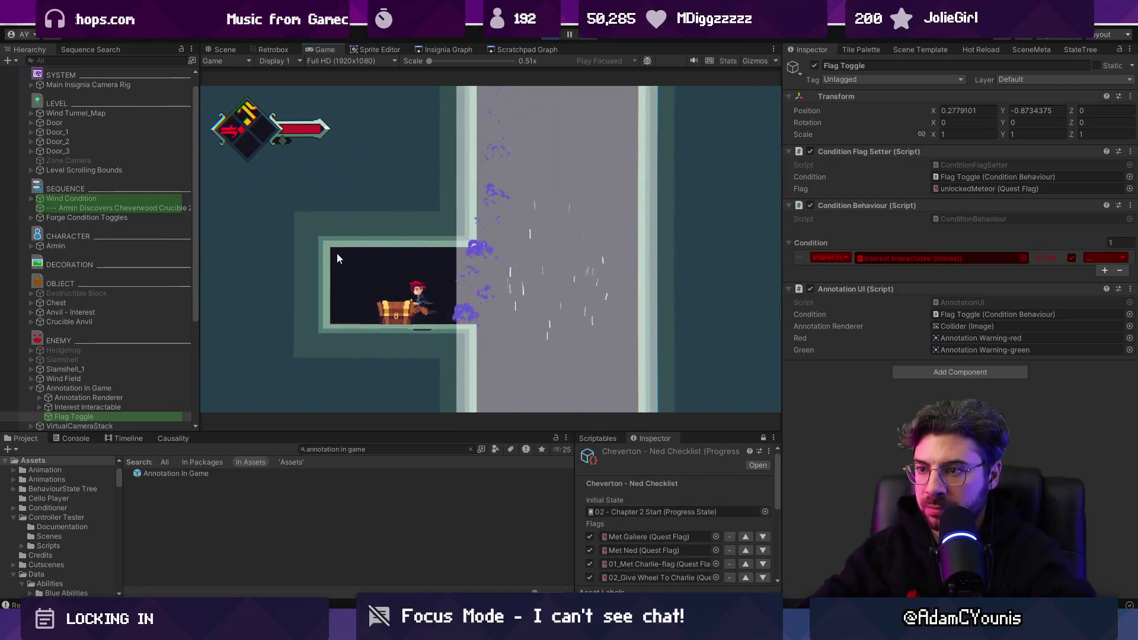
{"action": "key", "text": "Up"}
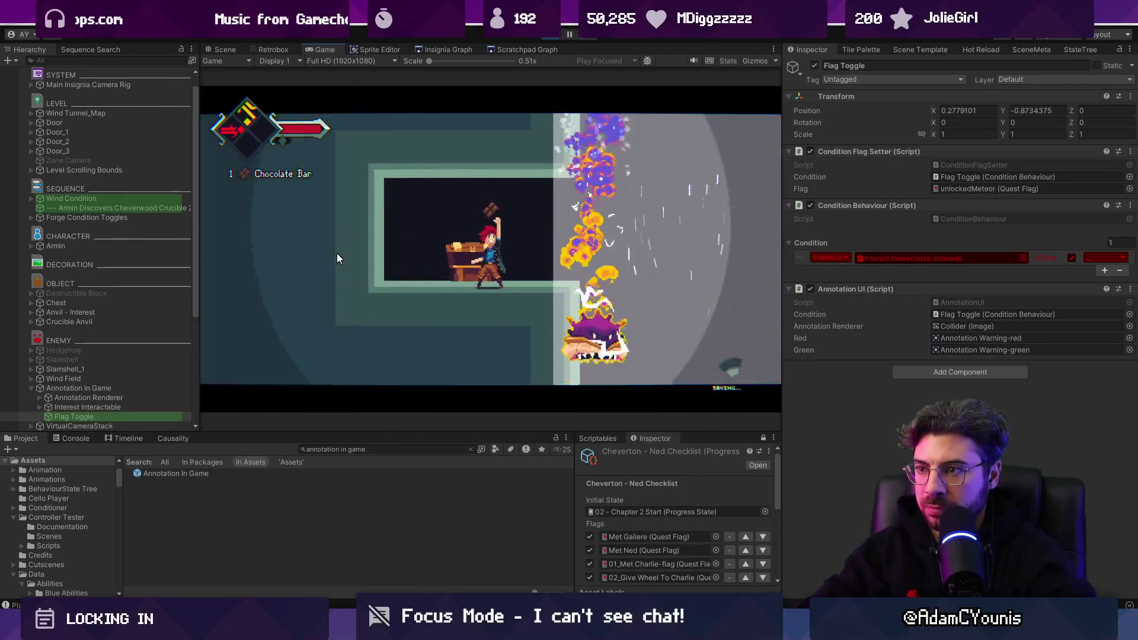
{"action": "key", "text": "Right"}
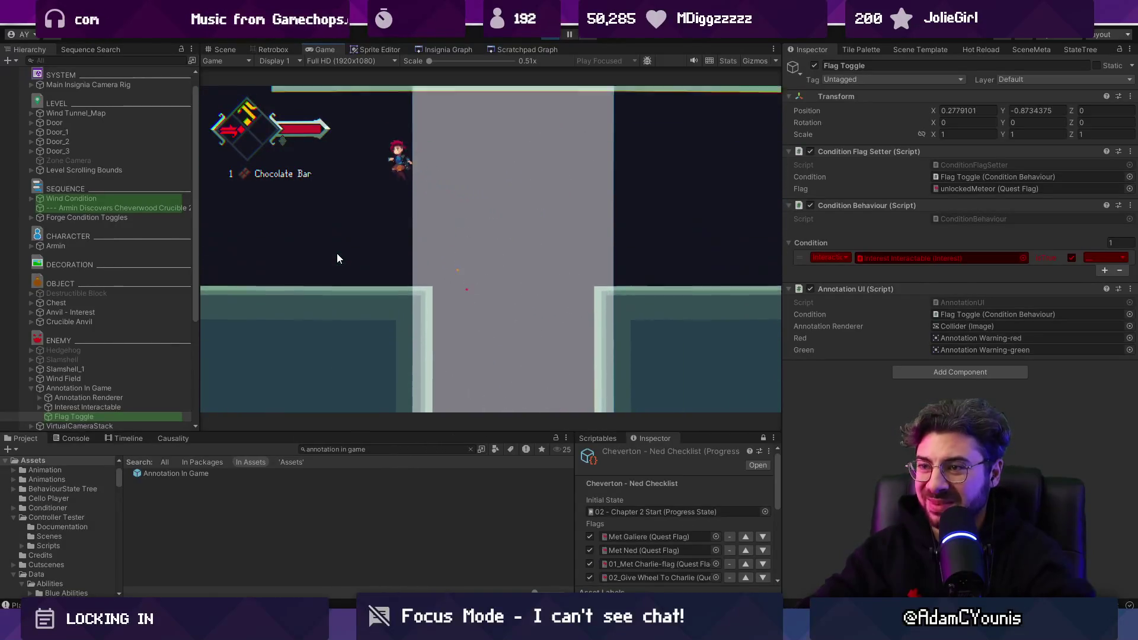
{"action": "key", "text": "Left"}
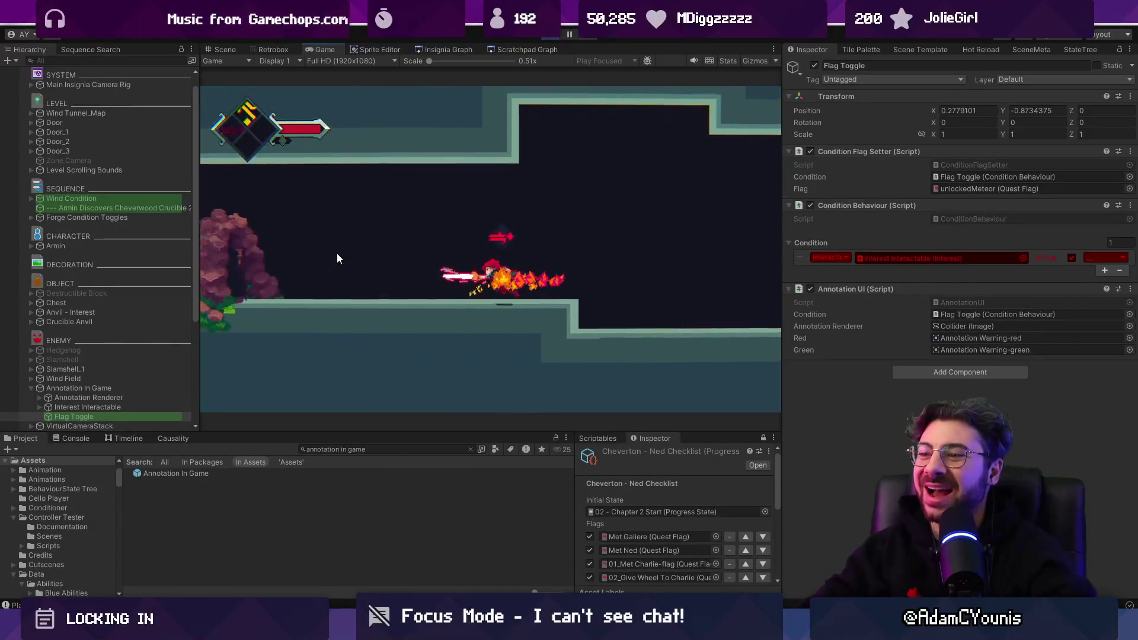
{"action": "key", "text": "Left"}
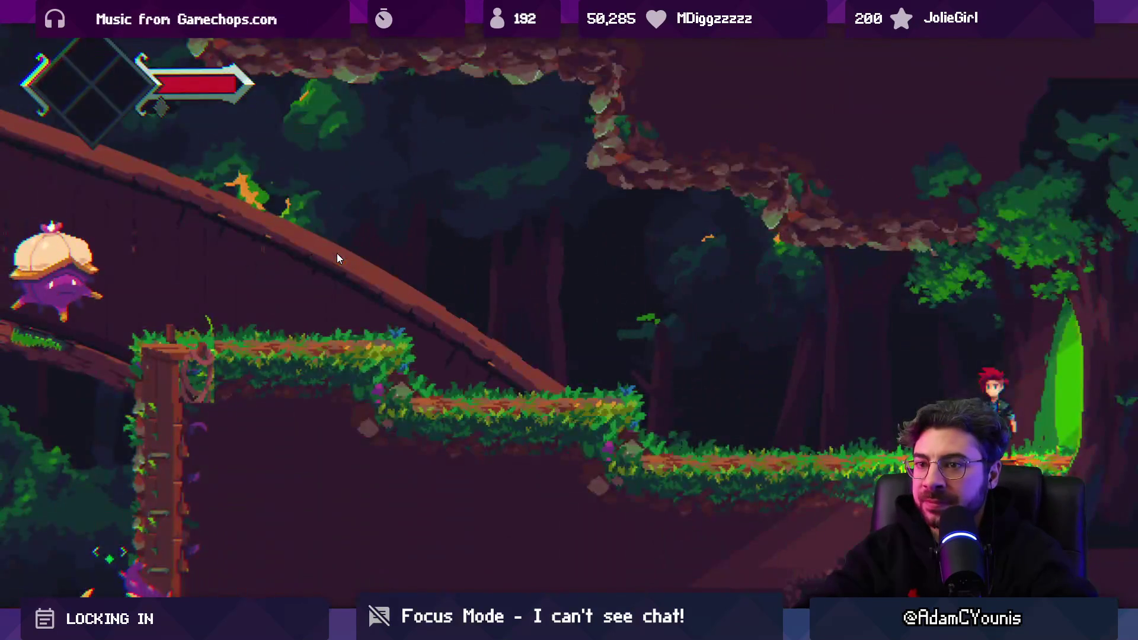
Run left through the forest, jumping onto the log and fighting enemies with slashes and projectiles
{"action": "key", "text": "Left"}
{"action": "key", "text": "space"}
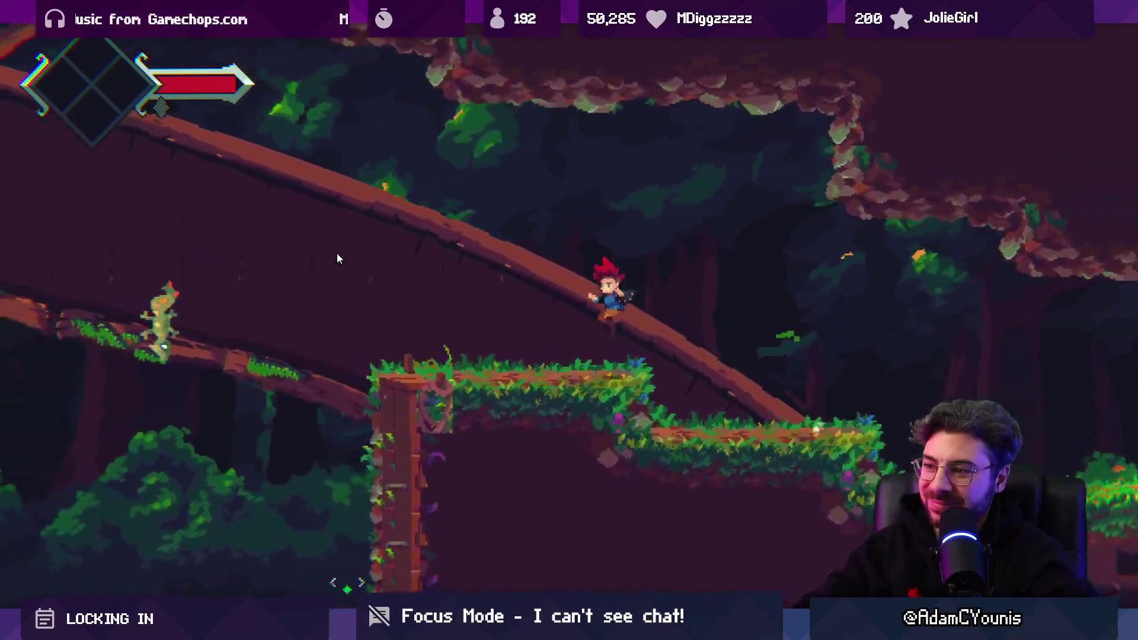
{"action": "key", "text": "Left"}
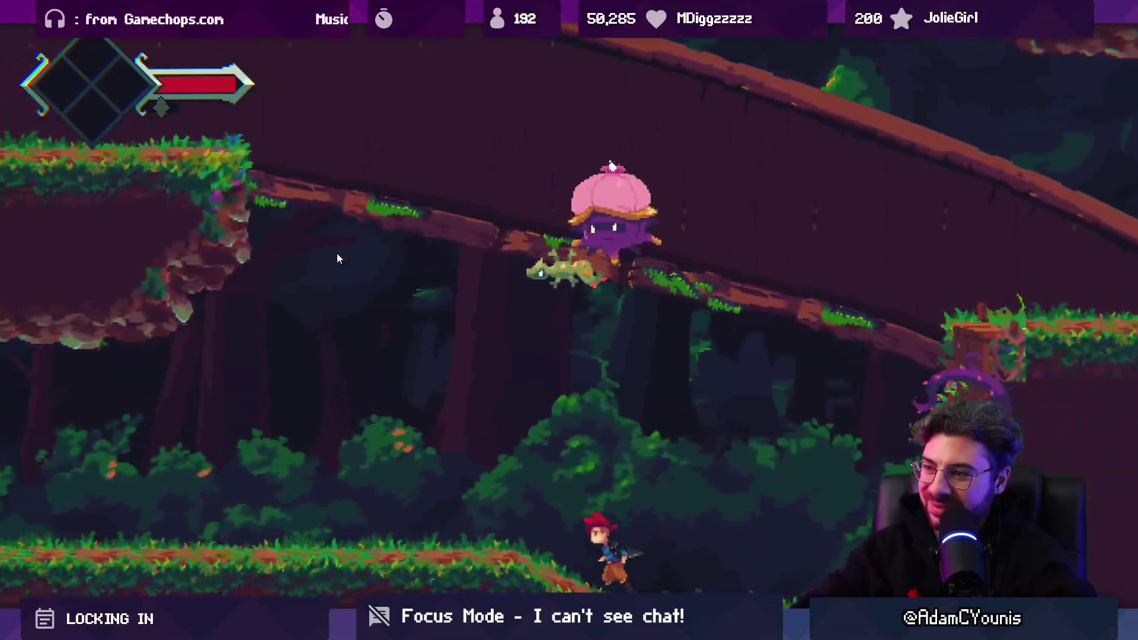
{"action": "key", "text": "Left"}
{"action": "key", "text": "x"}
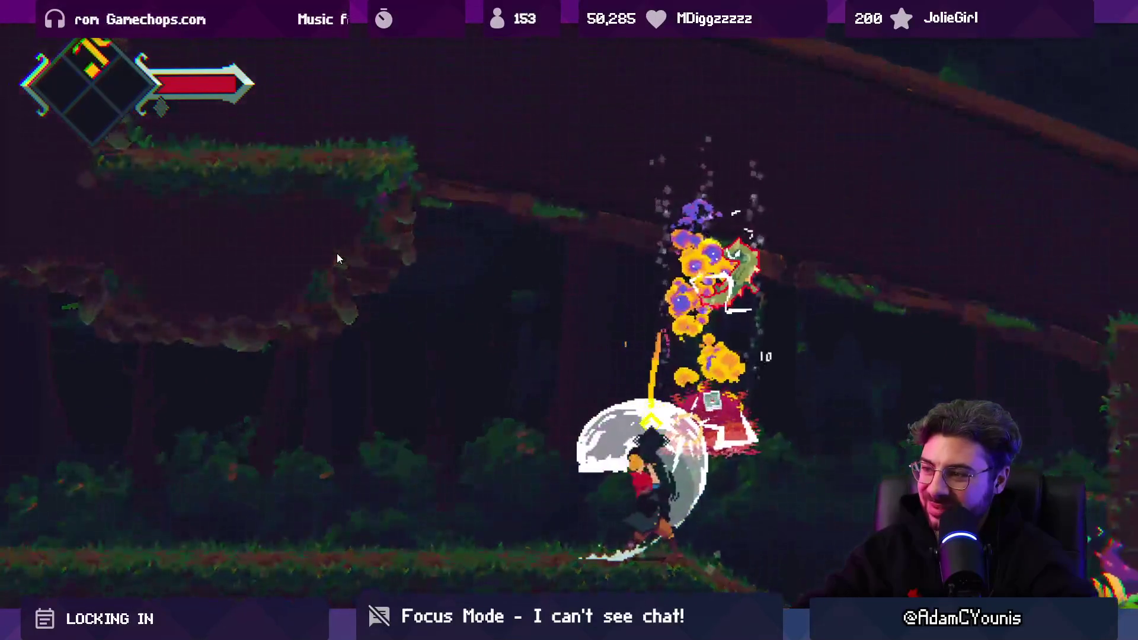
{"action": "key", "text": "Left"}
{"action": "key", "text": "c"}
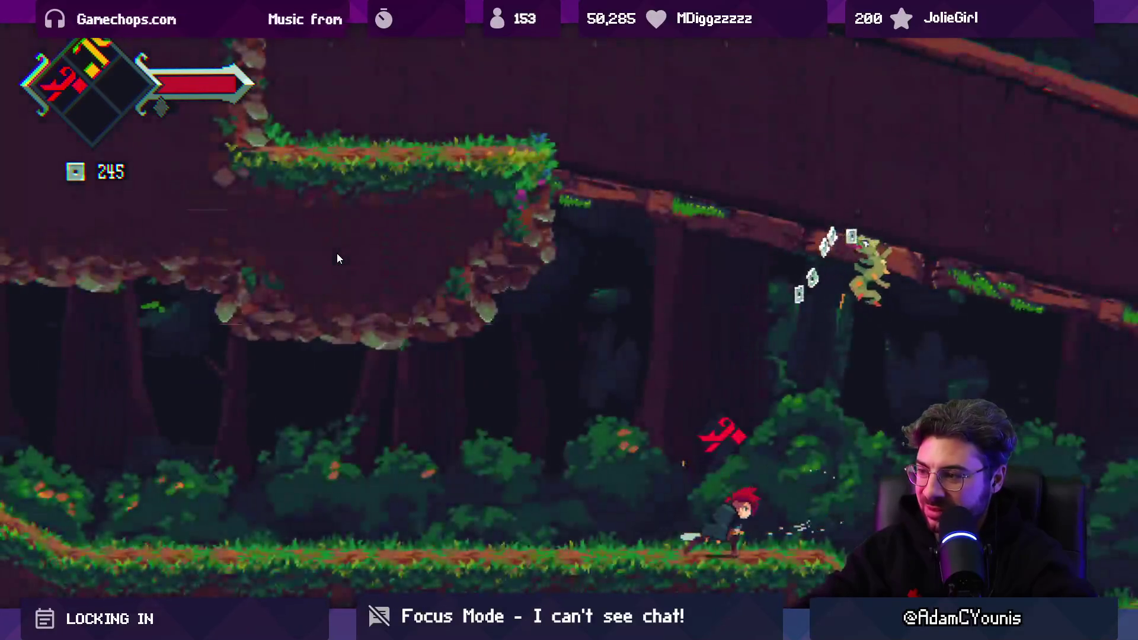
{"action": "key", "text": "z"}
{"action": "key", "text": "Left"}
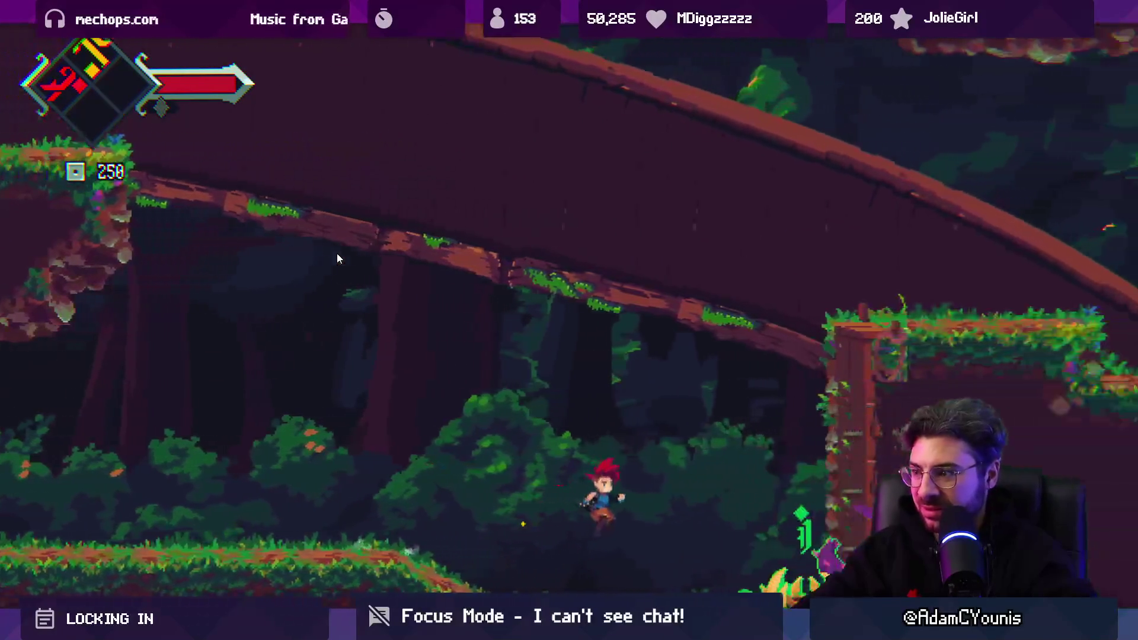
{"action": "key", "text": "x"}
{"action": "key", "text": "x"}
{"action": "key", "text": "Right"}
Dash up the ledges to the right and defeat the green and red enemies
{"action": "key", "text": "z"}
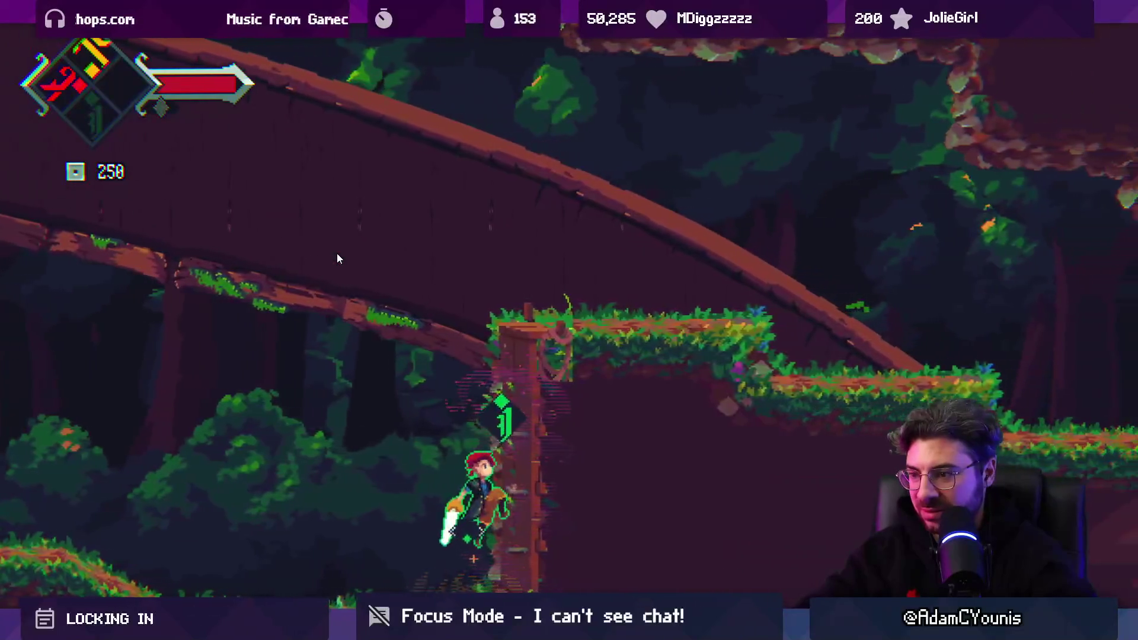
{"action": "key", "text": "z"}
{"action": "key", "text": "Right"}
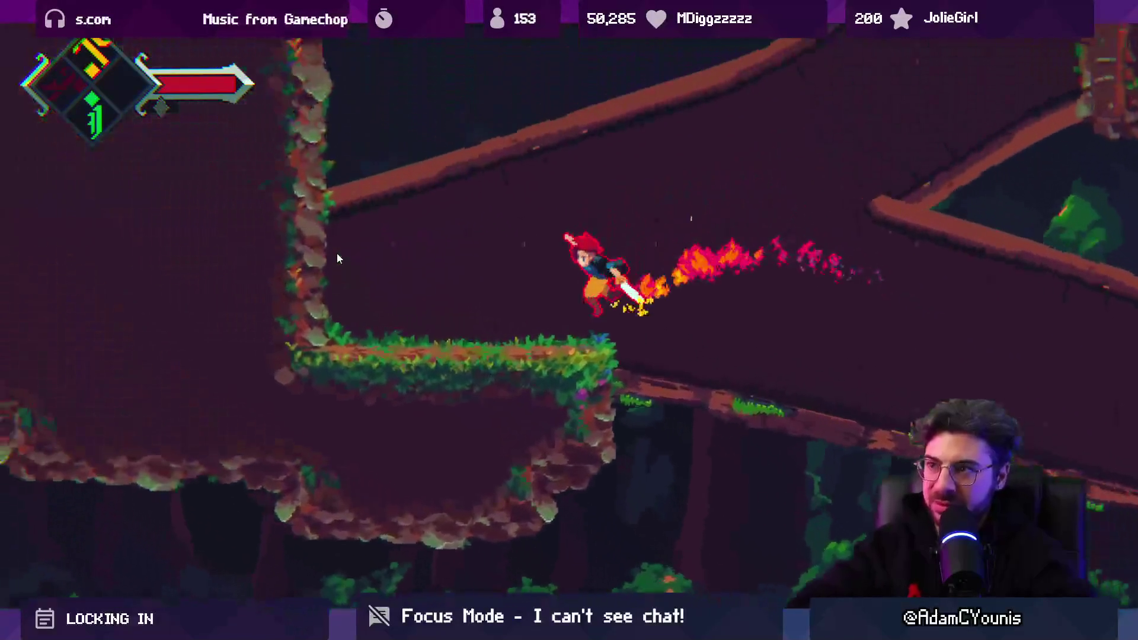
{"action": "key", "text": "z"}
{"action": "key", "text": "Right"}
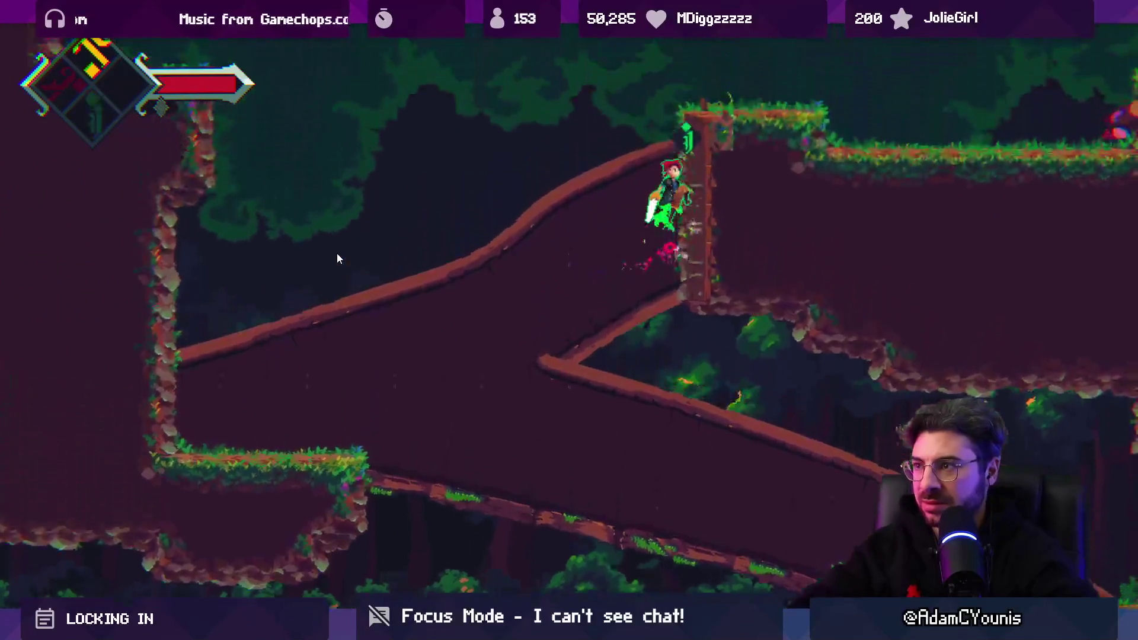
{"action": "key", "text": "Right"}
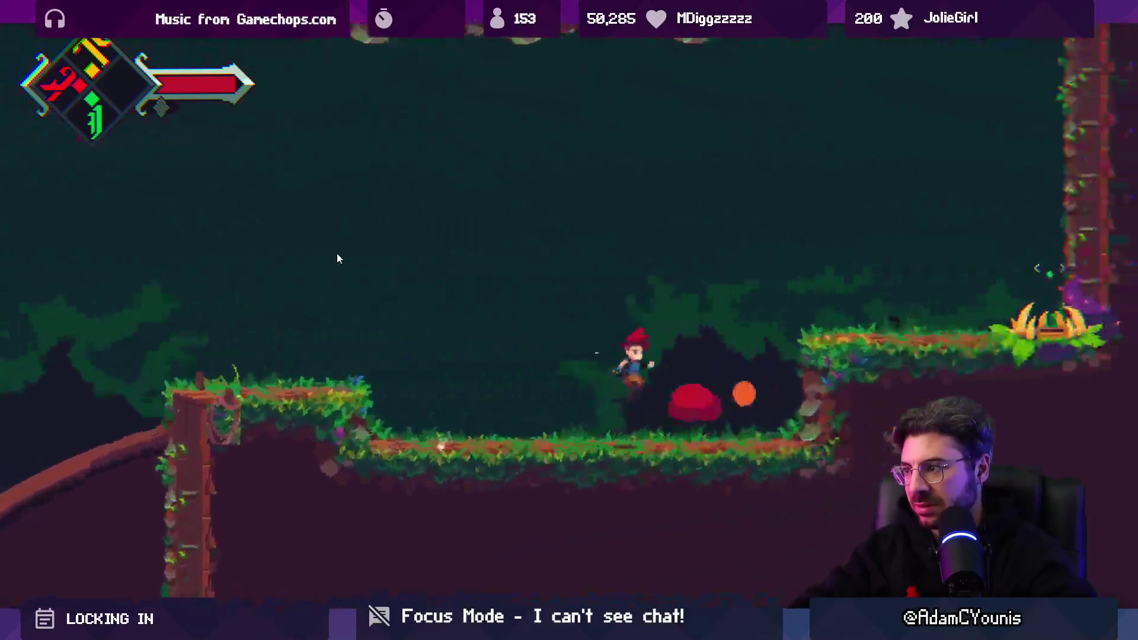
{"action": "key", "text": "x"}
{"action": "key", "text": "x"}
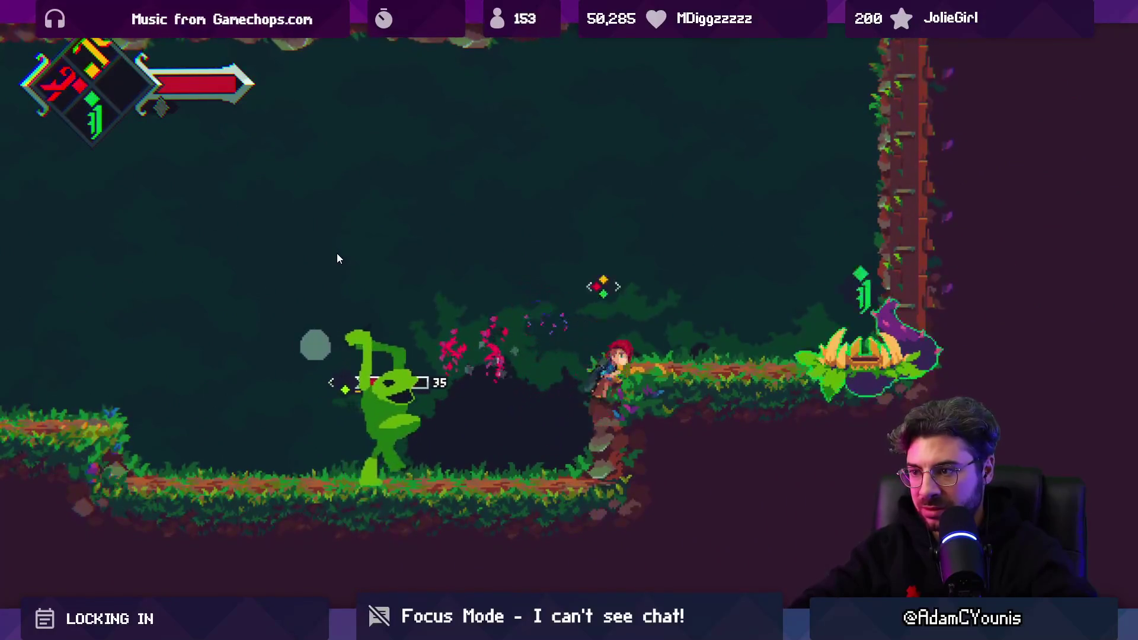
{"action": "key", "text": "z"}
{"action": "key", "text": "Right"}
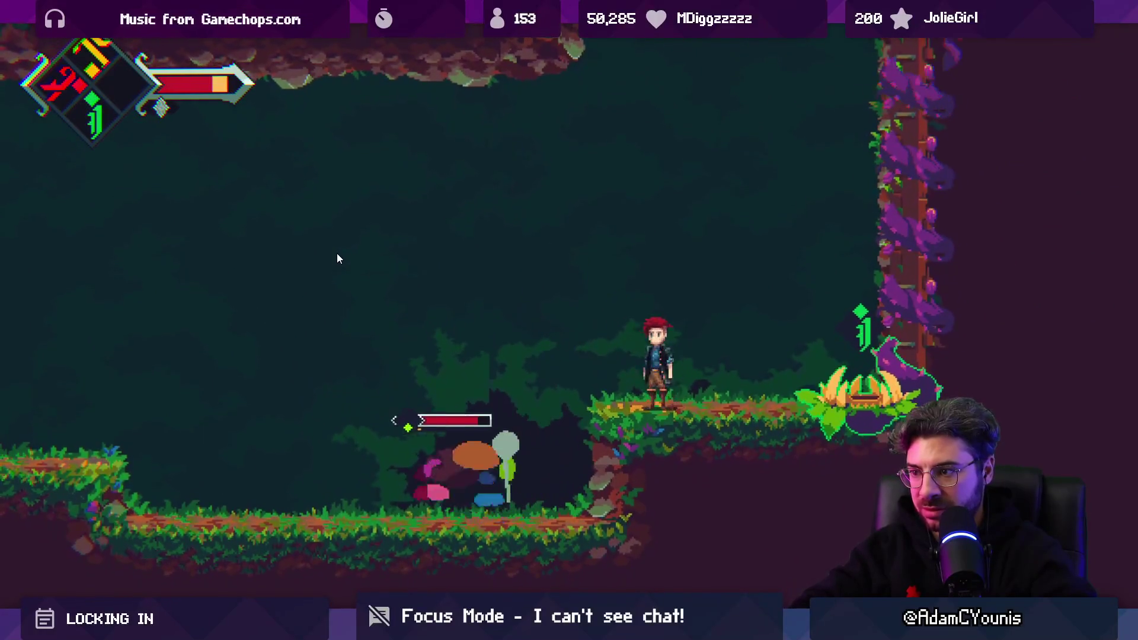
{"action": "key", "text": "Left"}
{"action": "key", "text": "z"}
{"action": "key", "text": "x"}
{"action": "key", "text": "z"}
{"action": "key", "text": "Right"}
{"action": "key", "text": "x"}
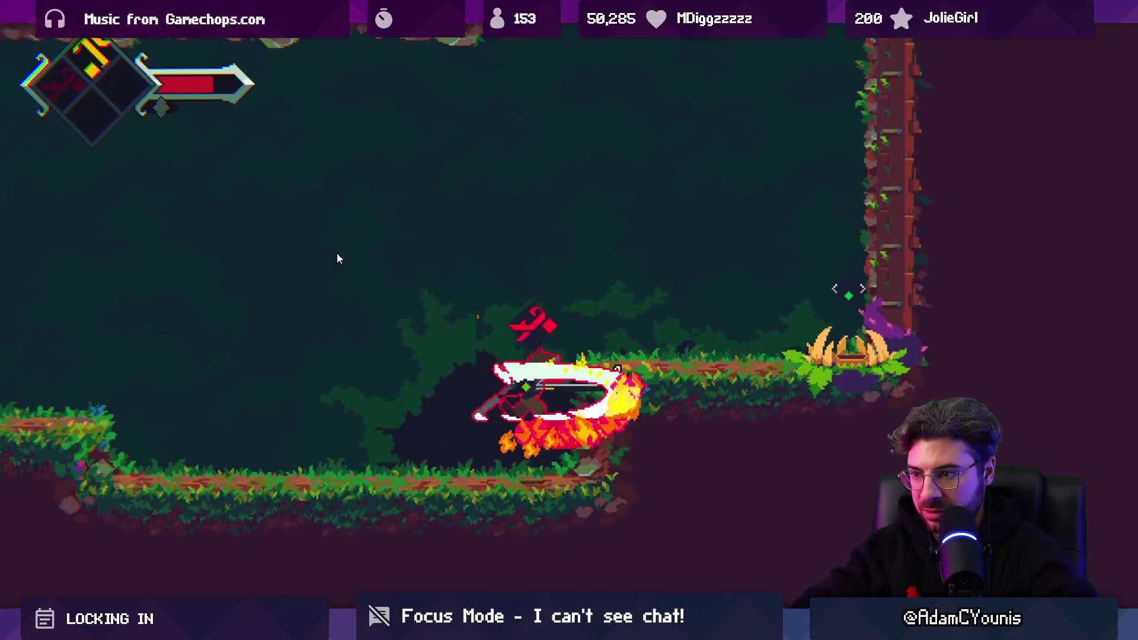
{"action": "key", "text": "x"}
{"action": "key", "text": "Right"}
{"action": "key", "text": "Left"}
{"action": "key", "text": "x"}
{"action": "key", "text": "x"}
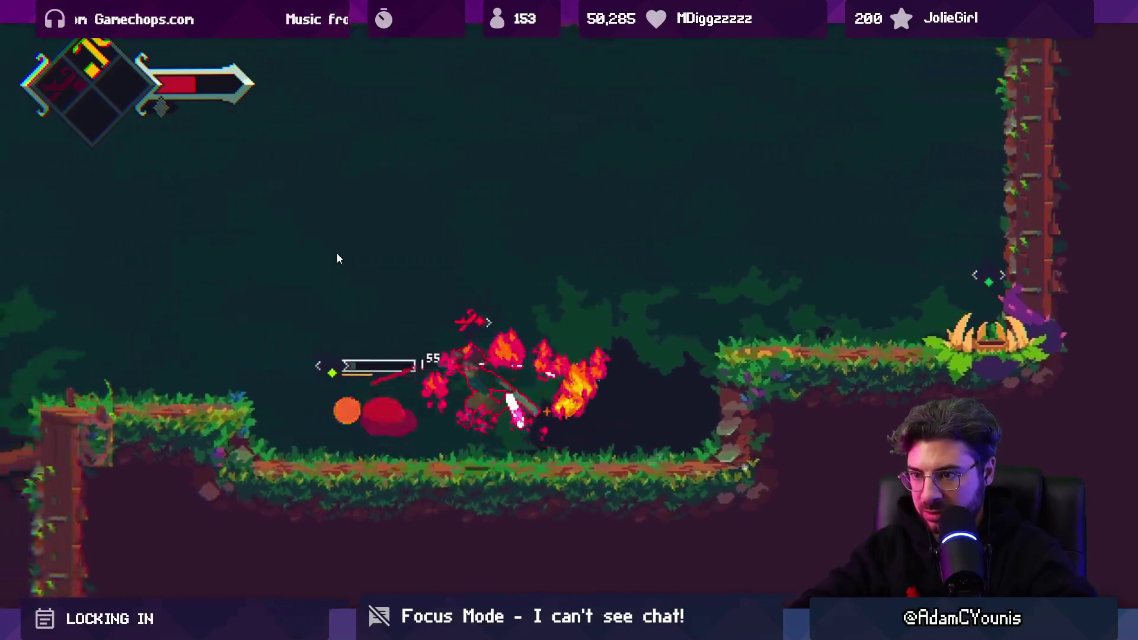
{"action": "key", "text": "Right"}
{"action": "key", "text": "x"}
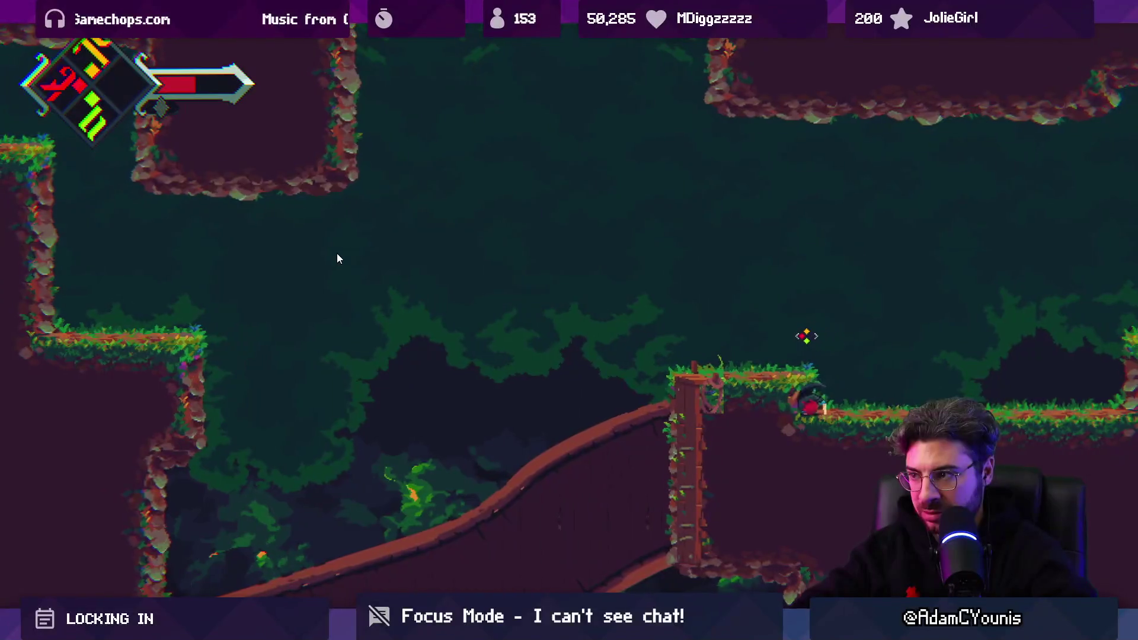
Climb down the ladder and slash along the ground, then leave fullscreen and stop Play mode
{"action": "key", "text": "z"}
{"action": "key", "text": "Left"}
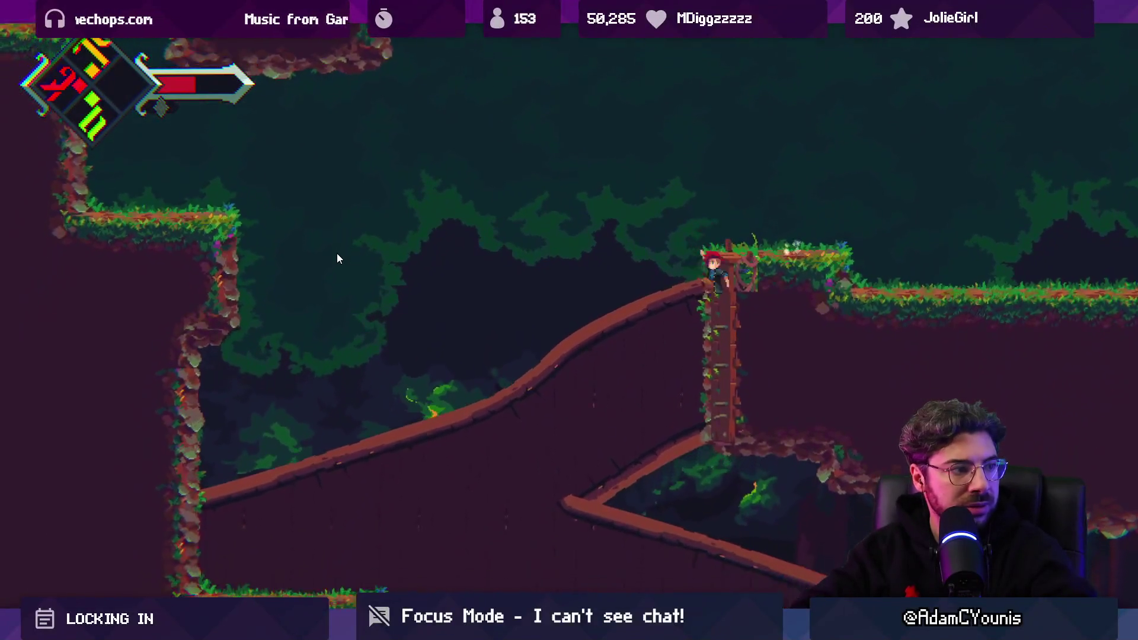
{"action": "key", "text": "Down"}
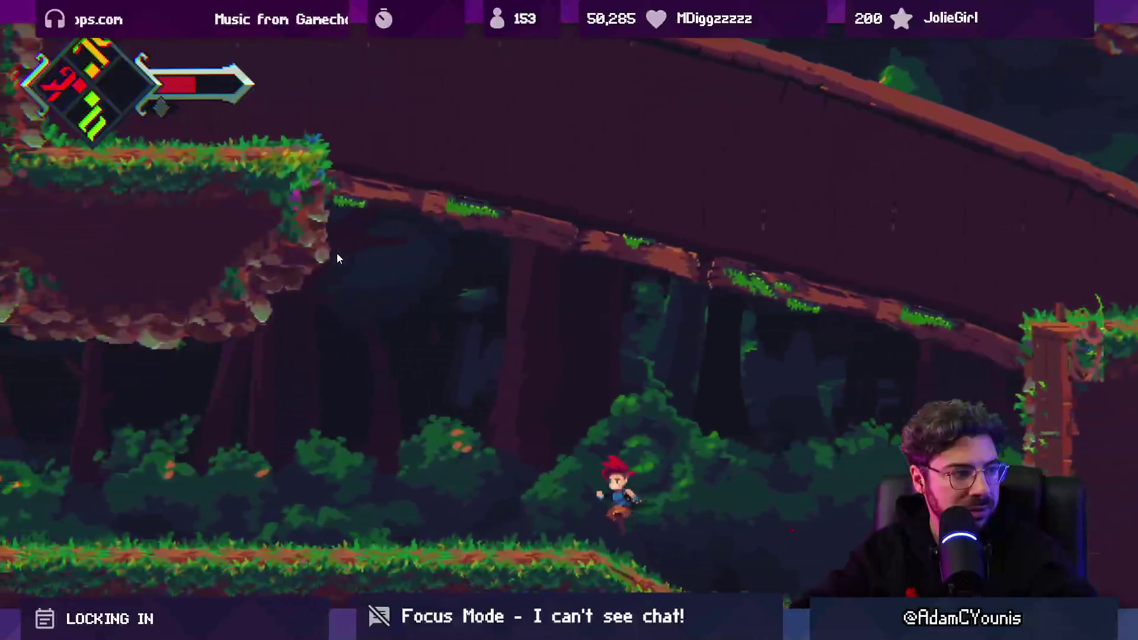
{"action": "key", "text": "x"}
{"action": "key", "text": "Left"}
{"action": "key", "text": "x"}
{"action": "key", "text": "Left"}
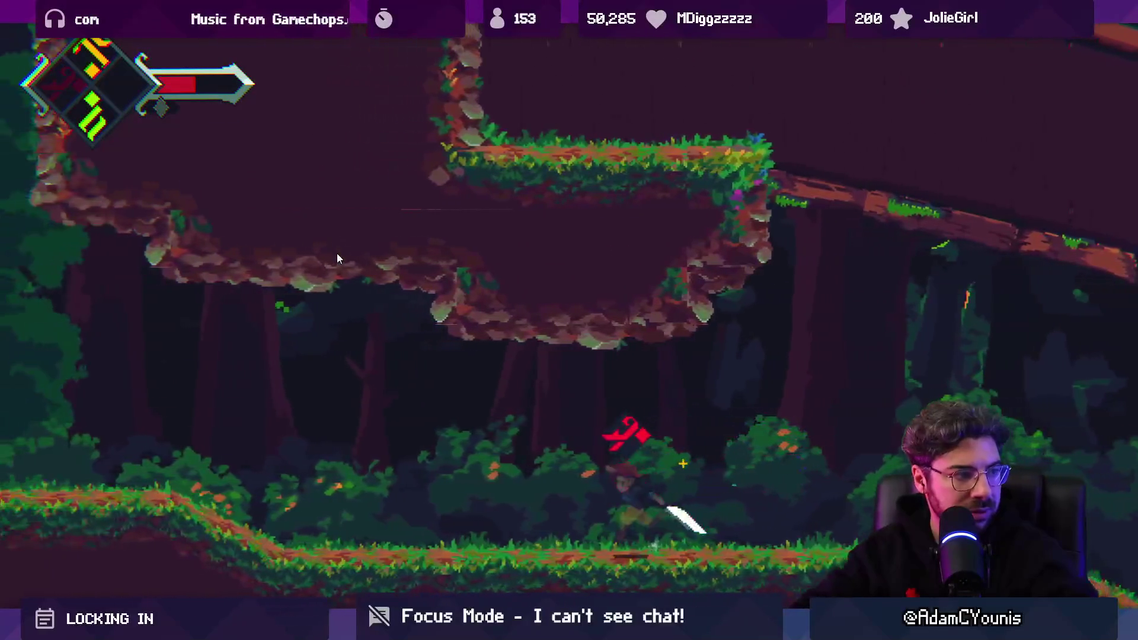
{"action": "key", "text": "x"}
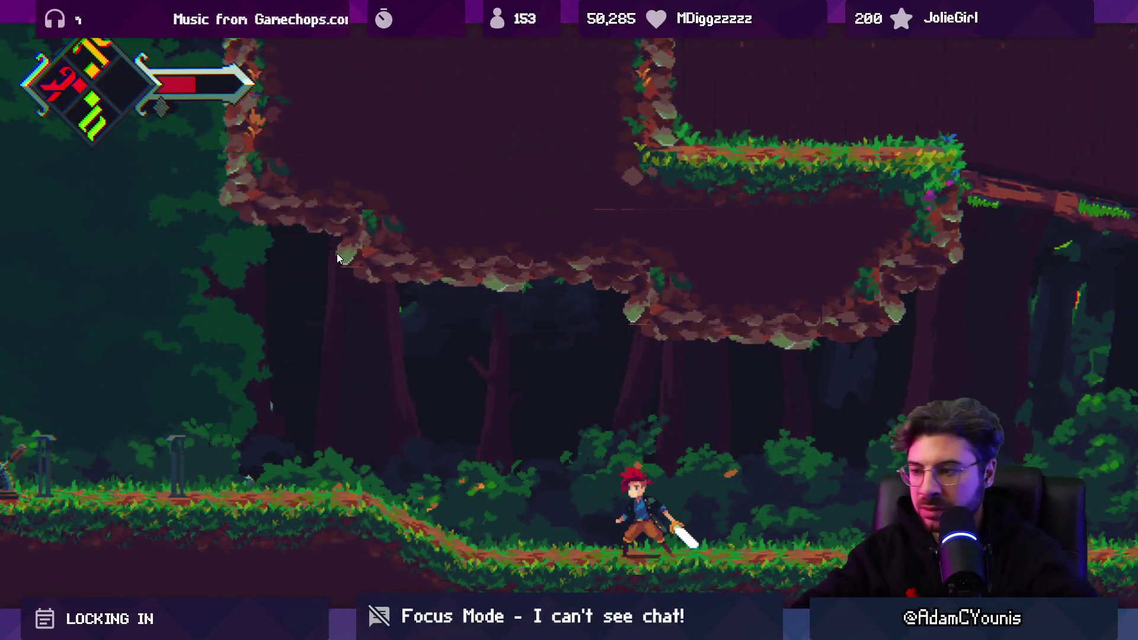
{"action": "key", "text": "ctrl+p"}
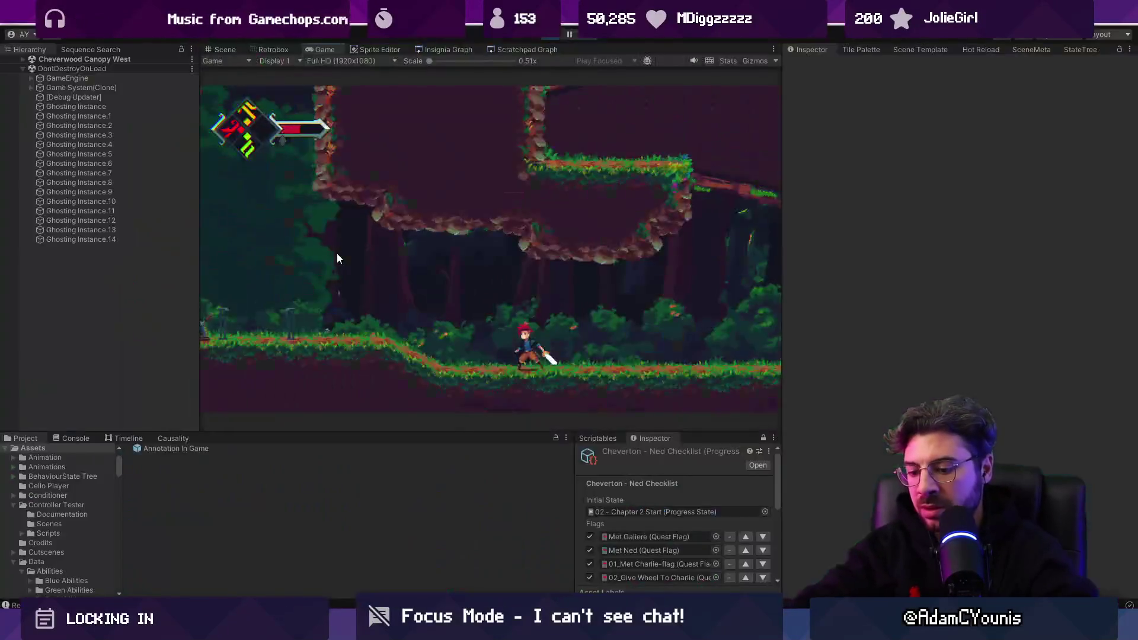
{"action": "key", "text": "ctrl+p"}
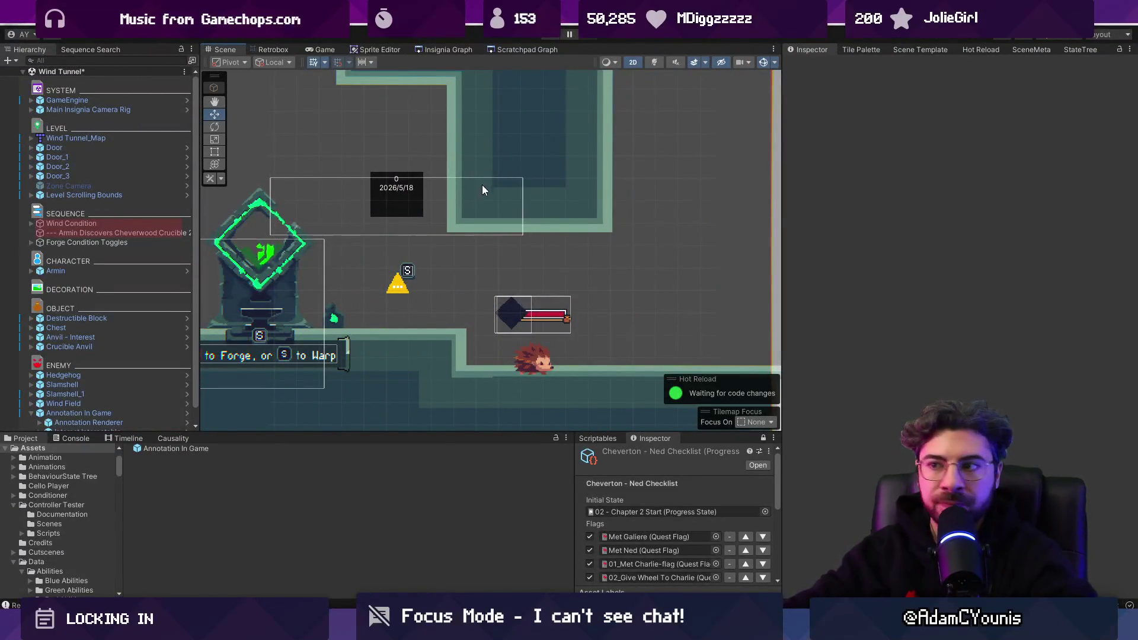
{"action": "scroll", "coordinate": [487, 225], "scroll_direction": "down", "scroll_amount": 5}
{"action": "left_click", "coordinate": [450, 49]}
{"action": "scroll", "coordinate": [477, 218], "scroll_direction": "down", "scroll_amount": 3}
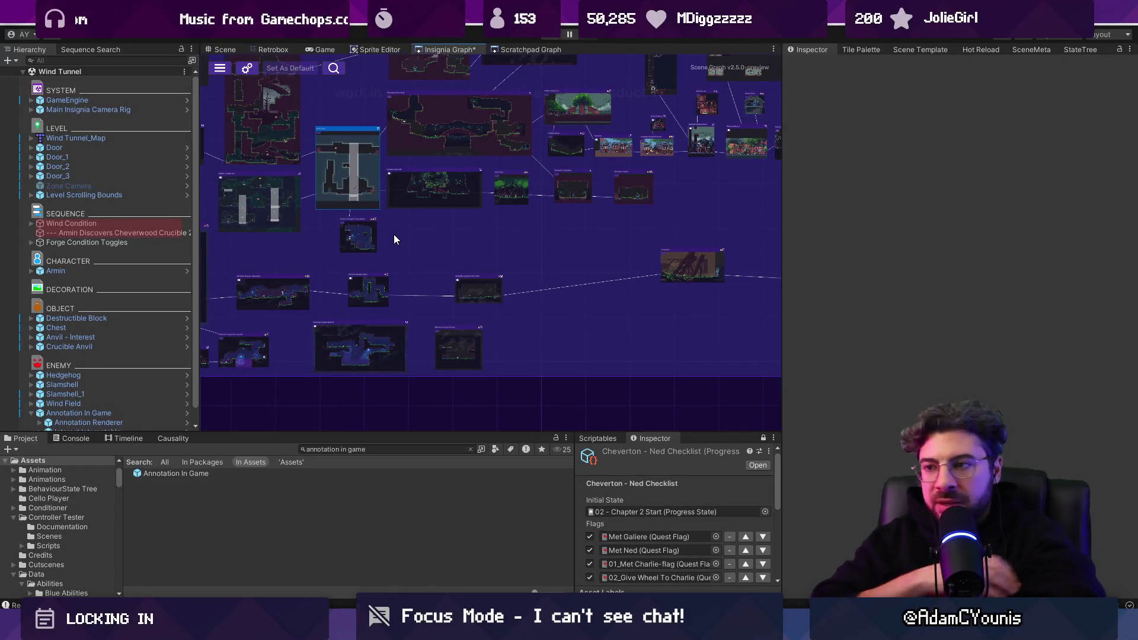
{"action": "mouse_move", "coordinate": [393, 240]}
{"action": "left_mouse_down"}
{"action": "mouse_move", "coordinate": [637, 267]}
{"action": "mouse_move", "coordinate": [596, 297]}
{"action": "left_mouse_up"}
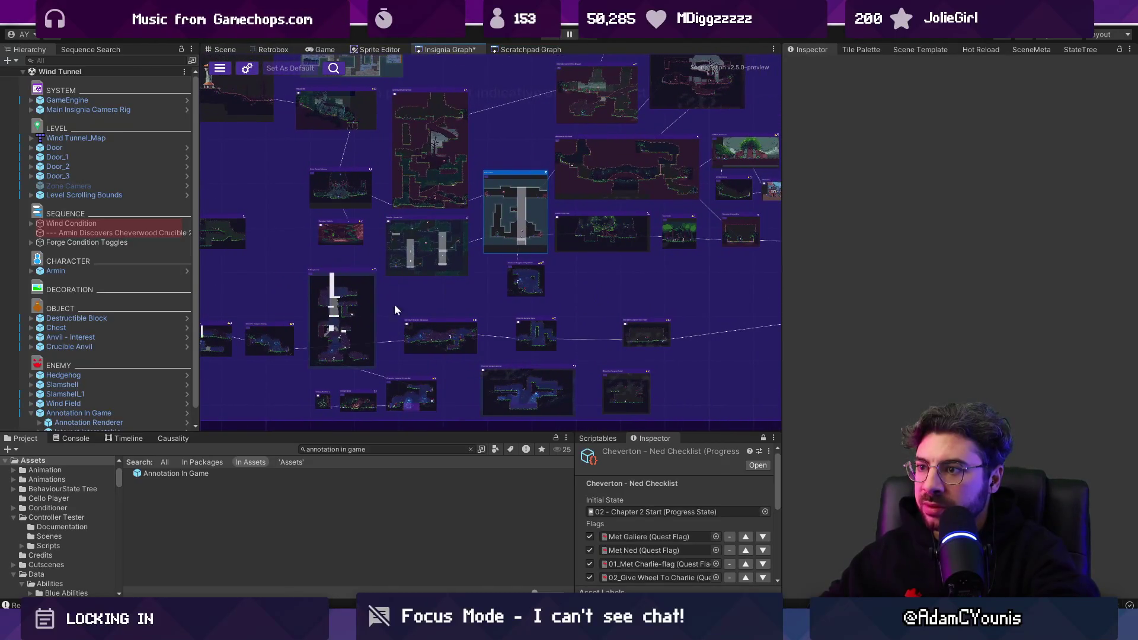
{"action": "scroll", "coordinate": [397, 302], "scroll_direction": "up", "scroll_amount": 3}
{"action": "left_click_drag", "start_coordinate": [400, 300], "coordinate": [501, 290]}
{"action": "scroll", "coordinate": [604, 256], "scroll_direction": "down", "scroll_amount": 5}
{"action": "scroll", "coordinate": [604, 256], "scroll_direction": "up", "scroll_amount": 3}
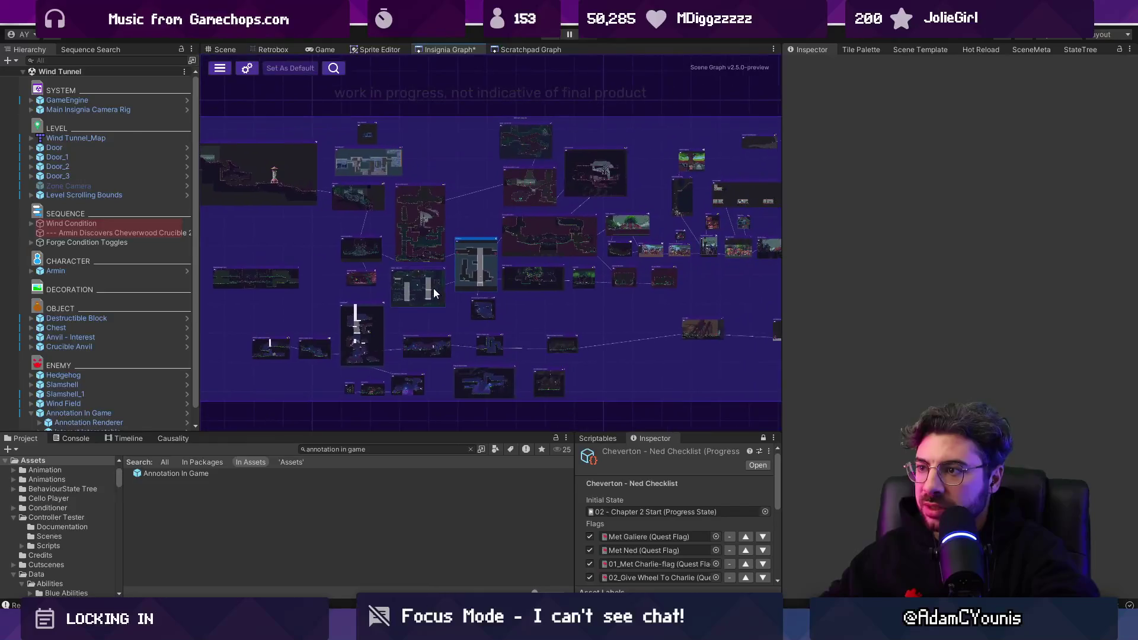
{"action": "scroll", "coordinate": [371, 336], "scroll_direction": "up", "scroll_amount": 3}
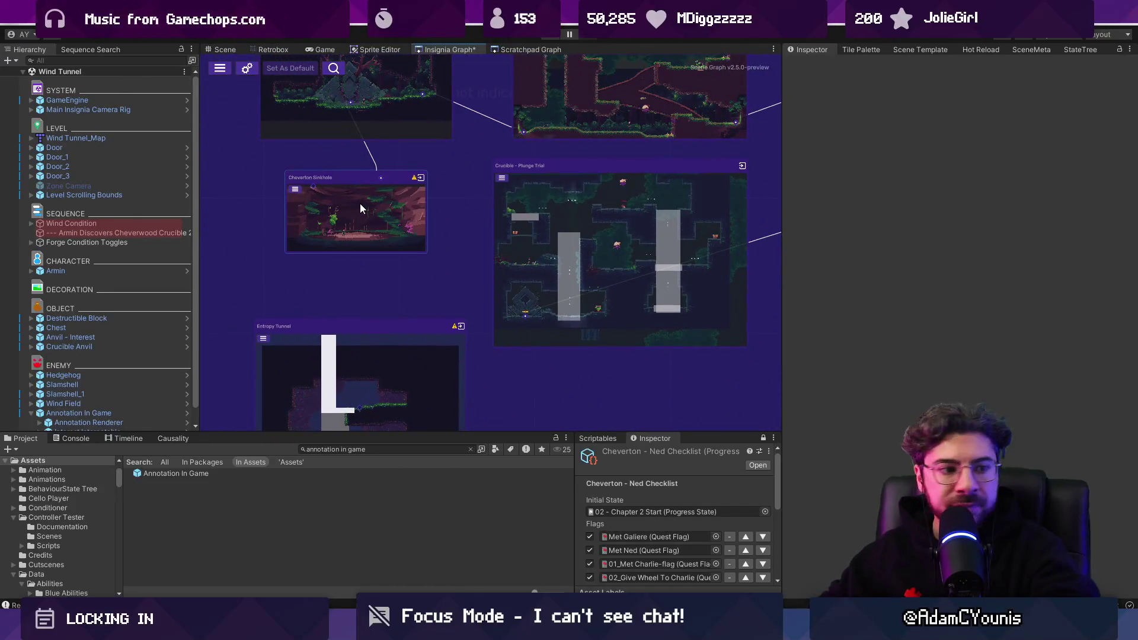
{"action": "scroll", "coordinate": [429, 248], "scroll_direction": "down", "scroll_amount": 2}
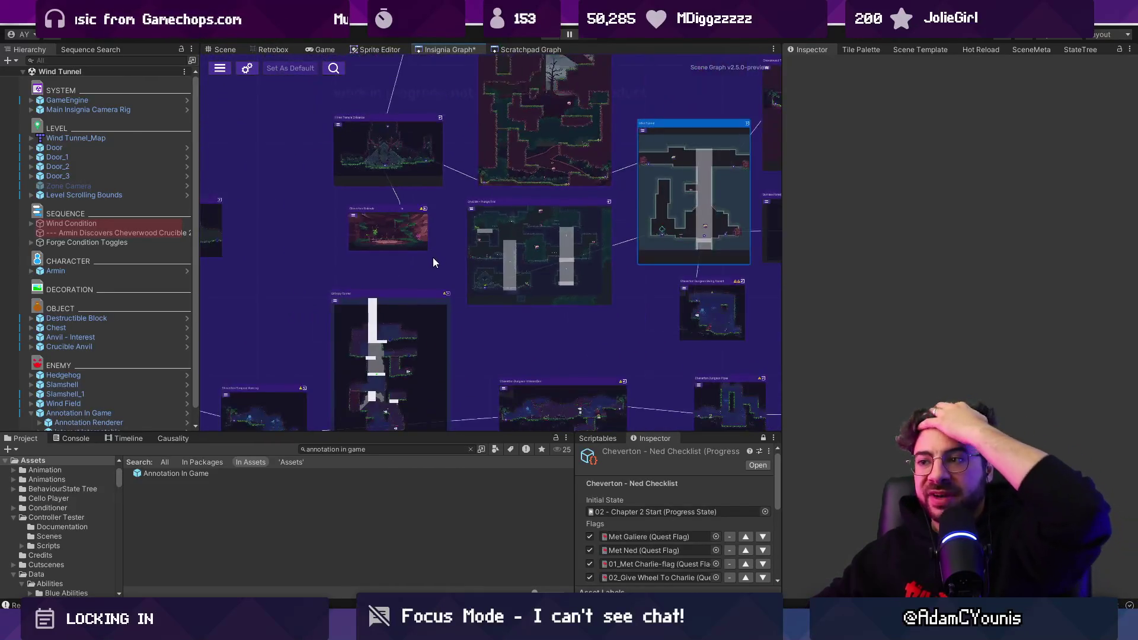
{"action": "scroll", "coordinate": [418, 204], "scroll_direction": "down", "scroll_amount": 1}
{"action": "scroll", "coordinate": [416, 207], "scroll_direction": "down", "scroll_amount": 2}
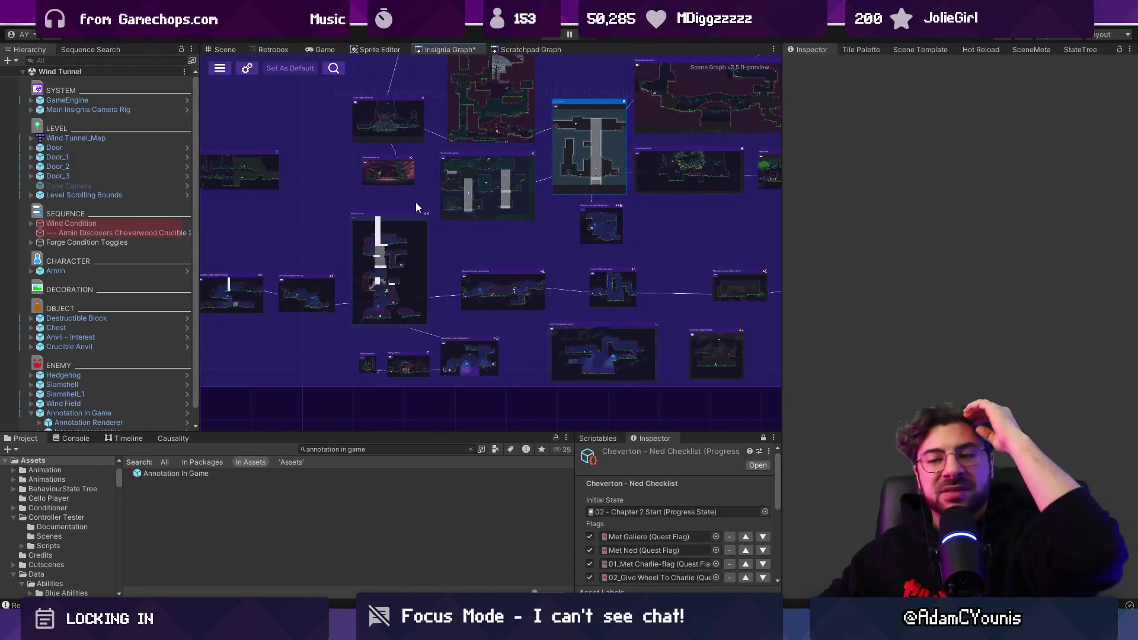
{"action": "scroll", "coordinate": [406, 226], "scroll_direction": "down", "scroll_amount": 2}
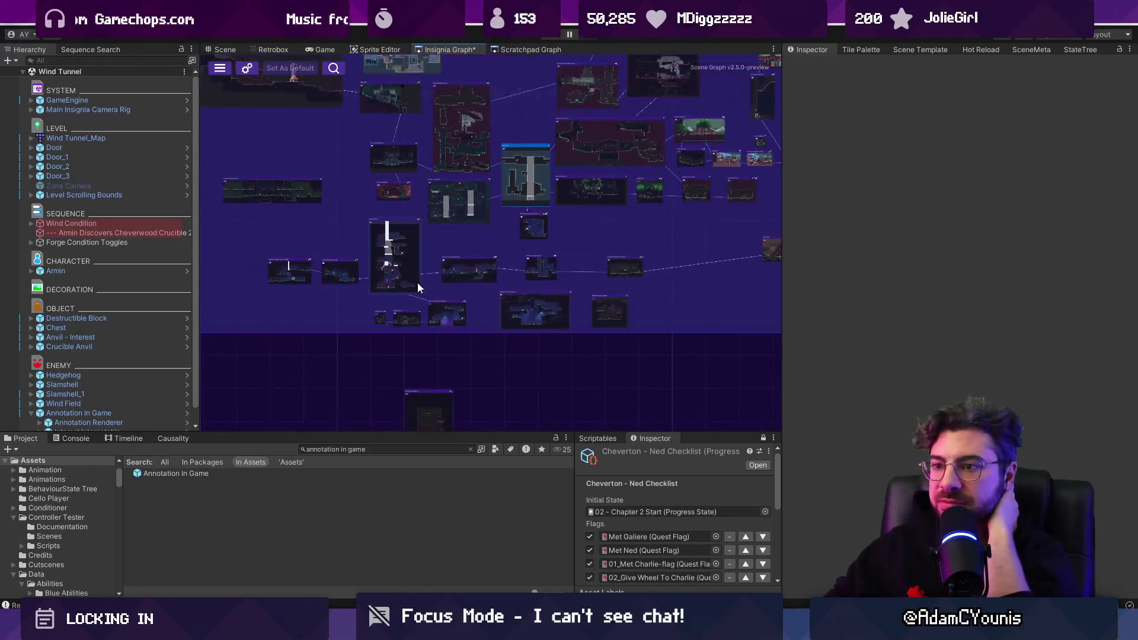
{"action": "scroll", "coordinate": [327, 289], "scroll_direction": "up", "scroll_amount": 3}
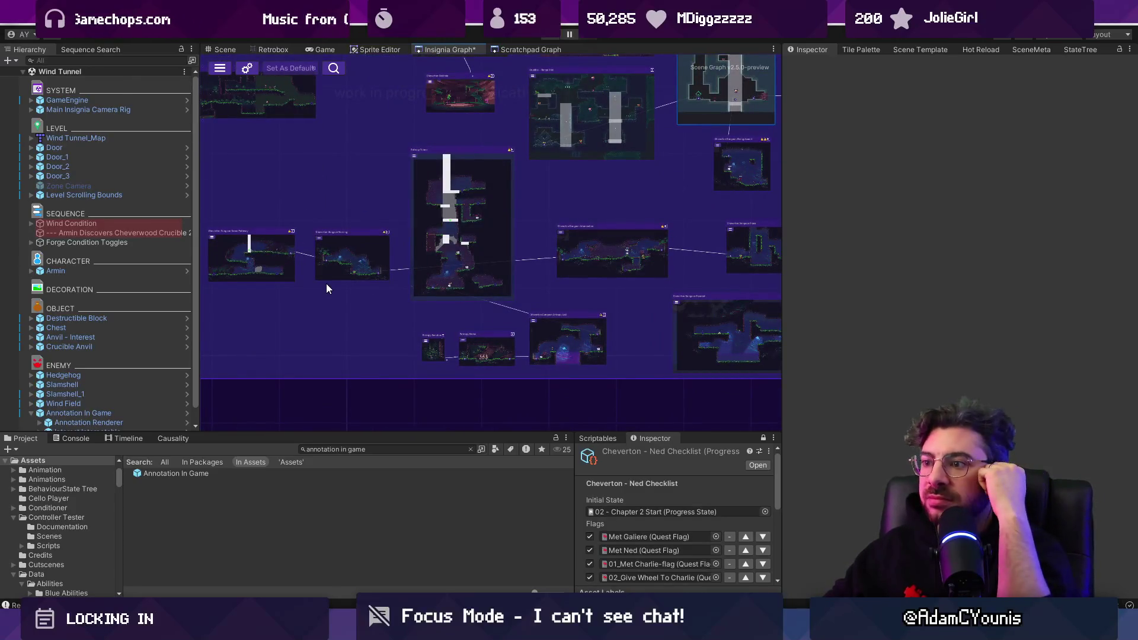
{"action": "scroll", "coordinate": [326, 288], "scroll_direction": "right", "scroll_amount": 5}
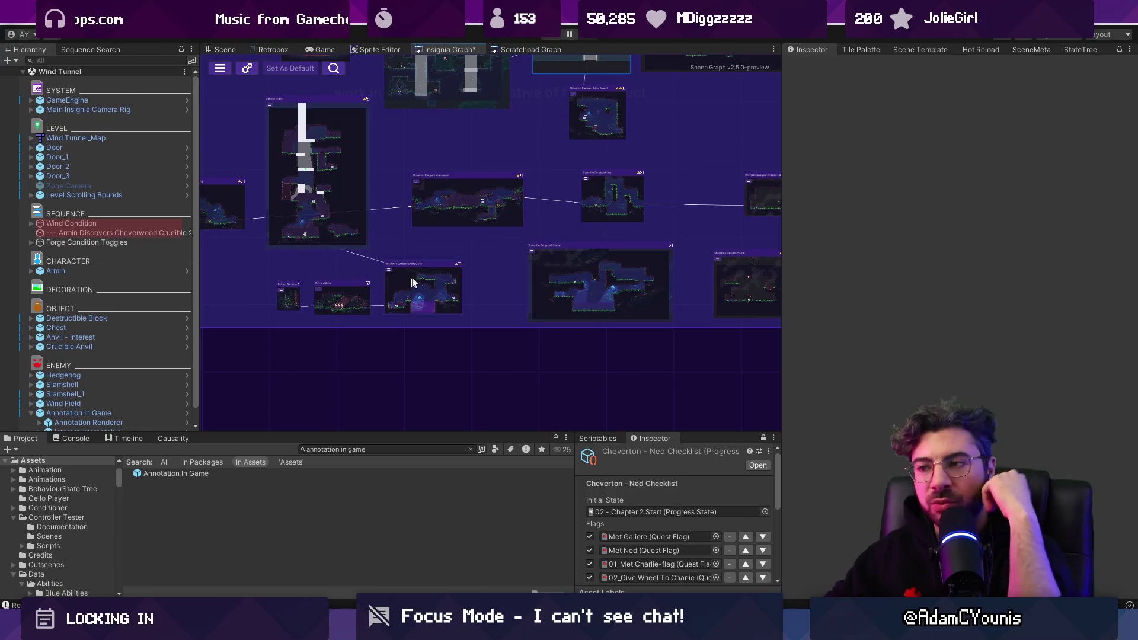
{"action": "scroll", "coordinate": [503, 288], "scroll_direction": "down", "scroll_amount": 2}
{"action": "scroll", "coordinate": [496, 287], "scroll_direction": "up", "scroll_amount": 1}
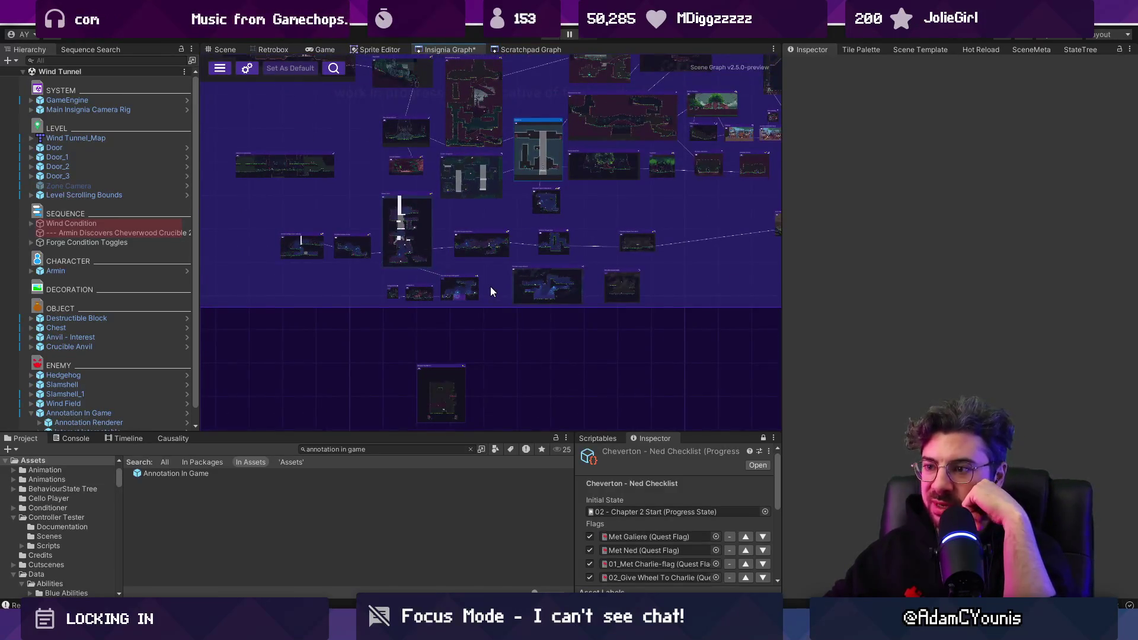
{"action": "scroll", "coordinate": [455, 379], "scroll_direction": "up", "scroll_amount": 6}
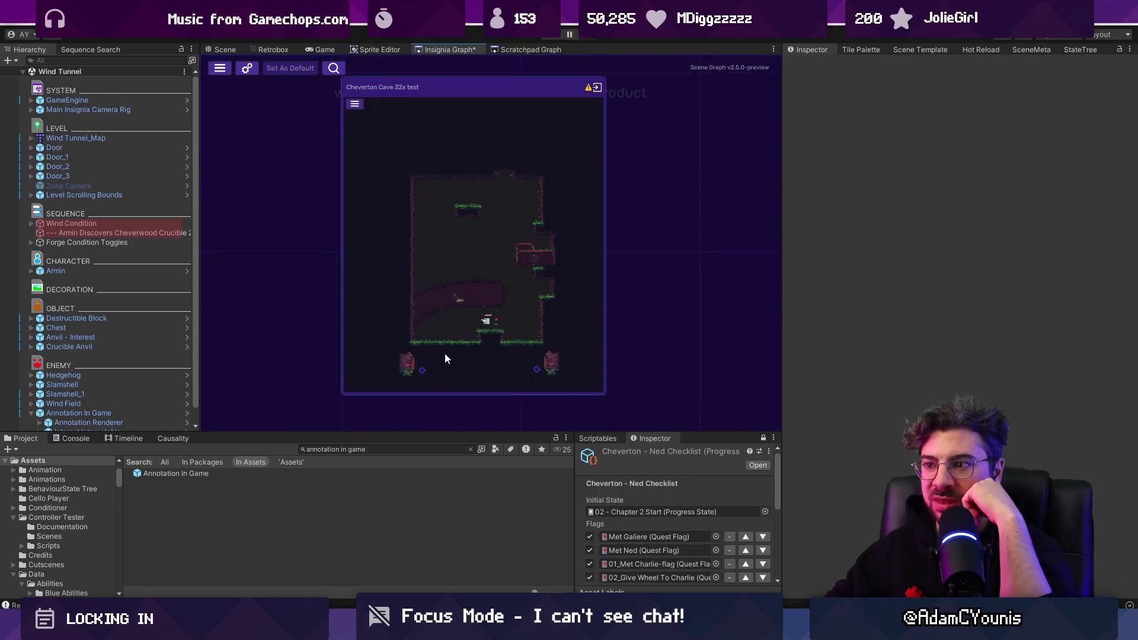
{"action": "scroll", "coordinate": [444, 353], "scroll_direction": "down", "scroll_amount": 5}
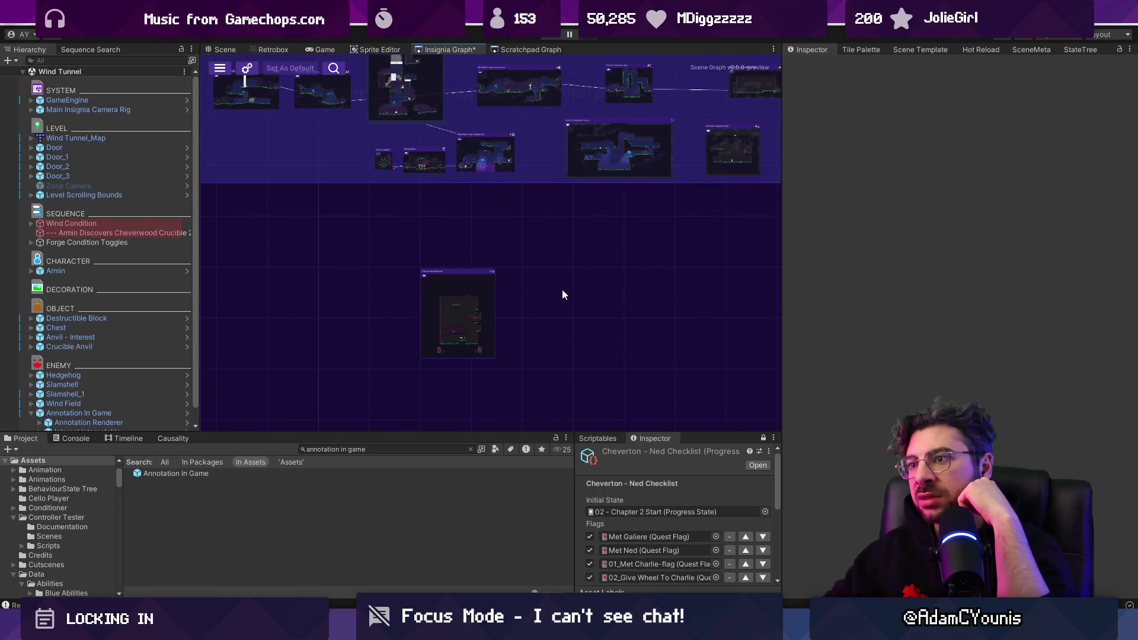
{"action": "double_click", "coordinate": [431, 325]}
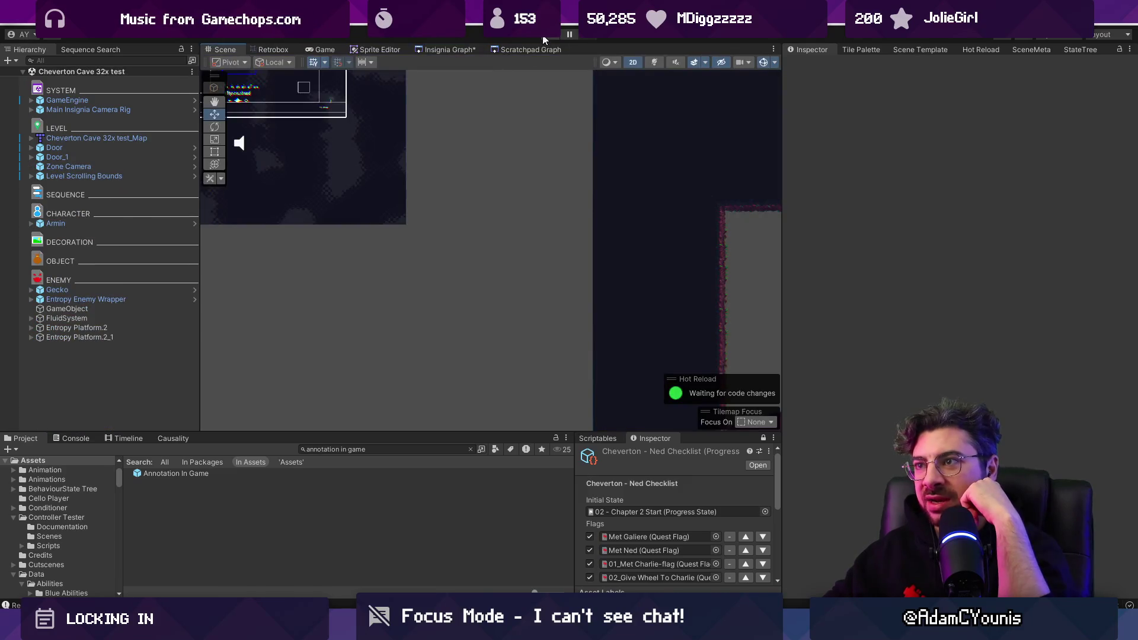
Start playing the Cheverton Cave test scene and select the Collider_1 platform in the Scene view
{"action": "left_click", "coordinate": [544, 37]}
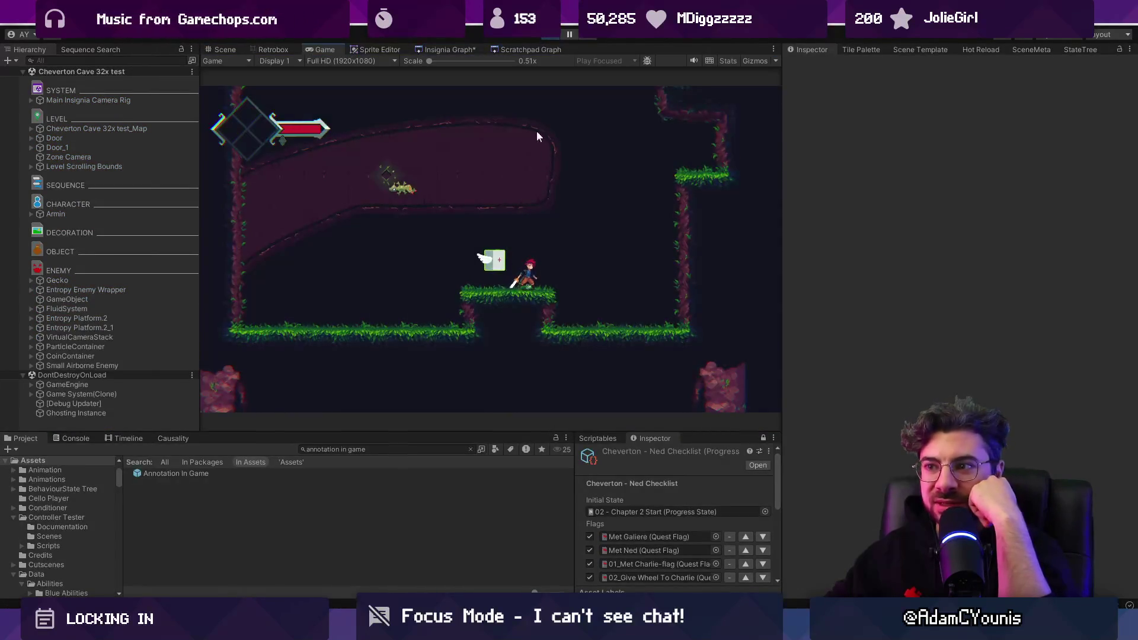
{"action": "left_click", "coordinate": [231, 52]}
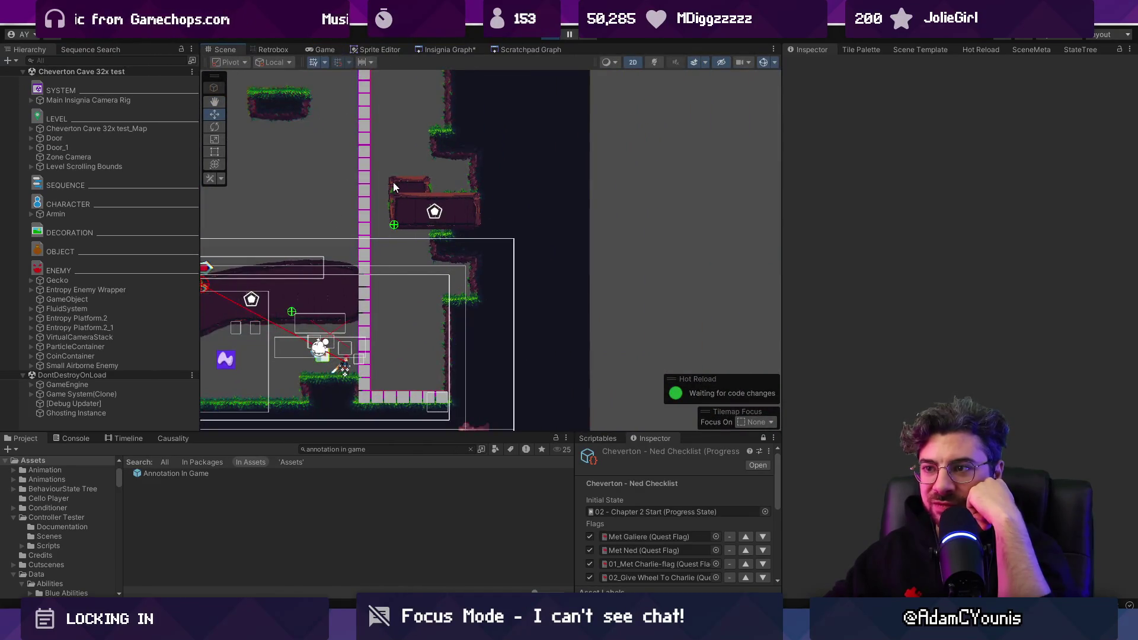
{"action": "left_click", "coordinate": [480, 226]}
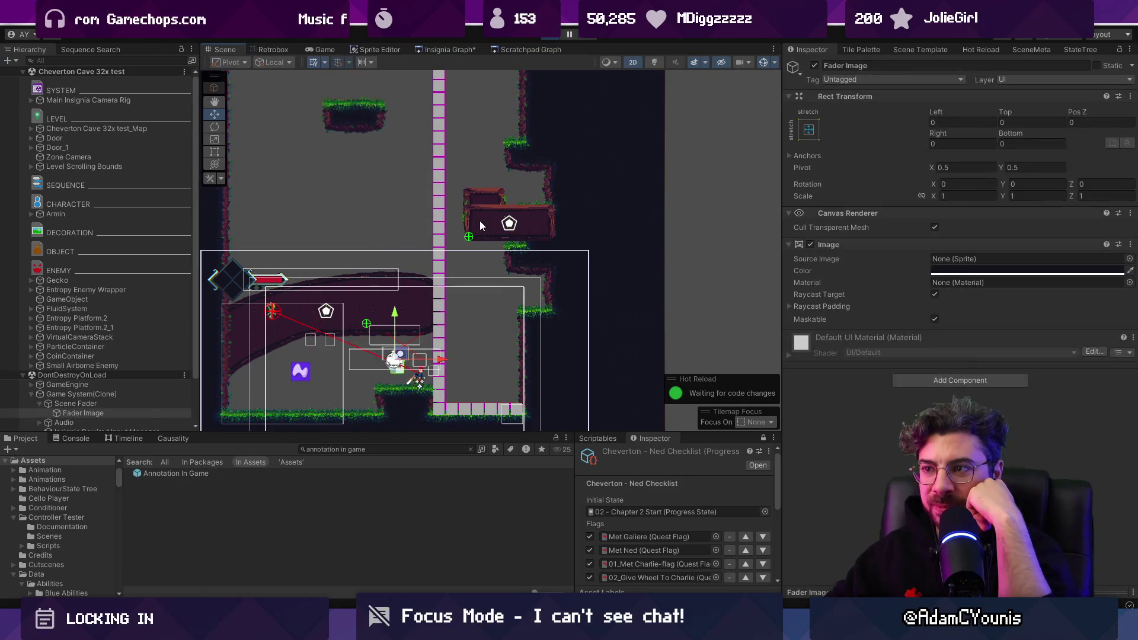
{"action": "left_click", "coordinate": [488, 219]}
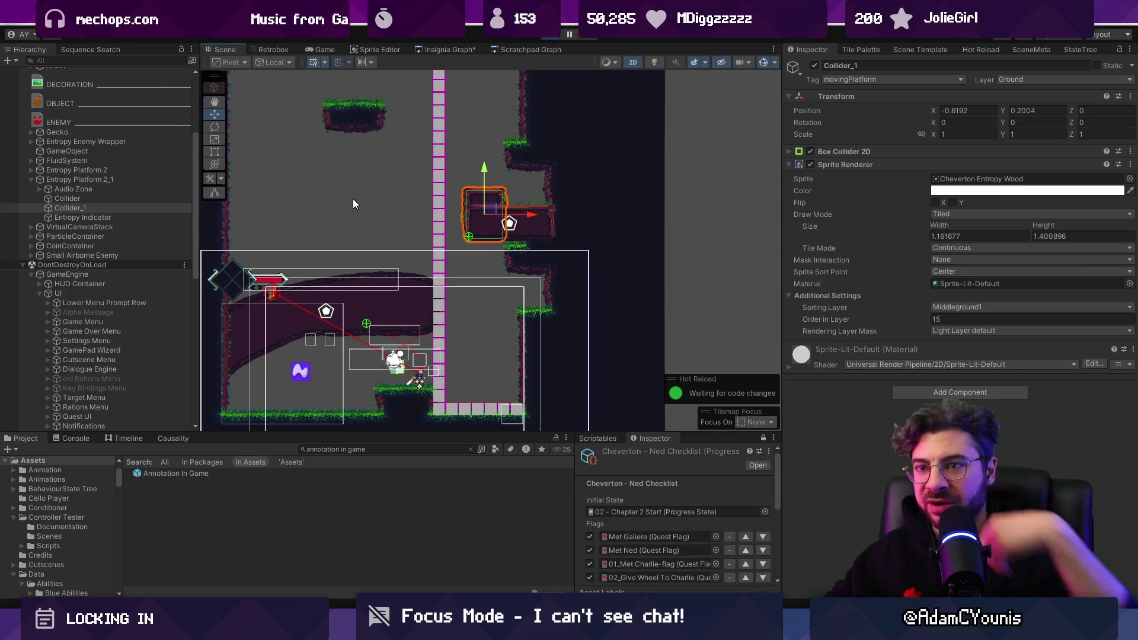
Drag Collider_1 up and left to about -1.505, 1.13, then dismiss the shortcut conflict warning
{"action": "left_click_drag", "start_coordinate": [500, 211], "coordinate": [456, 161]}
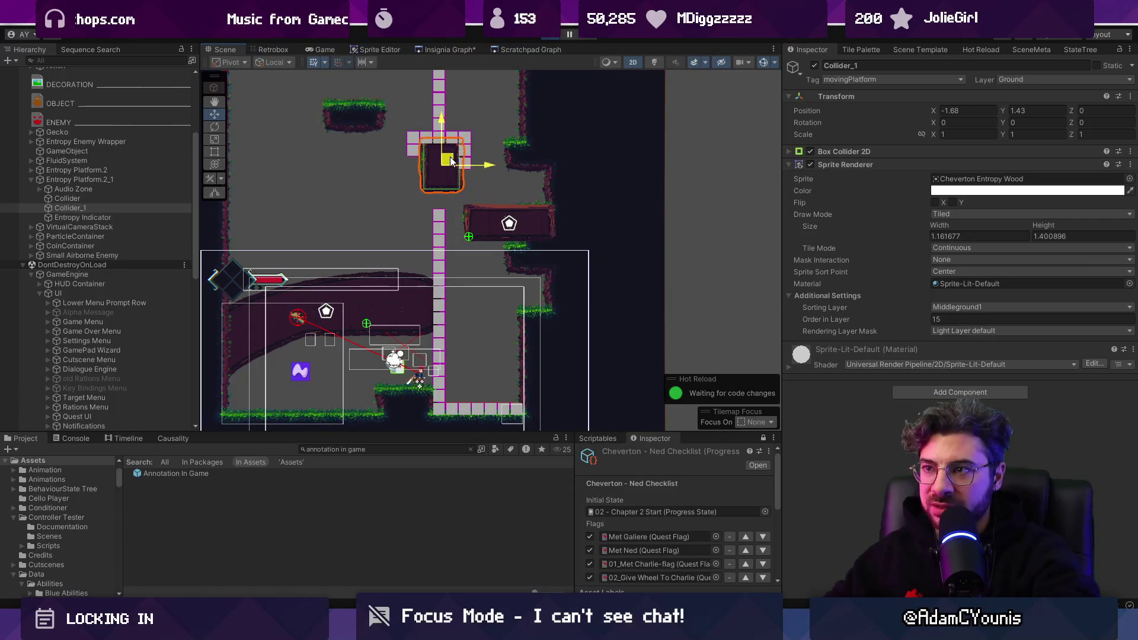
{"action": "scroll", "coordinate": [435, 139], "scroll_direction": "up", "scroll_amount": 2}
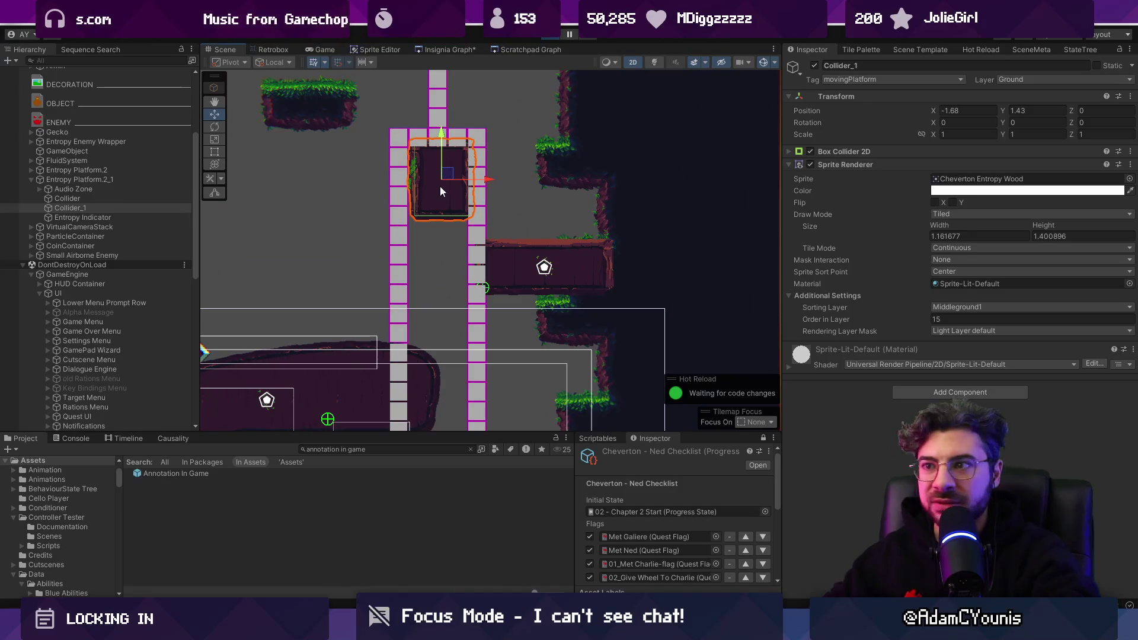
{"action": "mouse_move", "coordinate": [446, 173]}
{"action": "left_mouse_down"}
{"action": "mouse_move", "coordinate": [373, 237]}
{"action": "mouse_move", "coordinate": [466, 224]}
{"action": "mouse_move", "coordinate": [510, 161]}
{"action": "mouse_move", "coordinate": [436, 214]}
{"action": "left_mouse_up"}
{"action": "scroll", "coordinate": [435, 214], "scroll_direction": "down", "scroll_amount": 5}
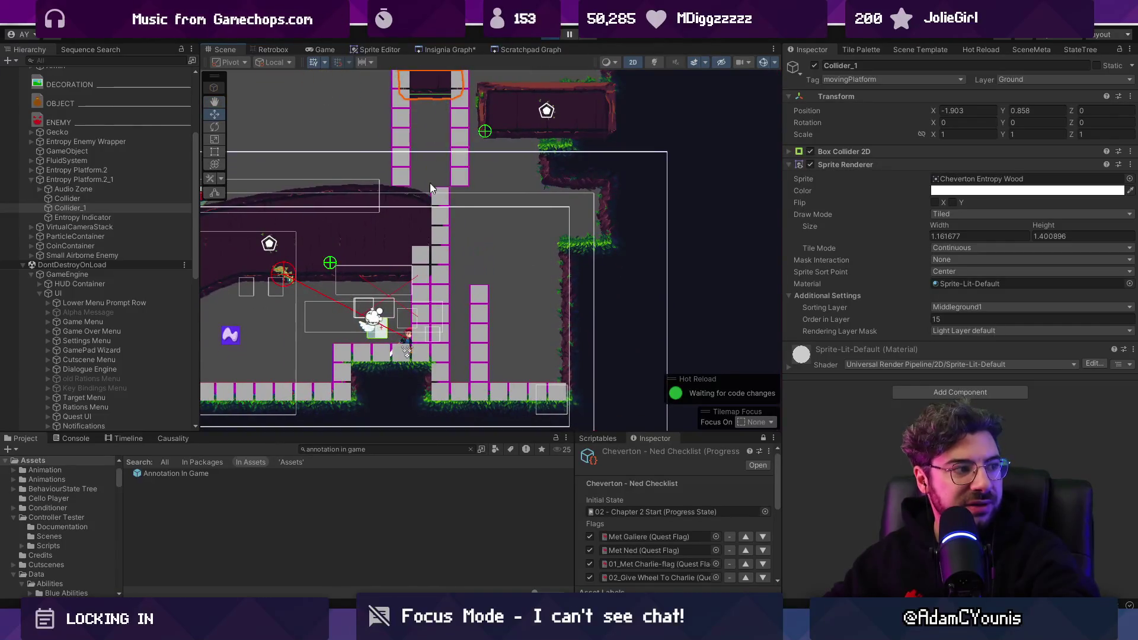
{"action": "scroll", "coordinate": [421, 204], "scroll_direction": "up", "scroll_amount": 4}
{"action": "mouse_move", "coordinate": [482, 172]}
{"action": "left_mouse_down"}
{"action": "mouse_move", "coordinate": [476, 181]}
{"action": "mouse_move", "coordinate": [510, 163]}
{"action": "mouse_move", "coordinate": [498, 157]}
{"action": "left_mouse_up"}
{"action": "scroll", "coordinate": [508, 304], "scroll_direction": "up", "scroll_amount": 5}
{"action": "mouse_move", "coordinate": [508, 304]}
{"action": "left_mouse_down"}
{"action": "mouse_move", "coordinate": [490, 205]}
{"action": "mouse_move", "coordinate": [519, 292]}
{"action": "left_mouse_up"}
{"action": "scroll", "coordinate": [496, 270], "scroll_direction": "down", "scroll_amount": 2}
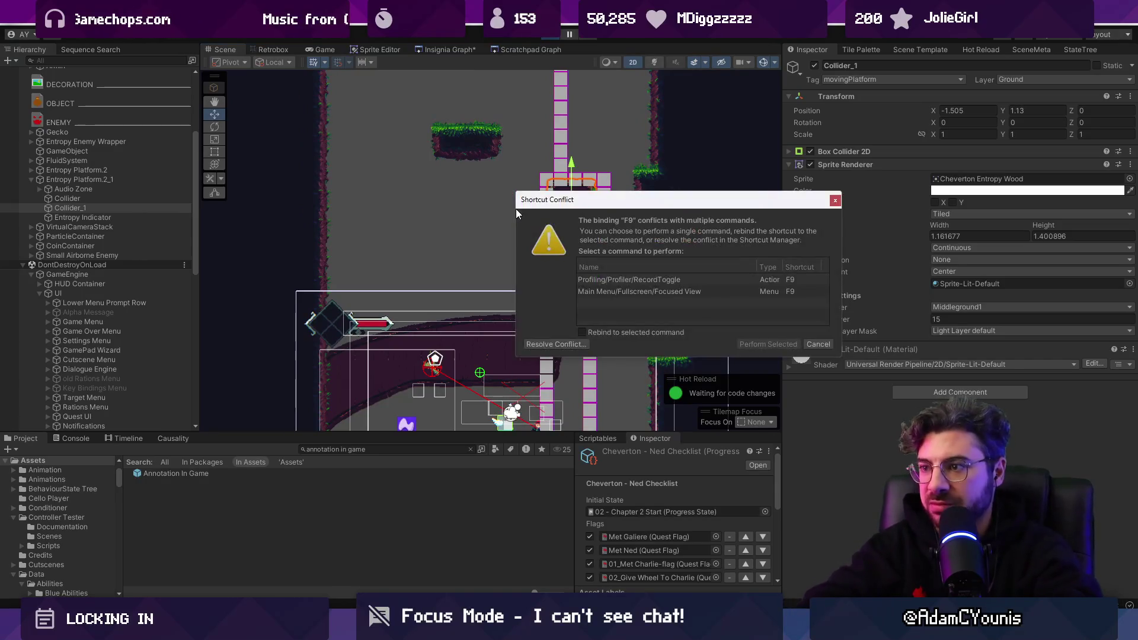
{"action": "key", "text": "Return"}
Briefly replay the level in a maximized view, stop it, and return to the Insignia room graph
{"action": "key", "text": "ctrl+p"}
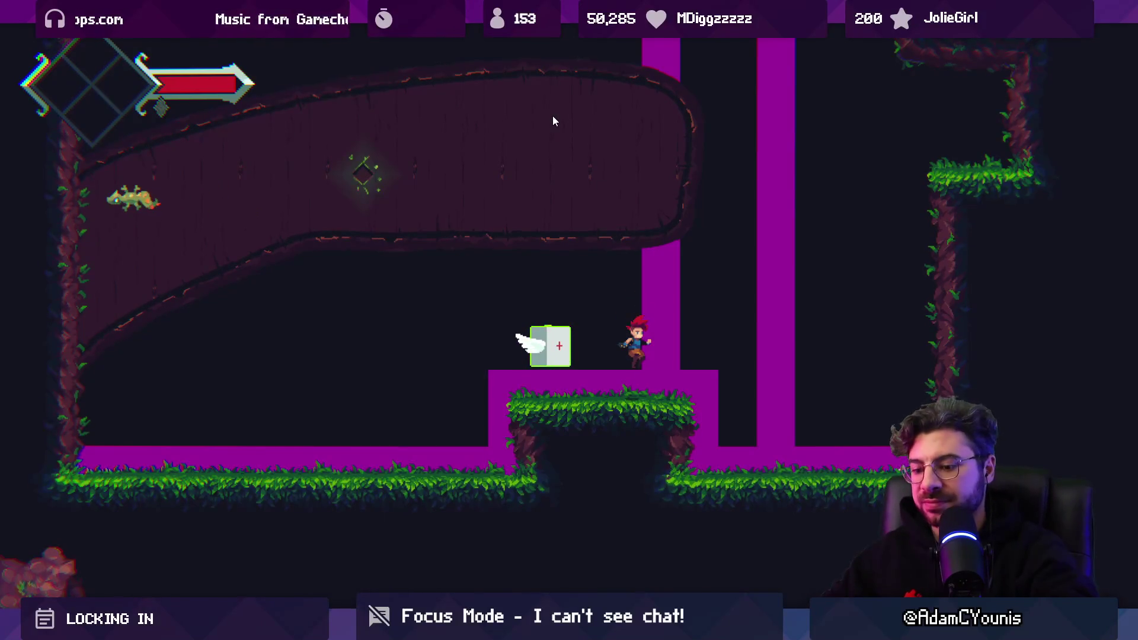
{"action": "key", "text": "ctrl+p"}
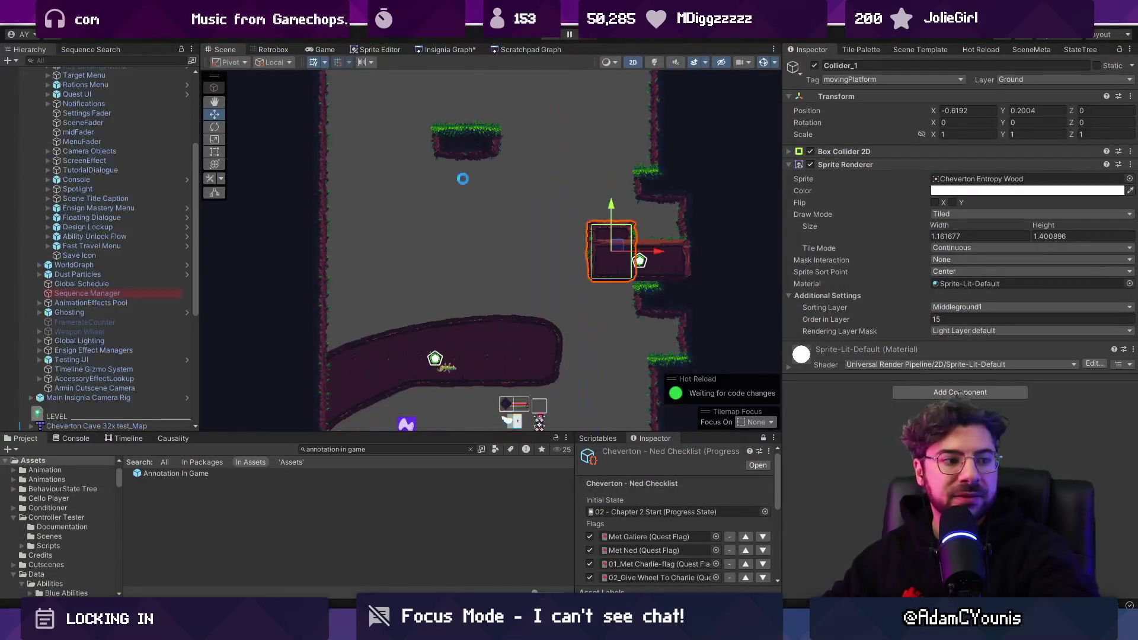
{"action": "left_click", "coordinate": [437, 50]}
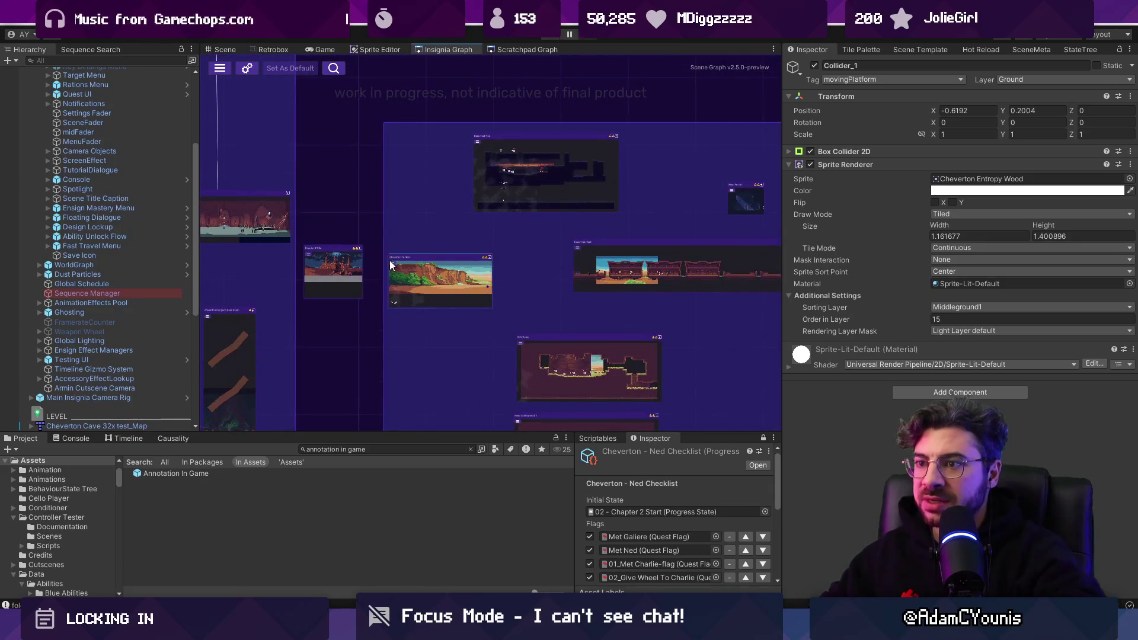
Zoom out the Insignia Graph and switch to Aseprite showing the green checkmark sprite
{"action": "scroll", "coordinate": [391, 263], "scroll_direction": "down", "scroll_amount": 2}
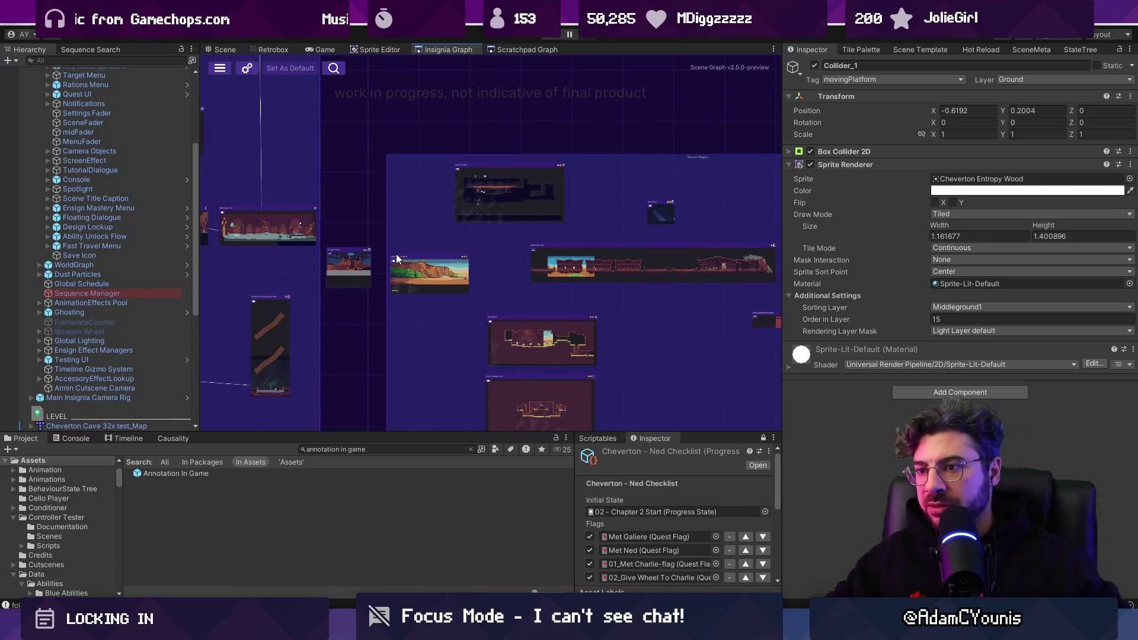
{"action": "key", "text": "alt+Tab"}
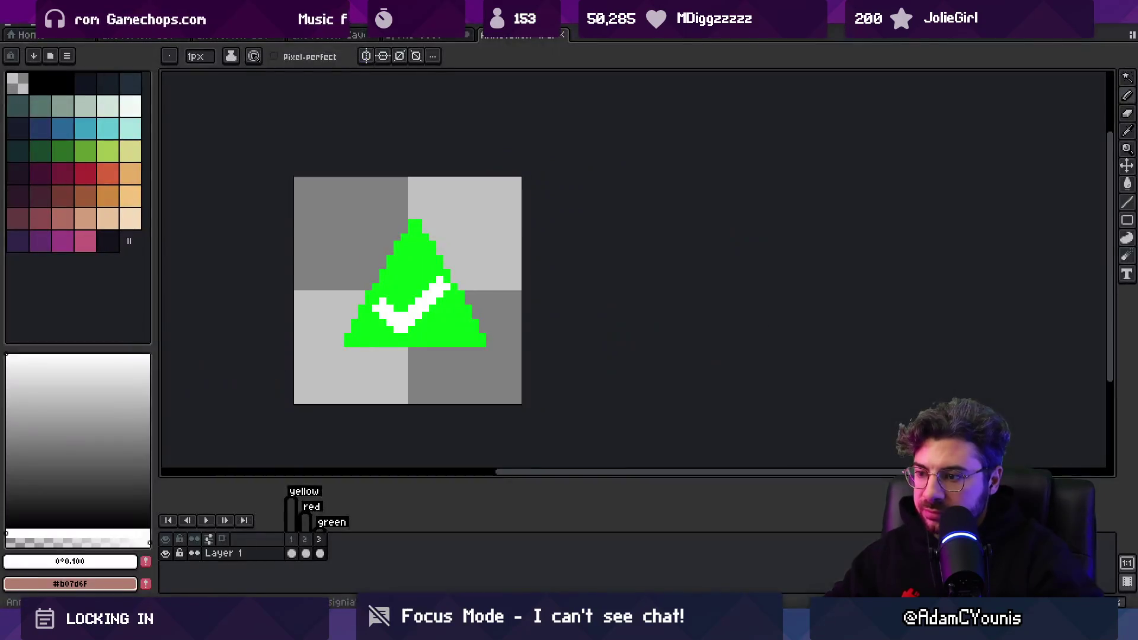
Close the checkmark, platform and tileset sprites in Aseprite without saving, and return to Unity
{"action": "left_click", "coordinate": [562, 34]}
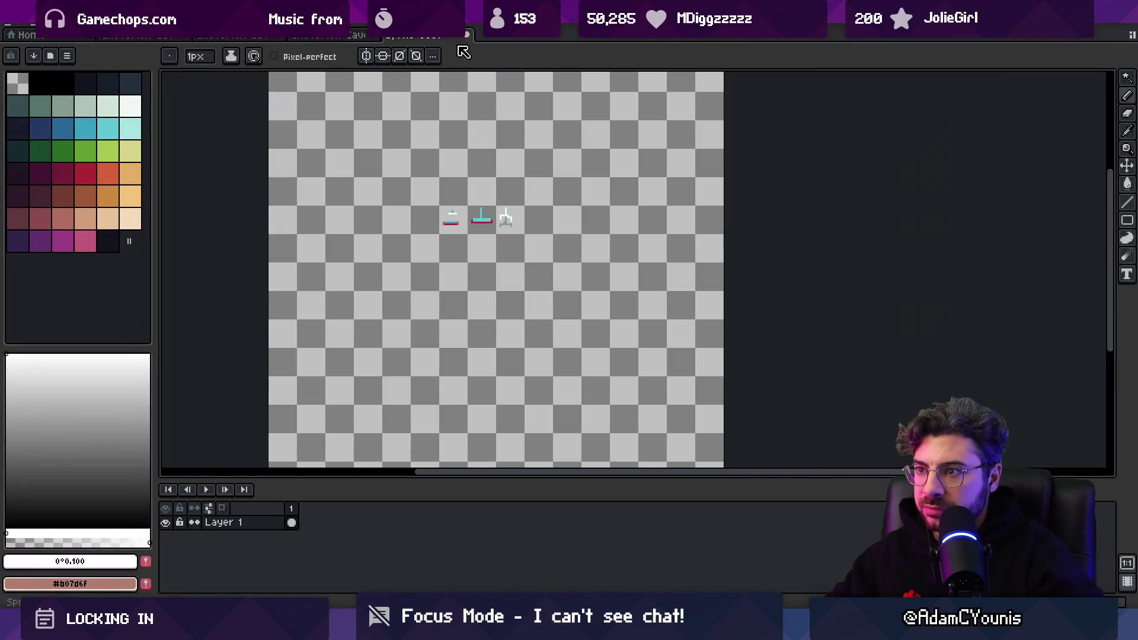
{"action": "left_click", "coordinate": [467, 34]}
{"action": "left_click", "coordinate": [566, 338]}
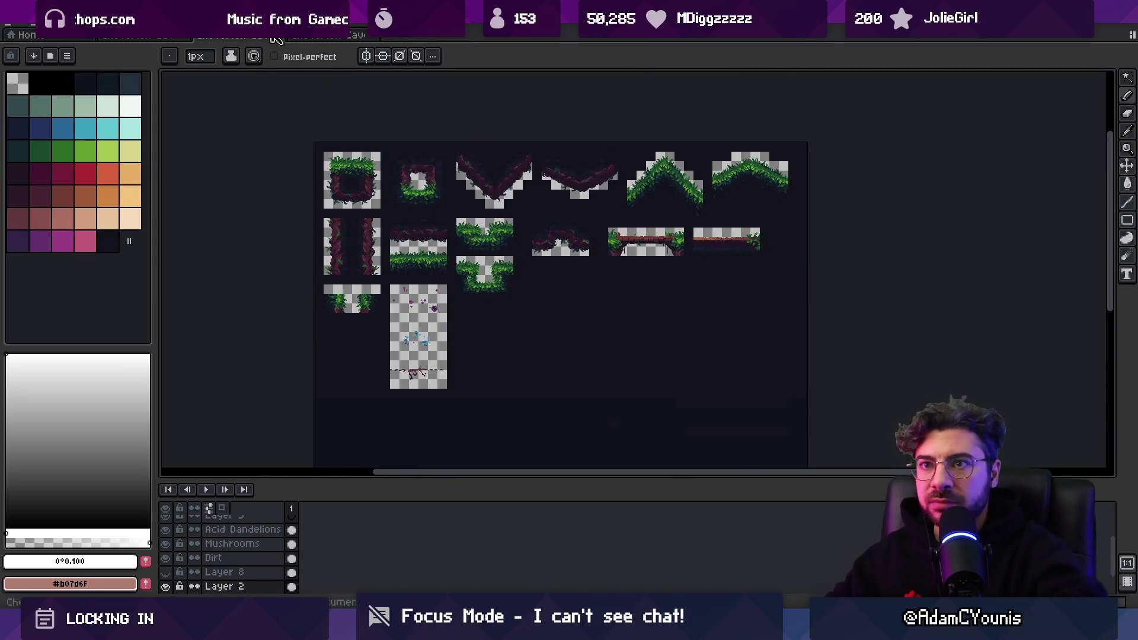
{"action": "left_click", "coordinate": [273, 35]}
{"action": "left_click", "coordinate": [566, 338]}
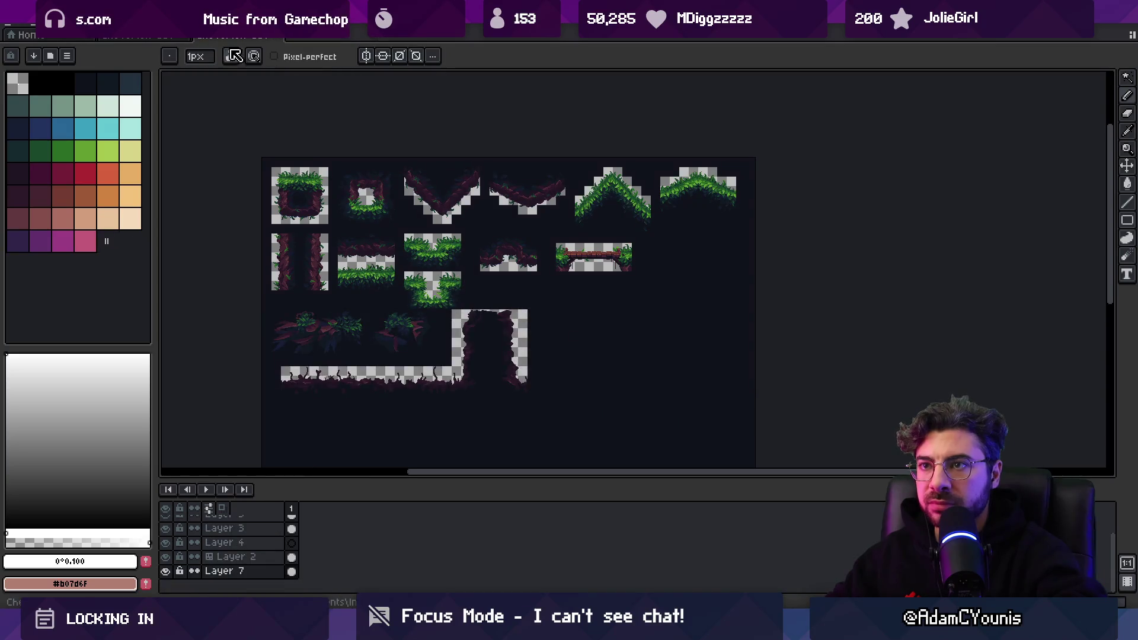
{"action": "left_click", "coordinate": [274, 36]}
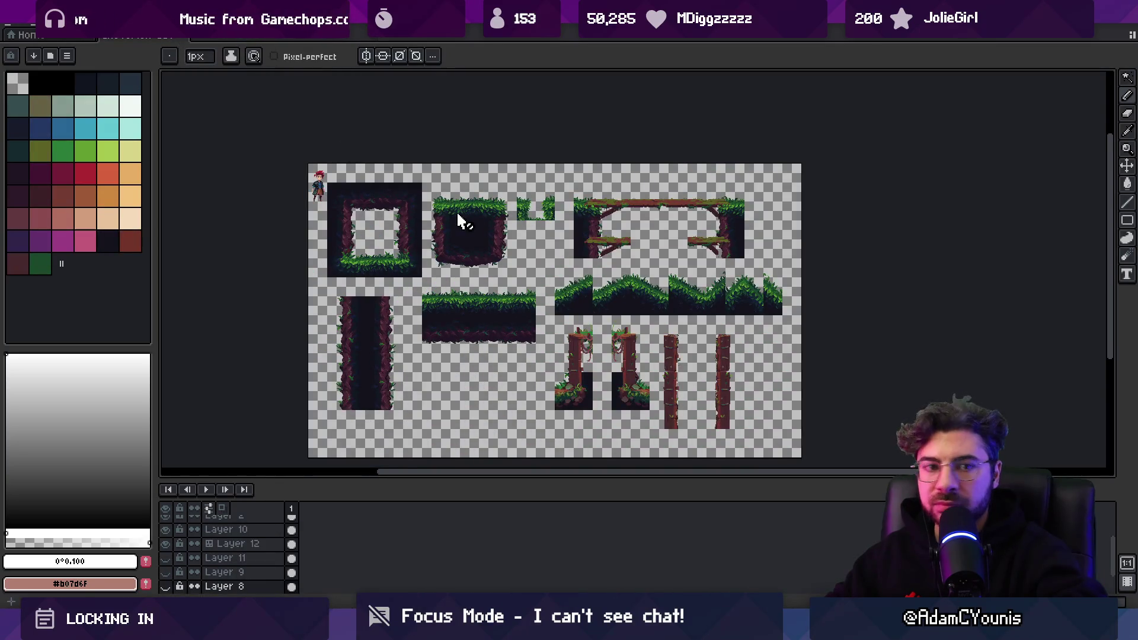
{"action": "left_click_drag", "start_coordinate": [457, 215], "coordinate": [405, 184]}
{"action": "key", "text": "alt+Tab"}
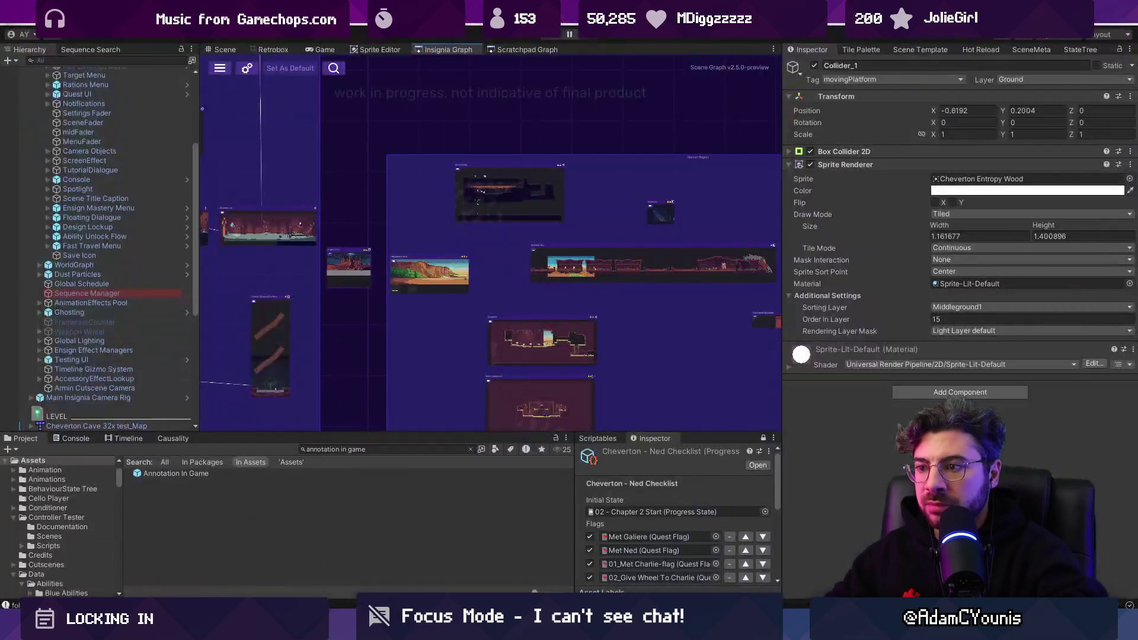
Zoom to The Shoe Inn node in the Insignia Graph and load its scene into the Scene view
{"action": "scroll", "coordinate": [361, 283], "scroll_direction": "down", "scroll_amount": 3}
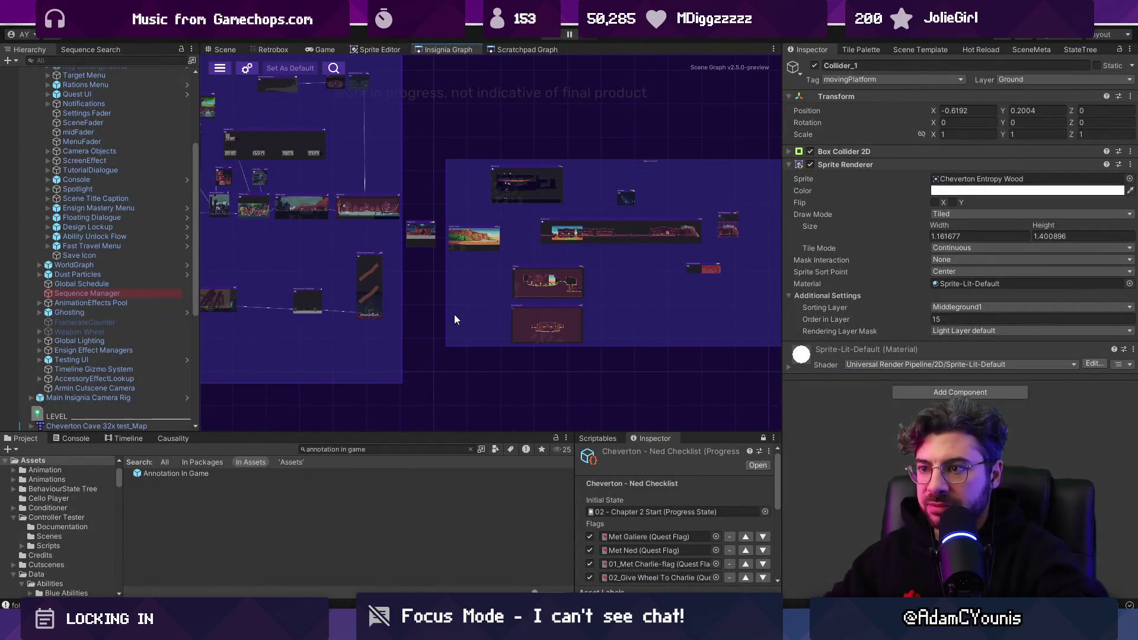
{"action": "scroll", "coordinate": [426, 255], "scroll_direction": "up", "scroll_amount": 3}
{"action": "scroll", "coordinate": [444, 327], "scroll_direction": "down", "scroll_amount": 3}
{"action": "scroll", "coordinate": [512, 282], "scroll_direction": "up", "scroll_amount": 6}
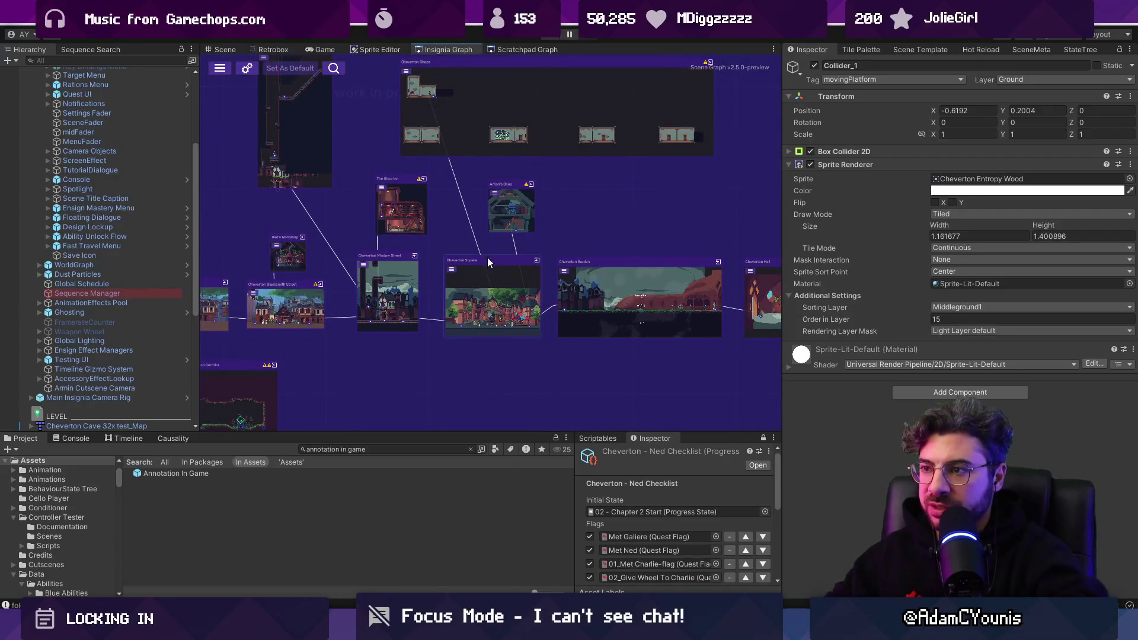
{"action": "scroll", "coordinate": [450, 273], "scroll_direction": "up", "scroll_amount": 5}
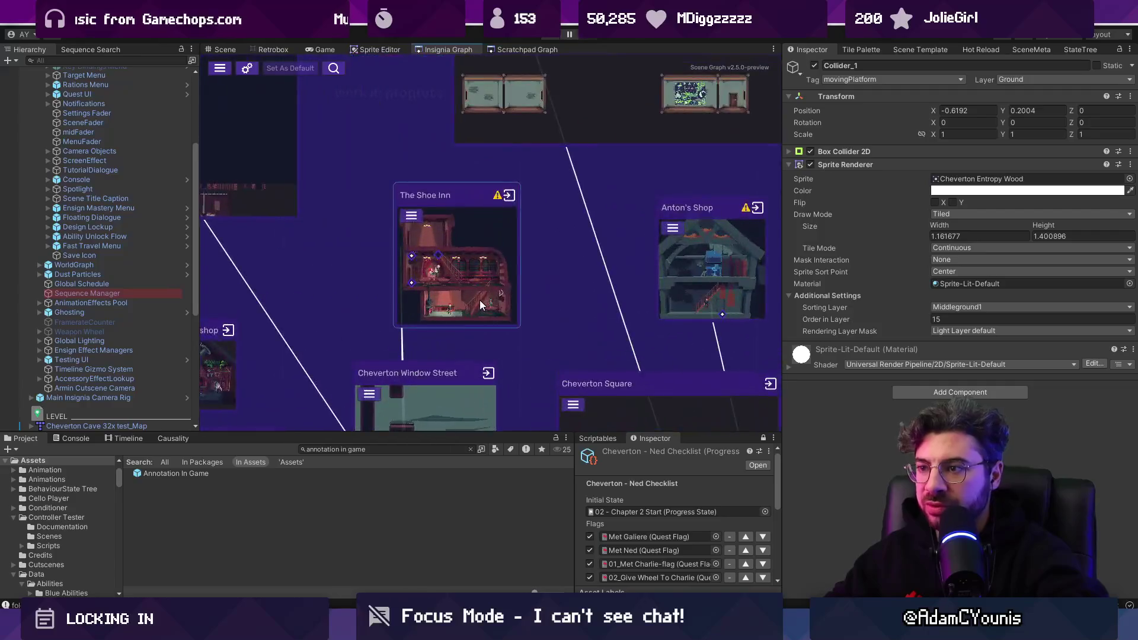
{"action": "double_click", "coordinate": [454, 188]}
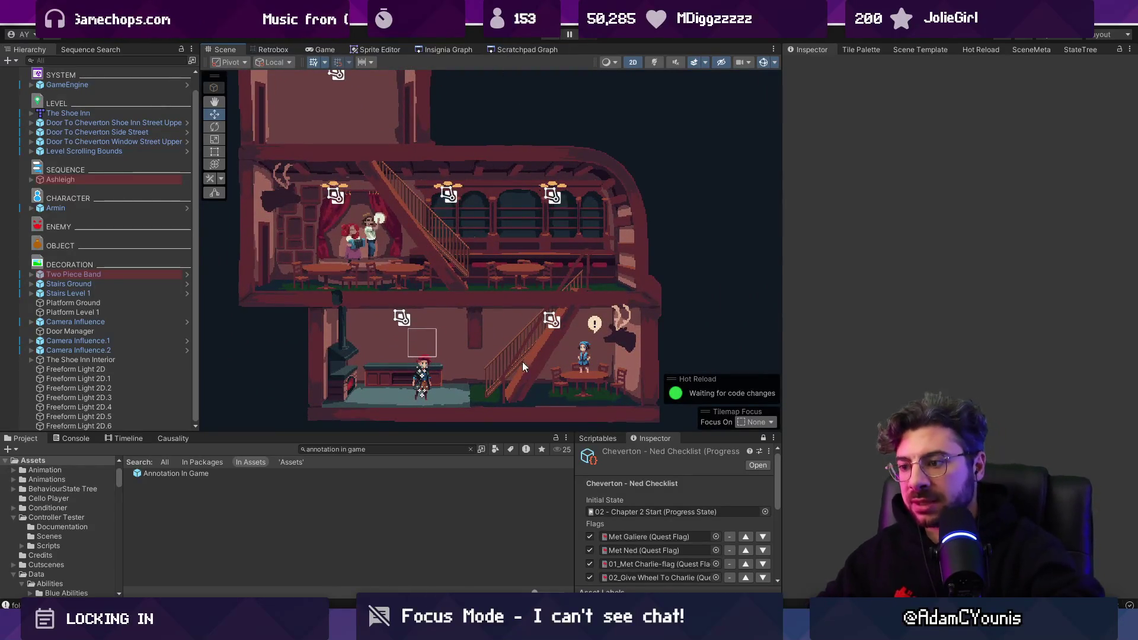
{"action": "scroll", "coordinate": [512, 202], "scroll_direction": "down", "scroll_amount": 3}
{"action": "scroll", "coordinate": [595, 290], "scroll_direction": "down", "scroll_amount": 5}
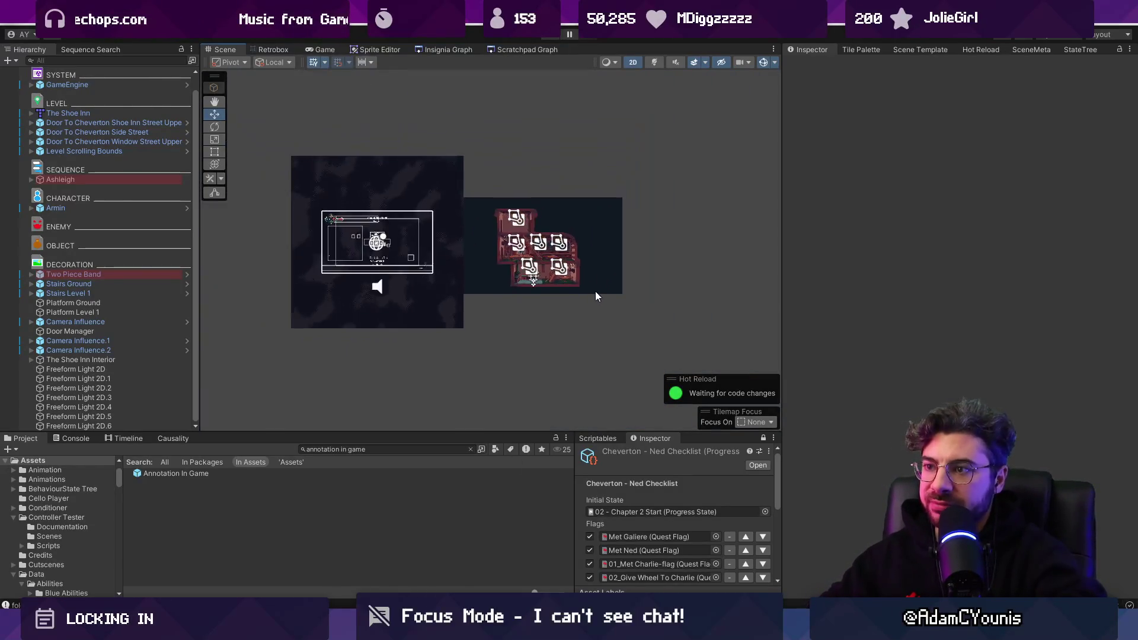
Return to the Insignia Graph and pan around the scene nodes
{"action": "left_click", "coordinate": [448, 50]}
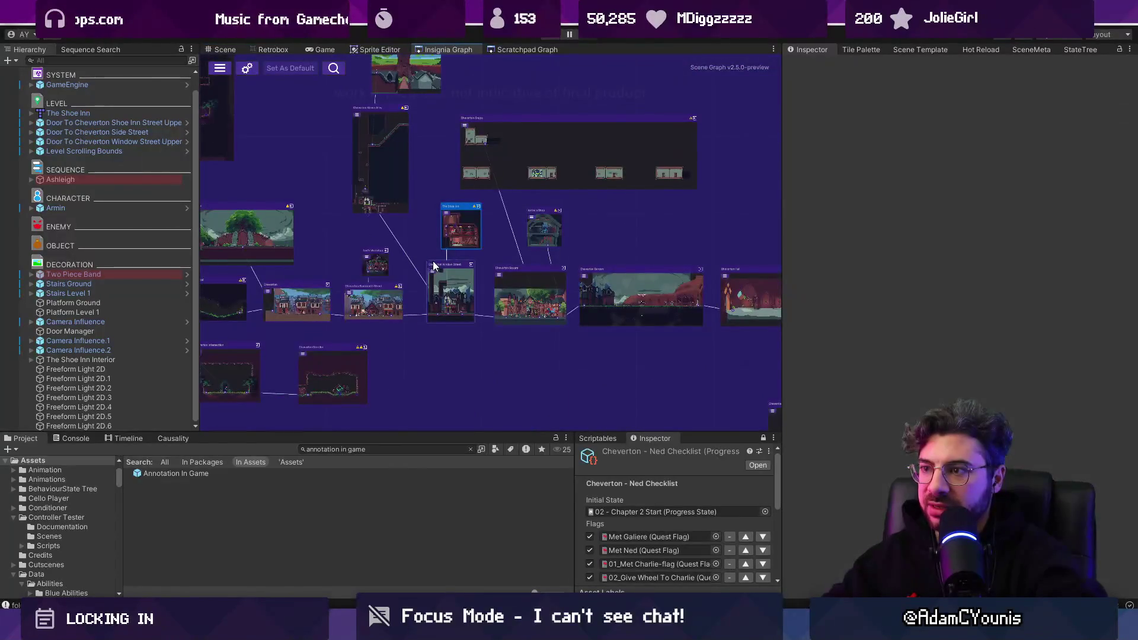
{"action": "scroll", "coordinate": [540, 346], "scroll_direction": "down", "scroll_amount": 3}
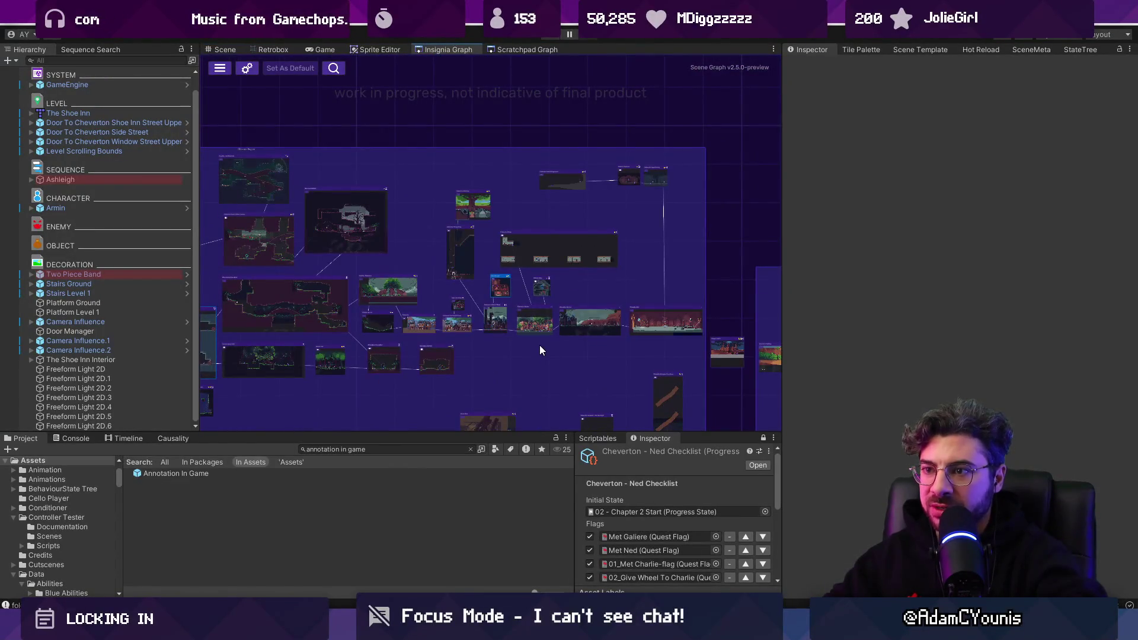
{"action": "mouse_move", "coordinate": [472, 340]}
{"action": "left_mouse_down"}
{"action": "mouse_move", "coordinate": [613, 357]}
{"action": "mouse_move", "coordinate": [621, 332]}
{"action": "mouse_move", "coordinate": [565, 259]}
{"action": "mouse_move", "coordinate": [534, 272]}
{"action": "left_mouse_up"}
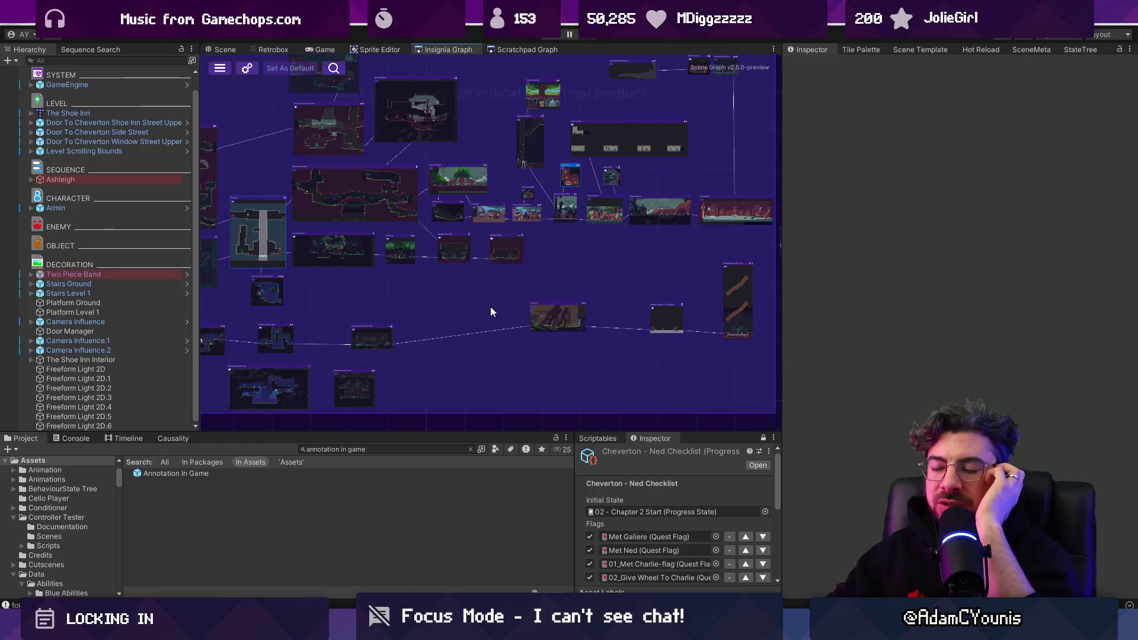
{"action": "left_click_drag", "start_coordinate": [491, 311], "coordinate": [453, 356]}
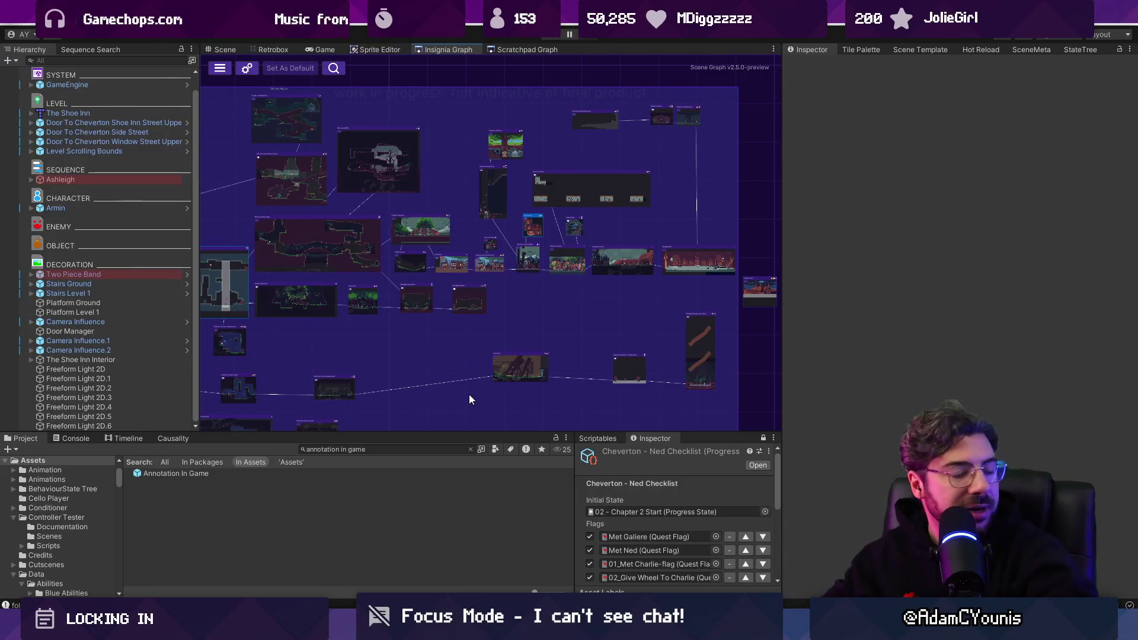
{"action": "scroll", "coordinate": [664, 338], "scroll_direction": "down", "scroll_amount": 3}
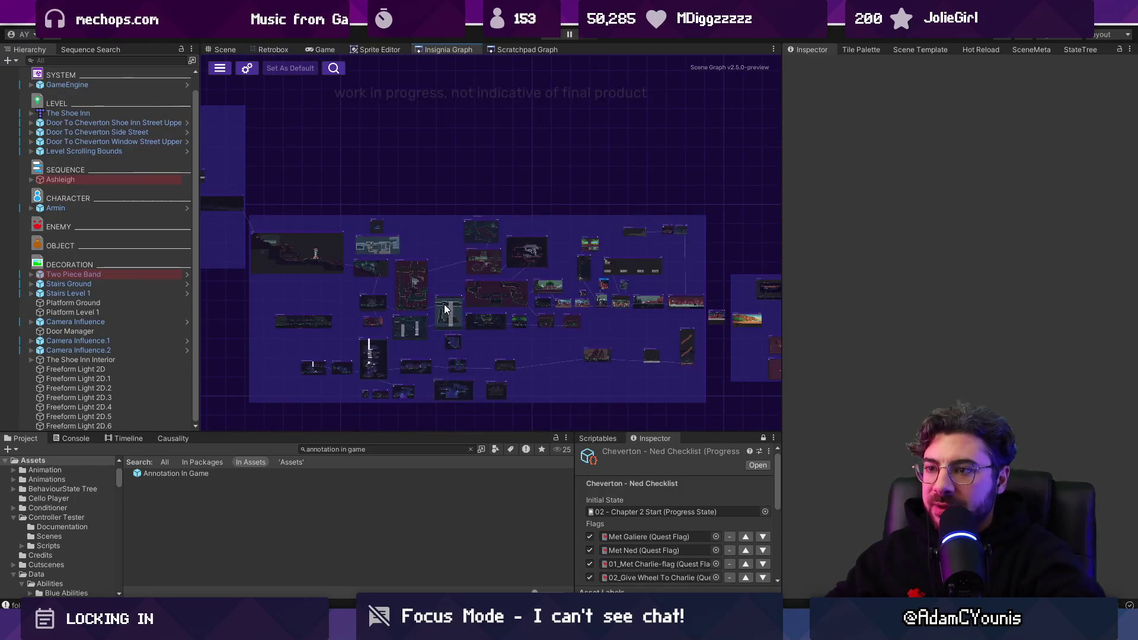
{"action": "scroll", "coordinate": [661, 356], "scroll_direction": "up", "scroll_amount": 2}
{"action": "scroll", "coordinate": [457, 327], "scroll_direction": "up", "scroll_amount": 5}
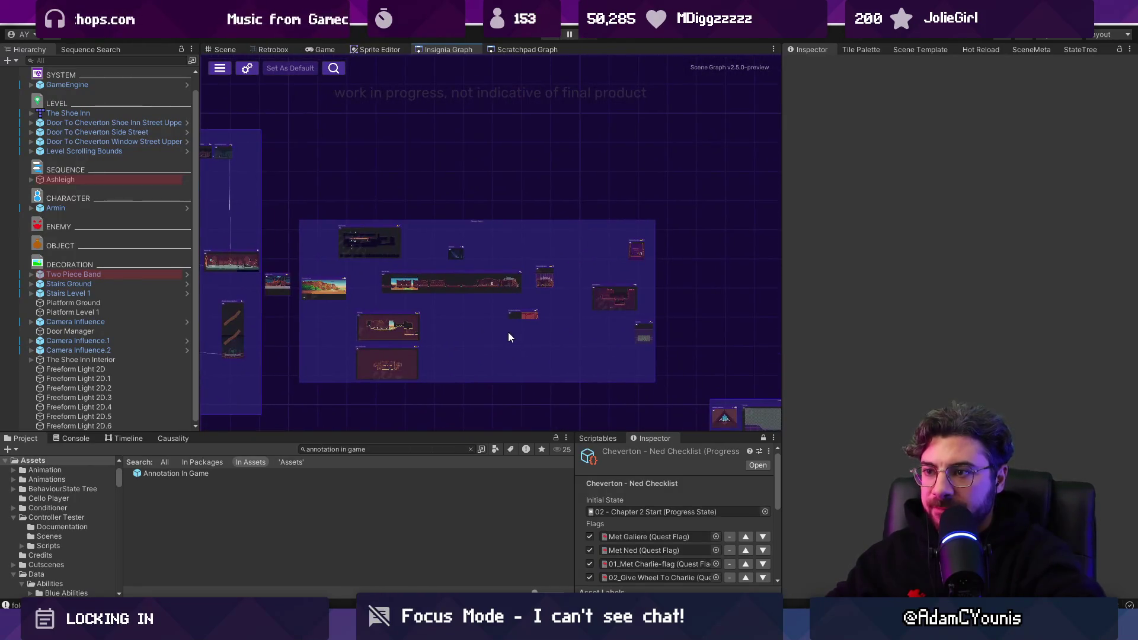
{"action": "scroll", "coordinate": [379, 306], "scroll_direction": "up", "scroll_amount": 2}
{"action": "scroll", "coordinate": [405, 240], "scroll_direction": "up", "scroll_amount": 2}
{"action": "scroll", "coordinate": [410, 249], "scroll_direction": "down", "scroll_amount": 5}
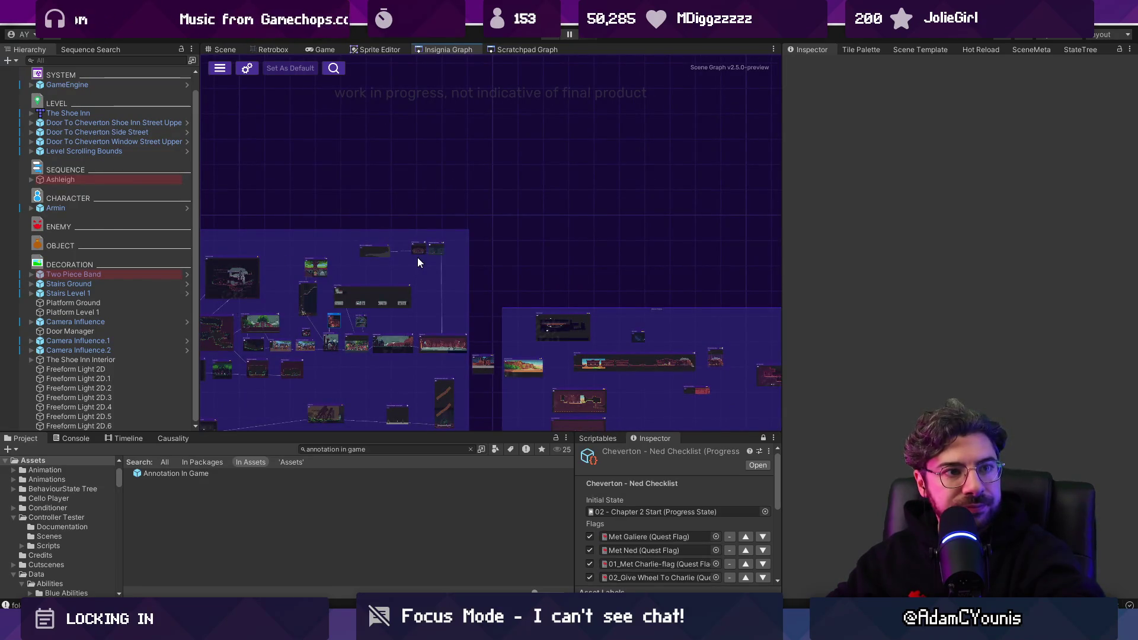
{"action": "scroll", "coordinate": [552, 308], "scroll_direction": "down", "scroll_amount": 2}
Drag the main group of scene nodes to the right in the graph
{"action": "mouse_move", "coordinate": [677, 368]}
{"action": "left_mouse_down"}
{"action": "mouse_move", "coordinate": [480, 304]}
{"action": "mouse_move", "coordinate": [526, 316]}
{"action": "left_mouse_up"}
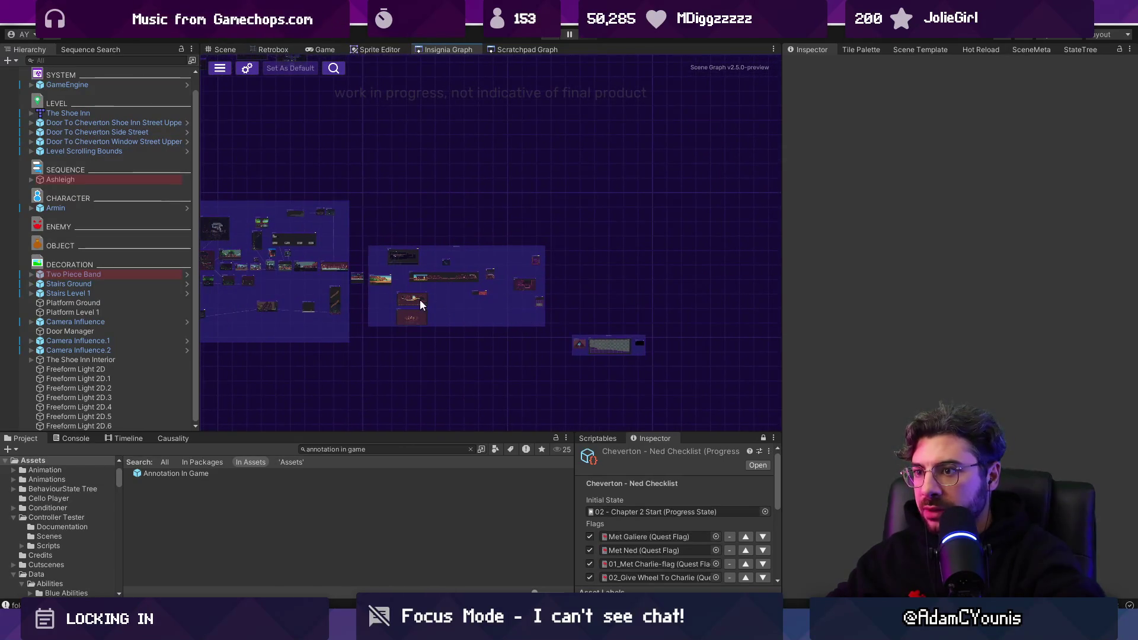
{"action": "scroll", "coordinate": [451, 204], "scroll_direction": "up", "scroll_amount": 4}
{"action": "scroll", "coordinate": [495, 202], "scroll_direction": "down", "scroll_amount": 1}
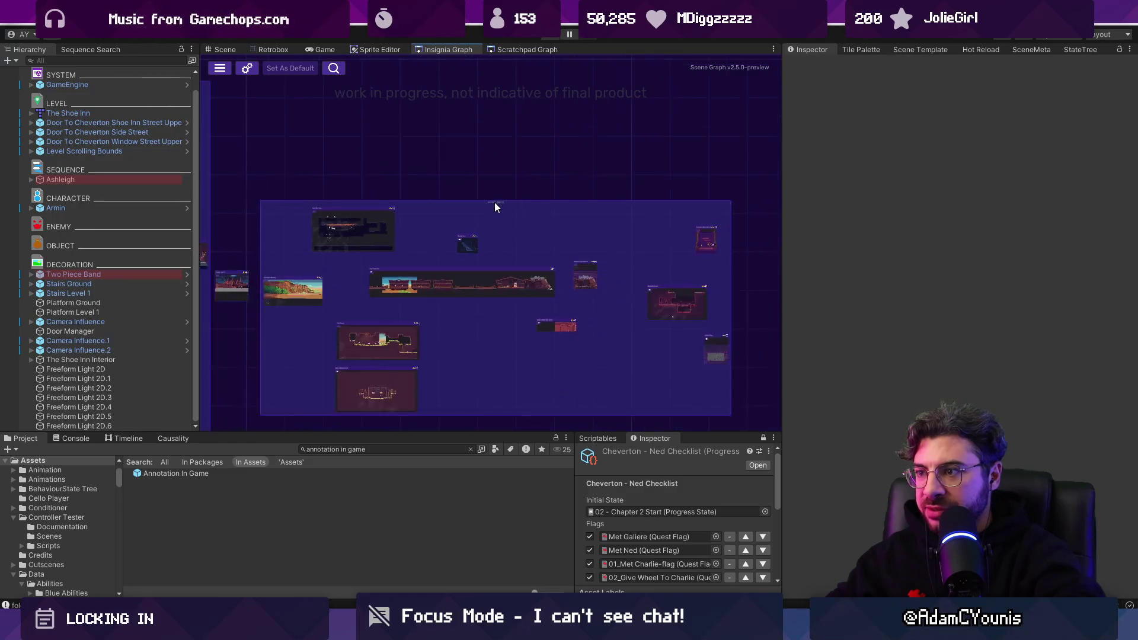
{"action": "scroll", "coordinate": [467, 246], "scroll_direction": "up", "scroll_amount": 5}
{"action": "scroll", "coordinate": [472, 255], "scroll_direction": "down", "scroll_amount": 4}
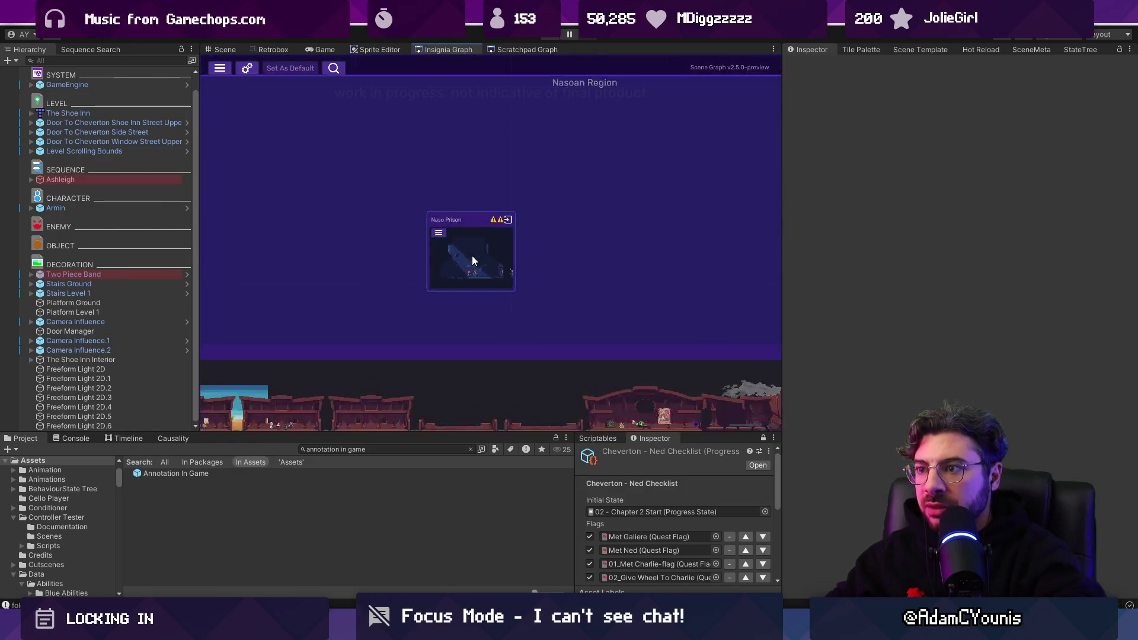
{"action": "scroll", "coordinate": [451, 231], "scroll_direction": "down", "scroll_amount": 3}
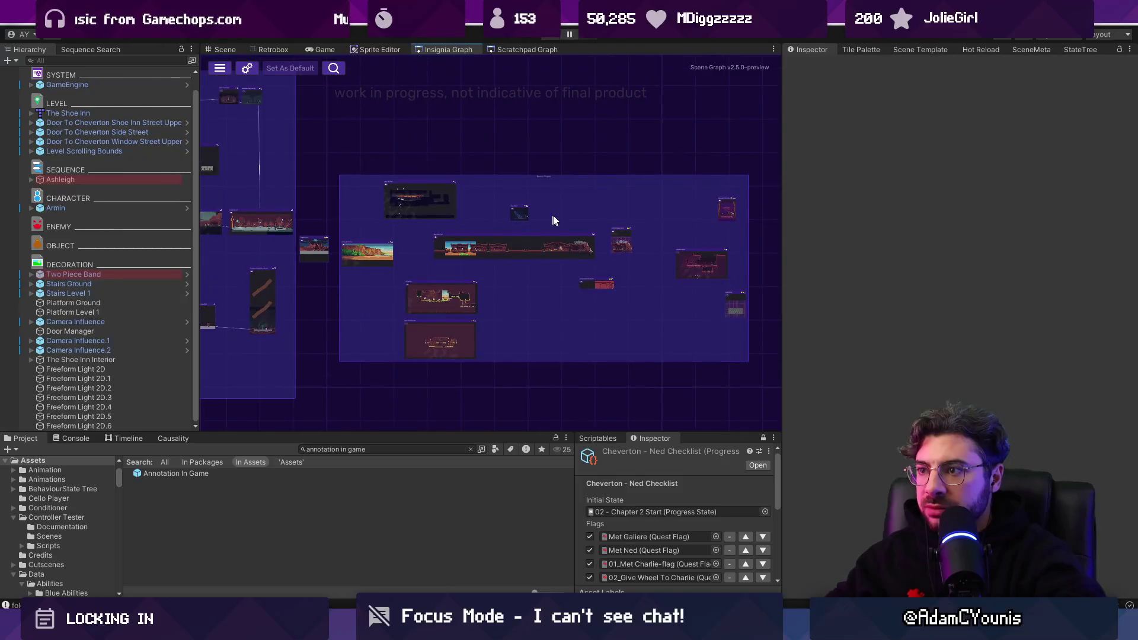
{"action": "scroll", "coordinate": [474, 200], "scroll_direction": "down", "scroll_amount": 2}
{"action": "left_click_drag", "start_coordinate": [315, 333], "coordinate": [308, 335]}
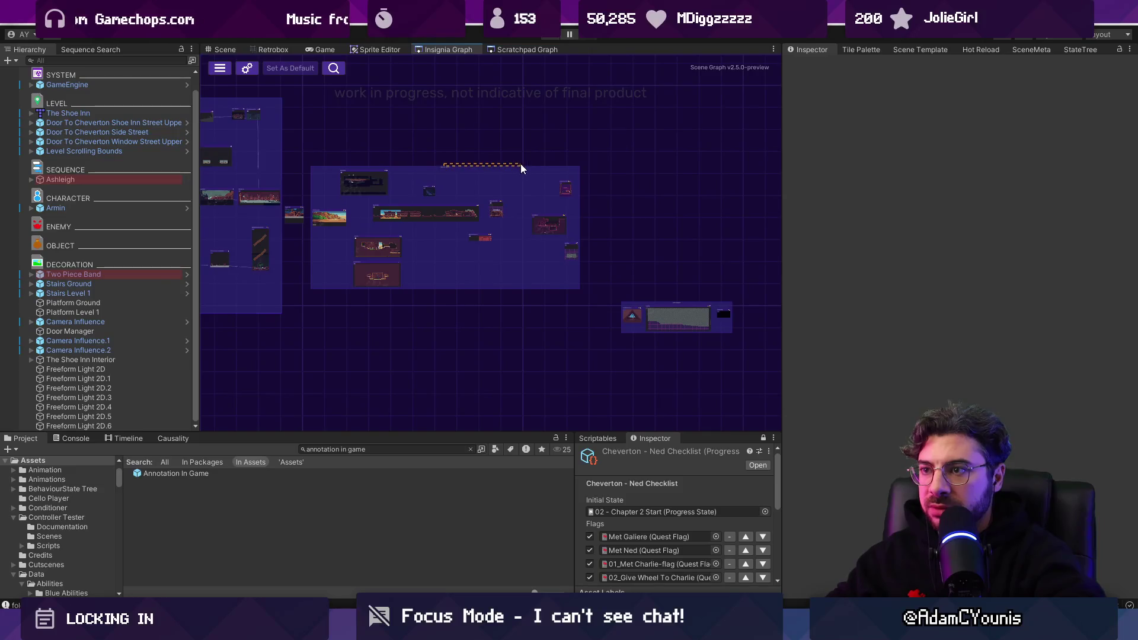
{"action": "left_click_drag", "start_coordinate": [447, 170], "coordinate": [612, 168]}
{"action": "scroll", "coordinate": [613, 168], "scroll_direction": "up", "scroll_amount": 2}
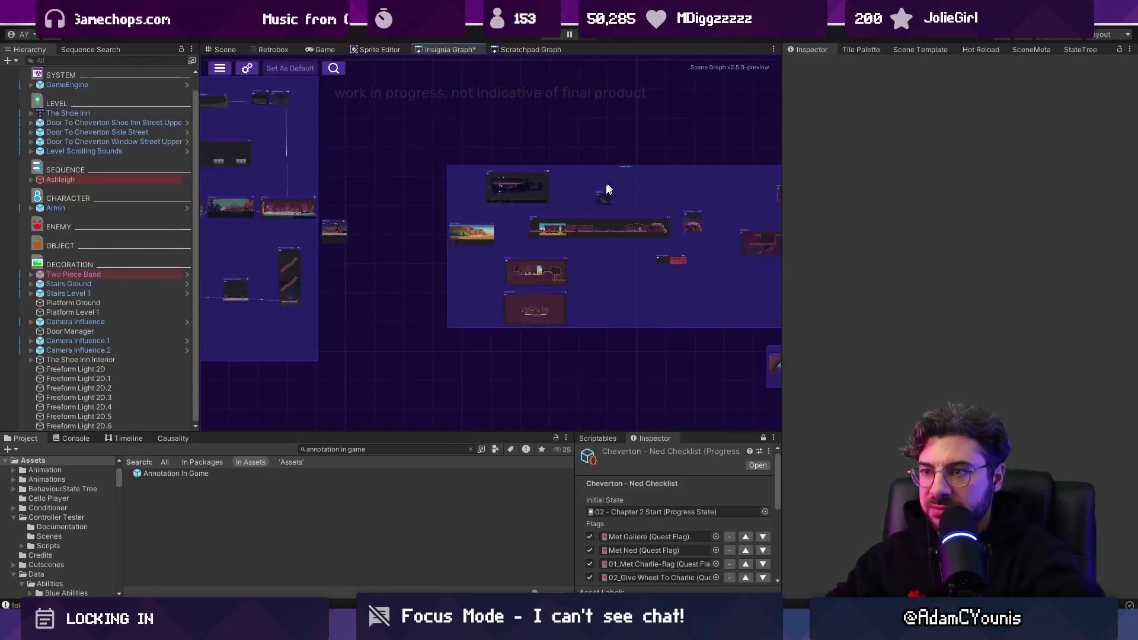
{"action": "scroll", "coordinate": [605, 185], "scroll_direction": "down", "scroll_amount": 2}
{"action": "scroll", "coordinate": [474, 254], "scroll_direction": "down", "scroll_amount": 2}
{"action": "scroll", "coordinate": [593, 284], "scroll_direction": "up", "scroll_amount": 2}
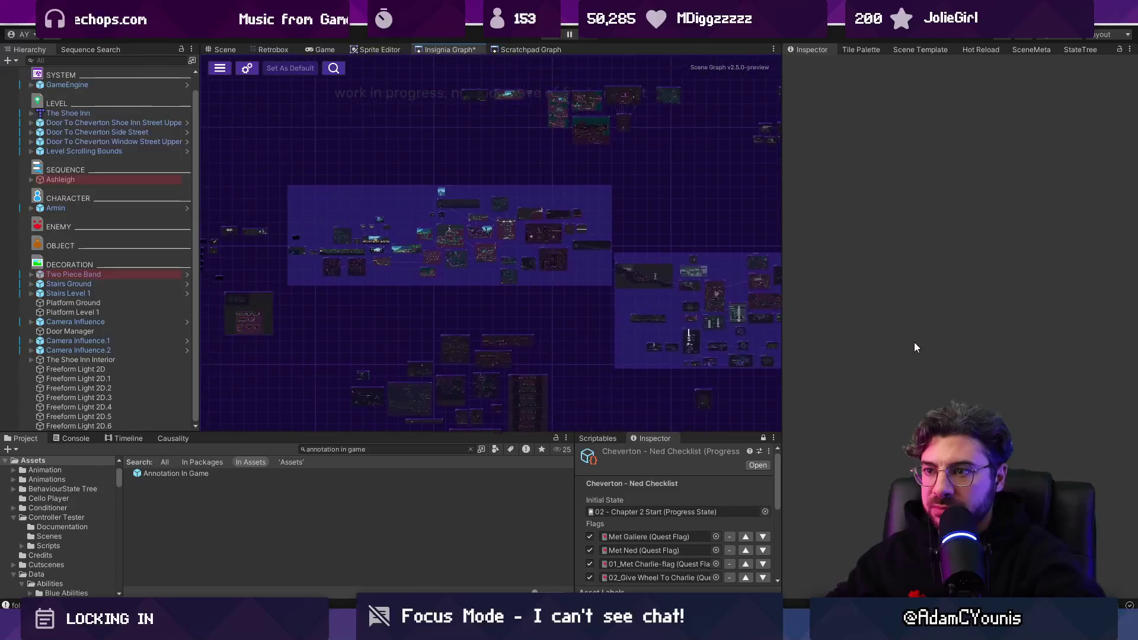
{"action": "scroll", "coordinate": [514, 271], "scroll_direction": "down", "scroll_amount": 3}
{"action": "scroll", "coordinate": [514, 271], "scroll_direction": "up", "scroll_amount": 2}
Widen the graph panel, nudge the Chapter 3 Title node right and open its scene
{"action": "left_click_drag", "start_coordinate": [781, 284], "coordinate": [966, 285]}
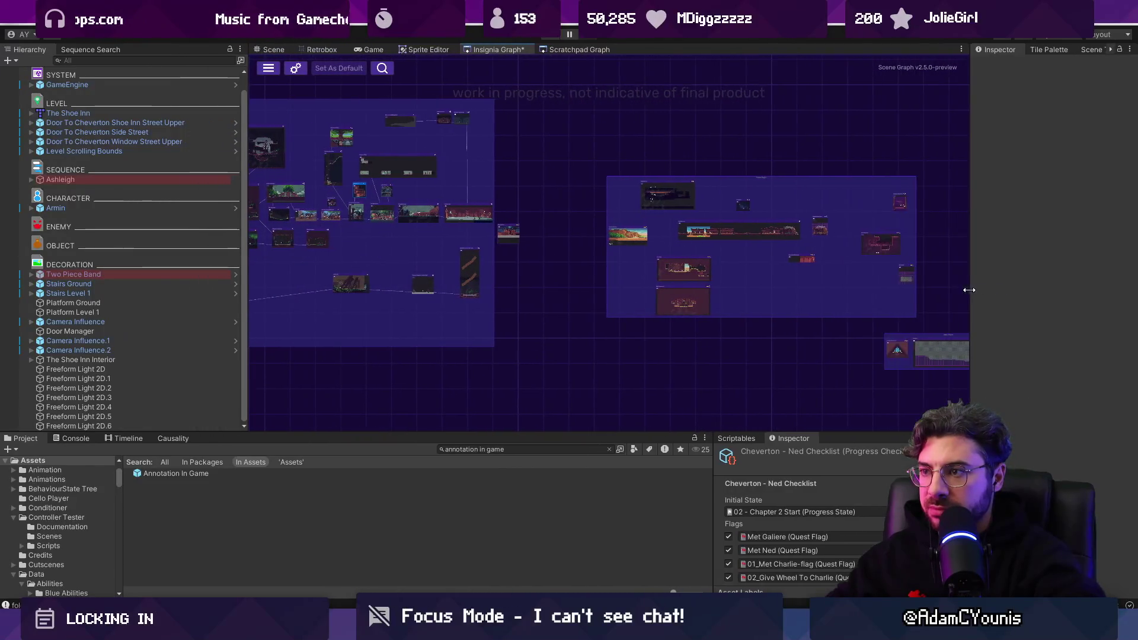
{"action": "scroll", "coordinate": [588, 297], "scroll_direction": "up", "scroll_amount": 5}
{"action": "left_click_drag", "start_coordinate": [454, 230], "coordinate": [518, 232]}
{"action": "double_click", "coordinate": [518, 232]}
Briefly play-test the Chapter 3 Title scene and stop back on the graph
{"action": "key", "text": "ctrl+p"}
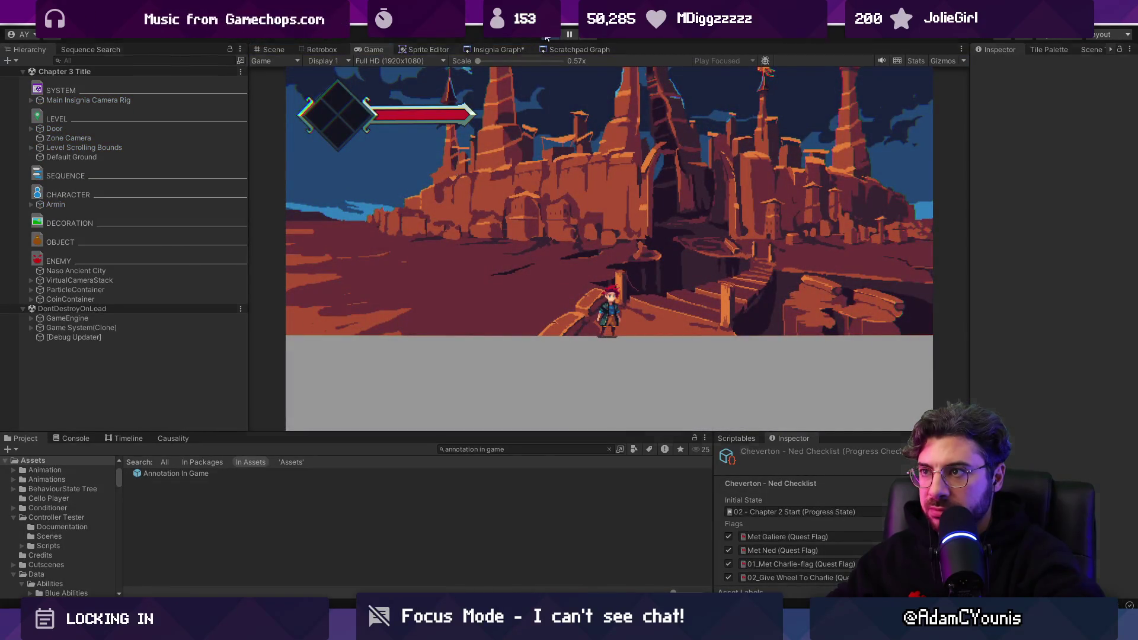
{"action": "left_click", "coordinate": [548, 35]}
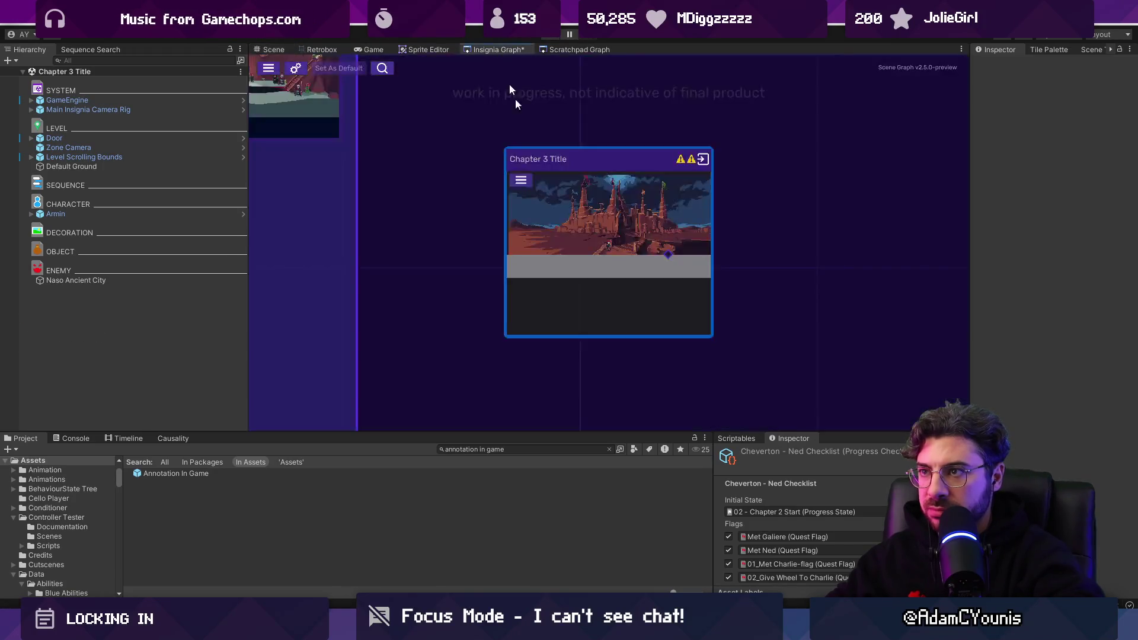
{"action": "scroll", "coordinate": [592, 296], "scroll_direction": "down", "scroll_amount": 5}
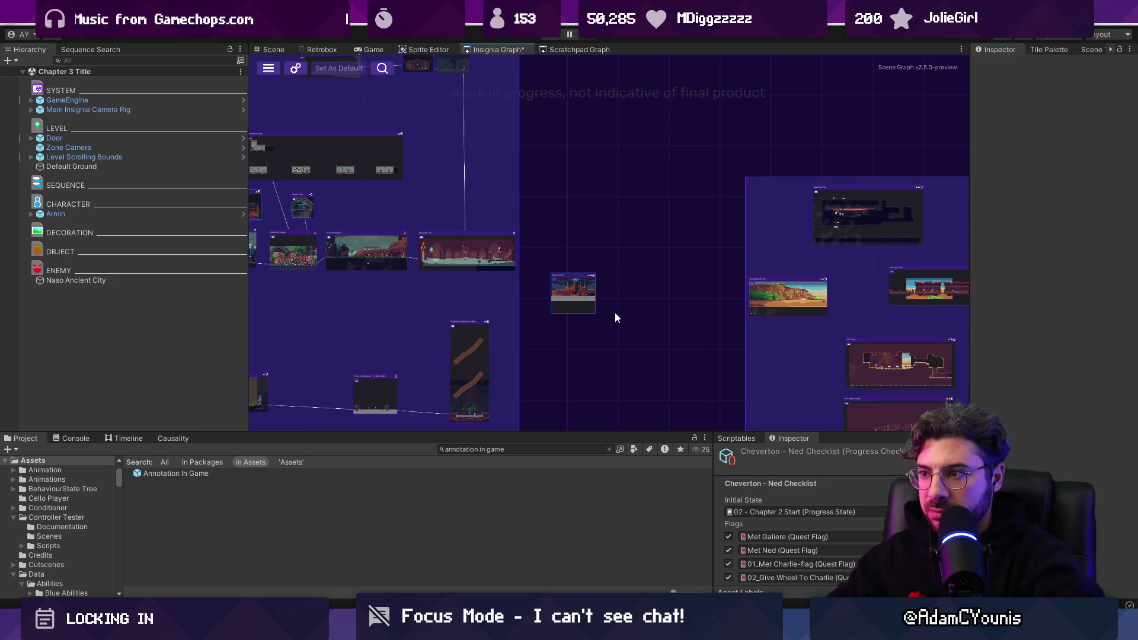
{"action": "scroll", "coordinate": [616, 314], "scroll_direction": "up", "scroll_amount": 5}
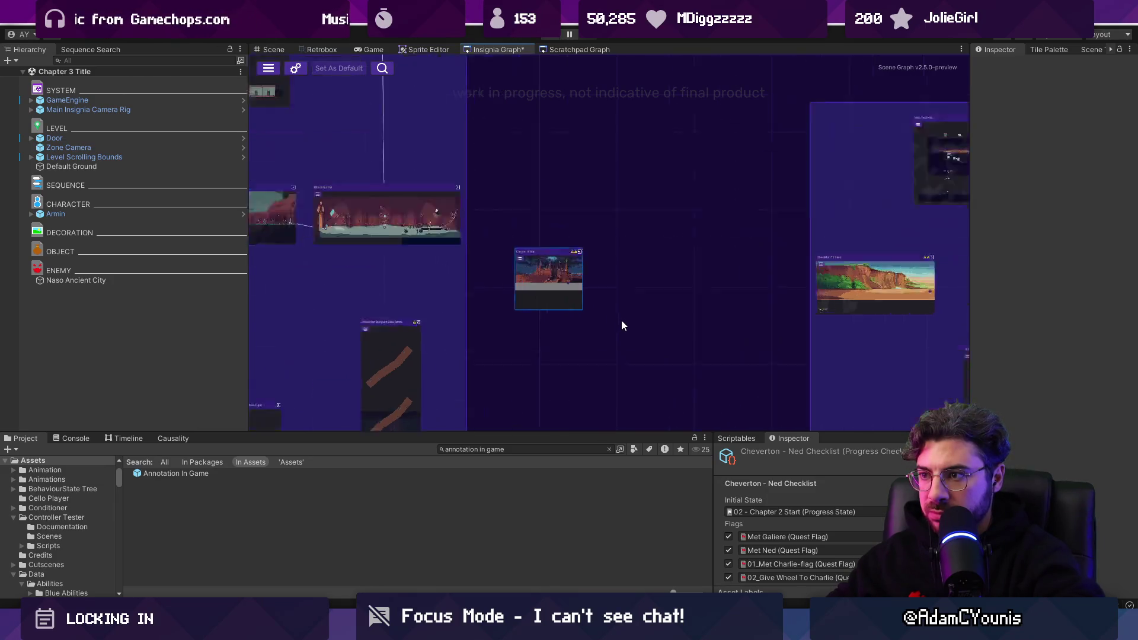
{"action": "scroll", "coordinate": [628, 314], "scroll_direction": "down", "scroll_amount": 2}
Bring up the Scene Template skin list, starting with Athenaeum, in the right panel
{"action": "left_click_drag", "start_coordinate": [637, 310], "coordinate": [531, 295]}
{"action": "scroll", "coordinate": [531, 301], "scroll_direction": "down", "scroll_amount": 2}
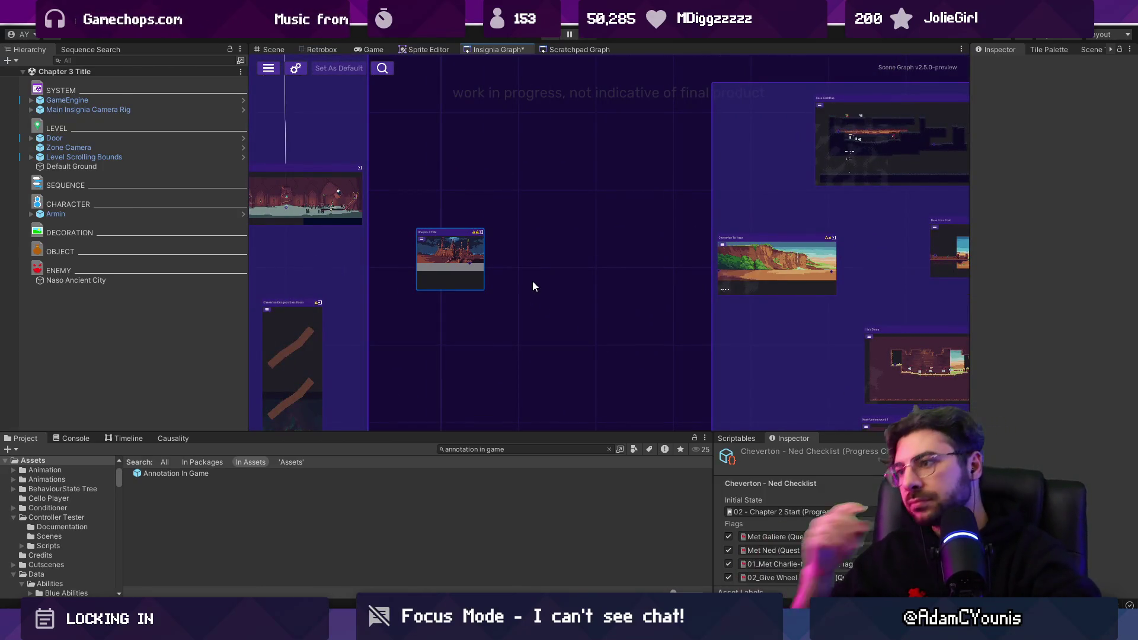
{"action": "scroll", "coordinate": [882, 205], "scroll_direction": "up", "scroll_amount": 3}
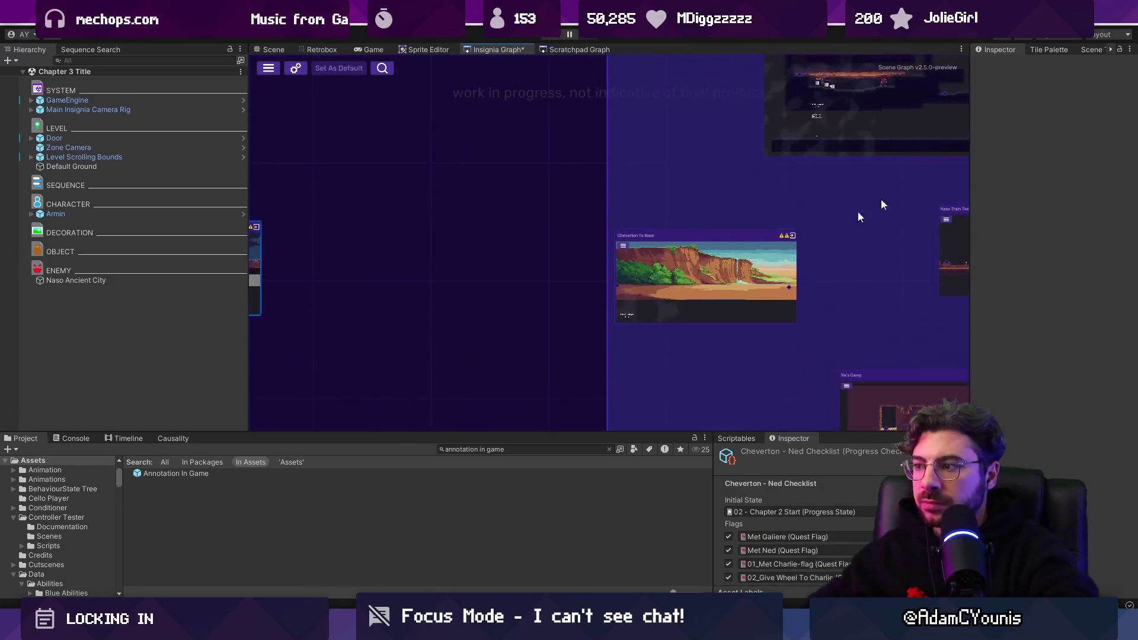
{"action": "left_click", "coordinate": [1093, 50]}
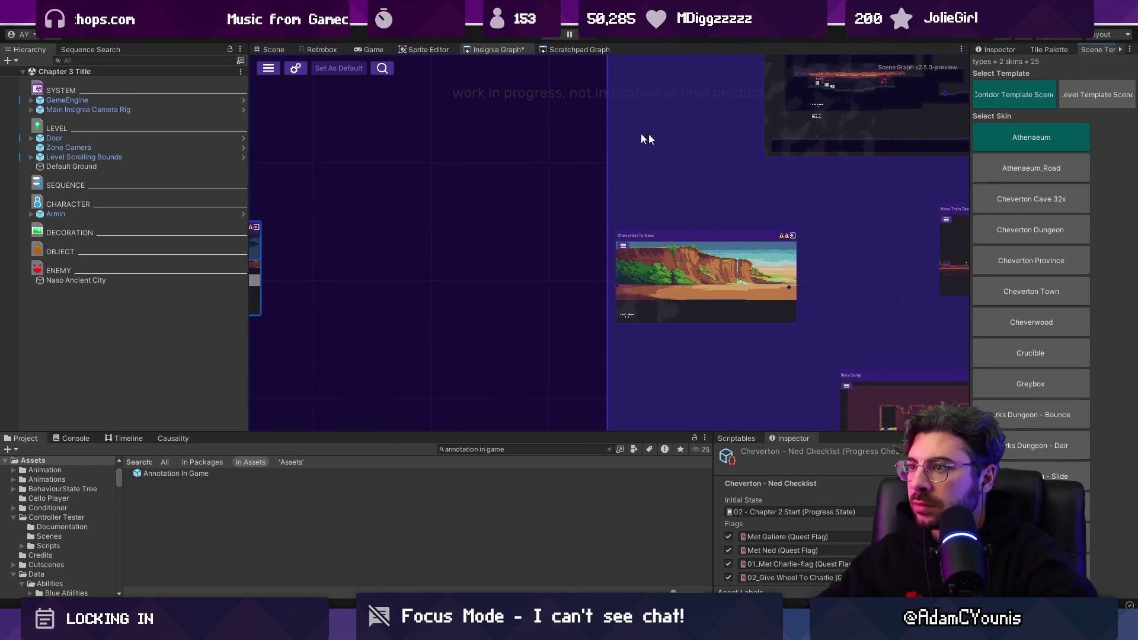
Widen the Scene Template panel, pick a skin lower in the list, and select the name field
{"action": "scroll", "coordinate": [938, 198], "scroll_direction": "down", "scroll_amount": 2}
{"action": "left_click_drag", "start_coordinate": [968, 173], "coordinate": [830, 174]}
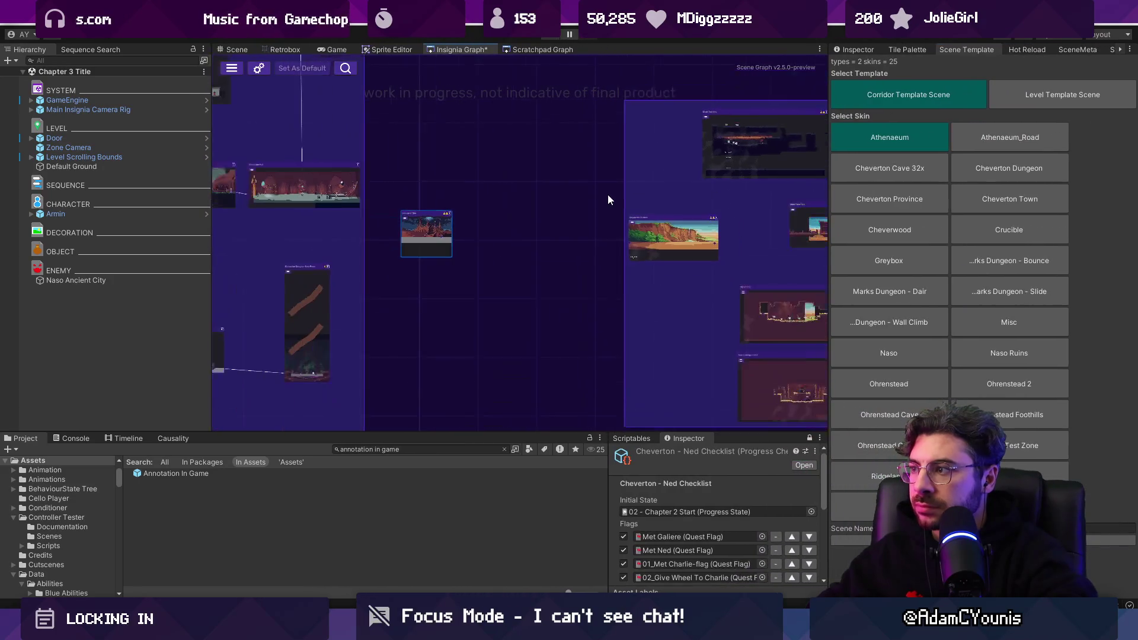
{"action": "scroll", "coordinate": [631, 206], "scroll_direction": "down", "scroll_amount": 1}
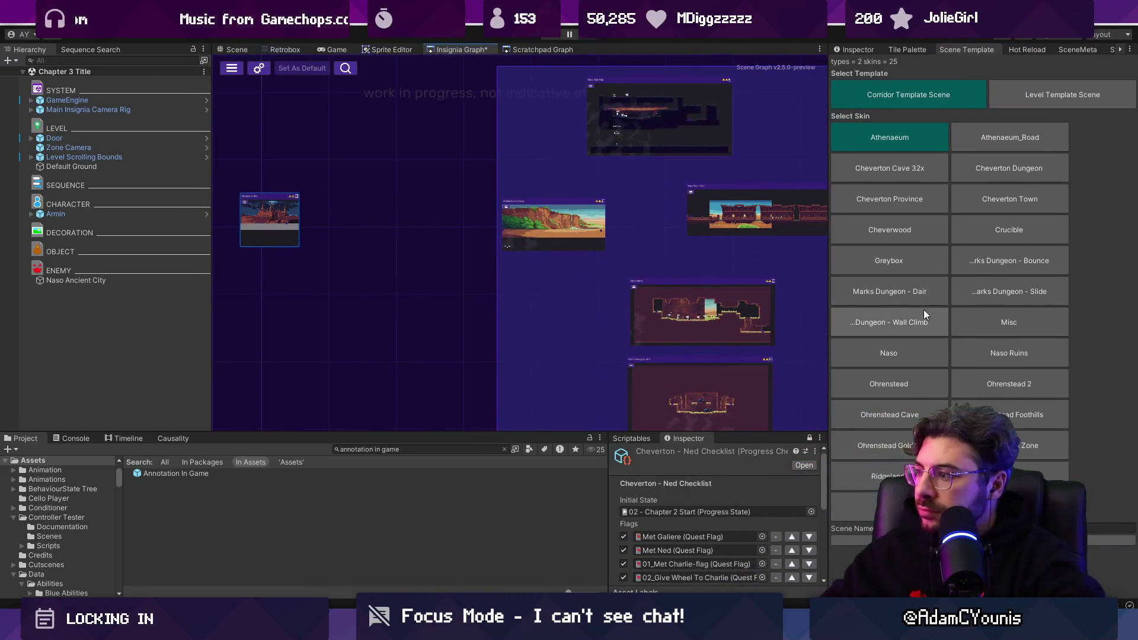
{"action": "left_click", "coordinate": [1009, 476]}
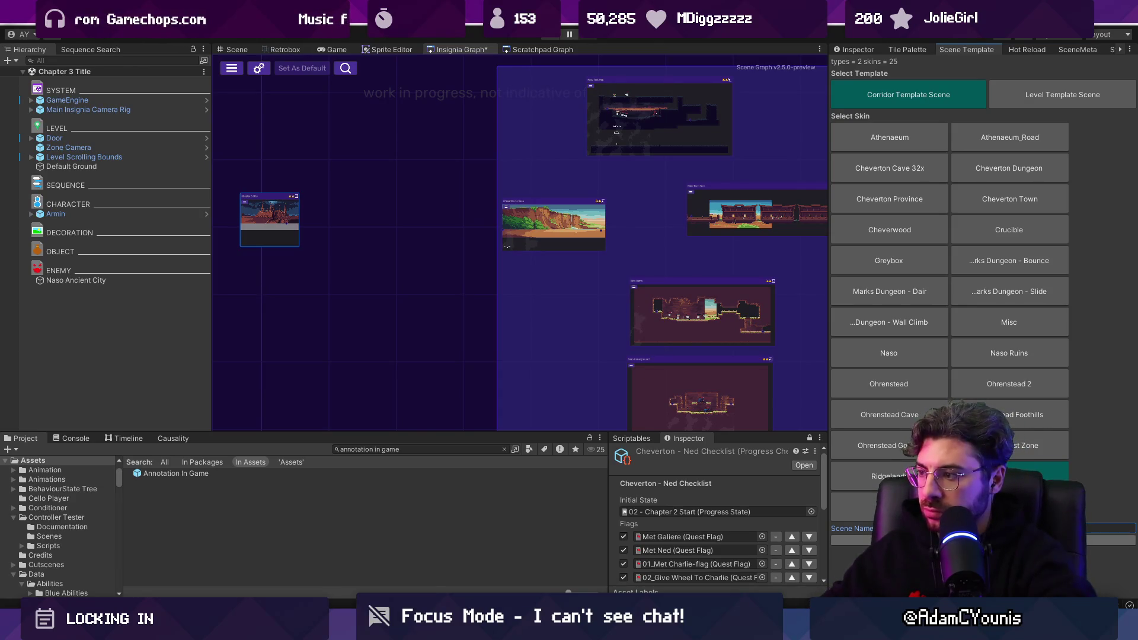
{"action": "left_click", "coordinate": [851, 540]}
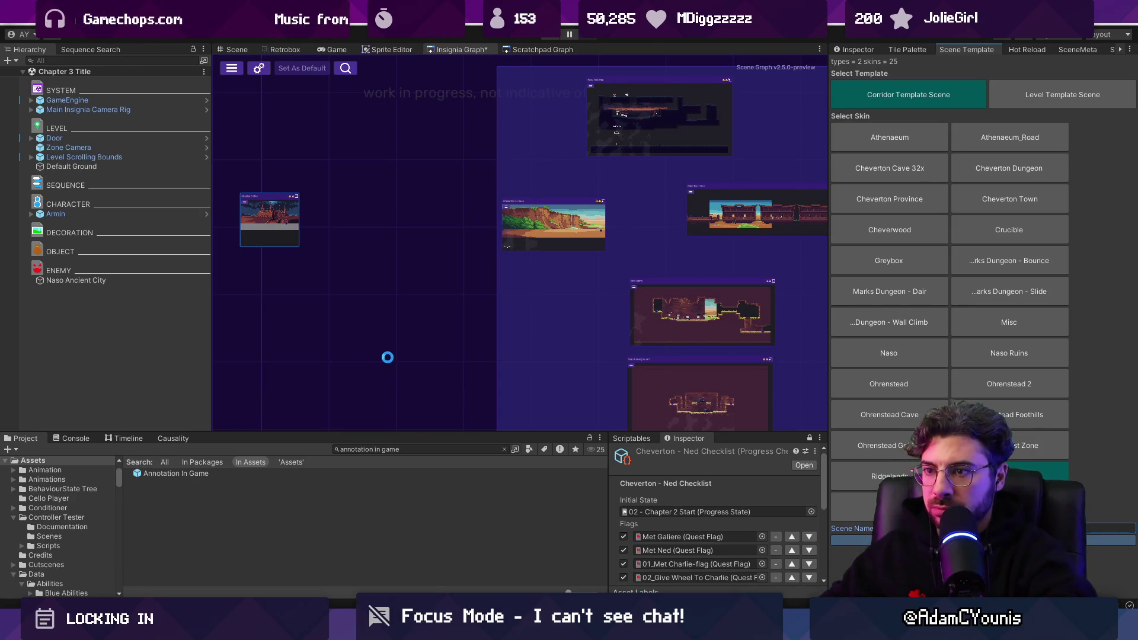
{"action": "left_click", "coordinate": [404, 449]}
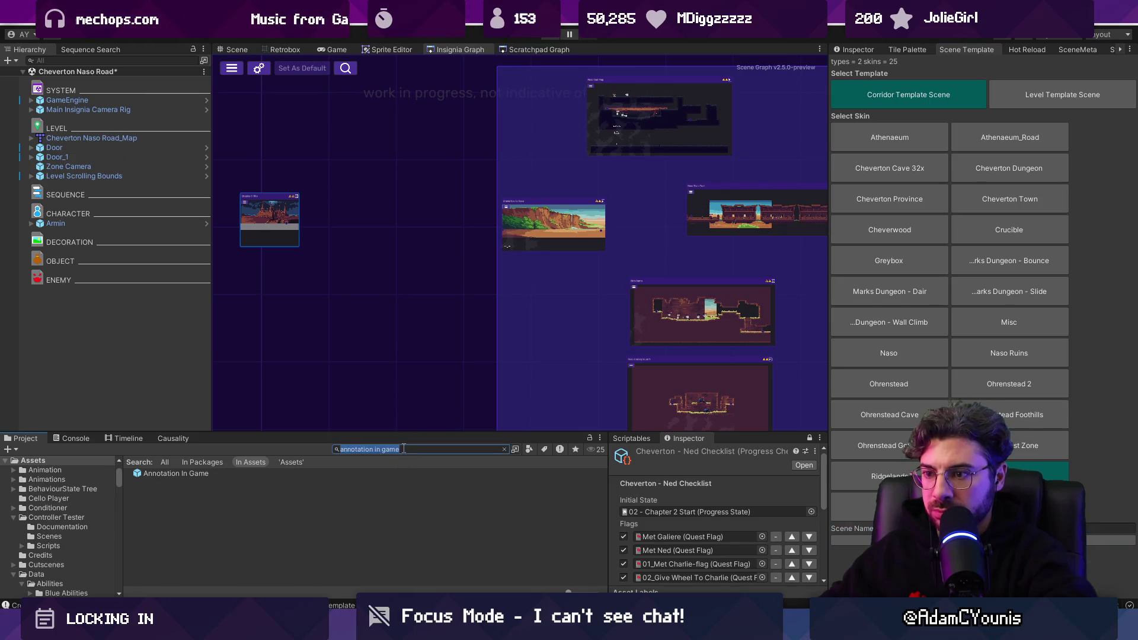
{"action": "type", "text": "cheverton naso road"}
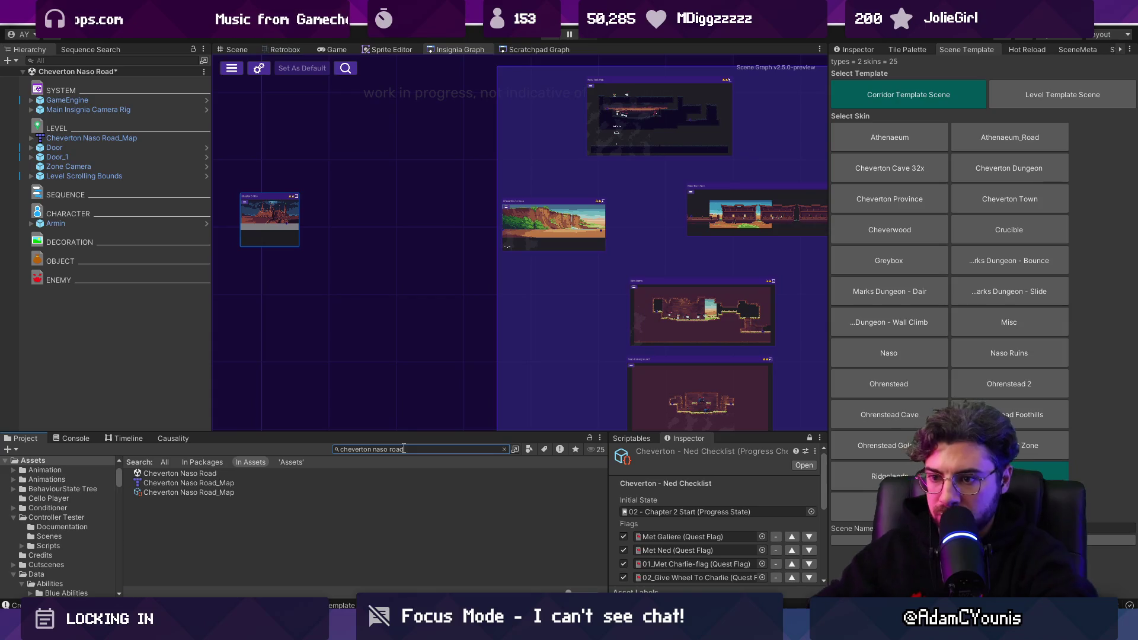
{"action": "mouse_move", "coordinate": [179, 473]}
{"action": "left_mouse_down"}
{"action": "mouse_move", "coordinate": [221, 470]}
{"action": "mouse_move", "coordinate": [348, 334]}
{"action": "mouse_move", "coordinate": [364, 196]}
{"action": "left_mouse_up"}
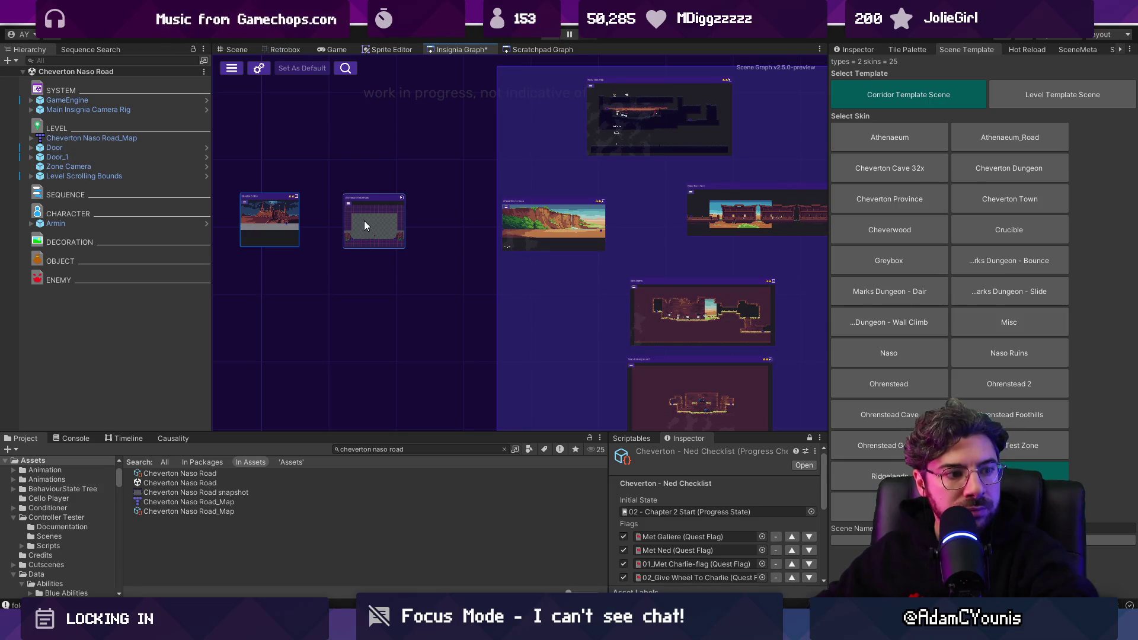
{"action": "left_click_drag", "start_coordinate": [359, 229], "coordinate": [411, 269]}
{"action": "scroll", "coordinate": [414, 274], "scroll_direction": "up", "scroll_amount": 2}
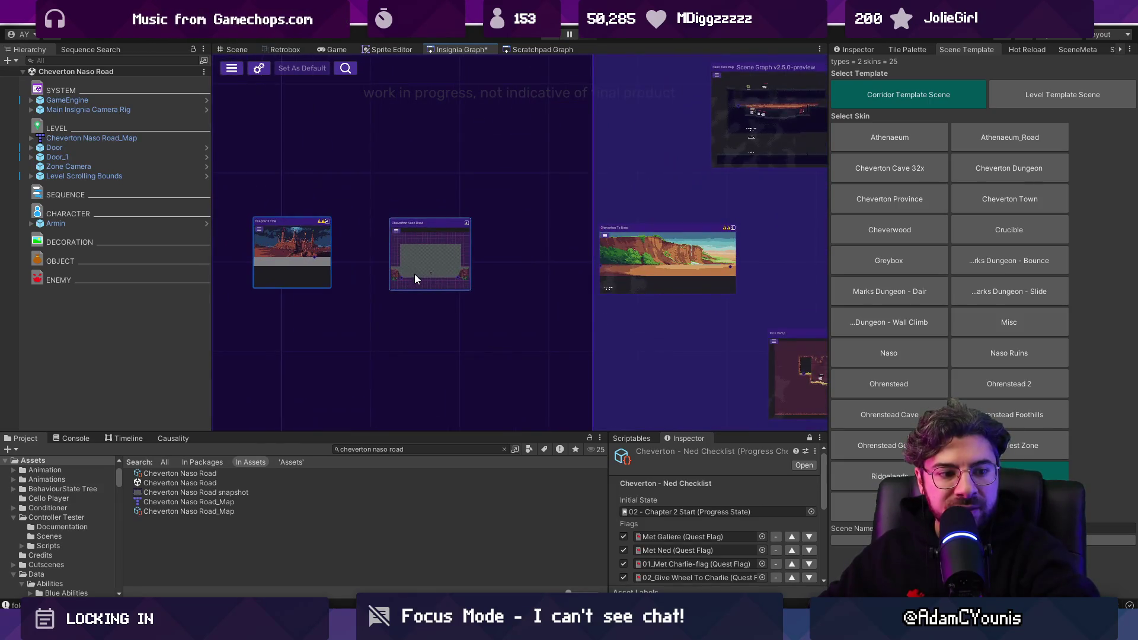
Load the Naso Road scene and open Cheverton Naso Road_Map.tmx in Tiled from its Hierarchy object
{"action": "double_click", "coordinate": [440, 256]}
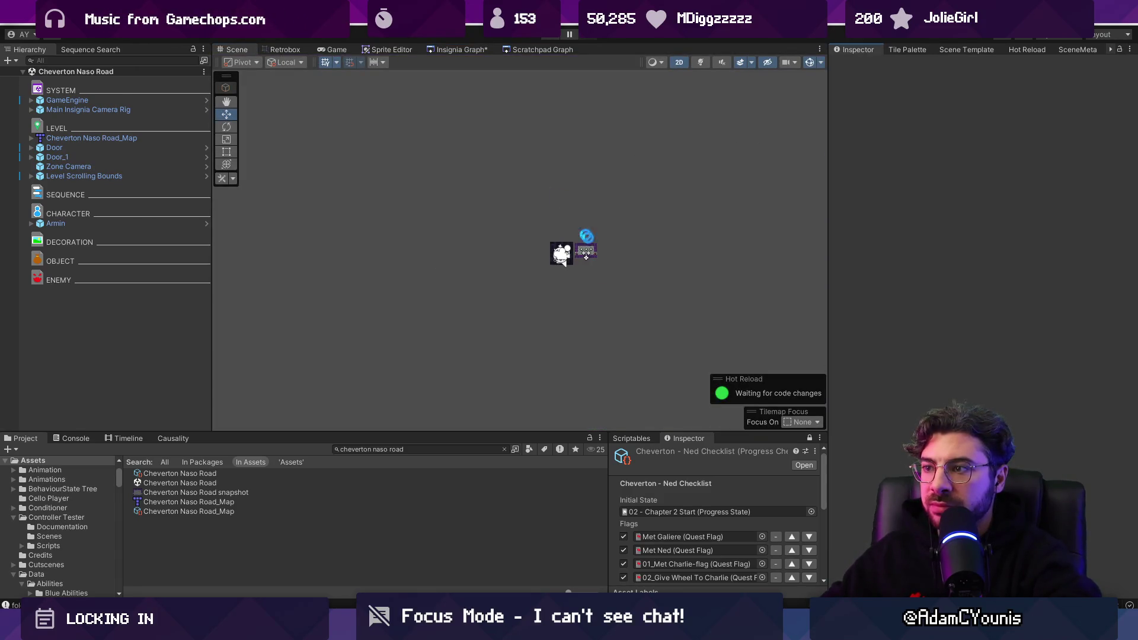
{"action": "left_click", "coordinate": [599, 248]}
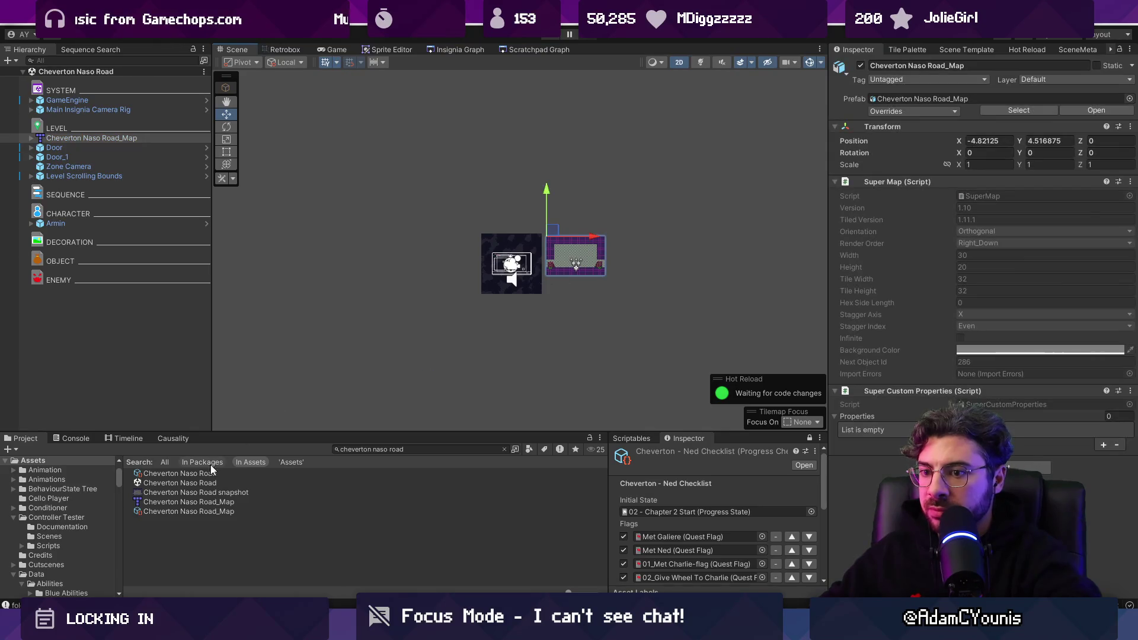
{"action": "right_click", "coordinate": [107, 138]}
{"action": "mouse_move", "coordinate": [140, 261]}
{"action": "left_click", "coordinate": [279, 263]}
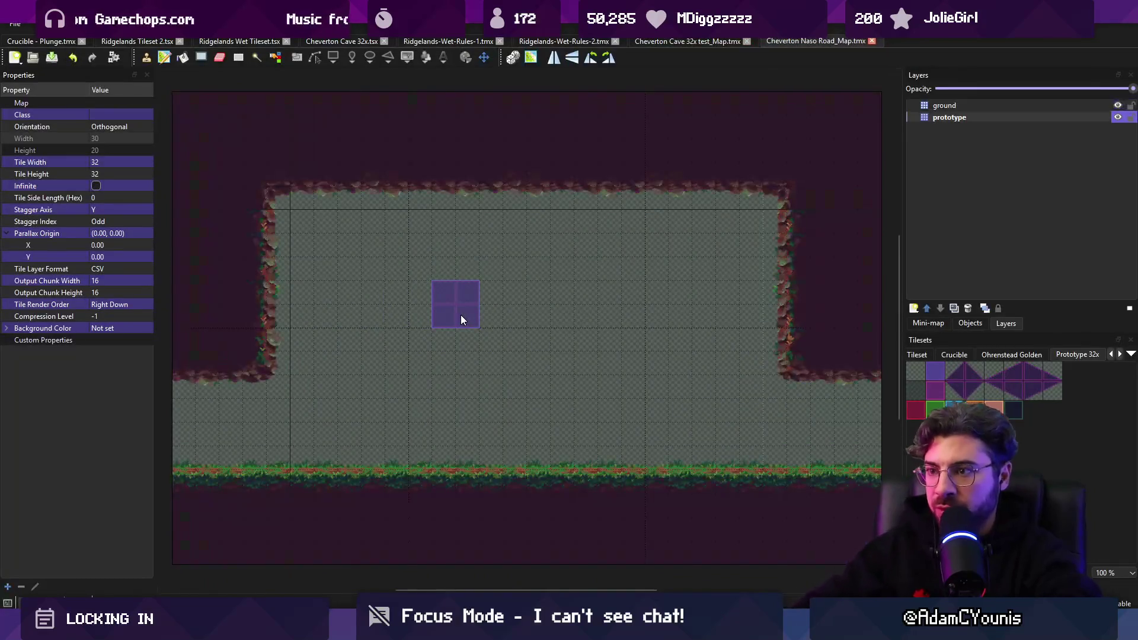
Frame the map in Unity, then enable unity:ignore on the prototype layer in Tiled
{"action": "key", "text": "alt+Tab"}
{"action": "key", "text": "f"}
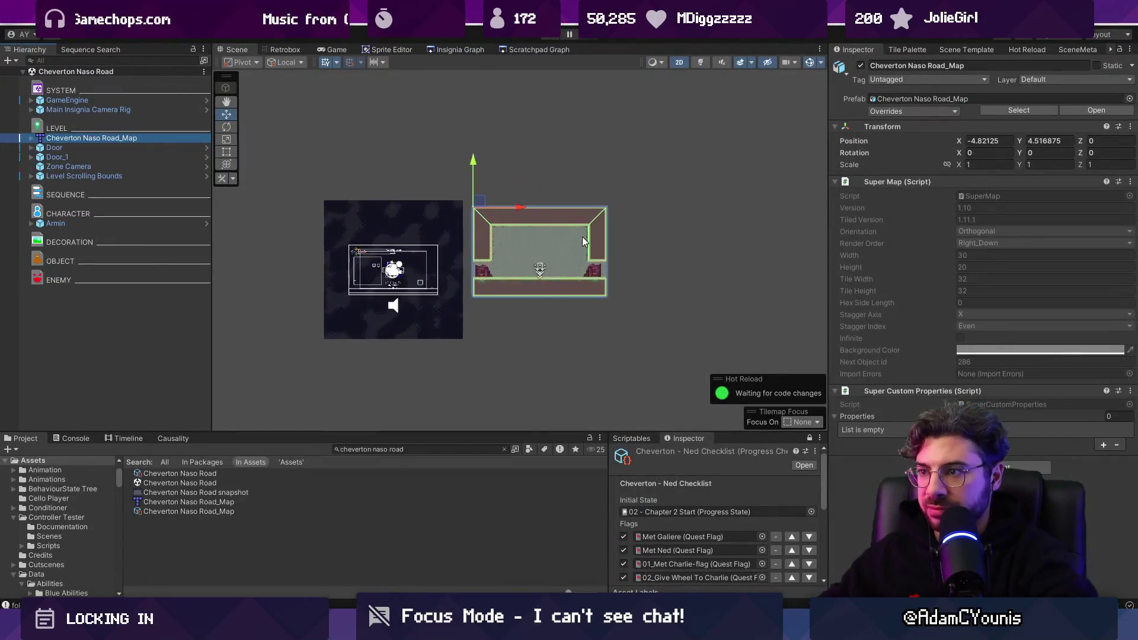
{"action": "key", "text": "alt+Tab"}
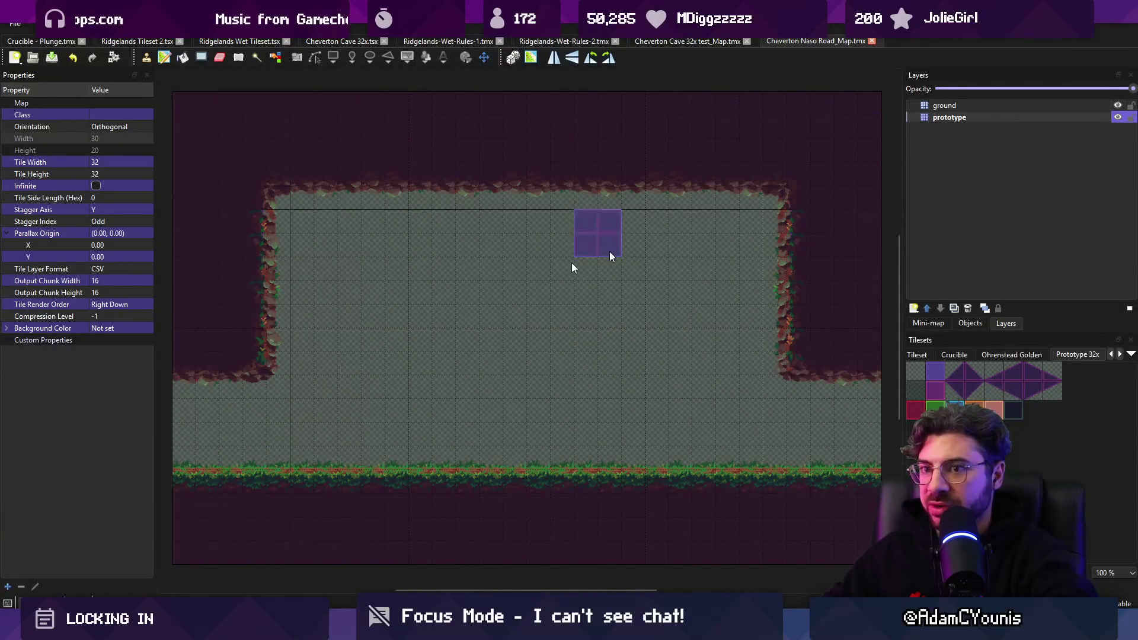
{"action": "left_click", "coordinate": [963, 118]}
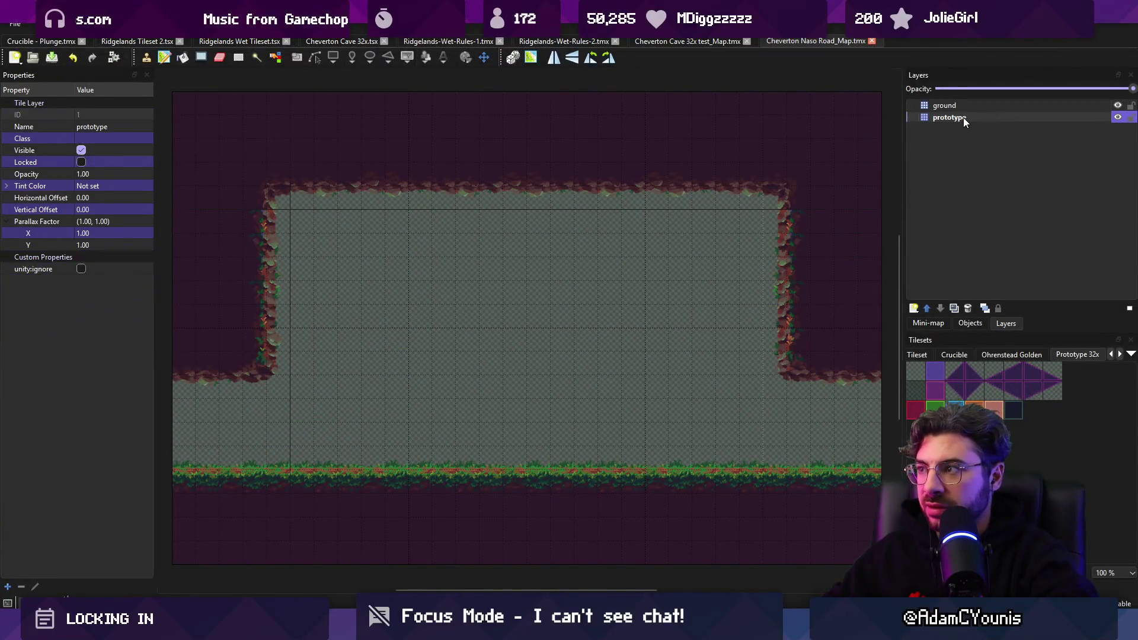
{"action": "left_click", "coordinate": [81, 269]}
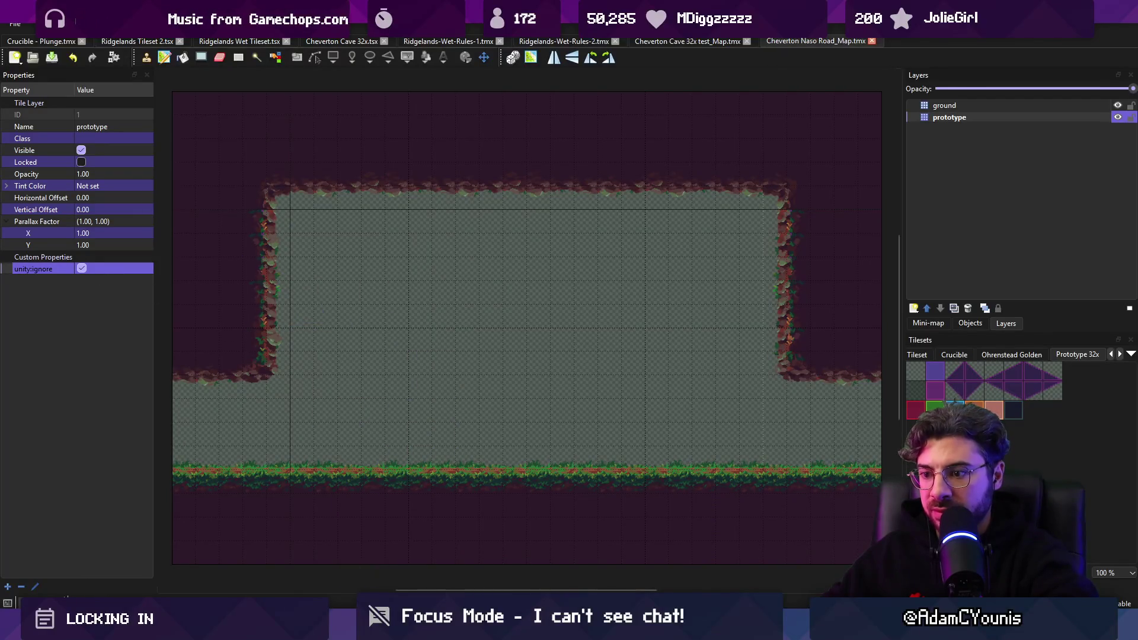
{"action": "key", "text": "alt+Tab"}
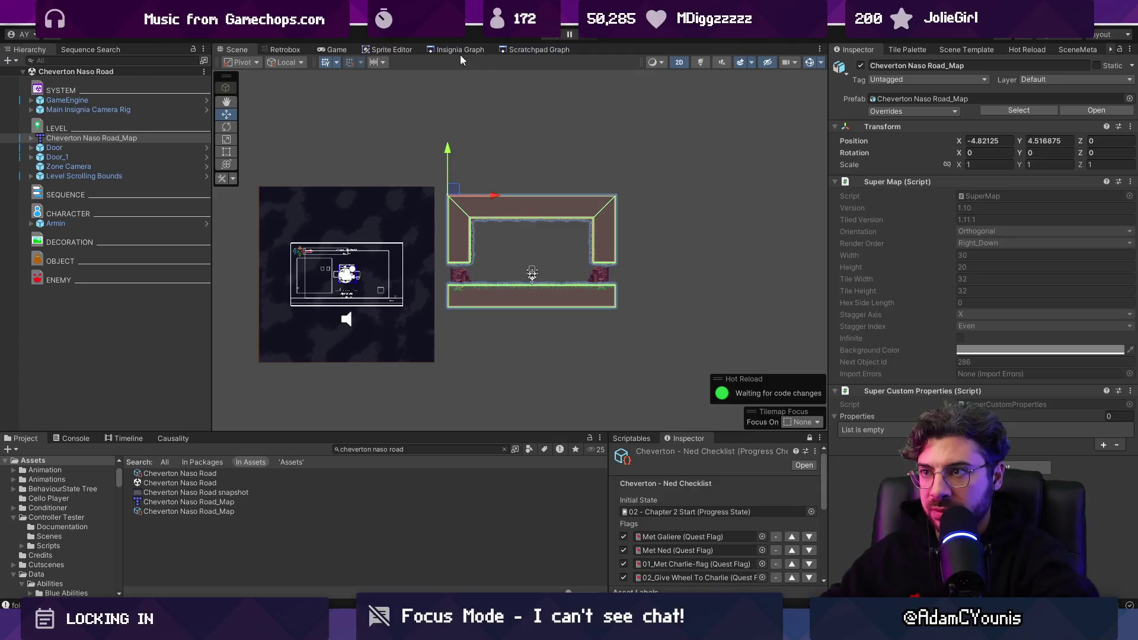
Search 'forest background' and place the Cheverton Forest Background prefab behind the Naso Road room
{"action": "left_click", "coordinate": [459, 51]}
{"action": "left_click", "coordinate": [229, 52]}
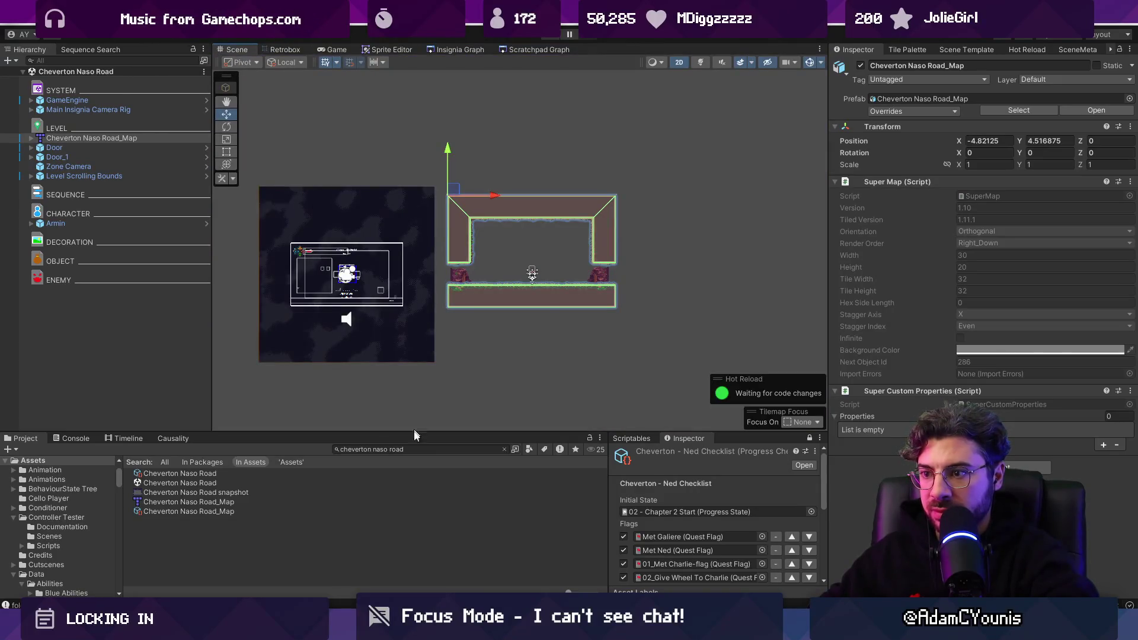
{"action": "left_click", "coordinate": [443, 445]}
{"action": "key", "text": "BackSpace"}
{"action": "key", "text": "BackSpace"}
{"action": "key", "text": "BackSpace"}
{"action": "type", "text": "gfo"}
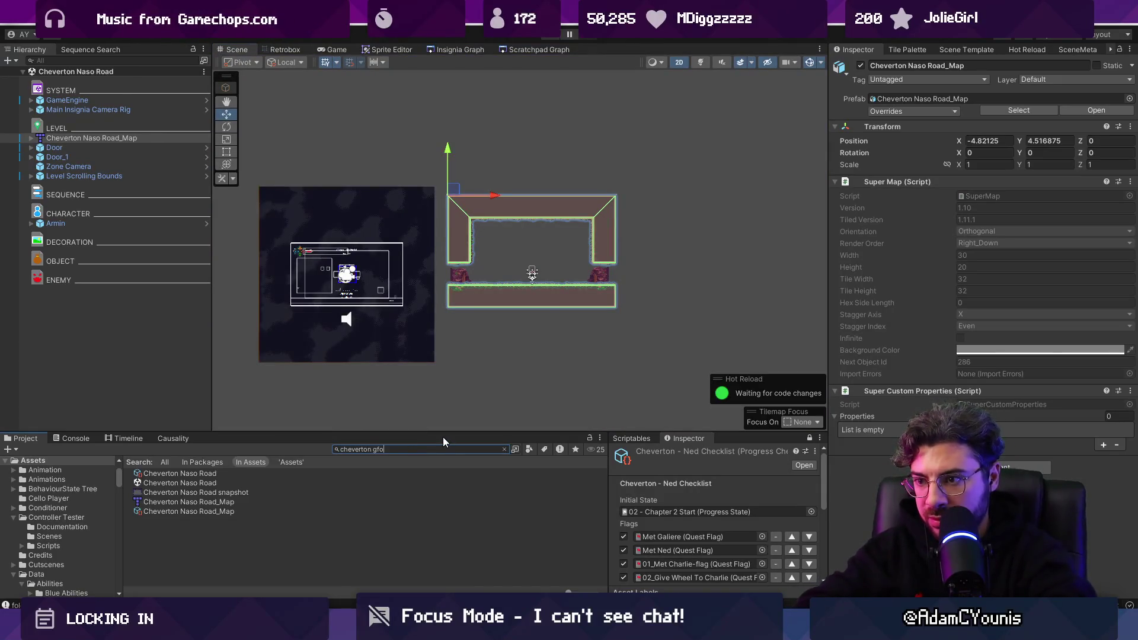
{"action": "key", "text": "BackSpace"}
{"action": "key", "text": "BackSpace"}
{"action": "key", "text": "BackSpace"}
{"action": "type", "text": "forest background"}
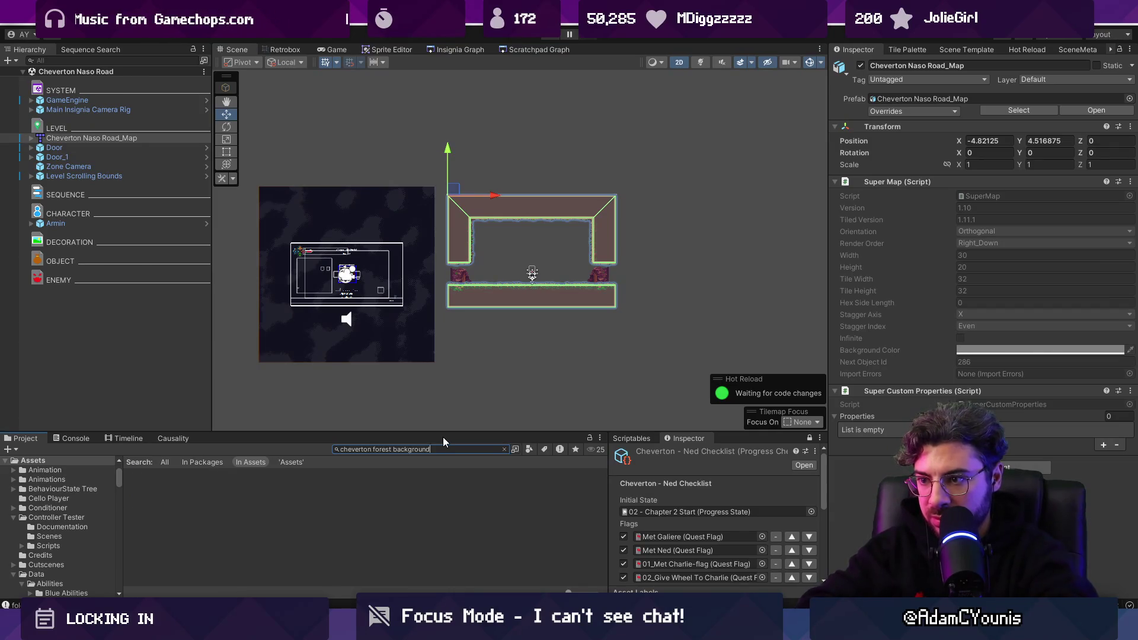
{"action": "mouse_move", "coordinate": [193, 492]}
{"action": "left_mouse_down"}
{"action": "mouse_move", "coordinate": [548, 256]}
{"action": "mouse_move", "coordinate": [513, 239]}
{"action": "left_mouse_up"}
{"action": "scroll", "coordinate": [544, 255], "scroll_direction": "up", "scroll_amount": 5}
{"action": "scroll", "coordinate": [499, 191], "scroll_direction": "down", "scroll_amount": 3}
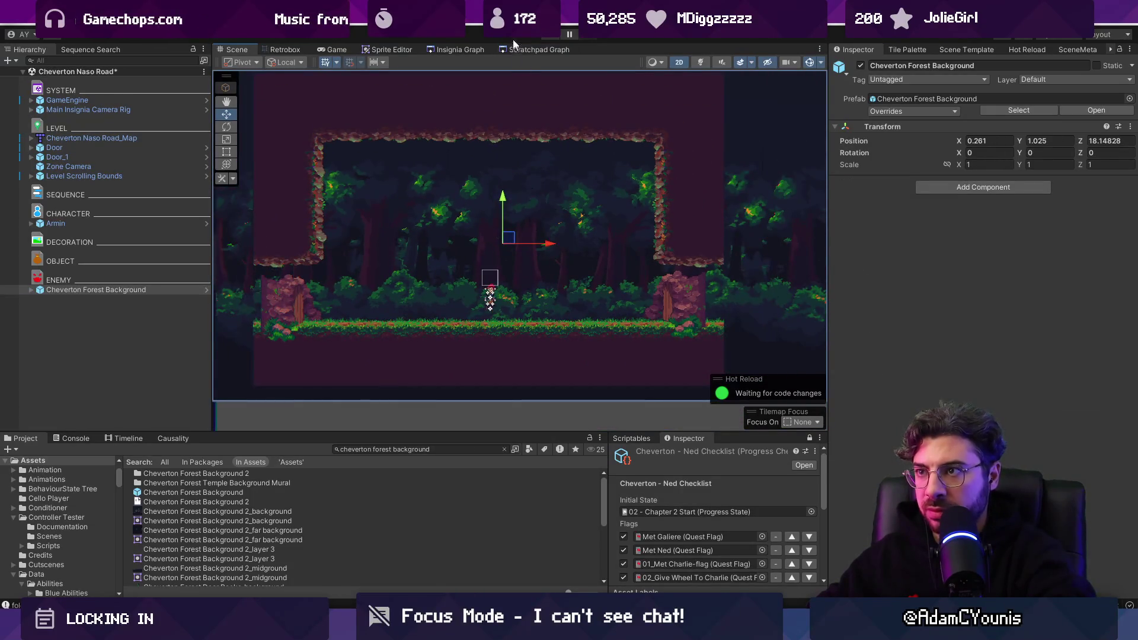
{"action": "left_click", "coordinate": [548, 37]}
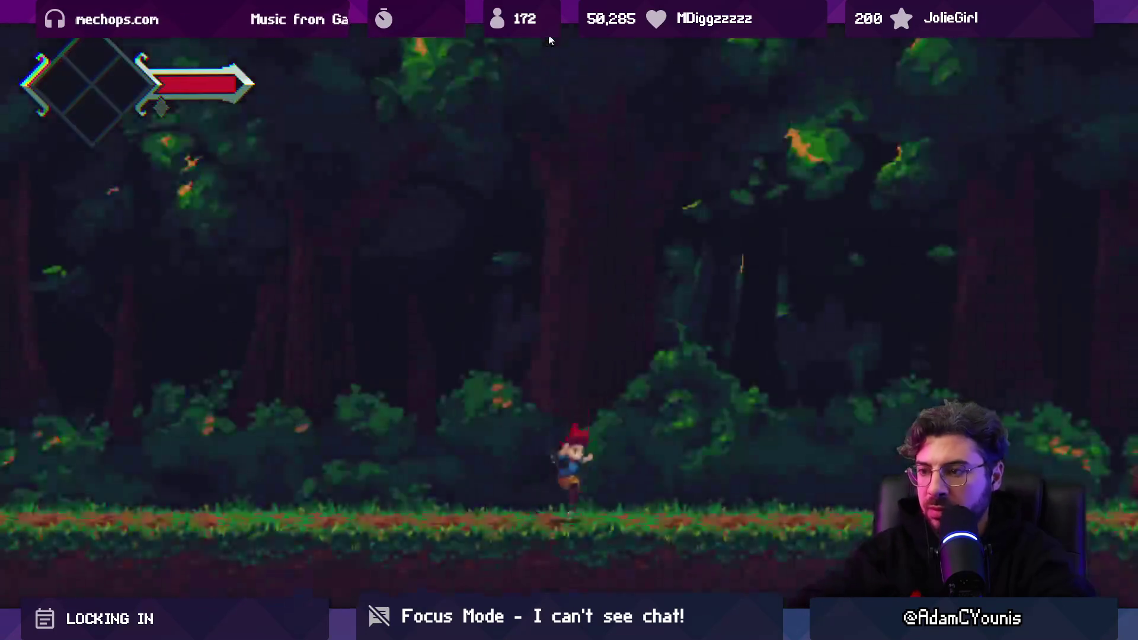
Run the character left and right and jump in front of the forest, then stop playing
{"action": "key", "text": "Left"}
{"action": "key", "text": "Right"}
{"action": "key", "text": "space"}
{"action": "key", "text": "Right"}
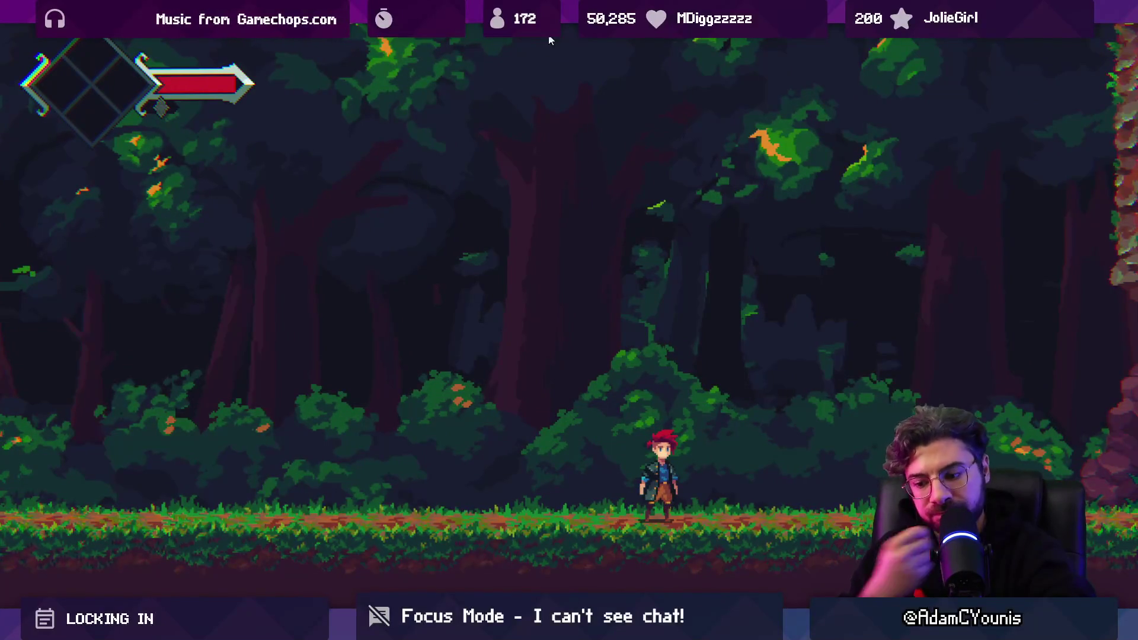
{"action": "key", "text": "shift+space"}
{"action": "left_click", "coordinate": [550, 35]}
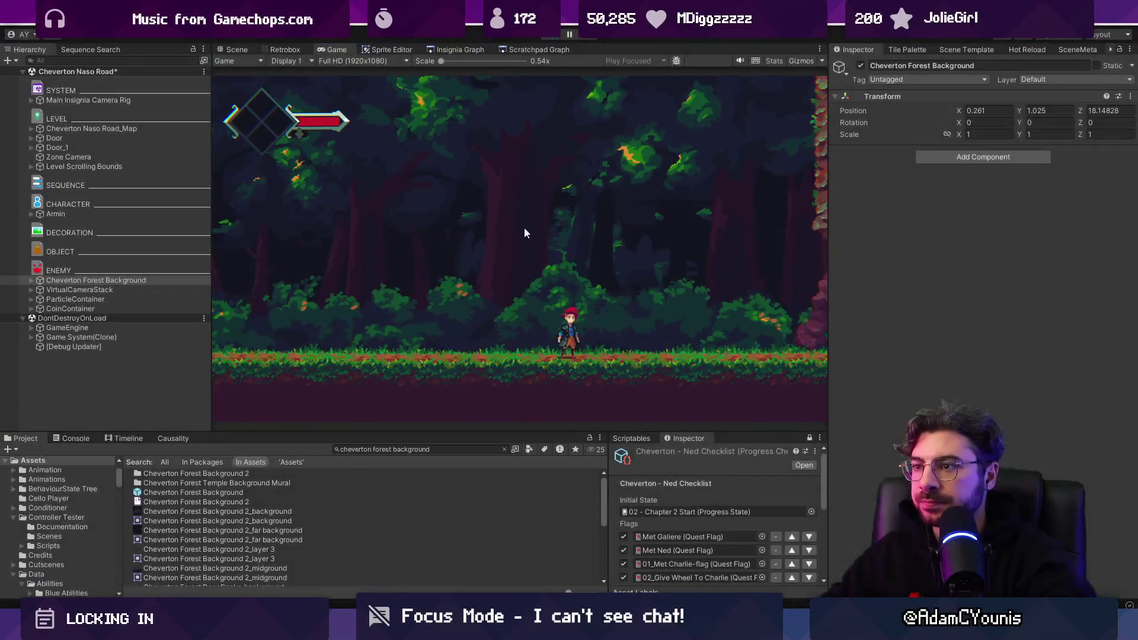
Change the Project window search to 'lighting'
{"action": "scroll", "coordinate": [497, 307], "scroll_direction": "down", "scroll_amount": 6}
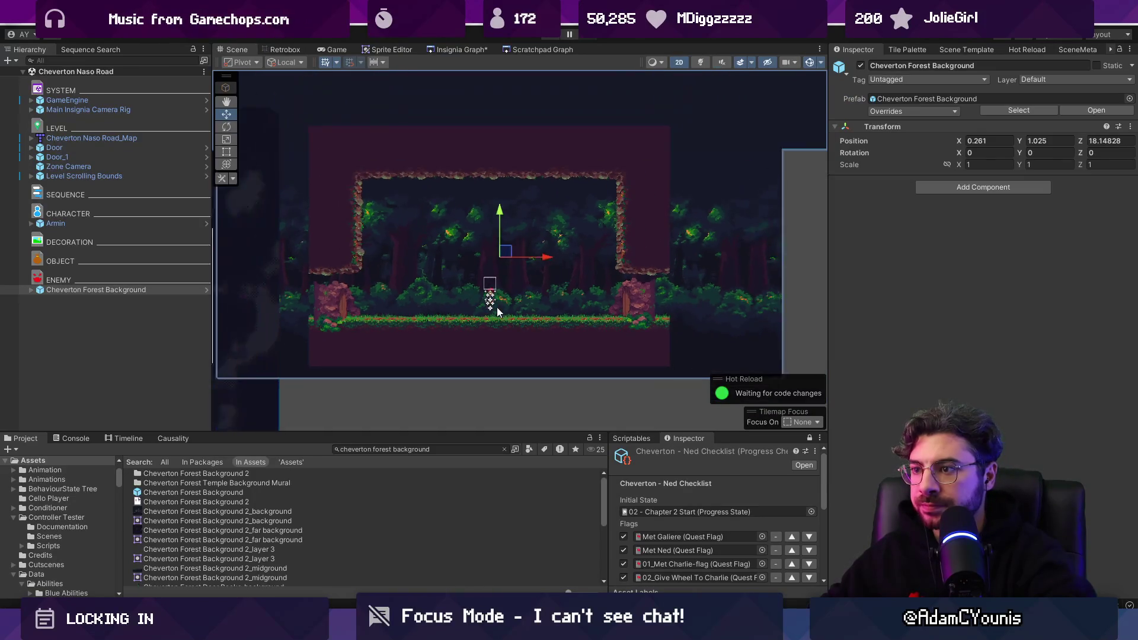
{"action": "scroll", "coordinate": [545, 297], "scroll_direction": "up", "scroll_amount": 1}
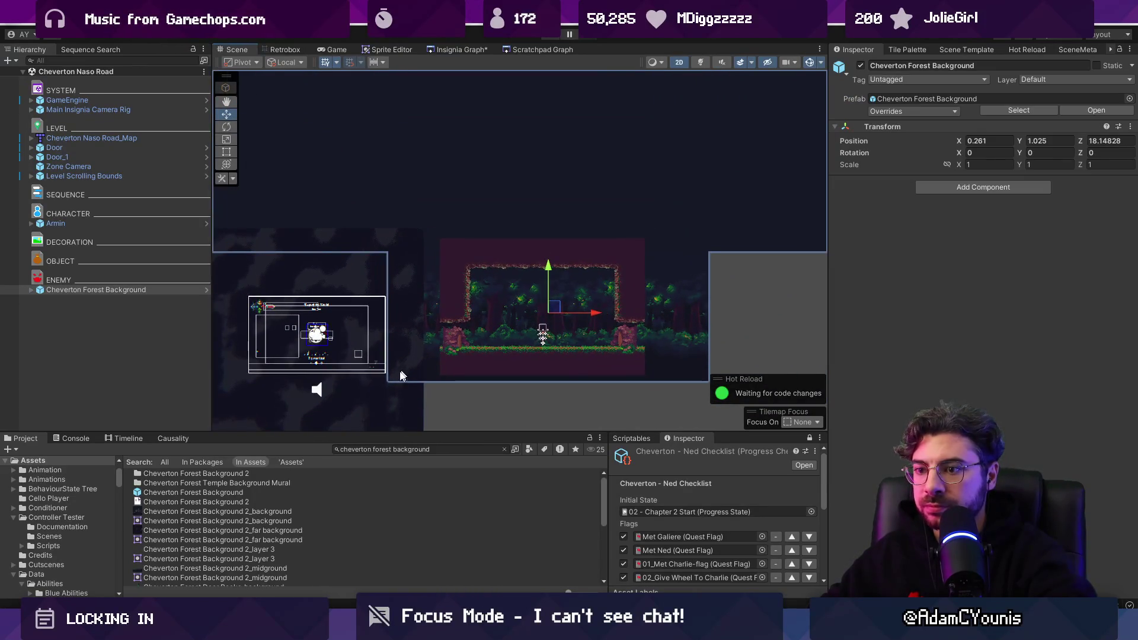
{"action": "left_click", "coordinate": [445, 449]}
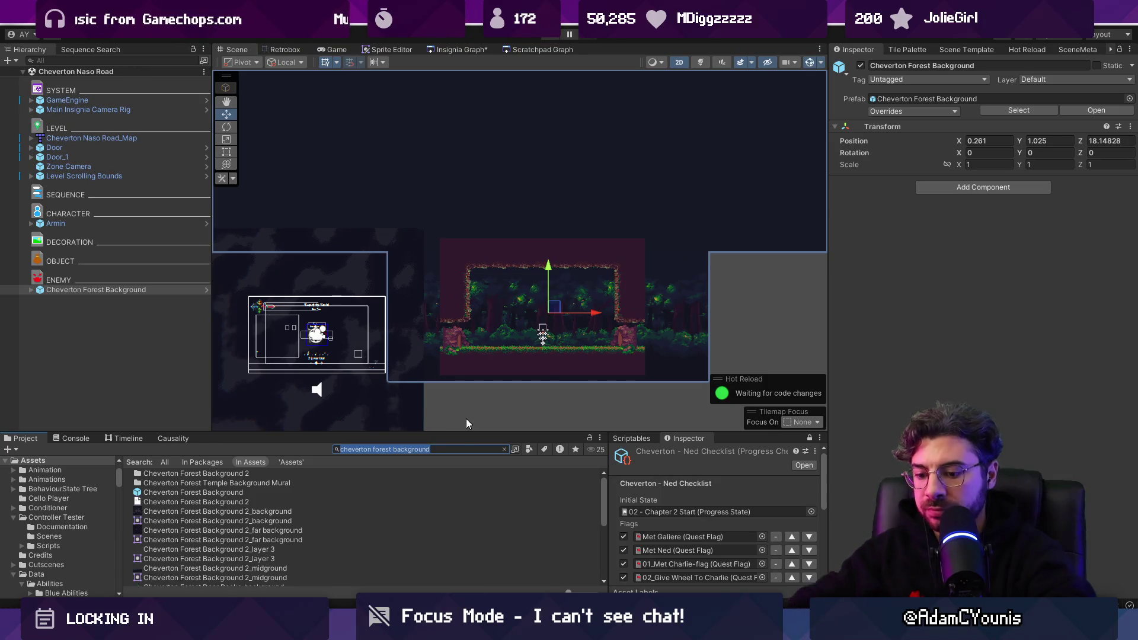
{"action": "key", "text": "BackSpace"}
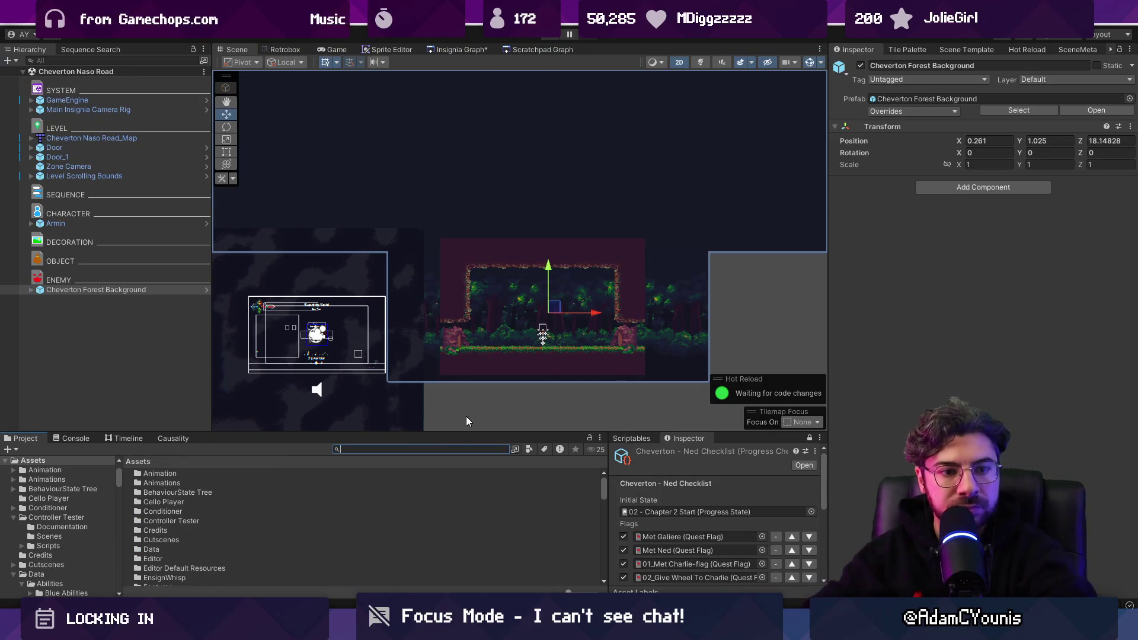
{"action": "type", "text": "lightinh"}
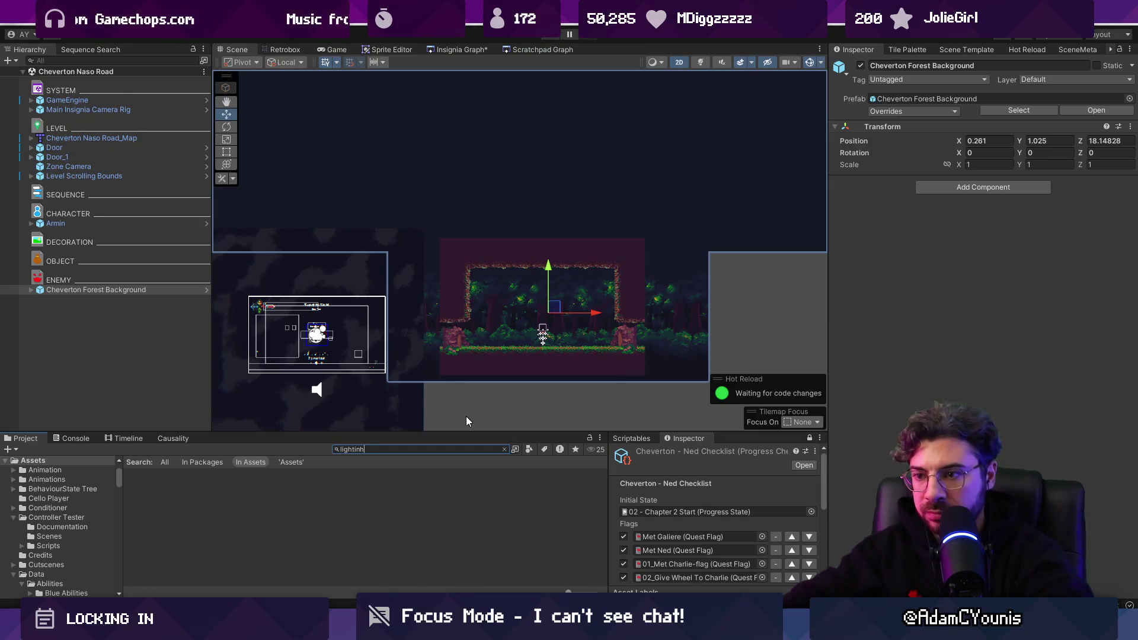
{"action": "key", "text": "BackSpace"}
{"action": "type", "text": "g"}
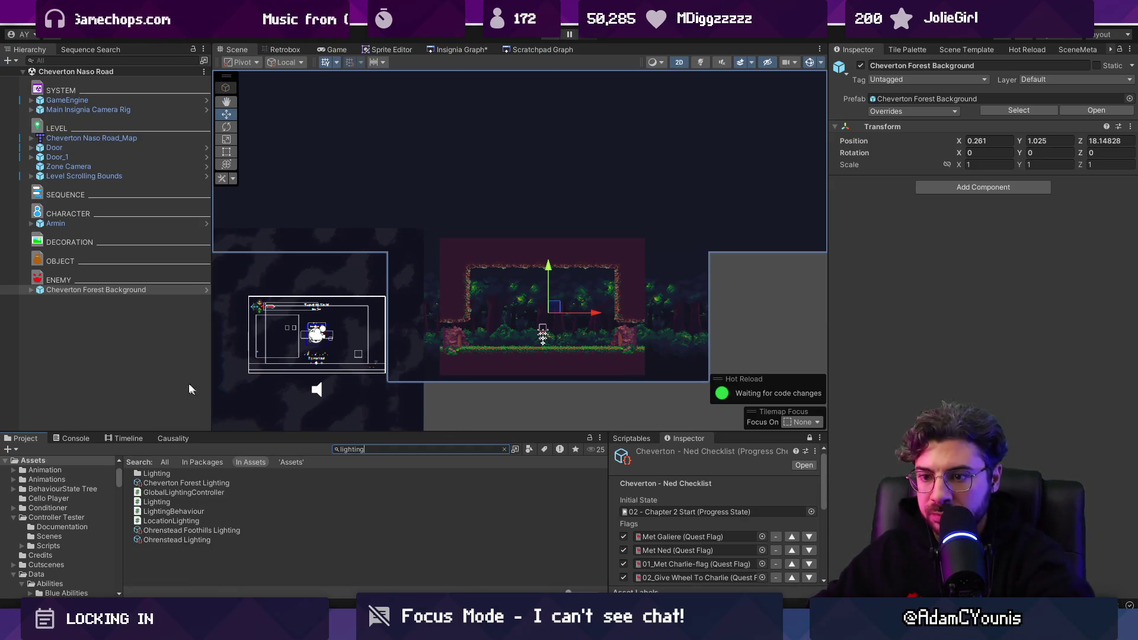
Create an empty Hierarchy object named Lighting
{"action": "right_click", "coordinate": [124, 351]}
{"action": "left_click", "coordinate": [171, 367]}
{"action": "type", "text": "Lighting"}
{"action": "key", "text": "Return"}
Add a Lighting Behaviour component using the Night lighting preset
{"action": "left_click", "coordinate": [968, 157]}
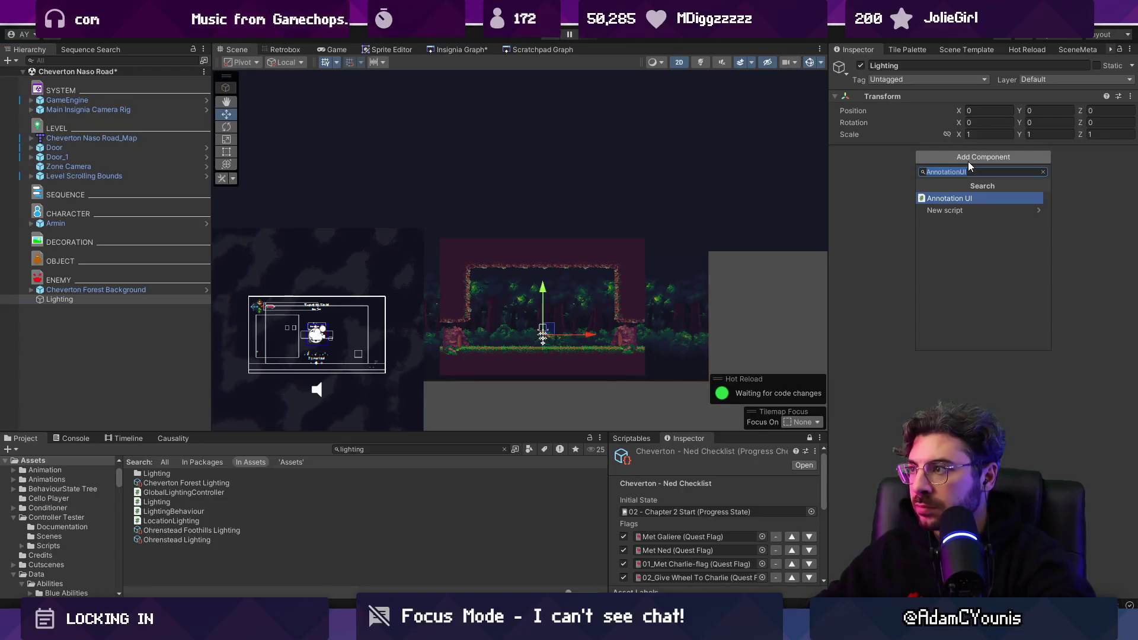
{"action": "type", "text": "lighting"}
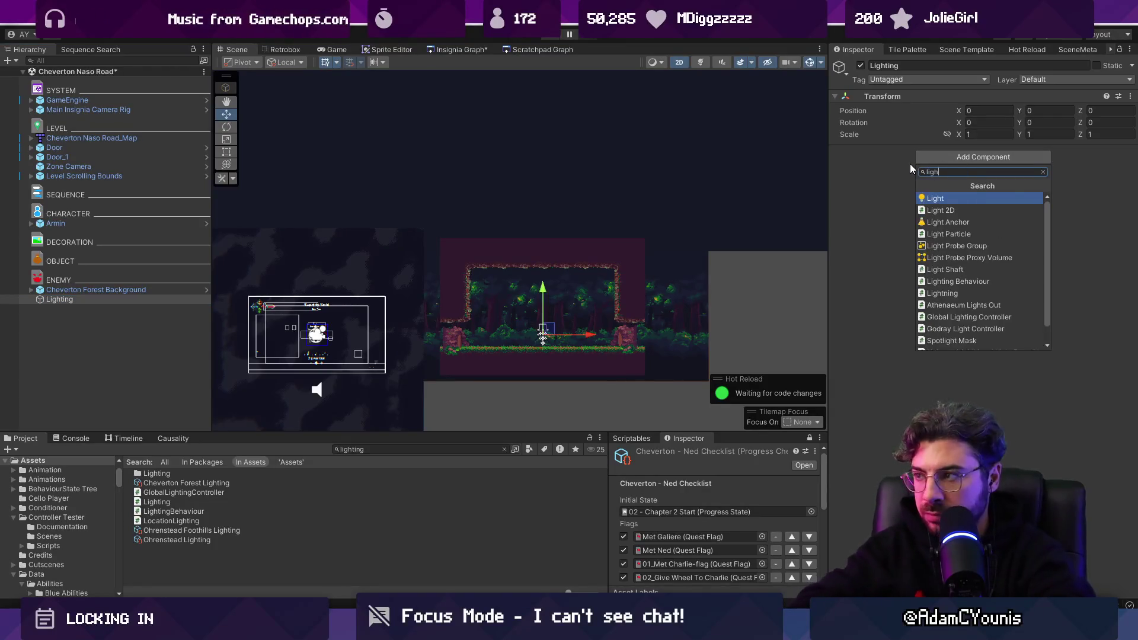
{"action": "key", "text": "Down"}
{"action": "key", "text": "Up"}
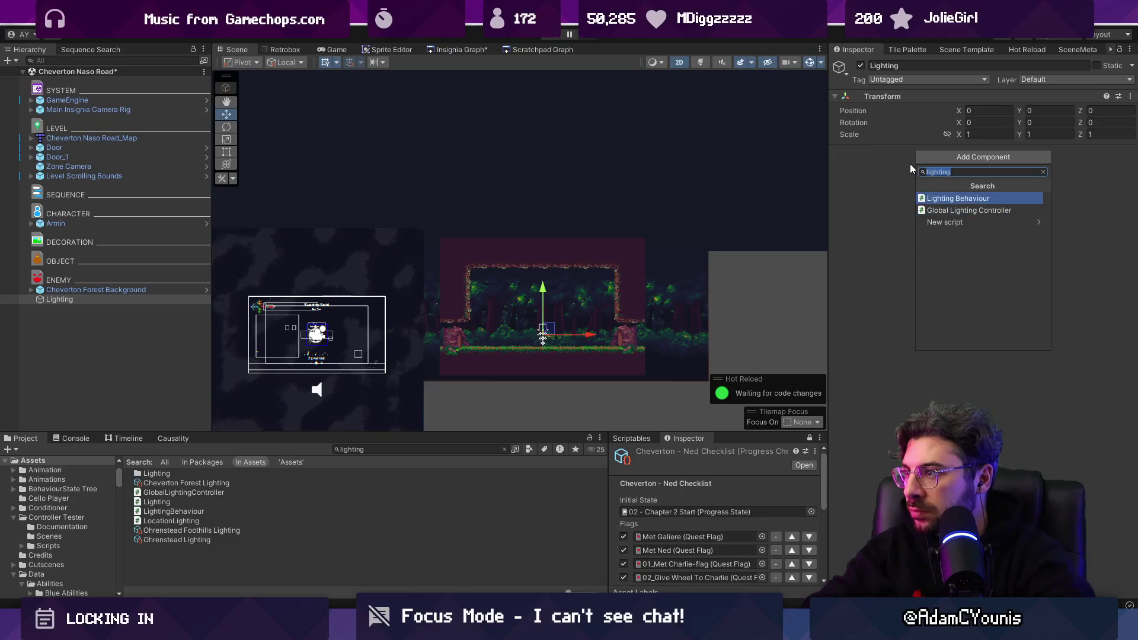
{"action": "key", "text": "Return"}
{"action": "left_click", "coordinate": [1129, 177]}
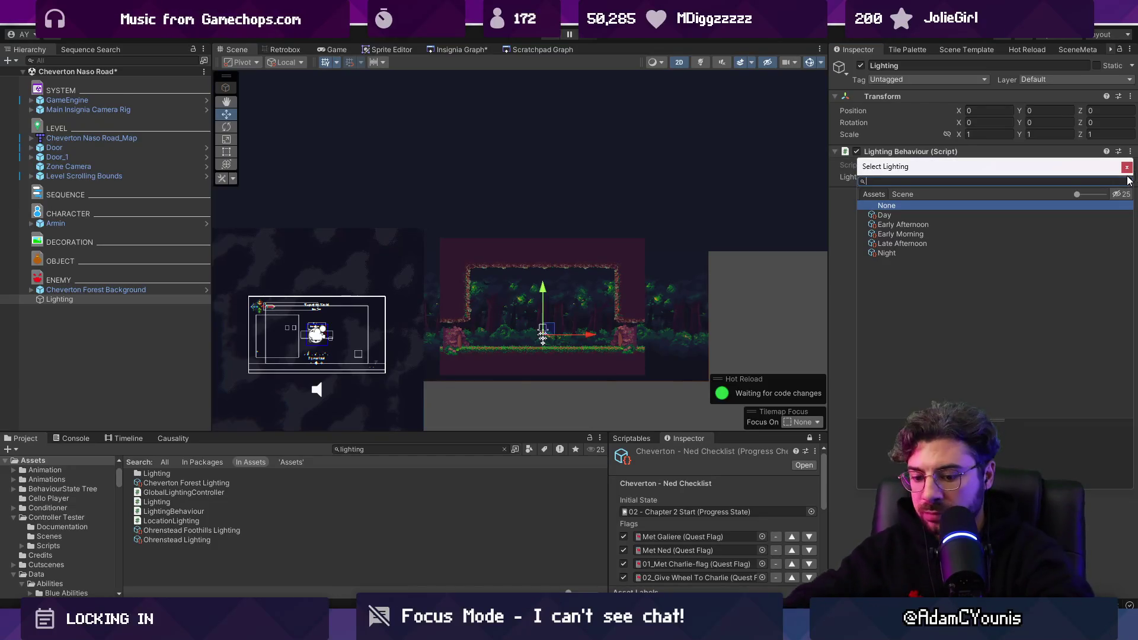
{"action": "type", "text": "night"}
{"action": "key", "text": "Return"}
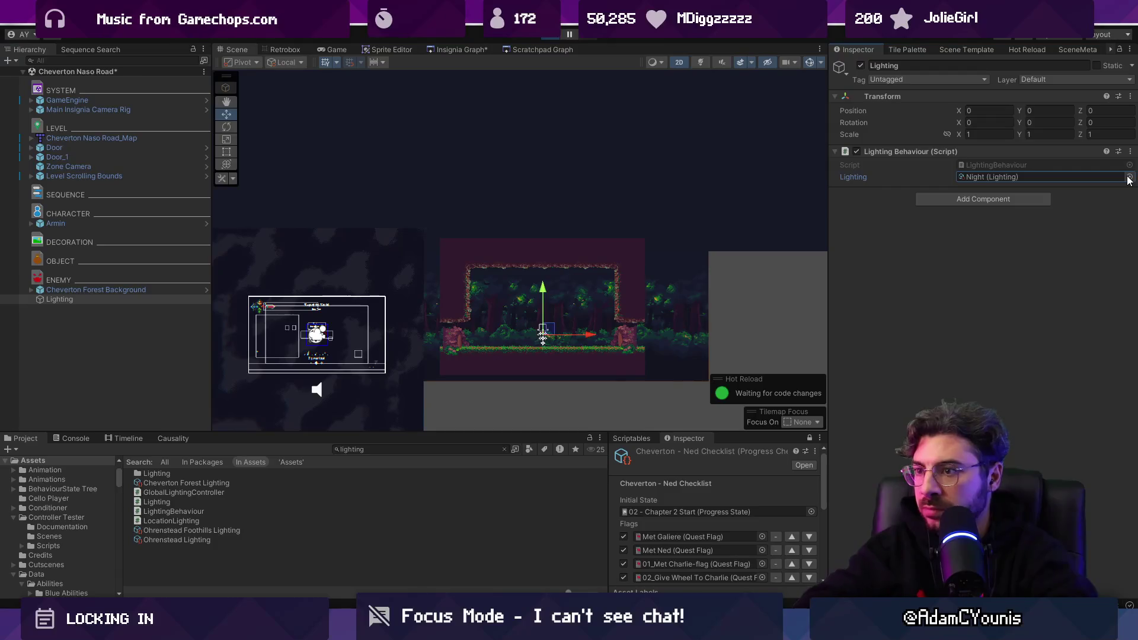
{"action": "key", "text": "ctrl+p"}
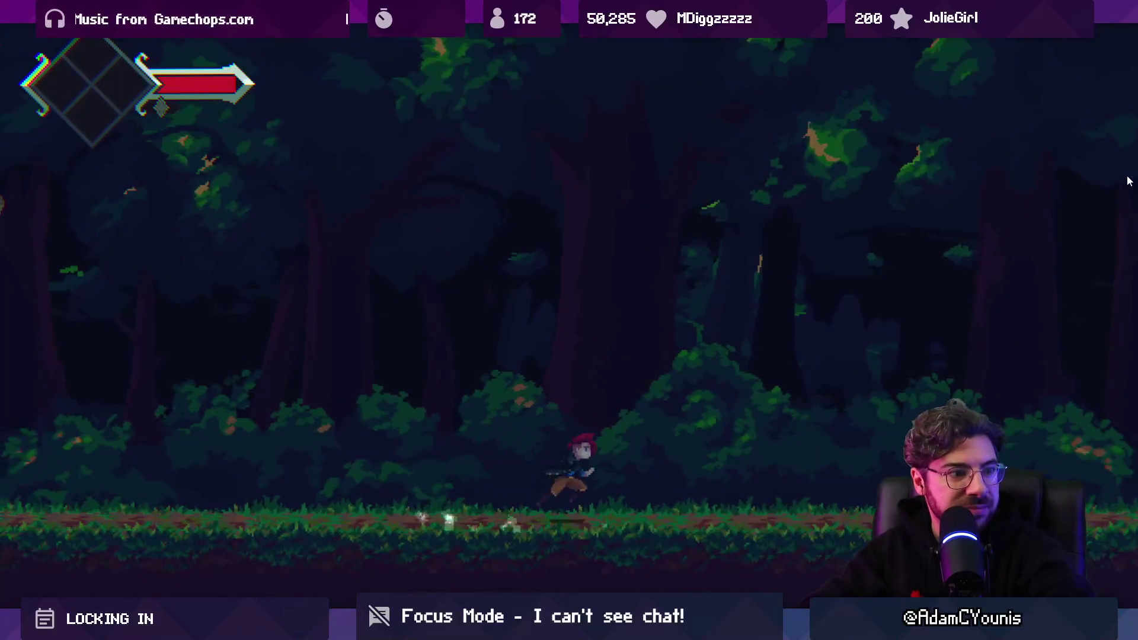
Run right, jump and run back left through the night-lit forest room, then stop playing
{"action": "key", "text": "Right"}
{"action": "key", "text": "space"}
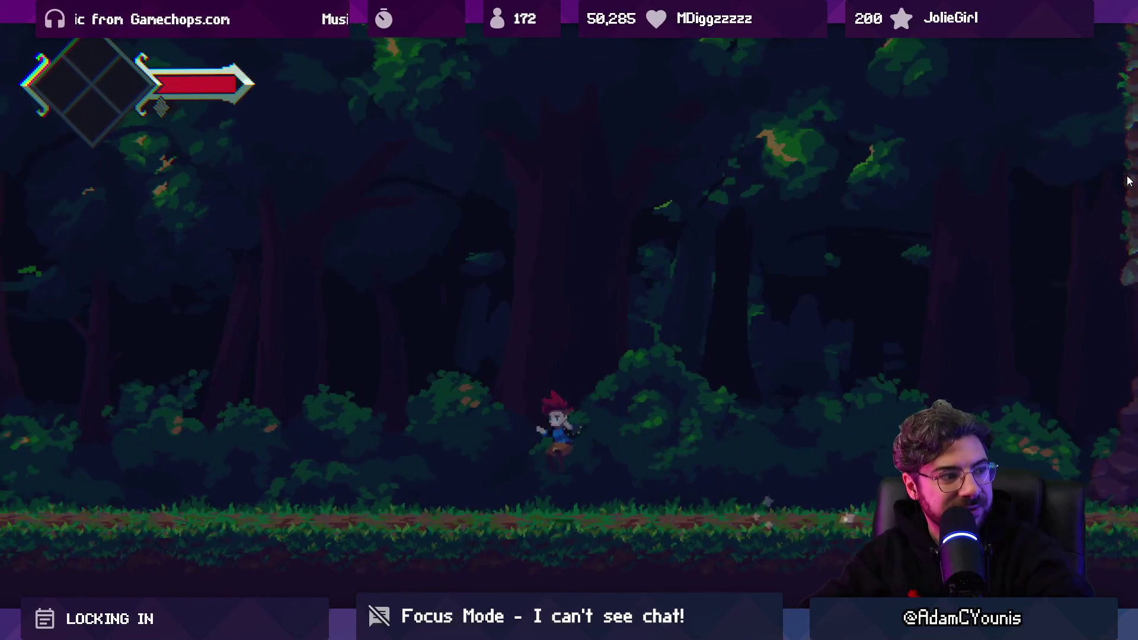
{"action": "key", "text": "Left"}
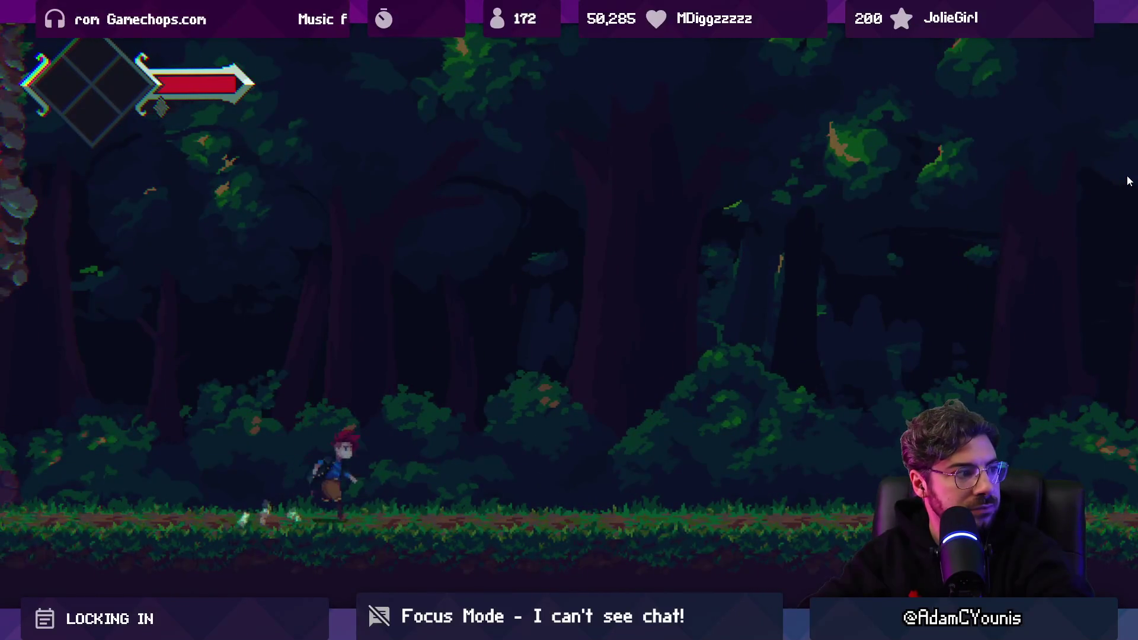
{"action": "key", "text": "shift+space"}
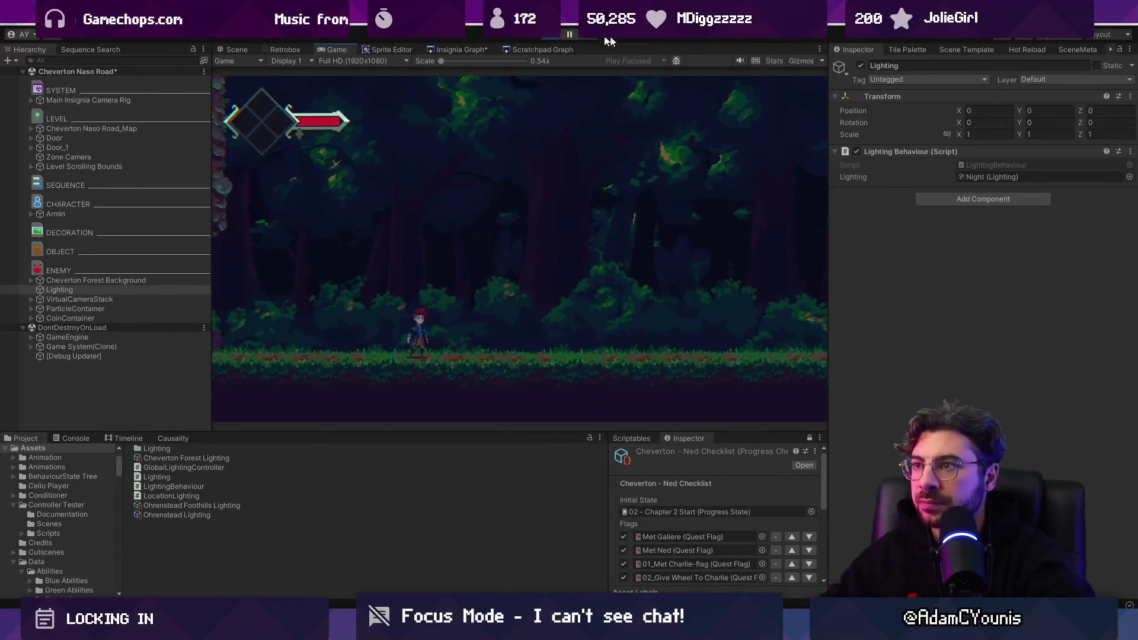
{"action": "left_click", "coordinate": [554, 34]}
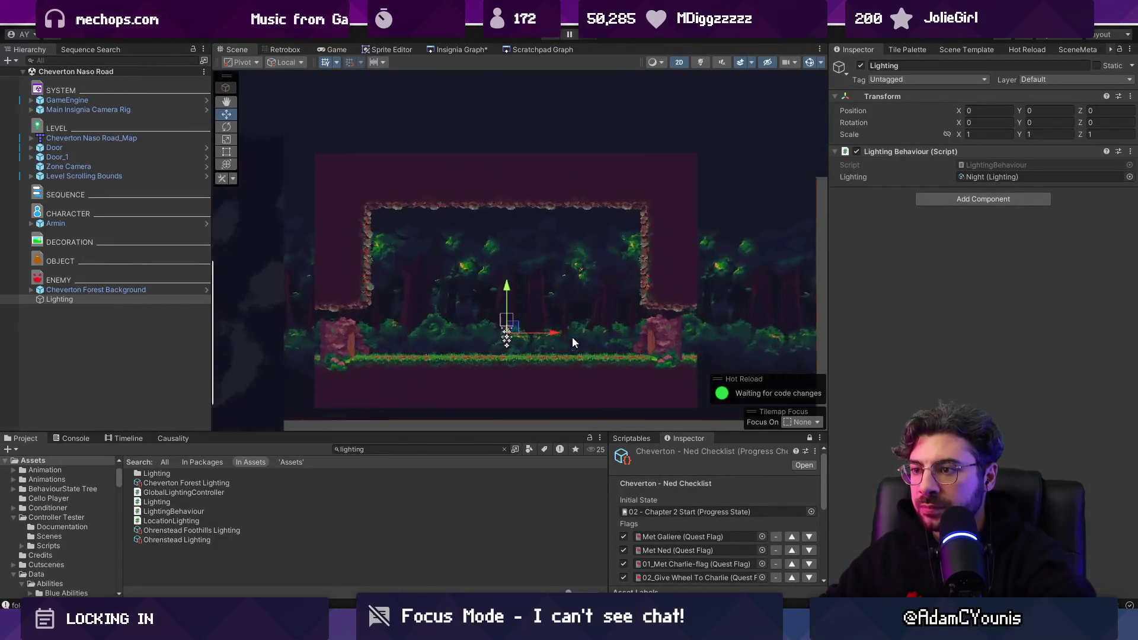
Search 'ilia', open the Ilia .aseprite asset in Aseprite and scrub to frame 32
{"action": "scroll", "coordinate": [573, 342], "scroll_direction": "up", "scroll_amount": 3}
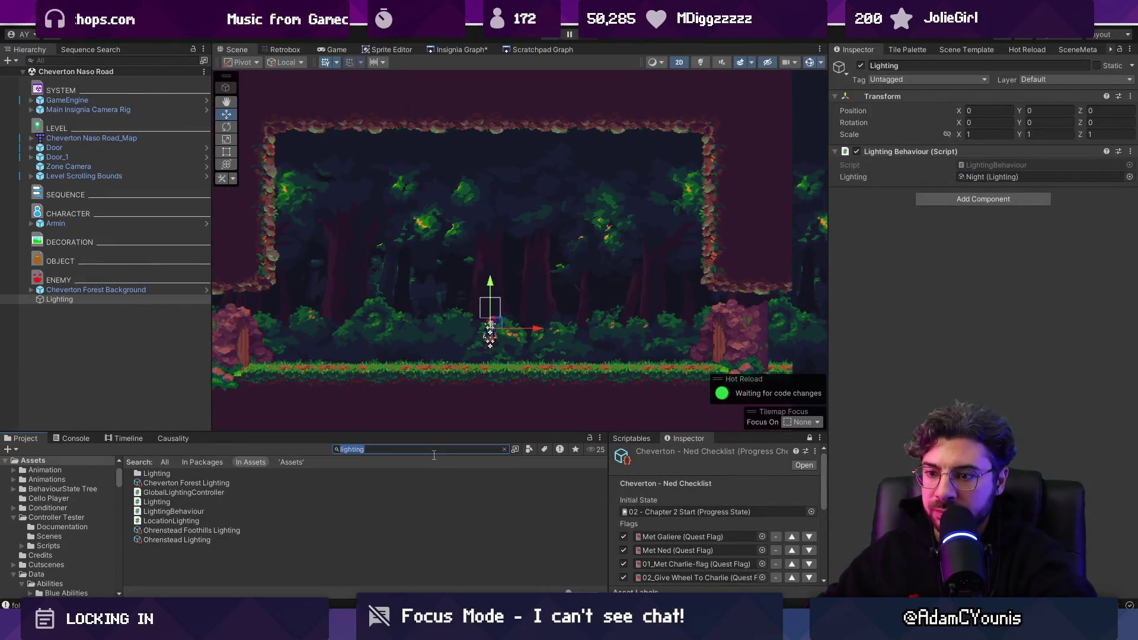
{"action": "type", "text": "ilia"}
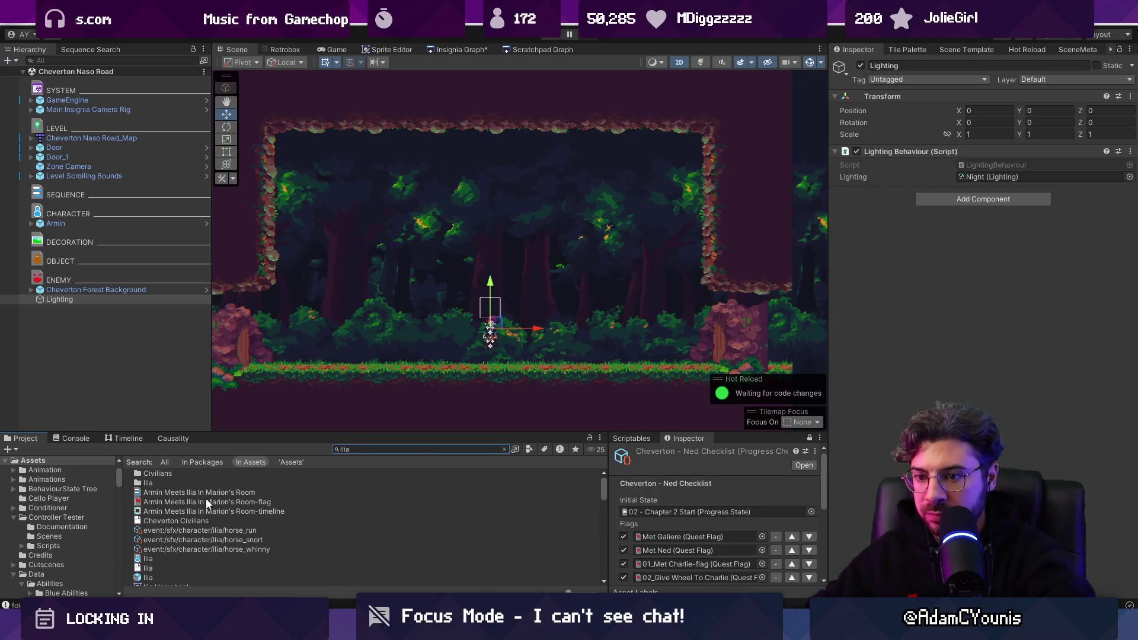
{"action": "left_click", "coordinate": [153, 569]}
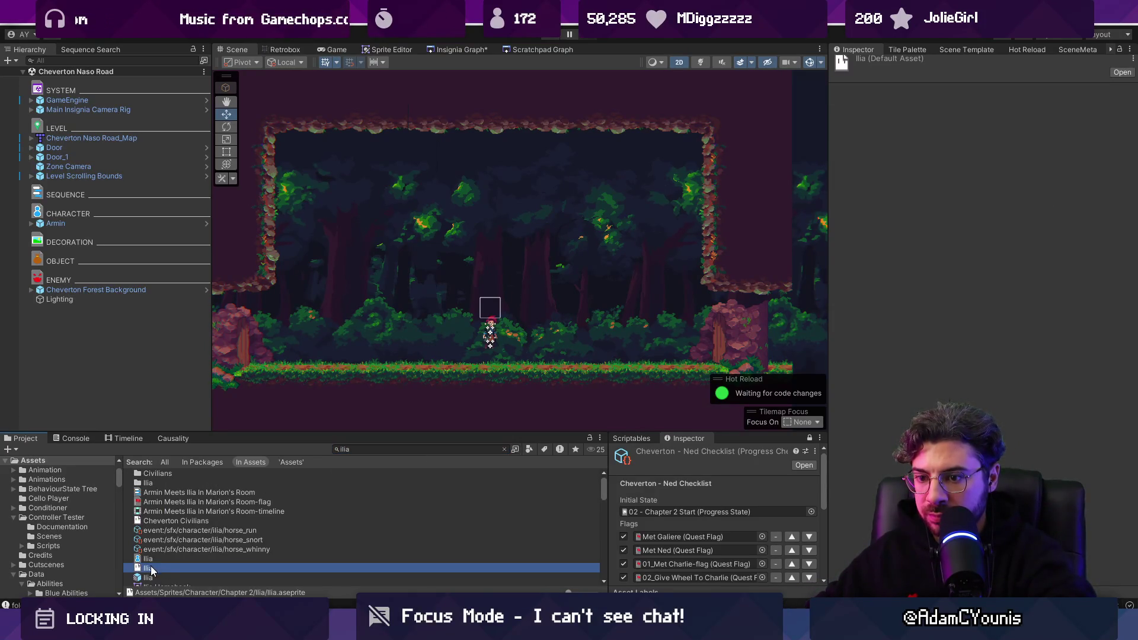
{"action": "double_click", "coordinate": [152, 569]}
{"action": "left_click_drag", "start_coordinate": [293, 515], "coordinate": [732, 524]}
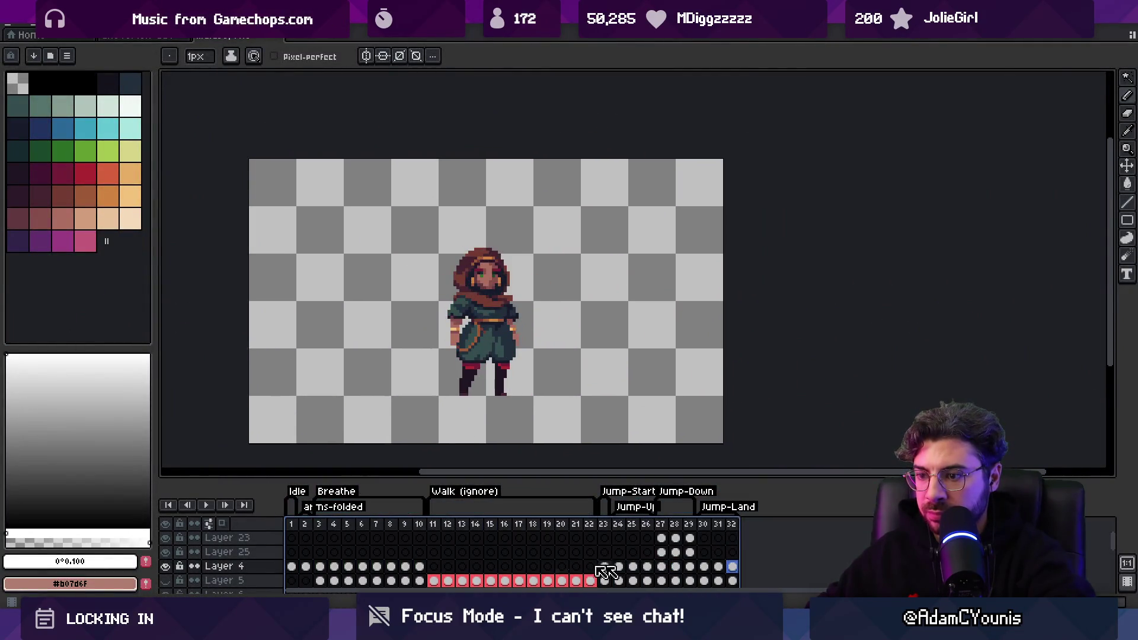
{"action": "key", "text": "alt+Tab"}
Filter the Project window with the search 'npc t:prefab'
{"action": "left_click", "coordinate": [386, 450]}
{"action": "type", "text": "npc"}
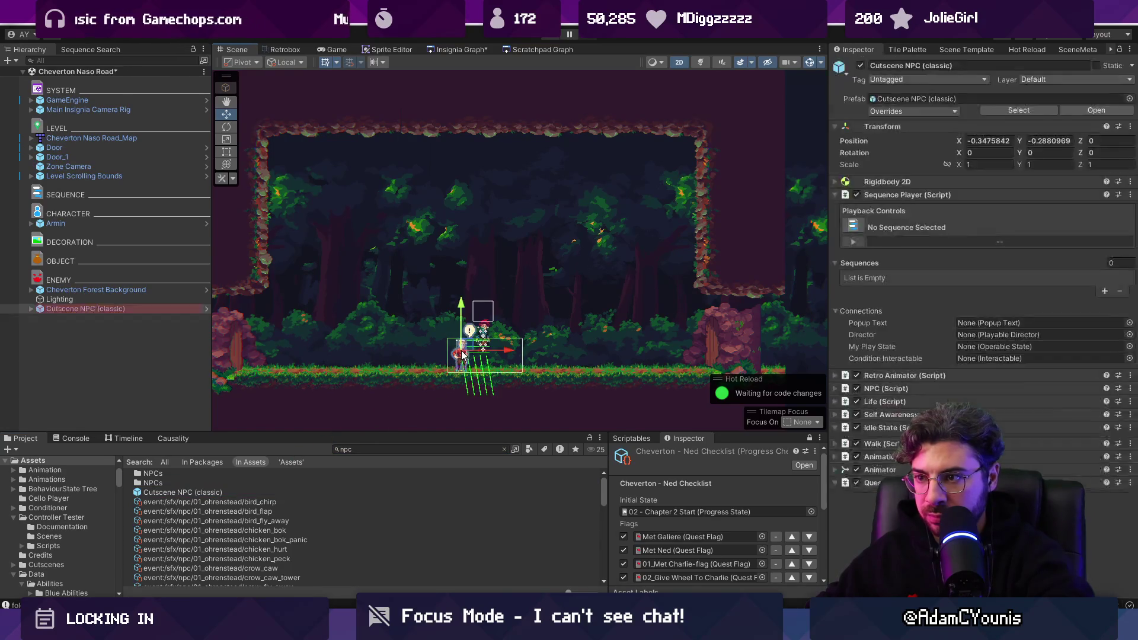
{"action": "scroll", "coordinate": [275, 524], "scroll_direction": "down", "scroll_amount": 5}
{"action": "scroll", "coordinate": [275, 523], "scroll_direction": "up", "scroll_amount": 3}
{"action": "left_click", "coordinate": [383, 450]}
{"action": "left_click", "coordinate": [384, 453]}
{"action": "type", "text": "t:prea"}
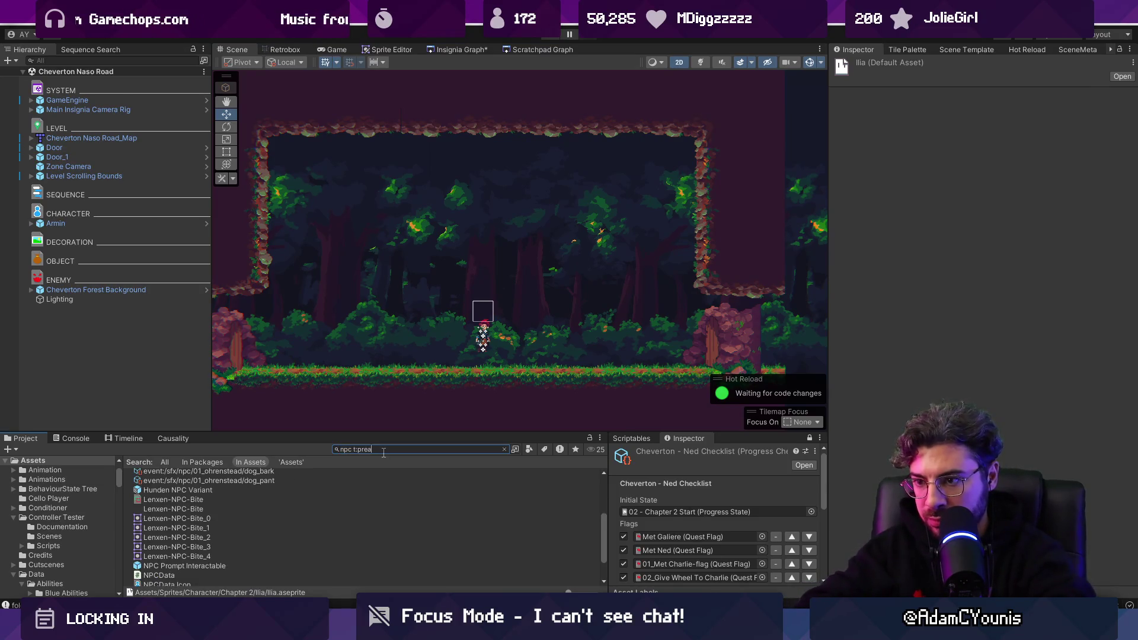
{"action": "key", "text": "BackSpace"}
{"action": "type", "text": "fab"}
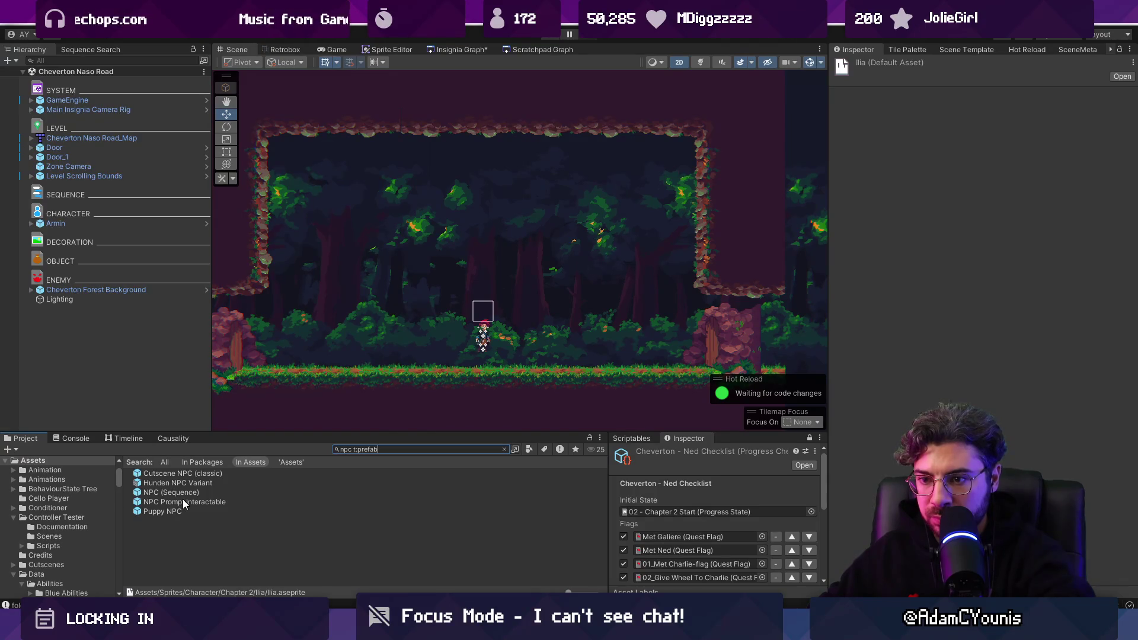
Drag the NPC (Sequence) prefab into the forest scene and expand its NPC (Script) fields
{"action": "mouse_move", "coordinate": [187, 502]}
{"action": "left_mouse_down"}
{"action": "mouse_move", "coordinate": [525, 336]}
{"action": "mouse_move", "coordinate": [180, 477]}
{"action": "mouse_move", "coordinate": [195, 491]}
{"action": "mouse_move", "coordinate": [517, 346]}
{"action": "left_mouse_up"}
{"action": "scroll", "coordinate": [516, 346], "scroll_direction": "up", "scroll_amount": 5}
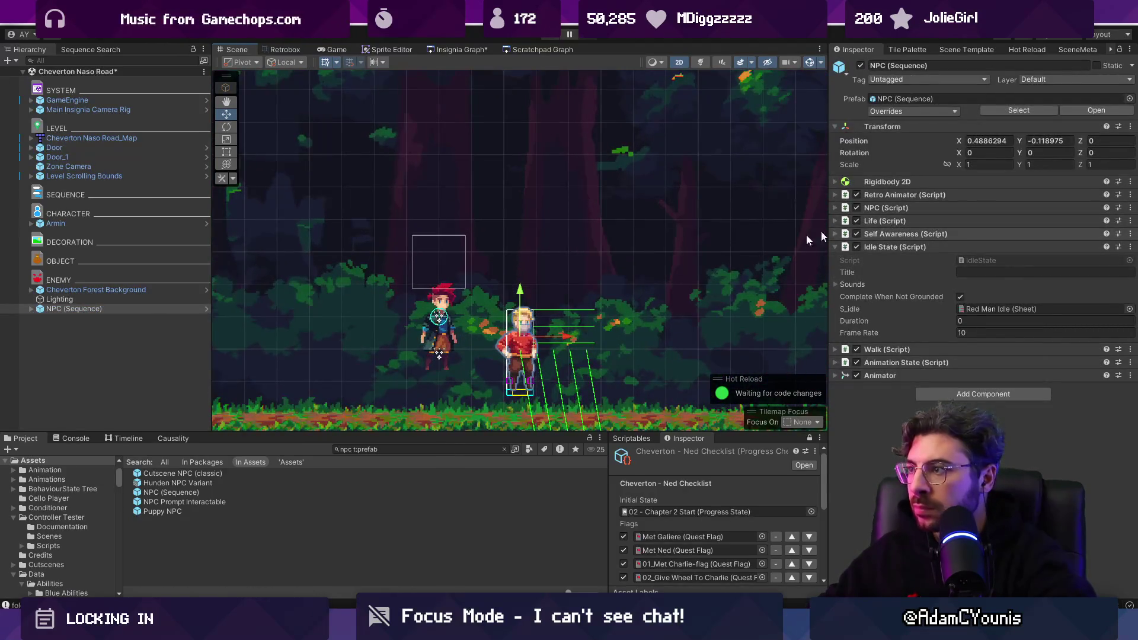
{"action": "left_click", "coordinate": [34, 308]}
{"action": "left_click", "coordinate": [31, 308]}
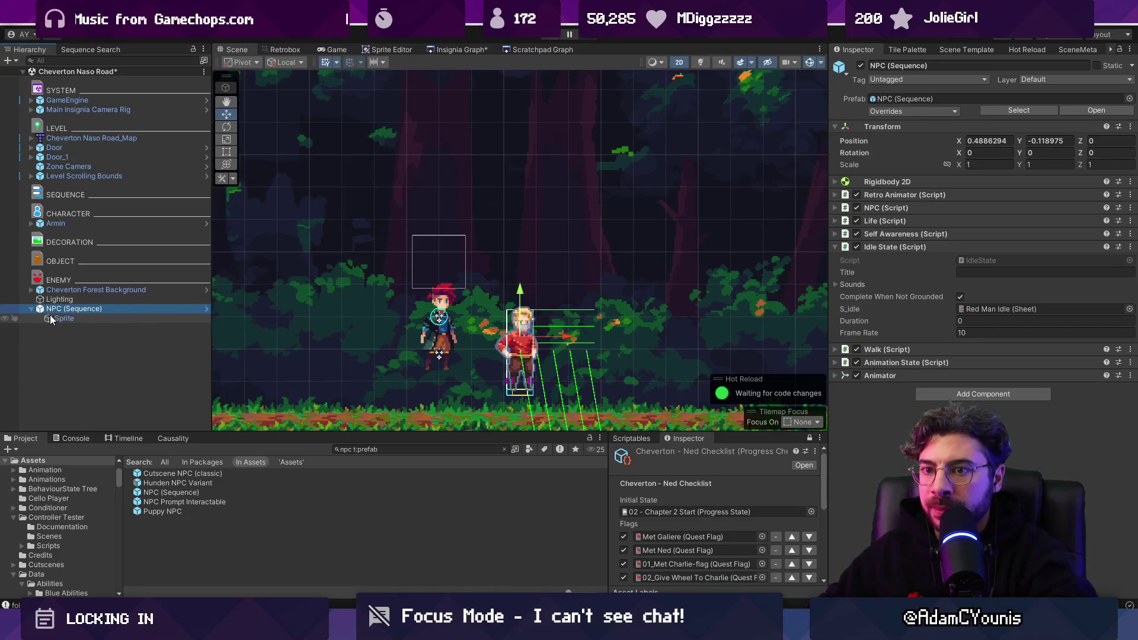
{"action": "left_click", "coordinate": [923, 208]}
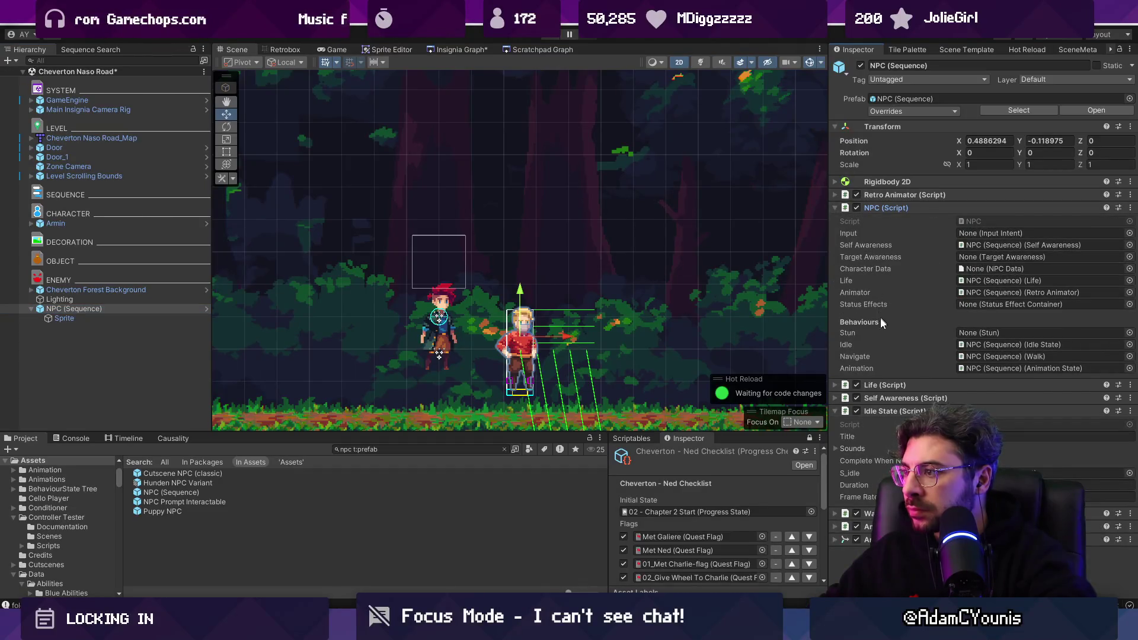
{"action": "right_click", "coordinate": [1051, 222]}
Open NPC.cs in VS Code from the NPC script reference
{"action": "left_click", "coordinate": [980, 223]}
{"action": "left_click", "coordinate": [984, 223]}
{"action": "left_click", "coordinate": [522, 212]}
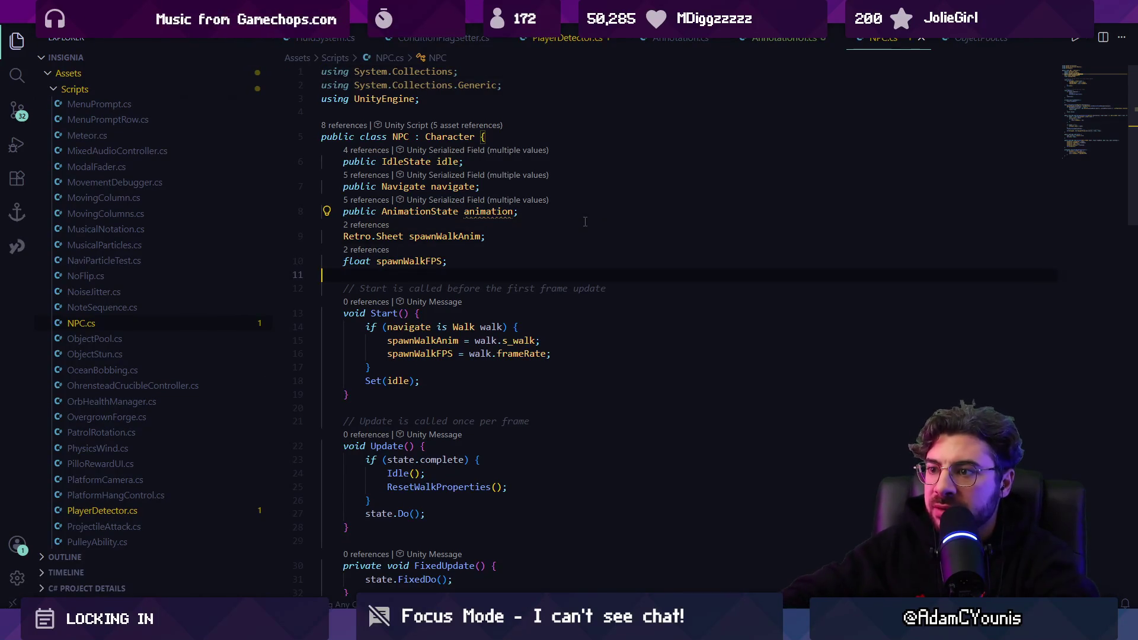
Below spawnWalkFPS, start a public field, trying 'NPCState state;' and 'Vision vision;'
{"action": "key", "text": "Down"}
{"action": "key", "text": "Down"}
{"action": "key", "text": "Return"}
{"action": "key", "text": "Return"}
{"action": "type", "text": "public"}
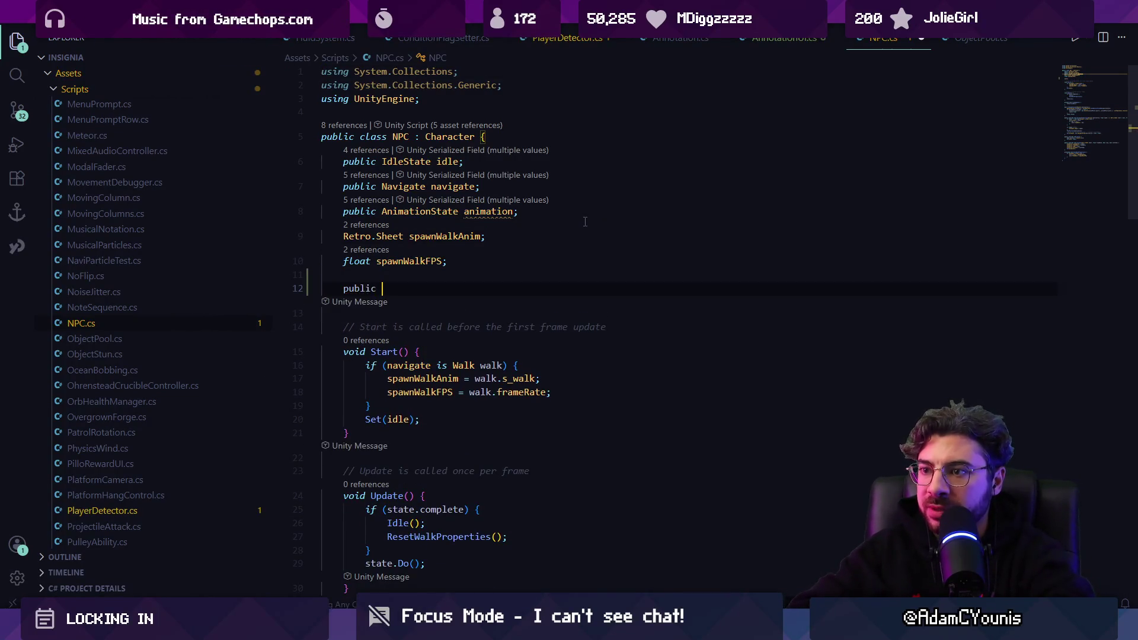
{"action": "key", "text": "Tab"}
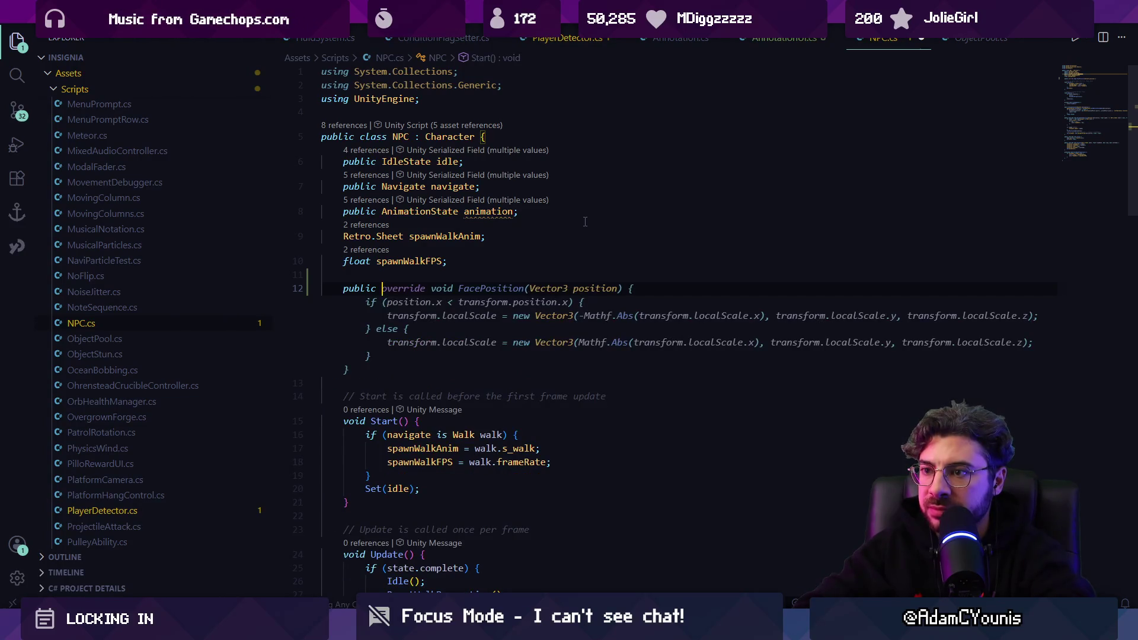
{"action": "key", "text": "ctrl+z"}
{"action": "type", "text": "NPCState state;"}
{"action": "key", "text": "shift+End"}
{"action": "key", "text": "Delete"}
{"action": "type", "text": "Vision vision;"}
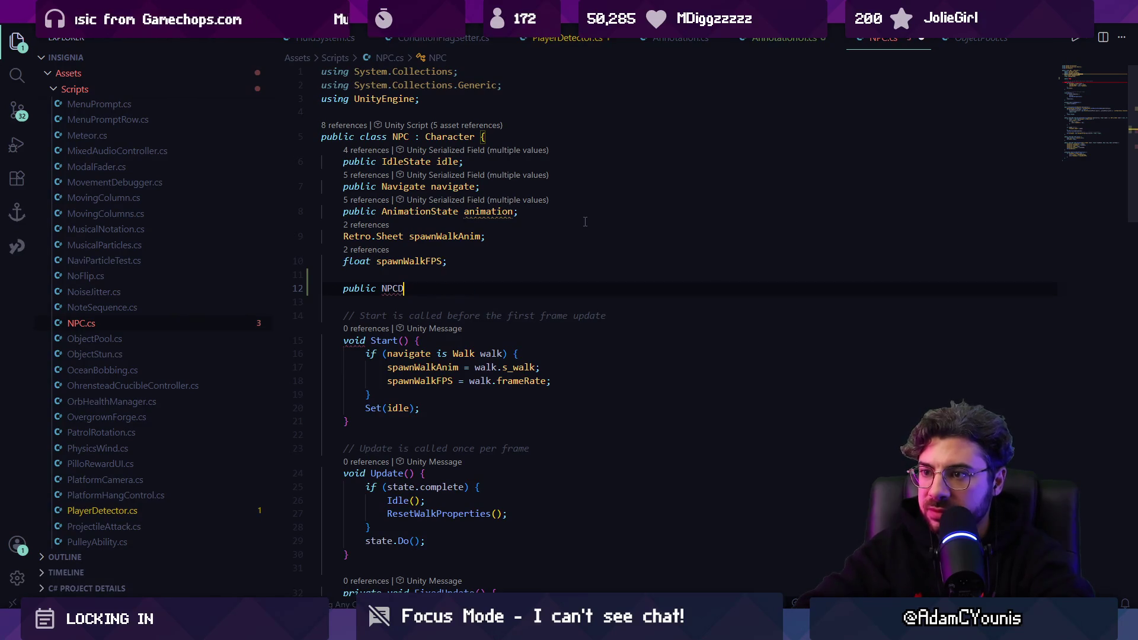
{"action": "key", "text": "BackSpace"}
{"action": "key", "text": "BackSpace"}
{"action": "key", "text": "BackSpace"}
{"action": "key", "text": "BackSpace"}
{"action": "key", "text": "BackSpace"}
{"action": "key", "text": "BackSpace"}
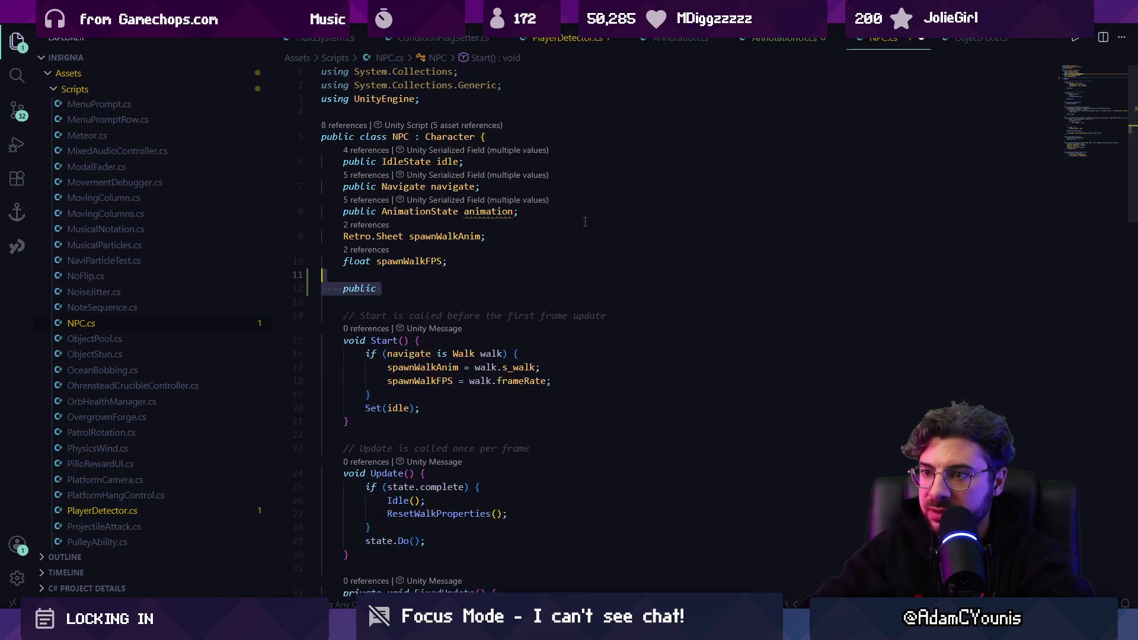
{"action": "key", "text": "alt+Tab"}
Search 'Data' and open NPCData.cs to review its s_idle sheet field
{"action": "left_click", "coordinate": [409, 448]}
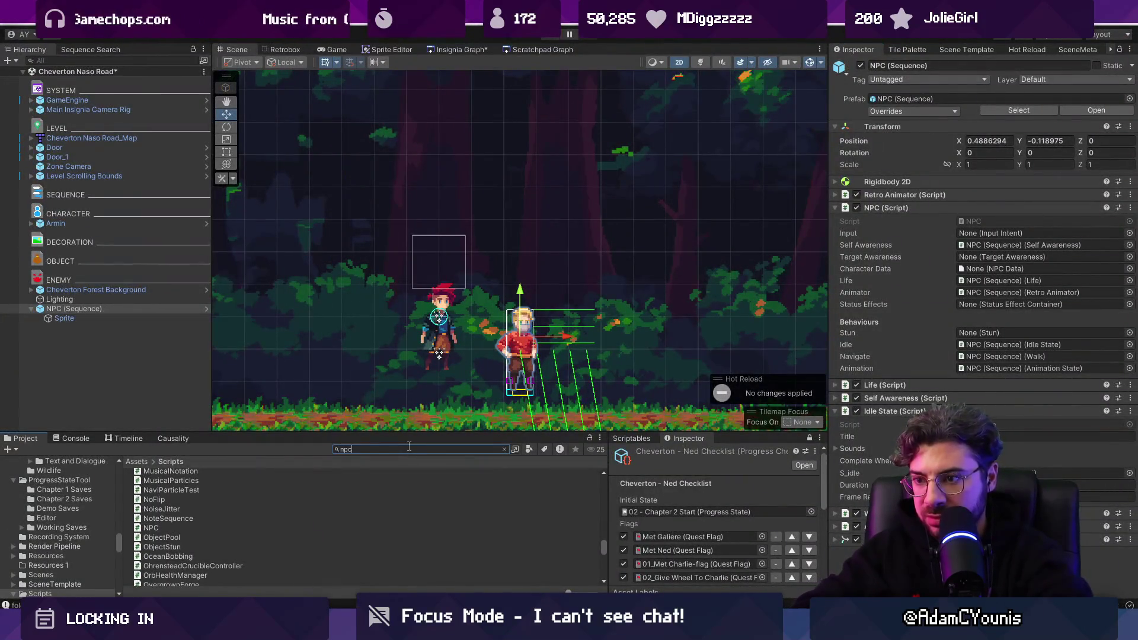
{"action": "type", "text": "Data"}
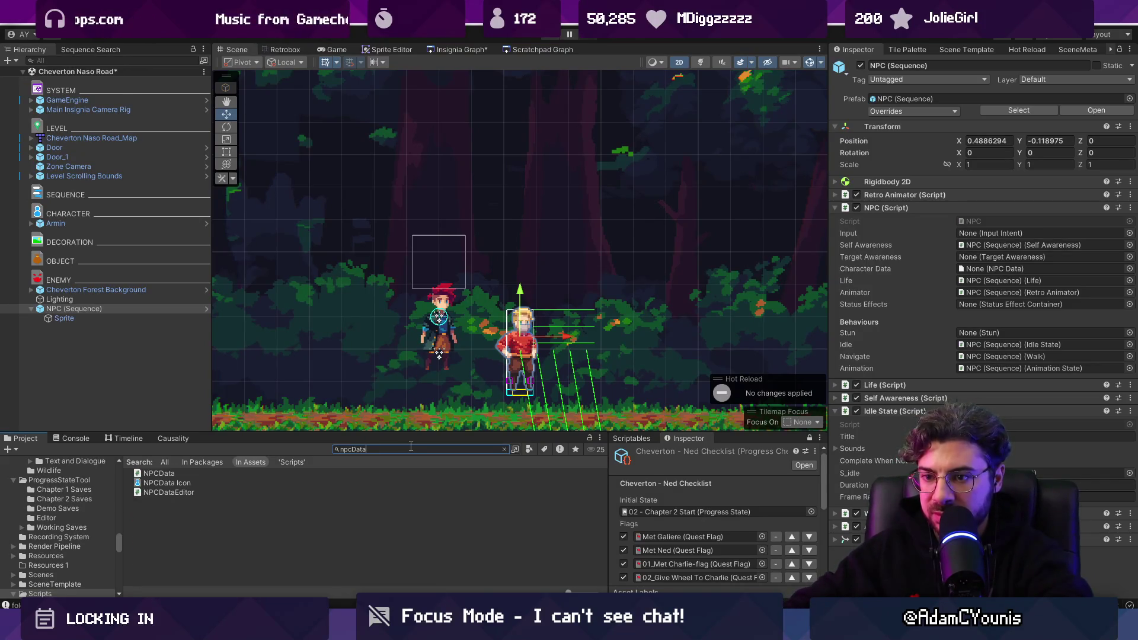
{"action": "left_click", "coordinate": [382, 472]}
{"action": "double_click", "coordinate": [377, 472]}
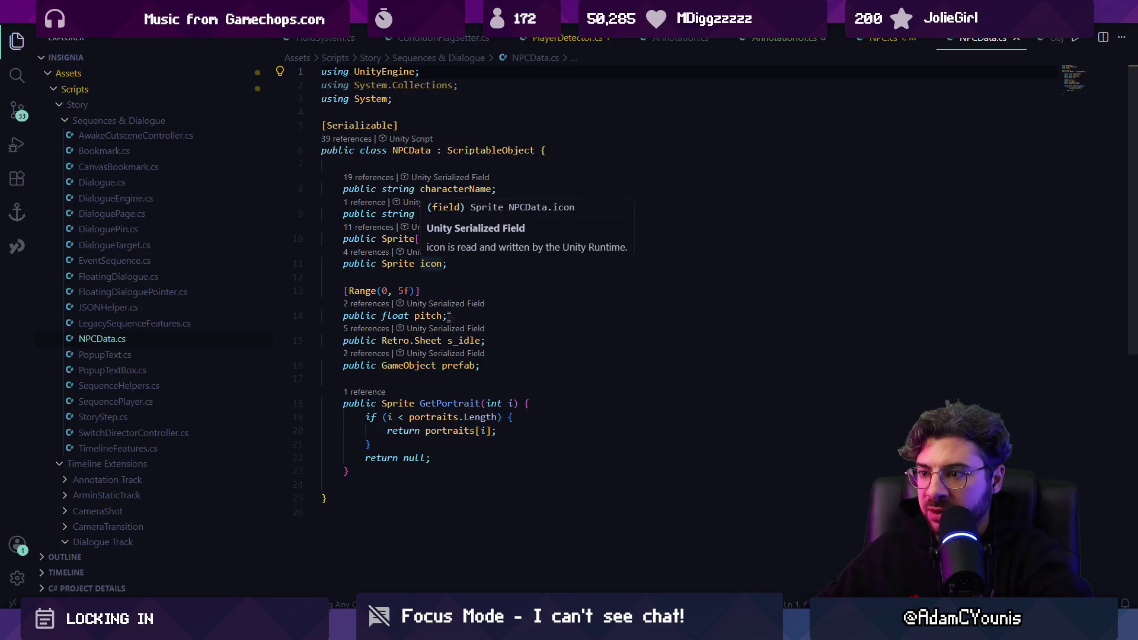
{"action": "left_click", "coordinate": [476, 340]}
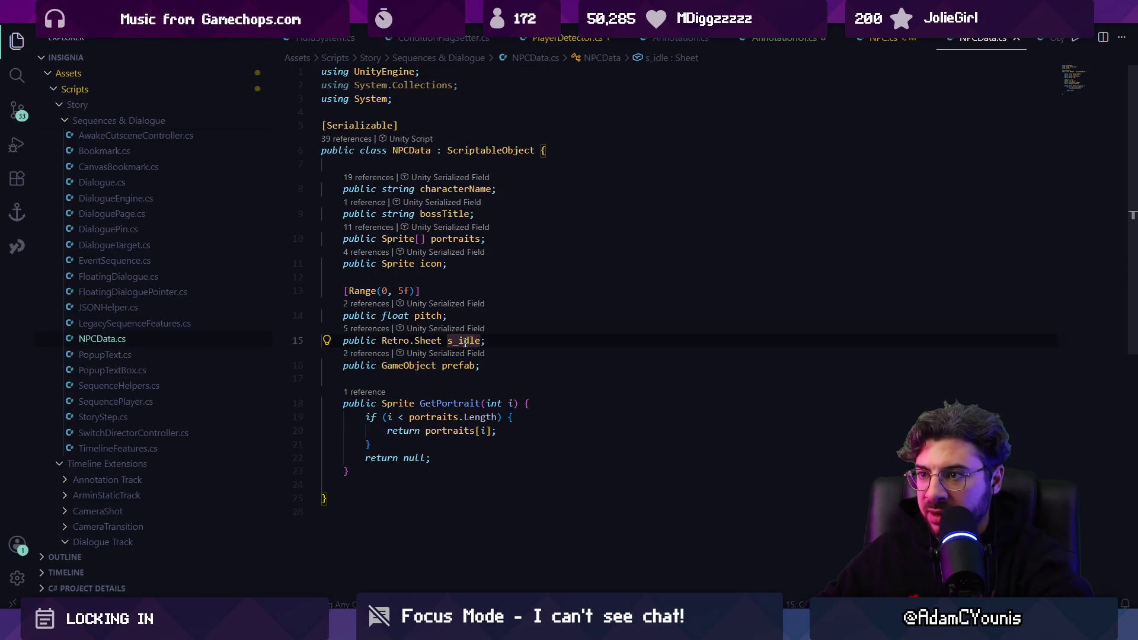
{"action": "left_click", "coordinate": [379, 608]}
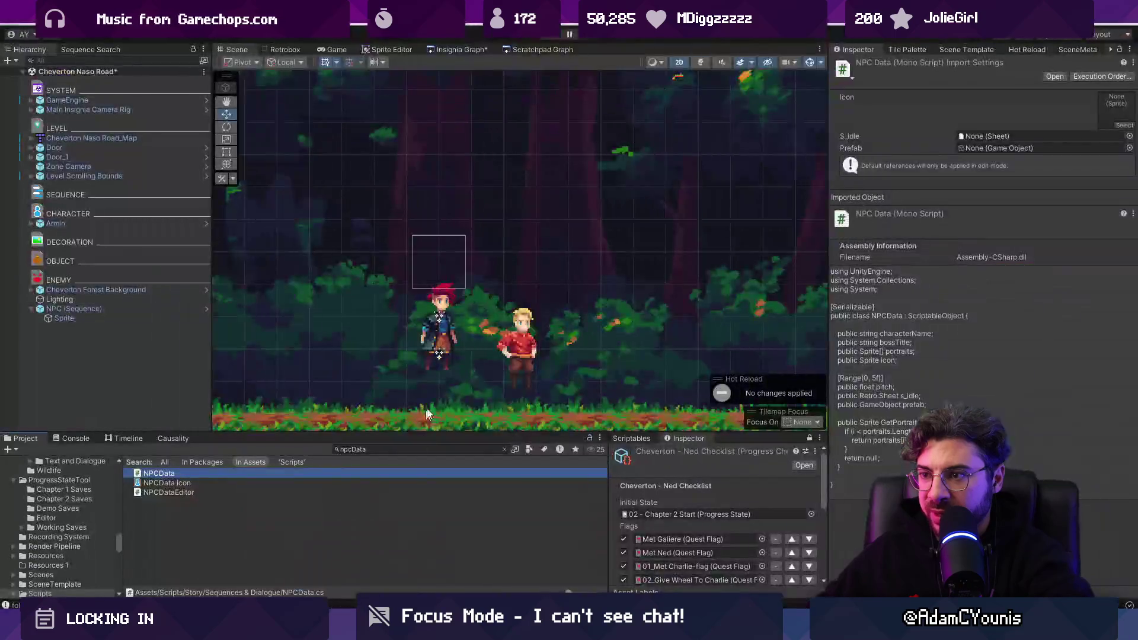
Select the NPC in the scene and search its NPC.cs script for data references
{"action": "left_click", "coordinate": [513, 348]}
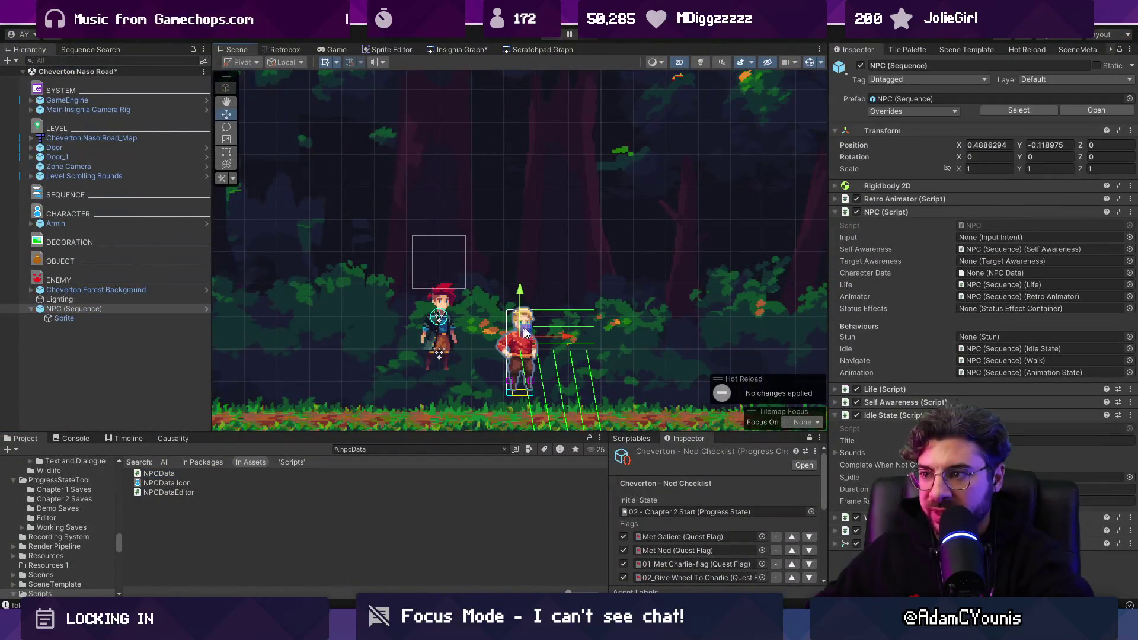
{"action": "double_click", "coordinate": [1052, 225]}
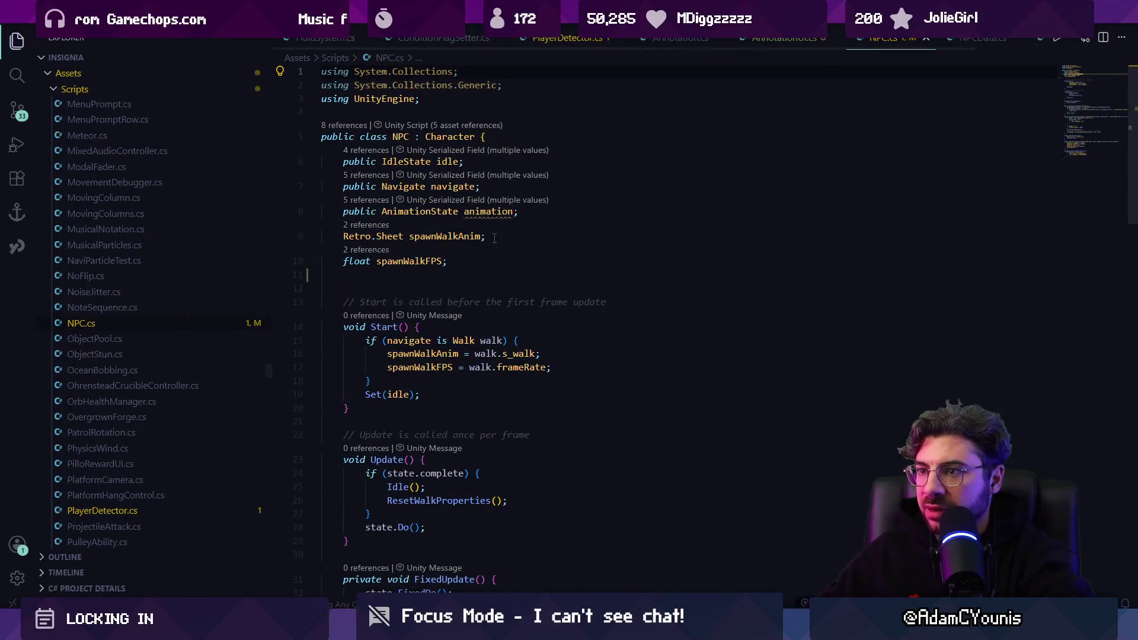
{"action": "key", "text": "ctrl+f"}
{"action": "type", "text": "daa"}
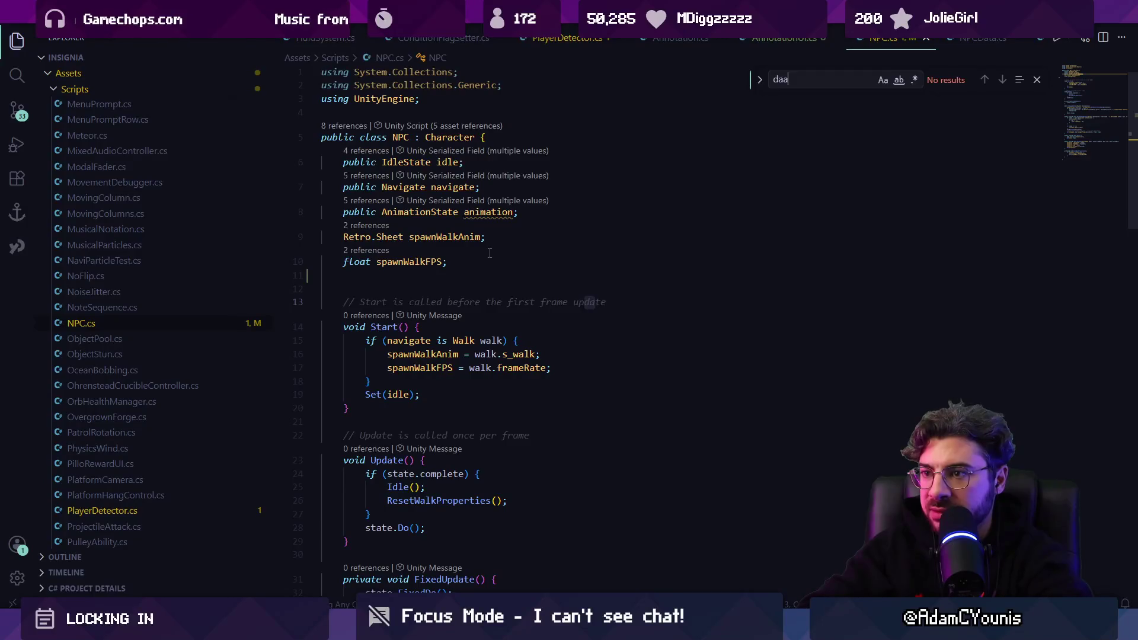
{"action": "key", "text": "Escape"}
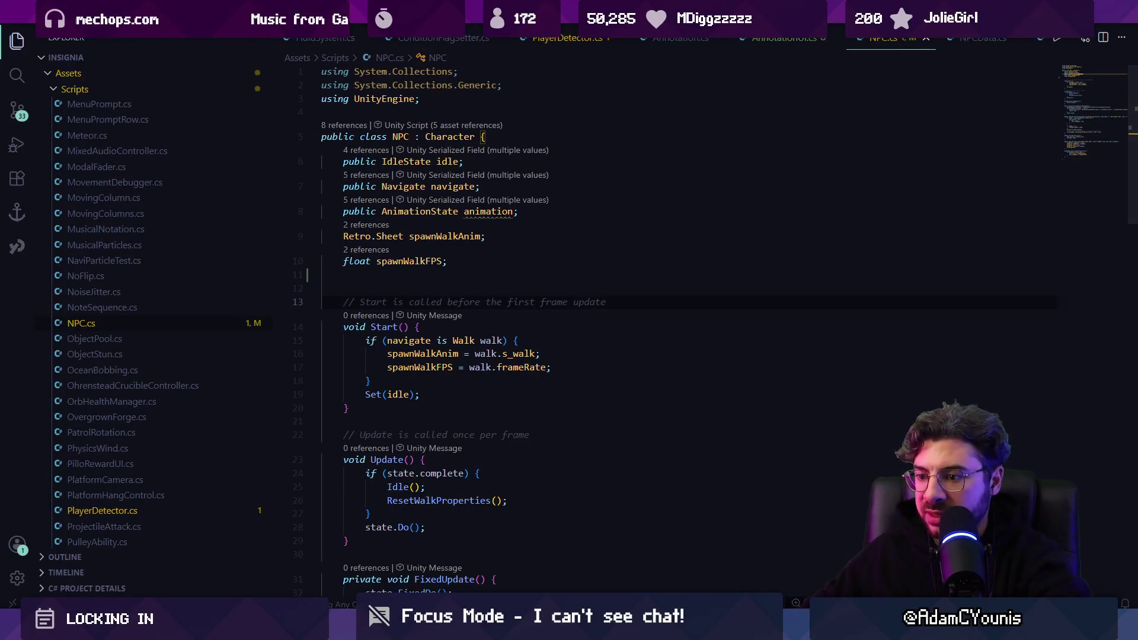
{"action": "key", "text": "alt+Tab"}
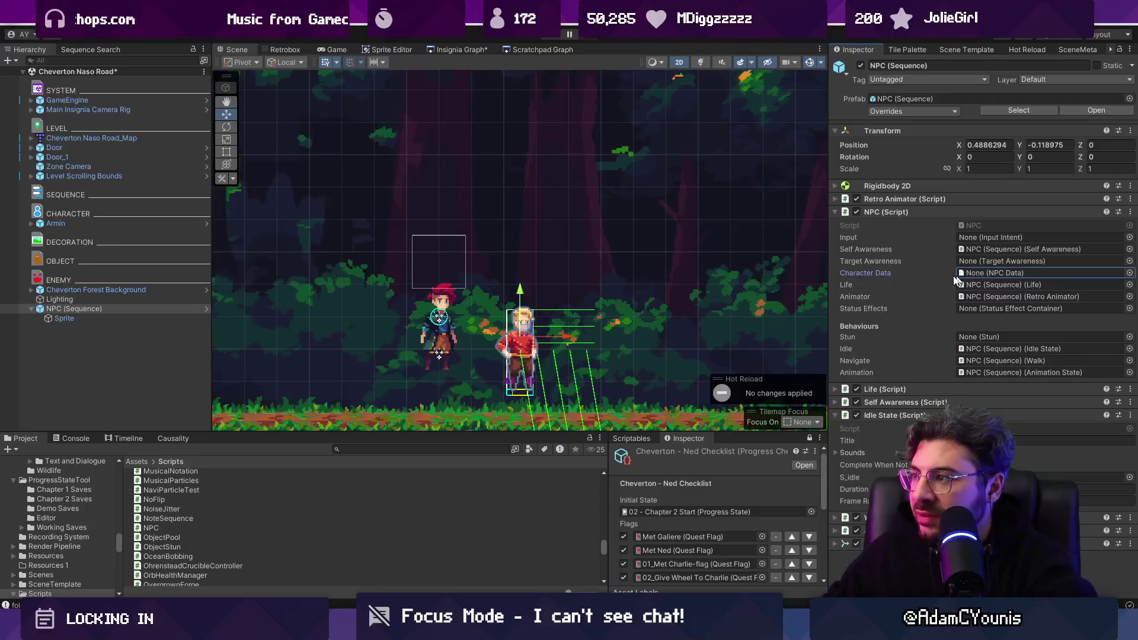
Reopen NPC.cs, find 'character', then open the picker for the NPC's Character Data slot
{"action": "left_click", "coordinate": [978, 226]}
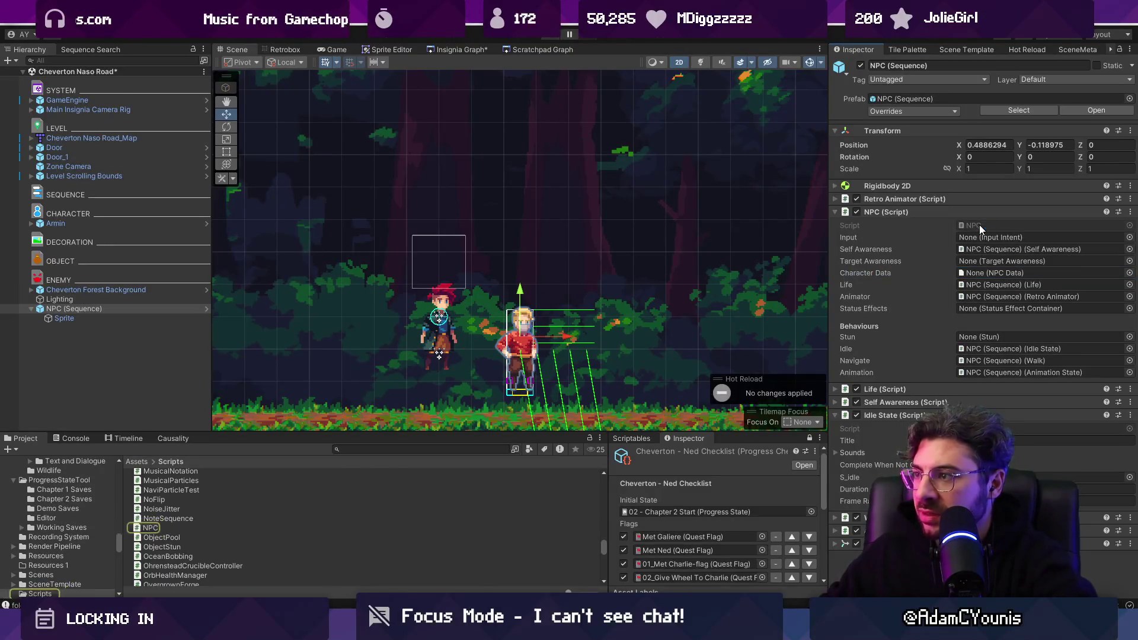
{"action": "double_click", "coordinate": [979, 225]}
{"action": "key", "text": "ctrl+f"}
{"action": "type", "text": "character"}
{"action": "key", "text": "Escape"}
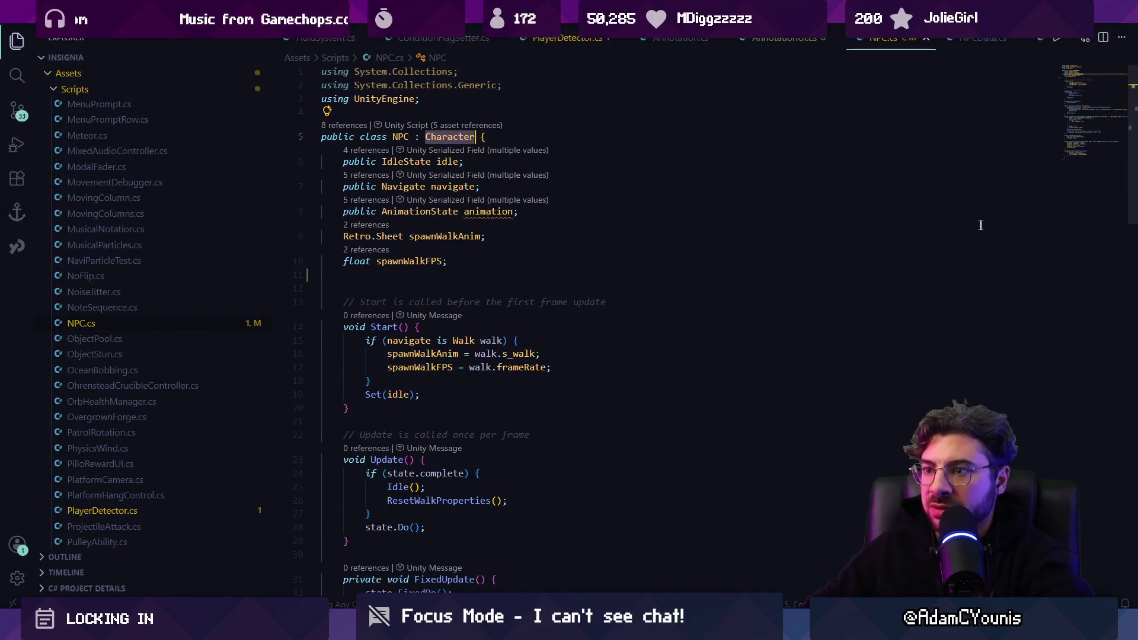
{"action": "key", "text": "alt+Tab"}
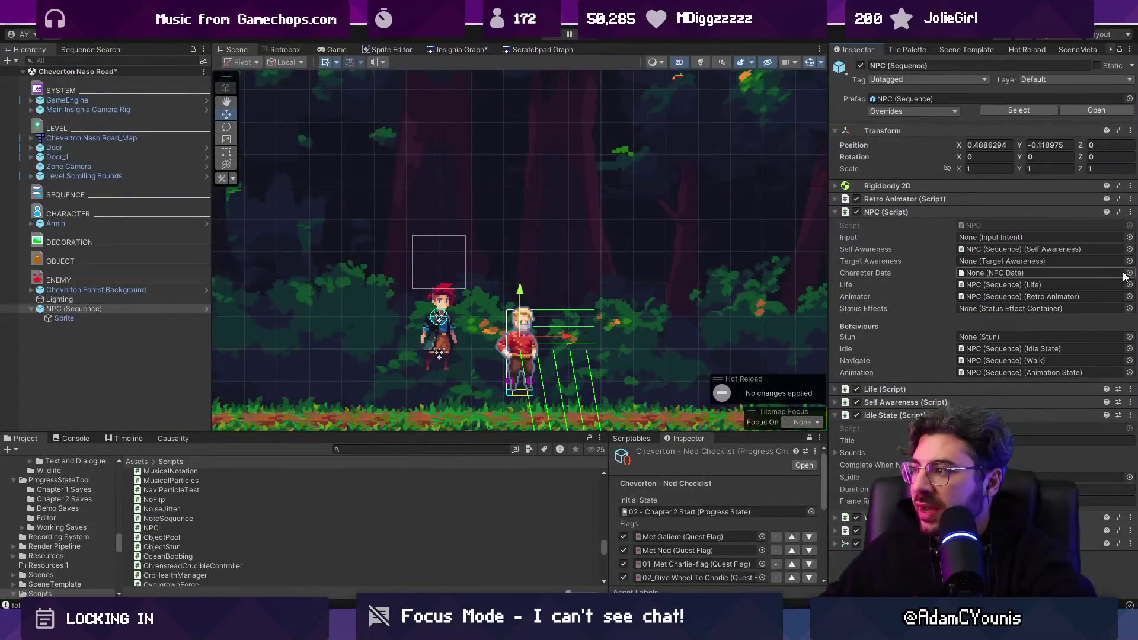
{"action": "left_click", "coordinate": [1130, 274]}
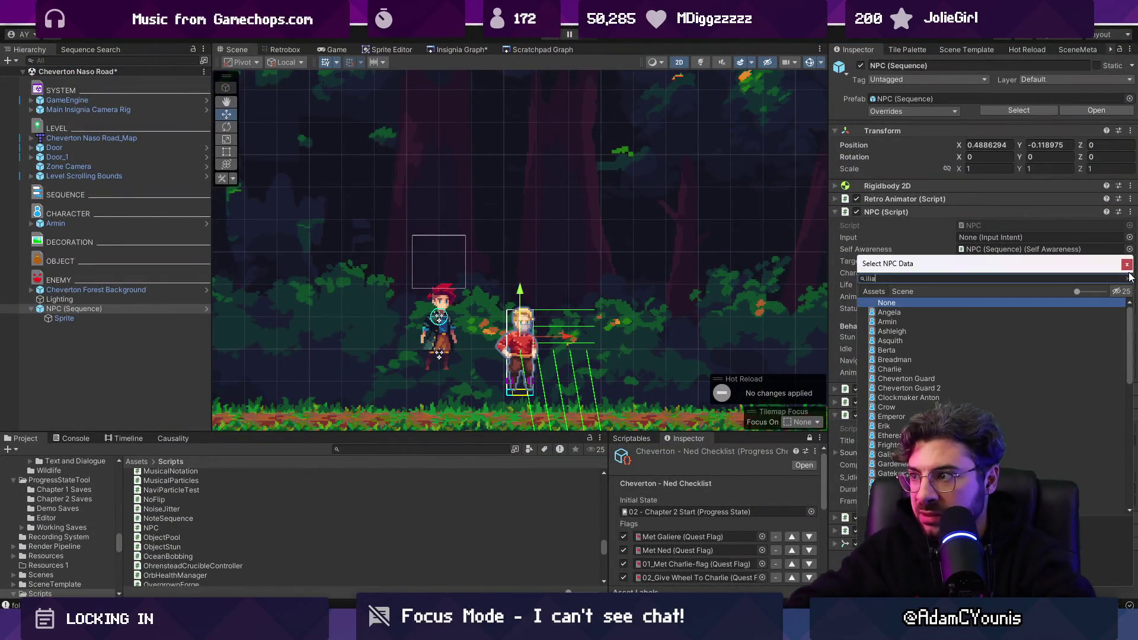
Assign Ilia as the NPC's Character Data, exit play mode and open NPC.cs
{"action": "type", "text": "ilia"}
{"action": "key", "text": "Return"}
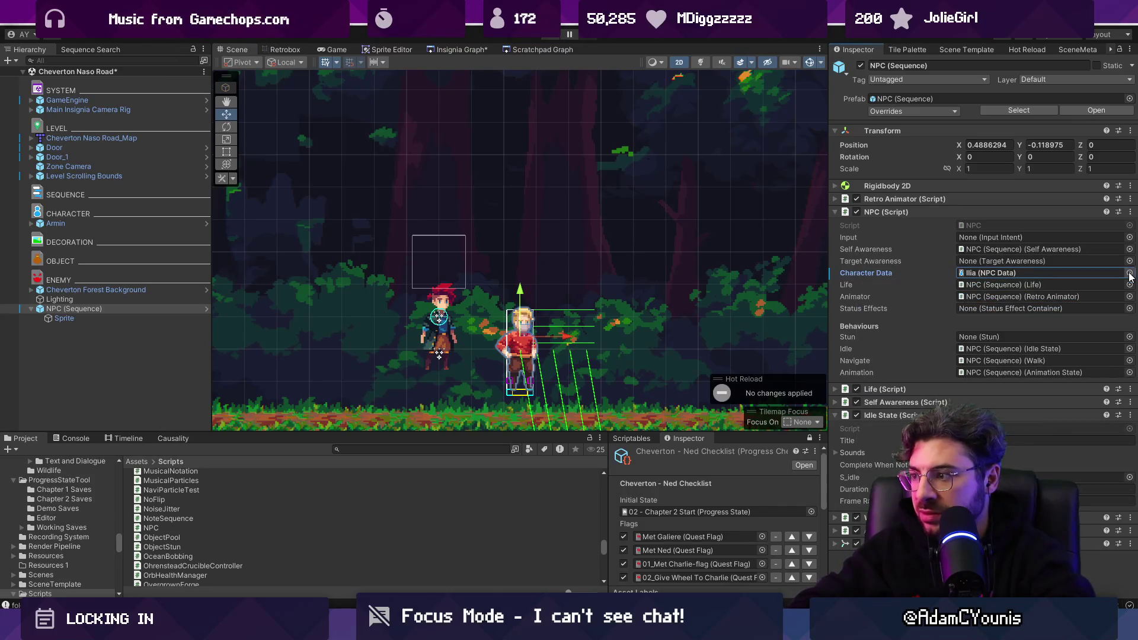
{"action": "left_click", "coordinate": [1130, 212]}
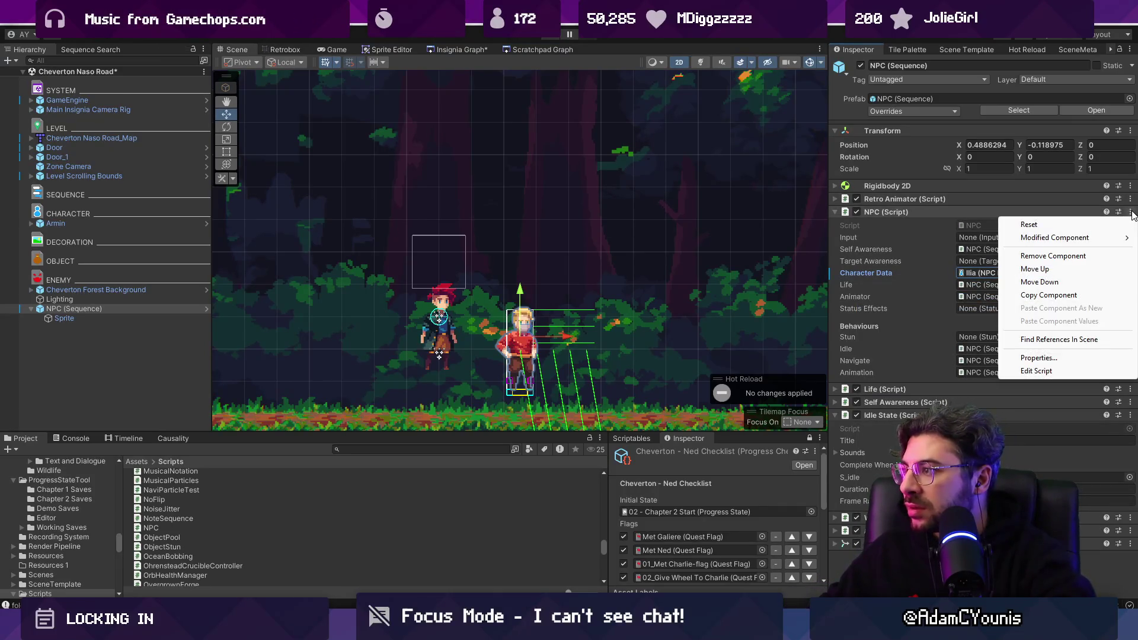
{"action": "left_click", "coordinate": [1124, 237]}
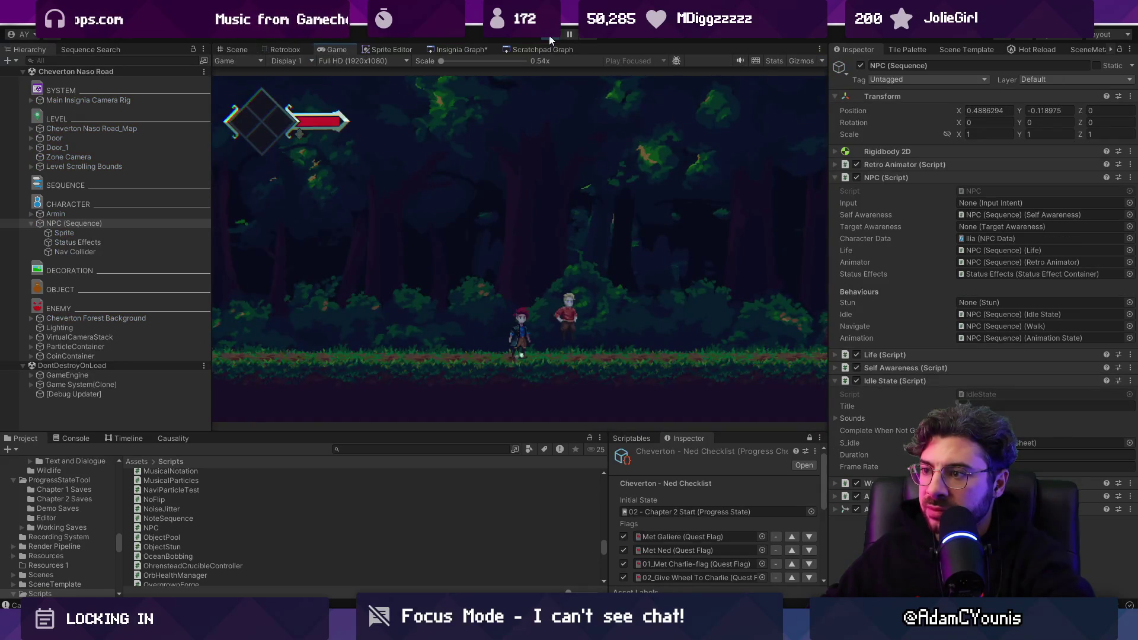
{"action": "left_click", "coordinate": [550, 37]}
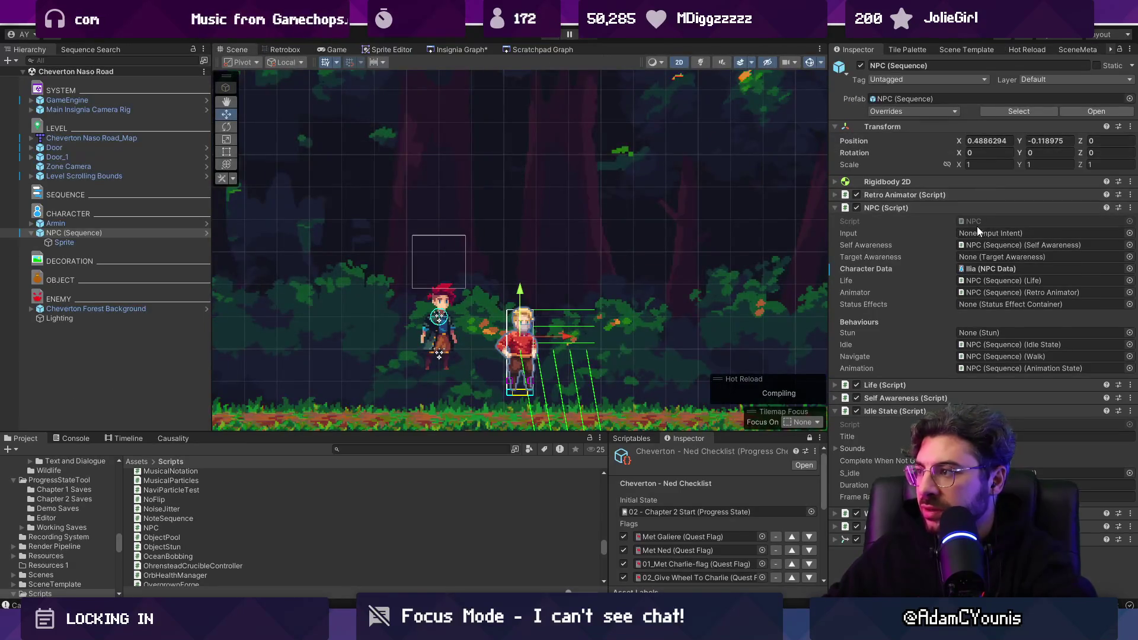
{"action": "double_click", "coordinate": [976, 222]}
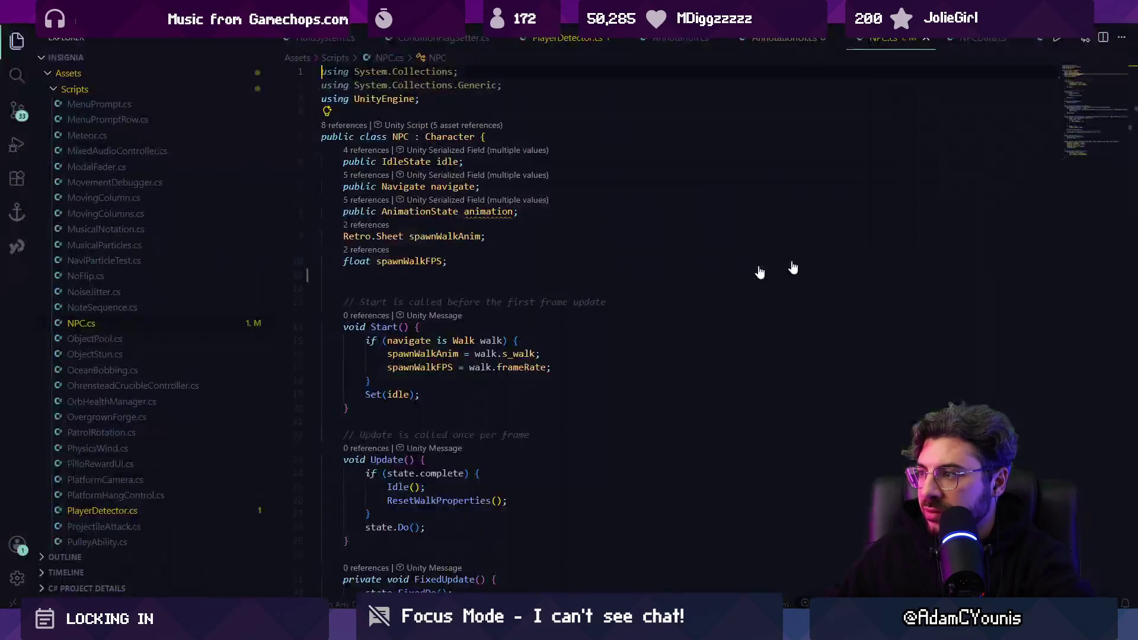
Add a void OnValidate() method at the end of NPC with a comment about assigning the idle sprite
{"action": "scroll", "coordinate": [473, 297], "scroll_direction": "up", "scroll_amount": 3}
{"action": "scroll", "coordinate": [457, 312], "scroll_direction": "down", "scroll_amount": 10}
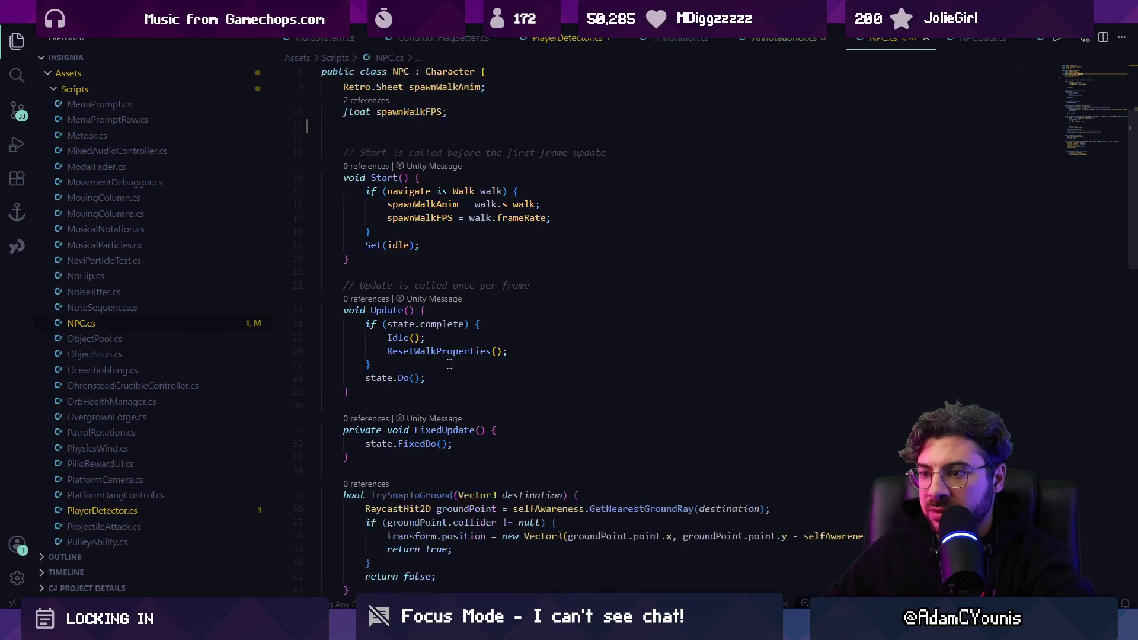
{"action": "scroll", "coordinate": [475, 341], "scroll_direction": "down", "scroll_amount": 10}
{"action": "scroll", "coordinate": [475, 332], "scroll_direction": "up", "scroll_amount": 3}
{"action": "left_click", "coordinate": [476, 321]}
{"action": "key", "text": "Return"}
{"action": "type", "text": "void O"}
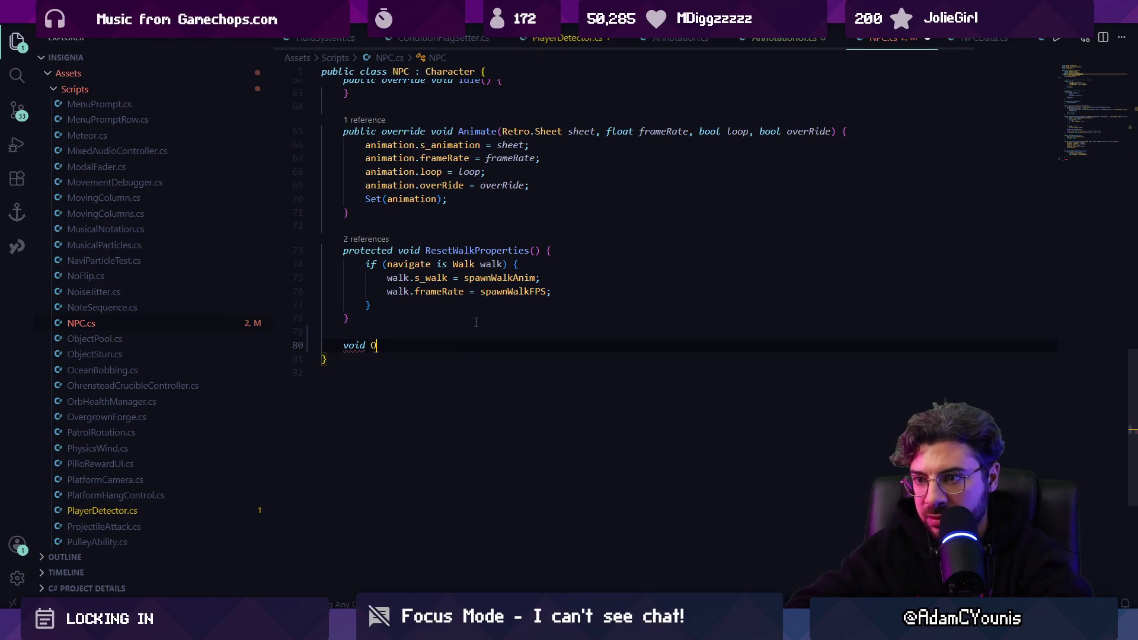
{"action": "type", "text": "nValidate() {"}
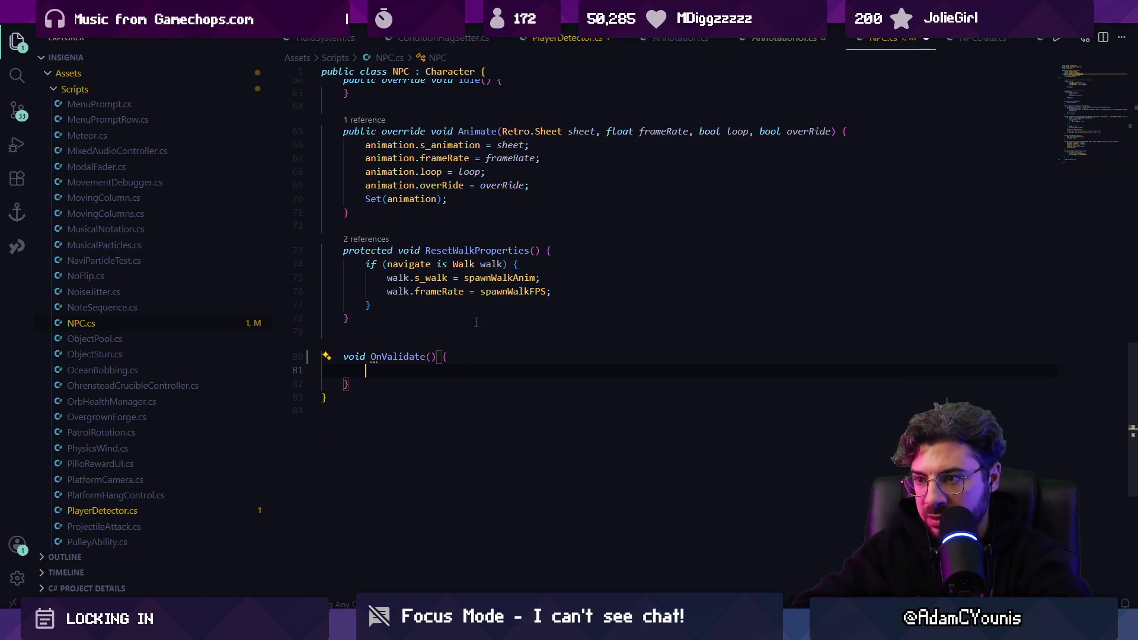
{"action": "key", "text": "Return"}
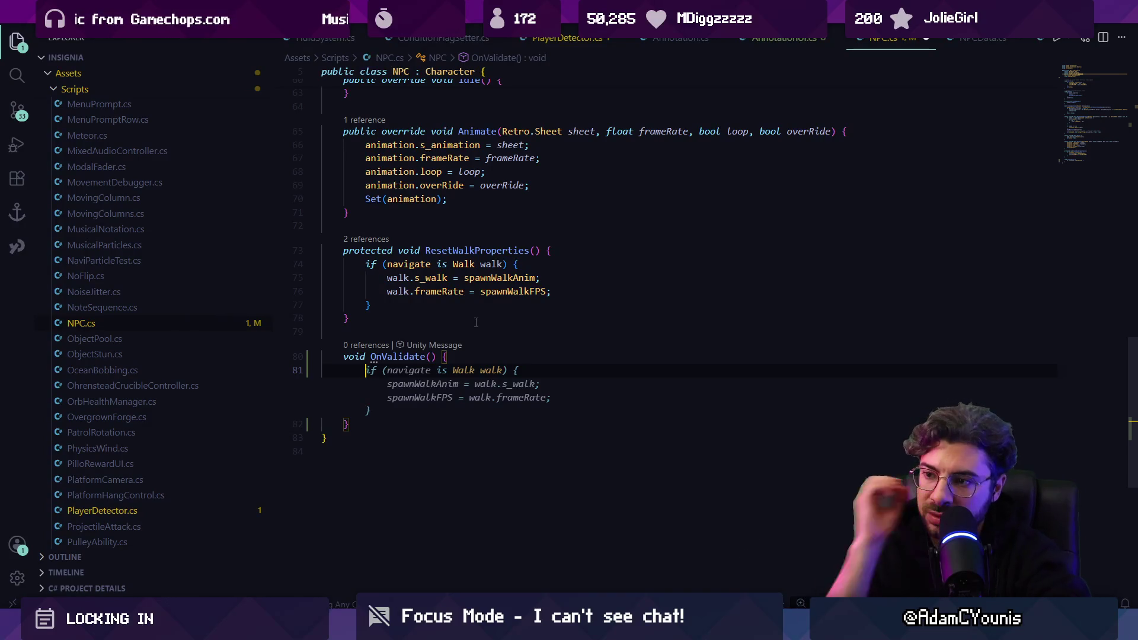
{"action": "type", "text": "/"}
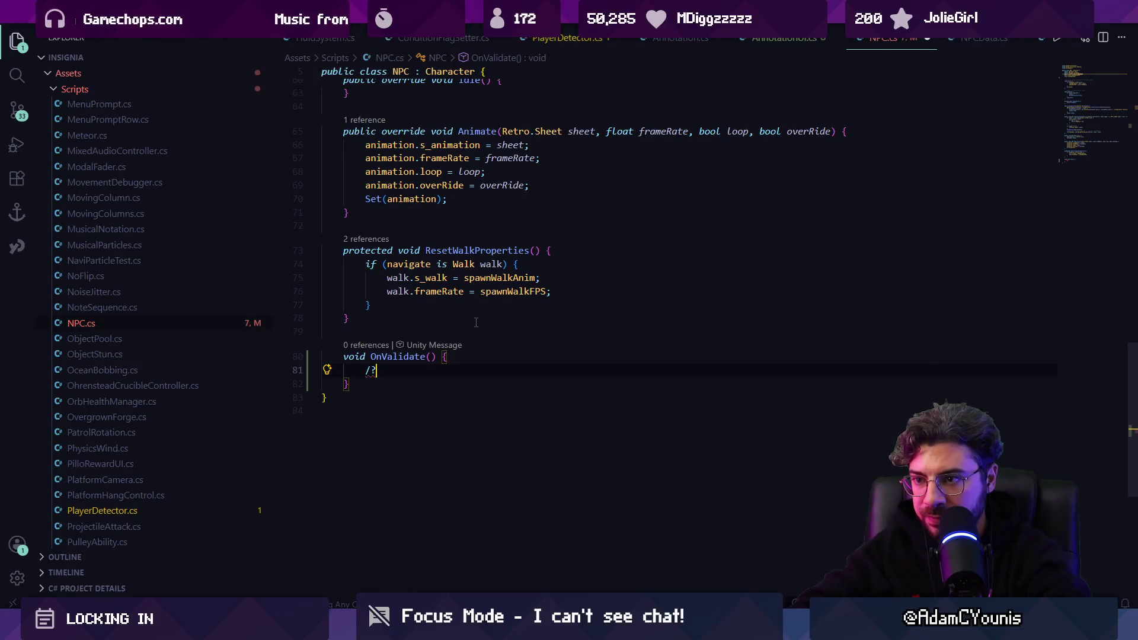
{"action": "key", "text": "BackSpace"}
{"action": "key", "text": "BackSpace"}
{"action": "type", "text": "/assi"}
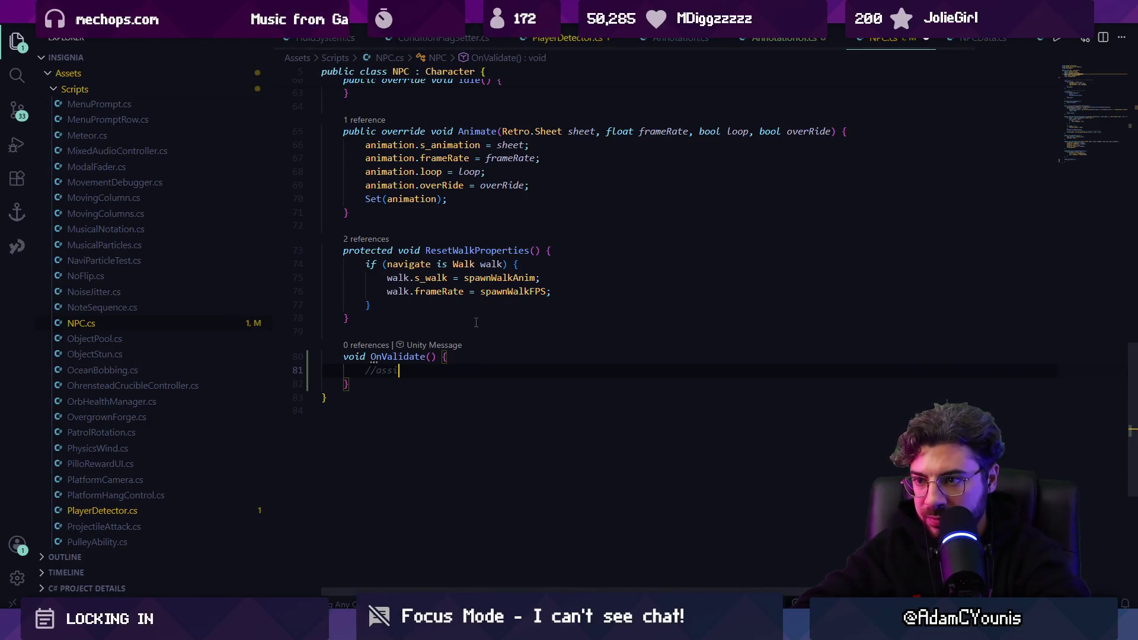
{"action": "type", "text": "to the NPCData idle"}
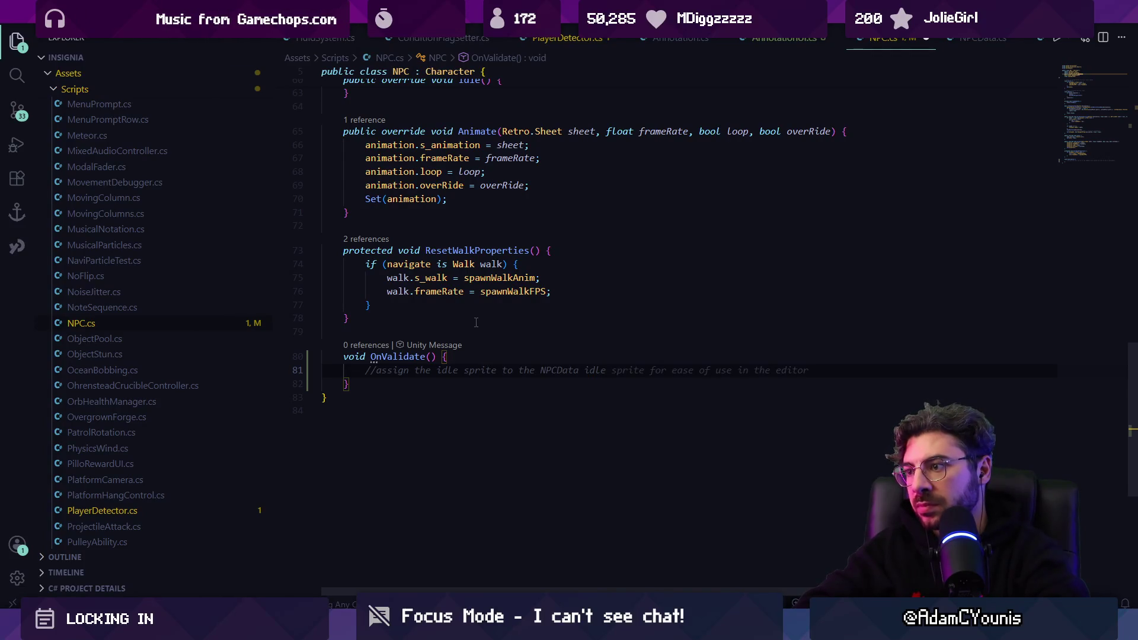
Delete the draft OnValidate method and start a new comment about the idle function from NPCData
{"action": "key", "text": "Down"}
{"action": "key", "text": "shift+Up"}
{"action": "key", "text": "shift+Up"}
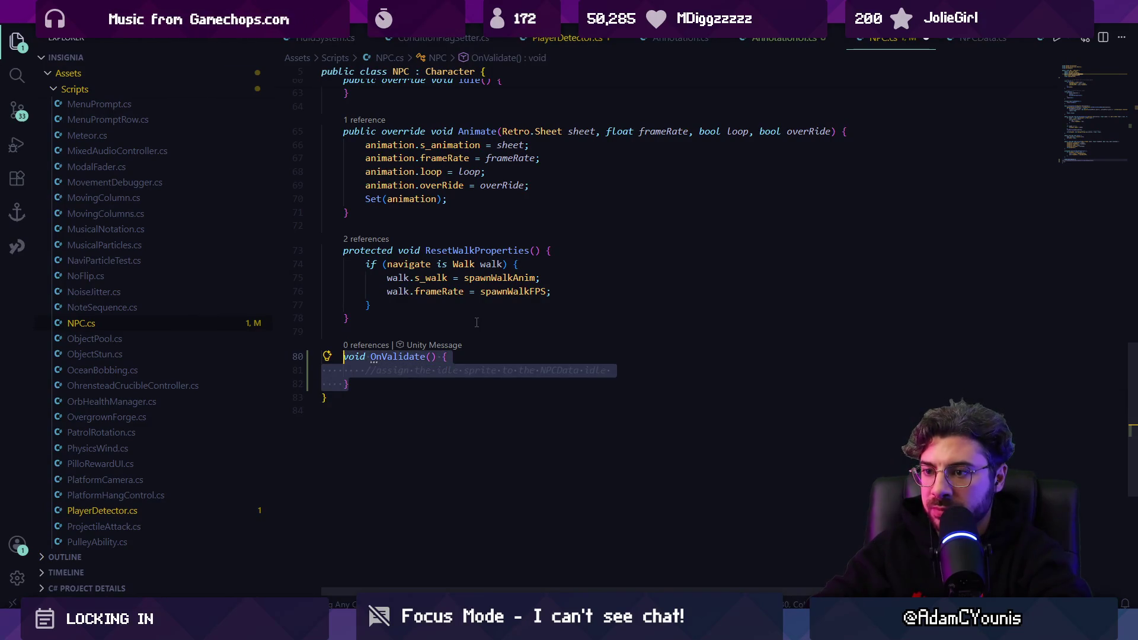
{"action": "key", "text": "BackSpace"}
{"action": "type", "text": "//menu"}
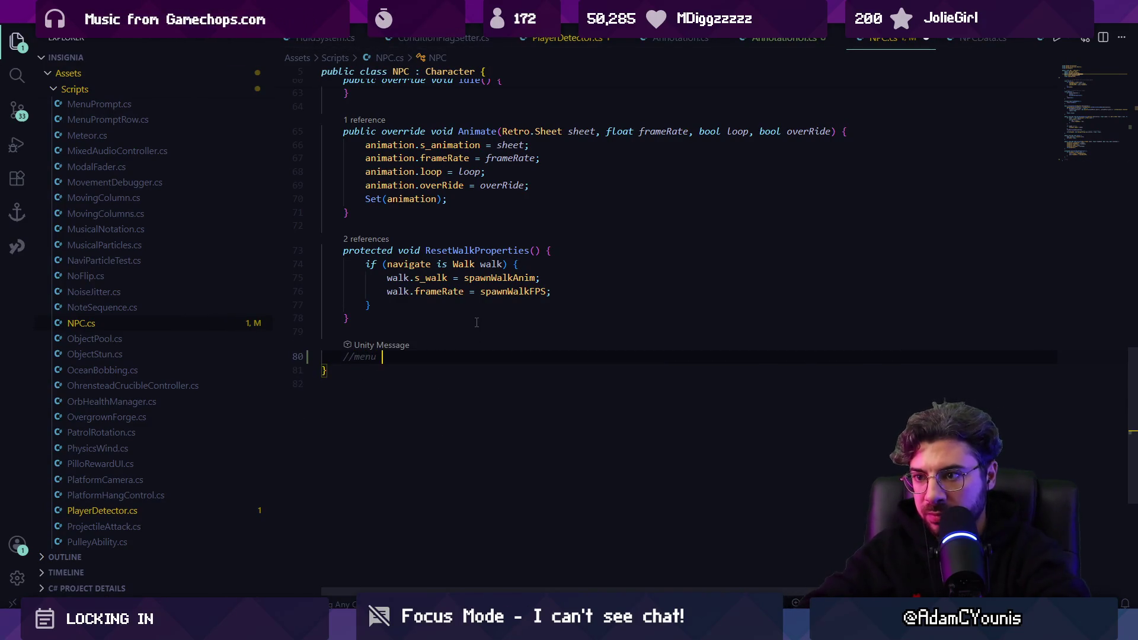
{"action": "type", "text": "function to assign"}
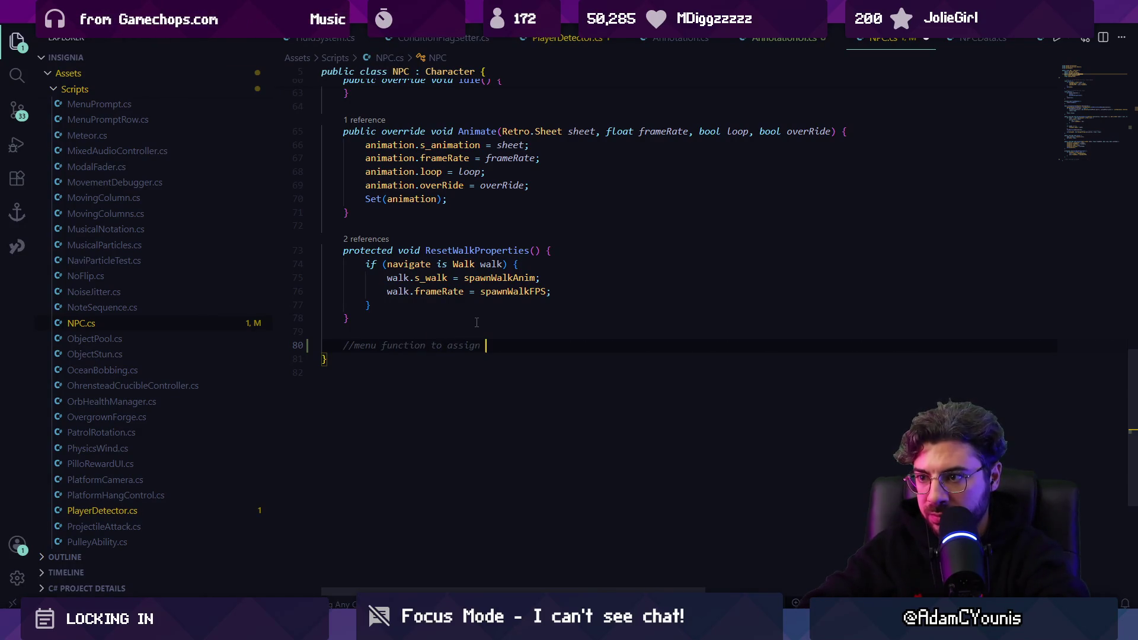
{"action": "type", "text": "idle"}
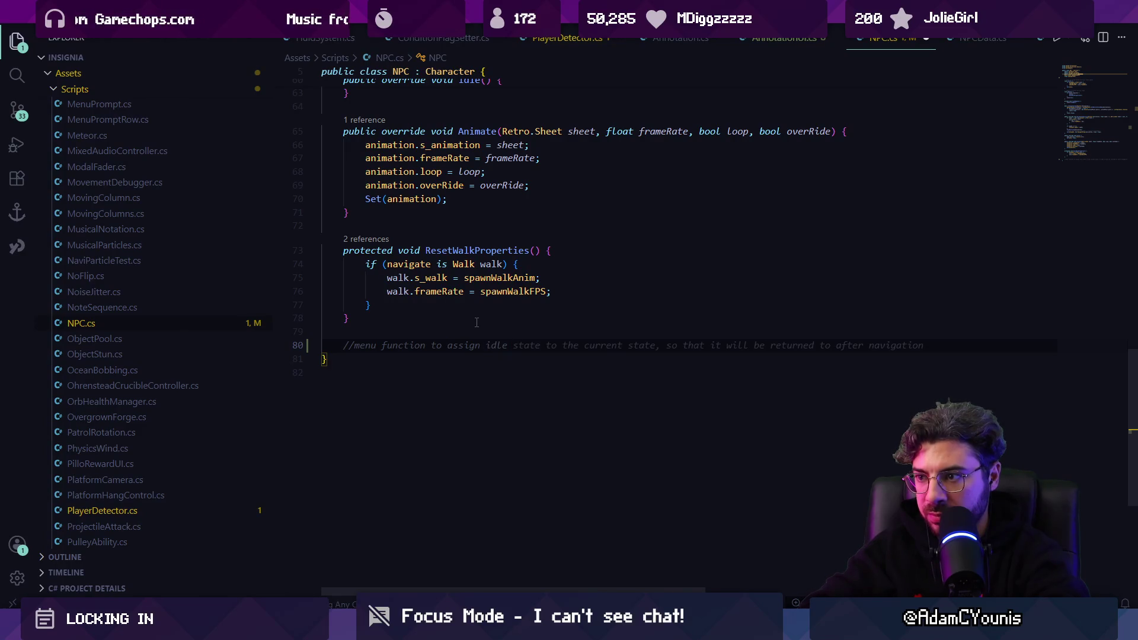
{"action": "type", "text": "from NPCData and"}
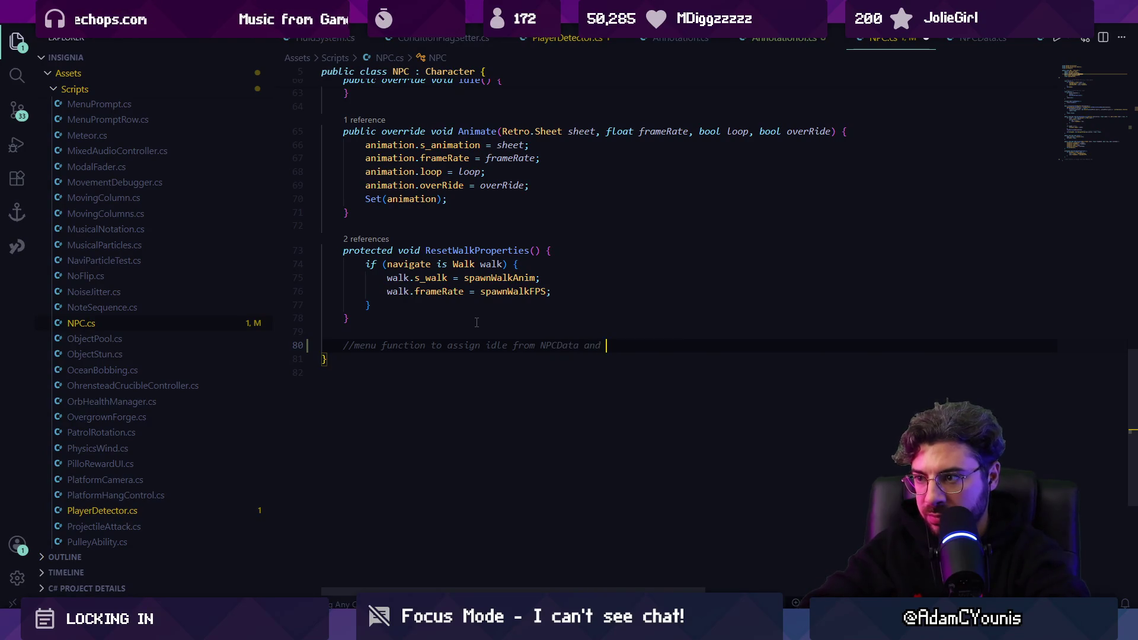
{"action": "type", "text": "te"}
Add a SetIdleFromData method with a [ContextMenu("Set Idle From Data")] attribute
{"action": "key", "text": "Return"}
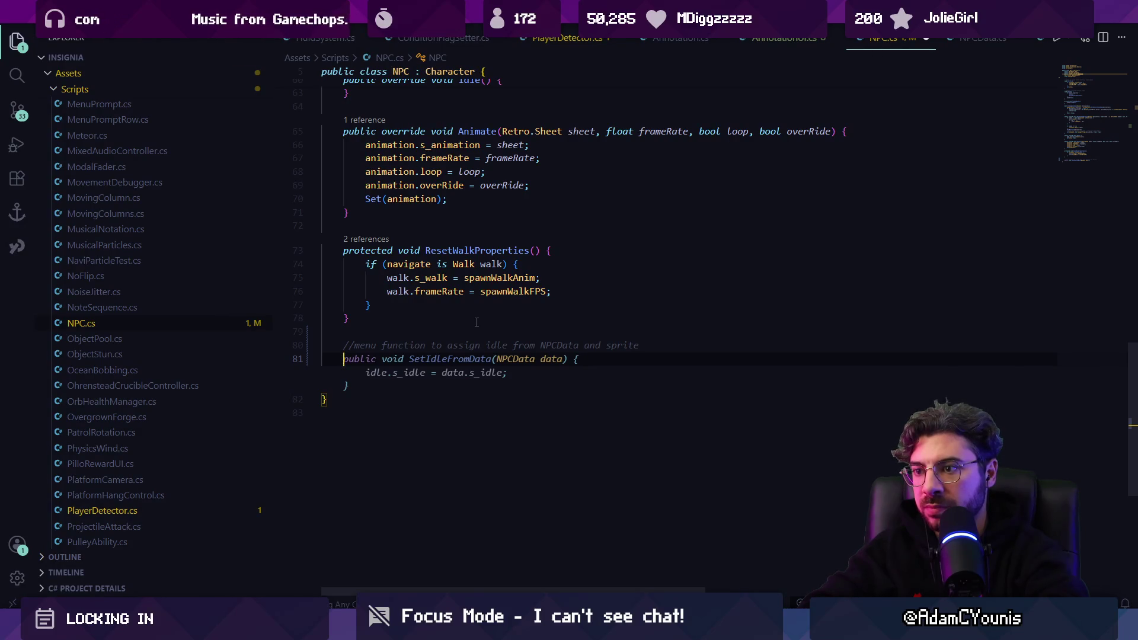
{"action": "key", "text": "Tab"}
{"action": "key", "text": "Return"}
{"action": "key", "text": "Up"}
{"action": "type", "text": "["}
{"action": "key", "text": "Tab"}
{"action": "key", "text": "Tab"}
{"action": "key", "text": "Tab"}
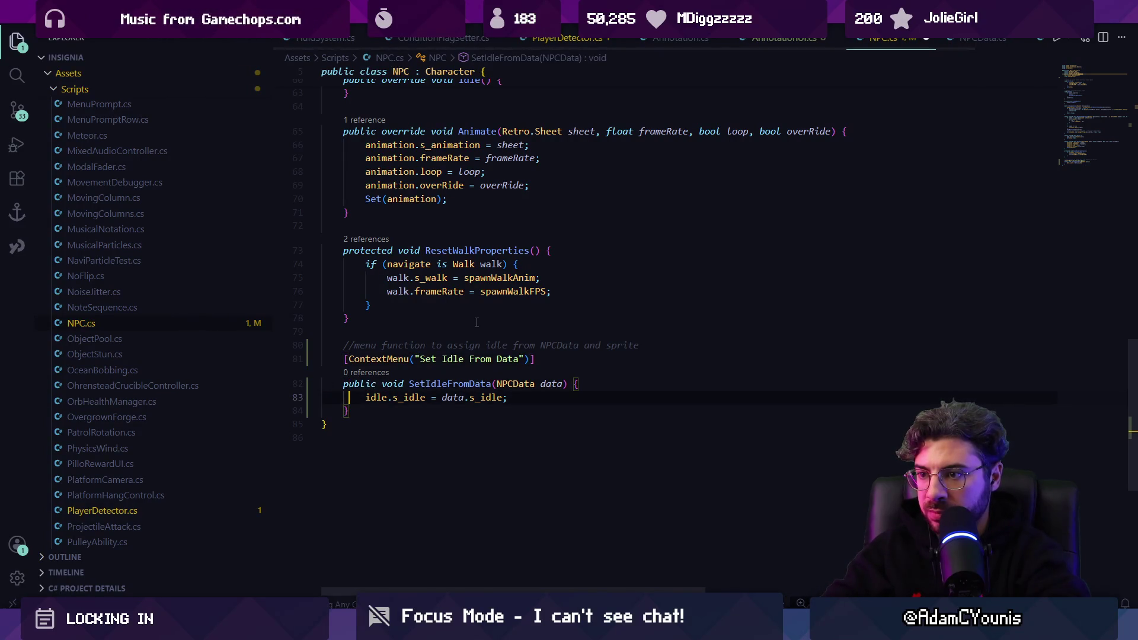
Remove the method's NPCData parameter and delete the old idle assignment line
{"action": "key", "text": "Up"}
{"action": "key", "text": "ctrl+Right"}
{"action": "key", "text": "ctrl+Right"}
{"action": "key", "text": "ctrl+Right"}
{"action": "key", "text": "ctrl+Left"}
{"action": "key", "text": "ctrl+Left"}
{"action": "key", "text": "ctrl+shift+Left"}
{"action": "key", "text": "ctrl+shift+Left"}
{"action": "key", "text": "BackSpace"}
{"action": "key", "text": "Down"}
{"action": "key", "text": "End"}
{"action": "key", "text": "Left"}
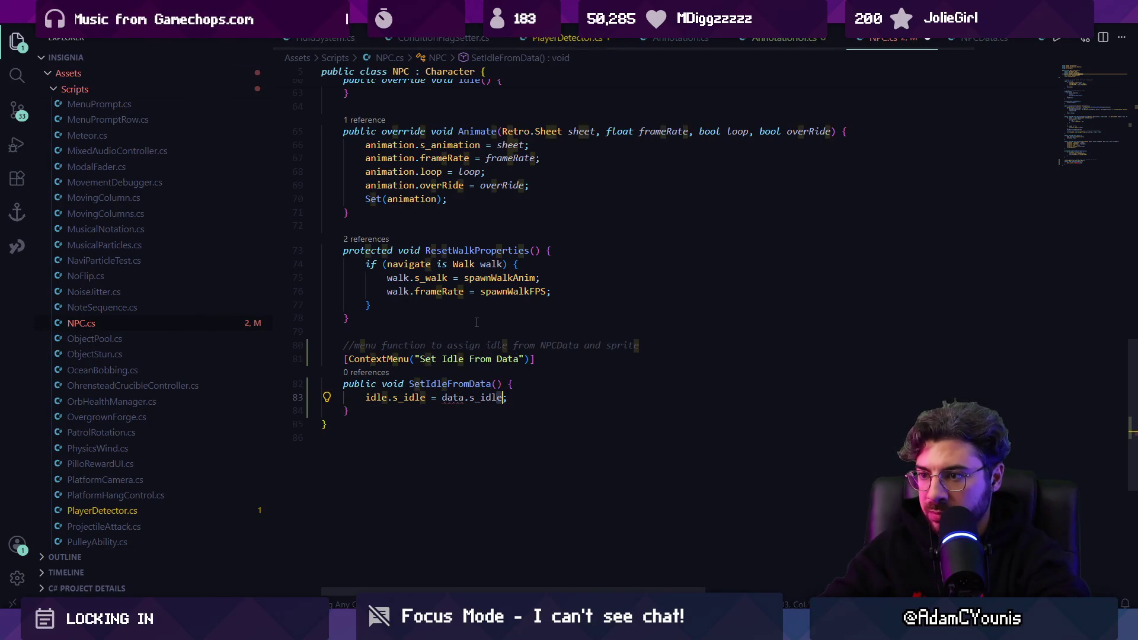
{"action": "key", "text": "ctrl+shift+Left"}
{"action": "key", "text": "ctrl+shift+Left"}
{"action": "key", "text": "ctrl+shift+Left"}
{"action": "key", "text": "BackSpace"}
Insert a null-check block and rename every npcData reference to characterData
{"action": "type", "text": "if(npcD"}
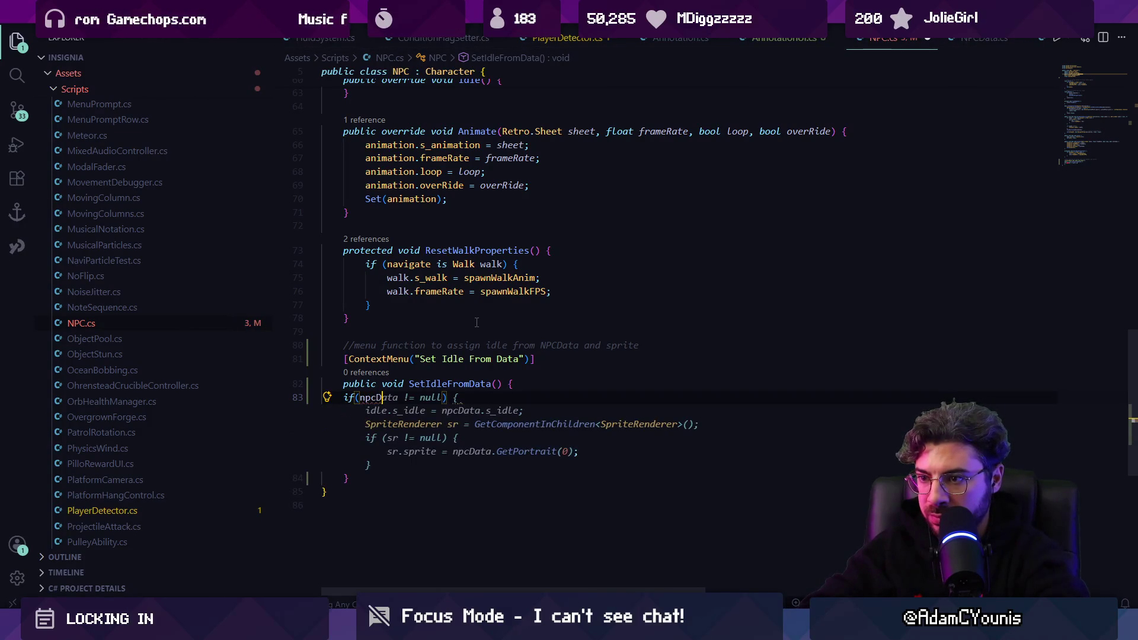
{"action": "key", "text": "Tab"}
{"action": "key", "text": "Up"}
{"action": "key", "text": "Up"}
{"action": "key", "text": "Up"}
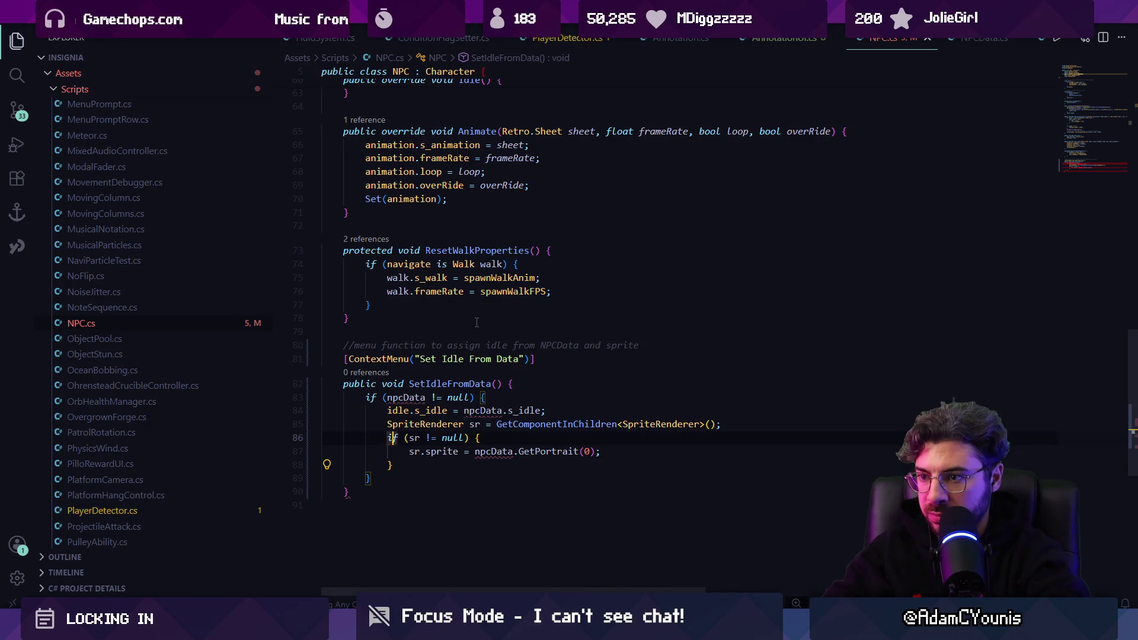
{"action": "key", "text": "ctrl+d"}
{"action": "type", "text": "characterData"}
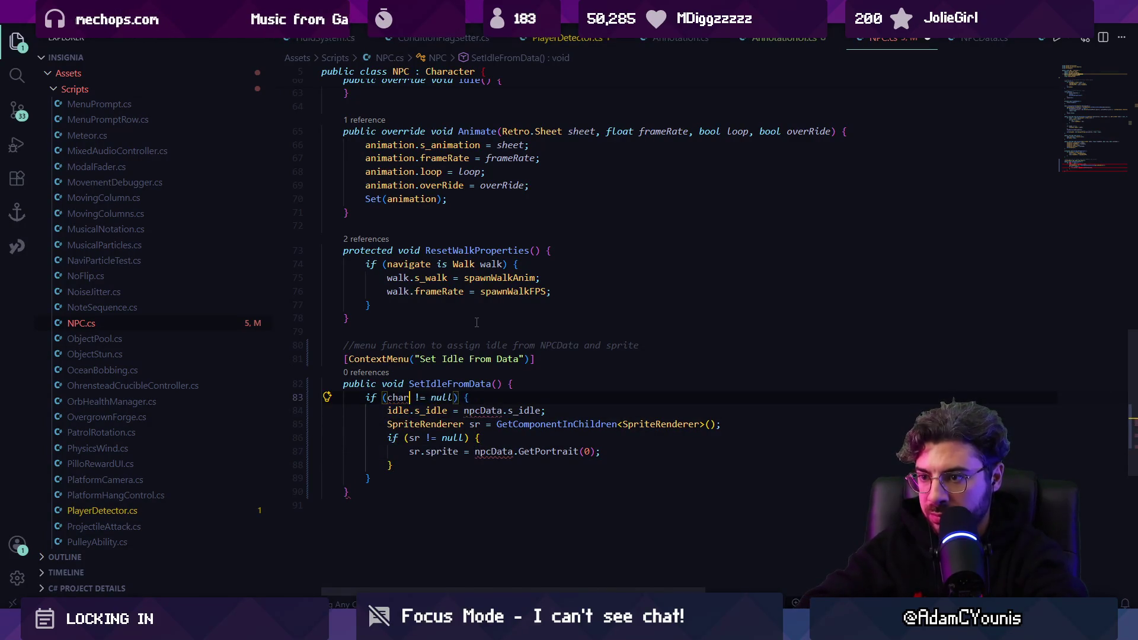
{"action": "key", "text": "BackSpace"}
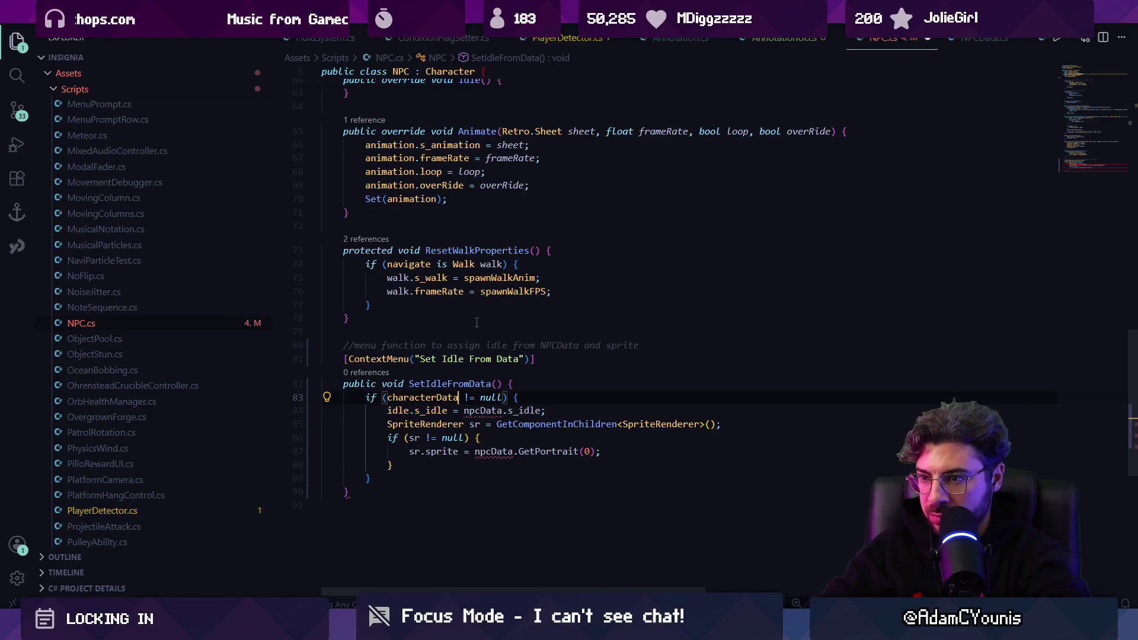
{"action": "key", "text": "Down"}
{"action": "key", "text": "Tab"}
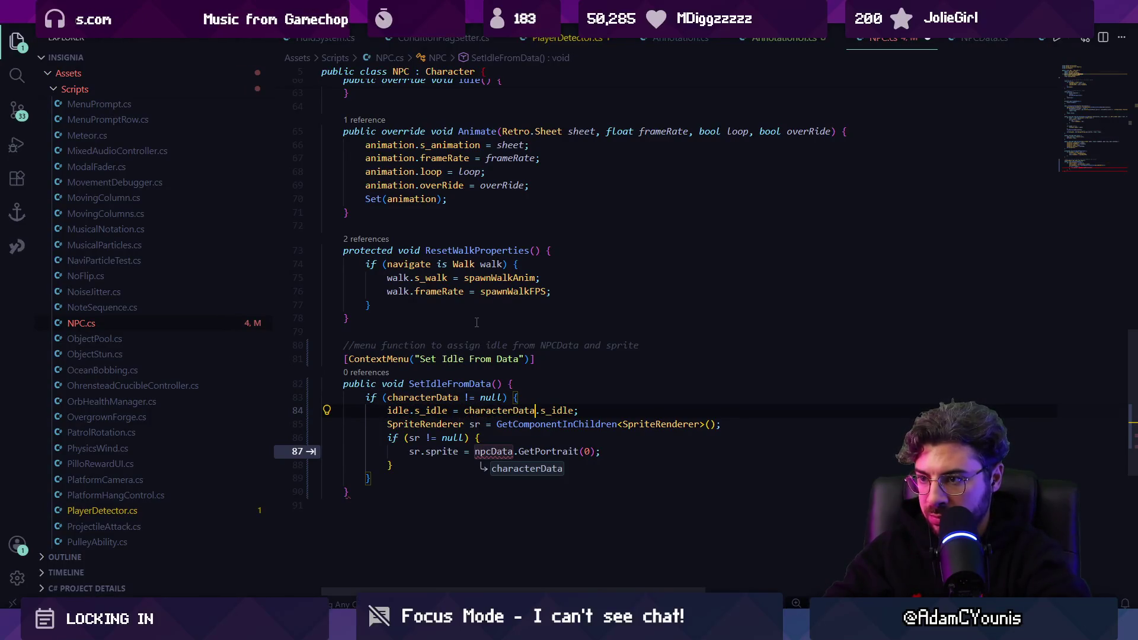
{"action": "key", "text": "Tab"}
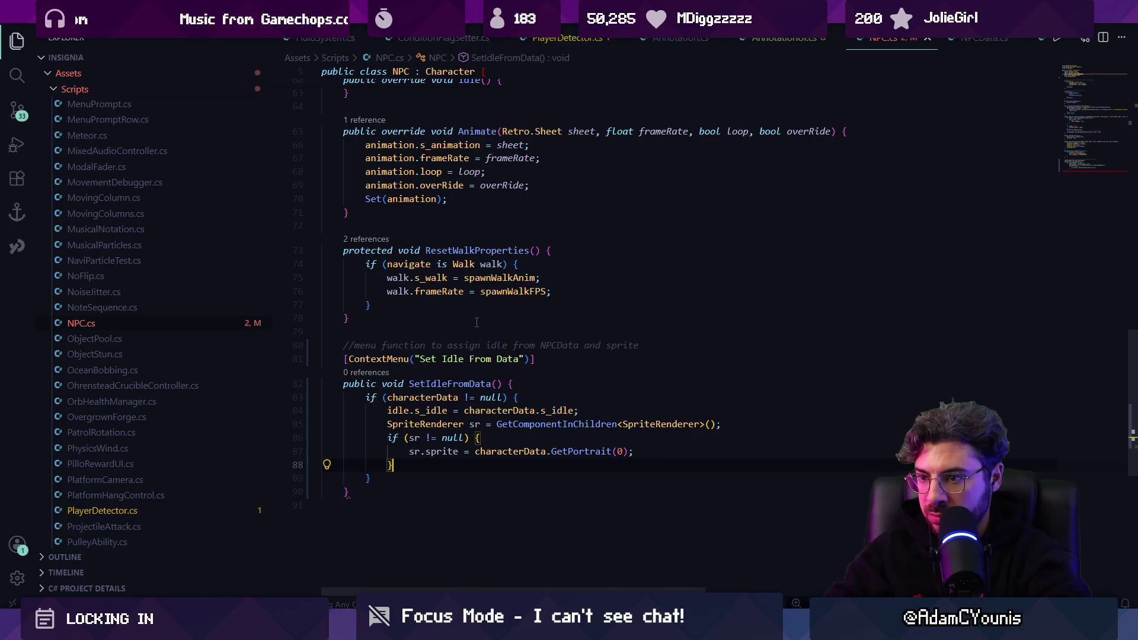
Replace the GetComponent sprite renderer lookup with animator.spriteRenderer, keeping a null-check block
{"action": "key", "text": "shift+Up"}
{"action": "key", "text": "shift+Up"}
{"action": "key", "text": "shift+Up"}
{"action": "key", "text": "ctrl+shift+Left"}
{"action": "key", "text": "BackSpace"}
{"action": "type", "text": "animator.sprite"}
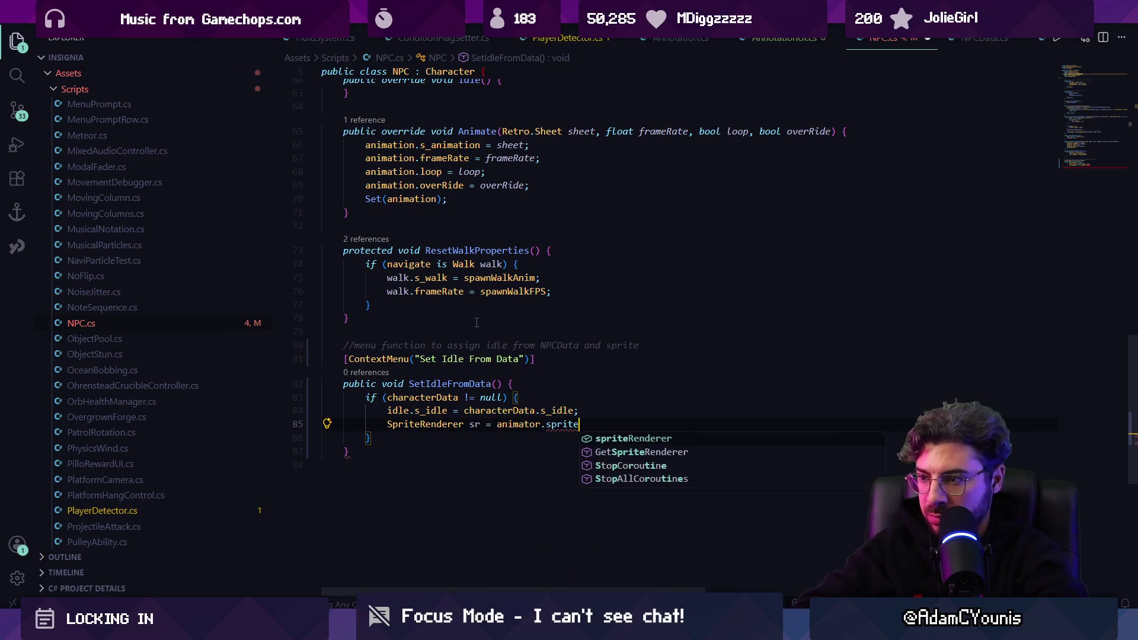
{"action": "key", "text": "Tab"}
{"action": "type", "text": "."}
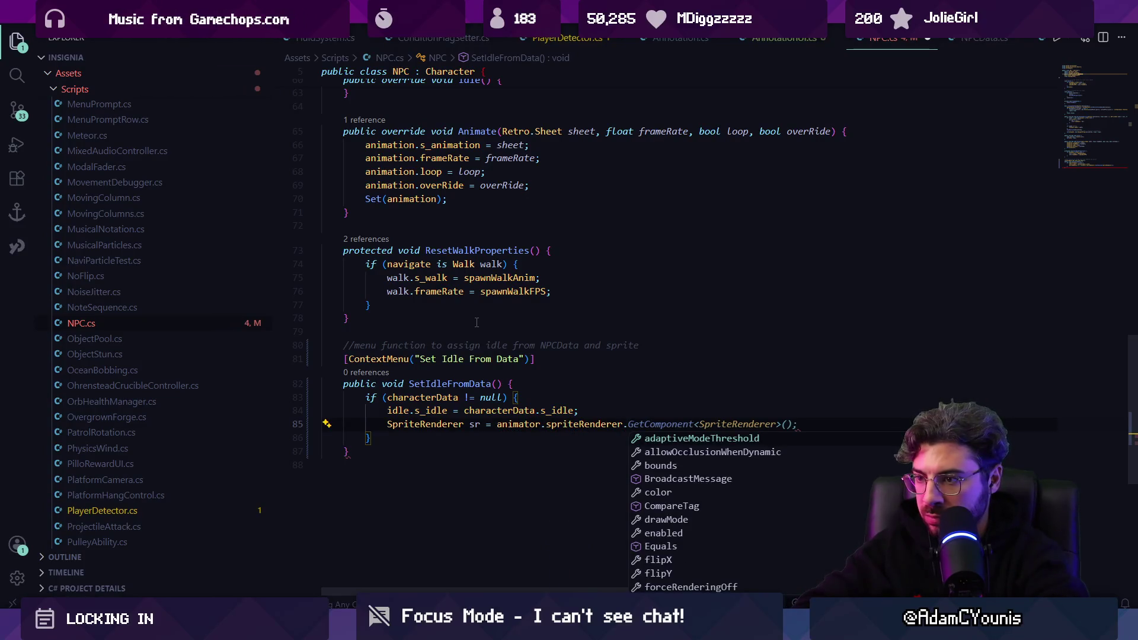
{"action": "key", "text": "BackSpace"}
{"action": "type", "text": ";"}
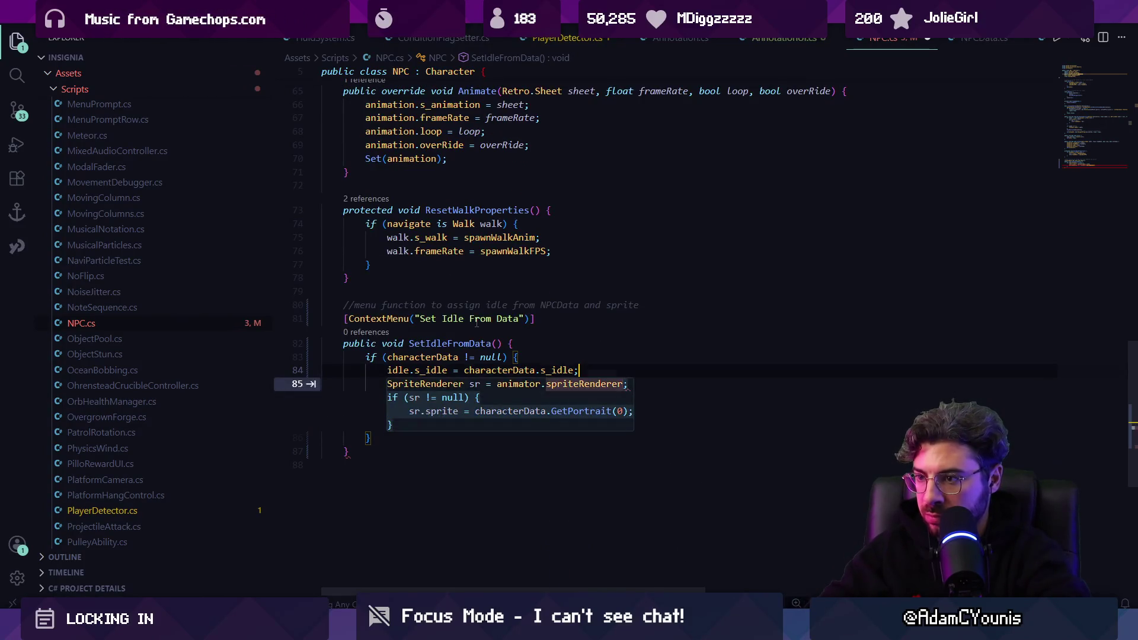
{"action": "key", "text": "Tab"}
Replace GetPortrait(0) with the idle sheet's first sprite, trying s_idle.GetSprite(0) and sprites[0]
{"action": "key", "text": "Up"}
{"action": "key", "text": "ctrl+shift+Right"}
{"action": "key", "text": "ctrl+shift+Right"}
{"action": "key", "text": "ctrl+shift+Right"}
{"action": "key", "text": "Right"}
{"action": "key", "text": "ctrl+Left"}
{"action": "key", "text": "ctrl+shift+Right"}
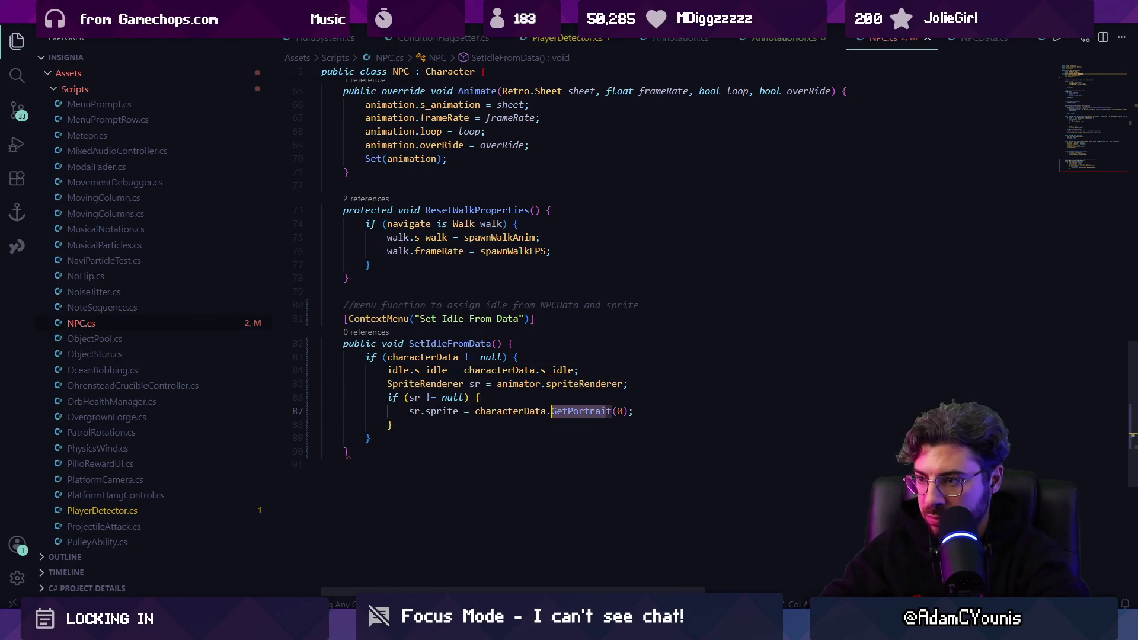
{"action": "key", "text": "shift+Right"}
{"action": "key", "text": "shift+Right"}
{"action": "key", "text": "shift+Right"}
{"action": "type", "text": "id"}
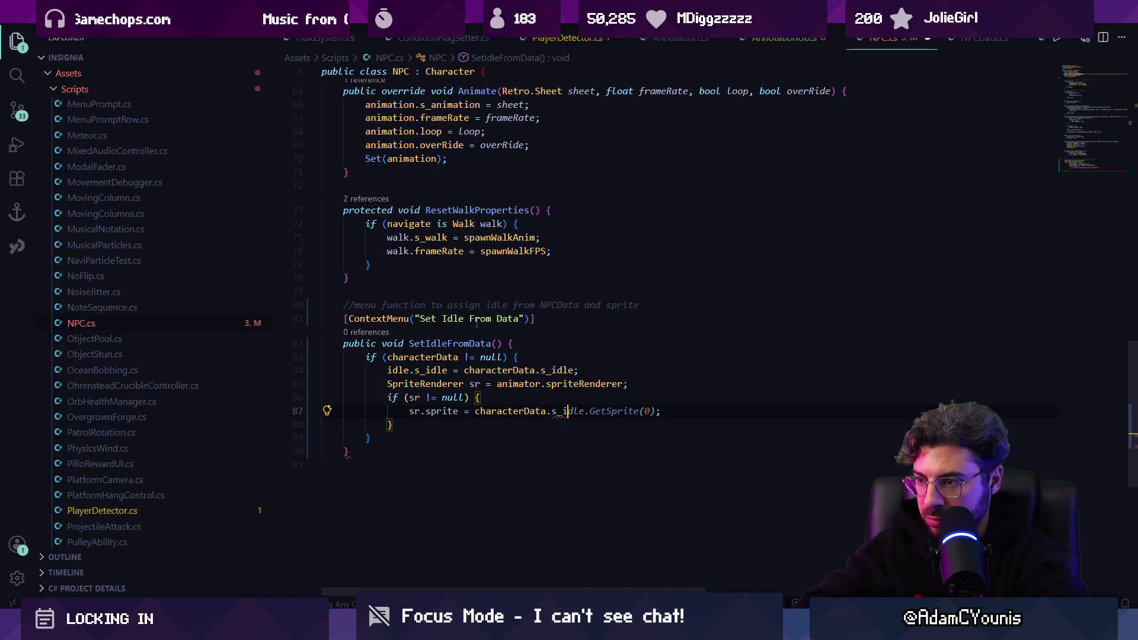
{"action": "key", "text": "Tab"}
{"action": "key", "text": "Left"}
{"action": "key", "text": "Left"}
{"action": "key", "text": "Left"}
{"action": "key", "text": "BackSpace"}
{"action": "key", "text": "BackSpace"}
{"action": "key", "text": "BackSpace"}
{"action": "type", "text": "getS"}
{"action": "key", "text": "BackSpace"}
{"action": "key", "text": "BackSpace"}
{"action": "key", "text": "BackSpace"}
{"action": "type", "text": "sprites["}
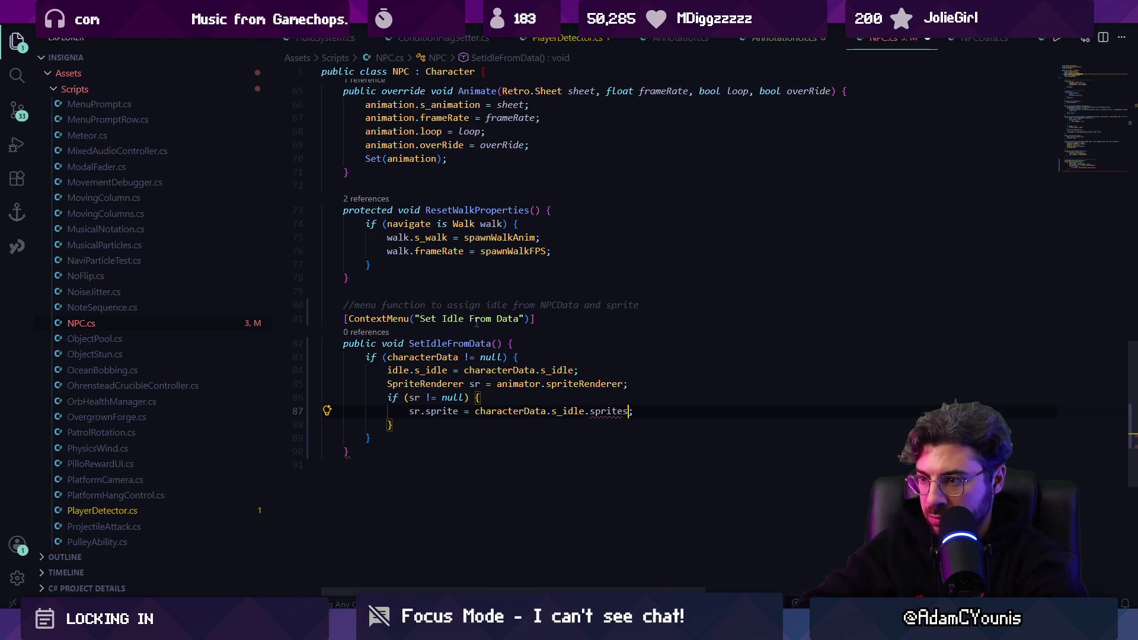
{"action": "key", "text": "Escape"}
{"action": "type", "text": "0"}
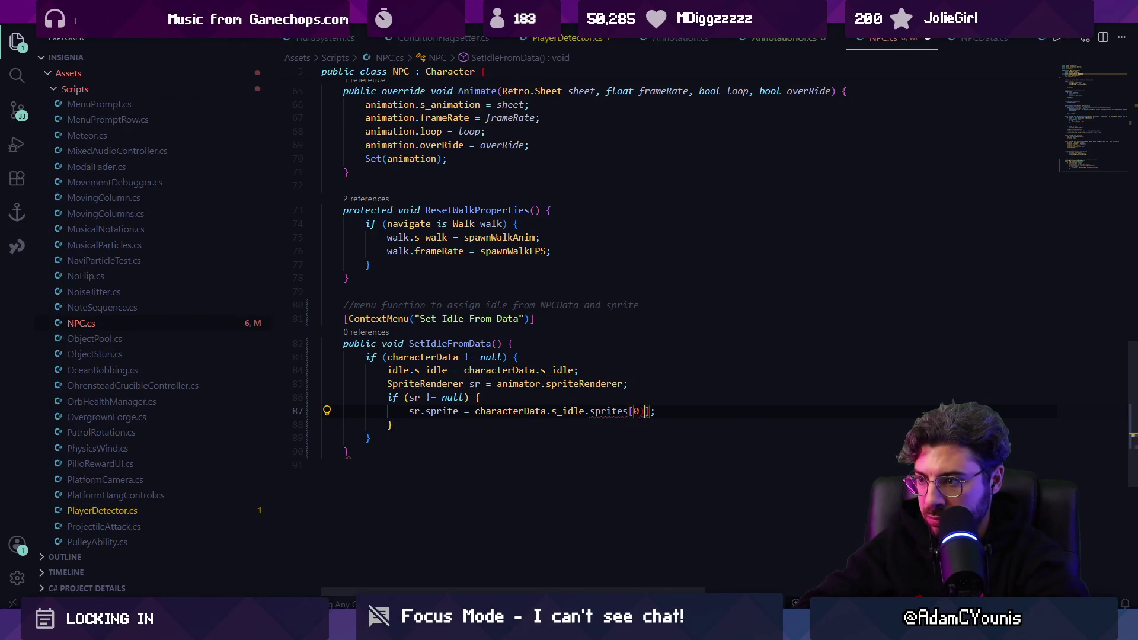
Rewrite the sprite expression as sheet(0) and jump to where s_idle is defined
{"action": "key", "text": "Right"}
{"action": "key", "text": "ctrl+shift+Left"}
{"action": "key", "text": "ctrl+shift+Left"}
{"action": "key", "text": "ctrl+shift+Left"}
{"action": "type", "text": "GFet("}
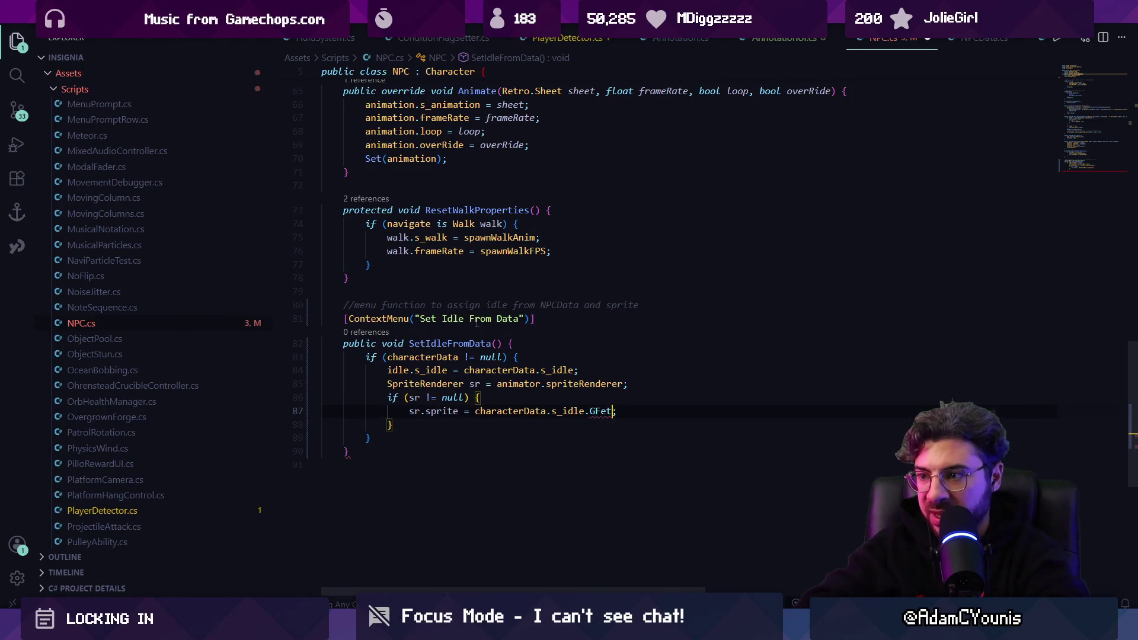
{"action": "key", "text": "Left"}
{"action": "key", "text": "Left"}
{"action": "key", "text": "Left"}
{"action": "key", "text": "BackSpace"}
{"action": "key", "text": "Right"}
{"action": "key", "text": "Right"}
{"action": "key", "text": "Right"}
{"action": "type", "text": "0"}
{"action": "key", "text": "Right"}
{"action": "scroll", "coordinate": [476, 321], "scroll_direction": "up", "scroll_amount": 2}
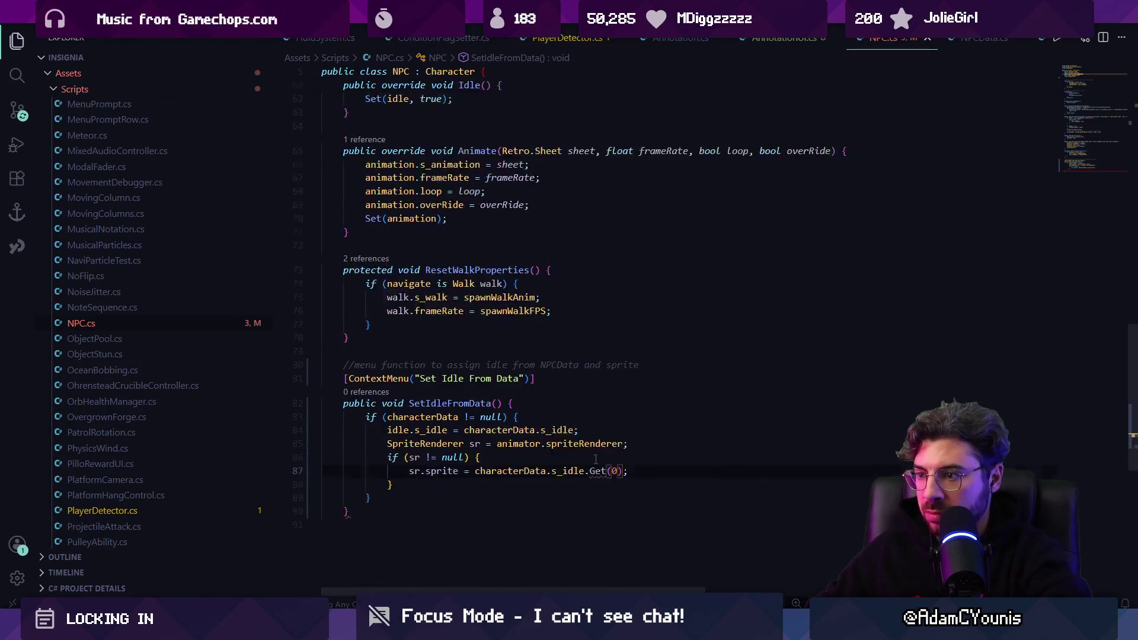
{"action": "scroll", "coordinate": [622, 421], "scroll_direction": "down", "scroll_amount": 1}
{"action": "key", "text": "Left"}
{"action": "key", "text": "Left"}
{"action": "key", "text": "Left"}
{"action": "key", "text": "ctrl+BackSpace"}
{"action": "type", "text": "sheet"}
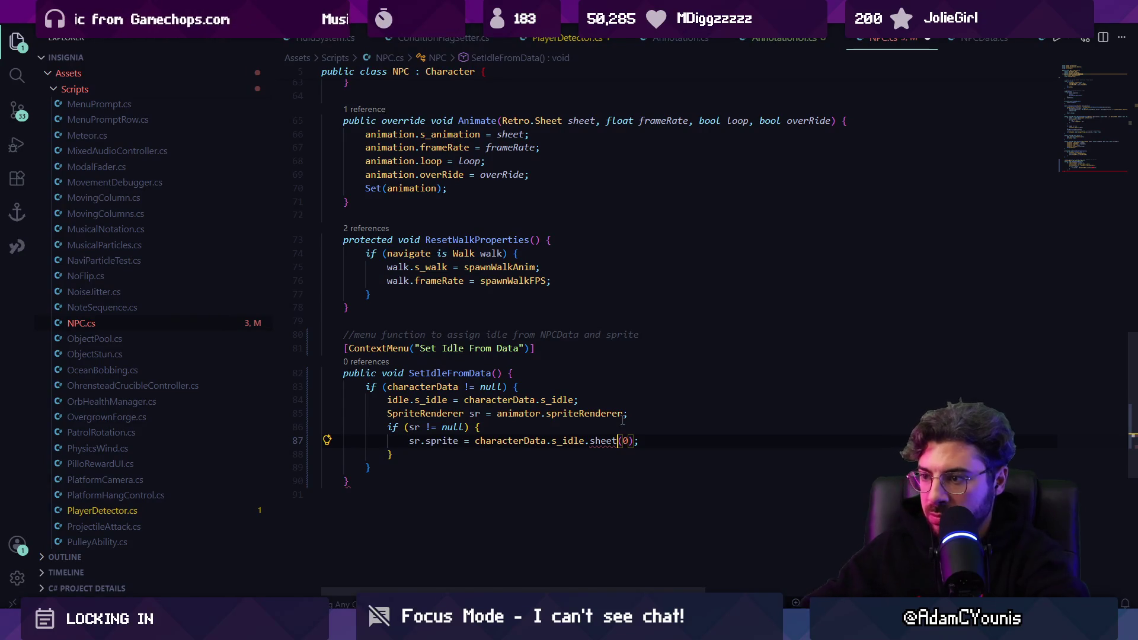
{"action": "left_click", "coordinate": [574, 436], "text": "ctrl"}
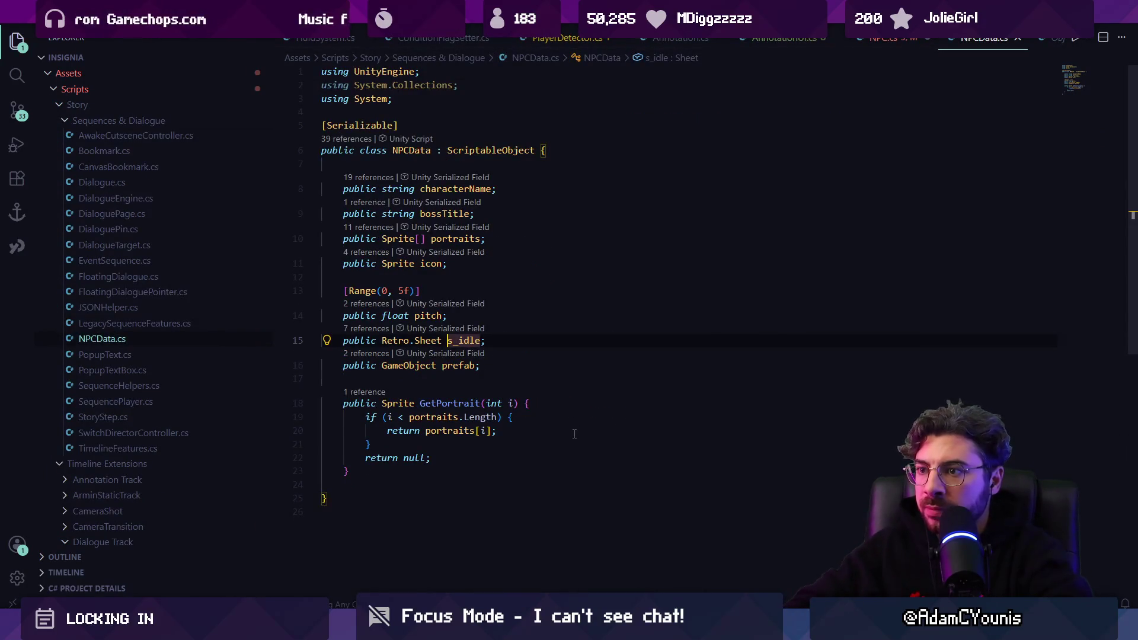
Look up the Sheet class's sprite field and replace sheet(0) with spriteList[0]
{"action": "left_click", "coordinate": [428, 340], "text": "ctrl"}
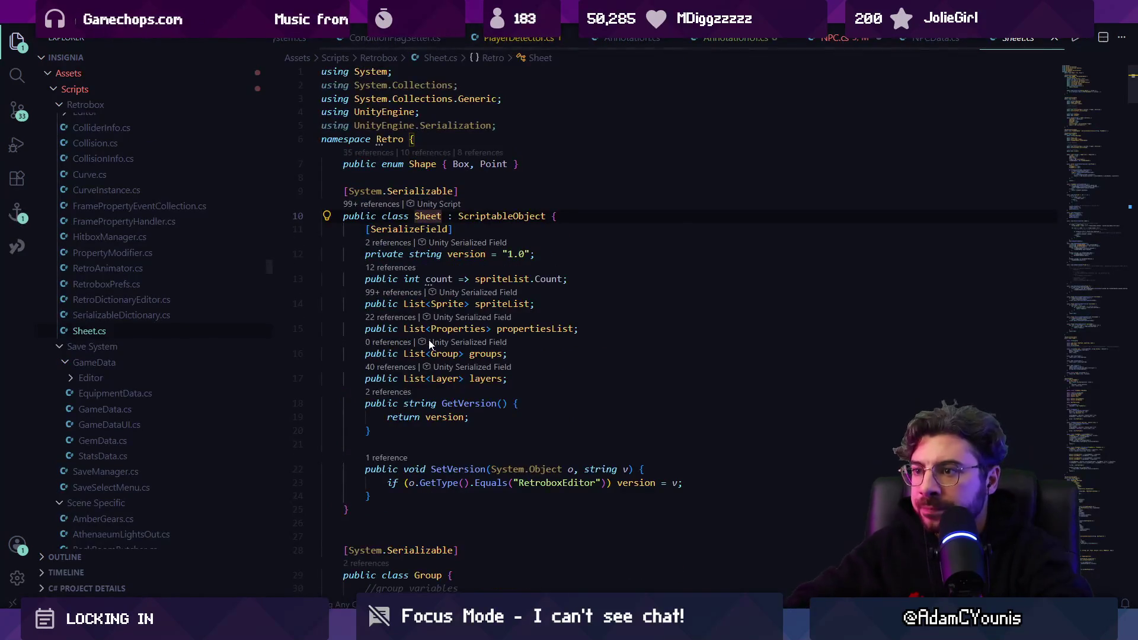
{"action": "key", "text": "ctrl+f"}
{"action": "type", "text": "ge"}
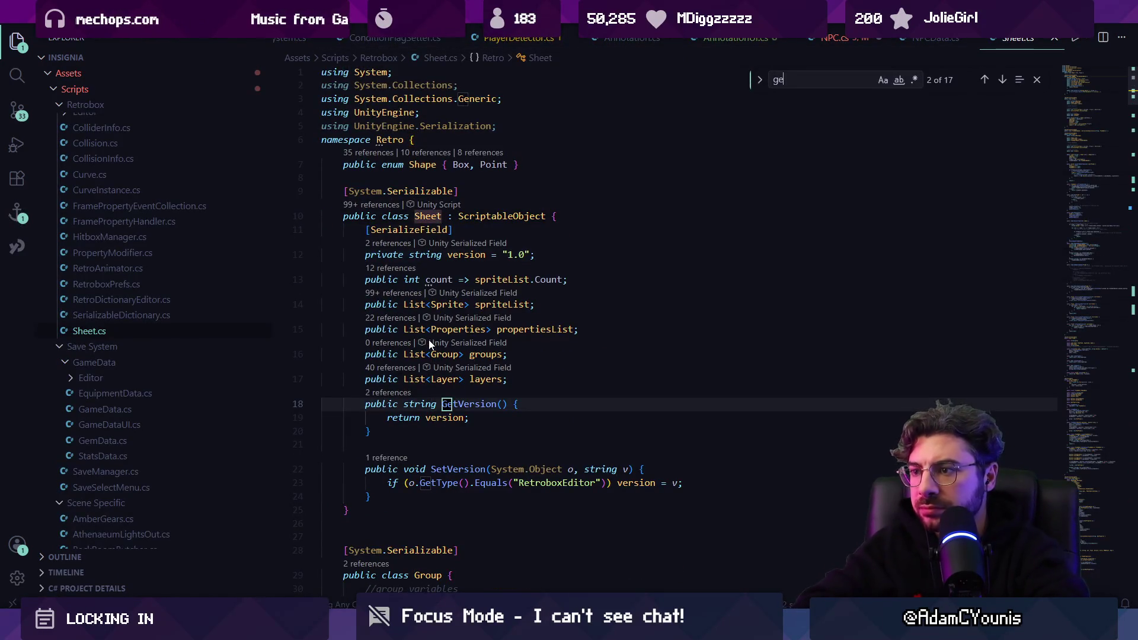
{"action": "key", "text": "BackSpace"}
{"action": "key", "text": "BackSpace"}
{"action": "type", "text": "spritre"}
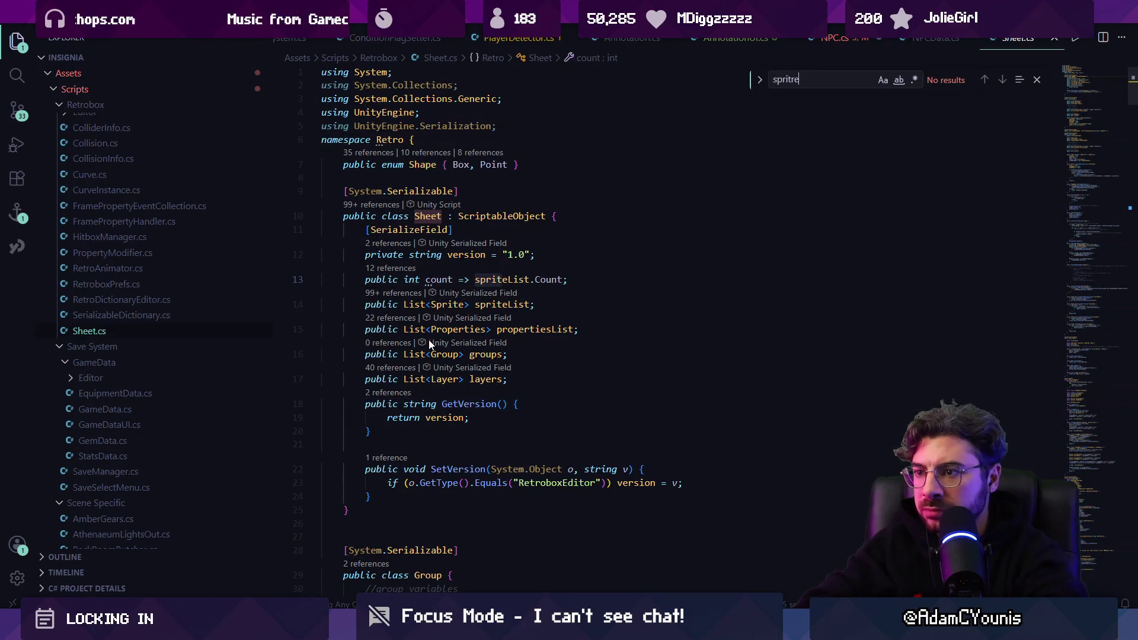
{"action": "key", "text": "alt+Left"}
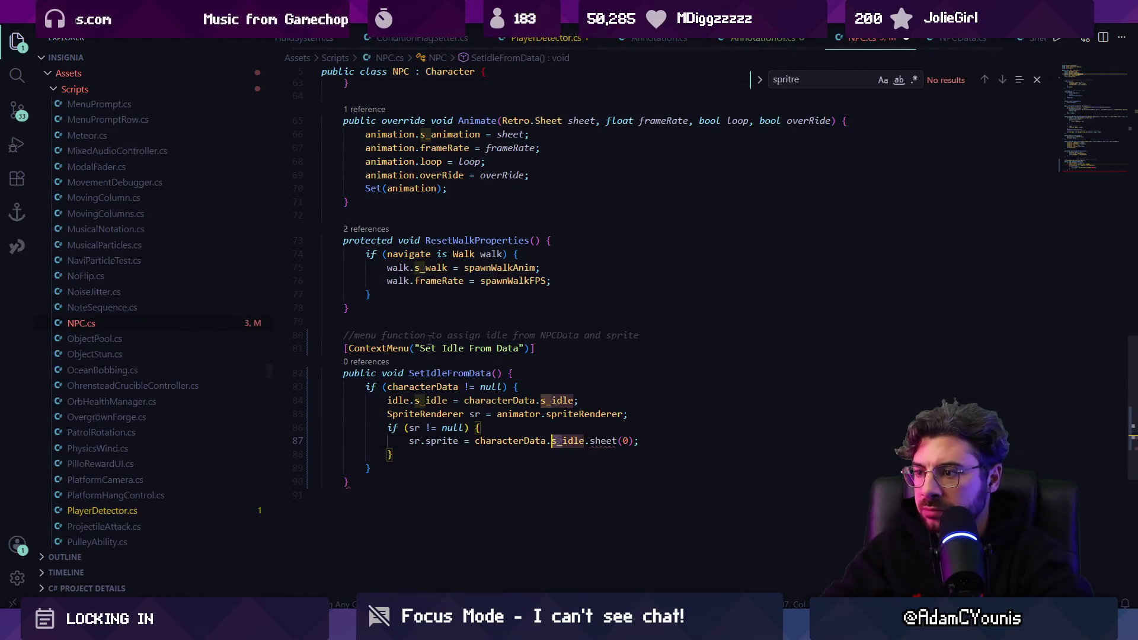
{"action": "key", "text": "Right"}
{"action": "key", "text": "Right"}
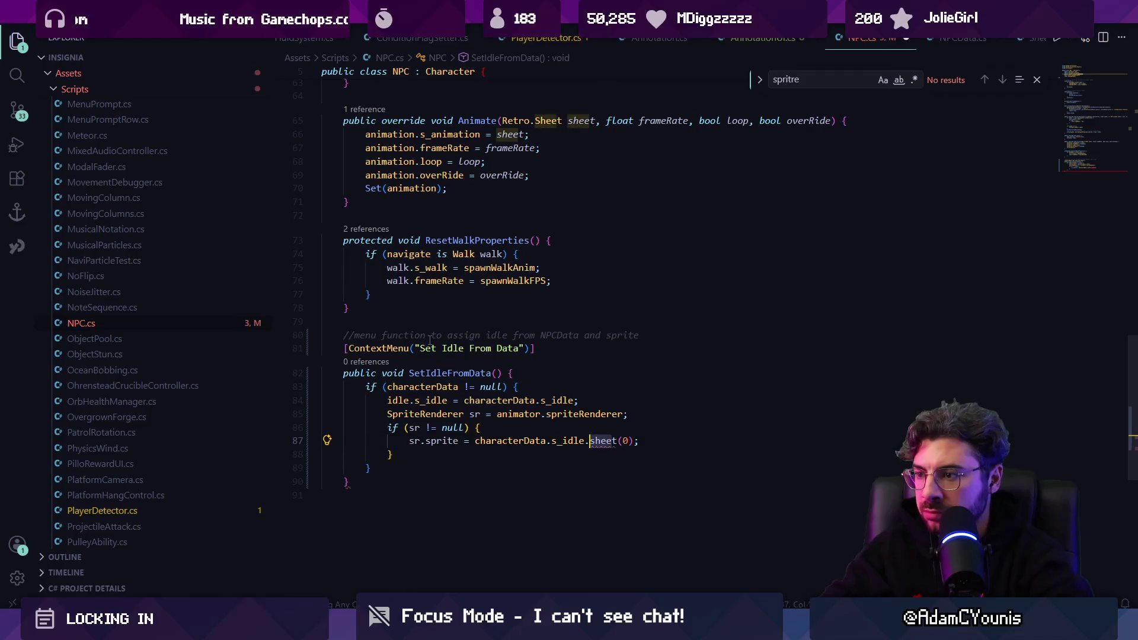
{"action": "key", "text": "ctrl+shift+Left"}
{"action": "key", "text": "ctrl+shift+Left"}
{"action": "key", "text": "ctrl+shift+Left"}
{"action": "type", "text": "spriteList[0]"}
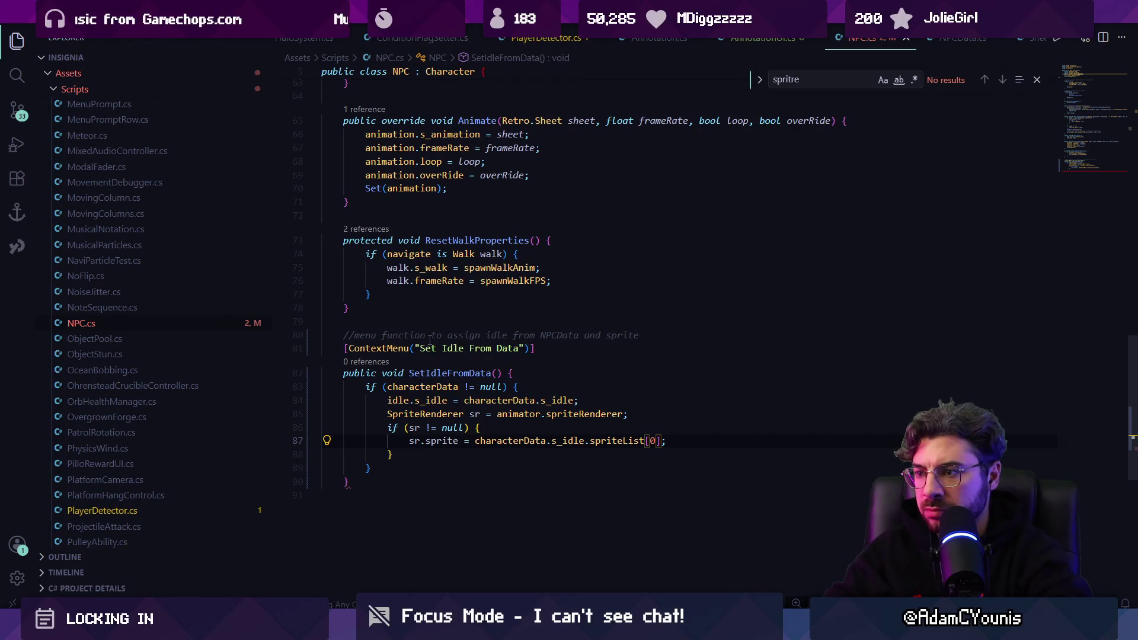
Drop the SpriteRenderer local variable and use animator?.spriteRenderer directly in the check and assignment
{"action": "key", "text": "Up"}
{"action": "key", "text": "Up"}
{"action": "key", "text": "ctrl+Left"}
{"action": "key", "text": "ctrl+Left"}
{"action": "key", "text": "ctrl+Left"}
{"action": "key", "text": "ctrl+shift+Left"}
{"action": "key", "text": "ctrl+shift+Left"}
{"action": "key", "text": "shift+Home"}
{"action": "key", "text": "shift+End"}
{"action": "key", "text": "Delete"}
{"action": "key", "text": "Delete"}
{"action": "key", "text": "ctrl+Right"}
{"action": "key", "text": "ctrl+Right"}
{"action": "key", "text": "ctrl+shift+Left"}
{"action": "type", "text": "animator.spriteRenderer"}
{"action": "key", "text": "ctrl+Left"}
{"action": "key", "text": "ctrl+Left"}
{"action": "type", "text": "?"}
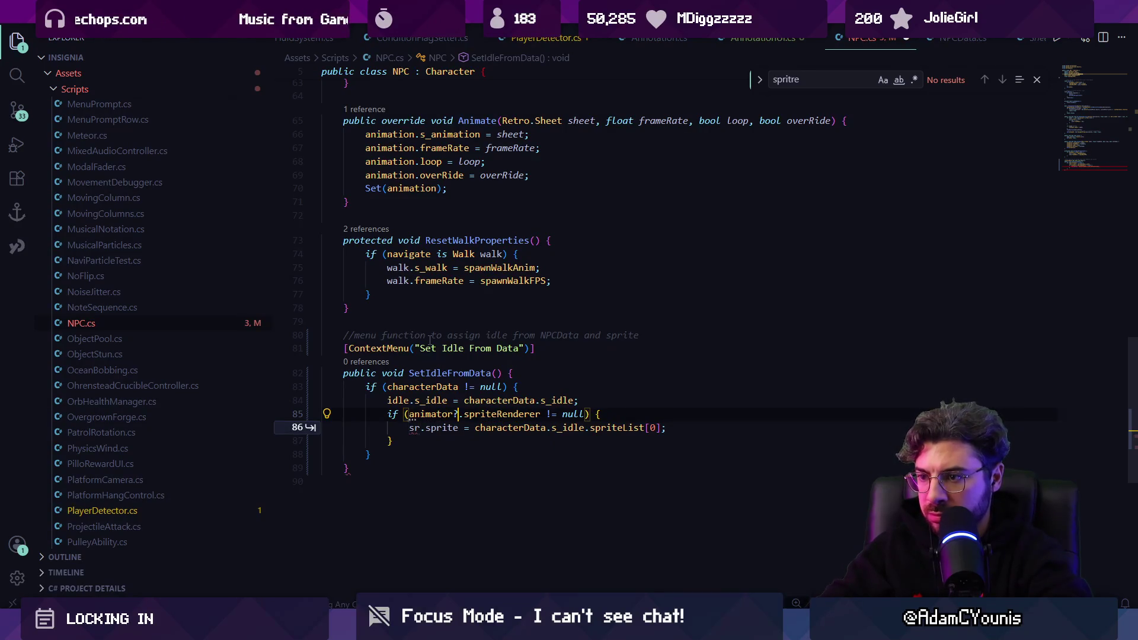
{"action": "key", "text": "Tab"}
{"action": "key", "text": "Tab"}
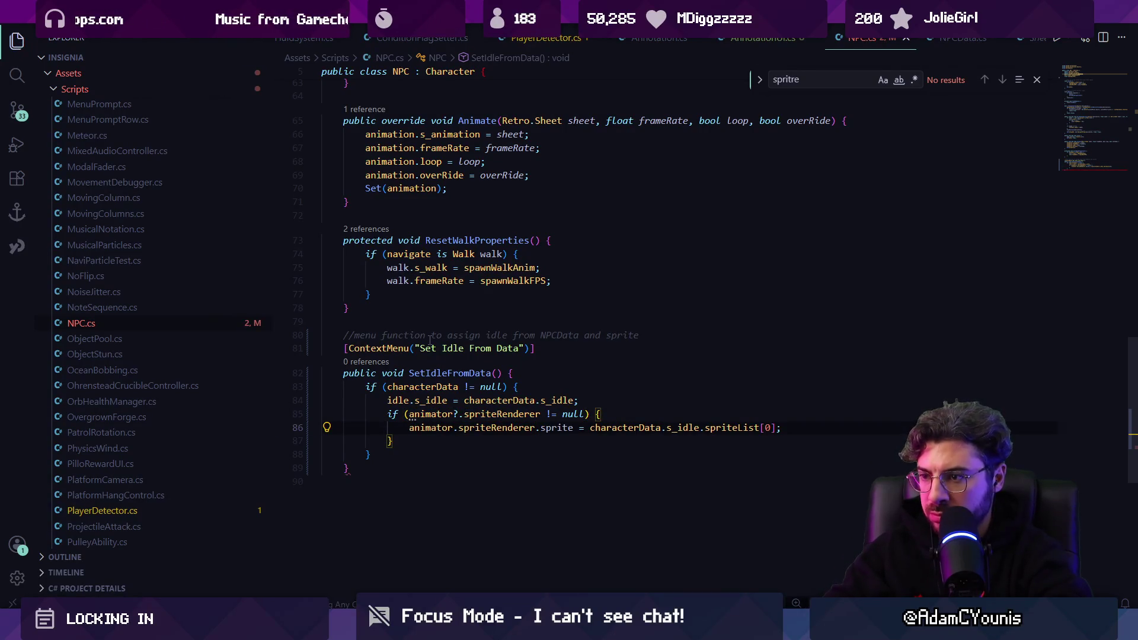
{"action": "key", "text": "alt+Tab"}
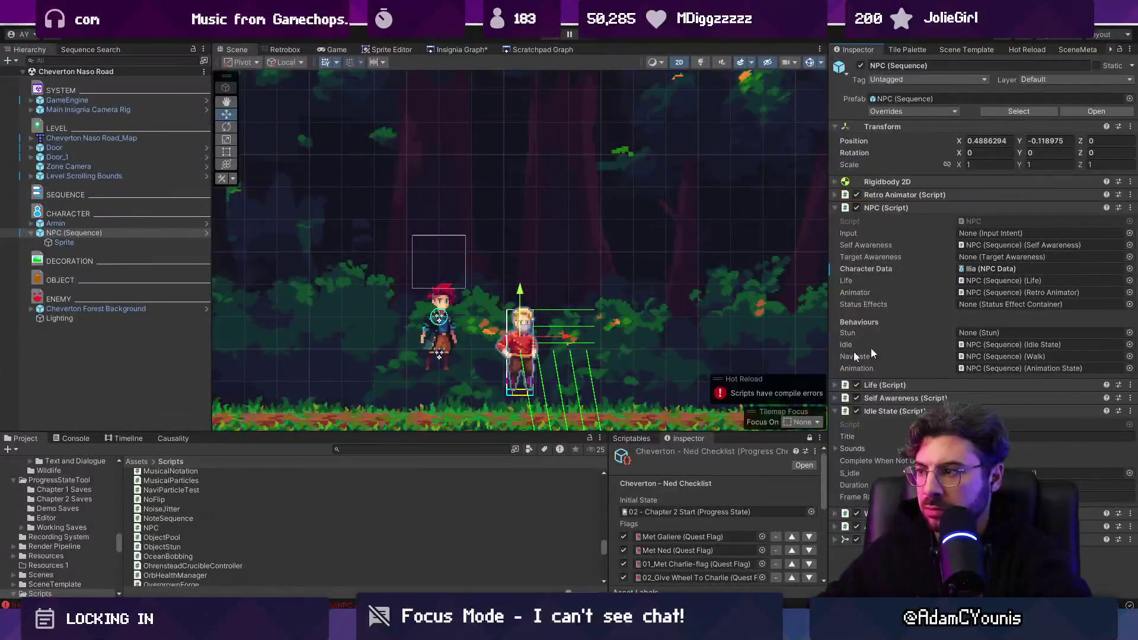
Clear the Console and open the CS1513 closing-brace error at NPC.cs(89,6)
{"action": "left_click", "coordinate": [1131, 207]}
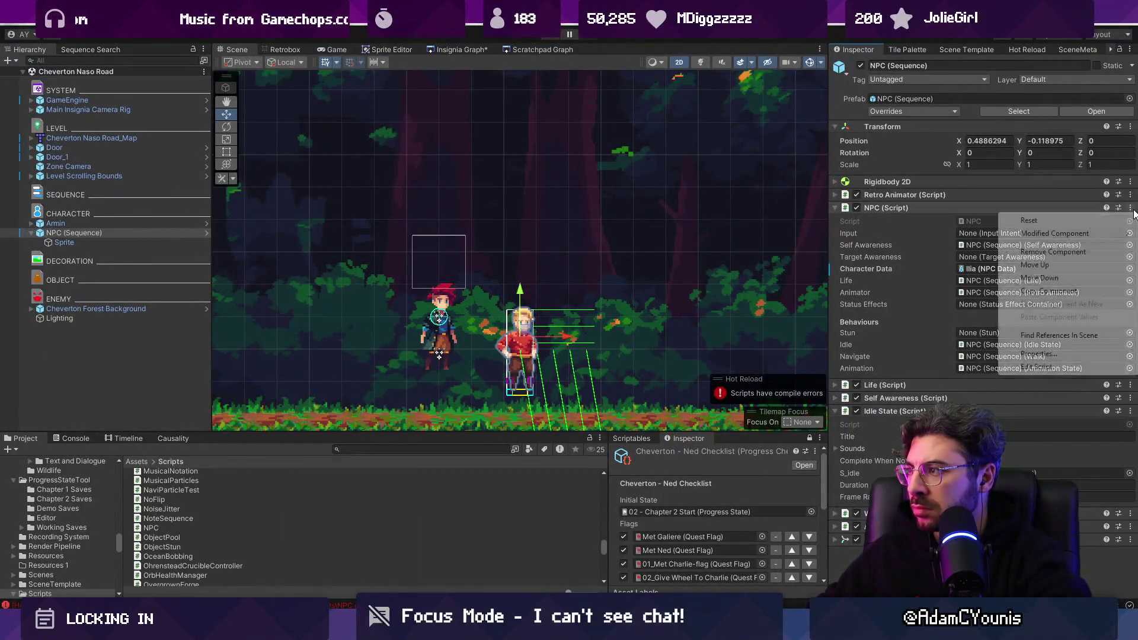
{"action": "left_click", "coordinate": [897, 221]}
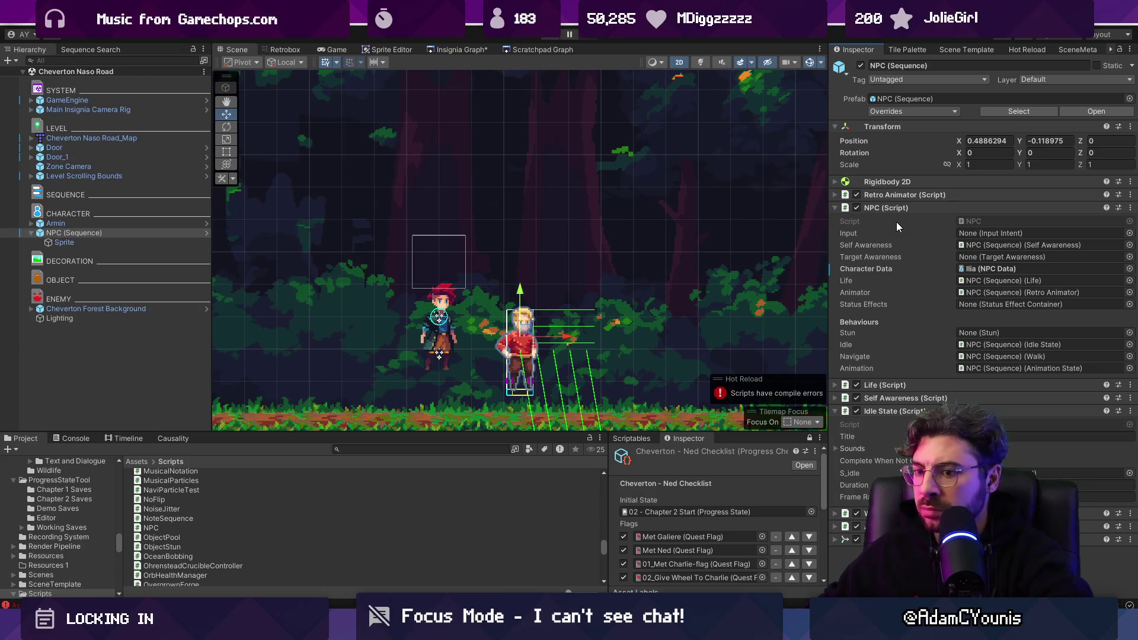
{"action": "left_click", "coordinate": [71, 438]}
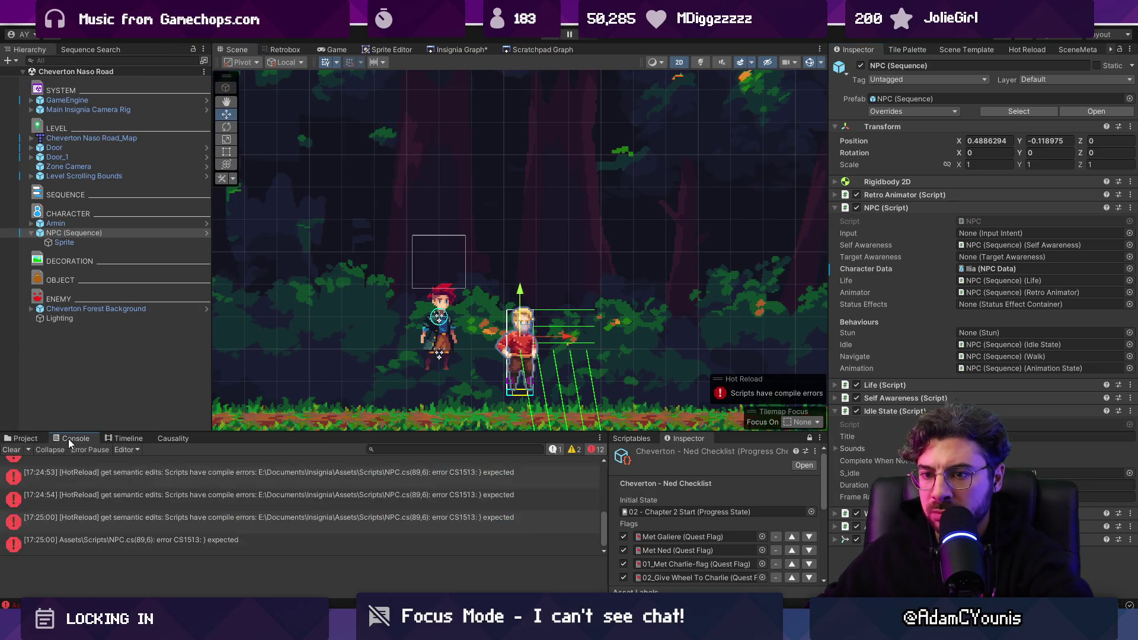
{"action": "left_click", "coordinate": [12, 449]}
{"action": "left_click", "coordinate": [136, 471]}
{"action": "double_click", "coordinate": [141, 471]}
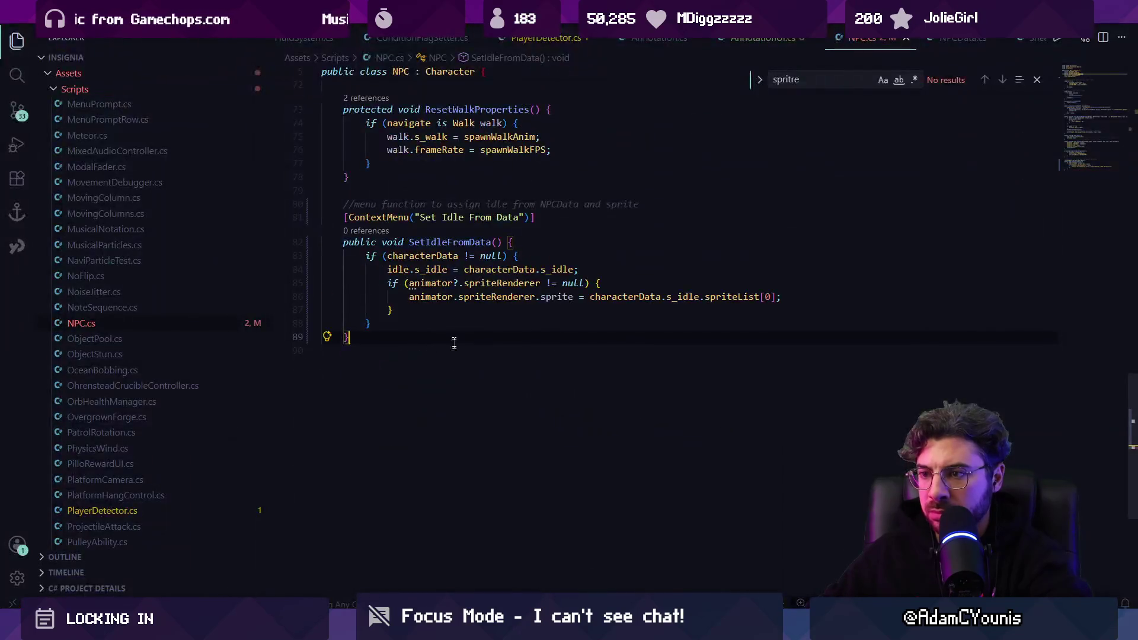
Add the missing closing brace on line 90 of NPC.cs and save
{"action": "key", "text": "Return"}
{"action": "type", "text": "}"}
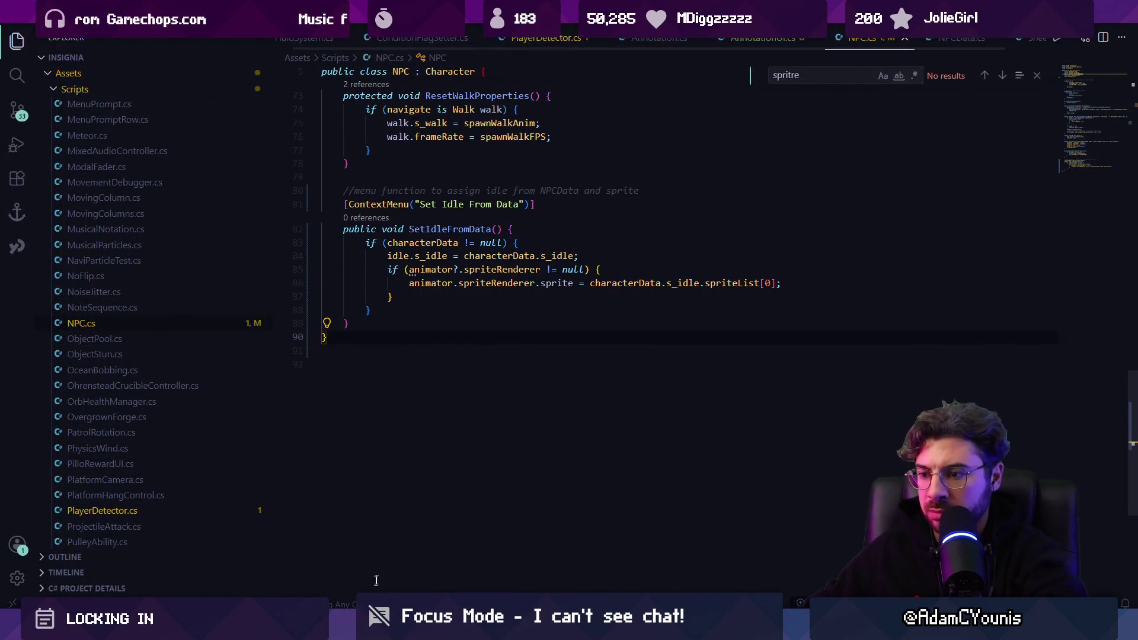
{"action": "key", "text": "ctrl+s"}
{"action": "key", "text": "alt+Tab"}
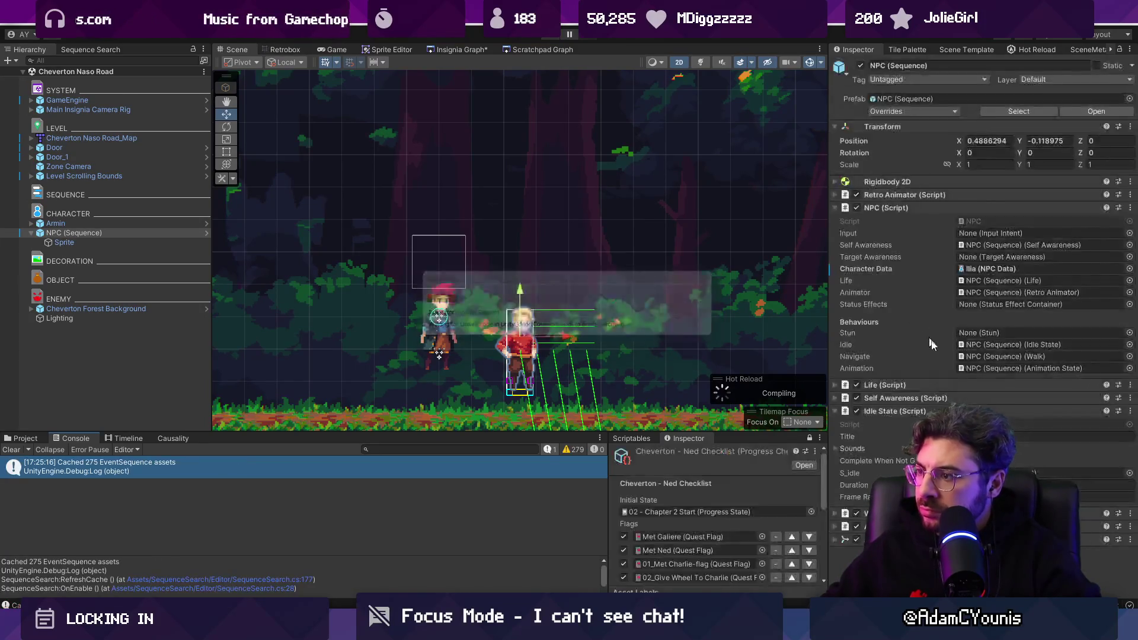
Run Set Idle From Data from the NPC (Script) component menu, then return to the code
{"action": "left_click", "coordinate": [1130, 208]}
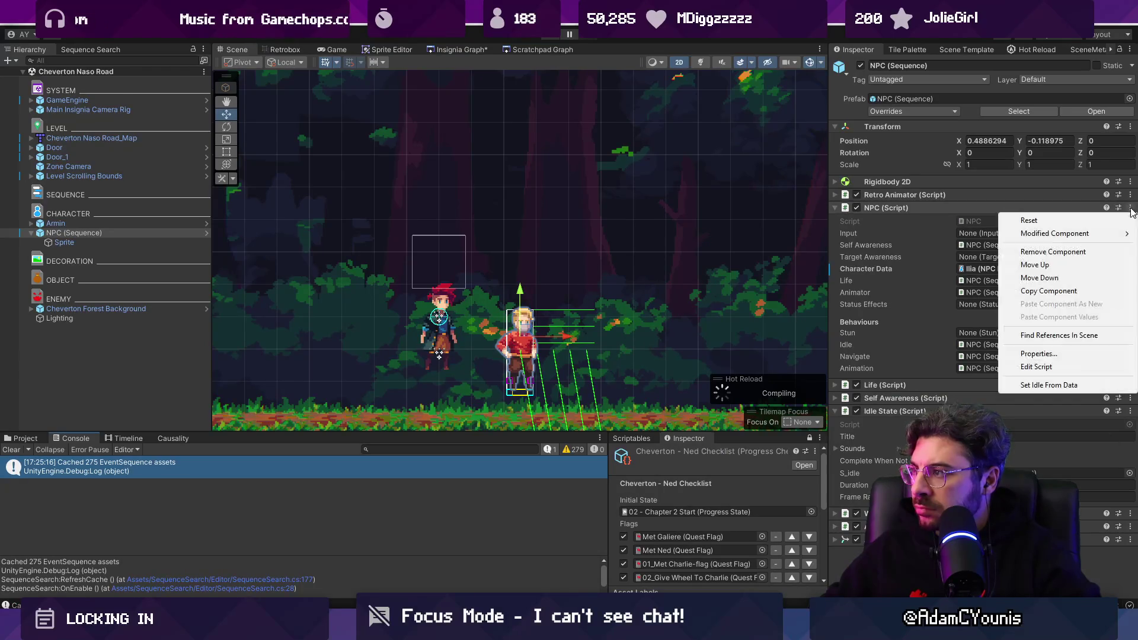
{"action": "left_click", "coordinate": [1067, 385]}
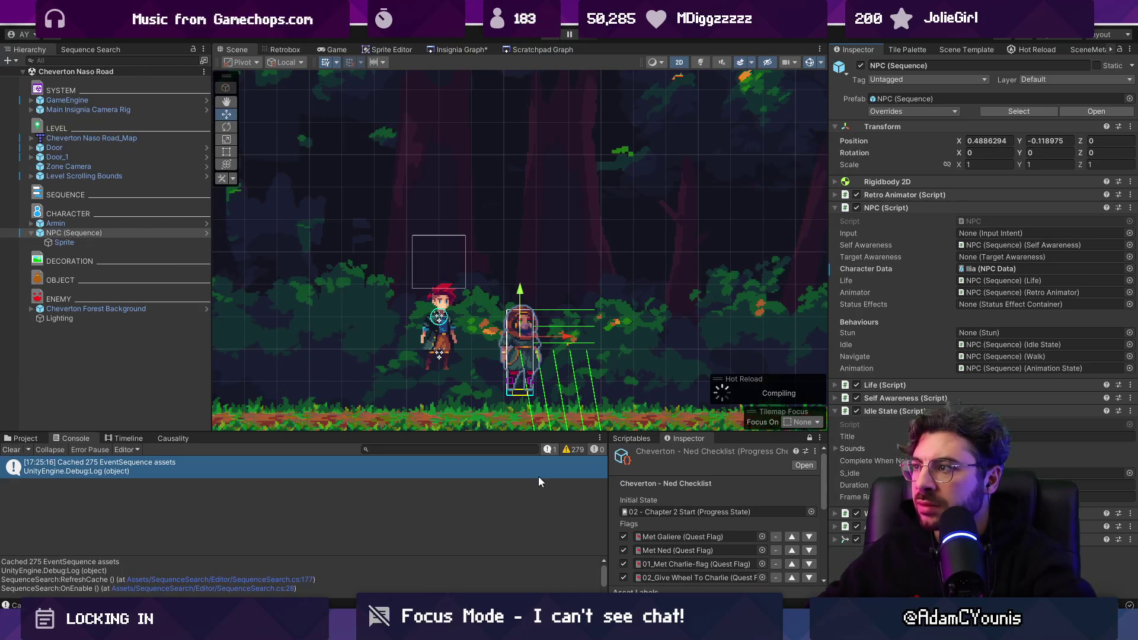
{"action": "key", "text": "alt+Tab"}
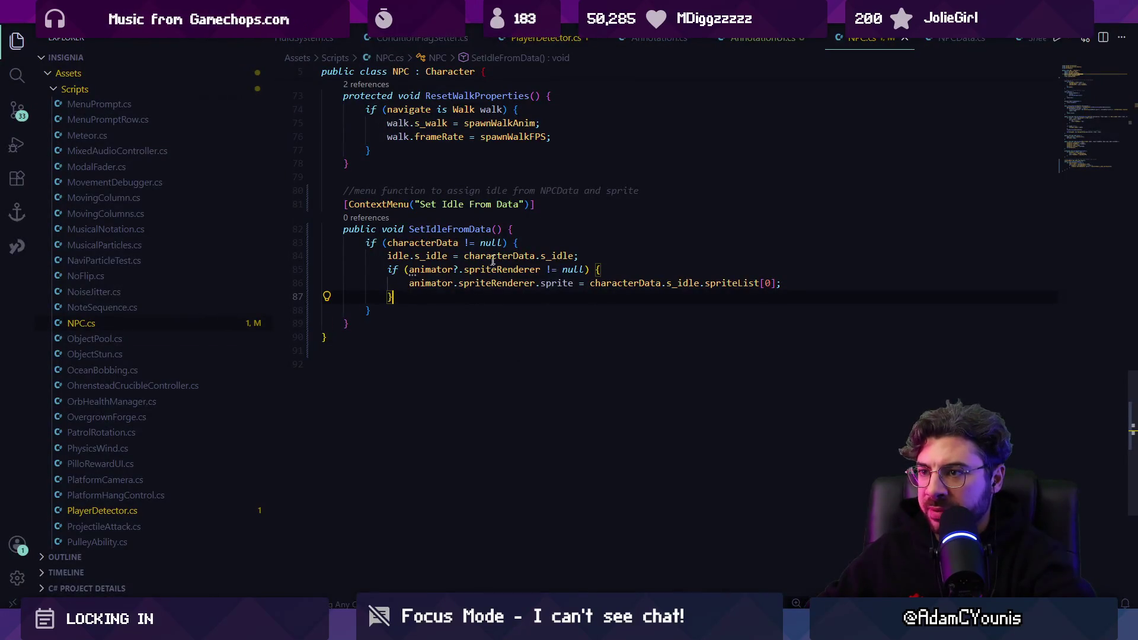
Rename the method to SetupNPCData and its context-menu label to 'Setup NPCData'
{"action": "left_click", "coordinate": [432, 229]}
{"action": "key", "text": "F2"}
{"action": "type", "text": "SetupNPCData"}
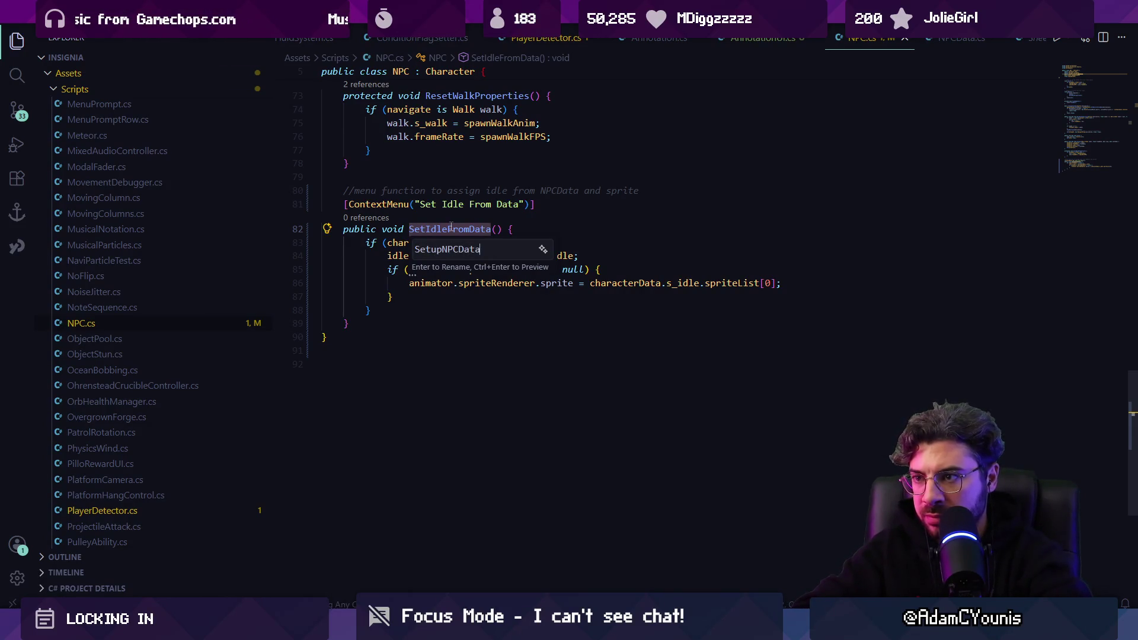
{"action": "key", "text": "Return"}
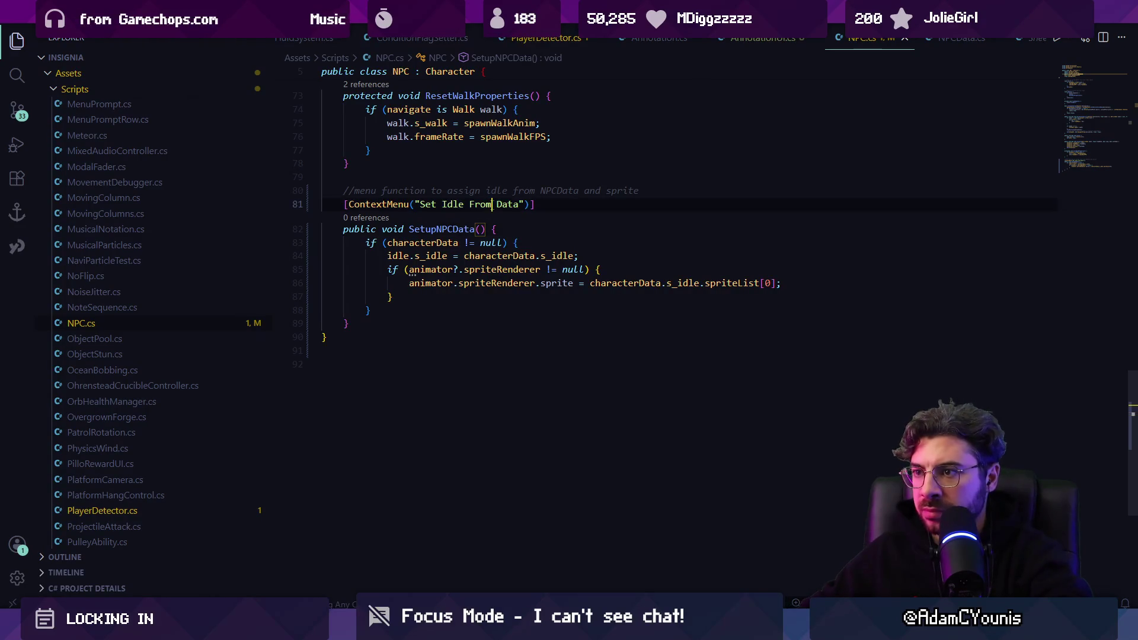
{"action": "key", "text": "ctrl+shift+Left"}
{"action": "key", "text": "ctrl+shift+Left"}
{"action": "key", "text": "BackSpace"}
{"action": "key", "text": "BackSpace"}
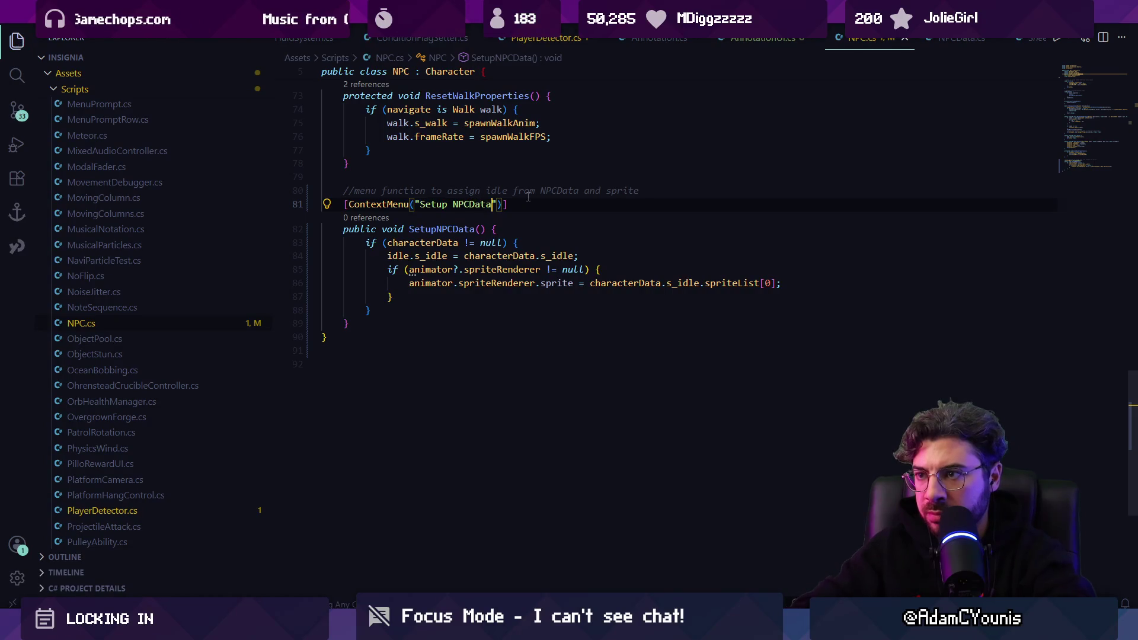
Set name = characterData.characterName + " (NPC)" inside the if block and save NPC.cs
{"action": "left_click", "coordinate": [603, 221]}
{"action": "key", "text": "Return"}
{"action": "type", "text": "mn"}
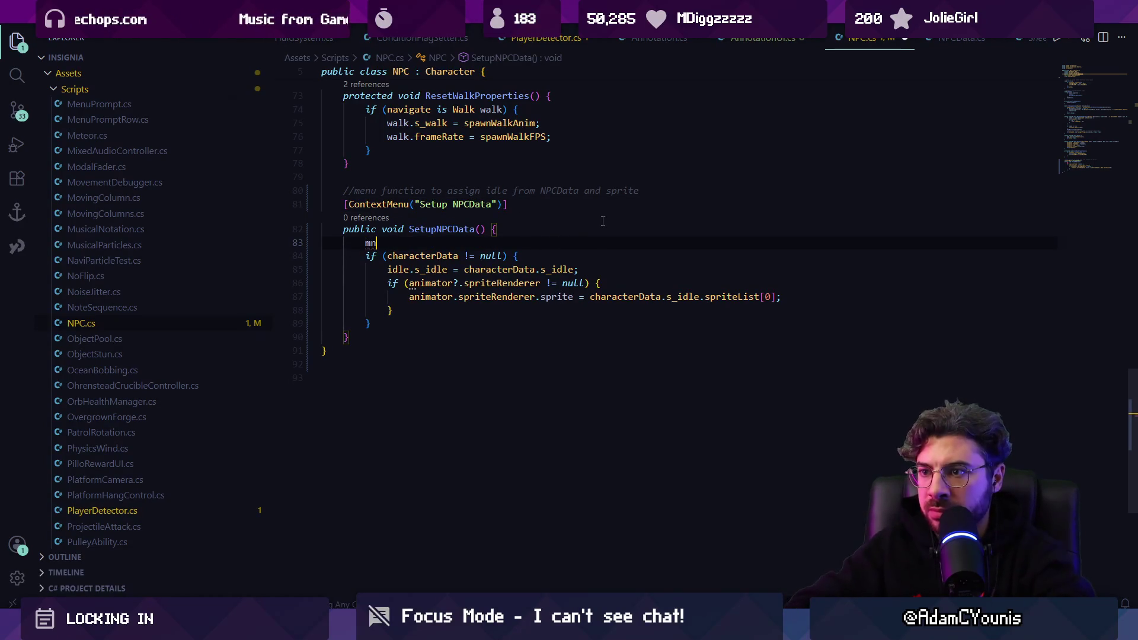
{"action": "key", "text": "BackSpace"}
{"action": "key", "text": "BackSpace"}
{"action": "type", "text": "name"}
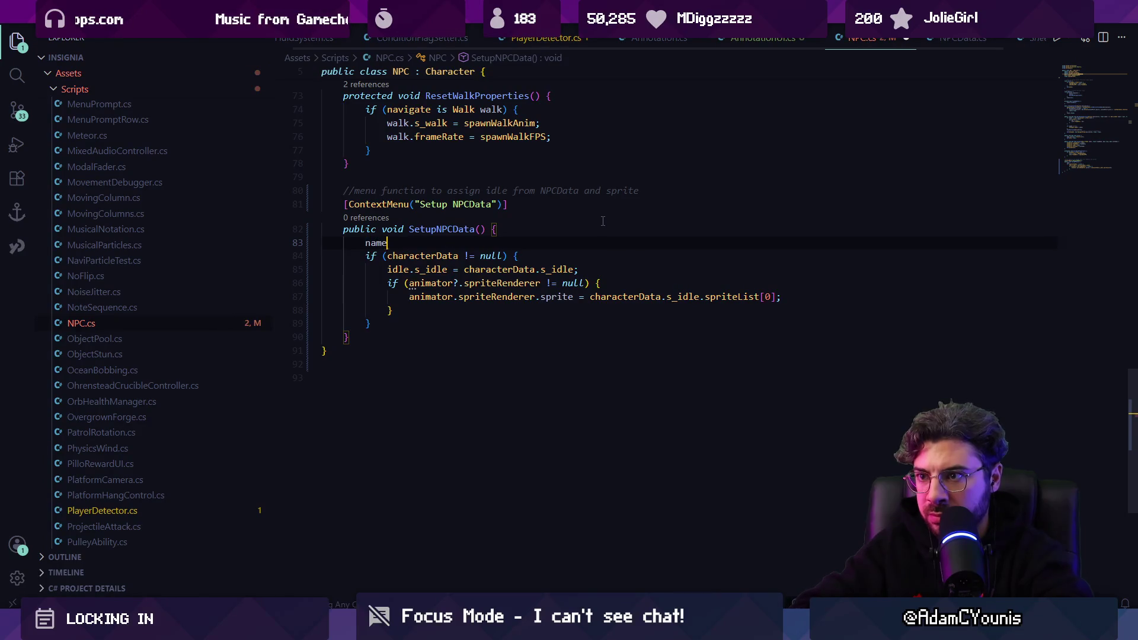
{"action": "key", "text": "shift+Home"}
{"action": "key", "text": "BackSpace"}
{"action": "key", "text": "Down"}
{"action": "key", "text": "End"}
{"action": "key", "text": "Return"}
{"action": "type", "text": "name"}
{"action": "key", "text": "Tab"}
{"action": "key", "text": "Left"}
{"action": "type", "text": "+ \" (NPC)\""}
{"action": "key", "text": "ctrl+s"}
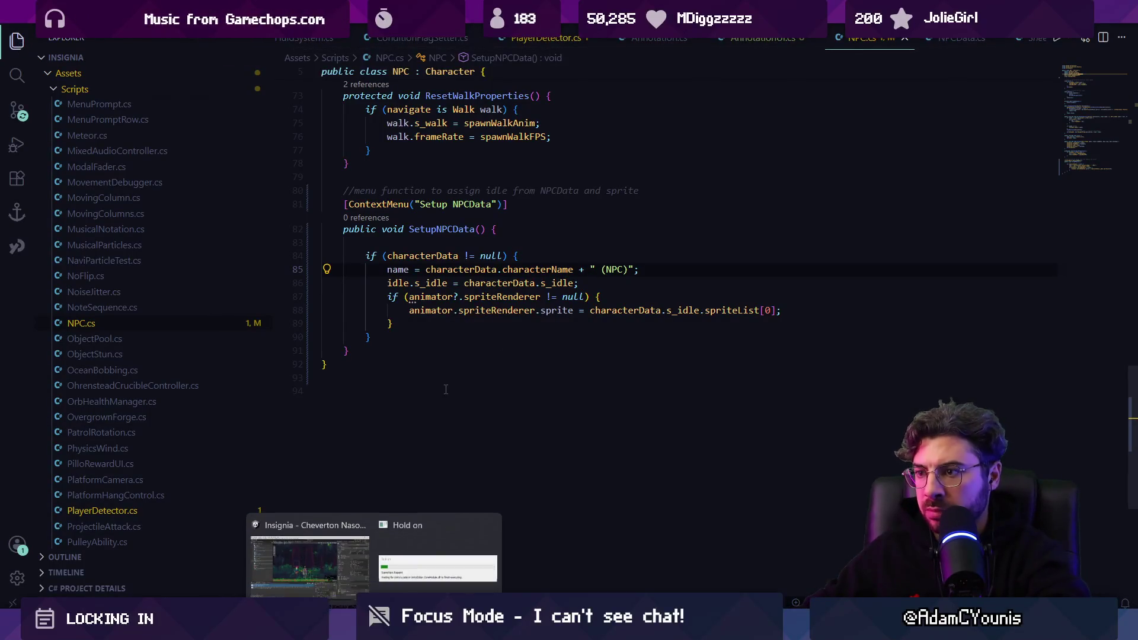
{"action": "left_click", "coordinate": [309, 566]}
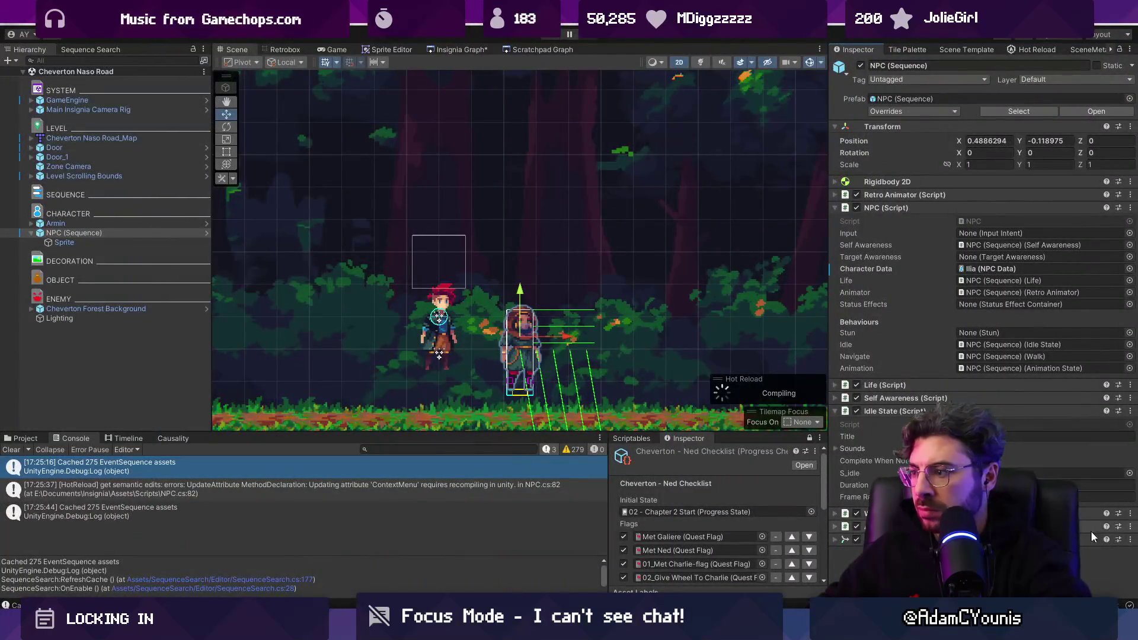
Choose Setup NPCData from the NPC (Script) component's three-dot menu
{"action": "left_click", "coordinate": [1130, 208]}
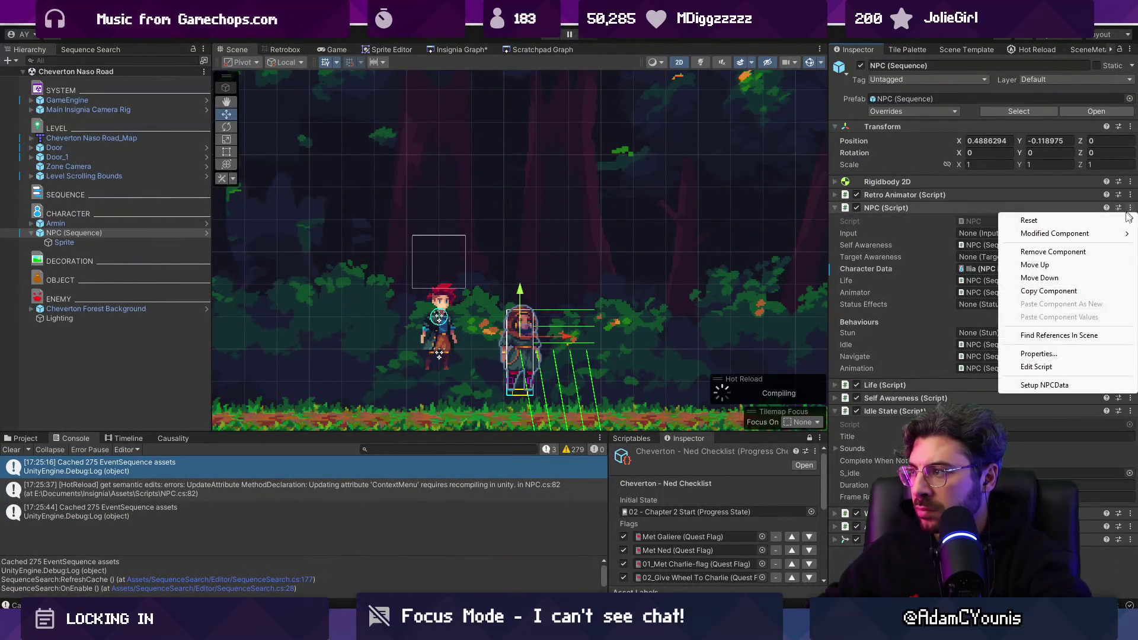
{"action": "left_click", "coordinate": [1056, 385]}
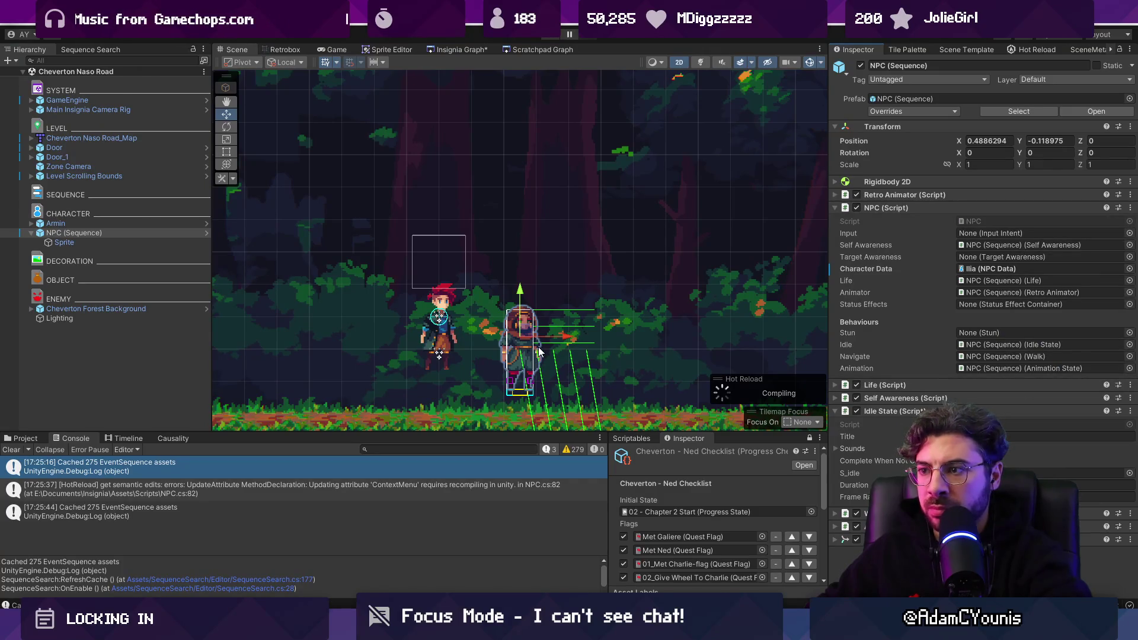
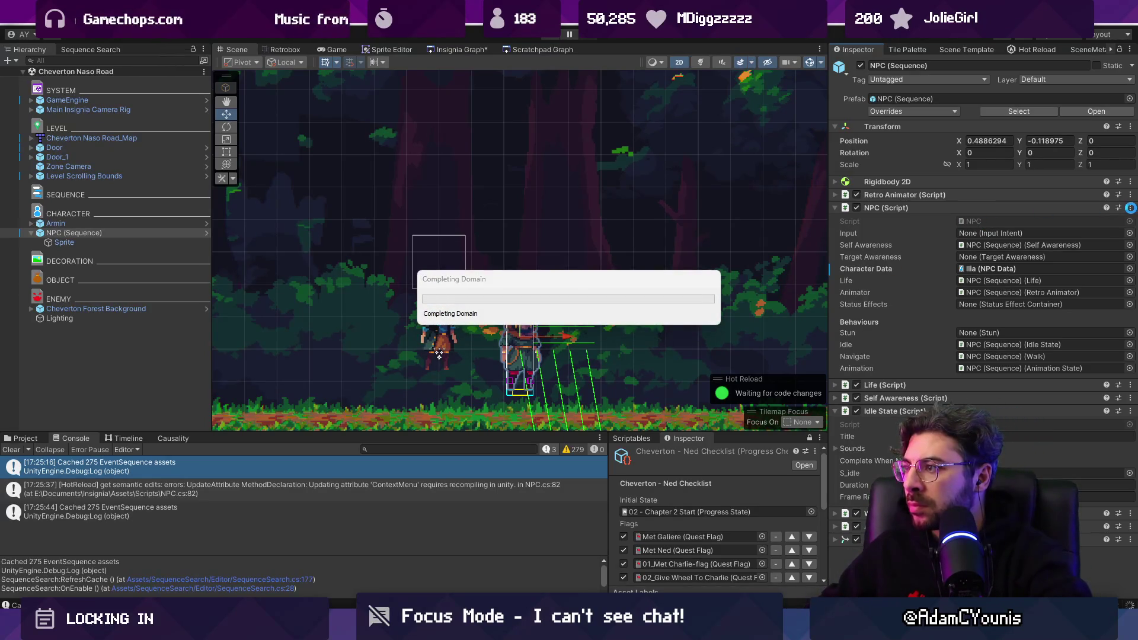
Run Setup NPCData from the NPC component menu to turn the generic NPC into Ilia
{"action": "left_click", "coordinate": [1130, 207]}
{"action": "left_click", "coordinate": [1044, 384]}
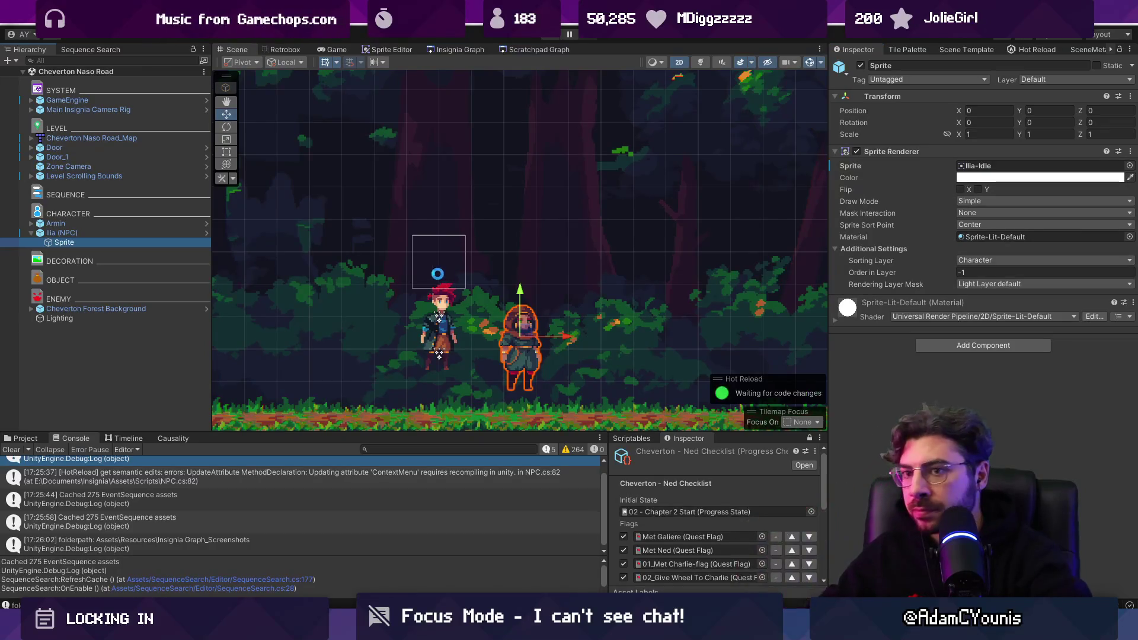
{"action": "scroll", "coordinate": [438, 279], "scroll_direction": "down", "scroll_amount": 1}
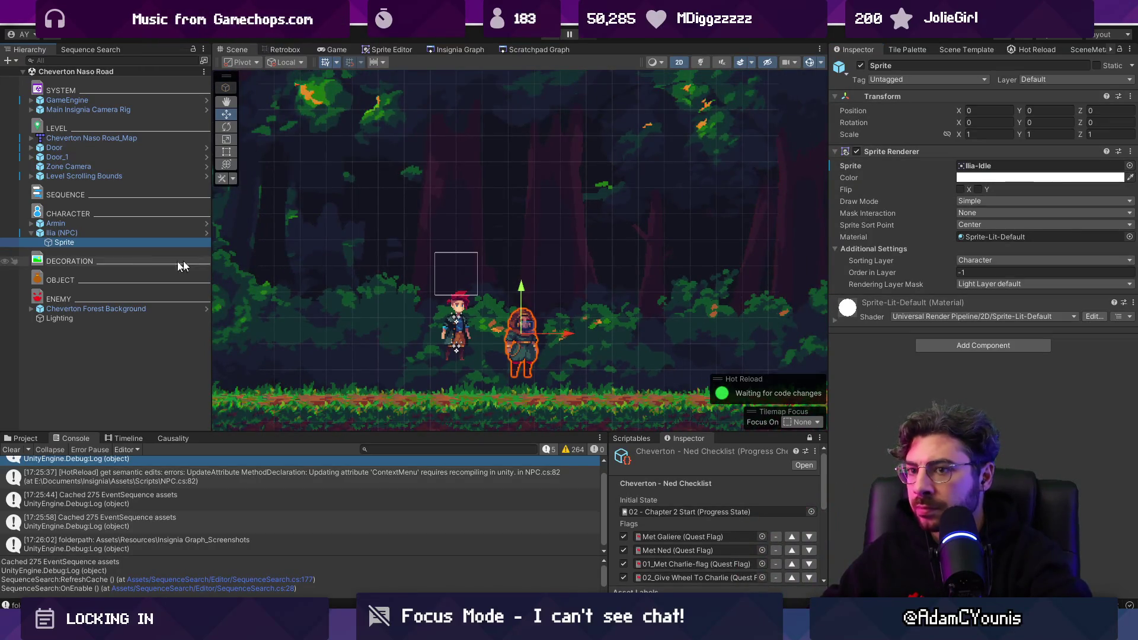
Set Ilia (NPC)'s Scale X to -1 and drag it down onto the forest floor
{"action": "left_click", "coordinate": [62, 233]}
{"action": "left_click", "coordinate": [989, 163]}
{"action": "type", "text": "-1"}
{"action": "key", "text": "Return"}
{"action": "left_click_drag", "start_coordinate": [524, 293], "coordinate": [526, 312]}
Collapse Ilia's NPC script and idle state details, then select Armin, the player
{"action": "left_click", "coordinate": [64, 242]}
{"action": "left_click", "coordinate": [112, 233]}
{"action": "left_click", "coordinate": [932, 204]}
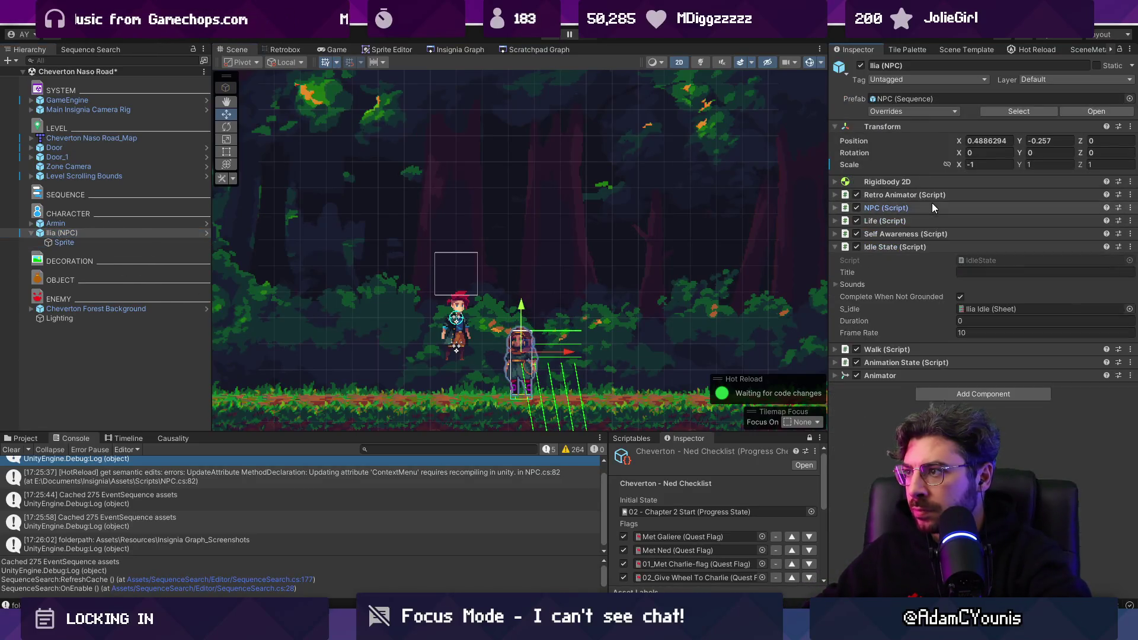
{"action": "left_click", "coordinate": [910, 248]}
{"action": "mouse_move", "coordinate": [471, 325]}
{"action": "left_mouse_down"}
{"action": "mouse_move", "coordinate": [599, 294]}
{"action": "mouse_move", "coordinate": [542, 325]}
{"action": "left_mouse_up"}
{"action": "left_click", "coordinate": [598, 295]}
{"action": "scroll", "coordinate": [542, 325], "scroll_direction": "down", "scroll_amount": 2}
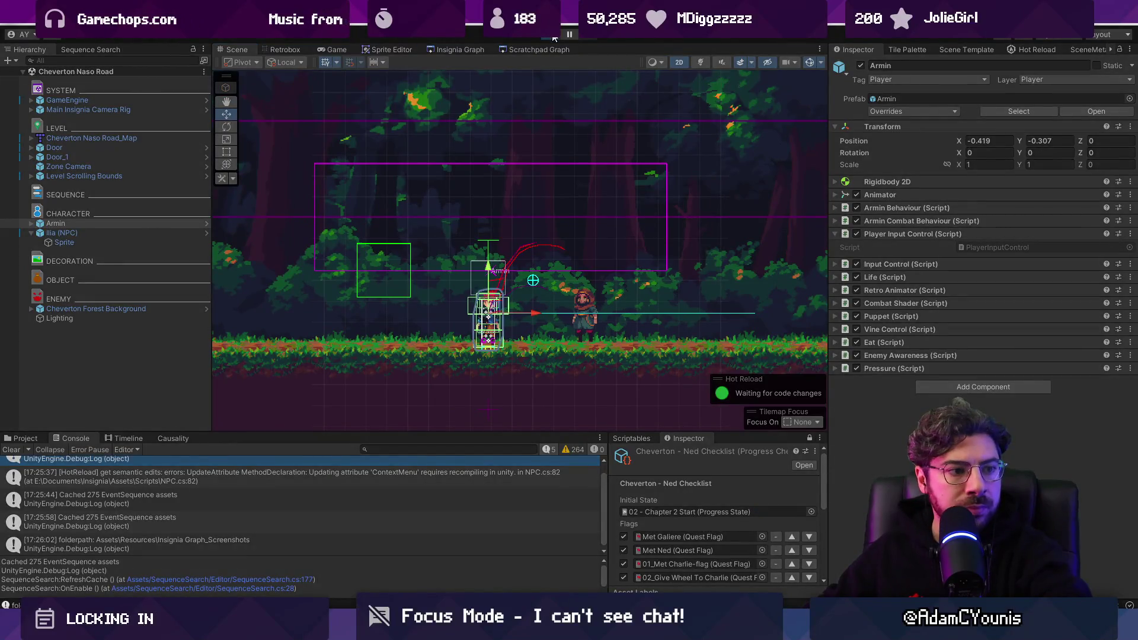
Play-test the scene, deactivate the Lighting object, and play-test again without it
{"action": "left_click", "coordinate": [553, 35]}
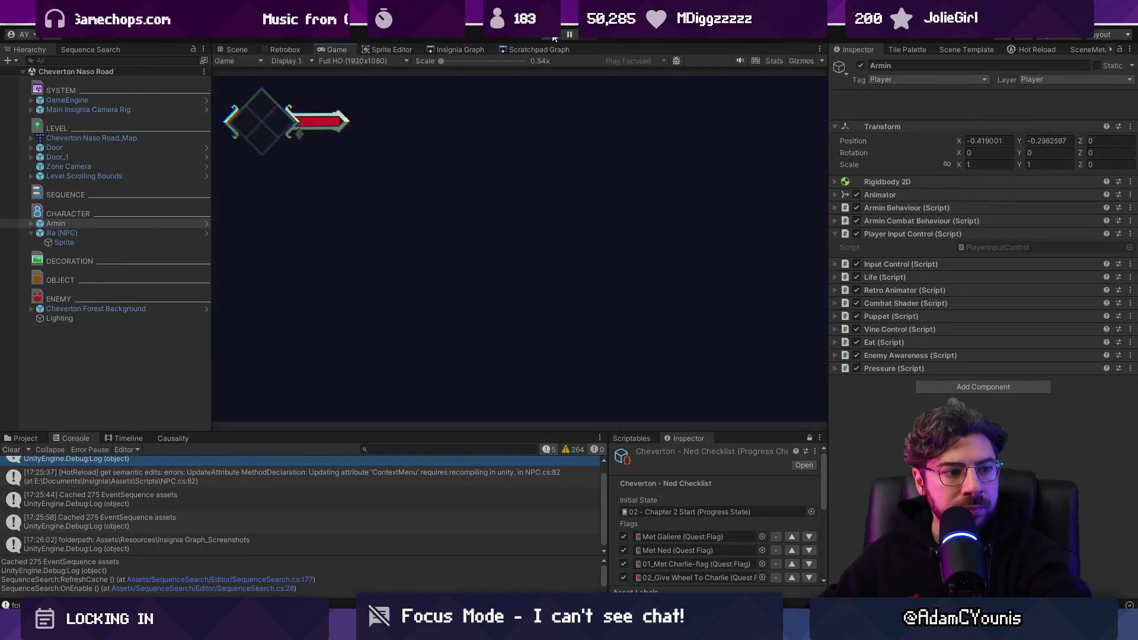
{"action": "left_click", "coordinate": [552, 36]}
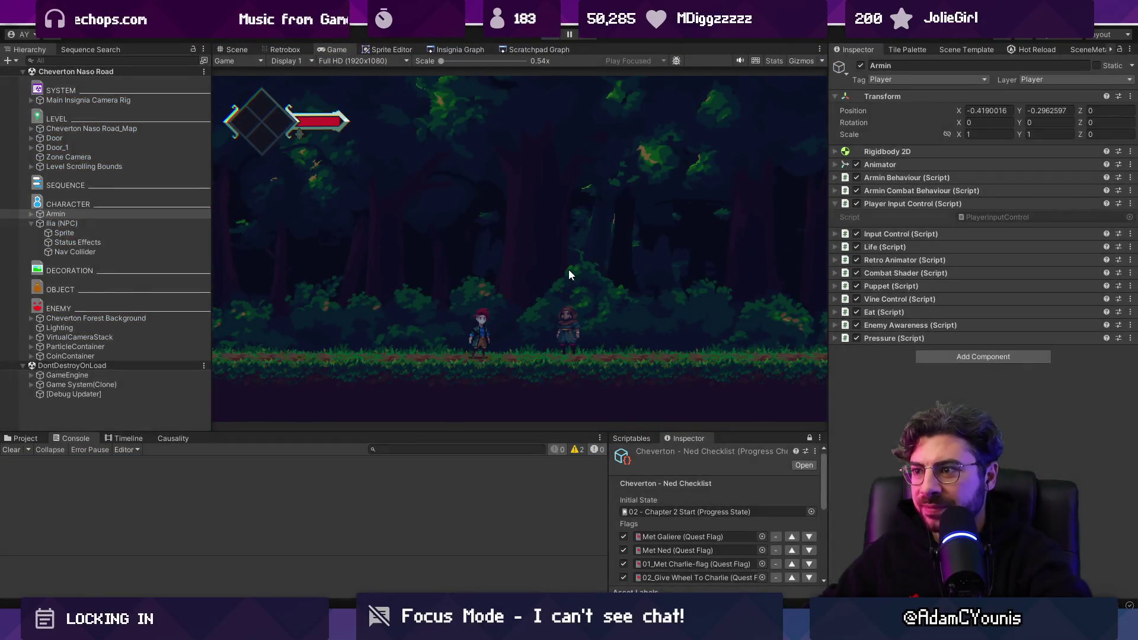
{"action": "left_click", "coordinate": [120, 318]}
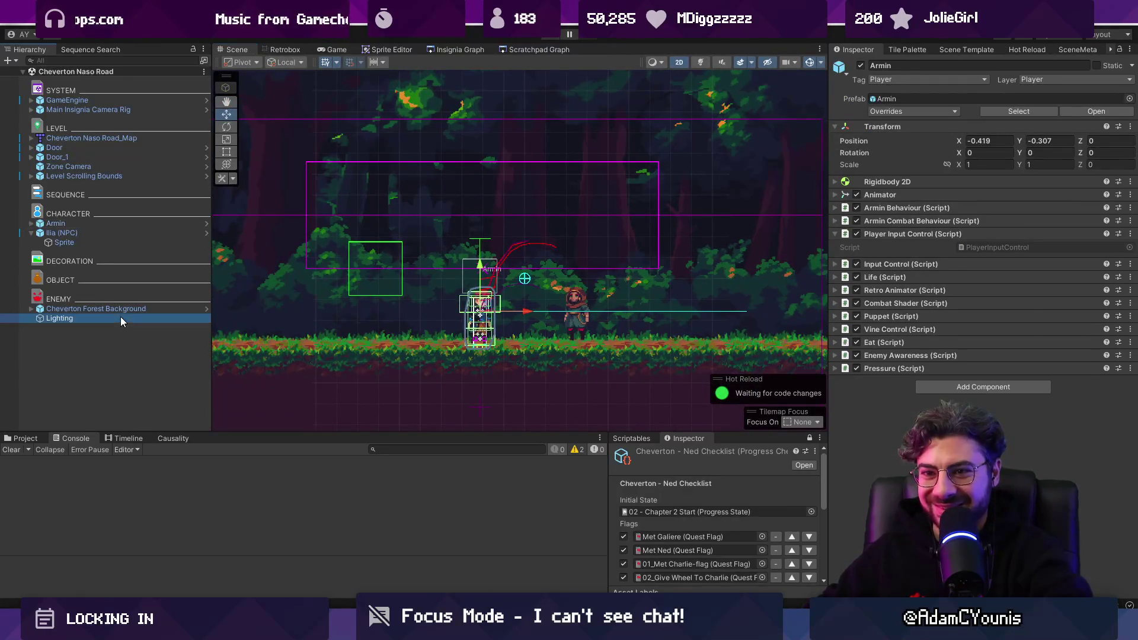
{"action": "left_click", "coordinate": [861, 66]}
{"action": "key", "text": "ctrl+p"}
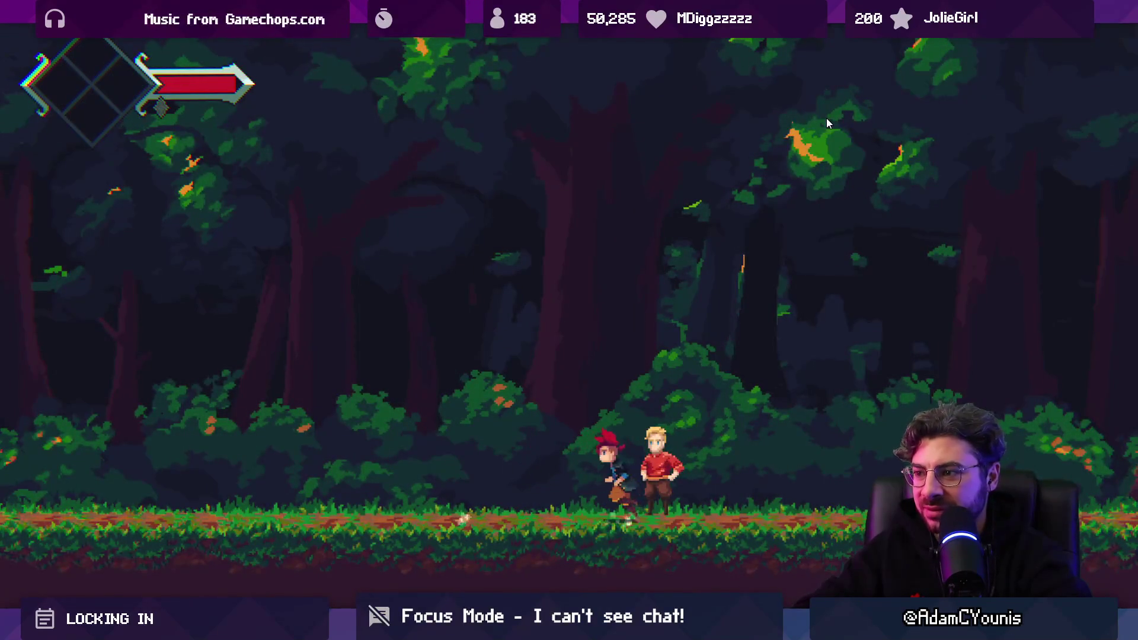
{"action": "key", "text": "ctrl+p"}
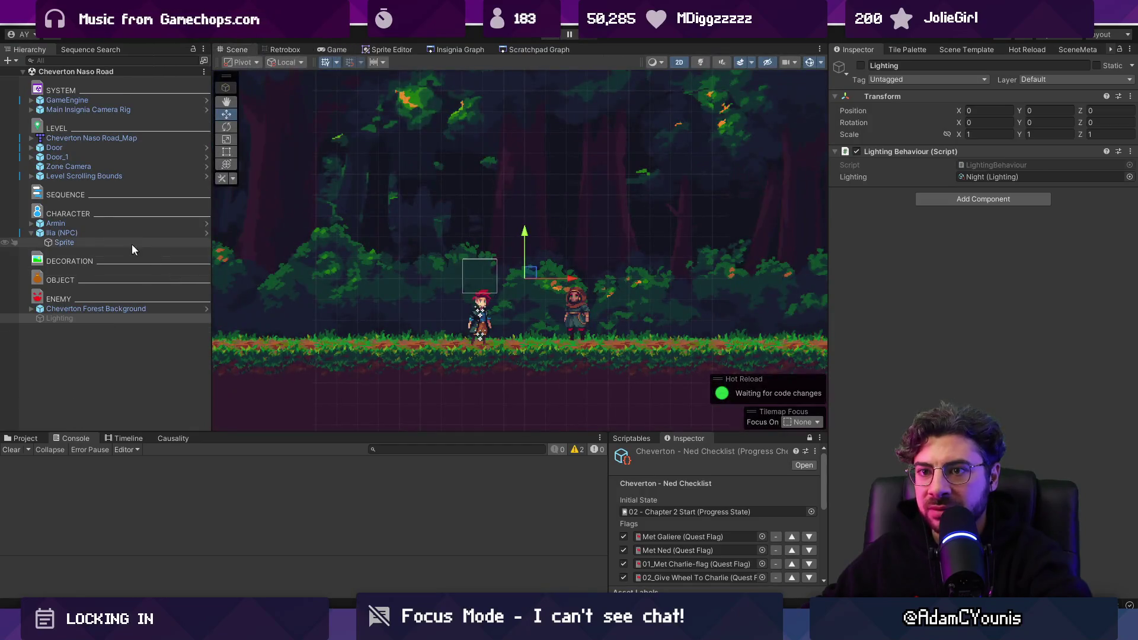
Expand Ilia (NPC)'s NPC script fields, then go to the idle sheet line in NPC.cs
{"action": "left_click", "coordinate": [129, 233]}
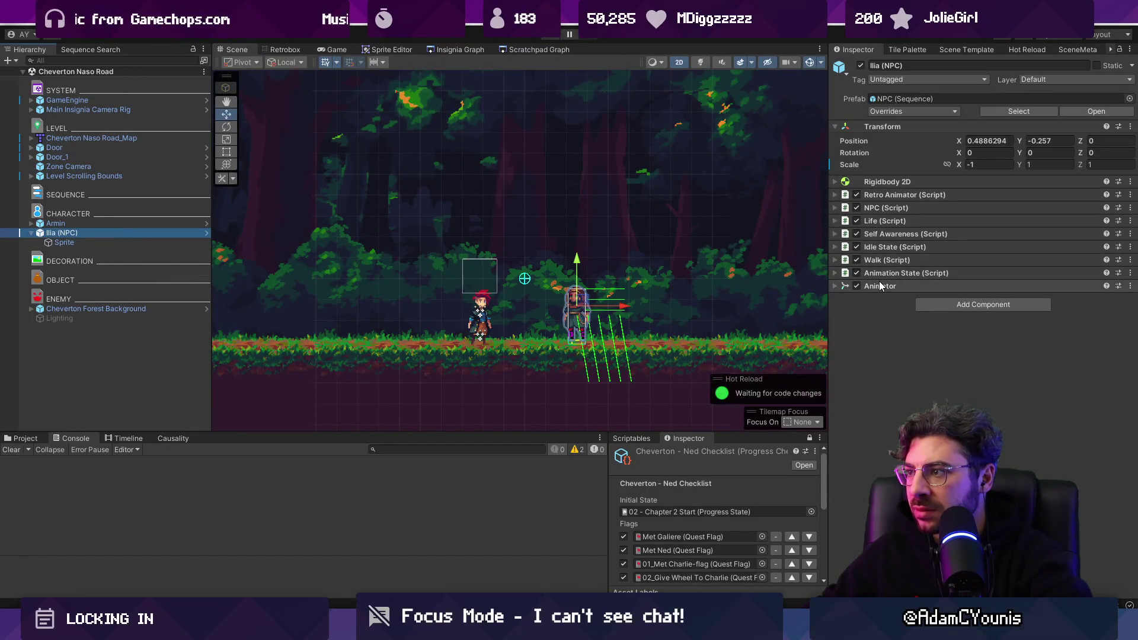
{"action": "left_click", "coordinate": [902, 208]}
{"action": "left_click", "coordinate": [902, 209]}
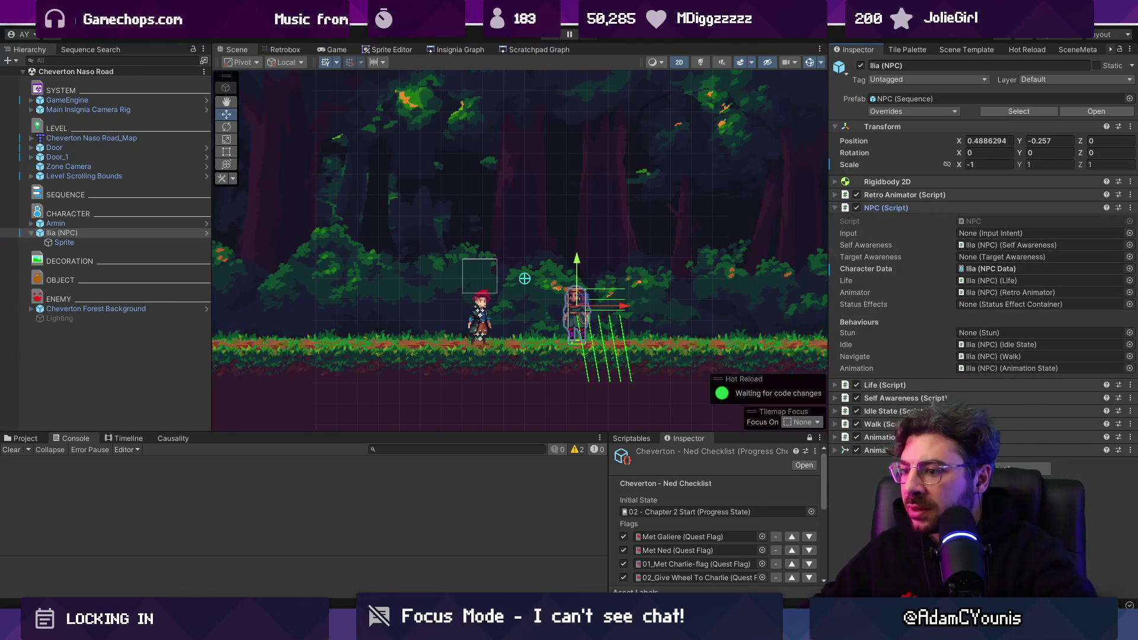
{"action": "key", "text": "alt+Tab"}
{"action": "left_click", "coordinate": [553, 283]}
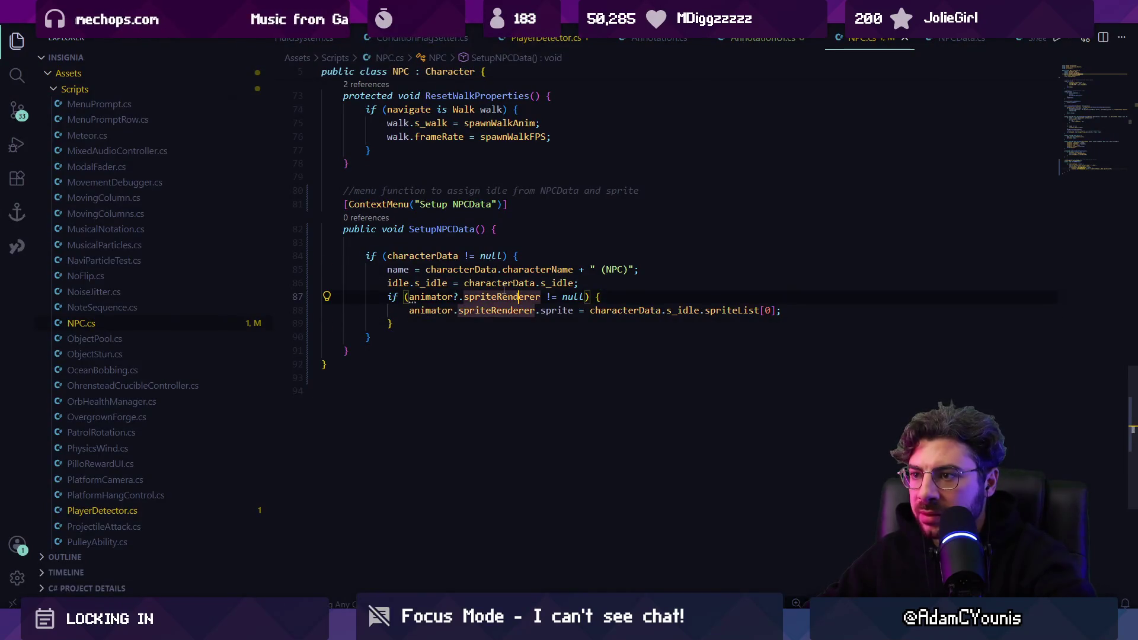
Compare line 86 of NPC.cs against the Retro Animator's fields in Unity
{"action": "left_click", "coordinate": [598, 283]}
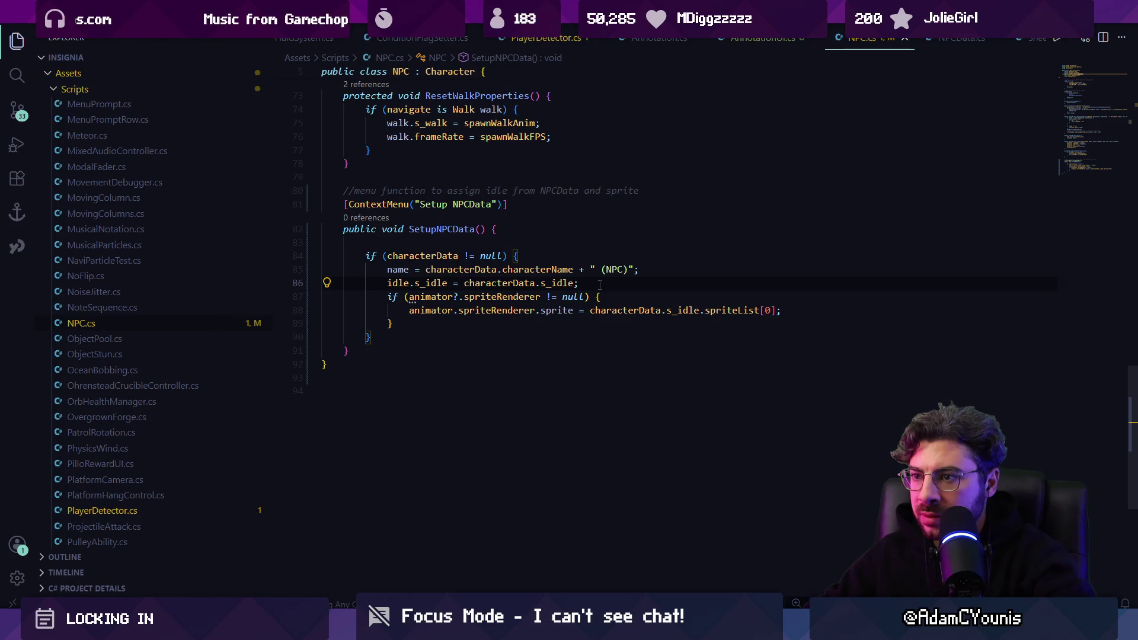
{"action": "key", "text": "alt+Tab"}
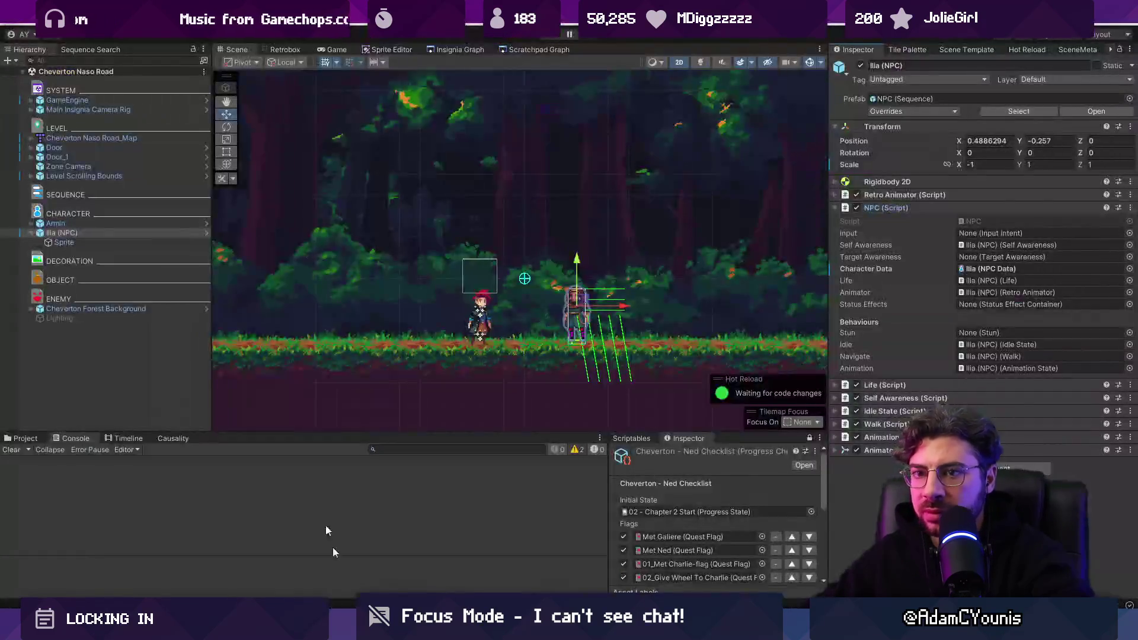
{"action": "left_click", "coordinate": [893, 195]}
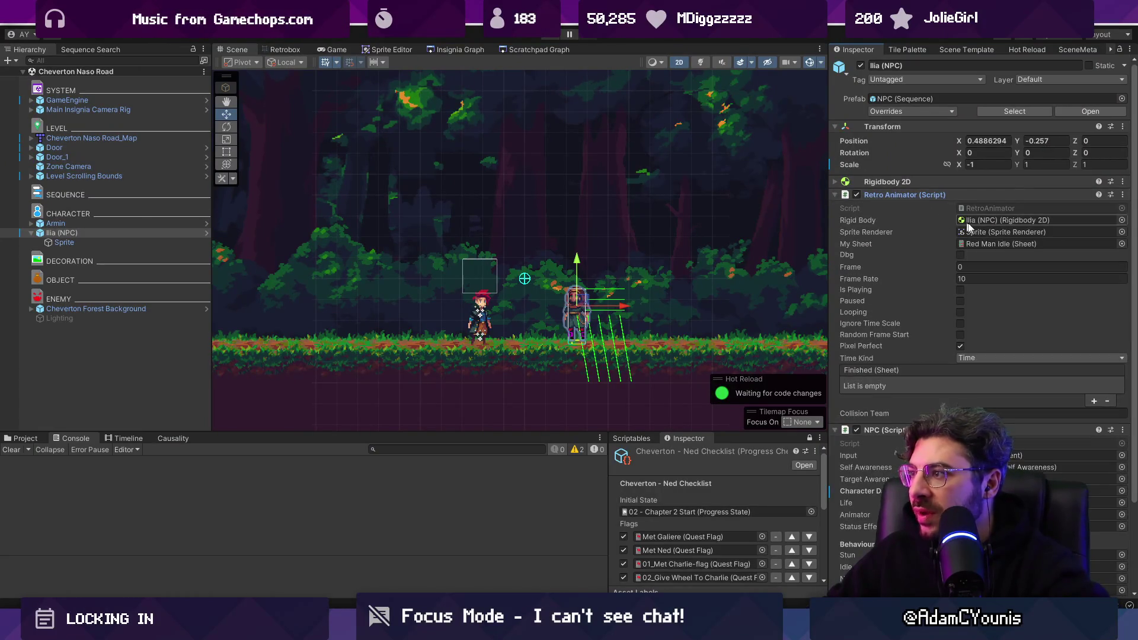
{"action": "key", "text": "alt+Tab"}
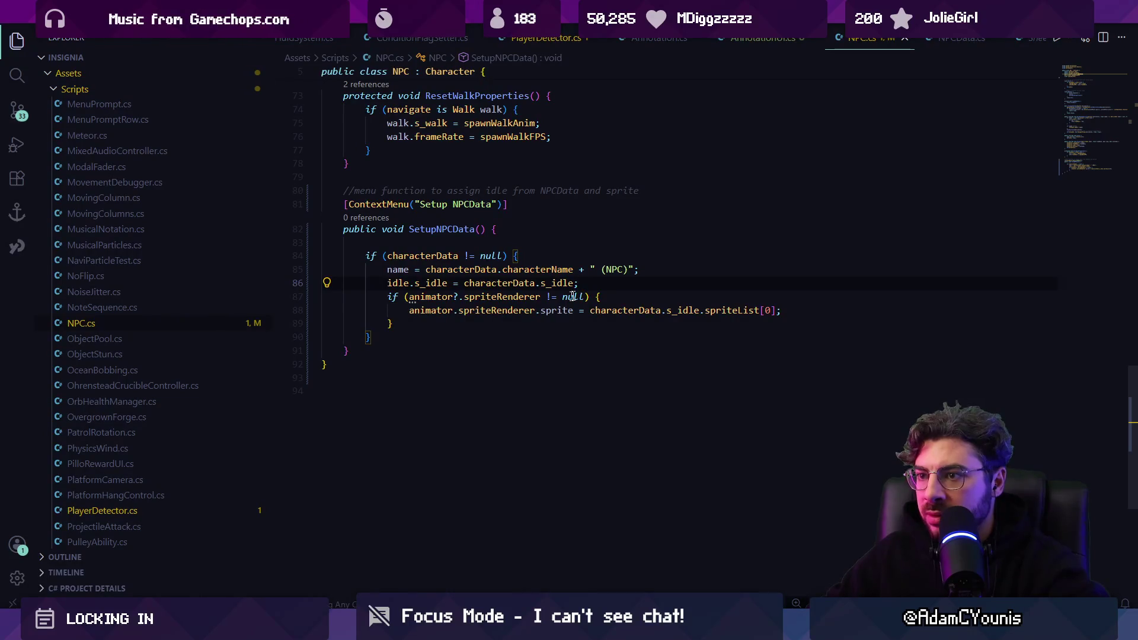
Add 'animator.mySheet = idle.s_idle;' below line 86 and return to Unity to reload
{"action": "key", "text": "Return"}
{"action": "type", "text": "BU"}
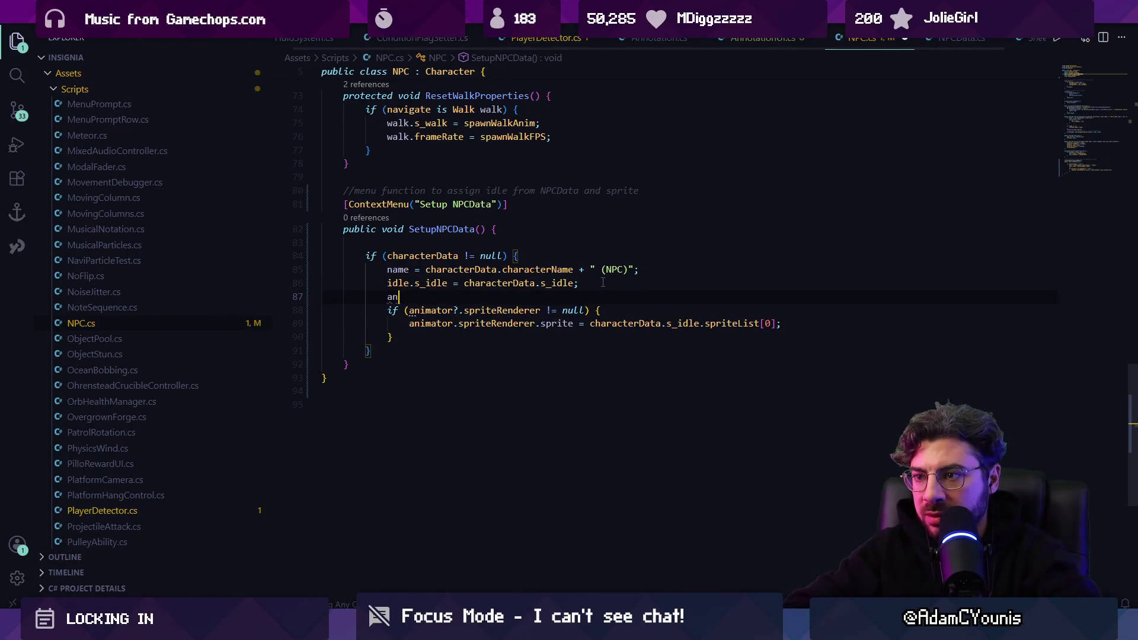
{"action": "type", "text": "r."}
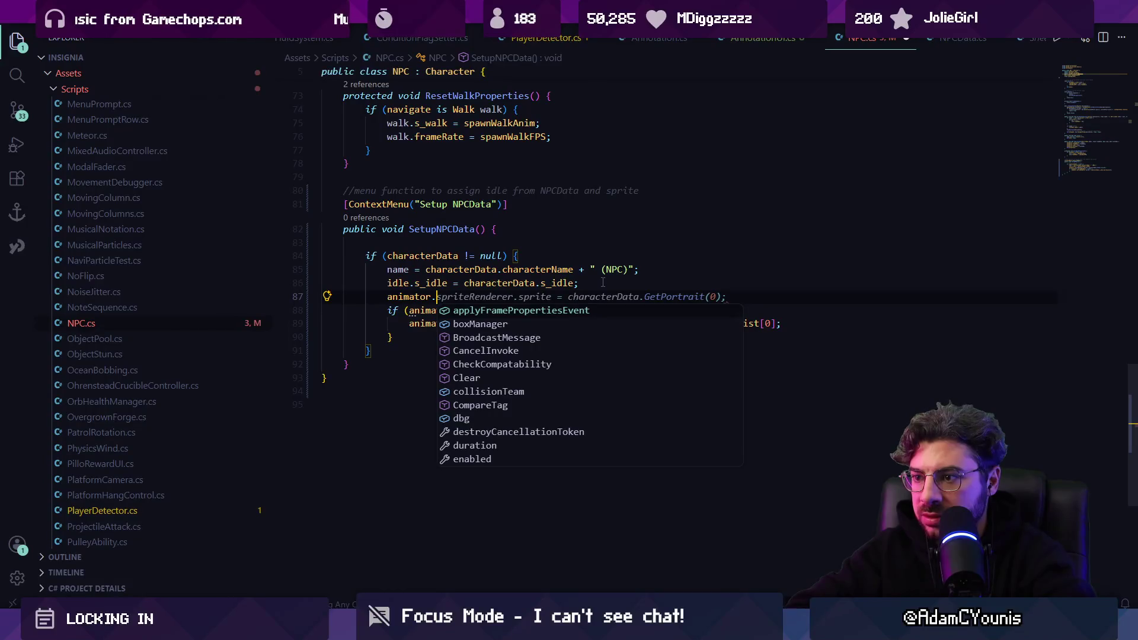
{"action": "type", "text": "sheet"}
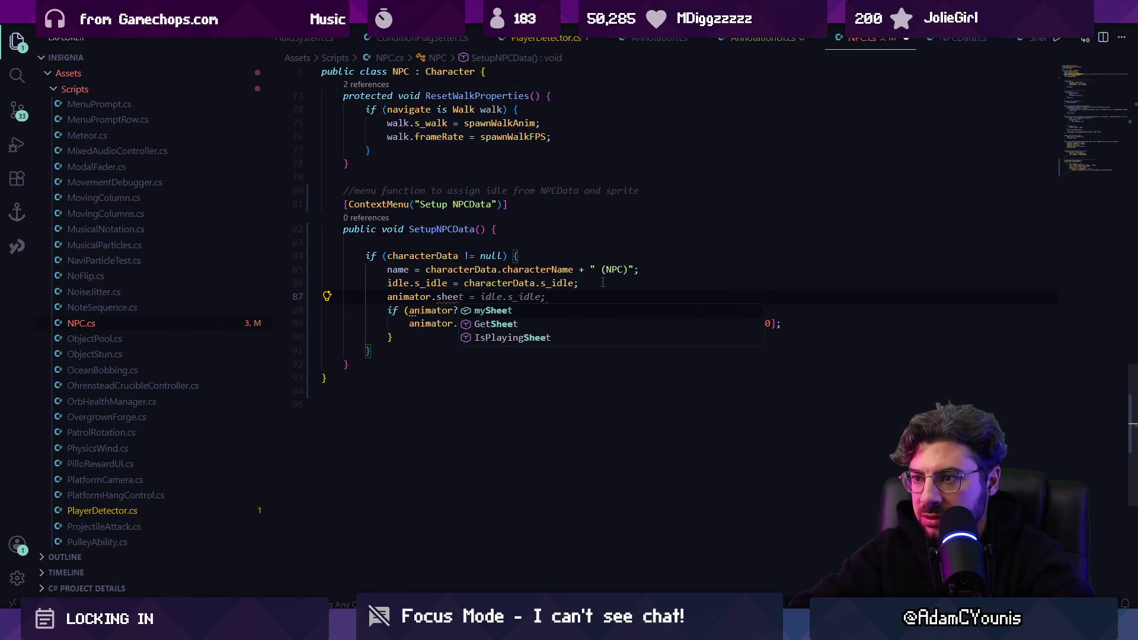
{"action": "key", "text": "Tab"}
{"action": "key", "text": "Tab"}
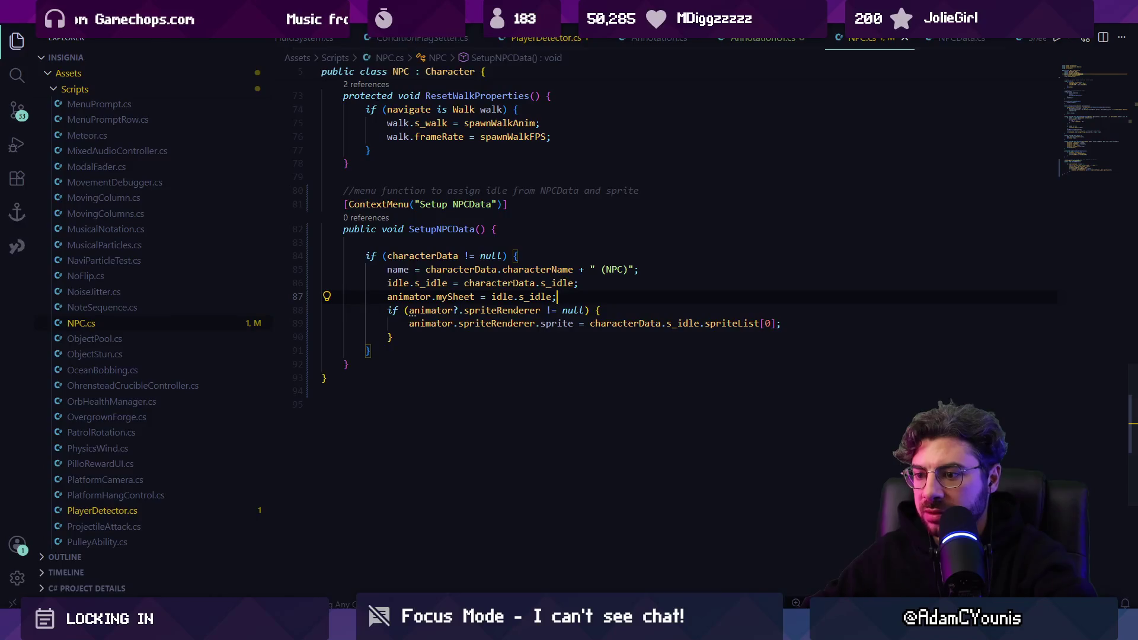
{"action": "key", "text": "alt+Tab"}
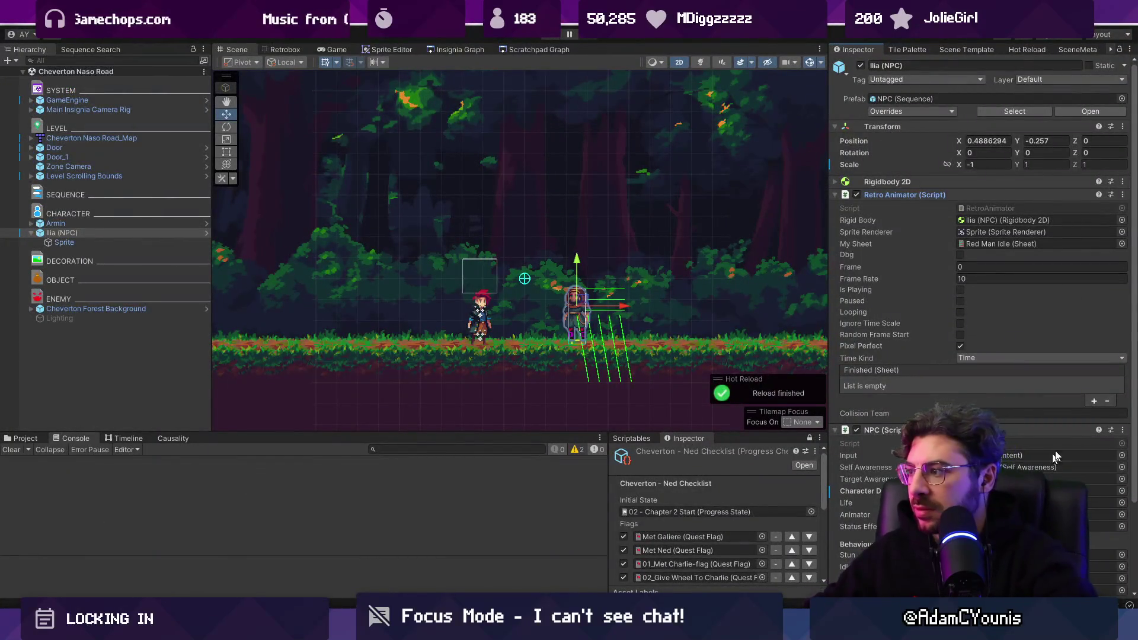
Rerun Setup NPCData on Ilia and walk the player right and back past her in play mode
{"action": "right_click", "coordinate": [1043, 430]}
{"action": "left_click", "coordinate": [1034, 425]}
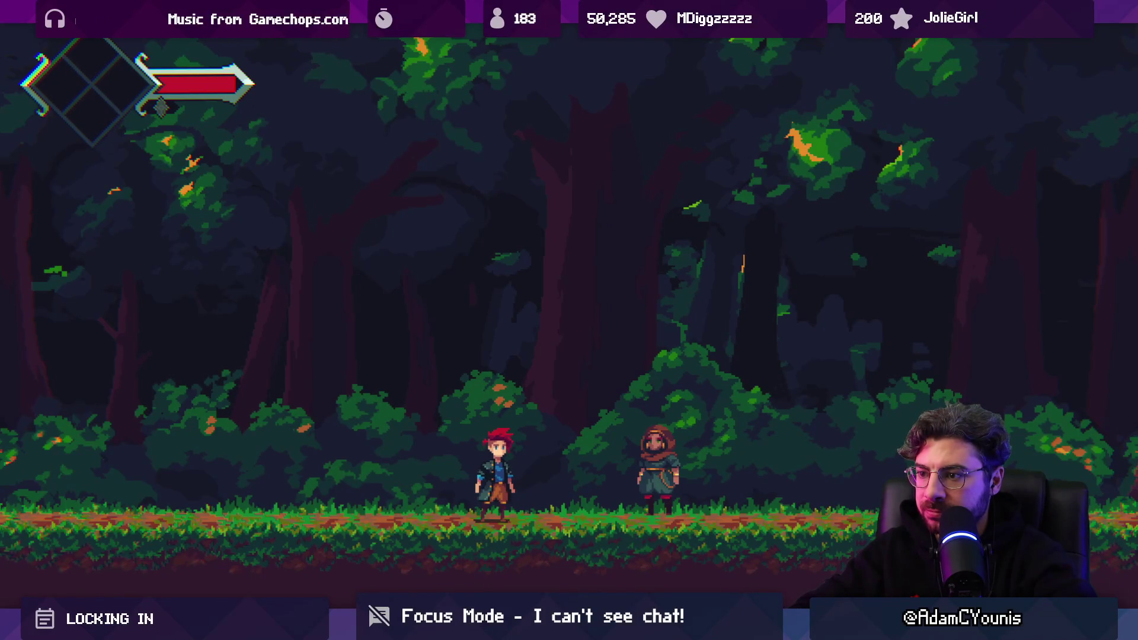
{"action": "key", "text": "Right"}
{"action": "key", "text": "Left"}
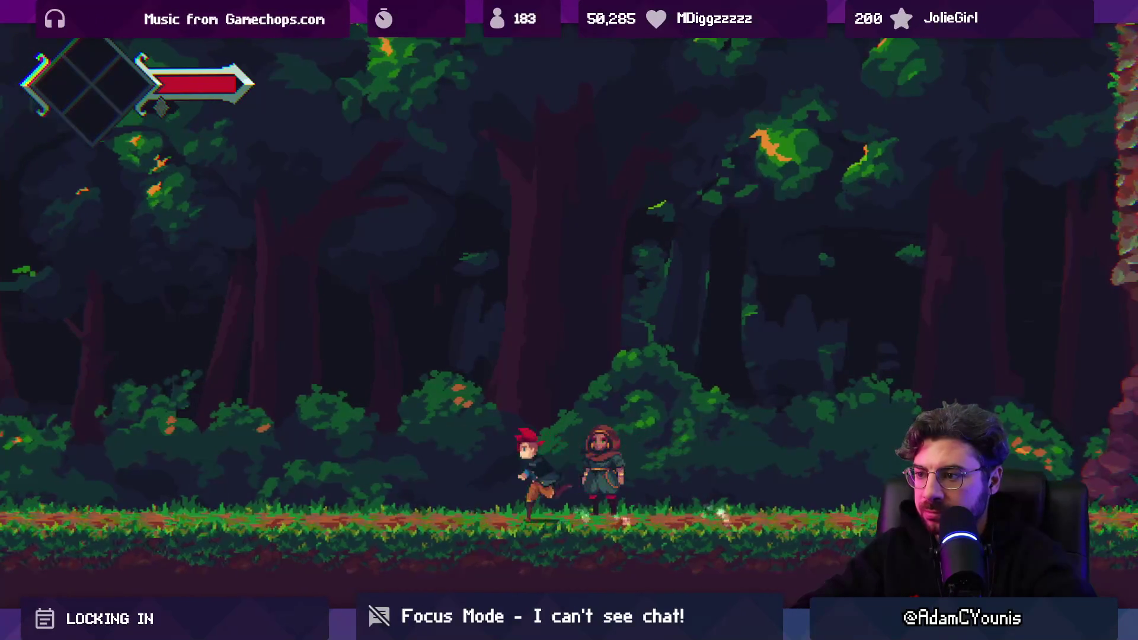
Leave the maximized game view, stop play, and show the Project assets panel
{"action": "key", "text": "shift+space"}
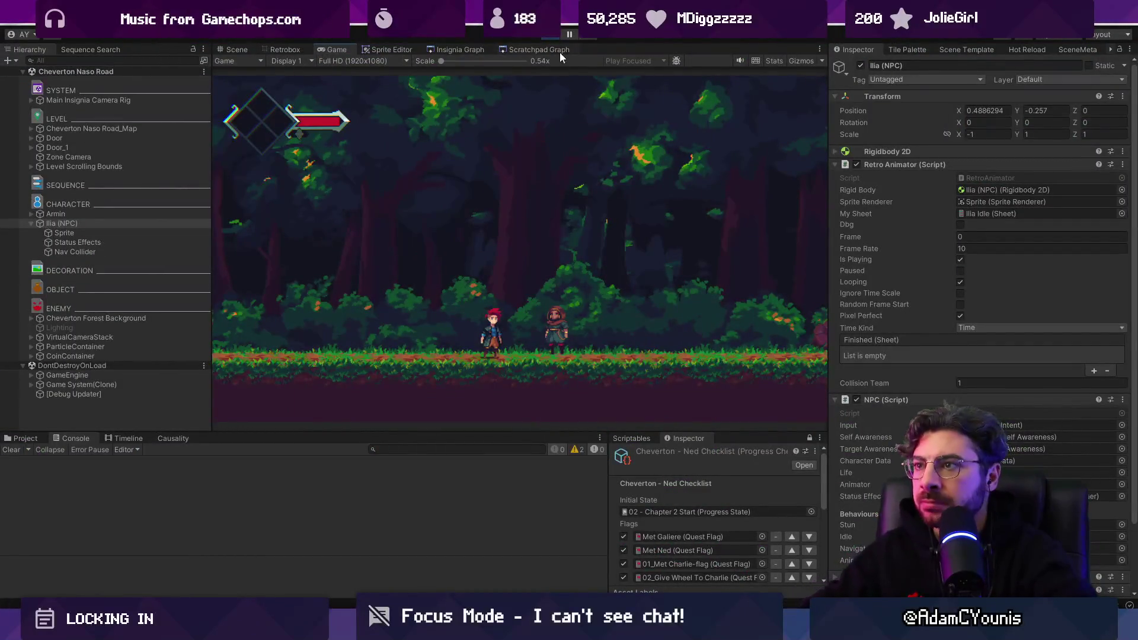
{"action": "key", "text": "ctrl+p"}
{"action": "scroll", "coordinate": [610, 311], "scroll_direction": "up", "scroll_amount": 2}
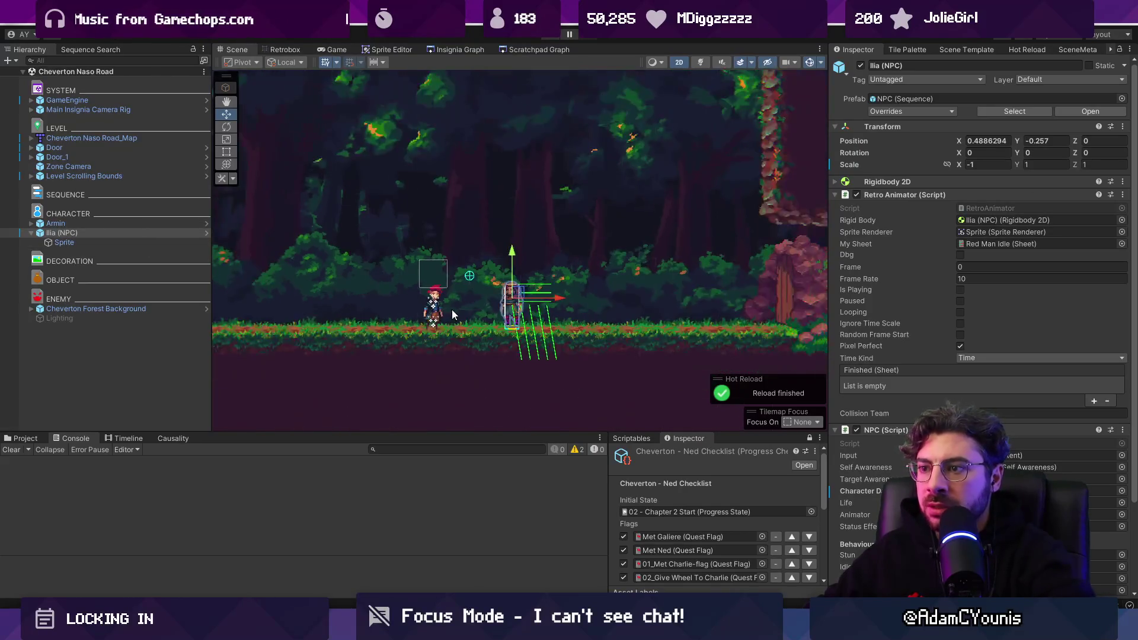
{"action": "scroll", "coordinate": [452, 309], "scroll_direction": "down", "scroll_amount": 2}
{"action": "left_click", "coordinate": [38, 441]}
Search the project for 'annota' and drag the Annotation In Game prefab into the Hierarchy
{"action": "key", "text": "ctrl+f"}
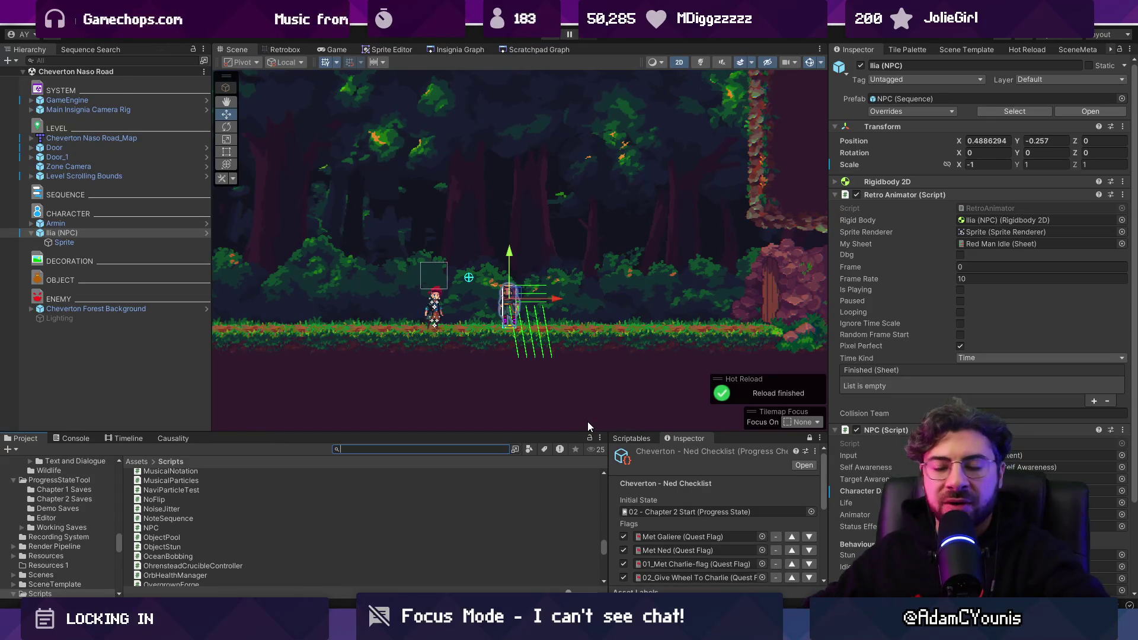
{"action": "type", "text": "annotation in game"}
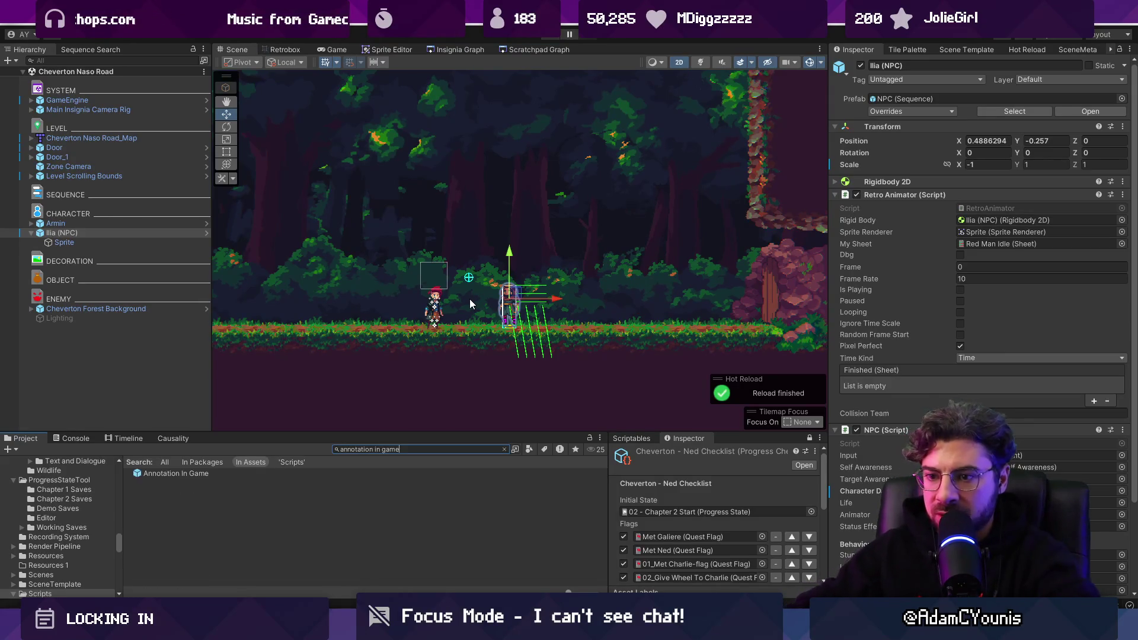
{"action": "left_click", "coordinate": [175, 474]}
{"action": "left_click_drag", "start_coordinate": [170, 474], "coordinate": [116, 349]}
{"action": "scroll", "coordinate": [465, 273], "scroll_direction": "down", "scroll_amount": 2}
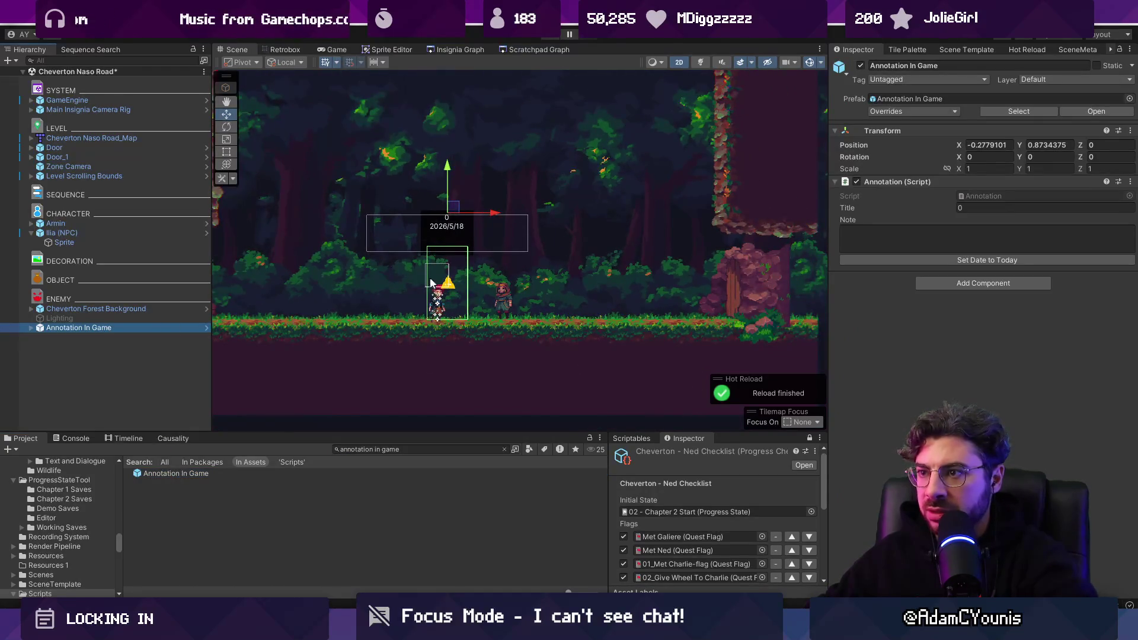
{"action": "scroll", "coordinate": [408, 286], "scroll_direction": "up", "scroll_amount": 3}
Inspect Annotation In Game's Interest Interactable and Flag Toggle children, then start Play
{"action": "left_click", "coordinate": [31, 327]}
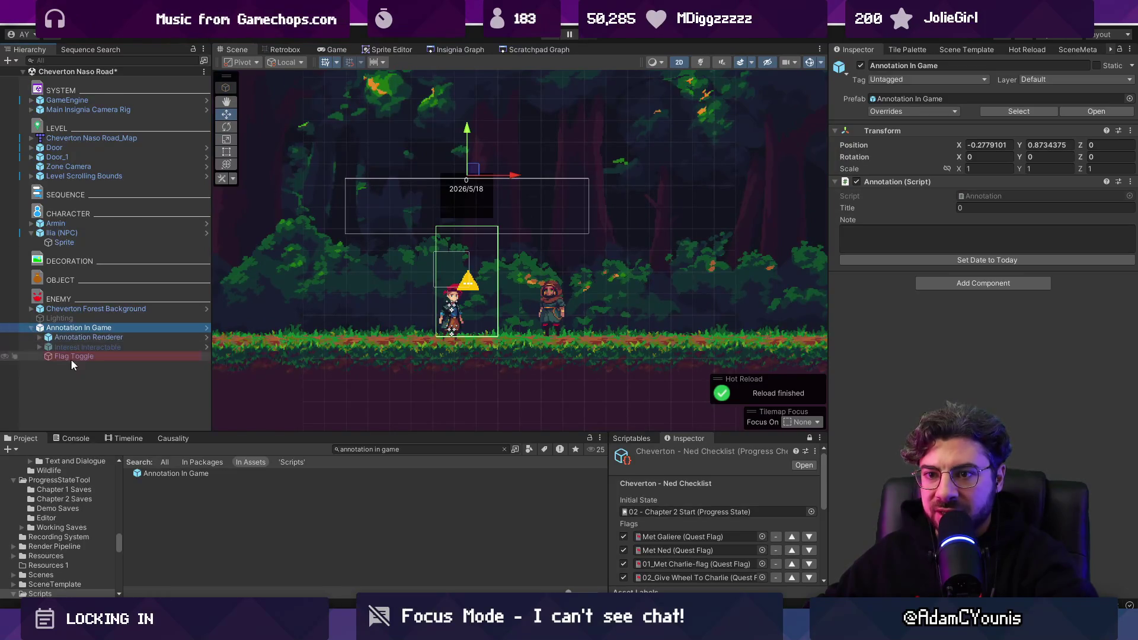
{"action": "left_click", "coordinate": [105, 354]}
{"action": "left_click", "coordinate": [124, 348]}
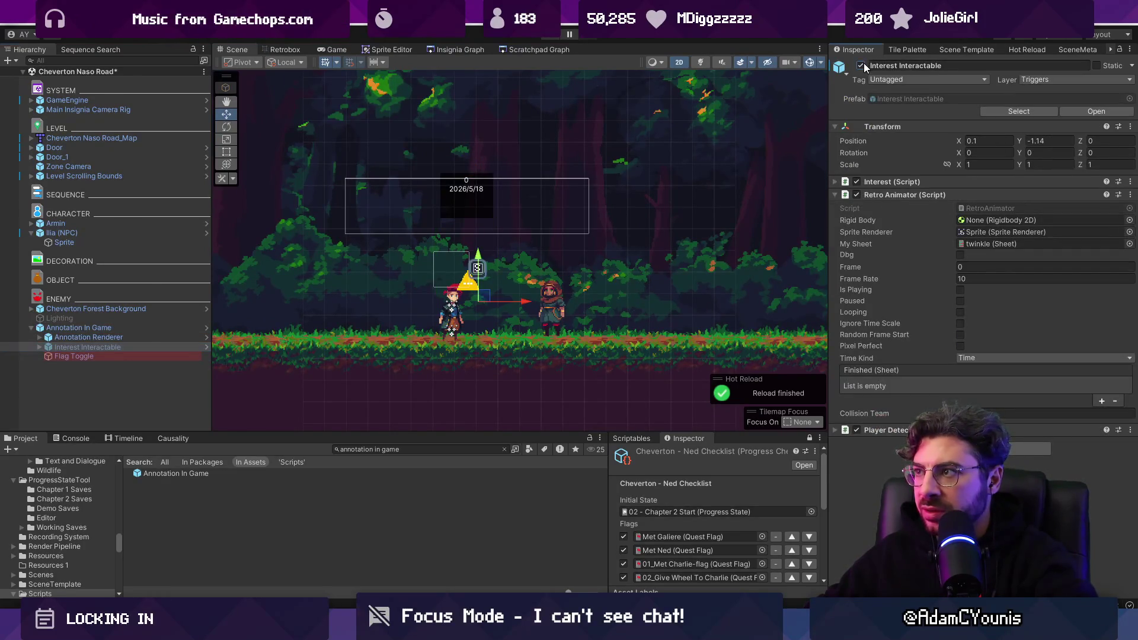
{"action": "left_click", "coordinate": [149, 356]}
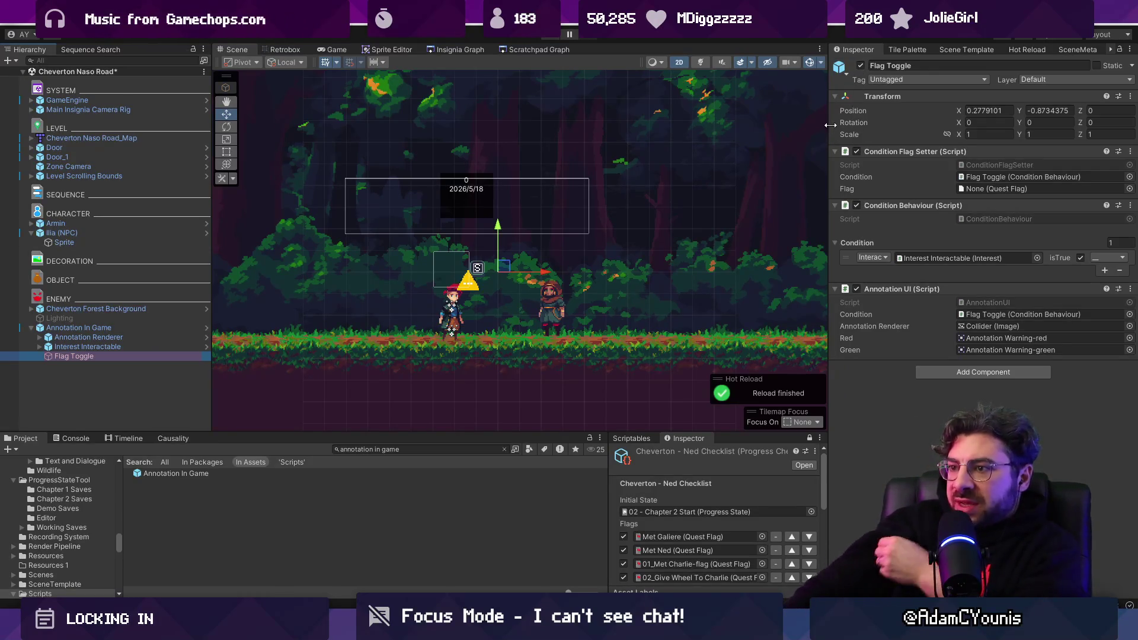
{"action": "left_click", "coordinate": [549, 37]}
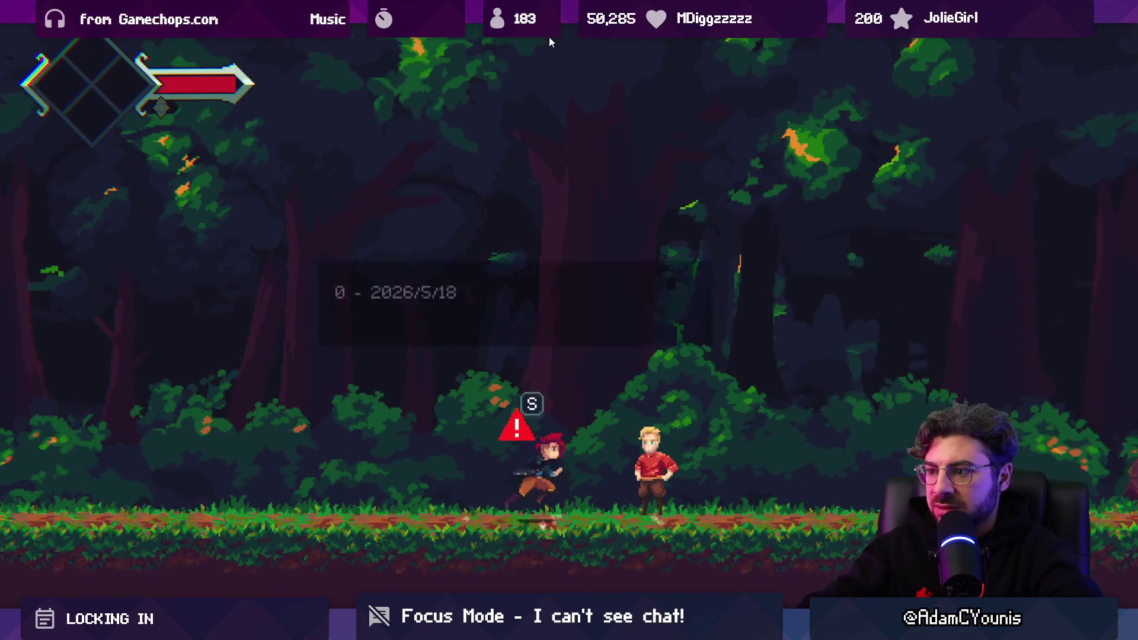
Stop play mode and select Ilia (NPC) to show its components
{"action": "key", "text": "shift+space"}
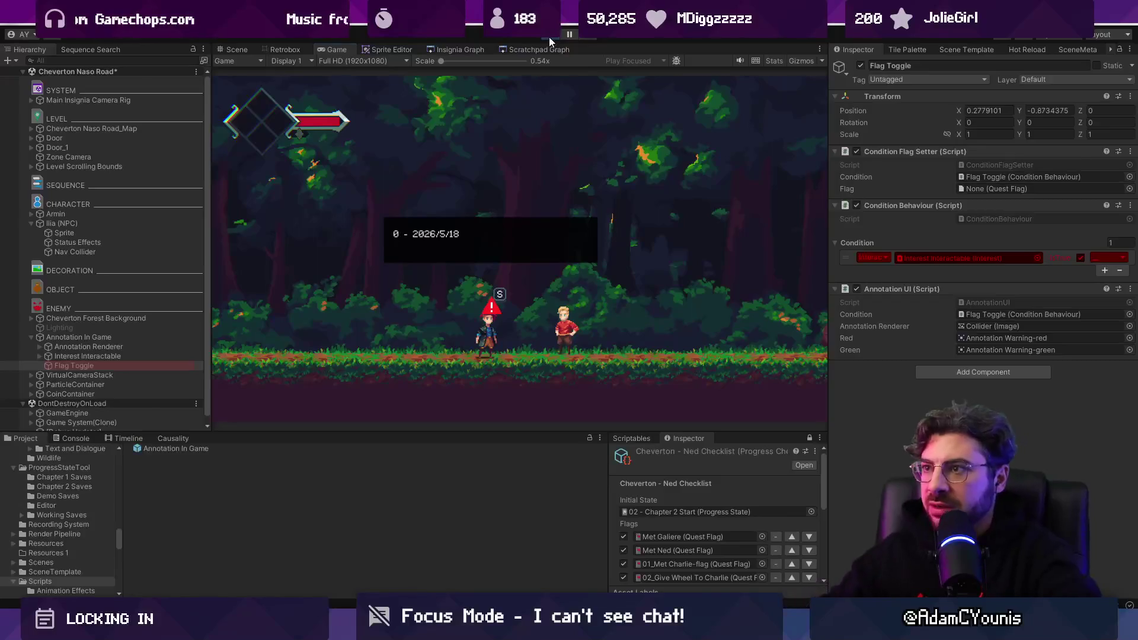
{"action": "left_click", "coordinate": [549, 37]}
{"action": "left_click", "coordinate": [553, 308]}
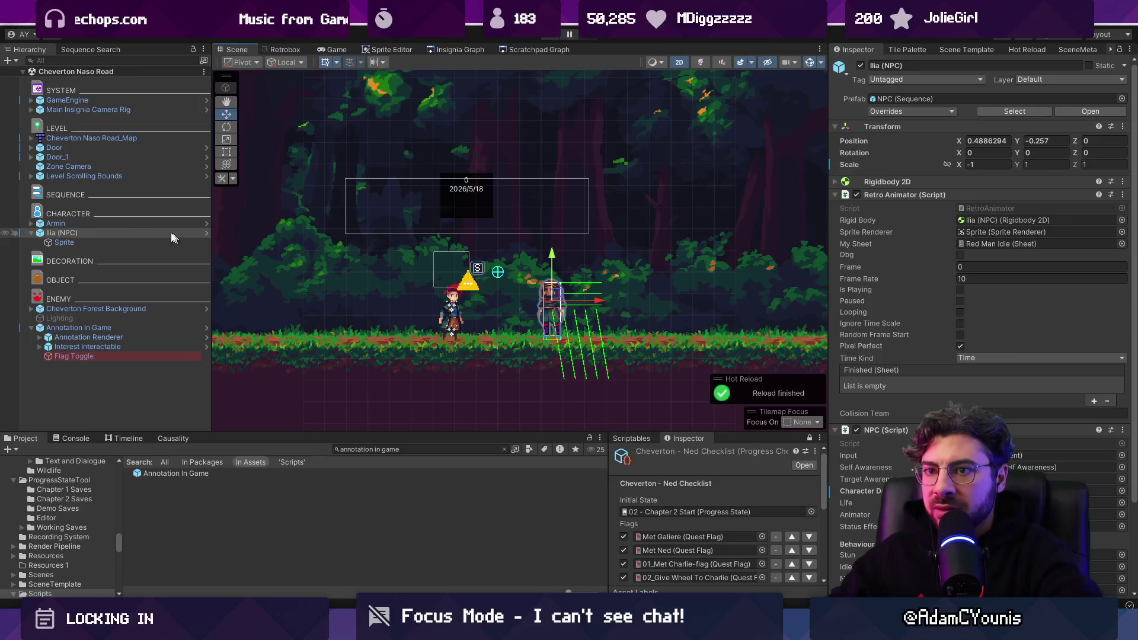
{"action": "scroll", "coordinate": [954, 396], "scroll_direction": "down", "scroll_amount": 3}
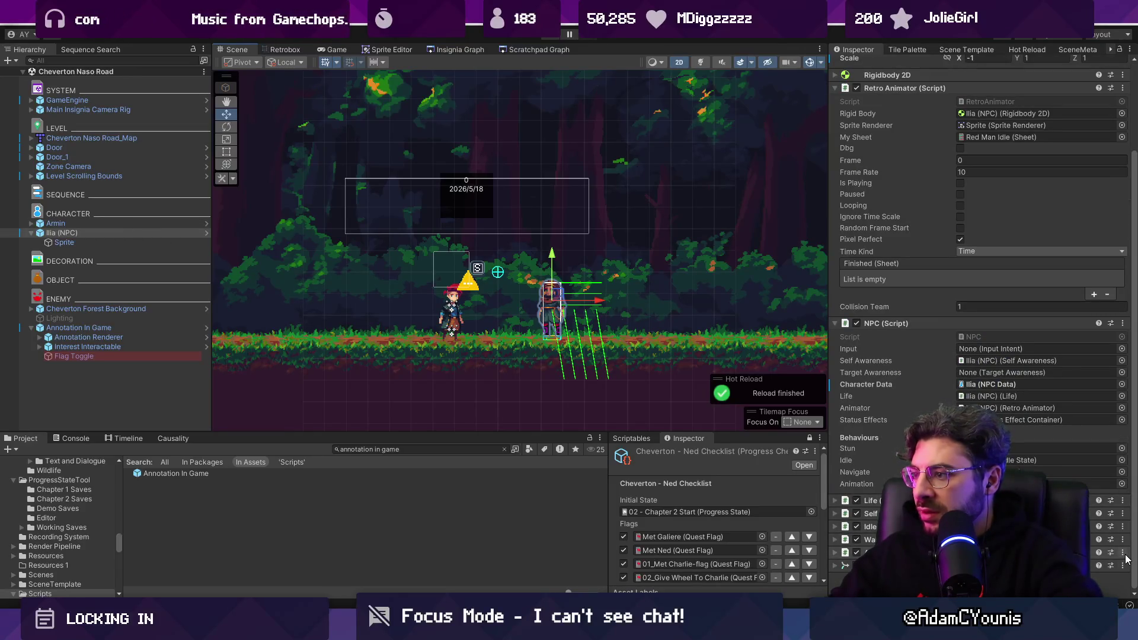
Run Setup NPCData on Ilia, stop play, and check My Sheet reverted to Red Man Idle
{"action": "left_click", "coordinate": [1122, 500]}
{"action": "left_click", "coordinate": [1043, 333]}
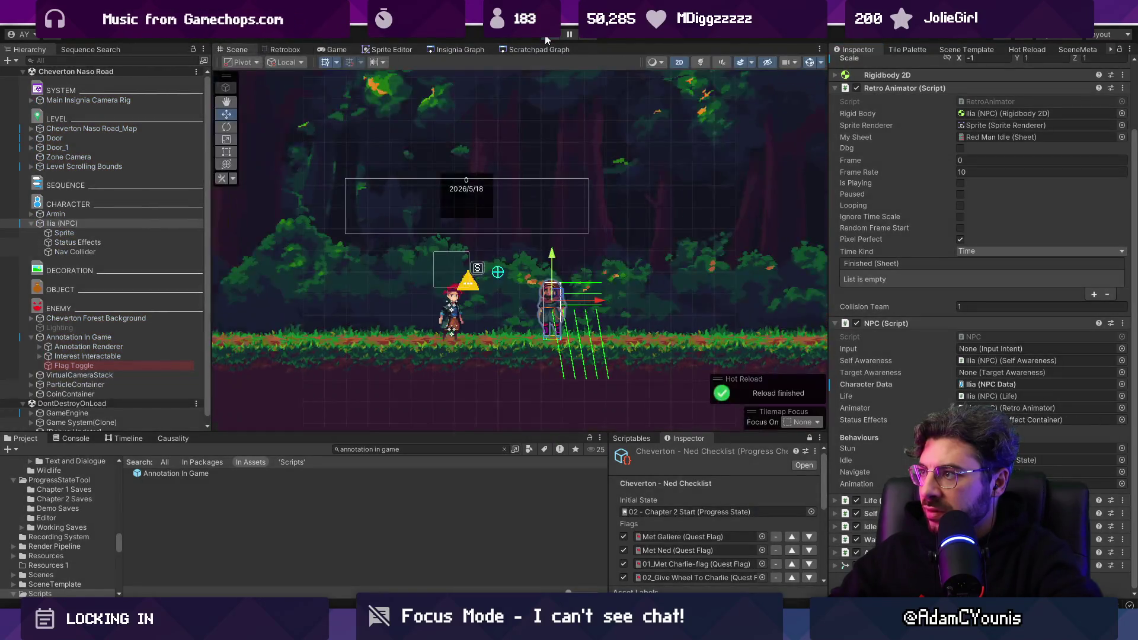
{"action": "left_click", "coordinate": [546, 37]}
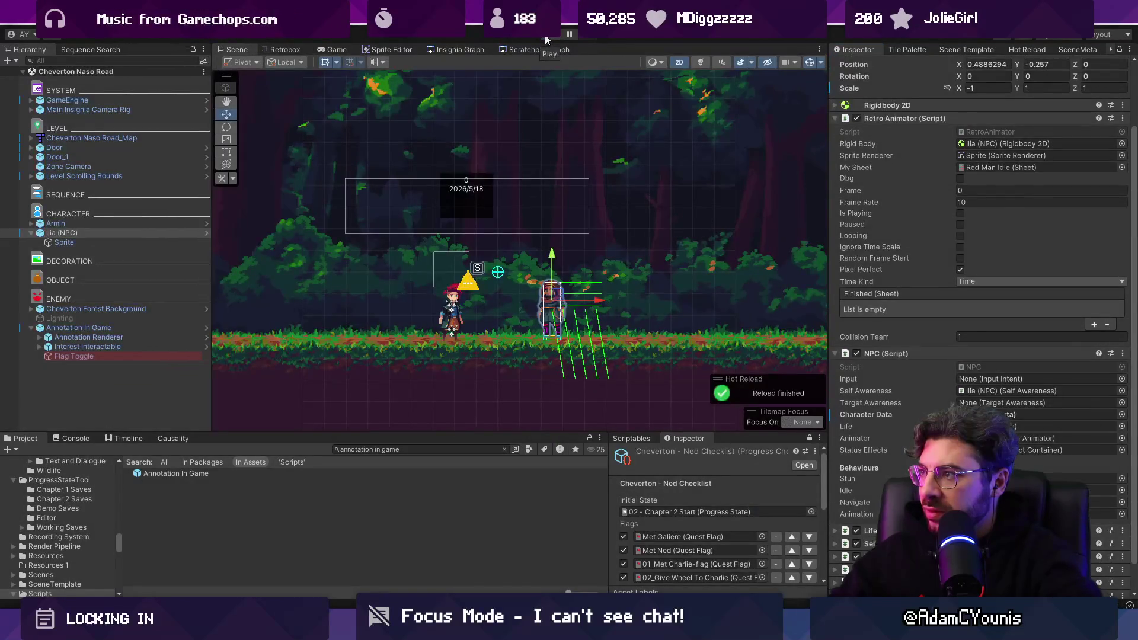
{"action": "left_click", "coordinate": [929, 165]}
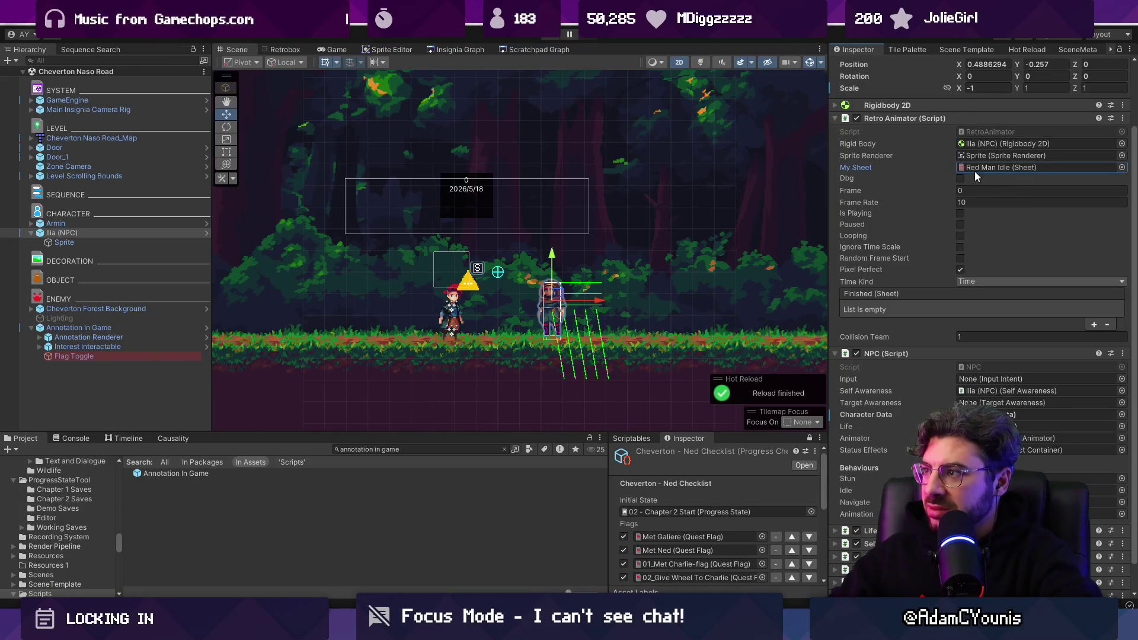
{"action": "key", "text": "alt+Tab"}
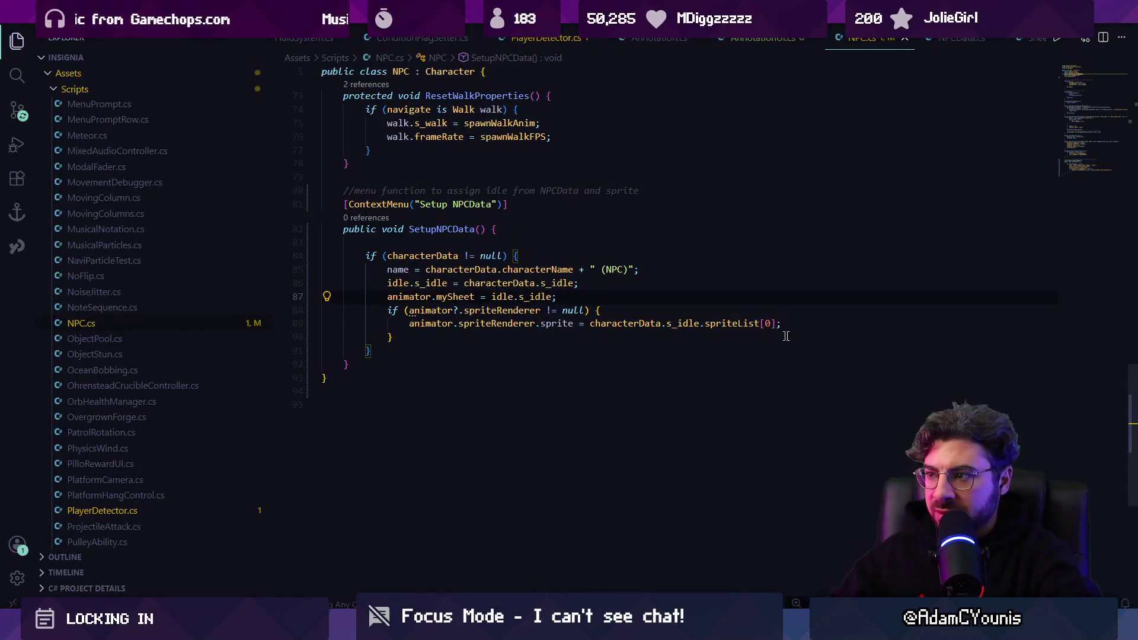
After the inner if block, add '//serialize in scene' and UnityEditor.EditorUtility.SetDirty(this)
{"action": "key", "text": "Return"}
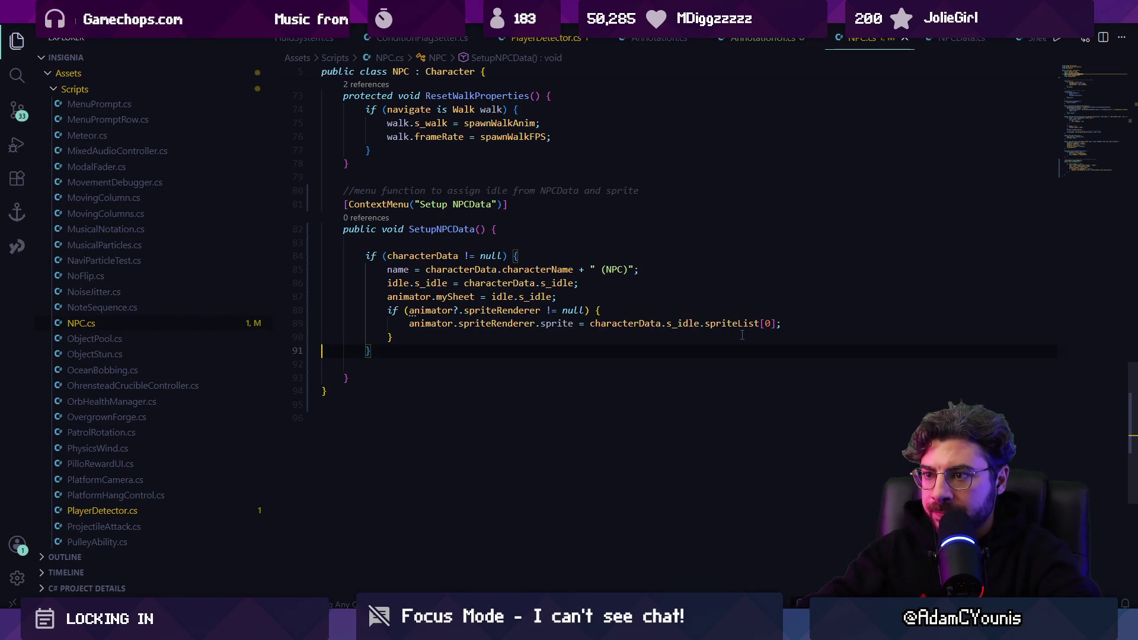
{"action": "left_click", "coordinate": [742, 335]}
{"action": "key", "text": "Return"}
{"action": "type", "text": "/serialize in scene"}
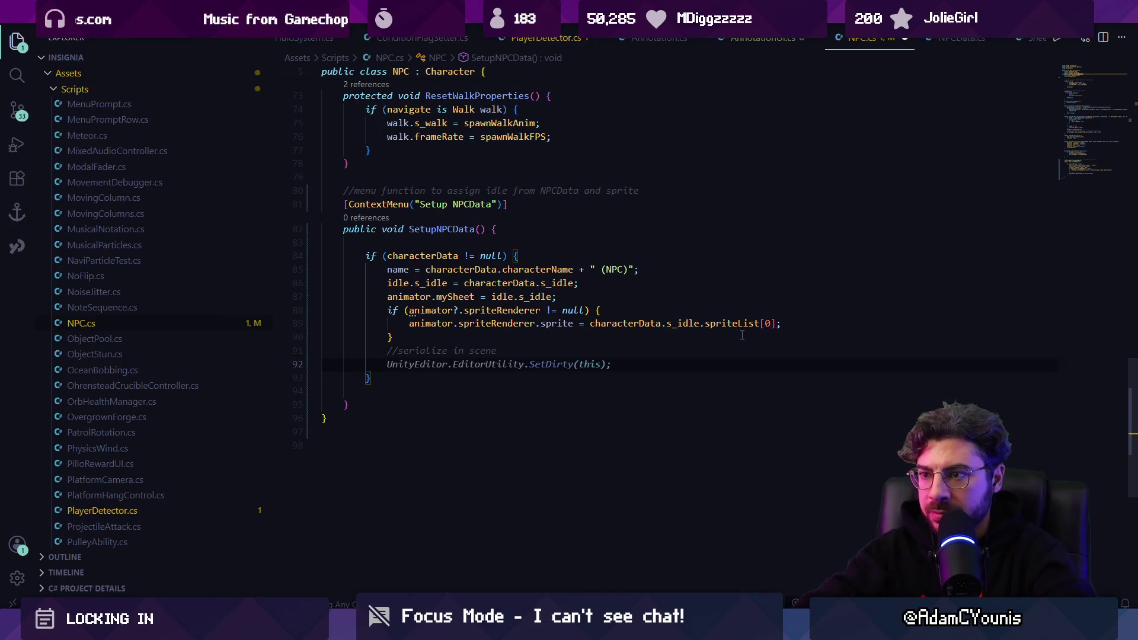
{"action": "key", "text": "Tab"}
{"action": "key", "text": "alt+Tab"}
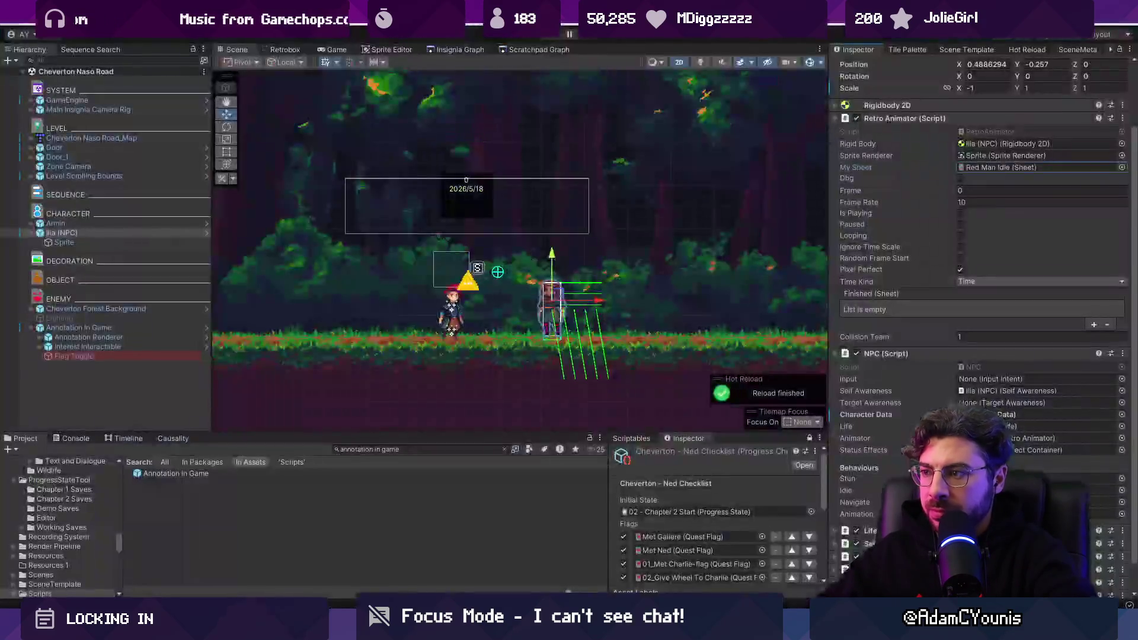
Rerun Setup NPCData on Ilia, play and stop, then open the NPC script in VS Code
{"action": "left_click", "coordinate": [1122, 353]}
{"action": "left_click", "coordinate": [1067, 531]}
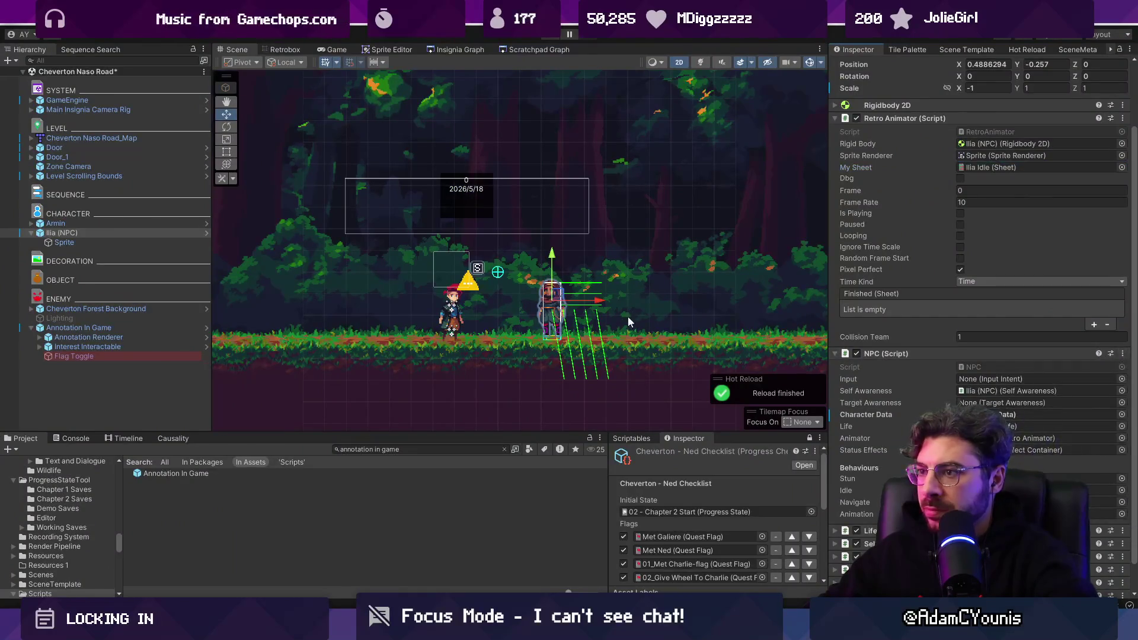
{"action": "left_click", "coordinate": [547, 38]}
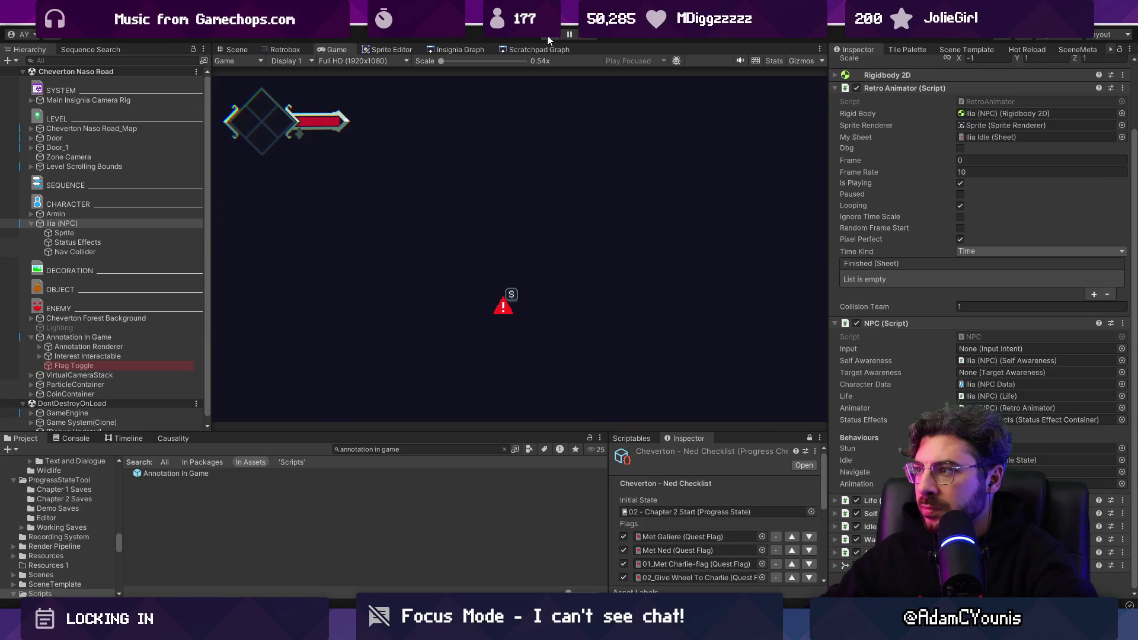
{"action": "left_click", "coordinate": [549, 39]}
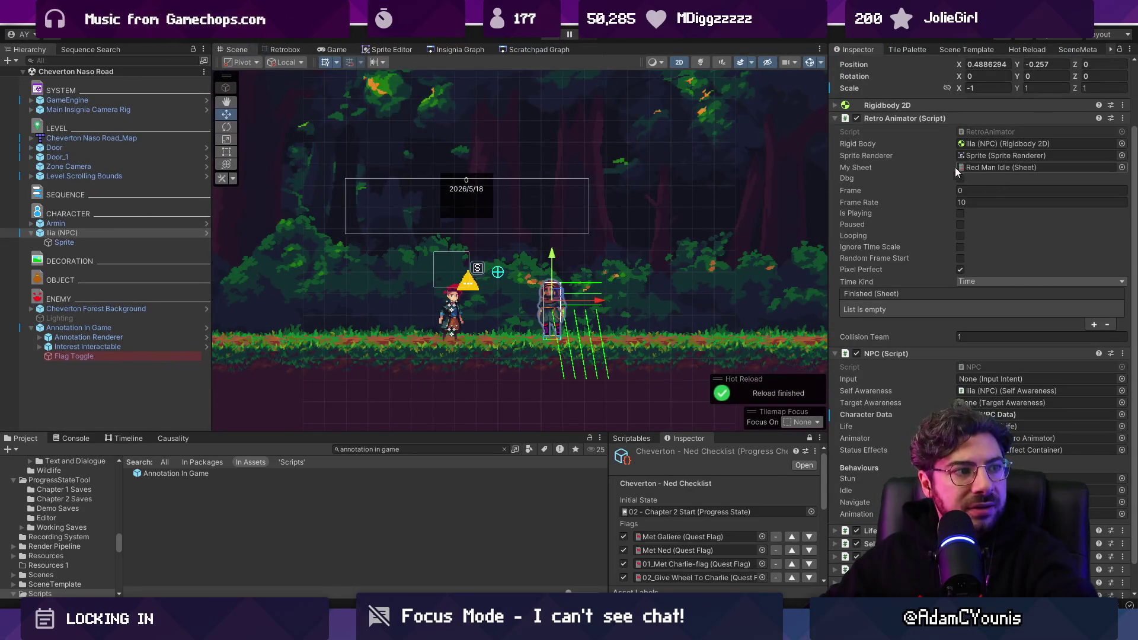
{"action": "left_click", "coordinate": [975, 367]}
{"action": "double_click", "coordinate": [975, 368]}
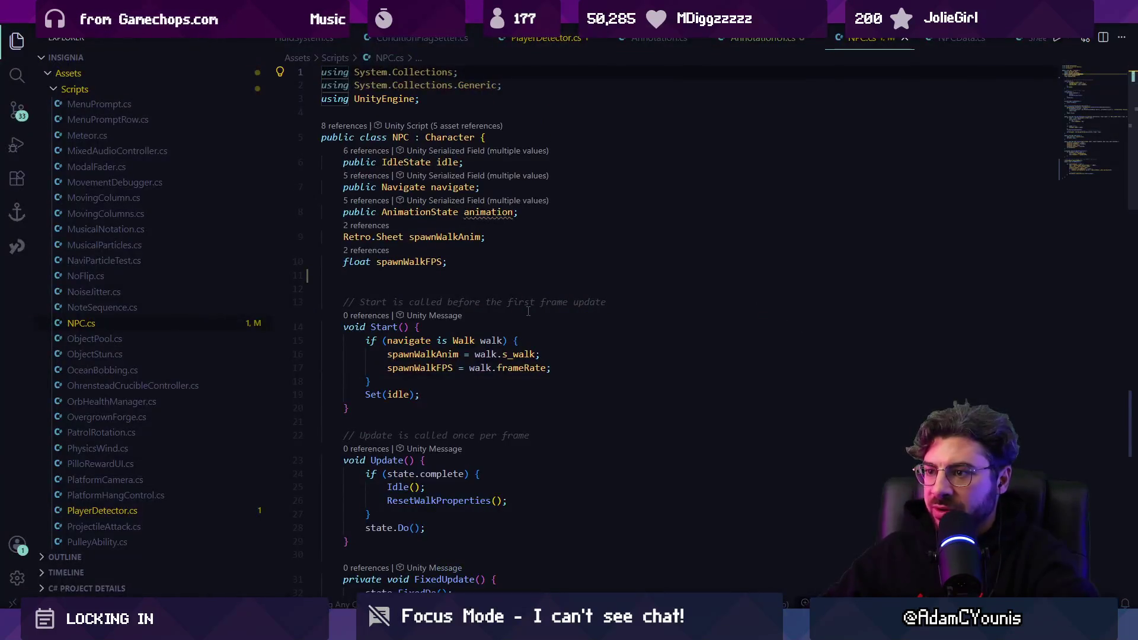
Search NPC.cs for 'animation.sheet' to find the sheet assignments
{"action": "key", "text": "ctrl+f"}
{"action": "type", "text": "animation.sheet"}
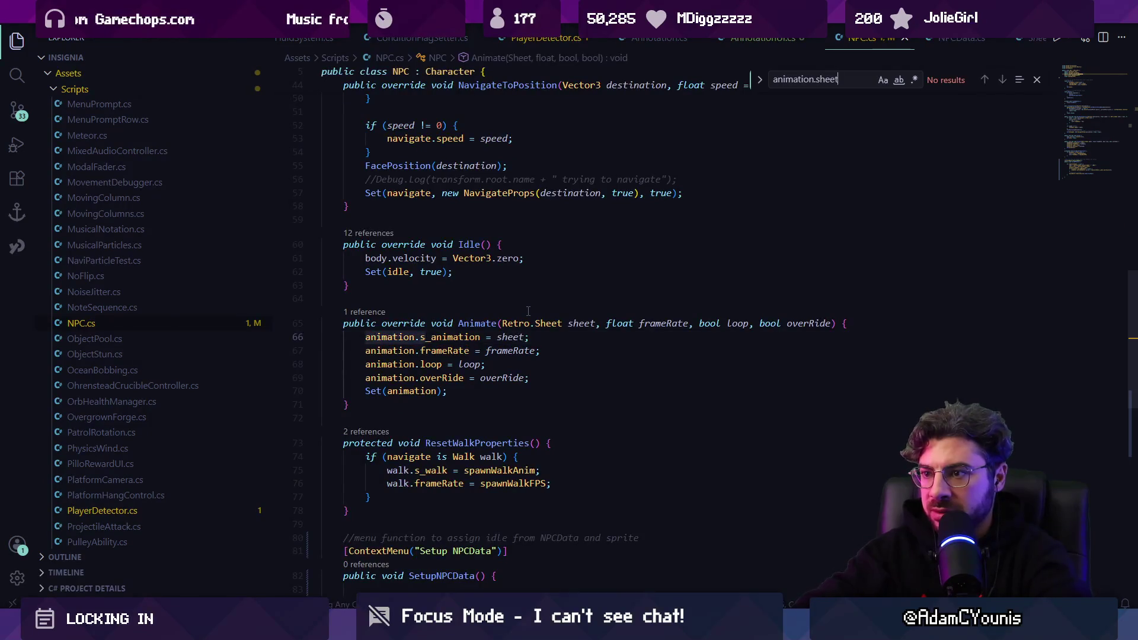
{"action": "key", "text": "BackSpace"}
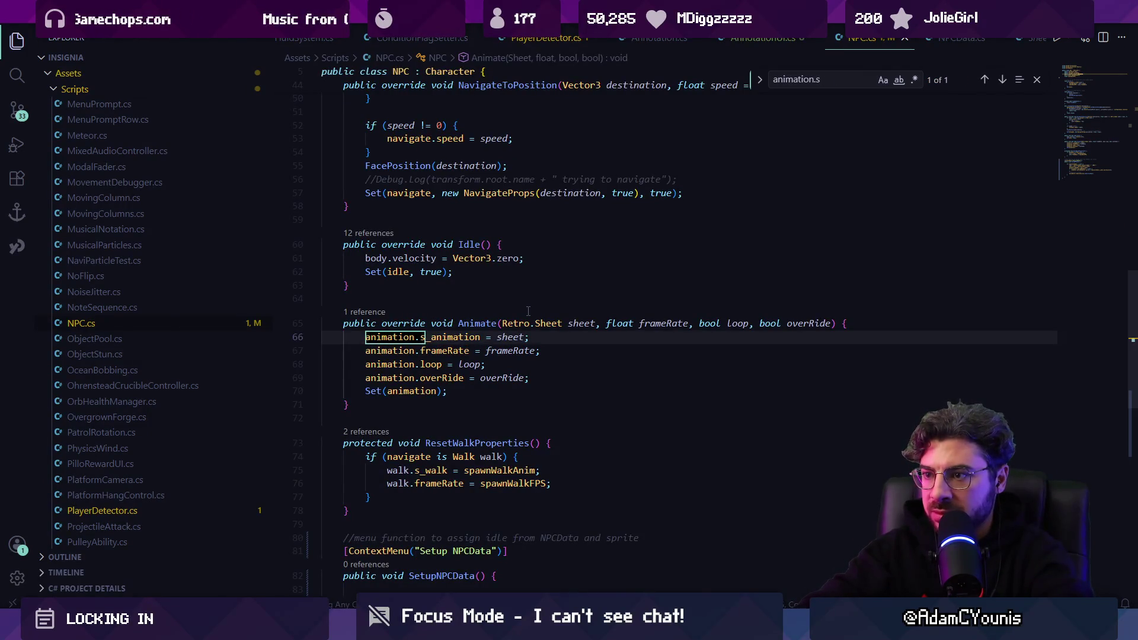
{"action": "type", "text": "sheet"}
{"action": "key", "text": "Return"}
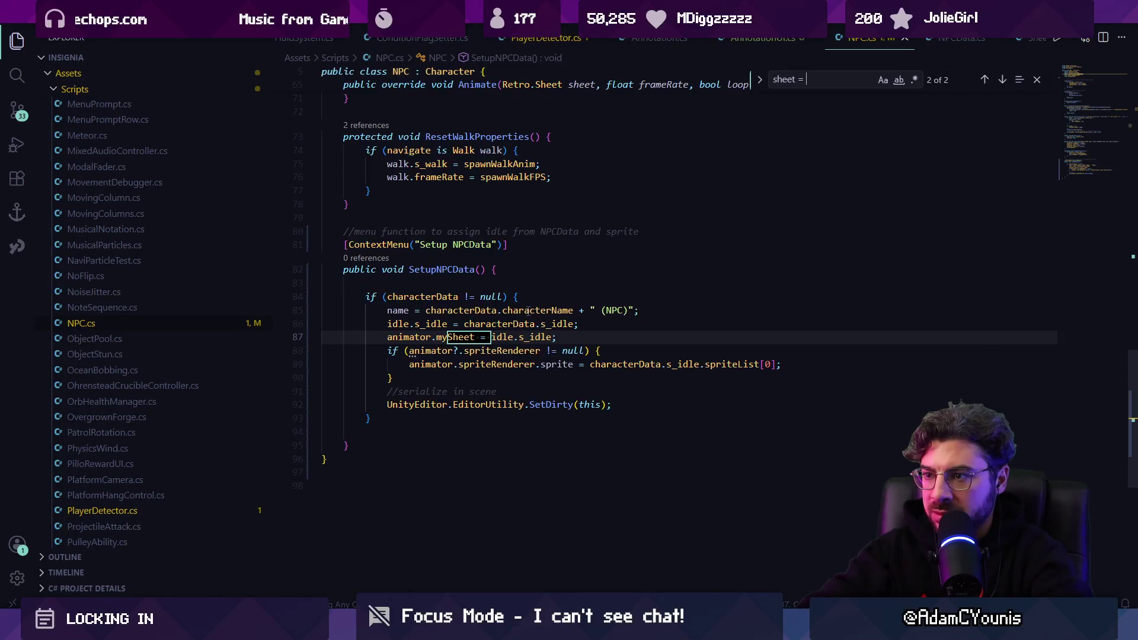
{"action": "type", "text": "="}
Search NPC.cs for 'redman', then close the search and return to the serialize comment
{"action": "key", "text": "ctrl+a"}
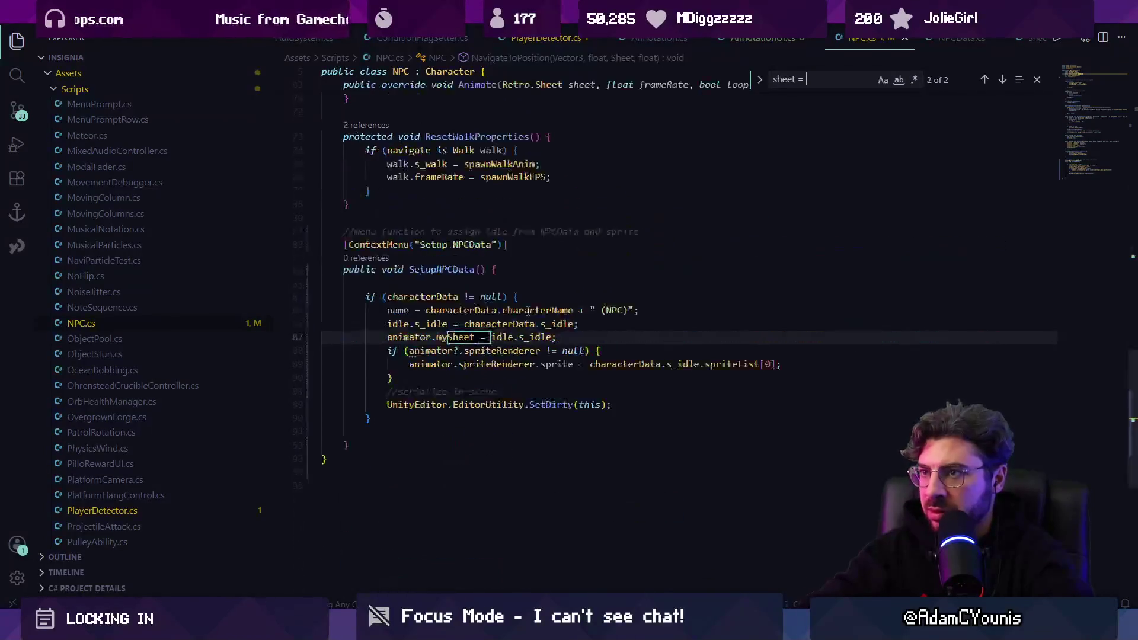
{"action": "type", "text": "redman"}
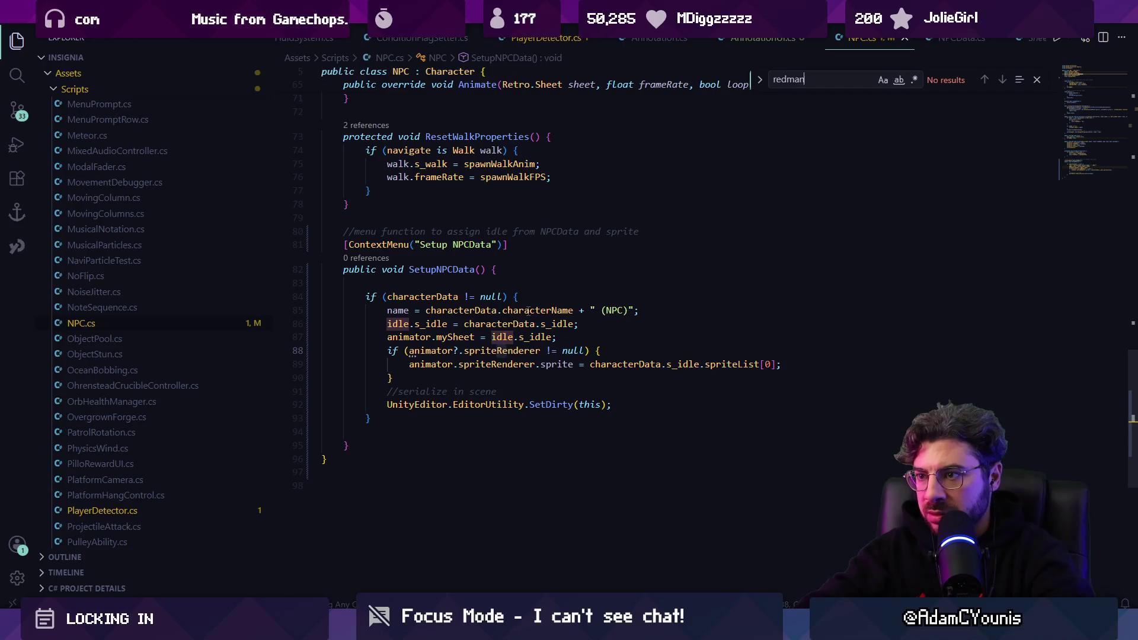
{"action": "key", "text": "Escape"}
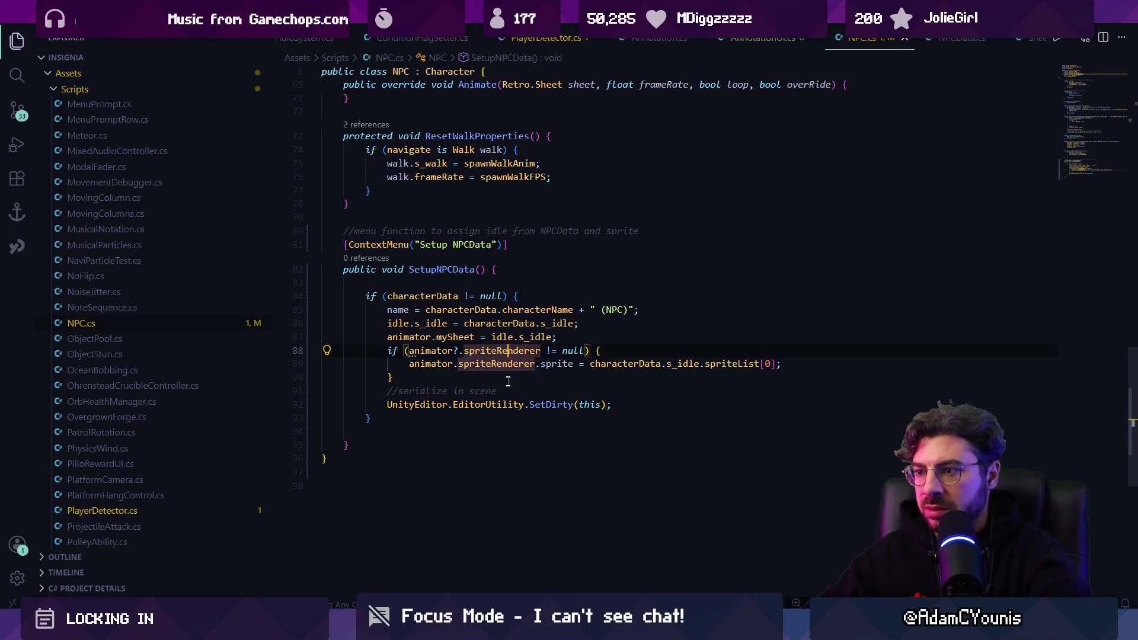
{"action": "left_click", "coordinate": [579, 385]}
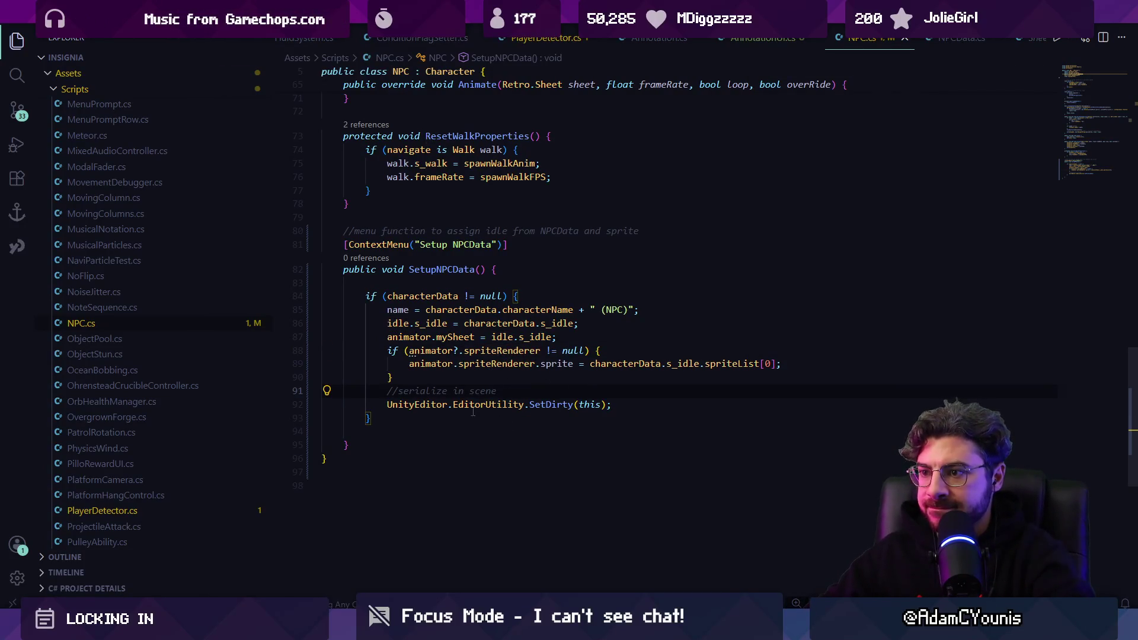
{"action": "key", "text": "alt+Tab"}
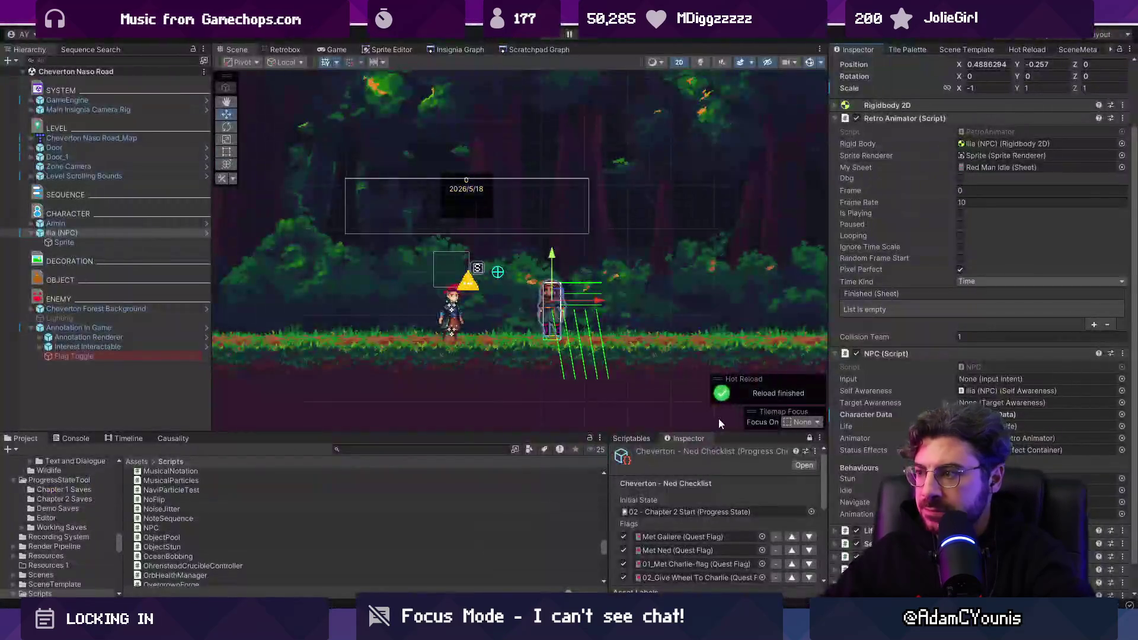
Ping Ilia's NPC data asset from Character Data, check its My Sheet options, and collapse NPC (Script)
{"action": "scroll", "coordinate": [983, 474], "scroll_direction": "down", "scroll_amount": 2}
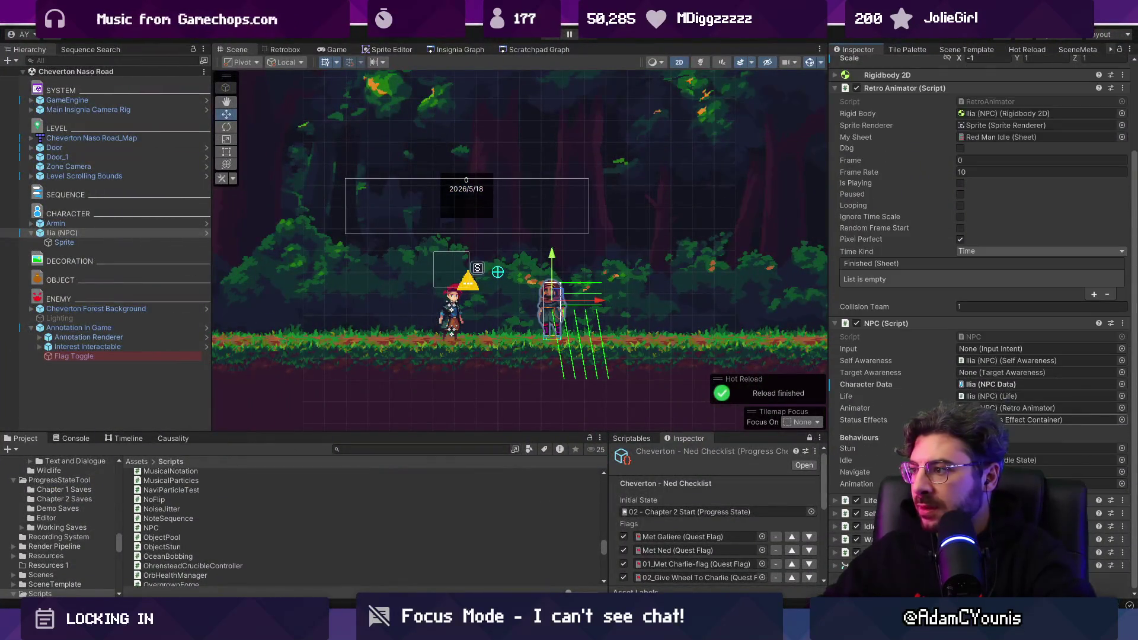
{"action": "left_click", "coordinate": [976, 385]}
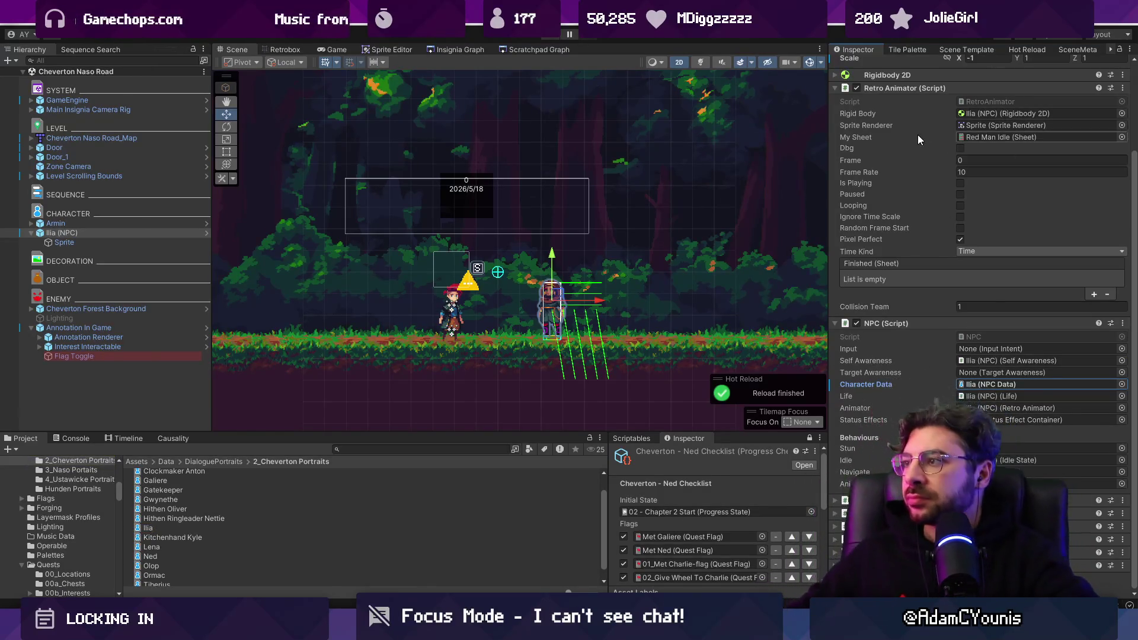
{"action": "right_click", "coordinate": [865, 138]}
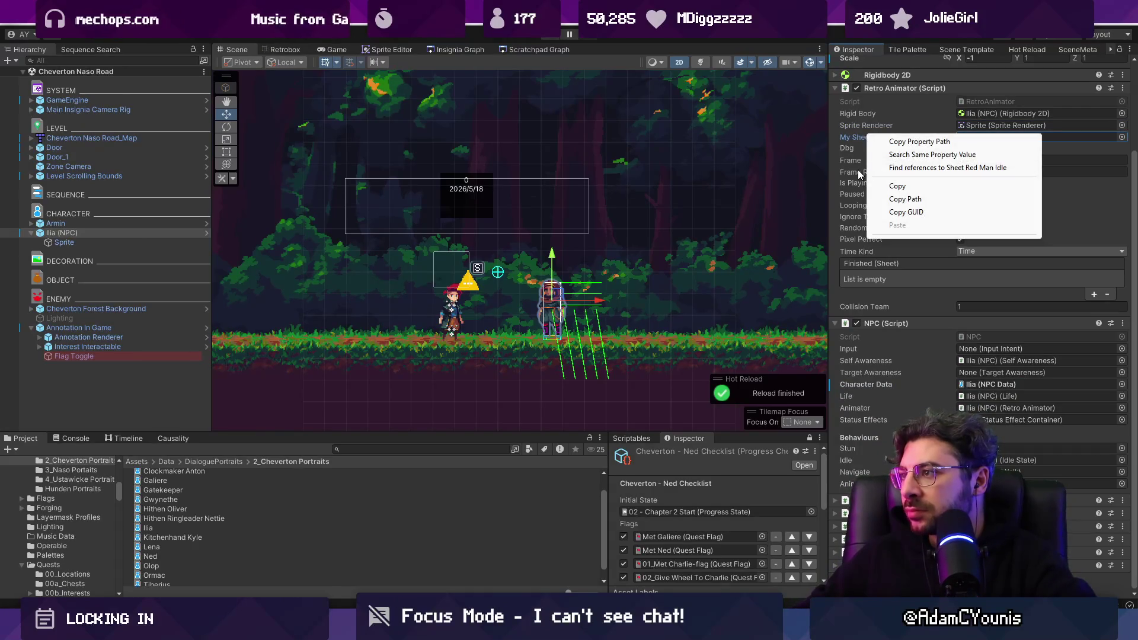
{"action": "left_click", "coordinate": [1129, 328]}
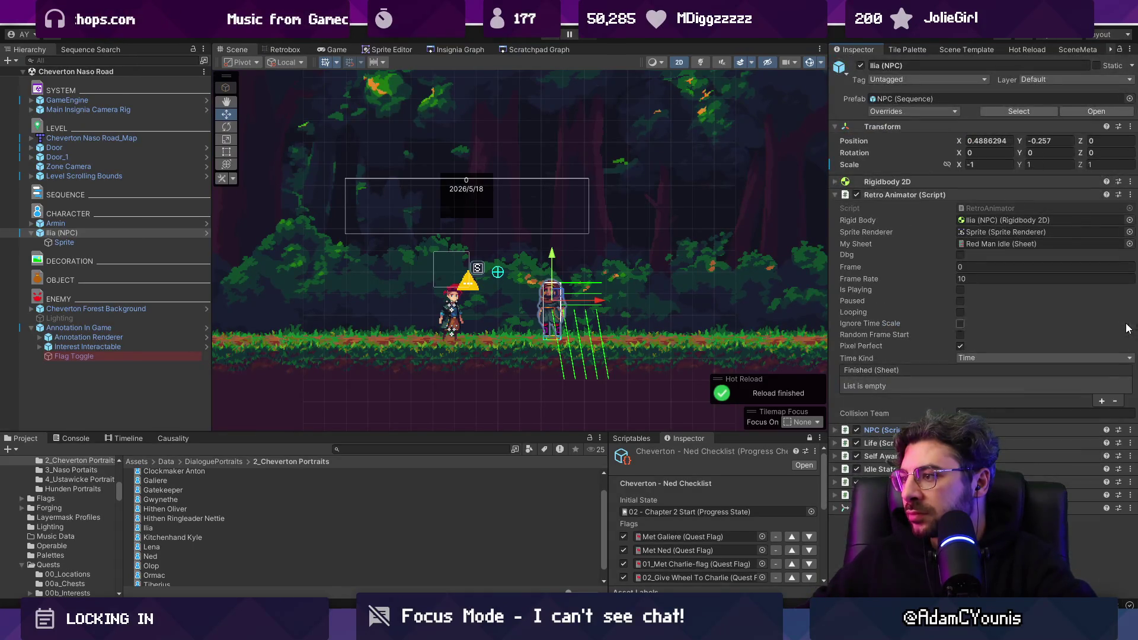
{"action": "key", "text": "alt+Tab"}
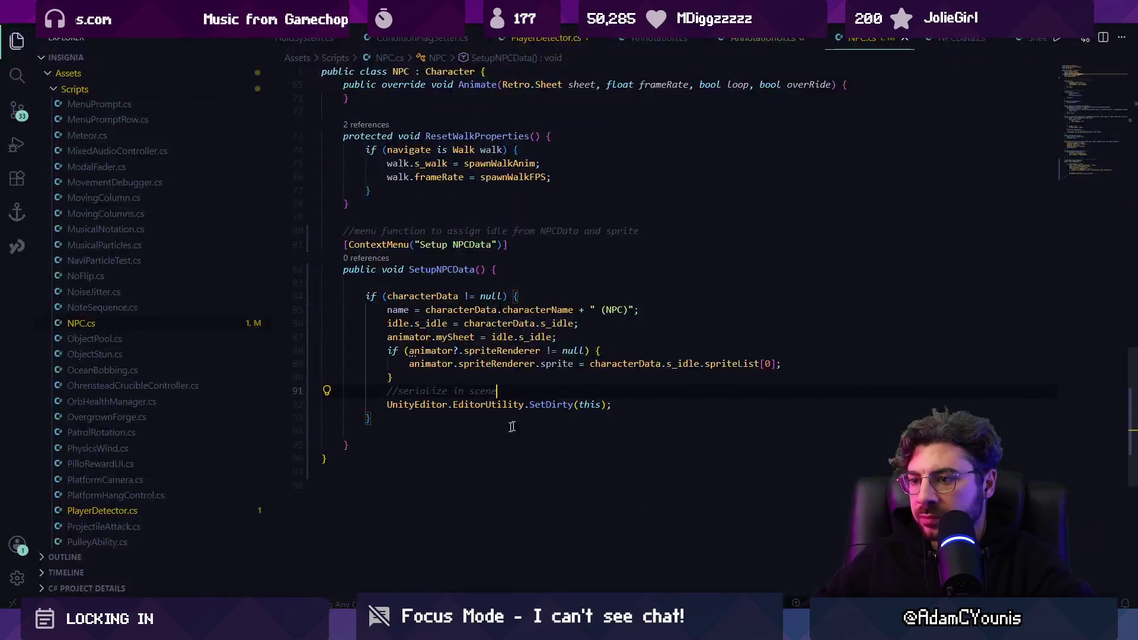
Add EditorSceneManager.MarkSceneDirty(gameObject.scene) under a 'save scene' comment after SetDirty, and save NPC.cs
{"action": "key", "text": "Return"}
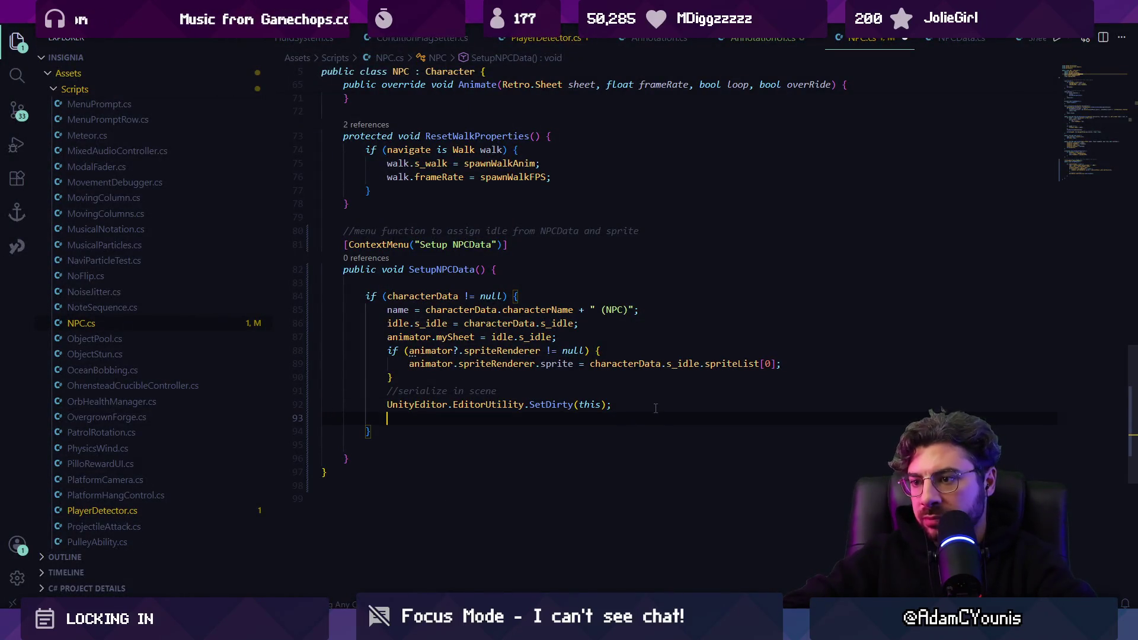
{"action": "type", "text": "//save scene"}
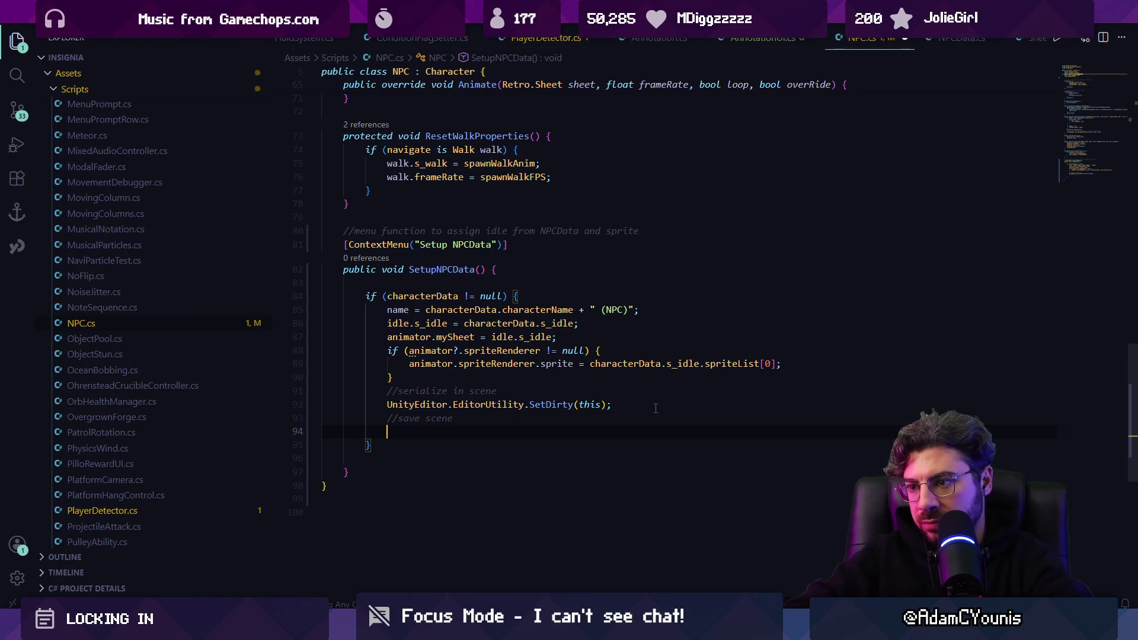
{"action": "key", "text": "Tab"}
{"action": "key", "text": "ctrl+s"}
{"action": "key", "text": "alt+Tab"}
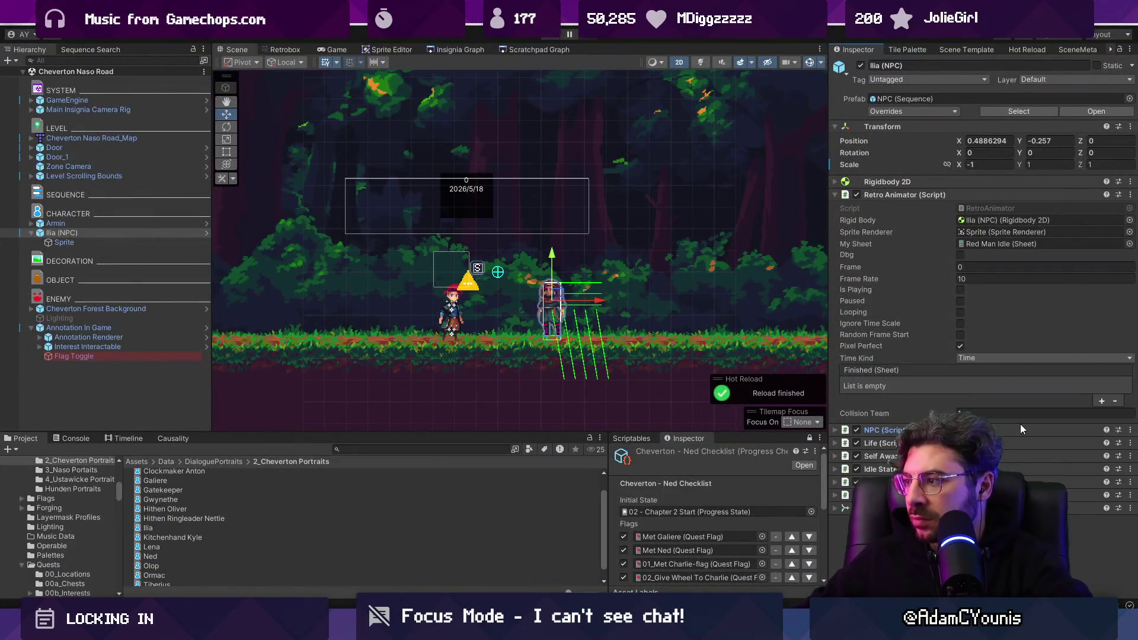
Run Setup NPCData on Ilia's NPC component so its Retro Animator sheet becomes Ilia Idle
{"action": "left_click", "coordinate": [1020, 429]}
{"action": "scroll", "coordinate": [1008, 414], "scroll_direction": "down", "scroll_amount": 3}
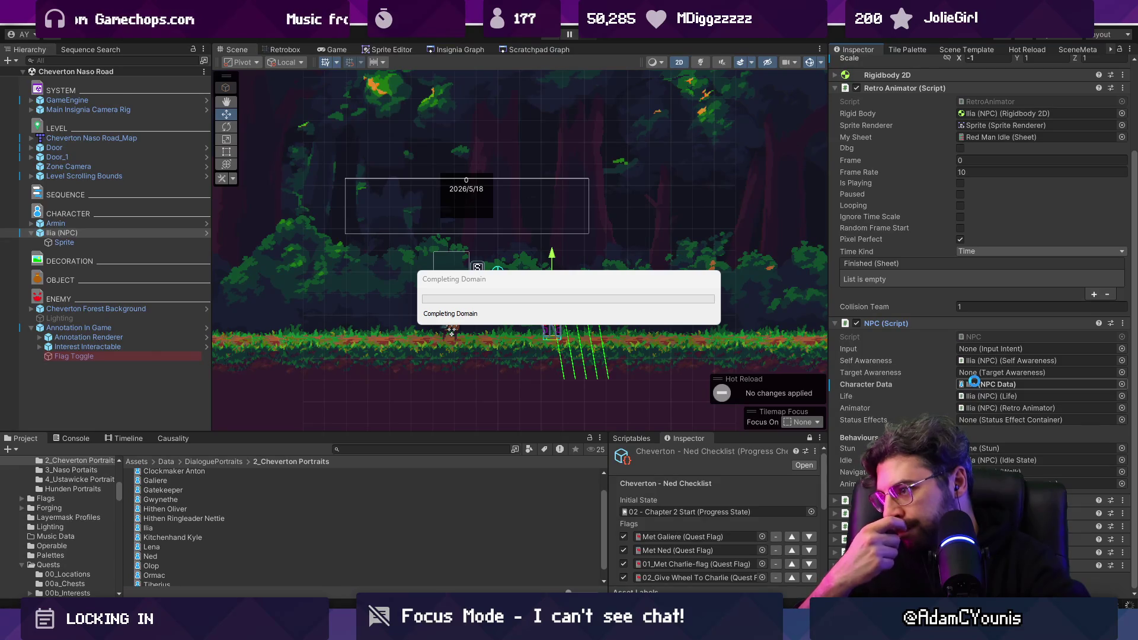
{"action": "left_click", "coordinate": [1122, 430]}
{"action": "left_click", "coordinate": [1074, 428]}
{"action": "left_click", "coordinate": [1122, 431]}
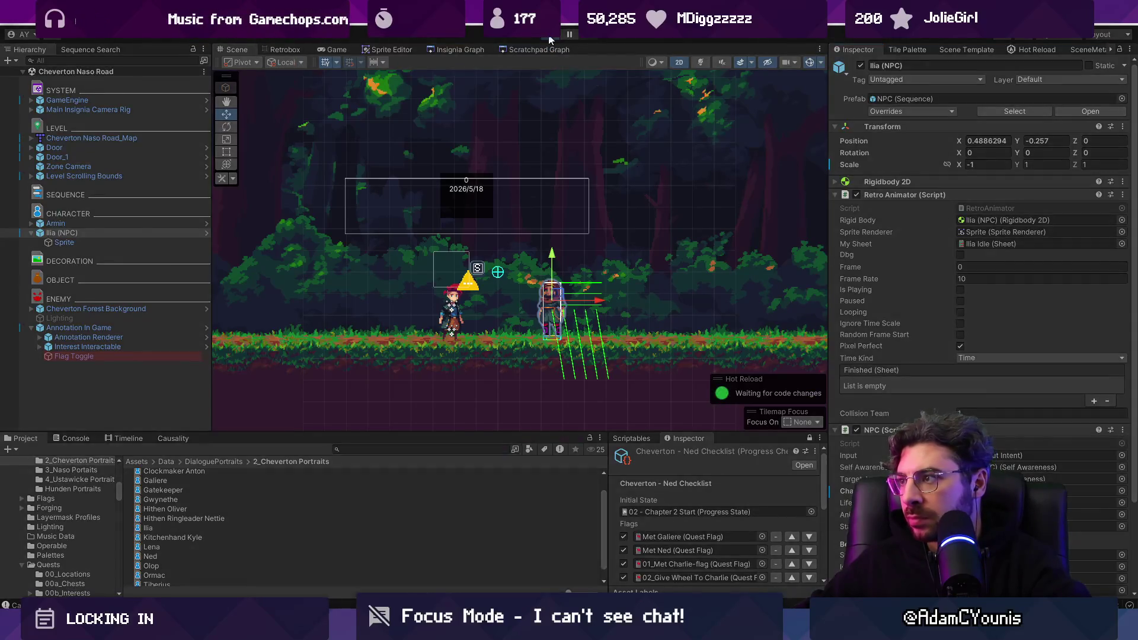
Play-test the forest scene, then stop Play mode and check Ilia's Inspector
{"action": "left_click", "coordinate": [549, 39]}
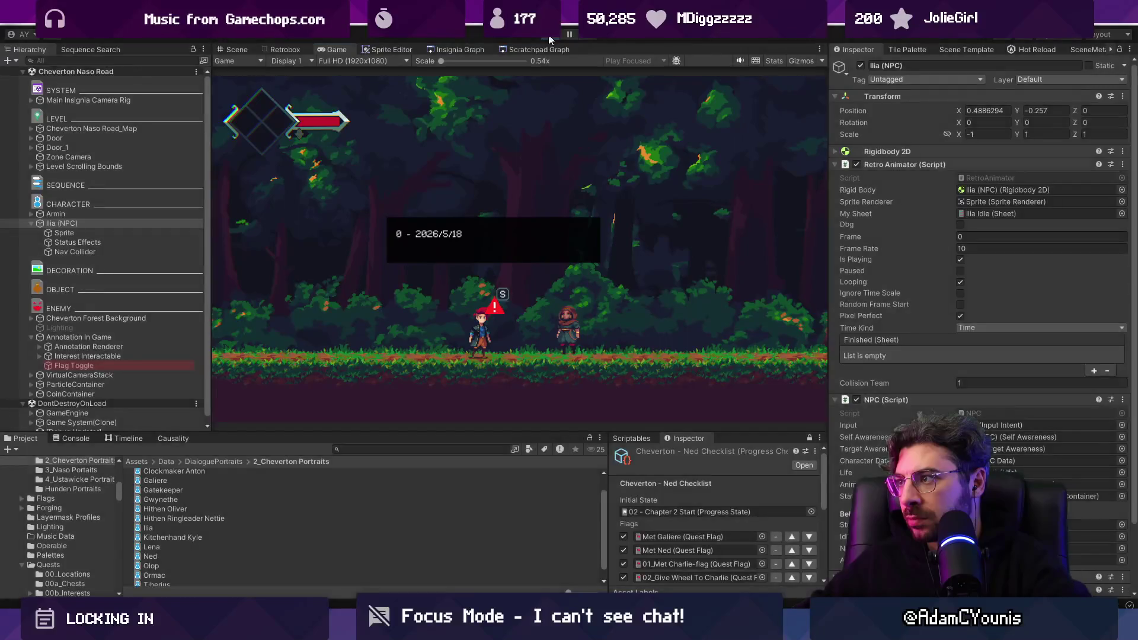
{"action": "left_click", "coordinate": [549, 39]}
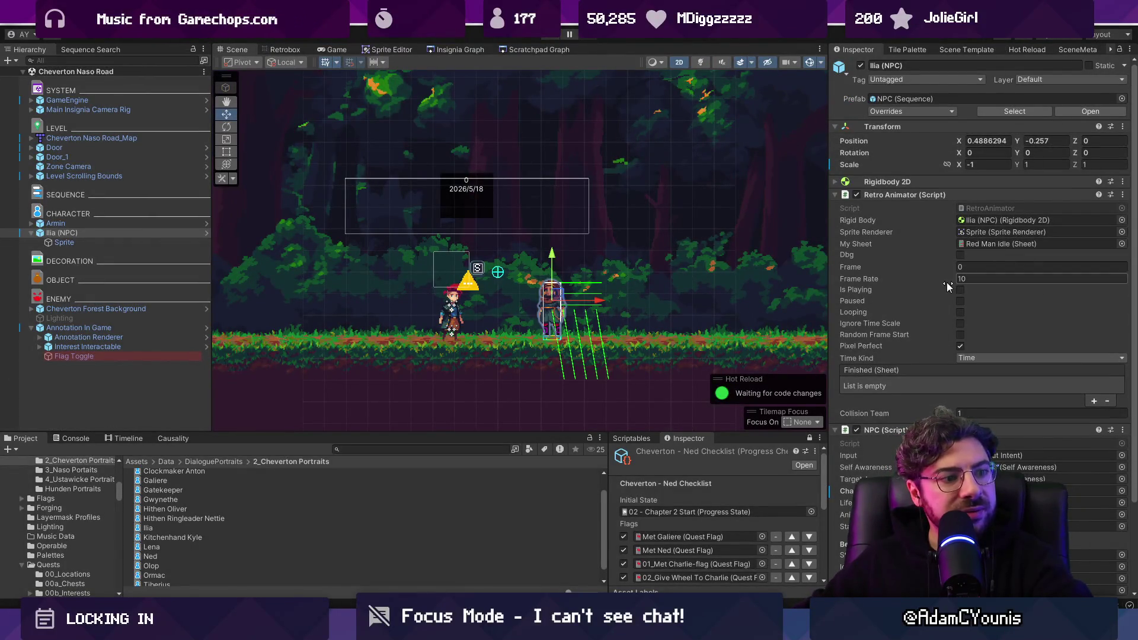
{"action": "scroll", "coordinate": [503, 284], "scroll_direction": "down", "scroll_amount": 3}
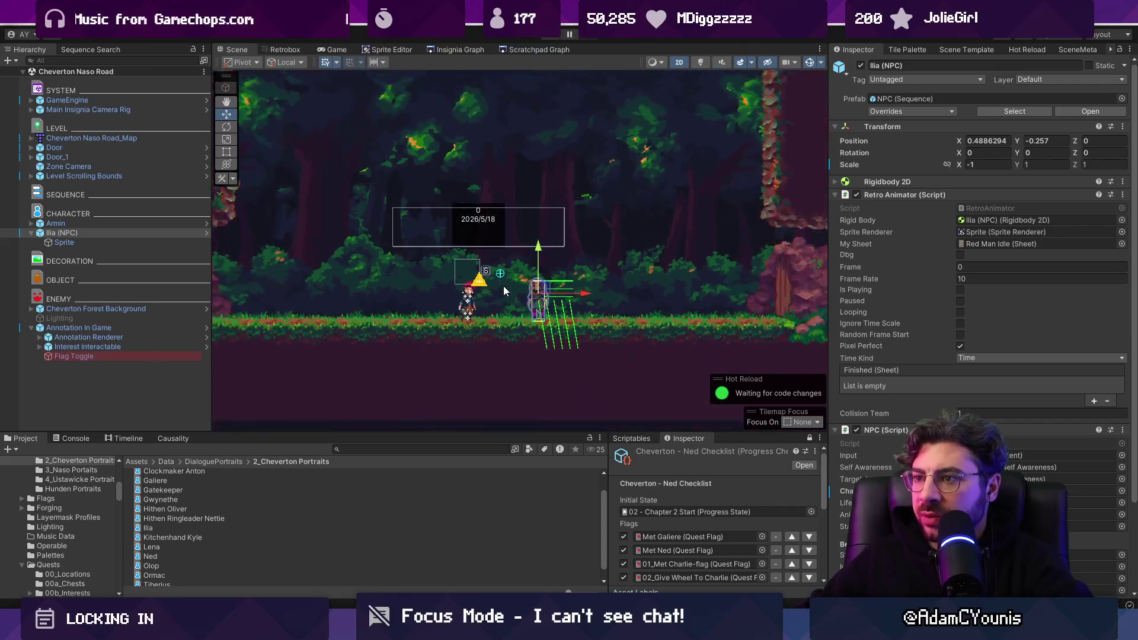
{"action": "scroll", "coordinate": [511, 288], "scroll_direction": "up", "scroll_amount": 3}
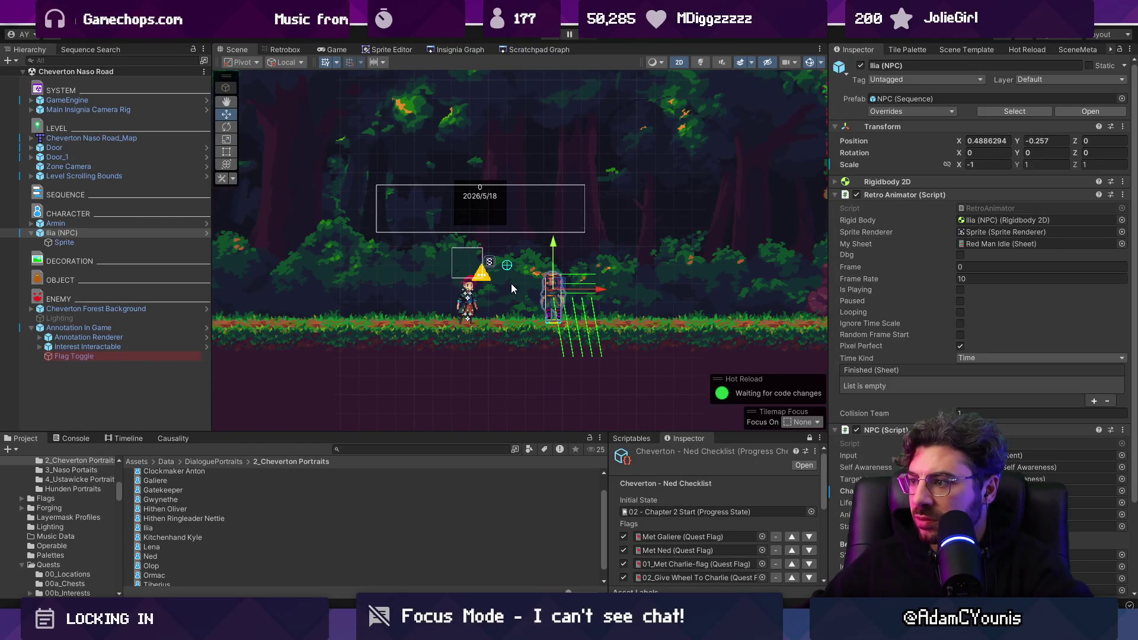
{"action": "scroll", "coordinate": [961, 393], "scroll_direction": "down", "scroll_amount": 3}
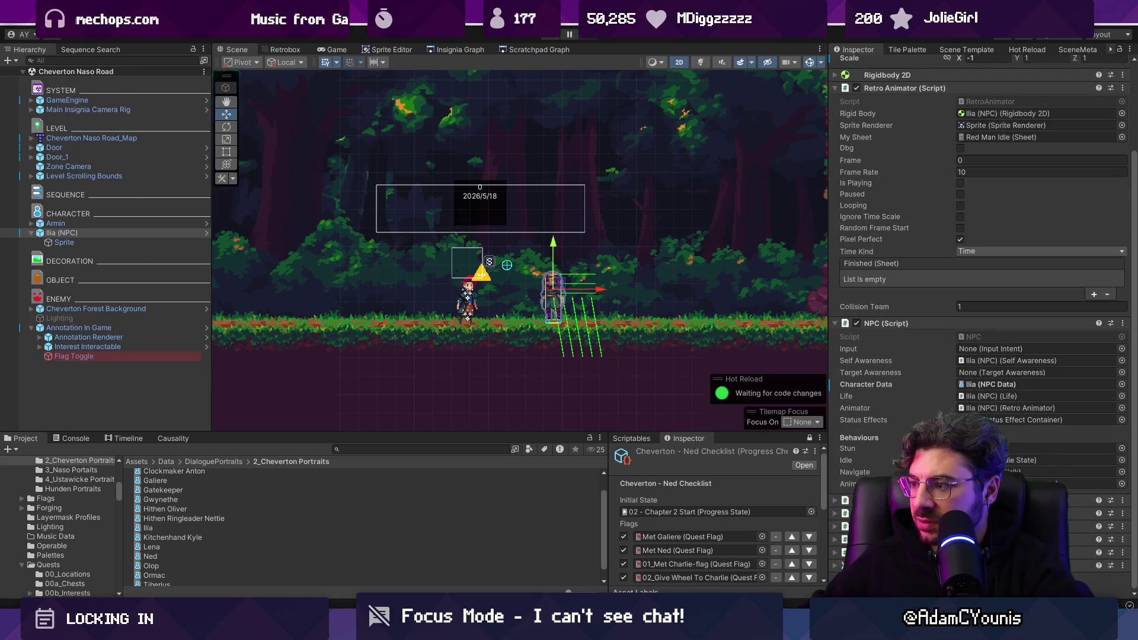
{"action": "scroll", "coordinate": [961, 393], "scroll_direction": "down", "scroll_amount": 5}
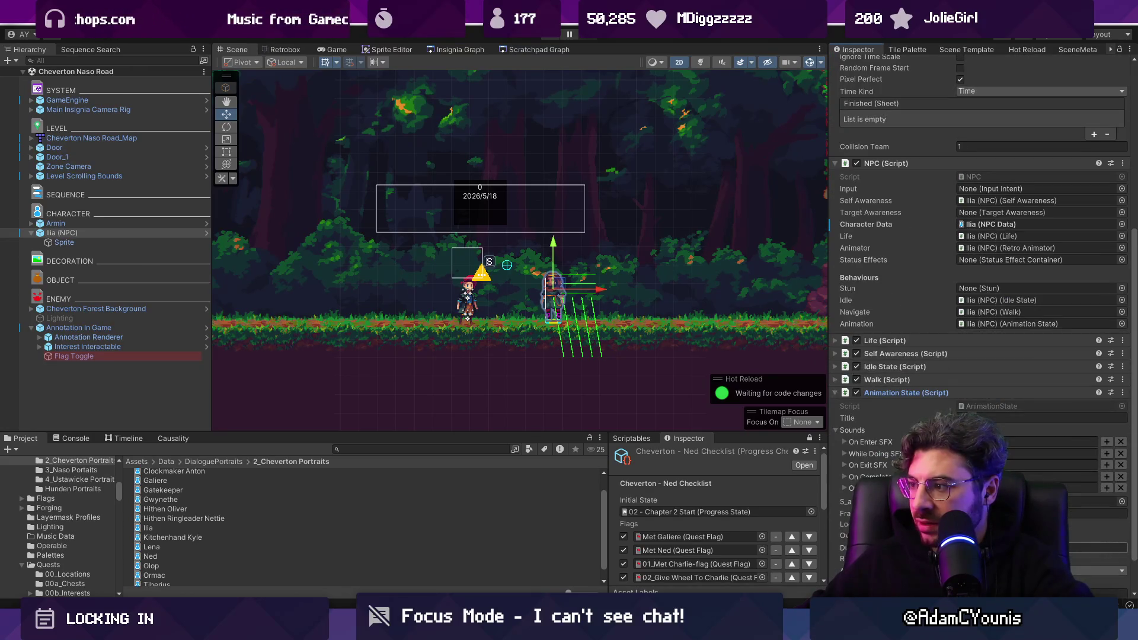
Expand Ilia's Idle State (Script) component to inspect its settings
{"action": "left_click", "coordinate": [119, 438]}
{"action": "left_click", "coordinate": [30, 443]}
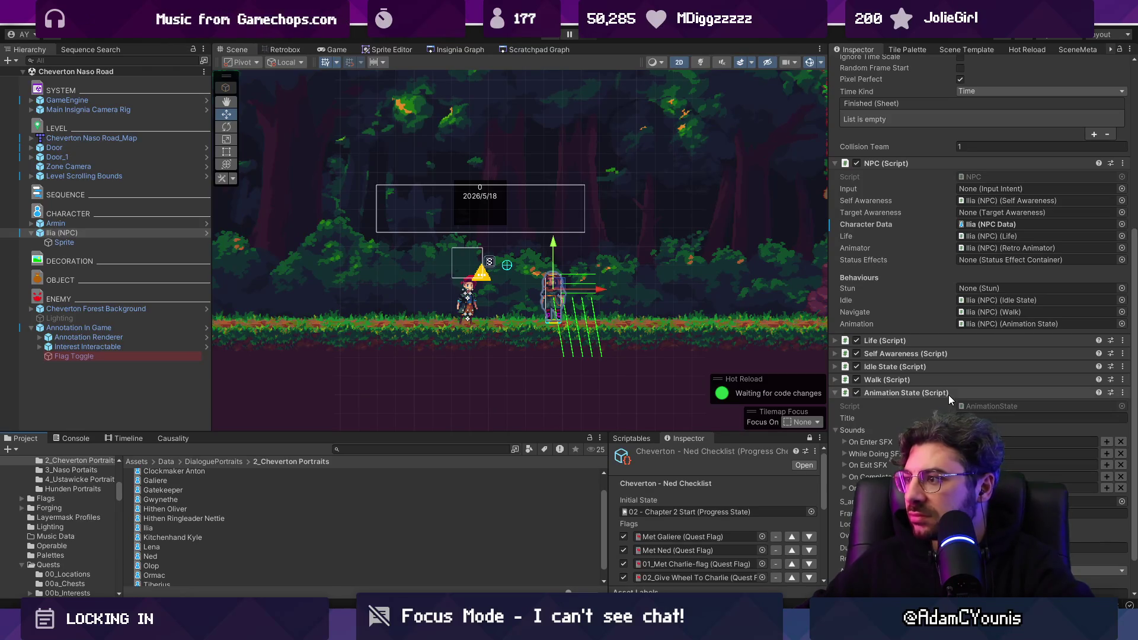
{"action": "left_click", "coordinate": [927, 365]}
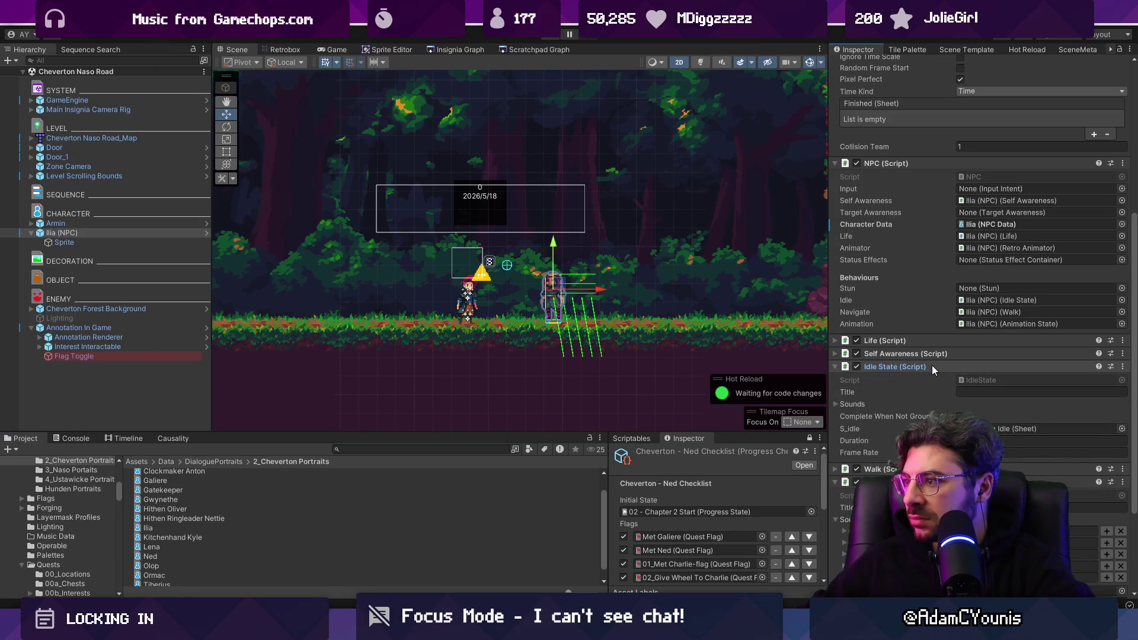